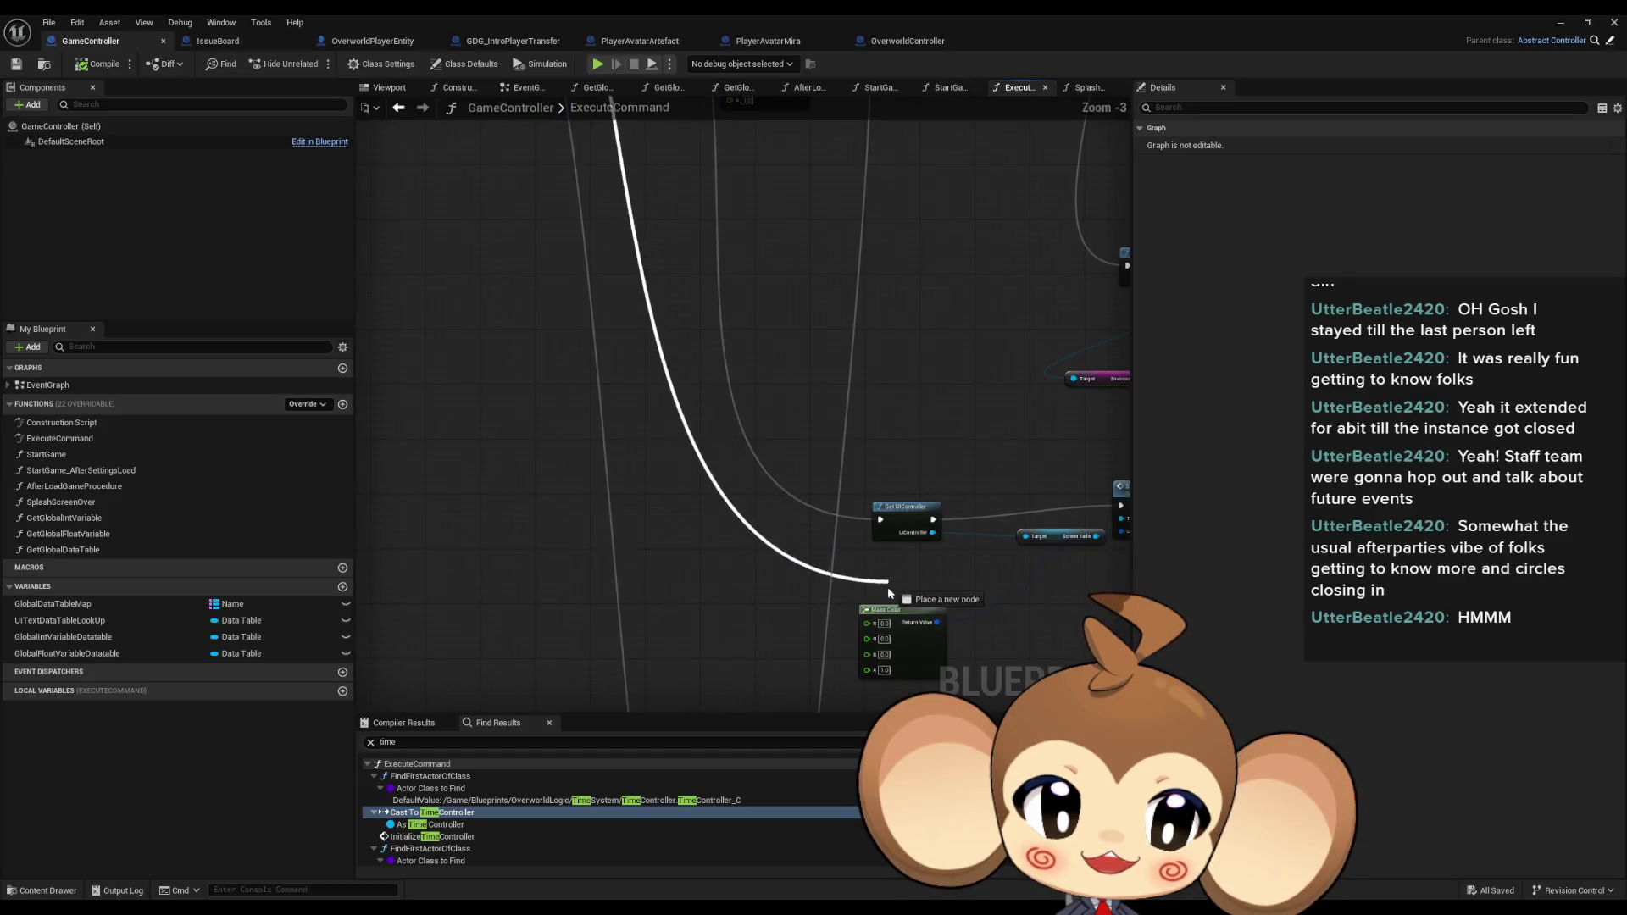
Wire the exec output into Get UIController, save GameController and minimize the Blueprint editor.
scroll(817, 472, "up", 1)
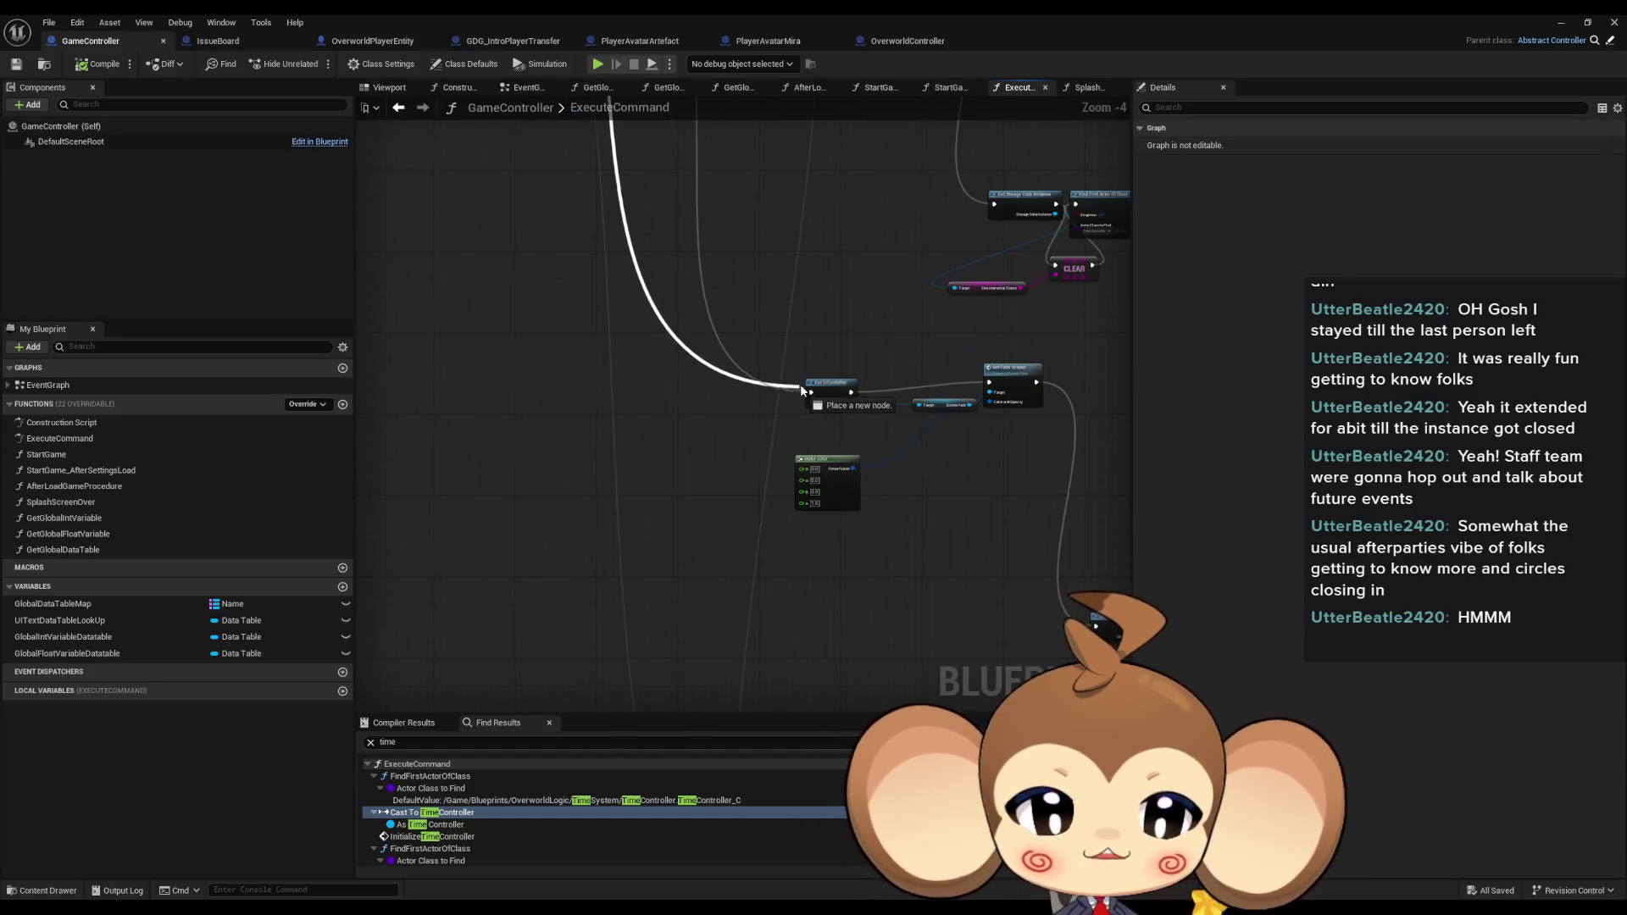
left_click_drag(854, 468, 989, 402)
key("ctrl+s")
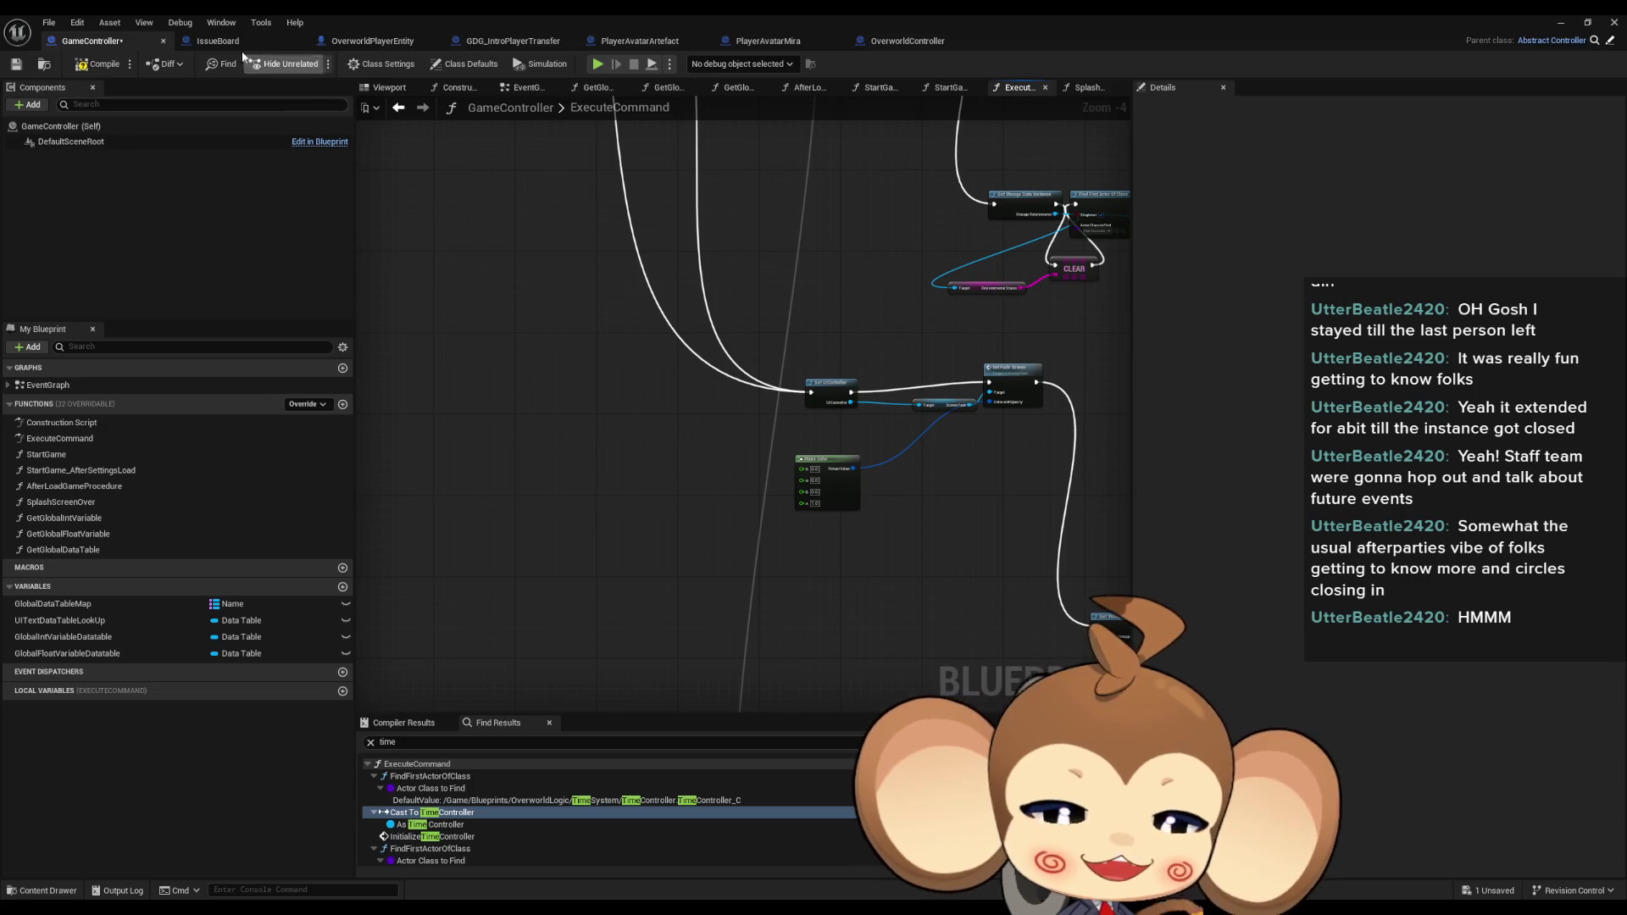
left_click(1561, 22)
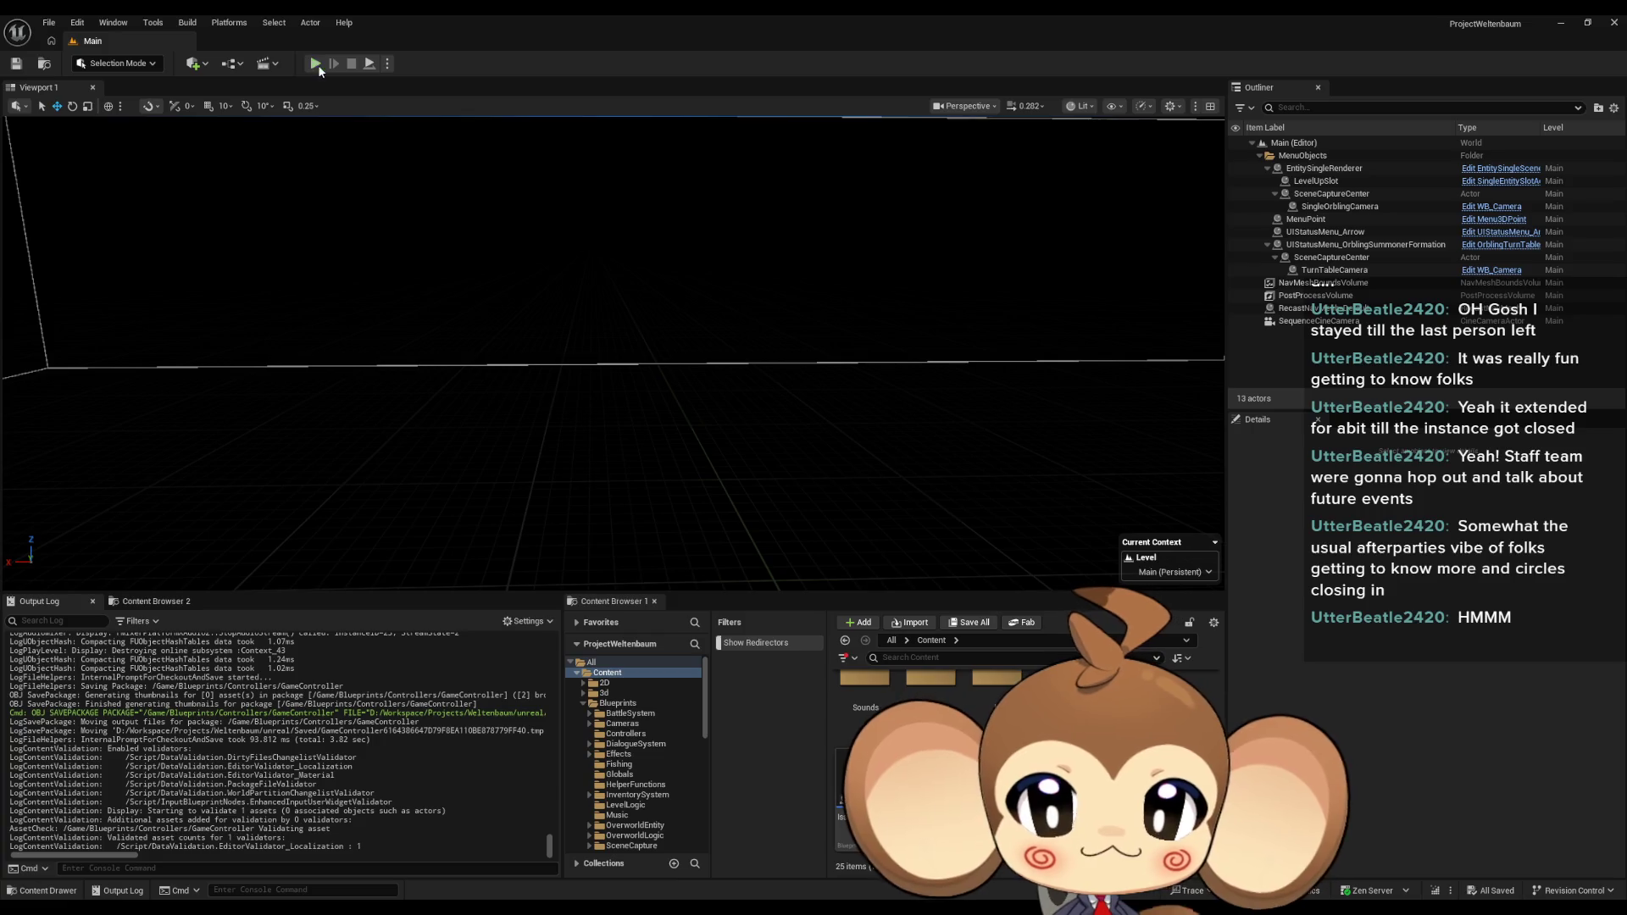
Start a Play-In-Editor session of the Main map.
left_click(319, 68)
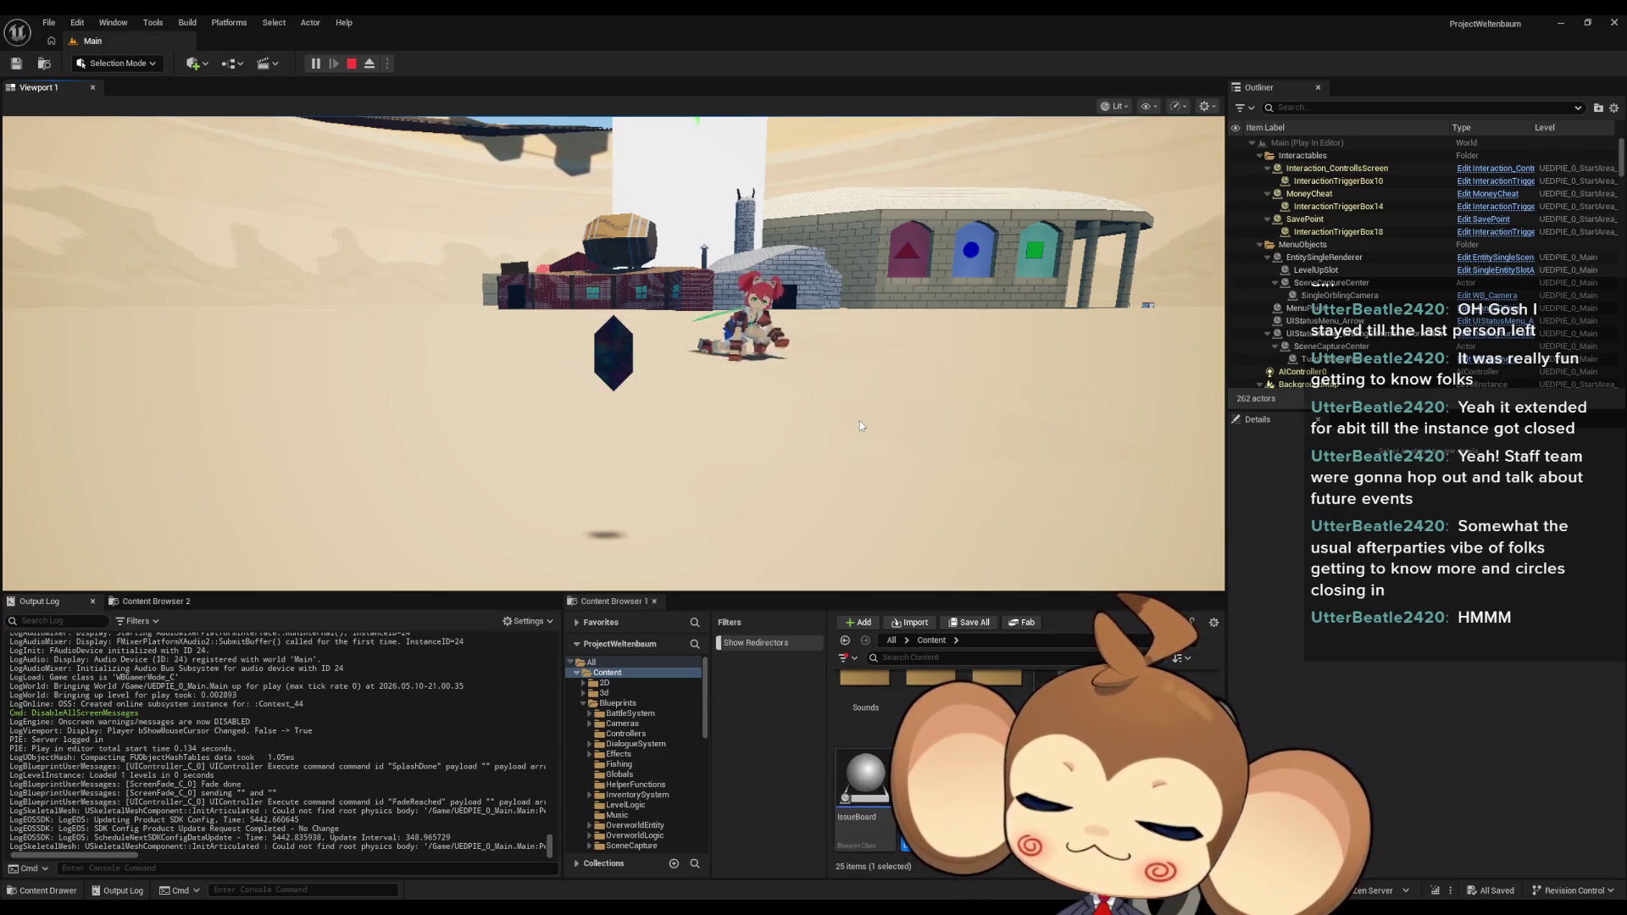
Walk the character toward the camera and houses, swing the sword, then eject from the player.
key("s")
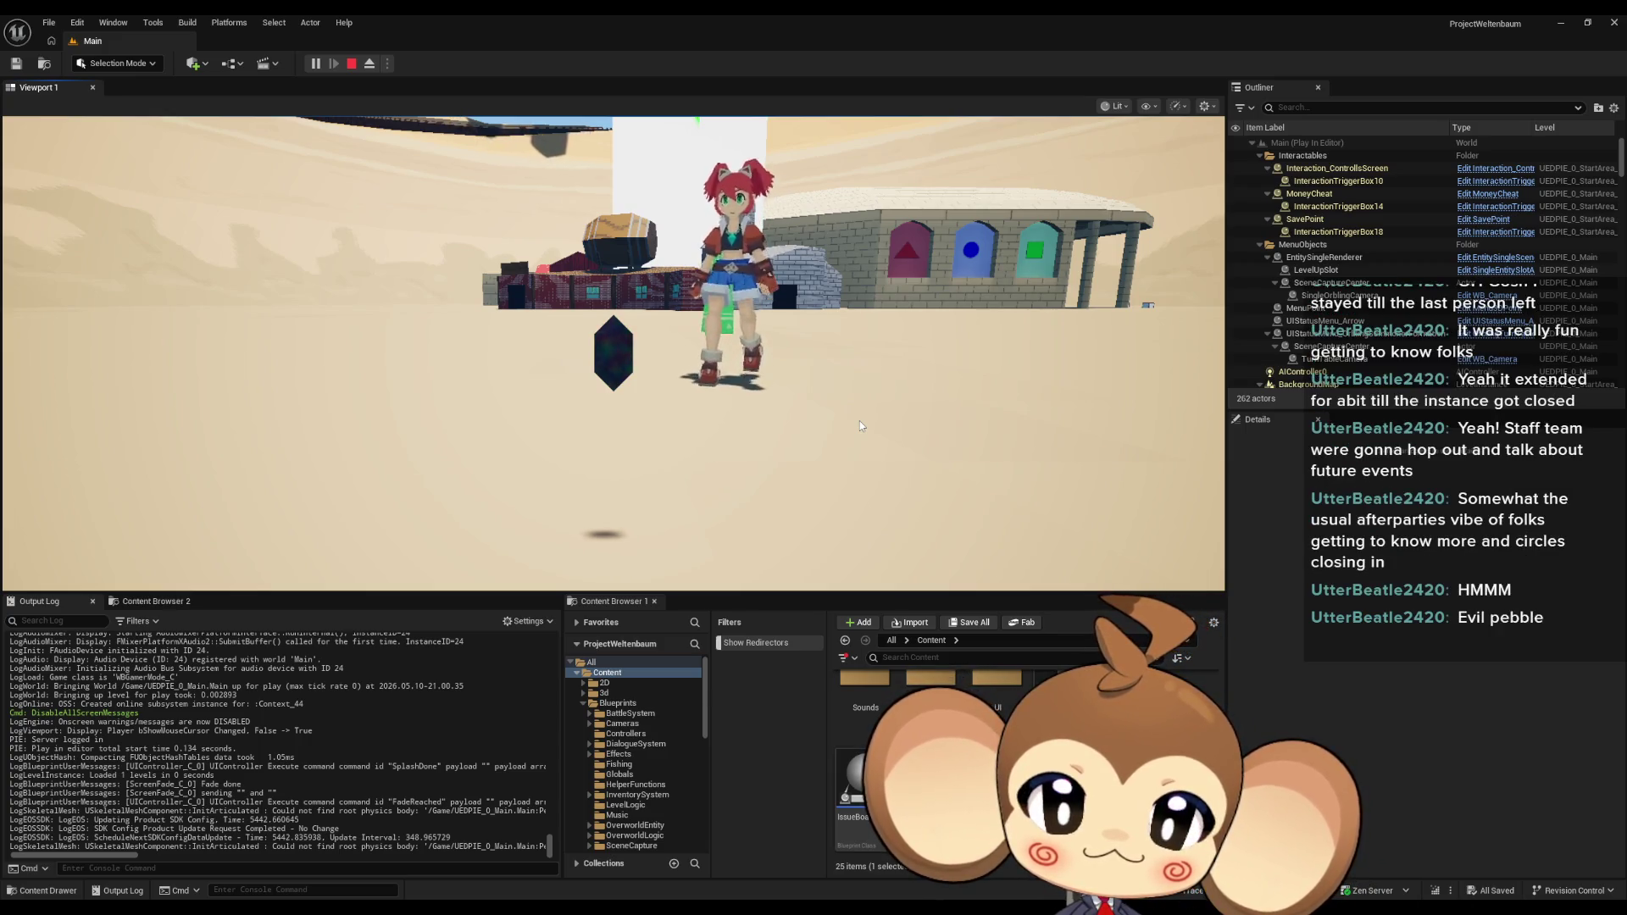
key("s")
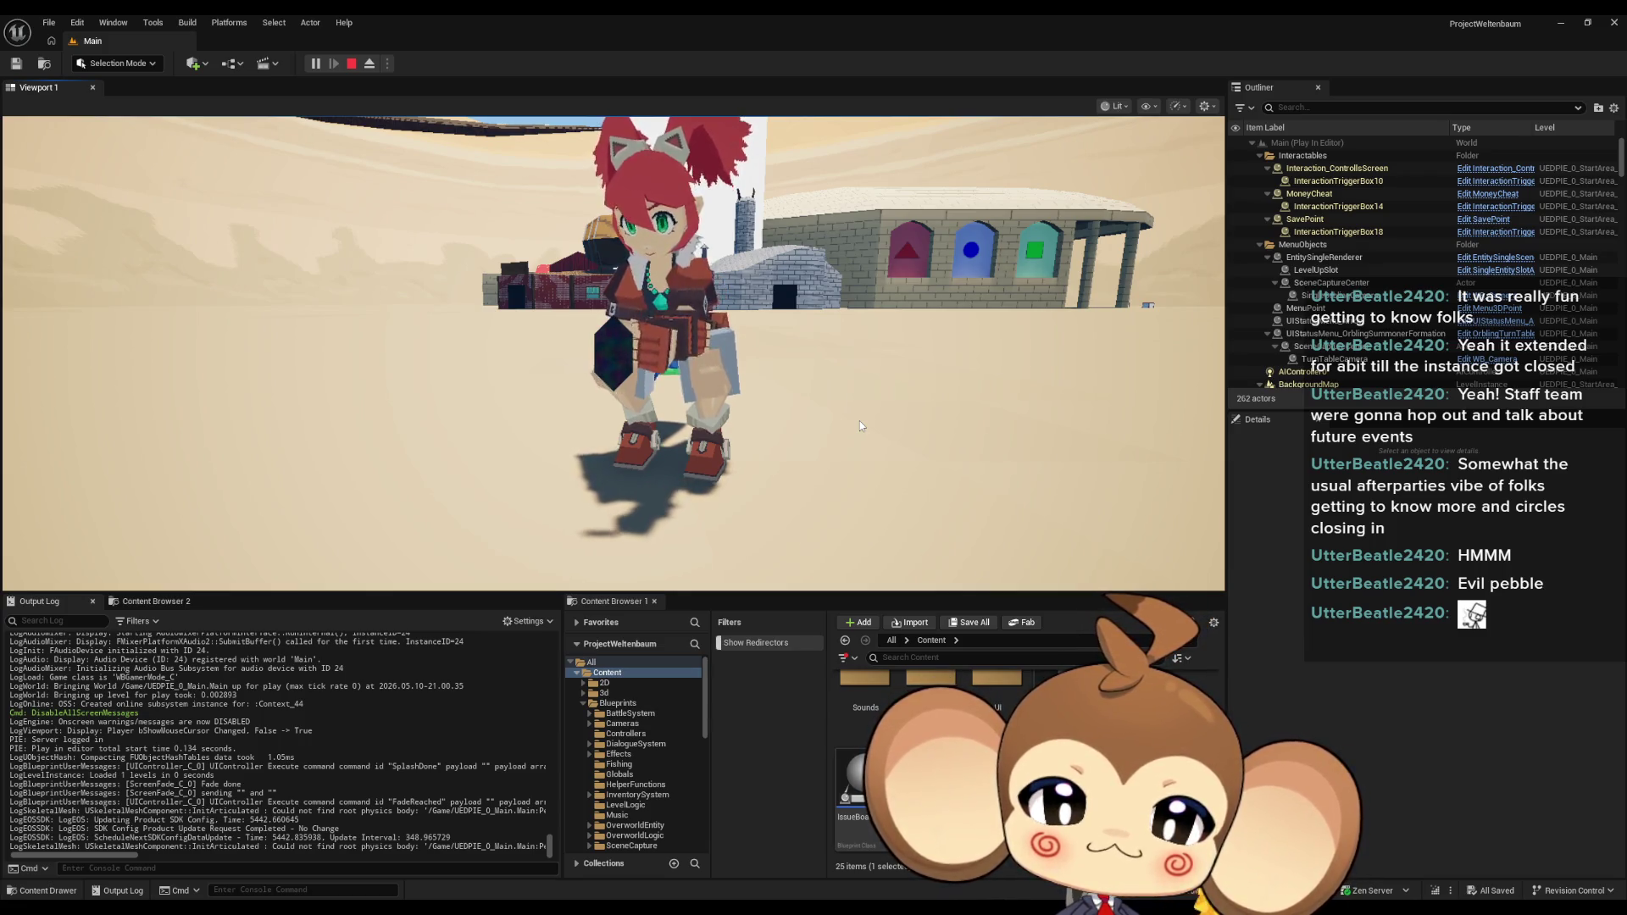
left_click(859, 420)
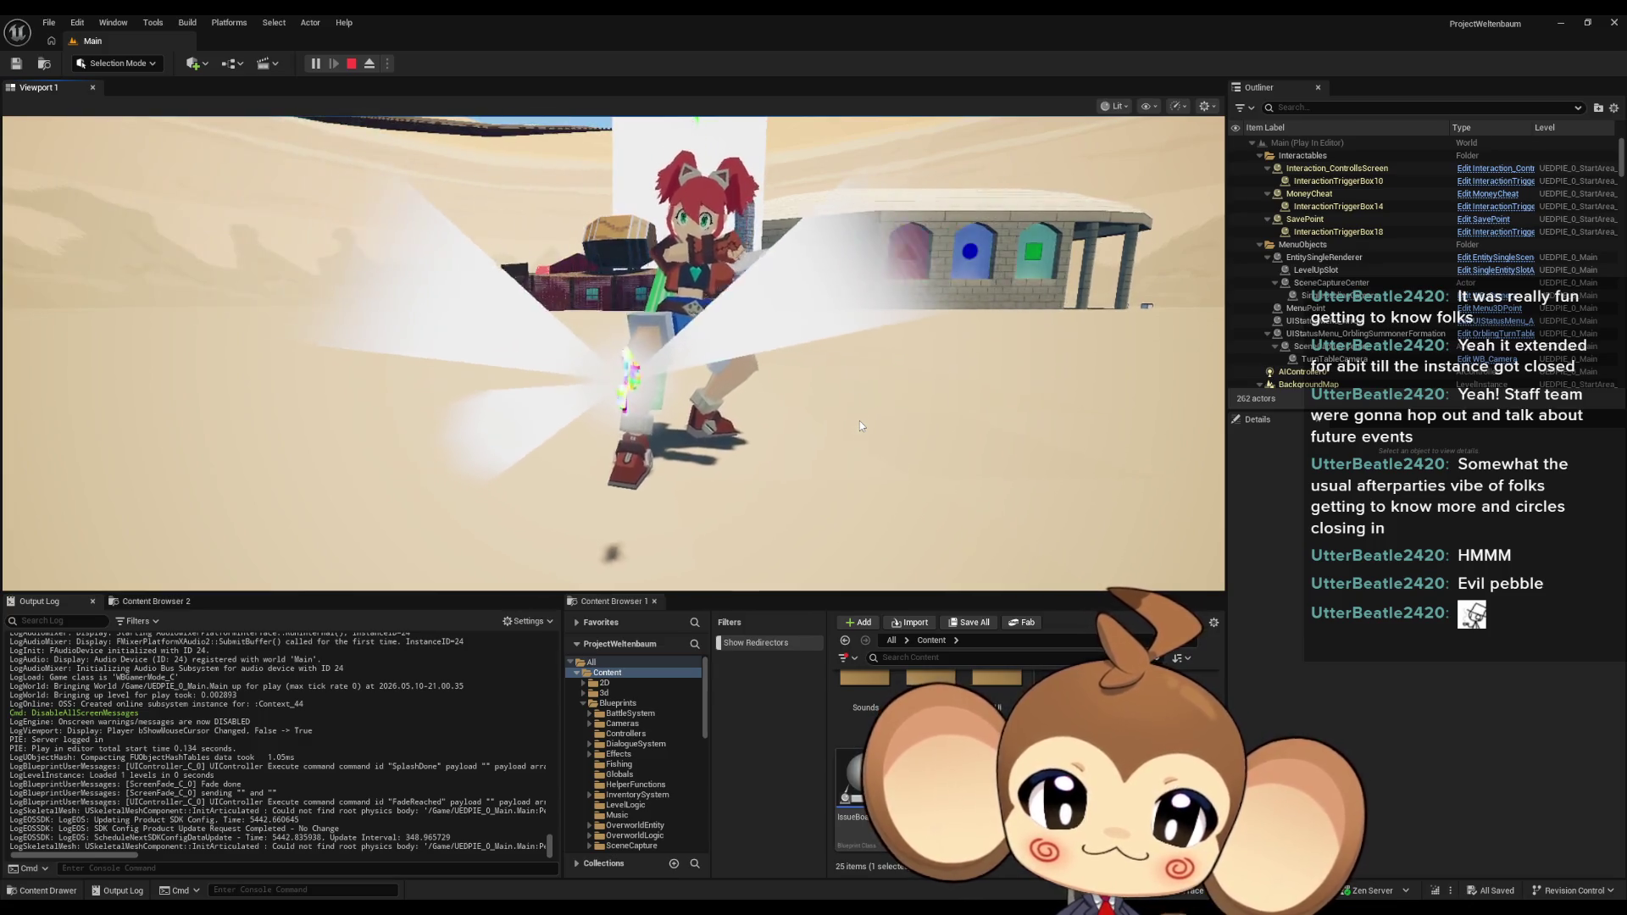
key("s")
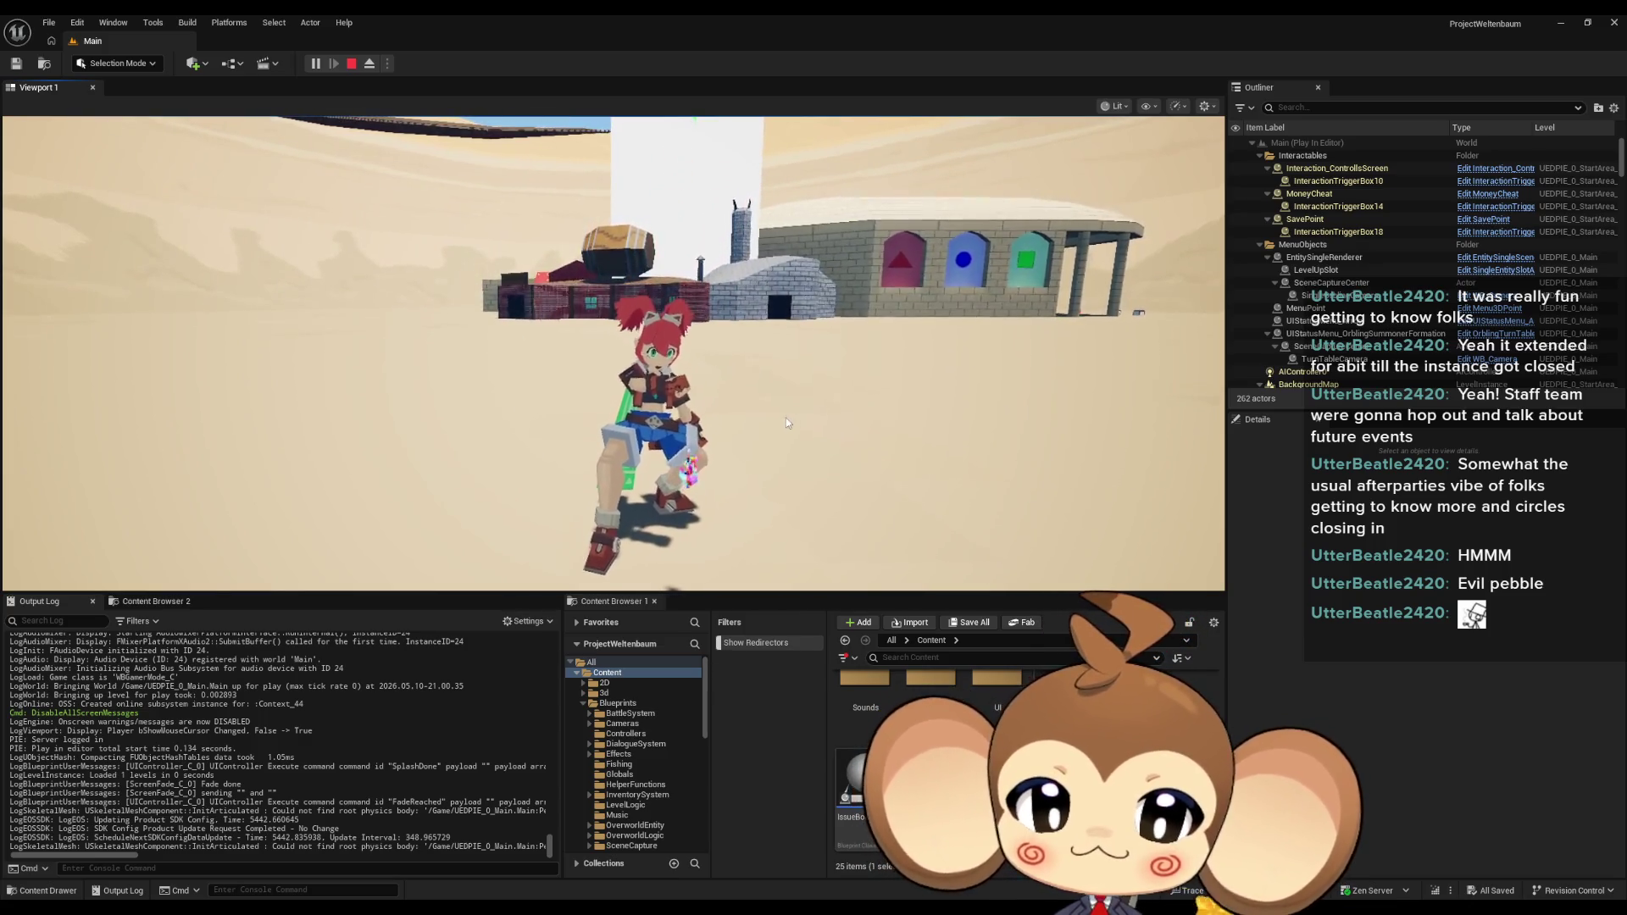
left_click(366, 71)
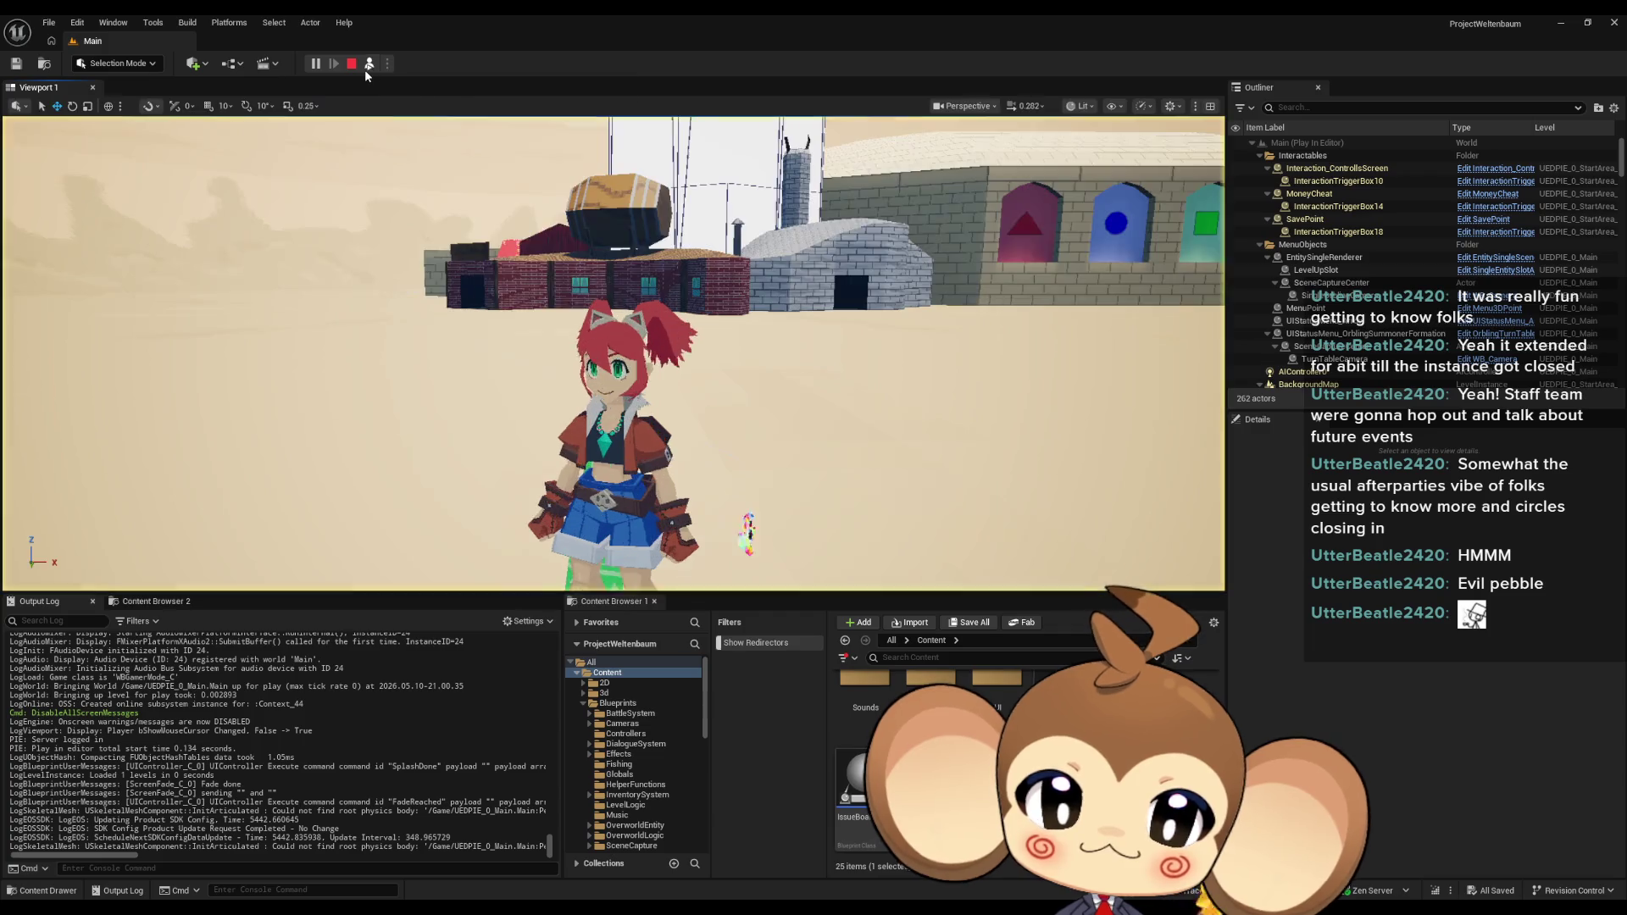
Select the artefact and inspect its skeletal mesh component and Location Z in Details.
left_click(751, 532)
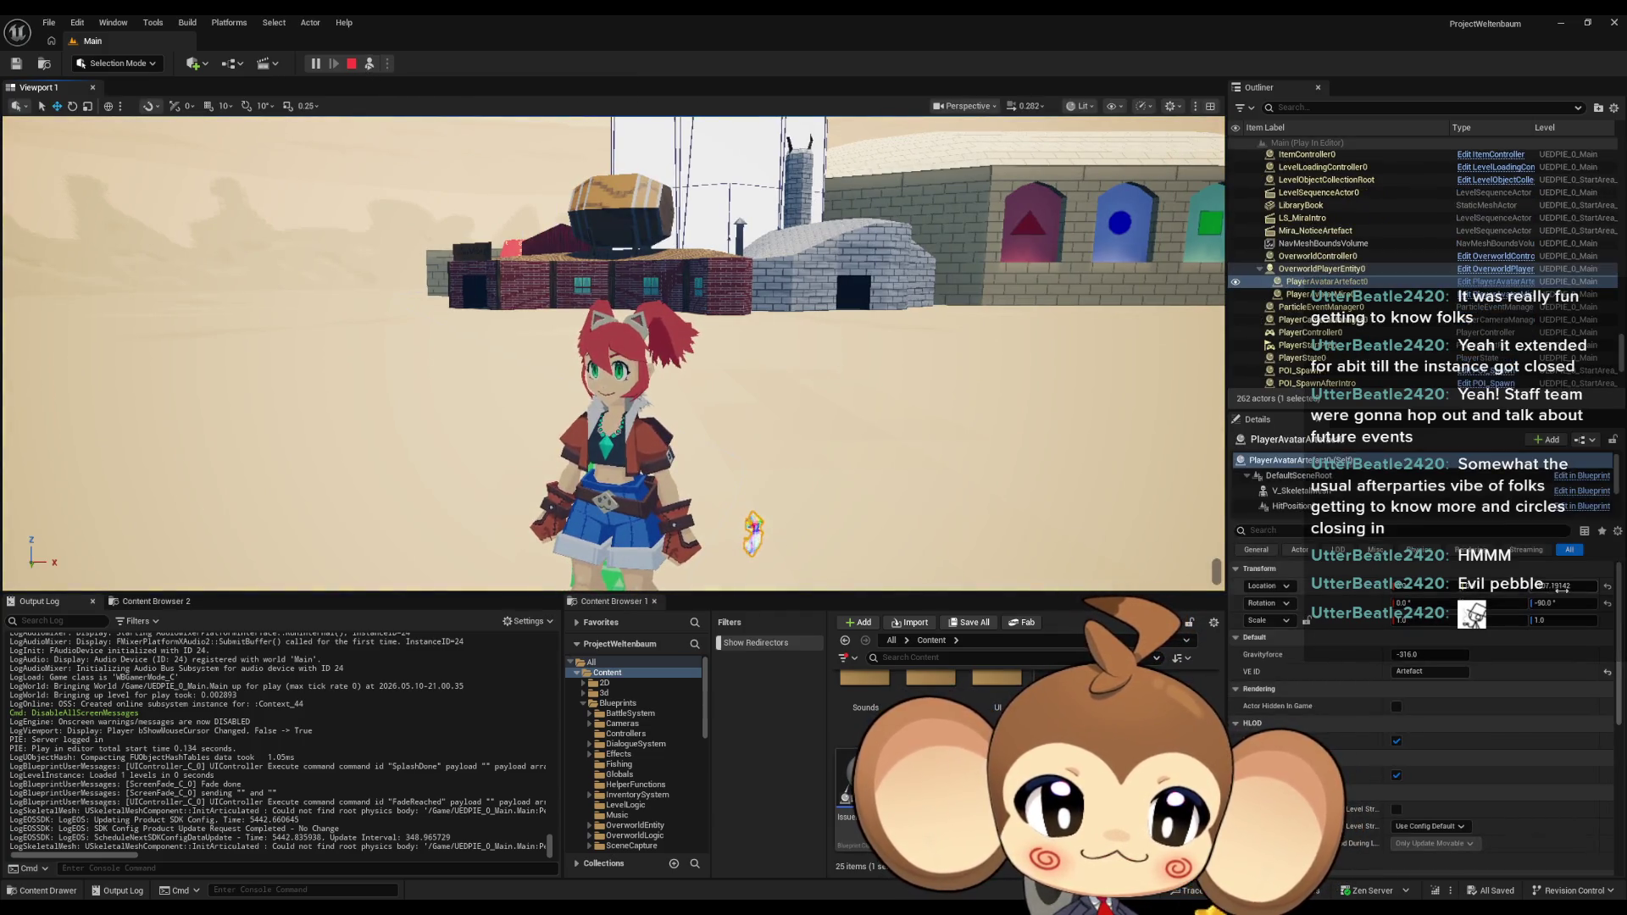
left_click_drag(848, 441, 1025, 439)
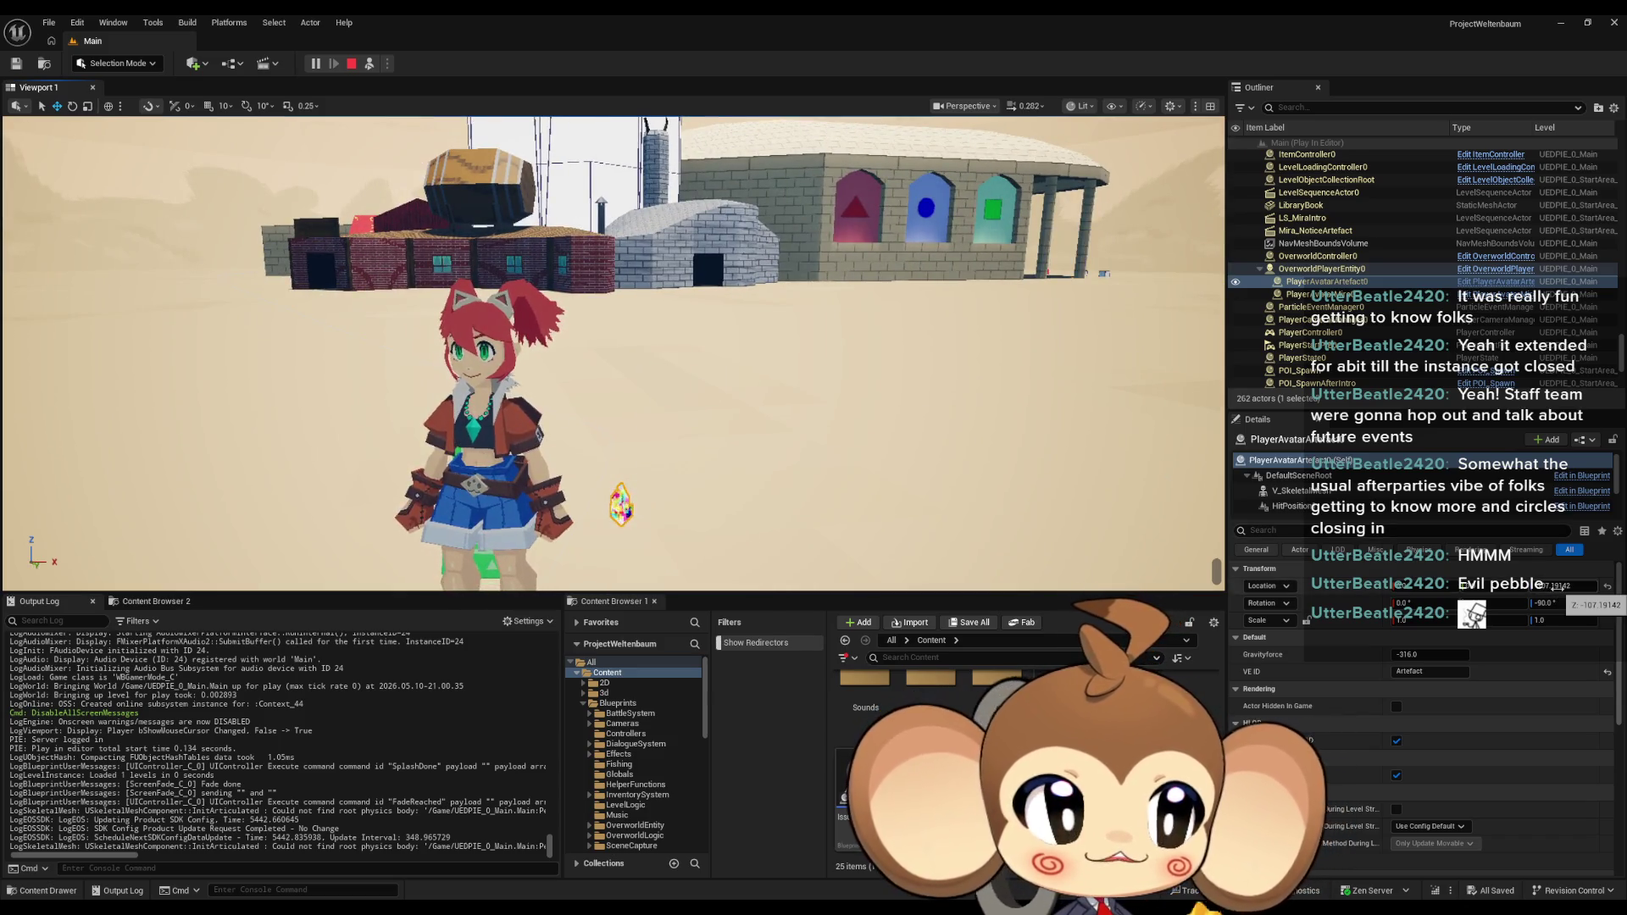
left_click(1297, 490)
left_click(1271, 460)
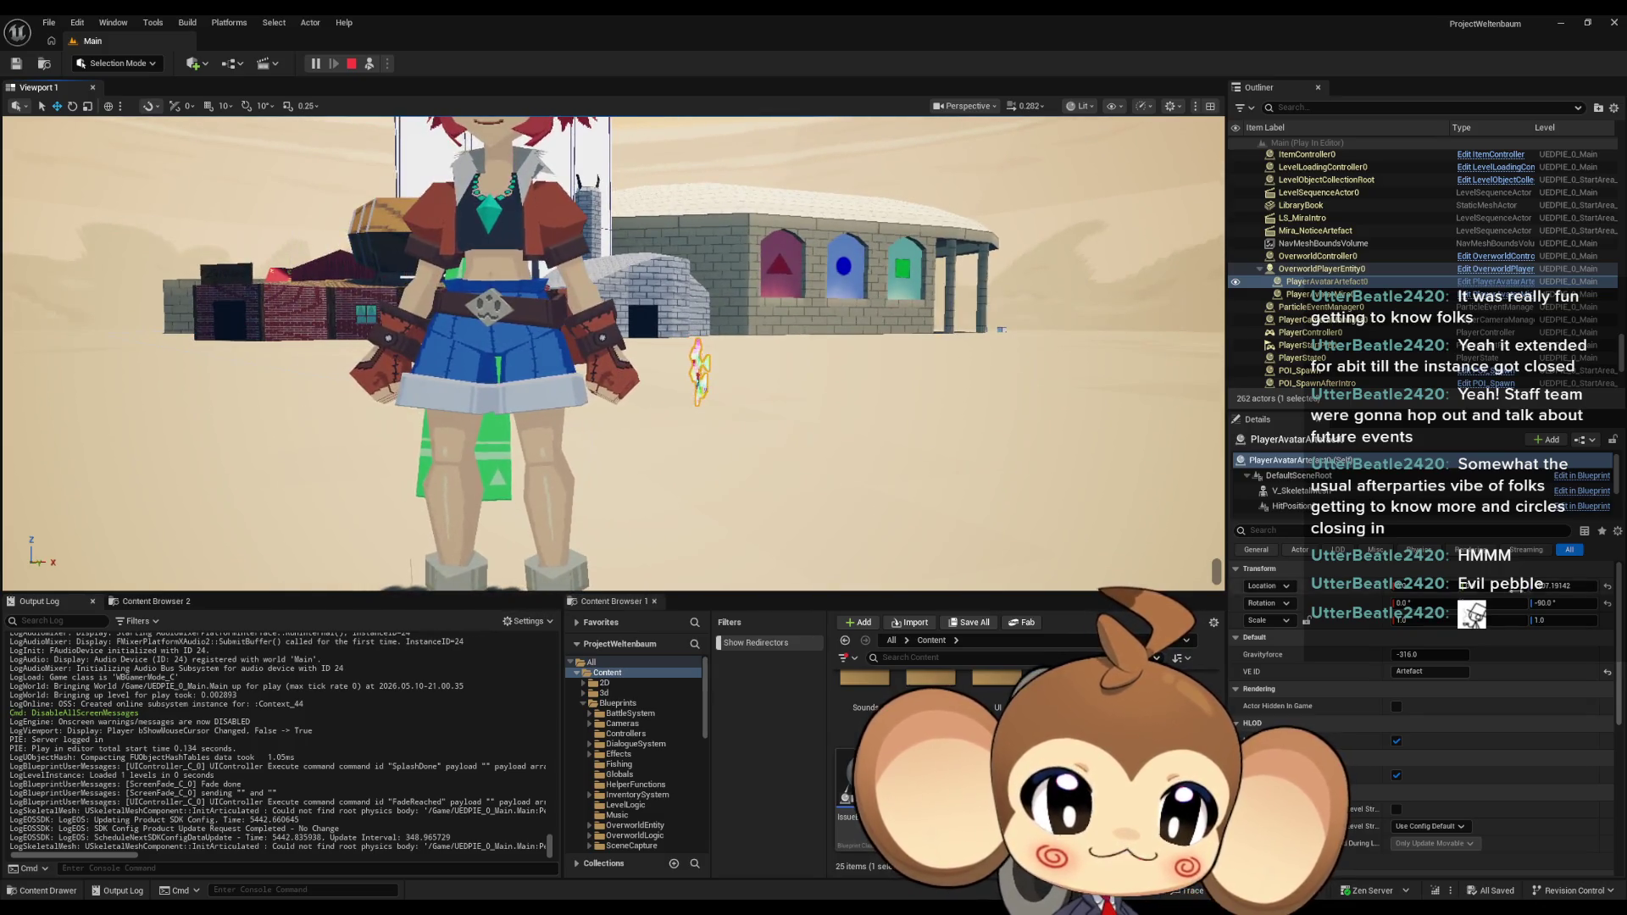
left_click(1578, 585)
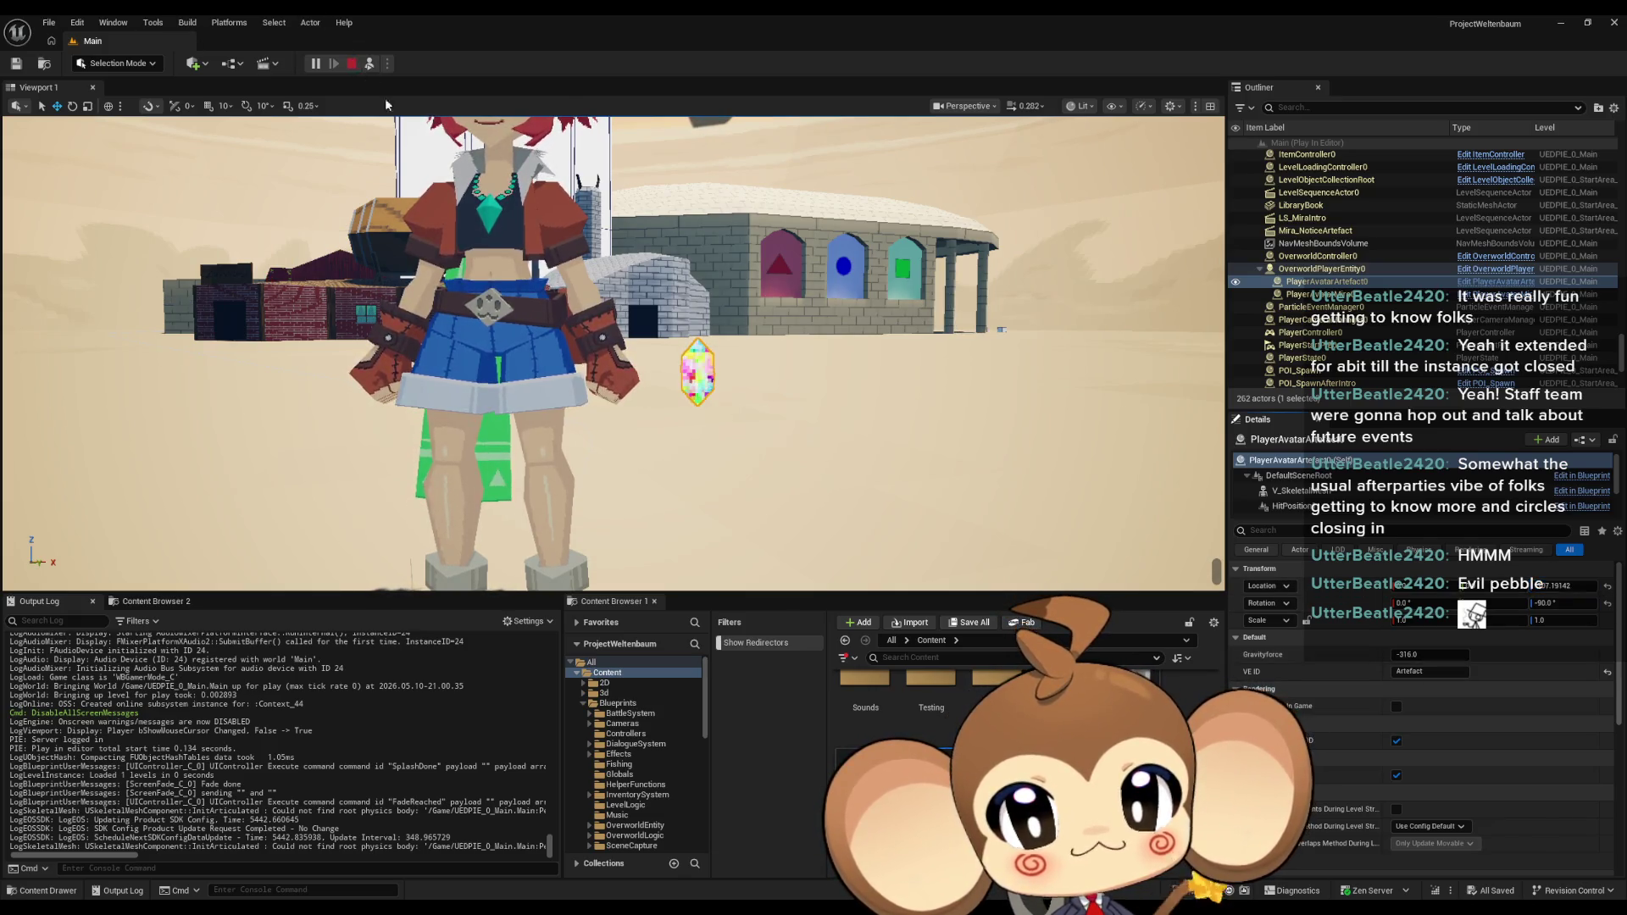
Stop play and bring the GameController Blueprint window back to the front.
left_click(352, 64)
mouse_move(764, 886)
left_click(659, 853)
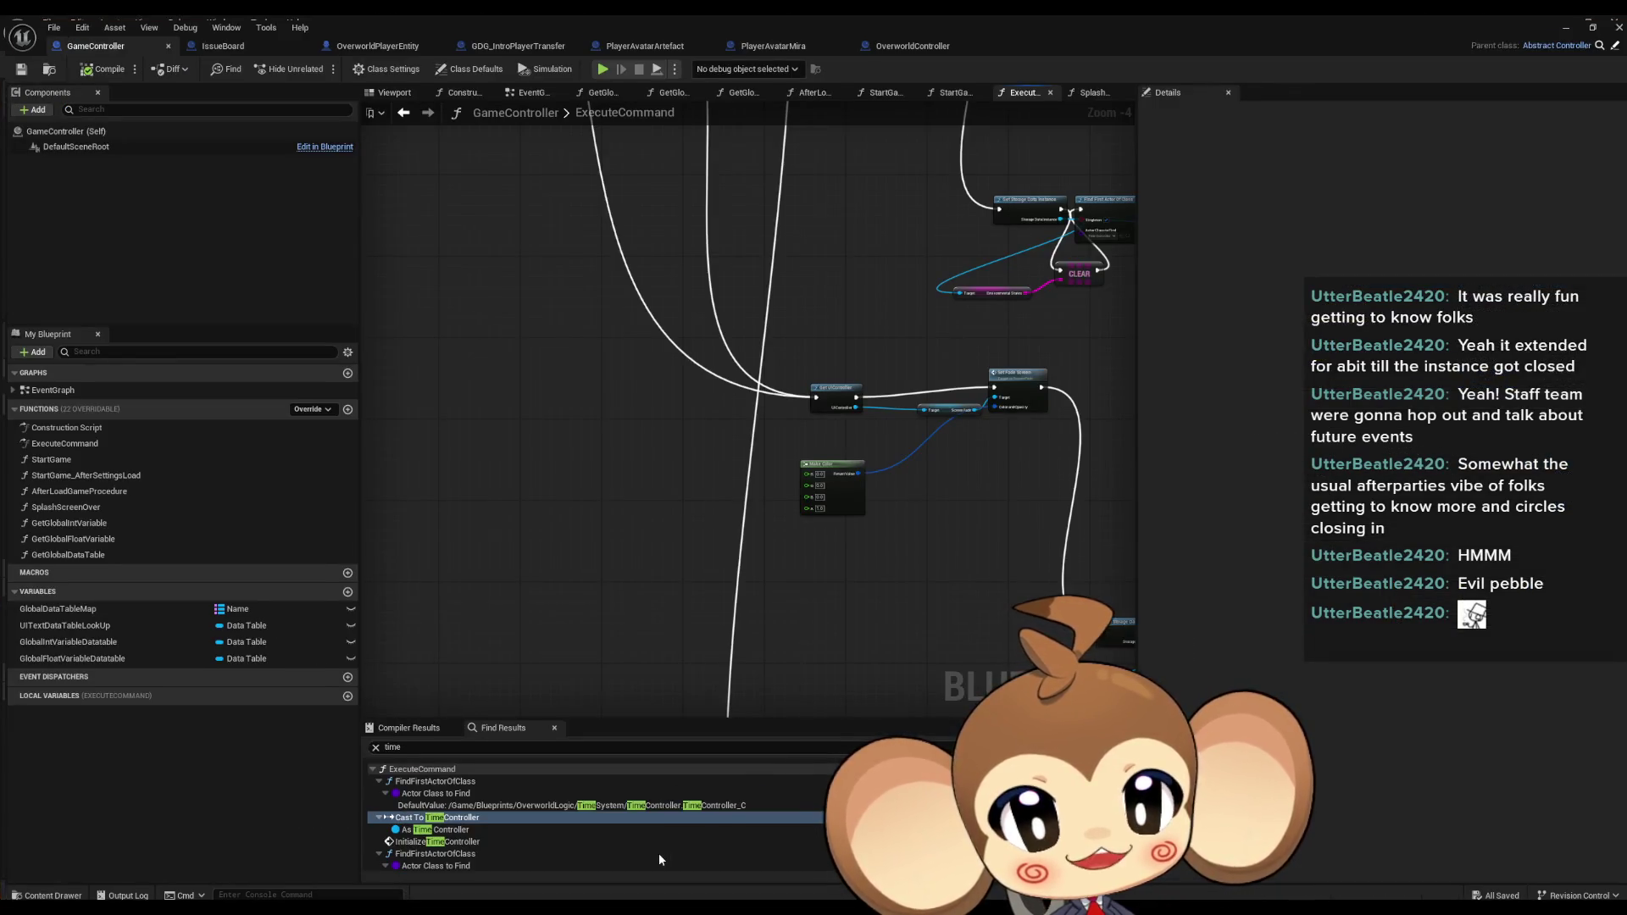
Open GDG_IntroPlayerTransfer and bring its Lerp (Vector) and Get World Location nodes into view.
left_click(495, 43)
mouse_move(615, 495)
left_mouse_down()
mouse_move(856, 462)
mouse_move(359, 434)
left_mouse_up()
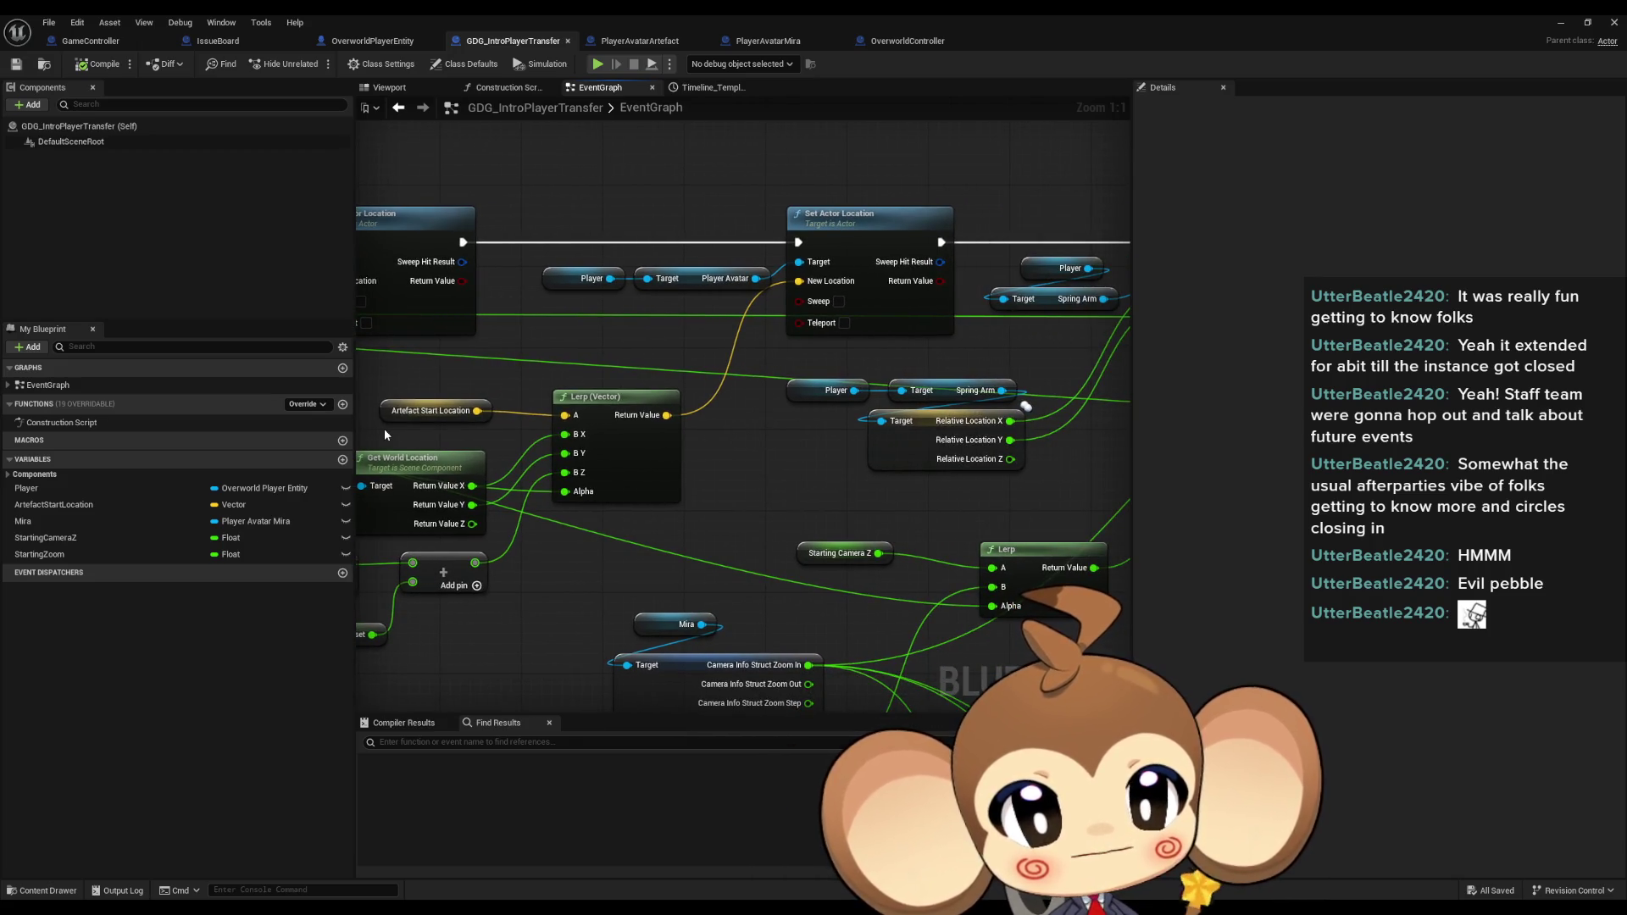
scroll(670, 463, "down", 5)
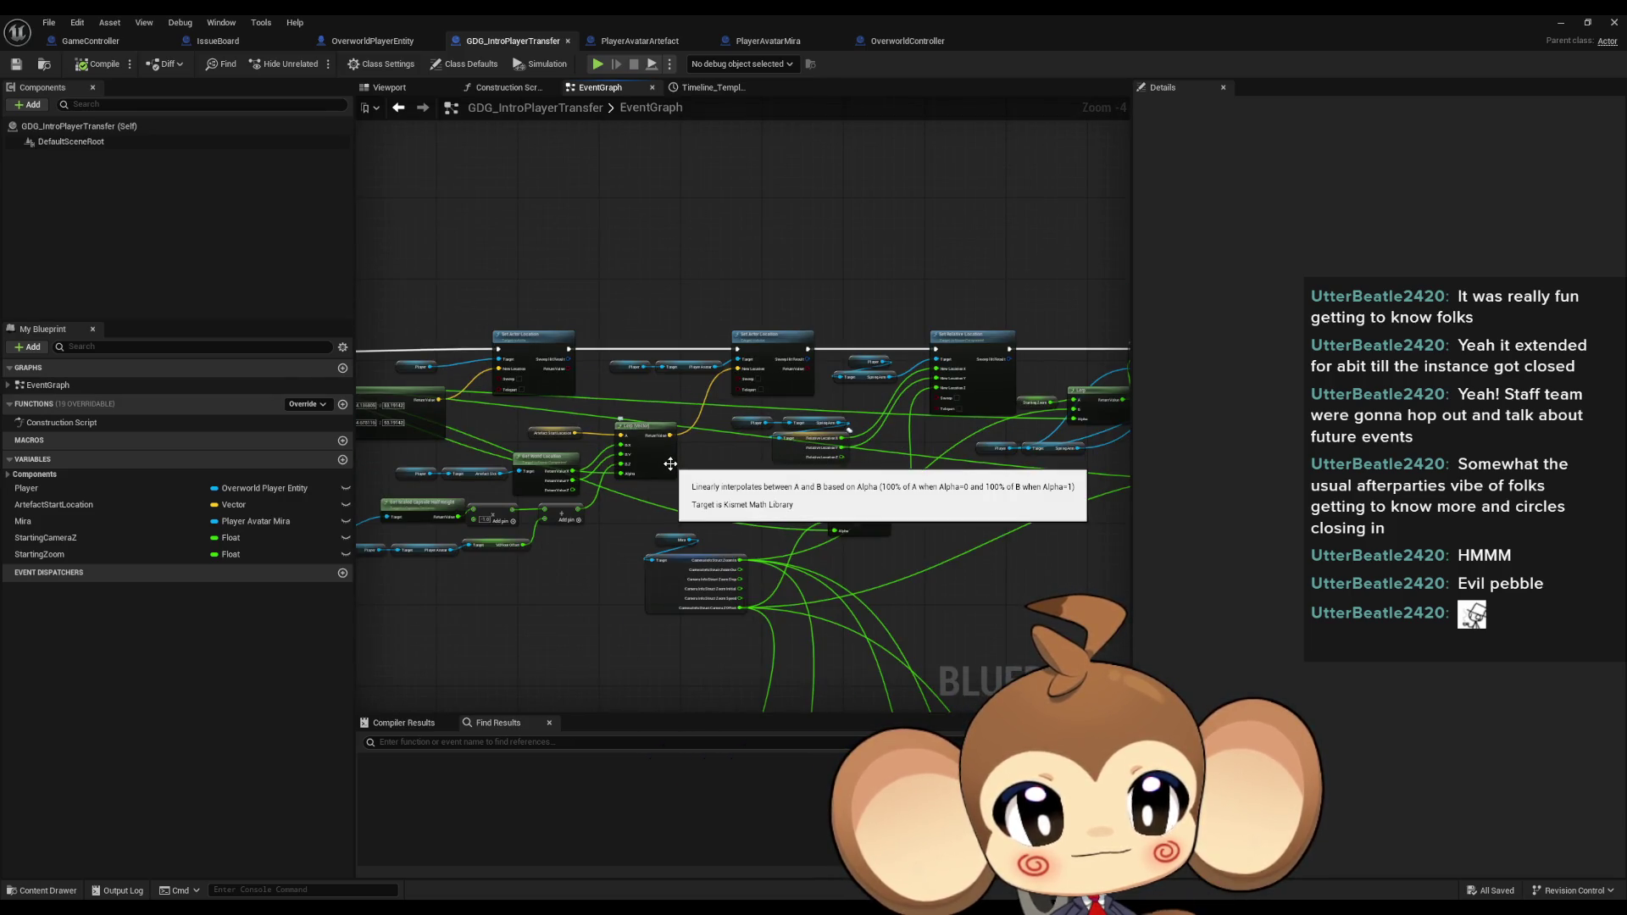
scroll(578, 463, "up", 3)
scroll(882, 436, "down", 3)
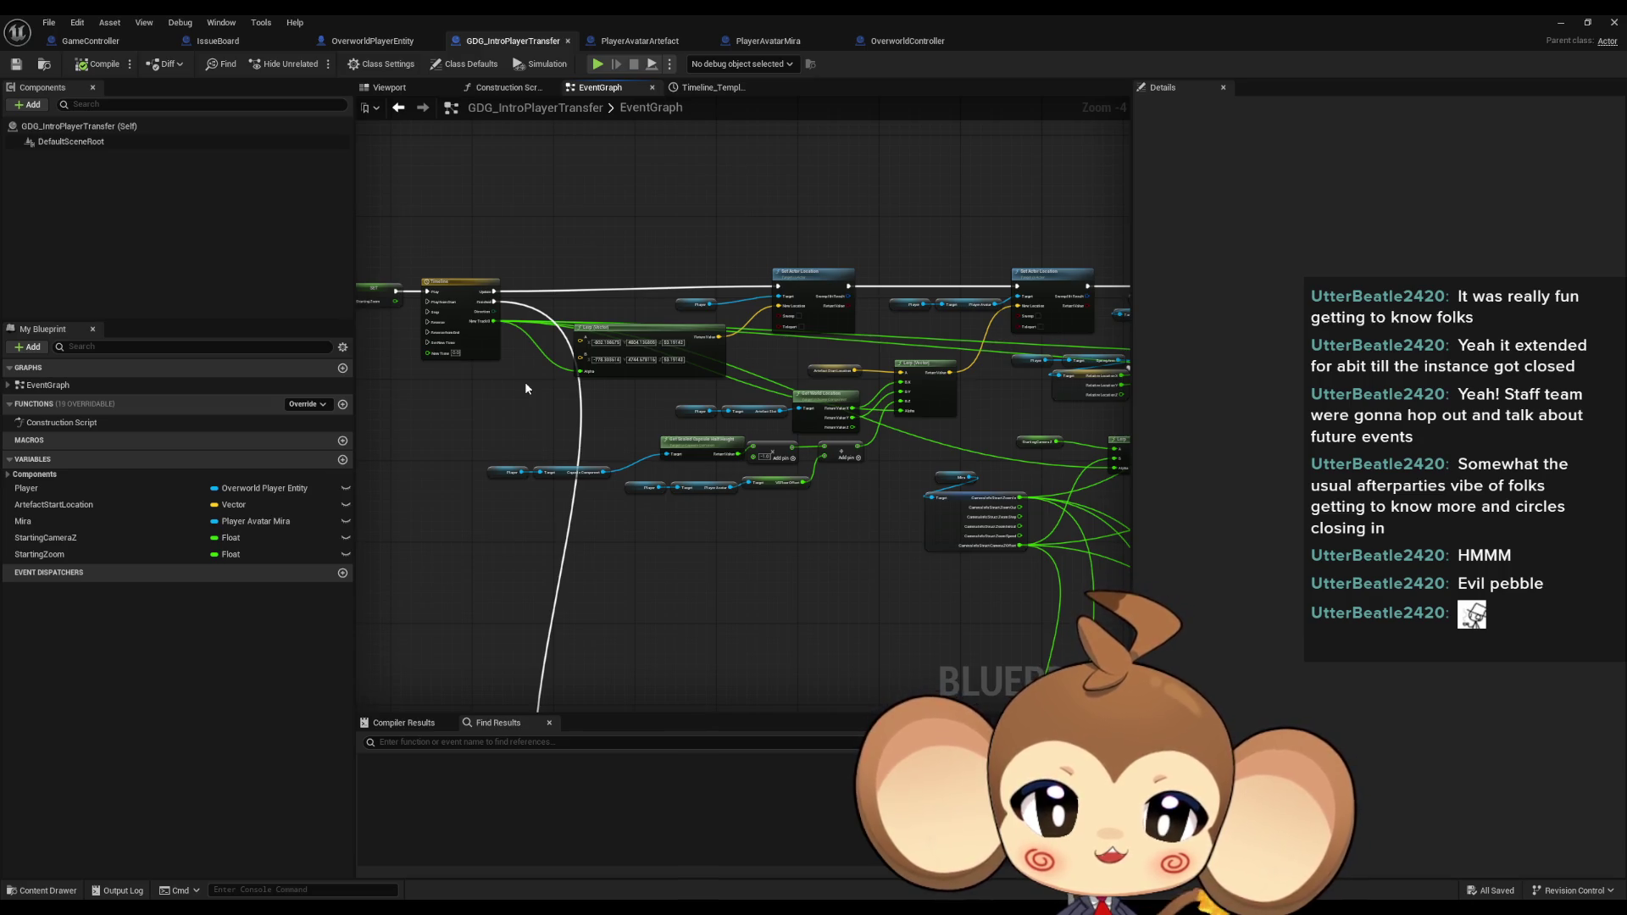
Break the Lerp (Vector) B Z link and give it a fixed value of 130.
scroll(868, 400, "up", 3)
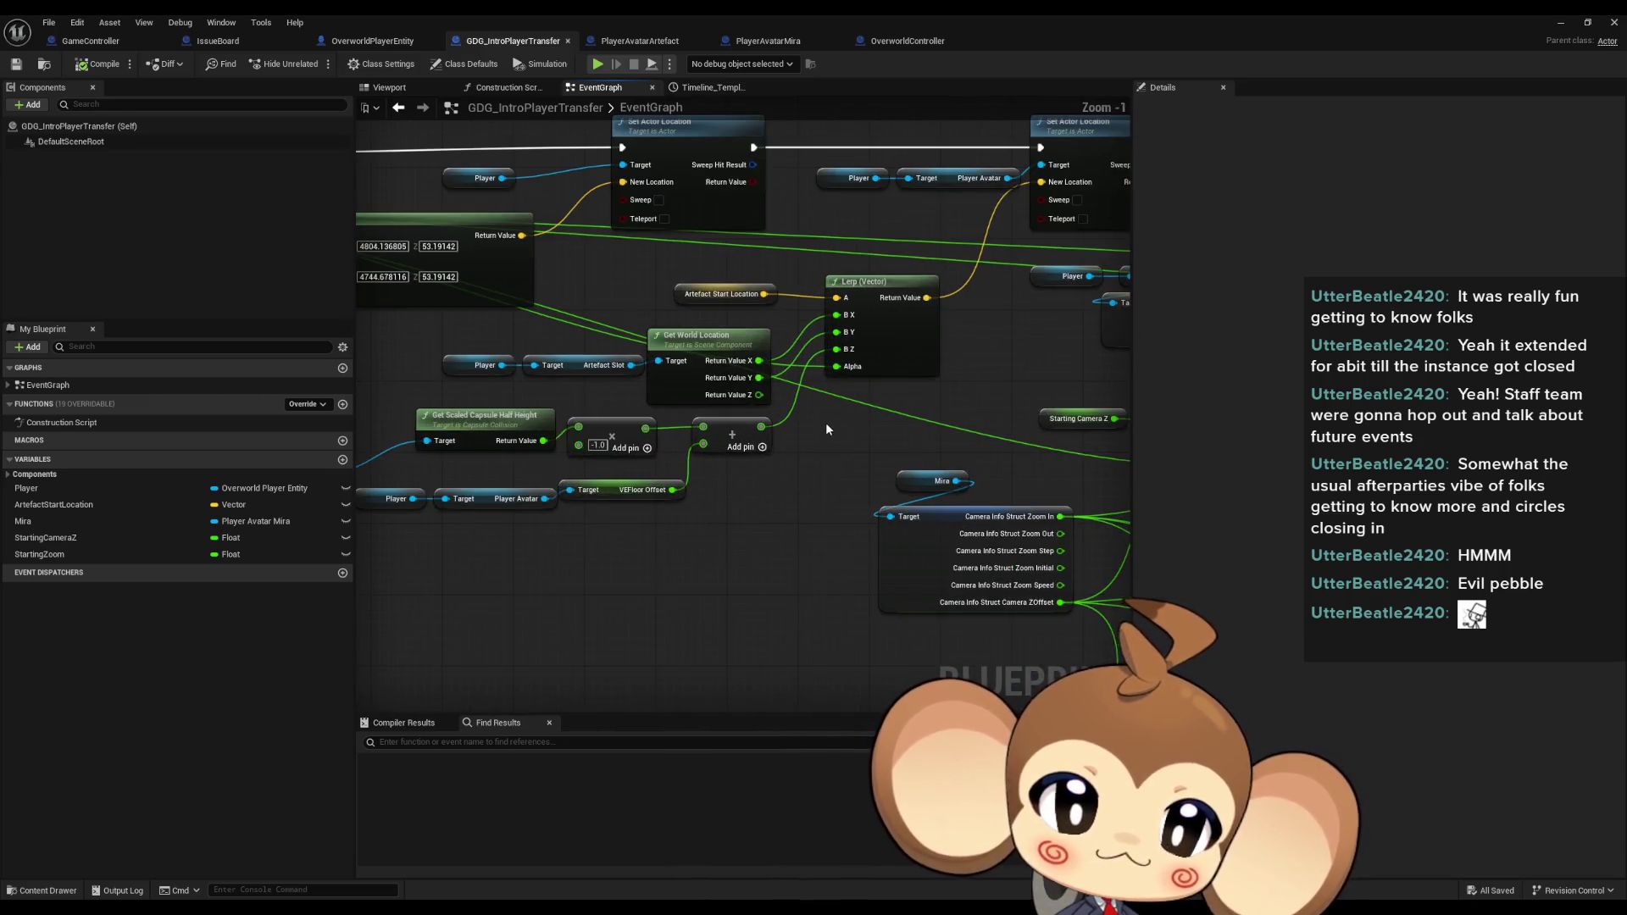
left_click_drag(675, 505, 750, 428)
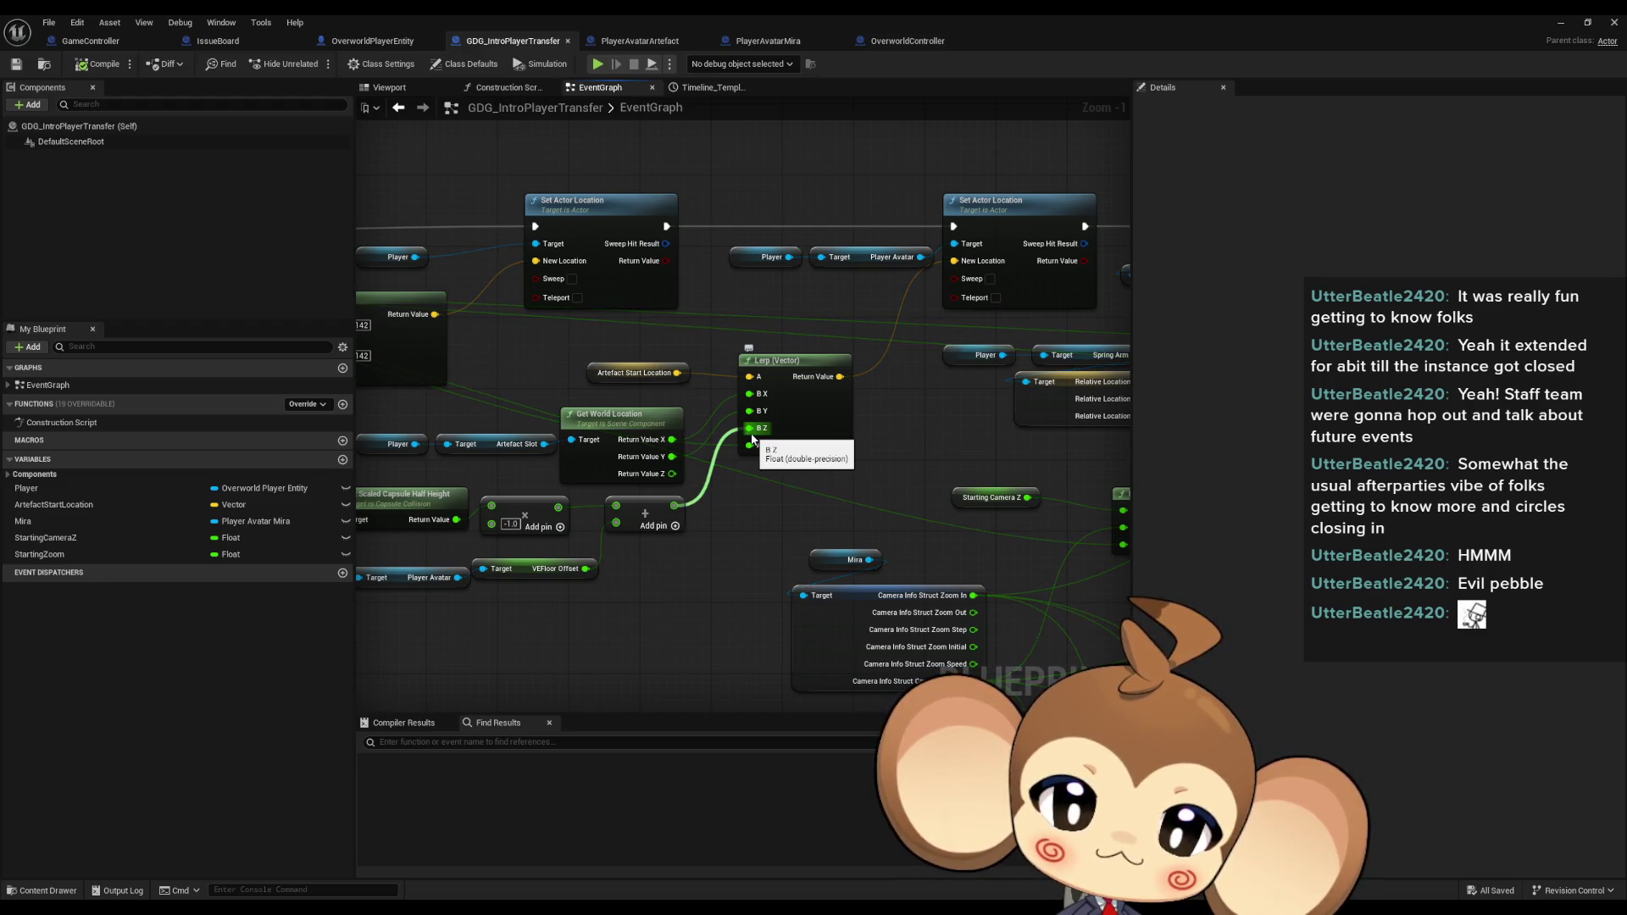
left_click(749, 428, "alt")
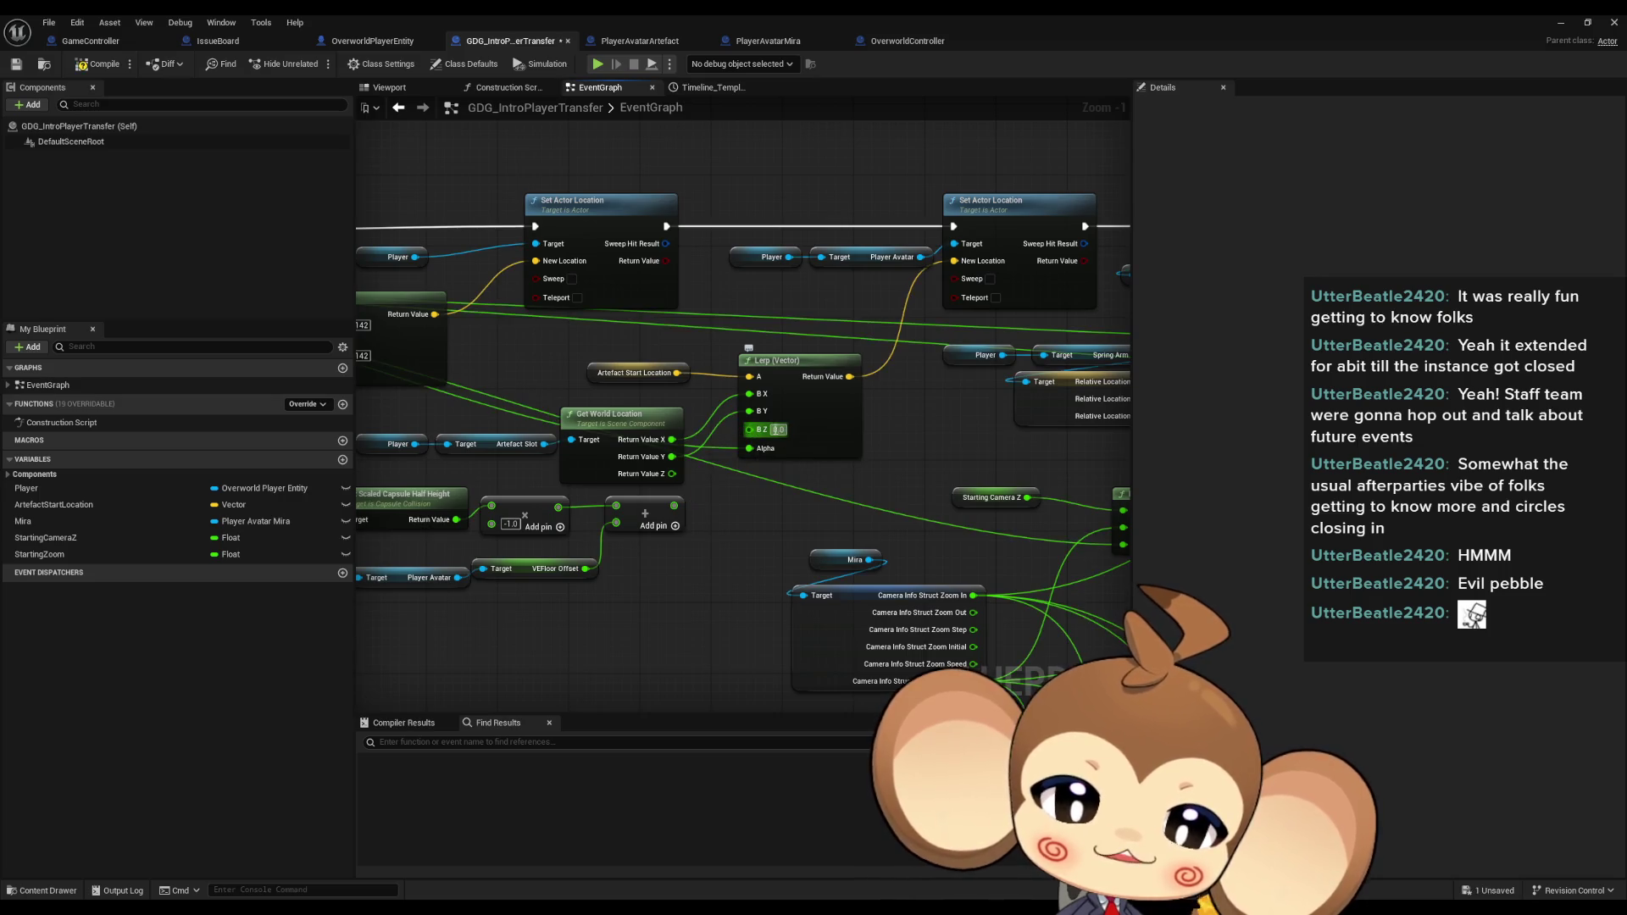
type("130")
key("Return")
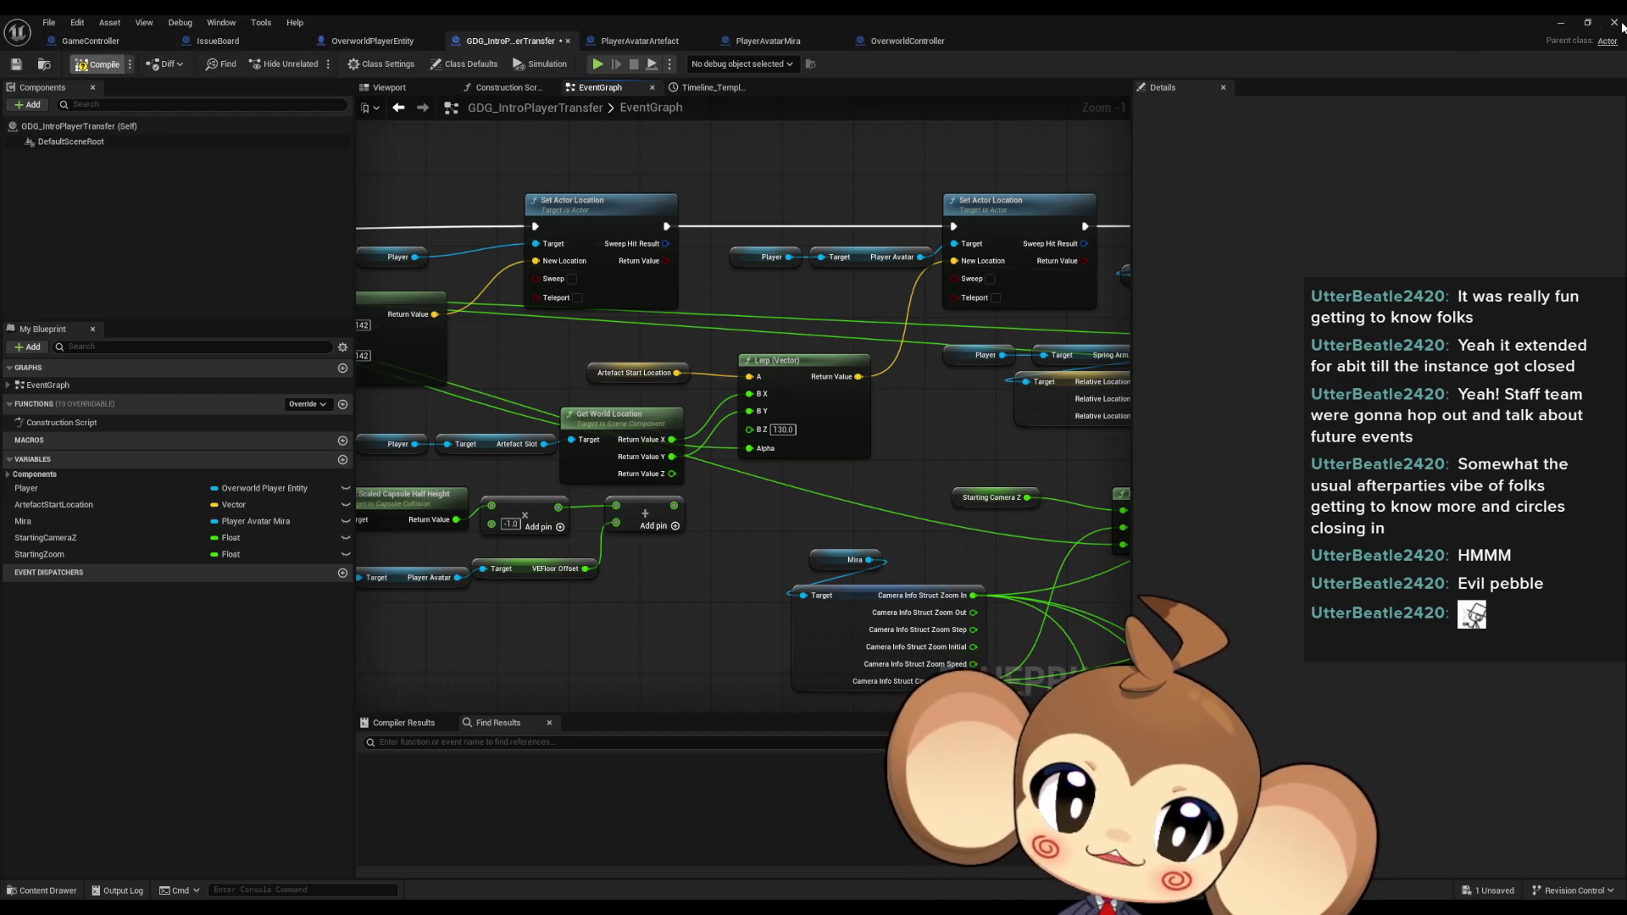
left_click(1560, 22)
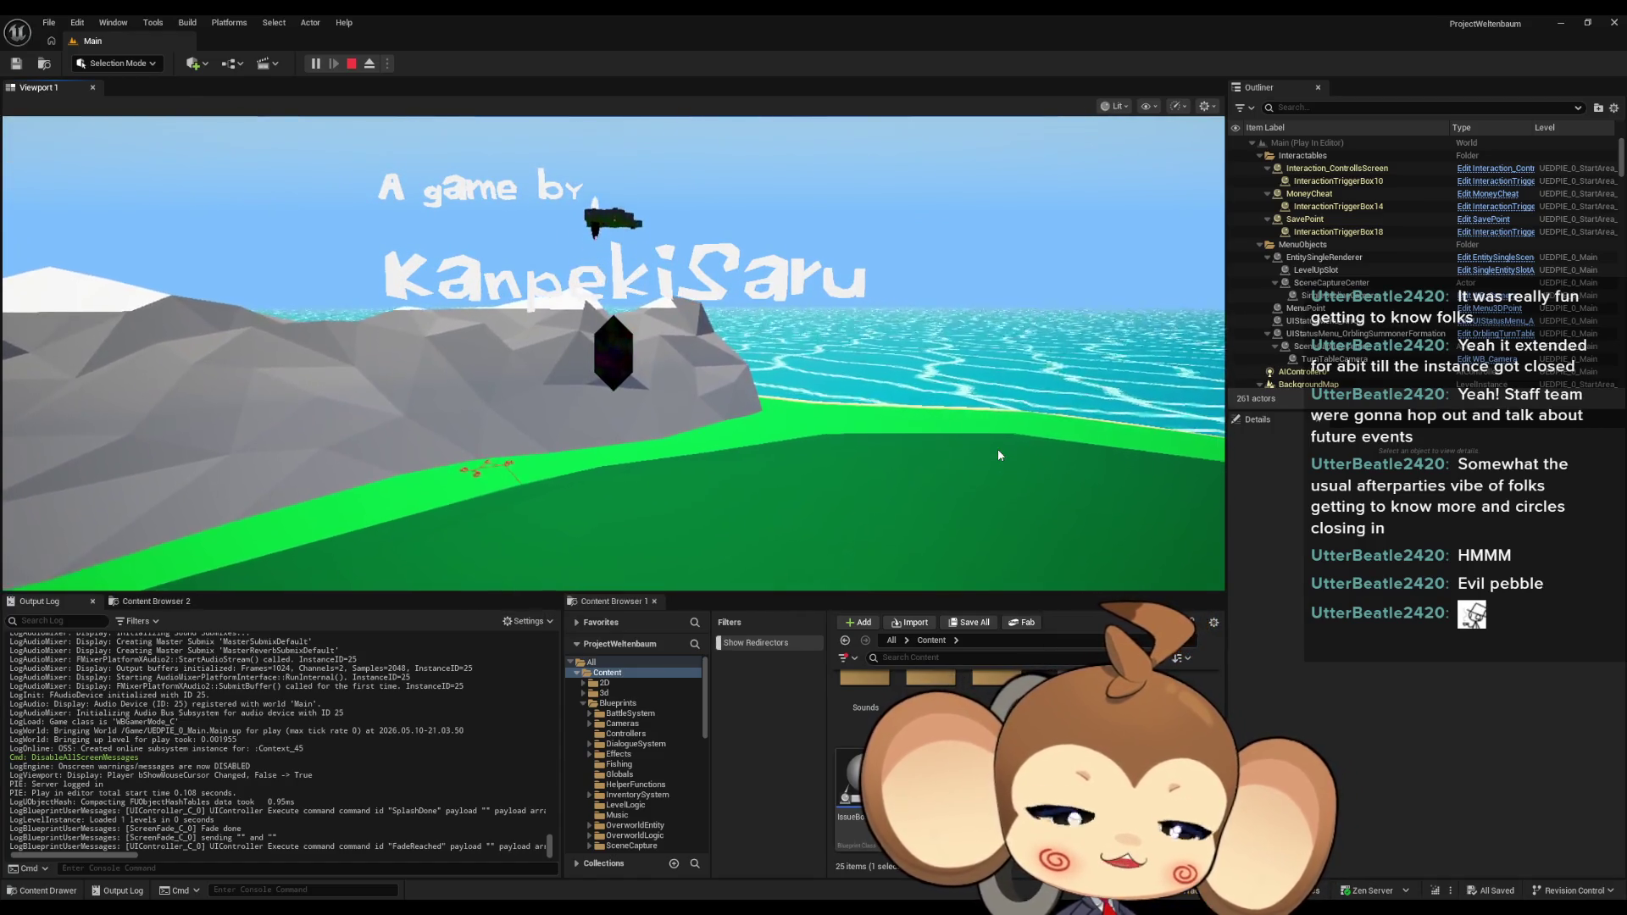
Stop the test play and open the IssueBoard Blueprint.
left_click(352, 64)
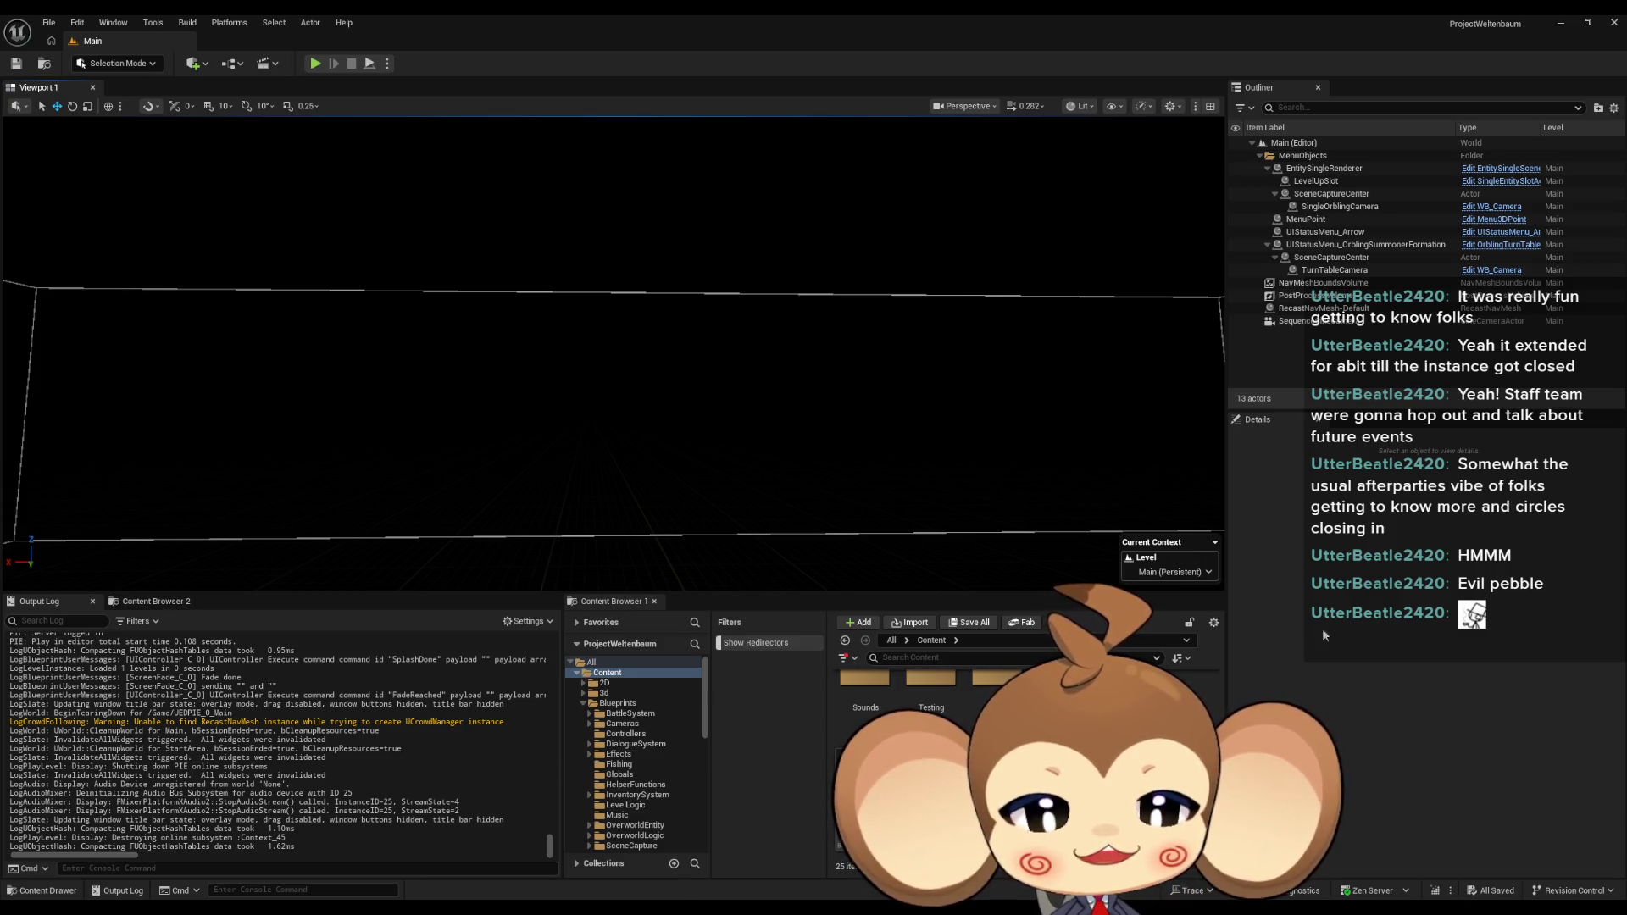
double_click(856, 789)
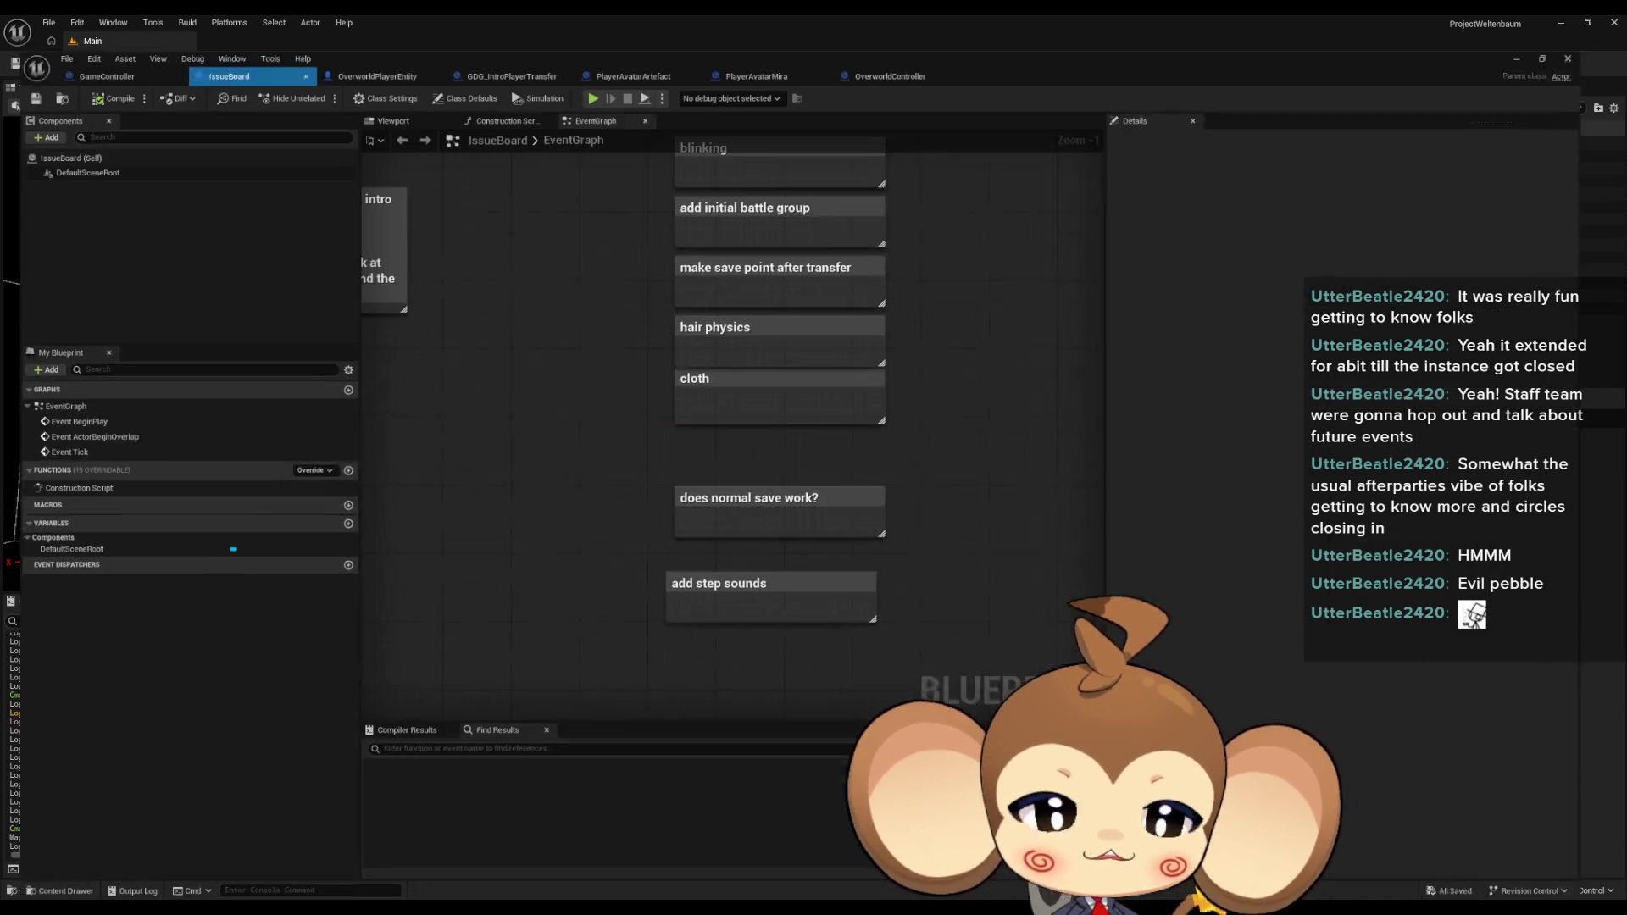
Add an 'evil pebble' comment box below the IssueBoard notes and save the Blueprint.
scroll(807, 598, "down", 2)
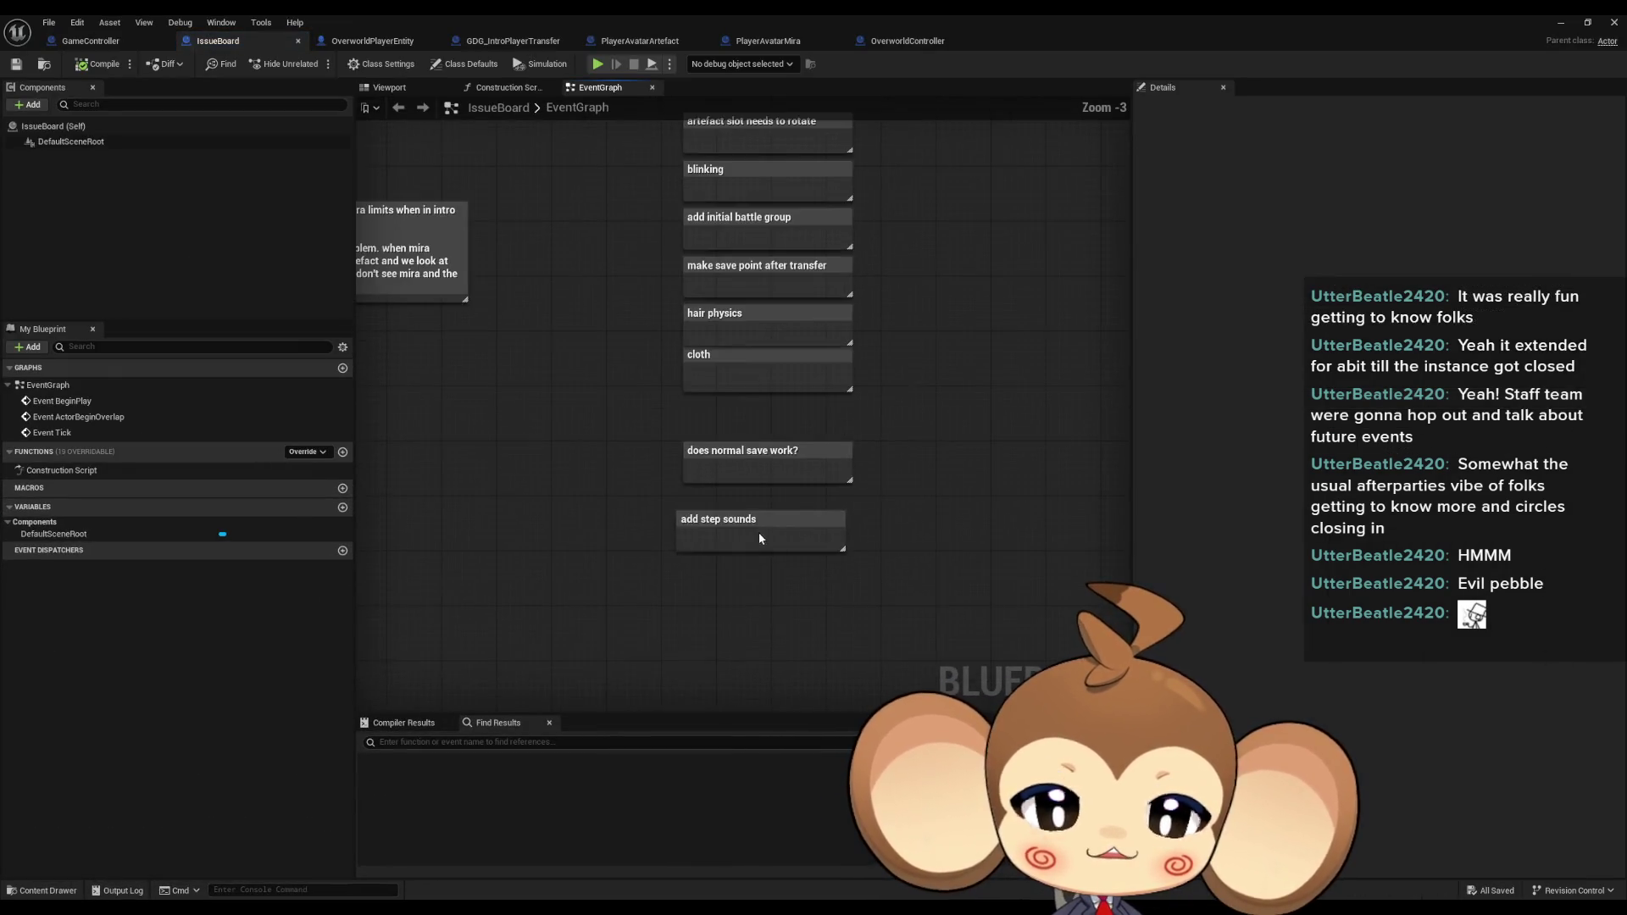
type("cevil pe")
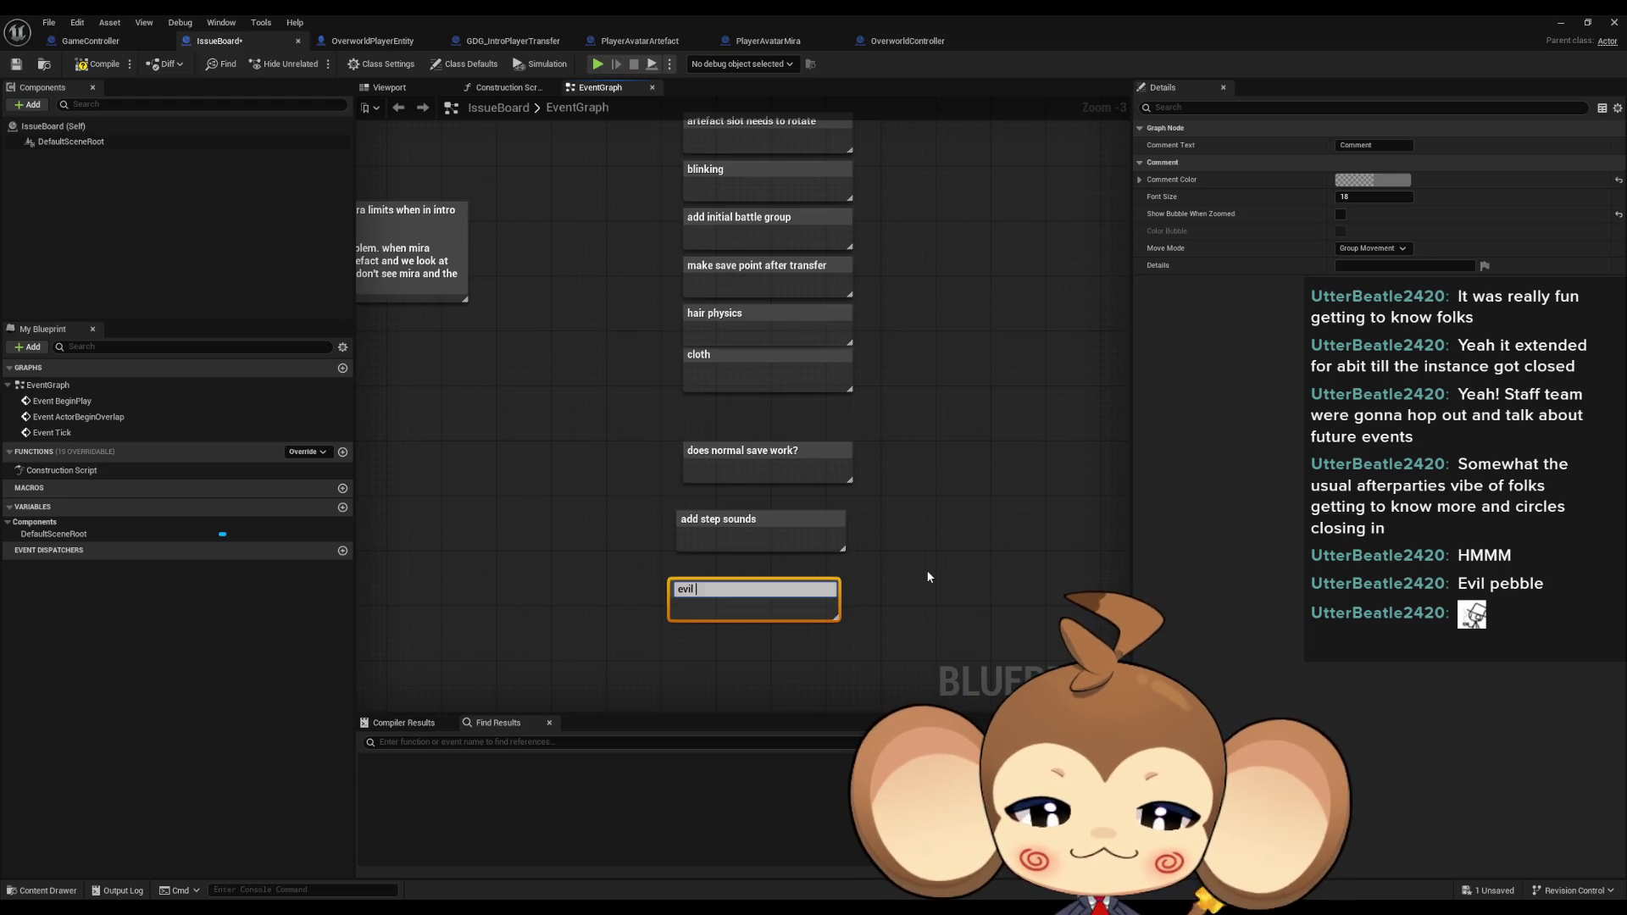
type("bble")
key("Return")
left_click(927, 570)
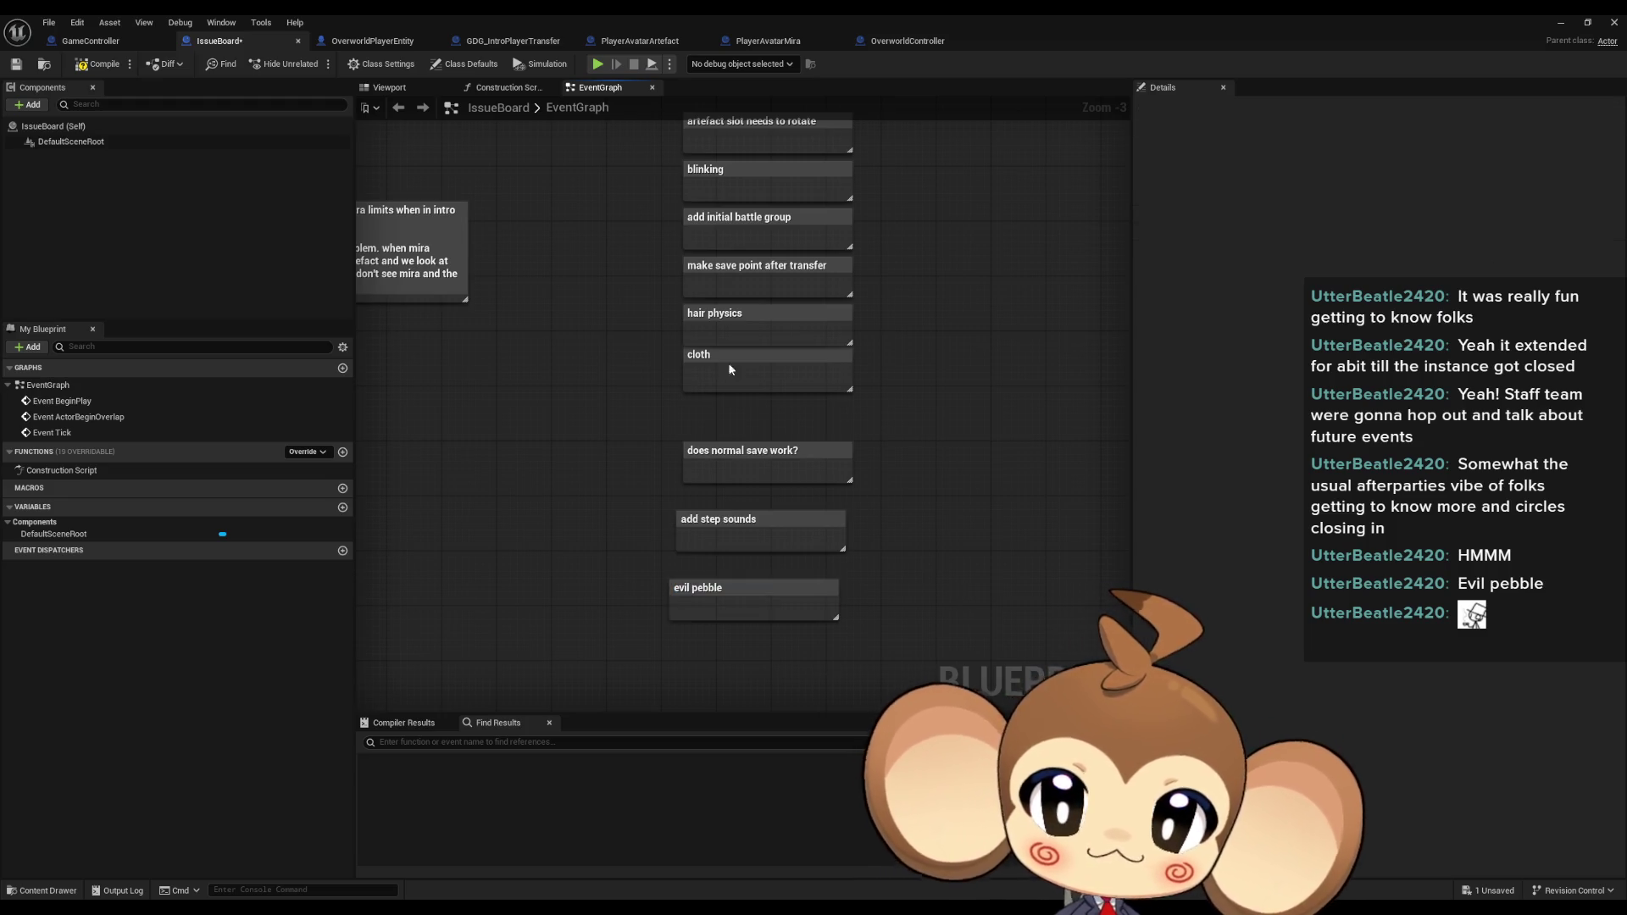
key("ctrl+s")
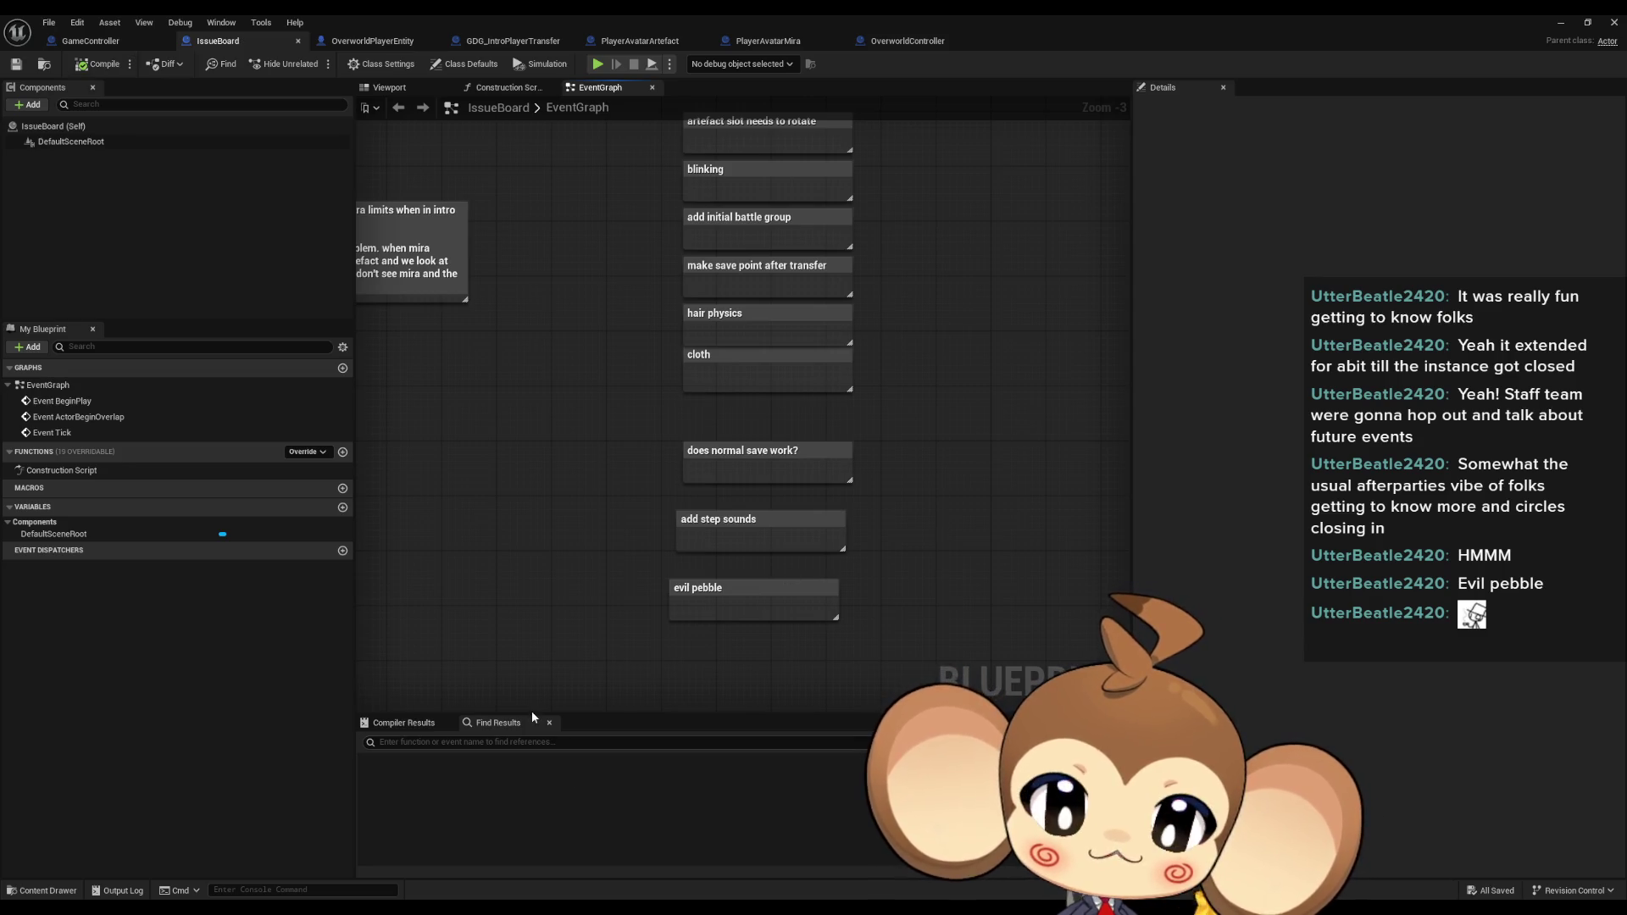
mouse_move(665, 911)
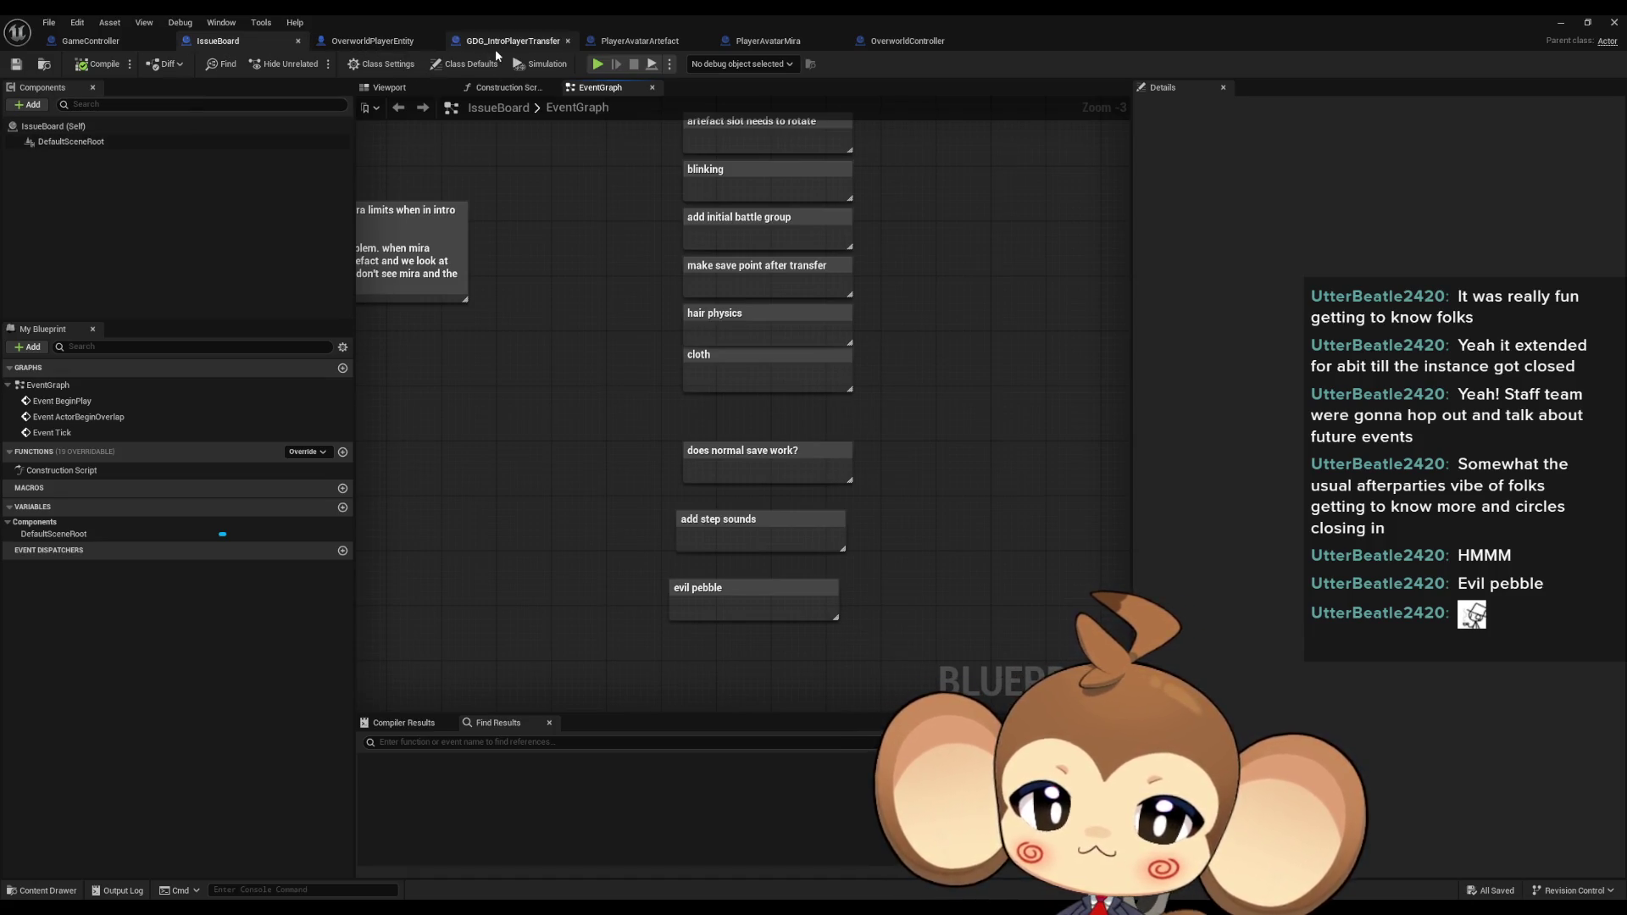
Delete the 0.0 and Print String debug nodes from OverworldPlayerEntity's SetArtefactSlot graph.
left_click(363, 41)
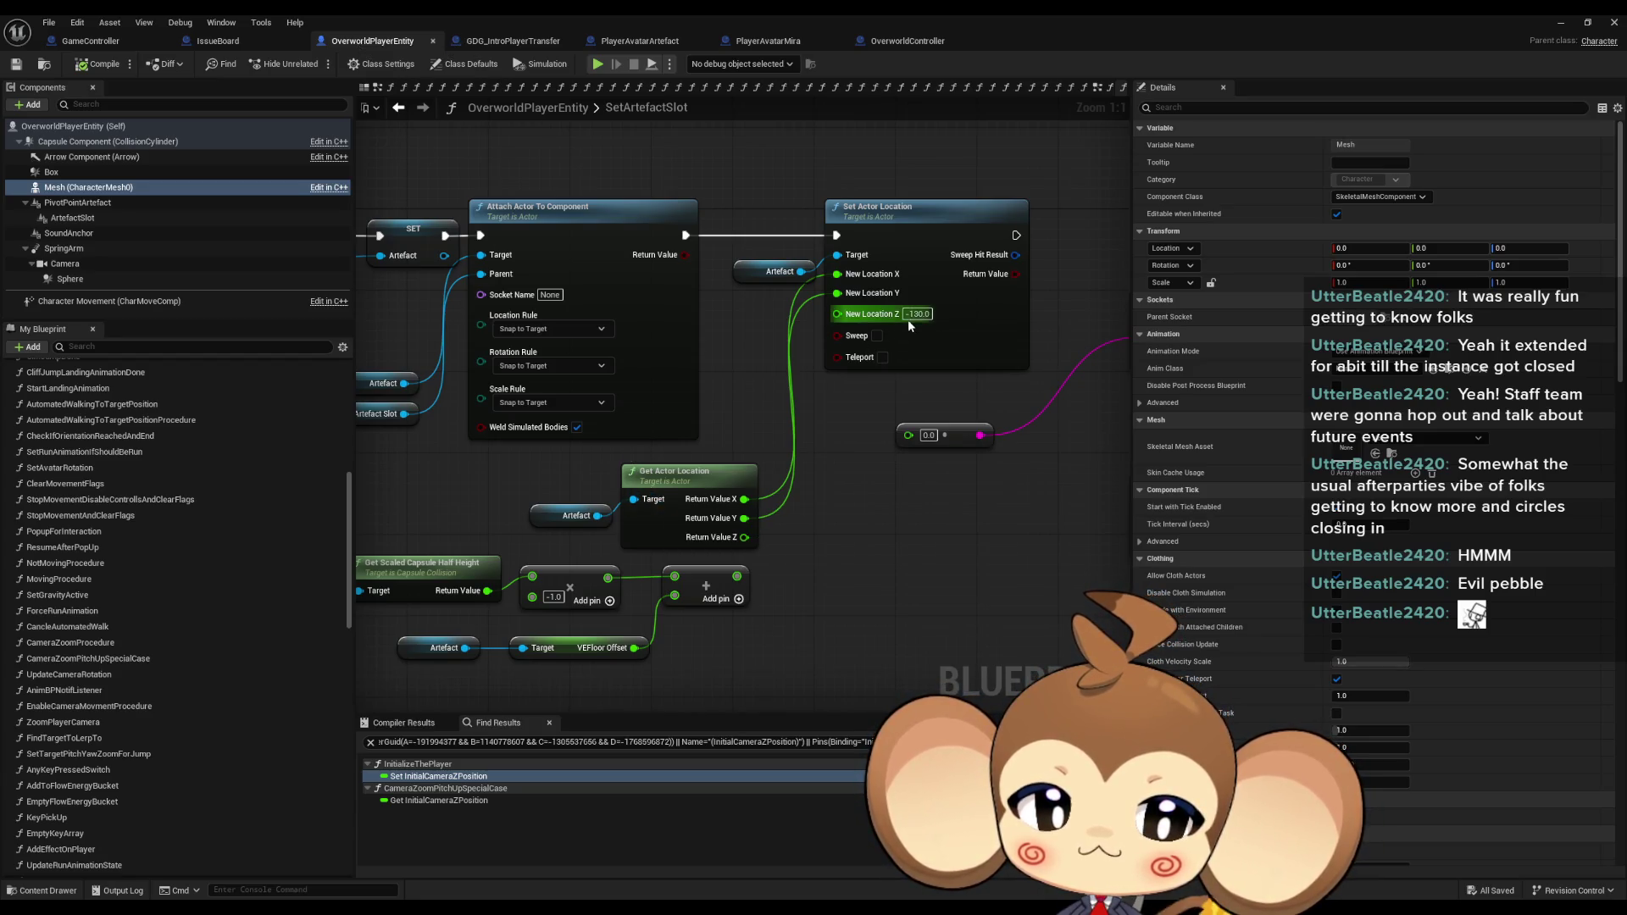
left_click_drag(866, 412, 841, 424)
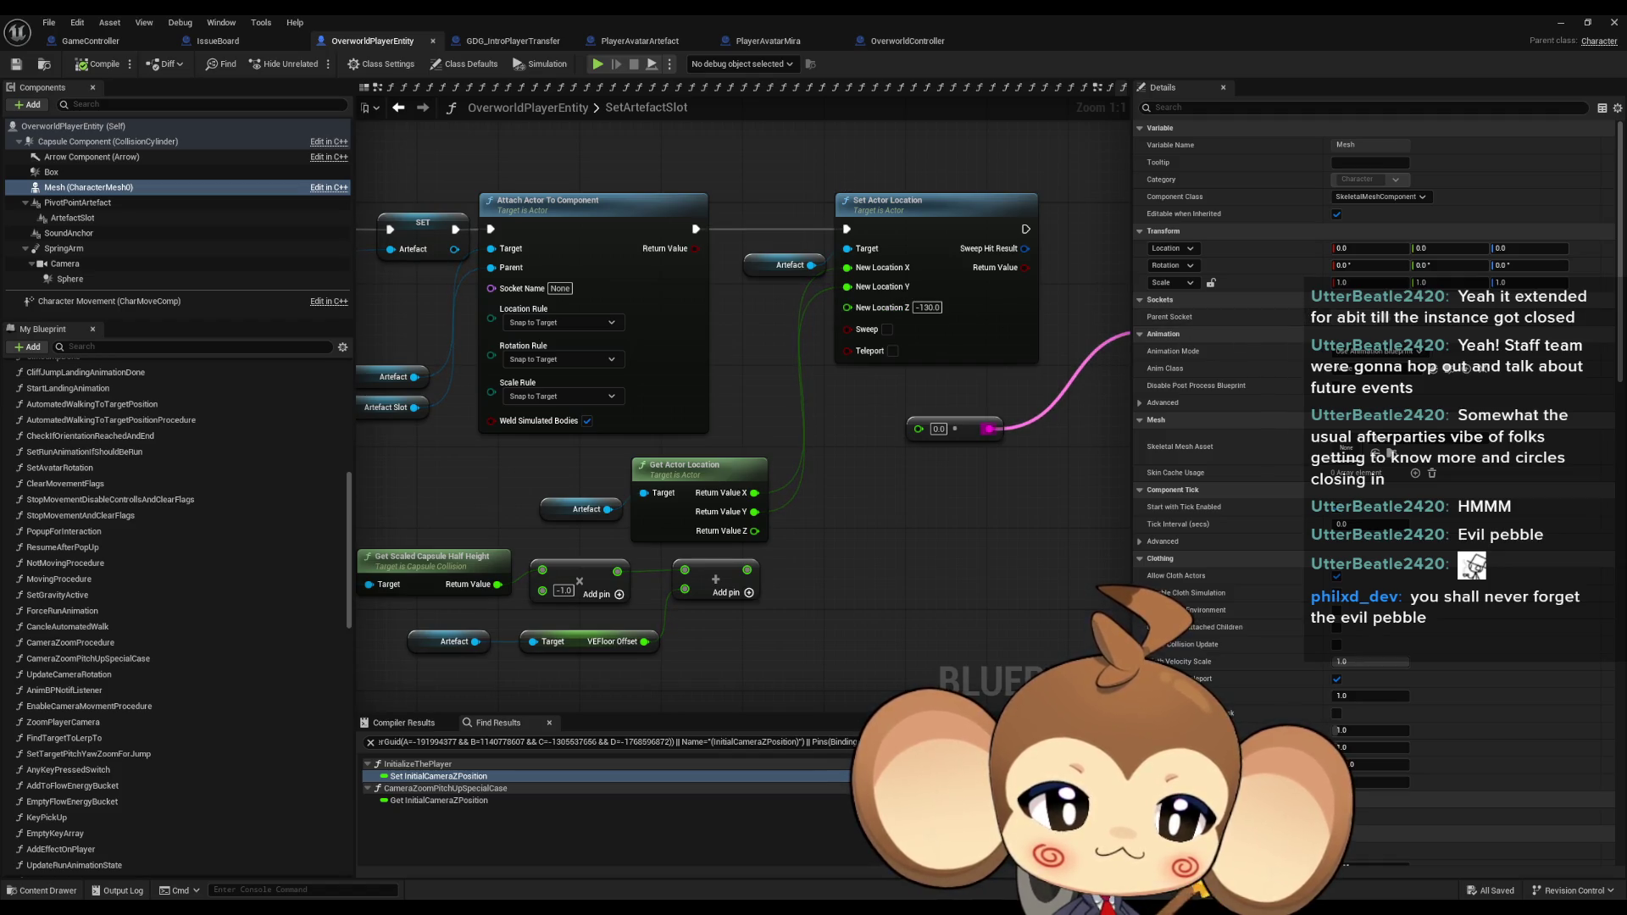
key("alt+Tab")
key("alt+Tab")
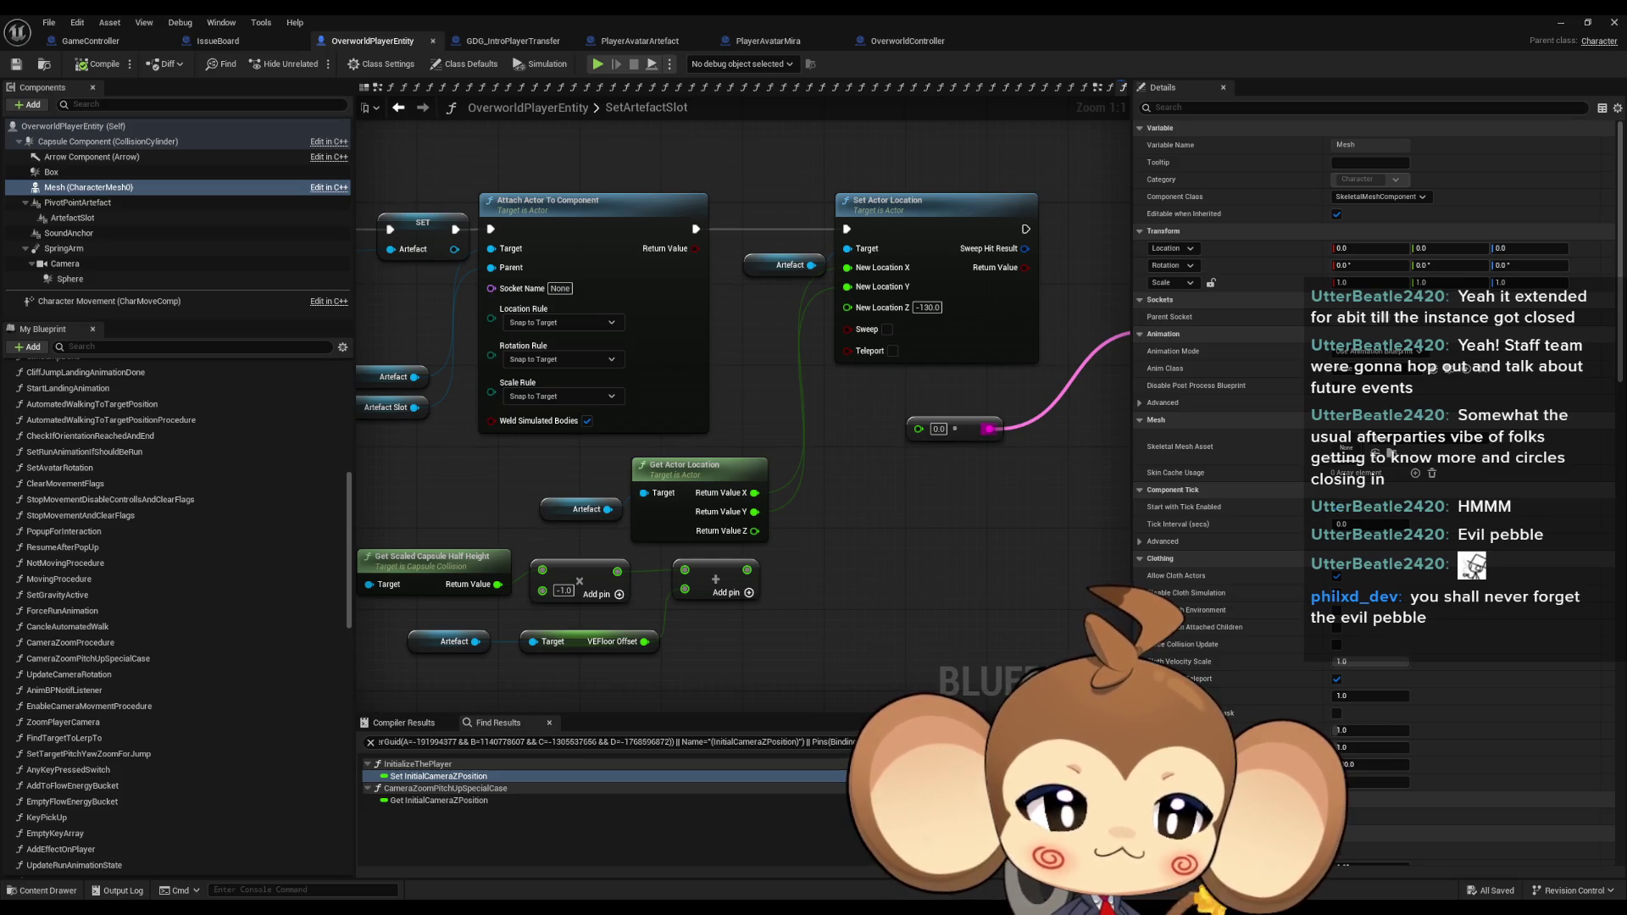
scroll(915, 533, "down", 2)
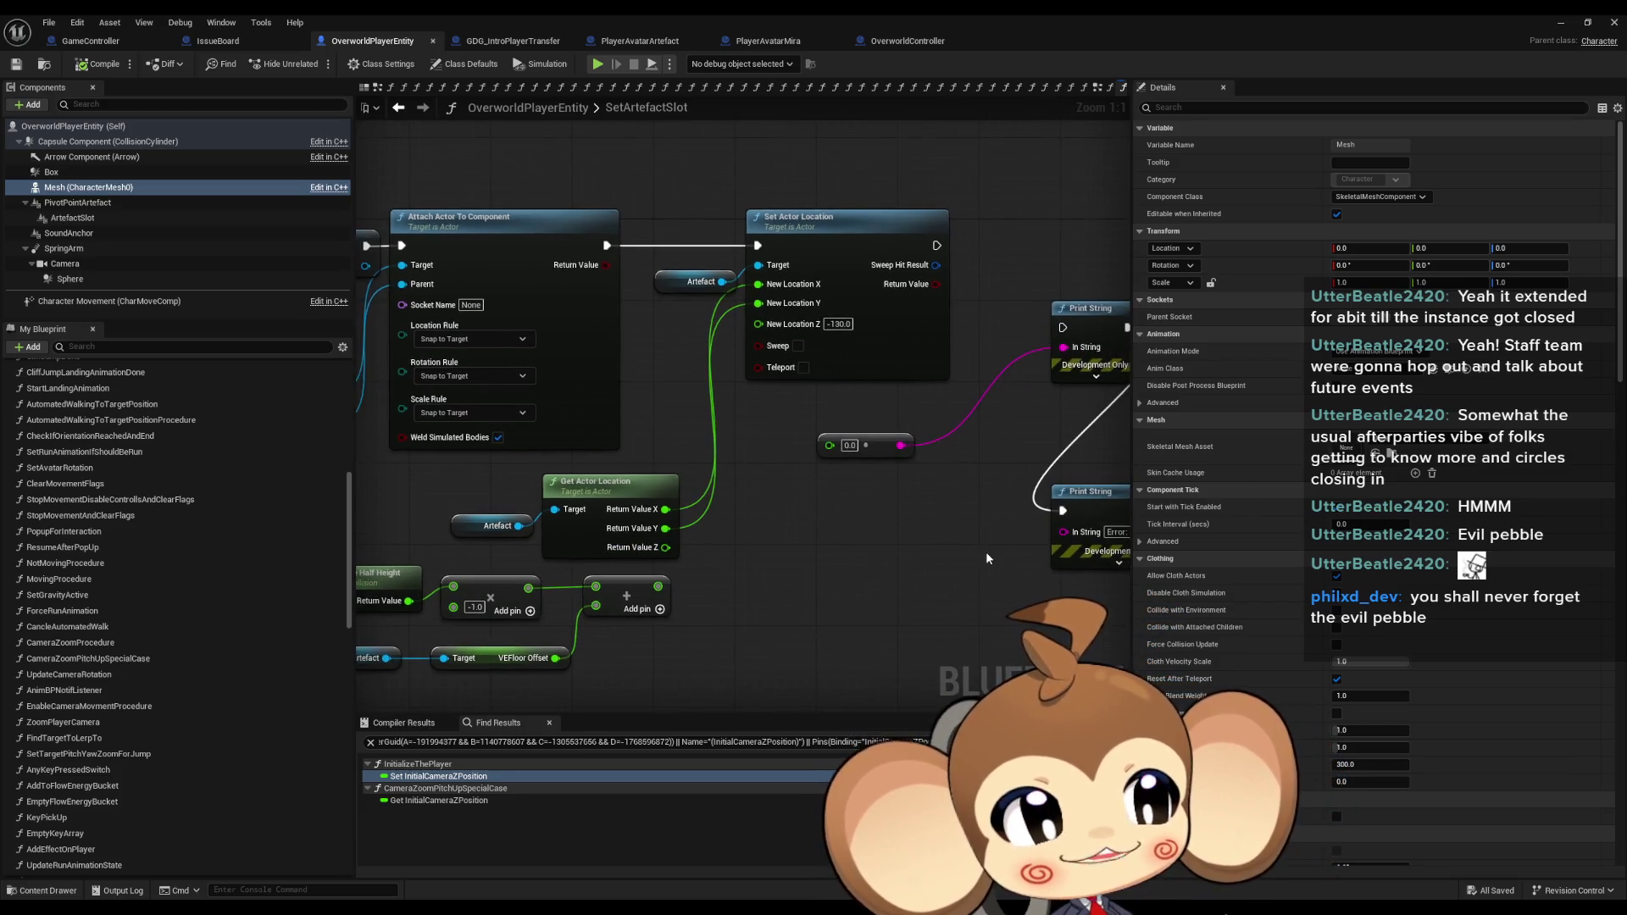
left_click_drag(888, 458, 1123, 597)
key("Delete")
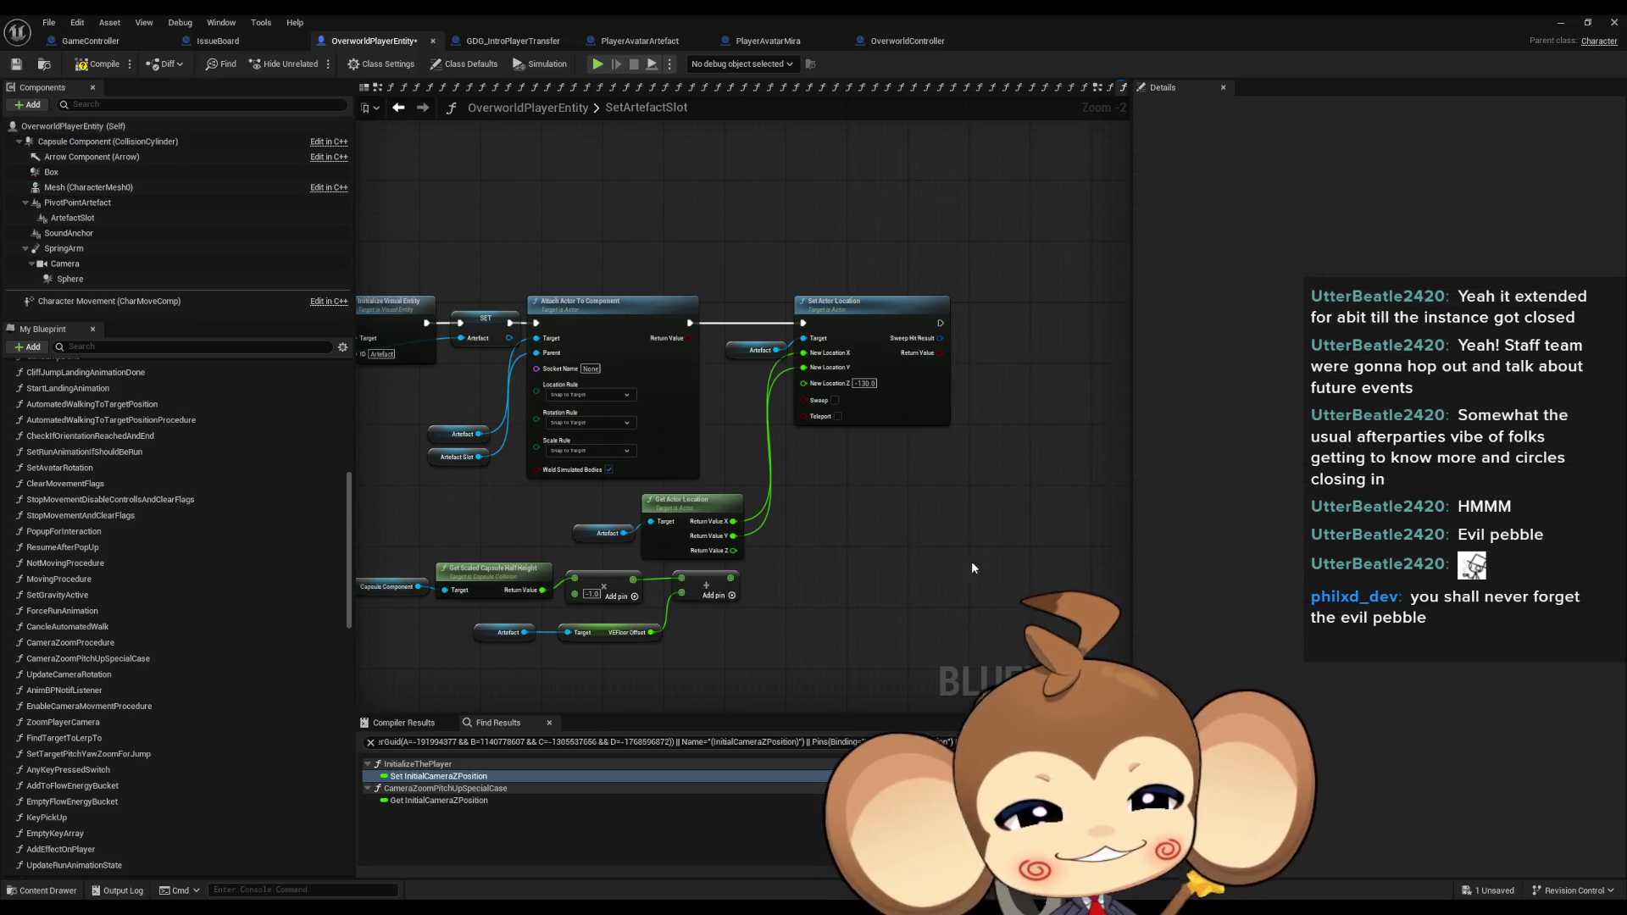
Review the Artefact variable node in the remaining graph, then return to the level editor.
left_click_drag(979, 557, 1032, 466)
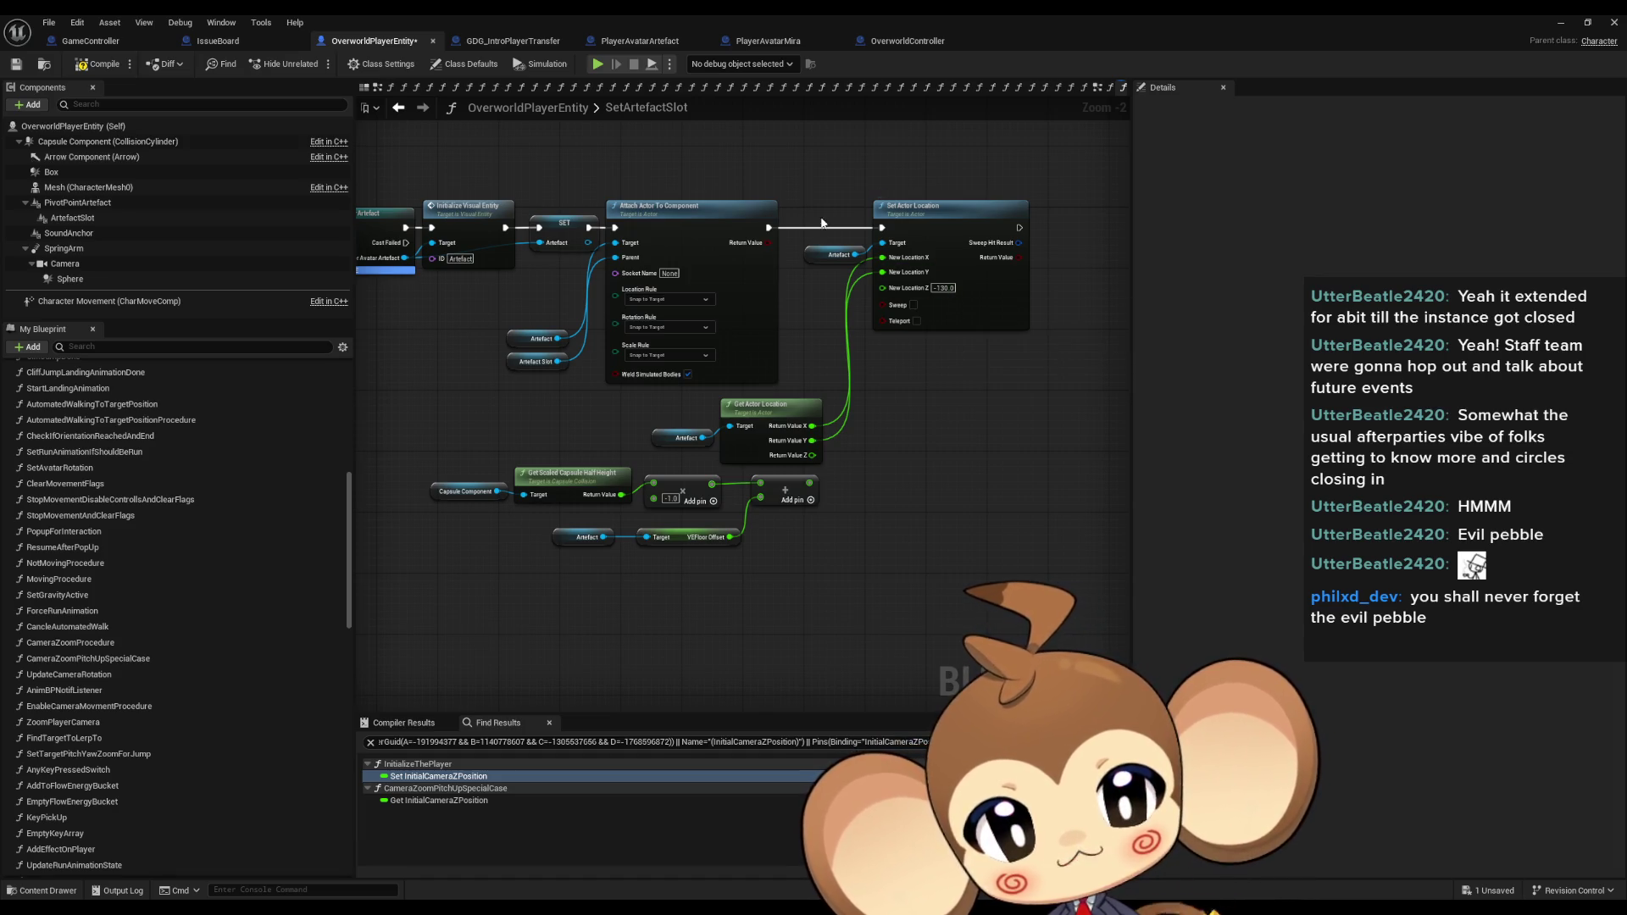
left_click(834, 255)
scroll(890, 415, "up", 2)
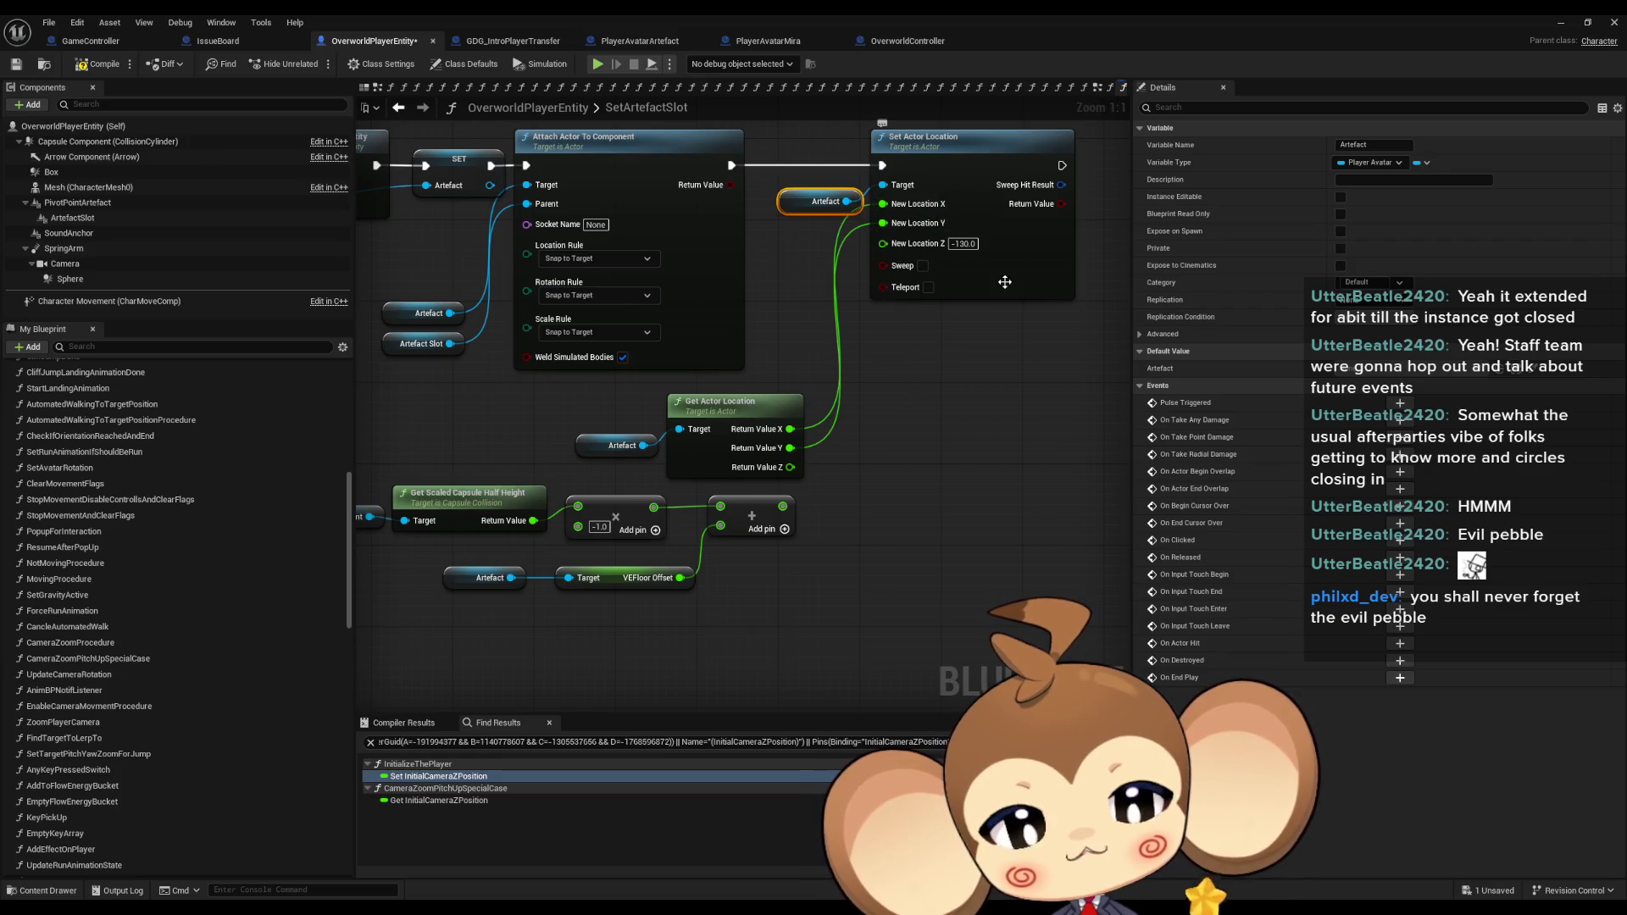
left_click(1005, 405)
left_click_drag(1000, 405, 959, 443)
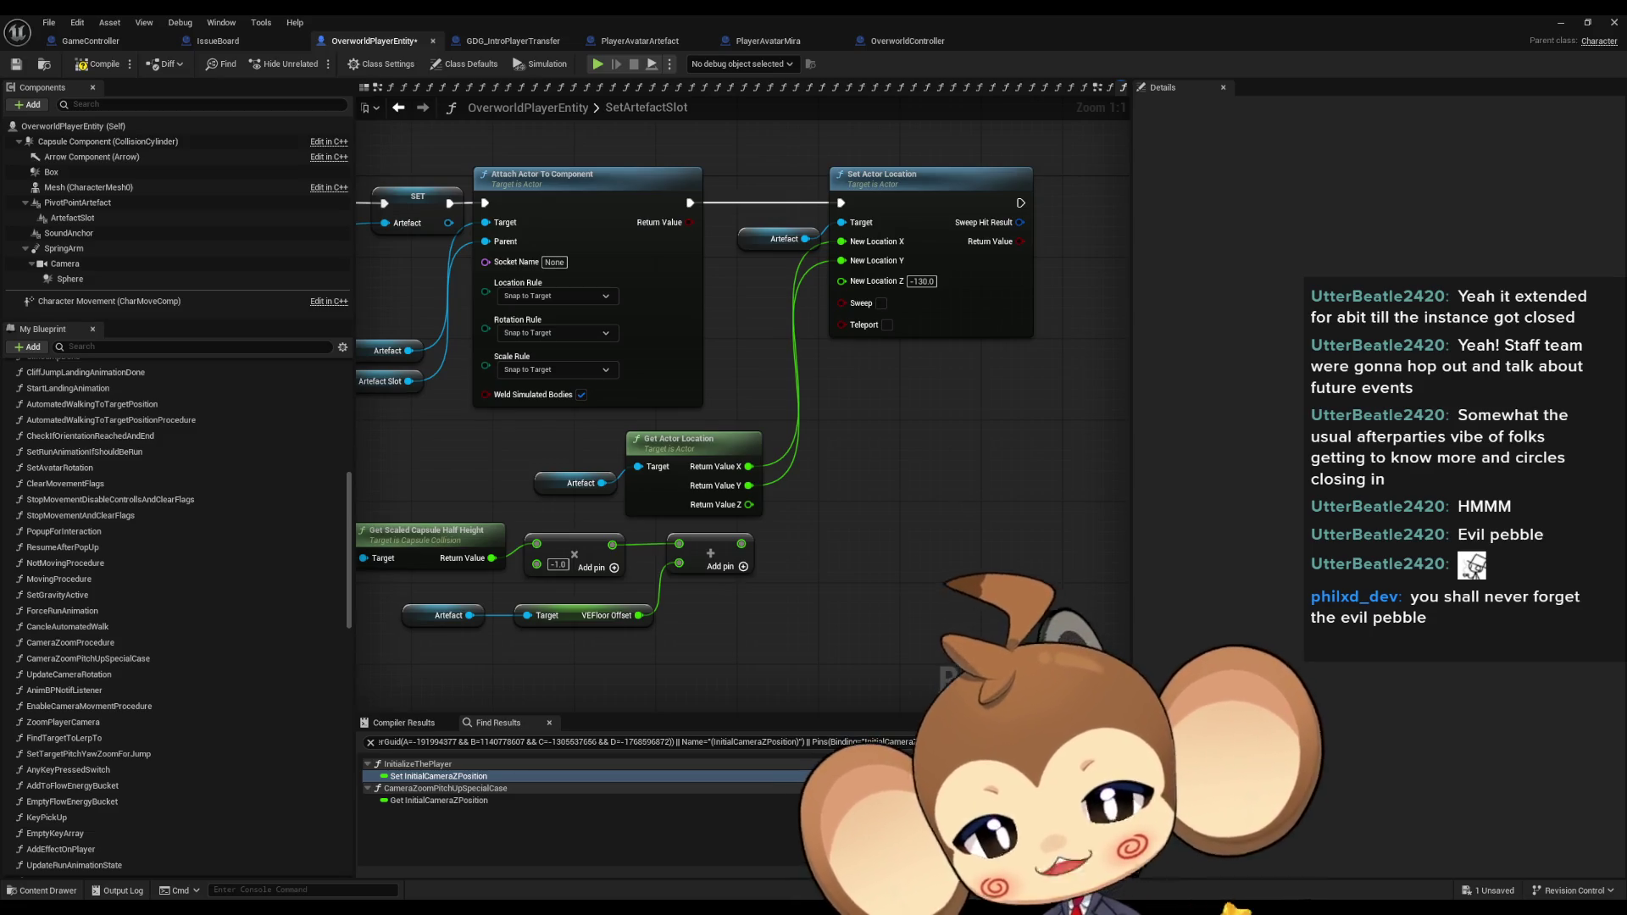
mouse_move(607, 908)
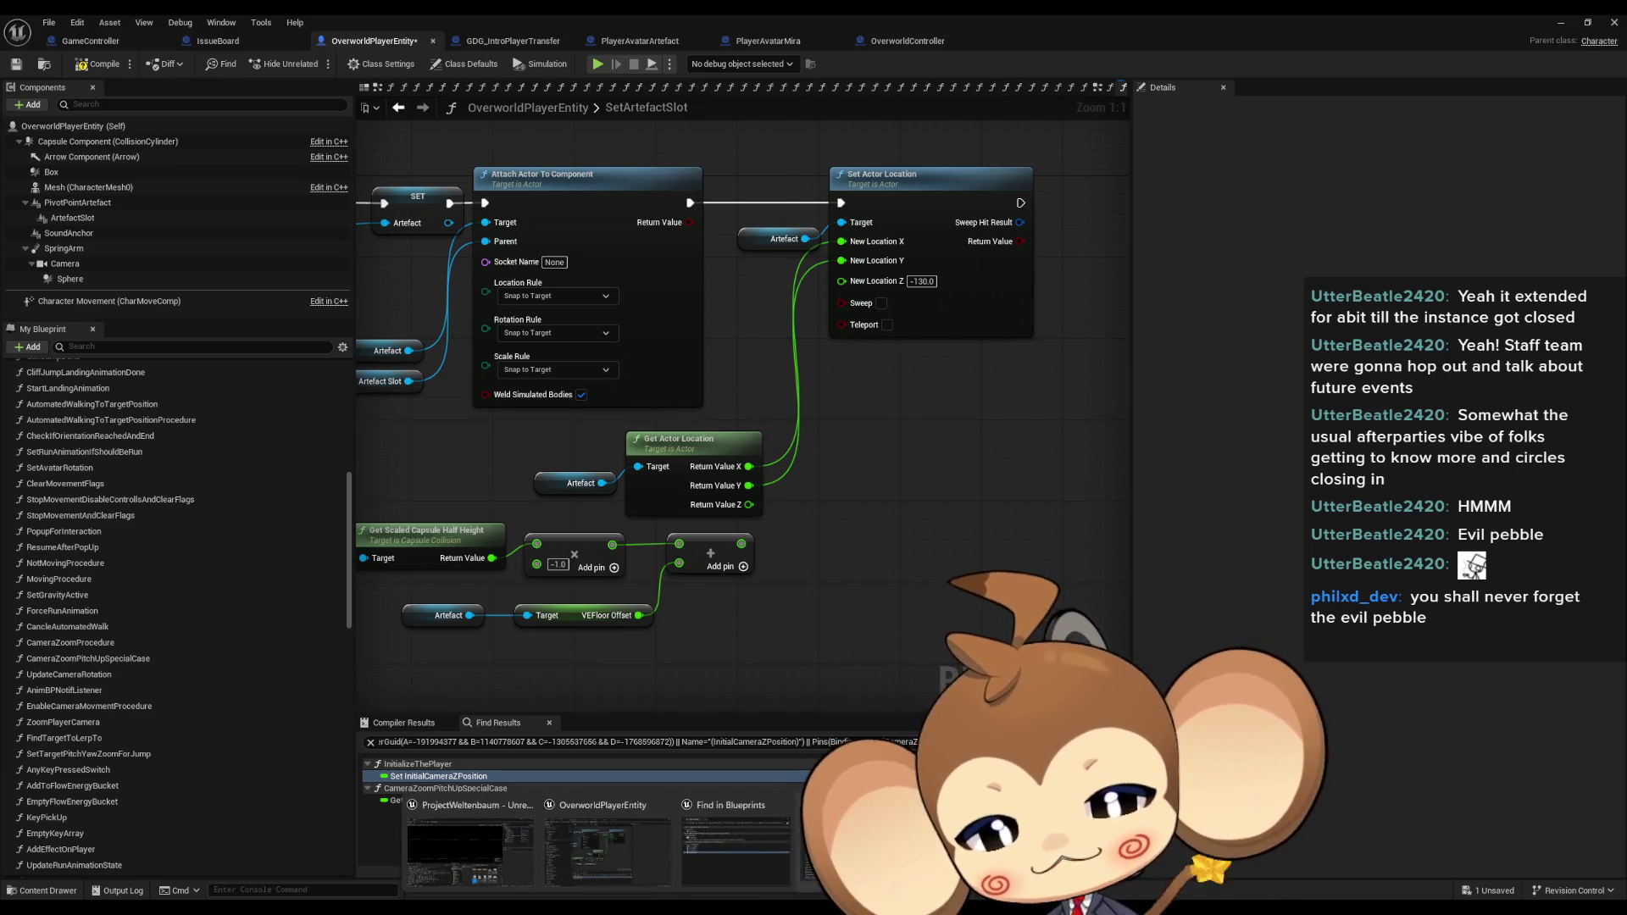
left_click(1552, 19)
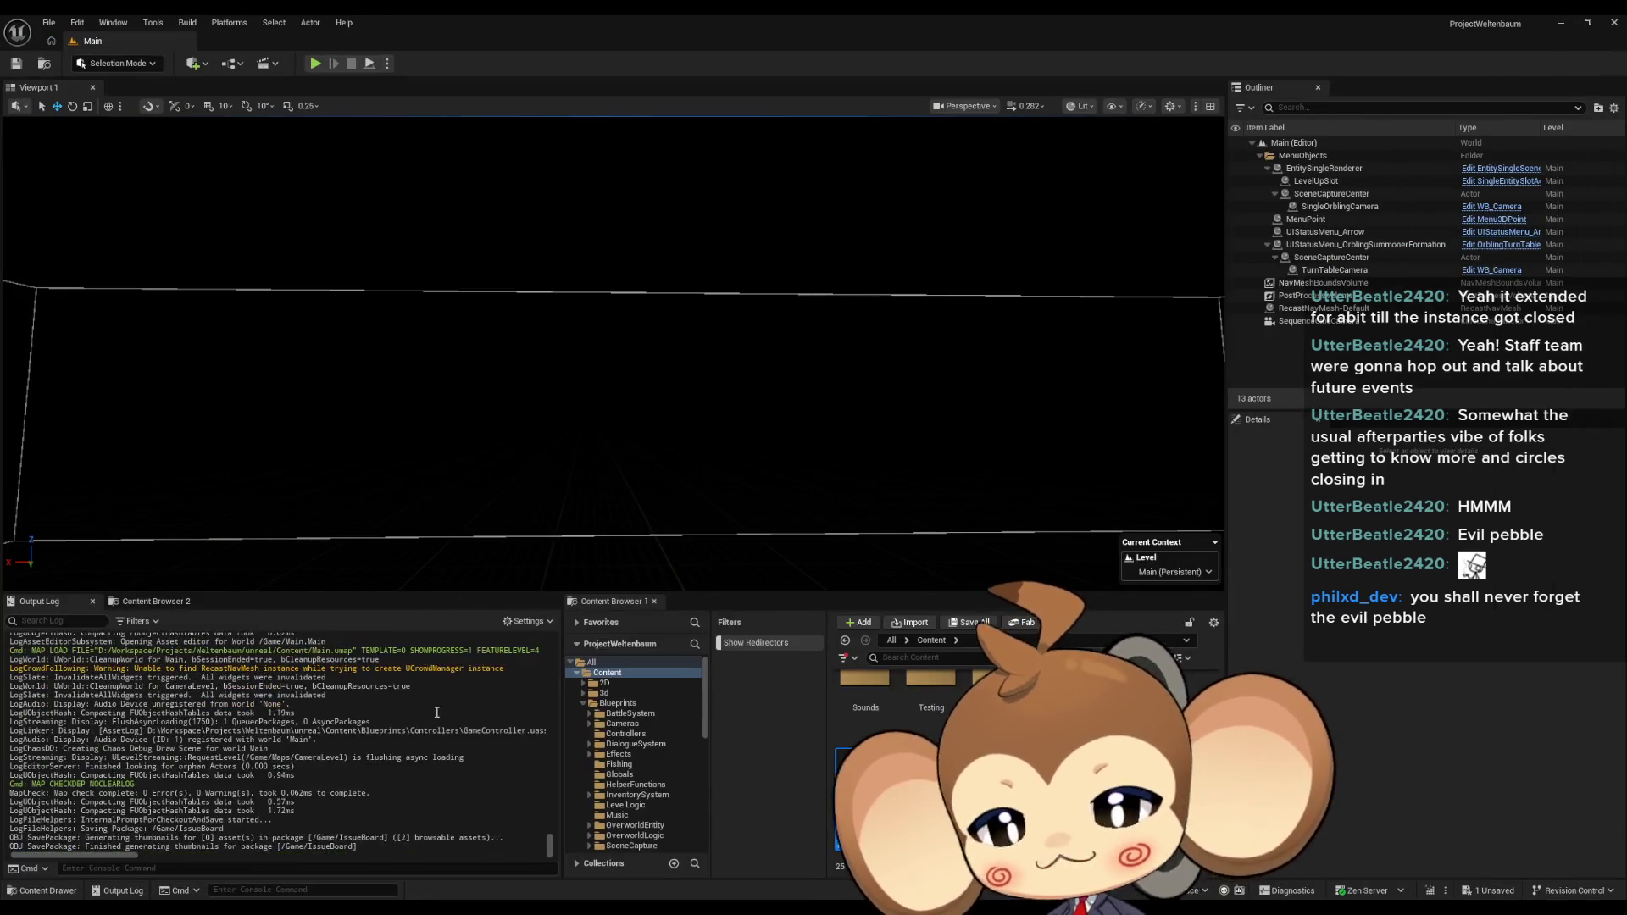
Scroll through the Output Log, then return to the OverworldPlayerEntity Blueprint editor.
mouse_move(549, 839)
left_mouse_down()
mouse_move(545, 682)
mouse_move(527, 800)
left_mouse_up()
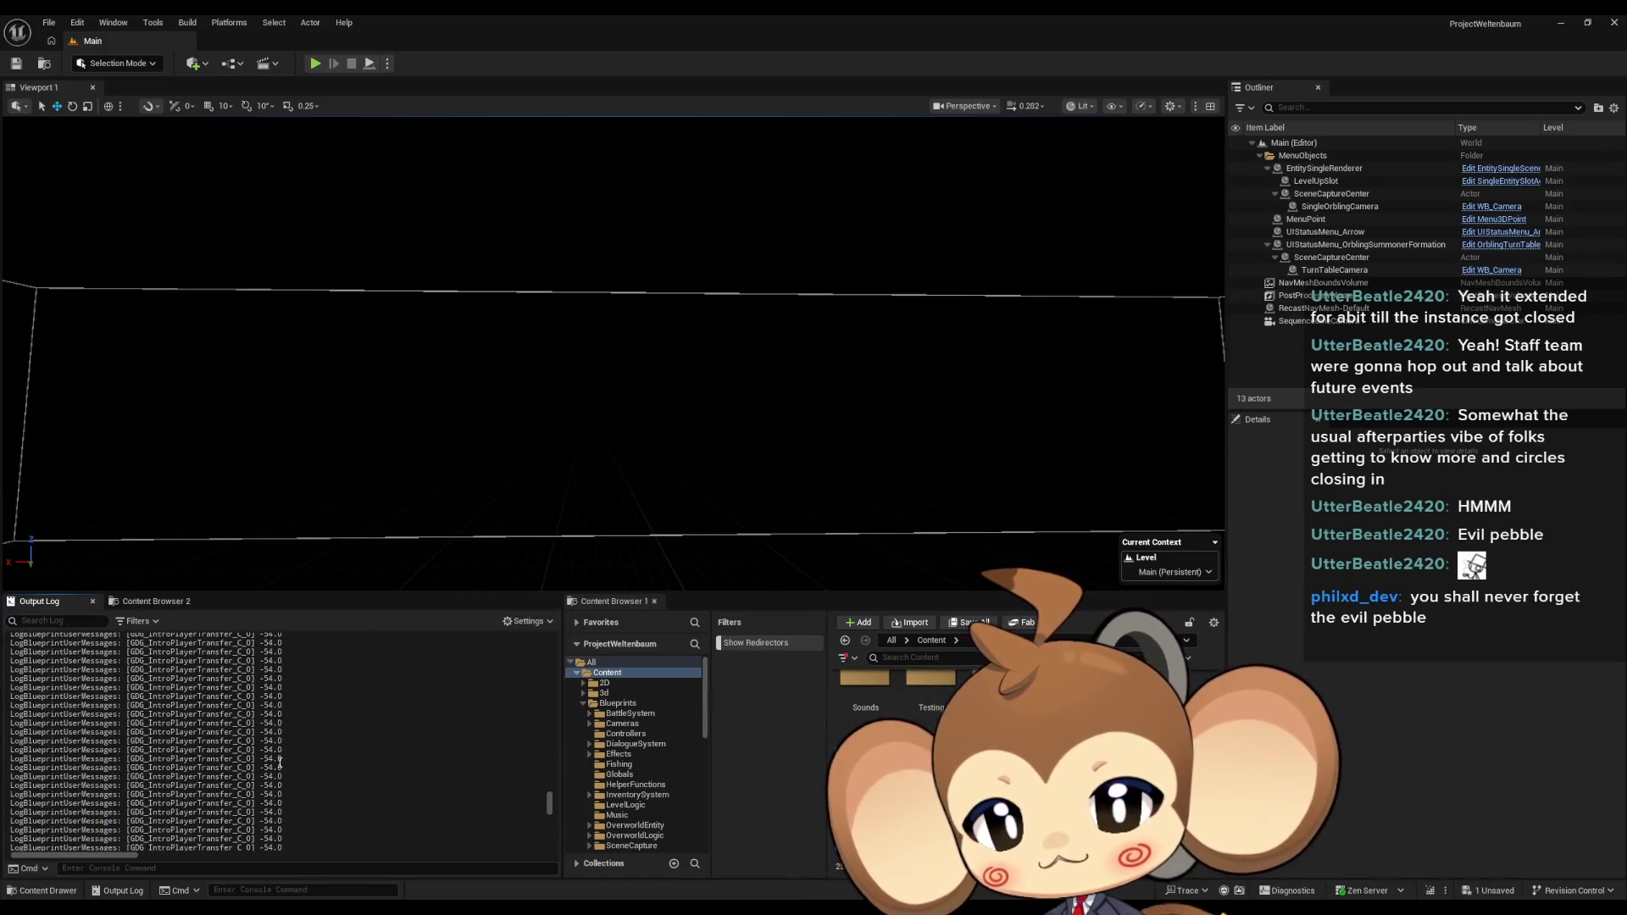
scroll(423, 719, "down", 5)
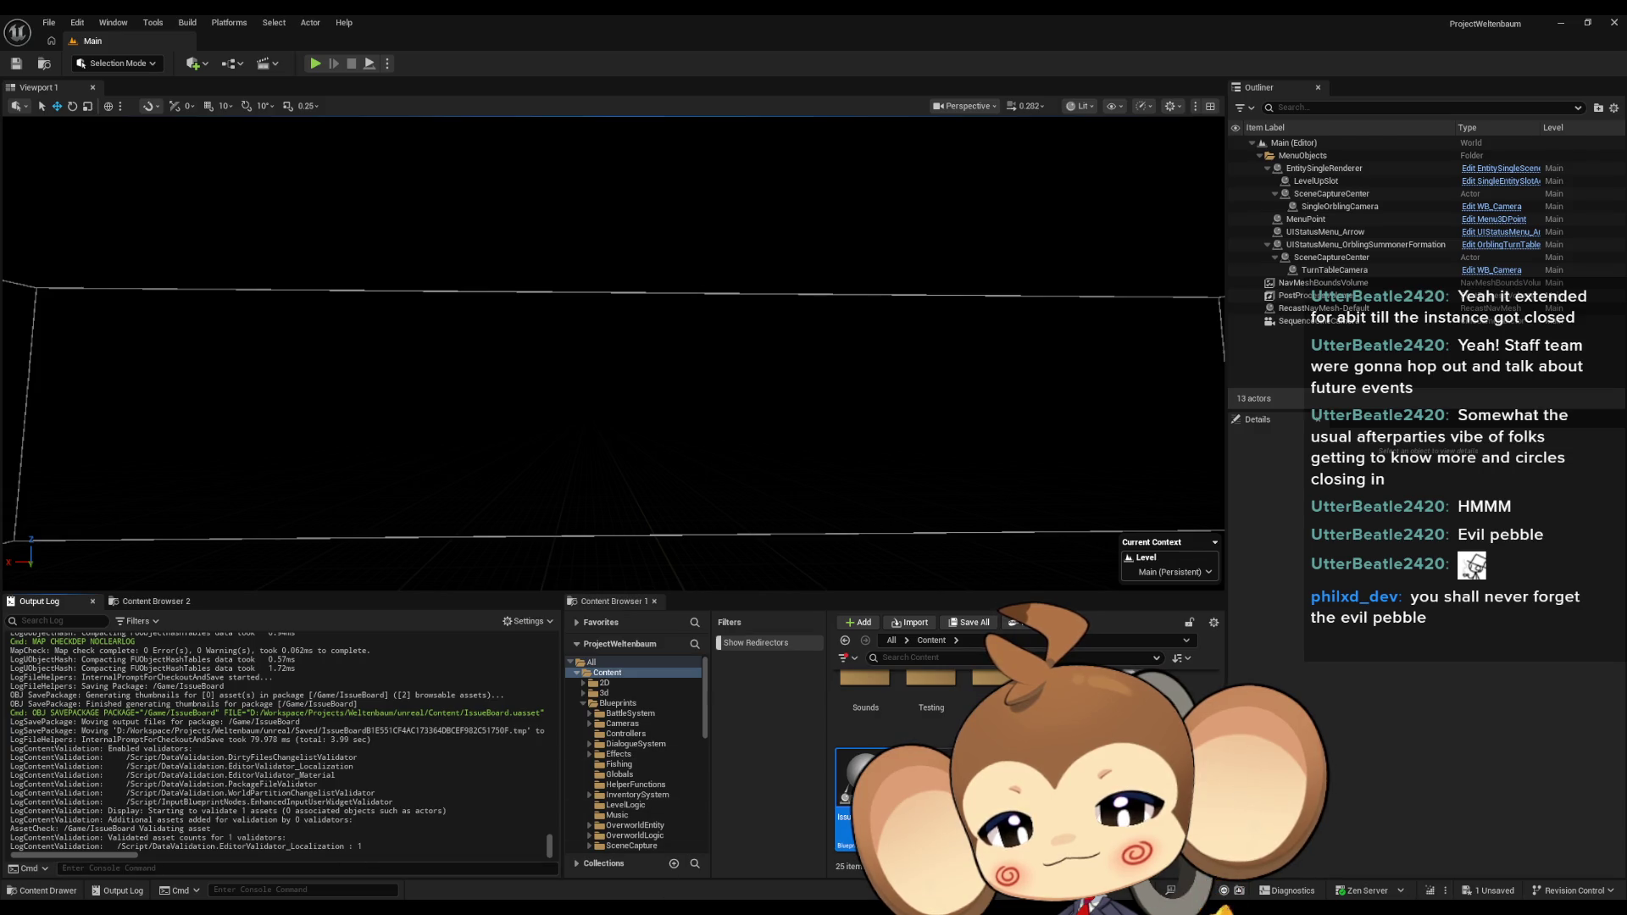
left_click(614, 832)
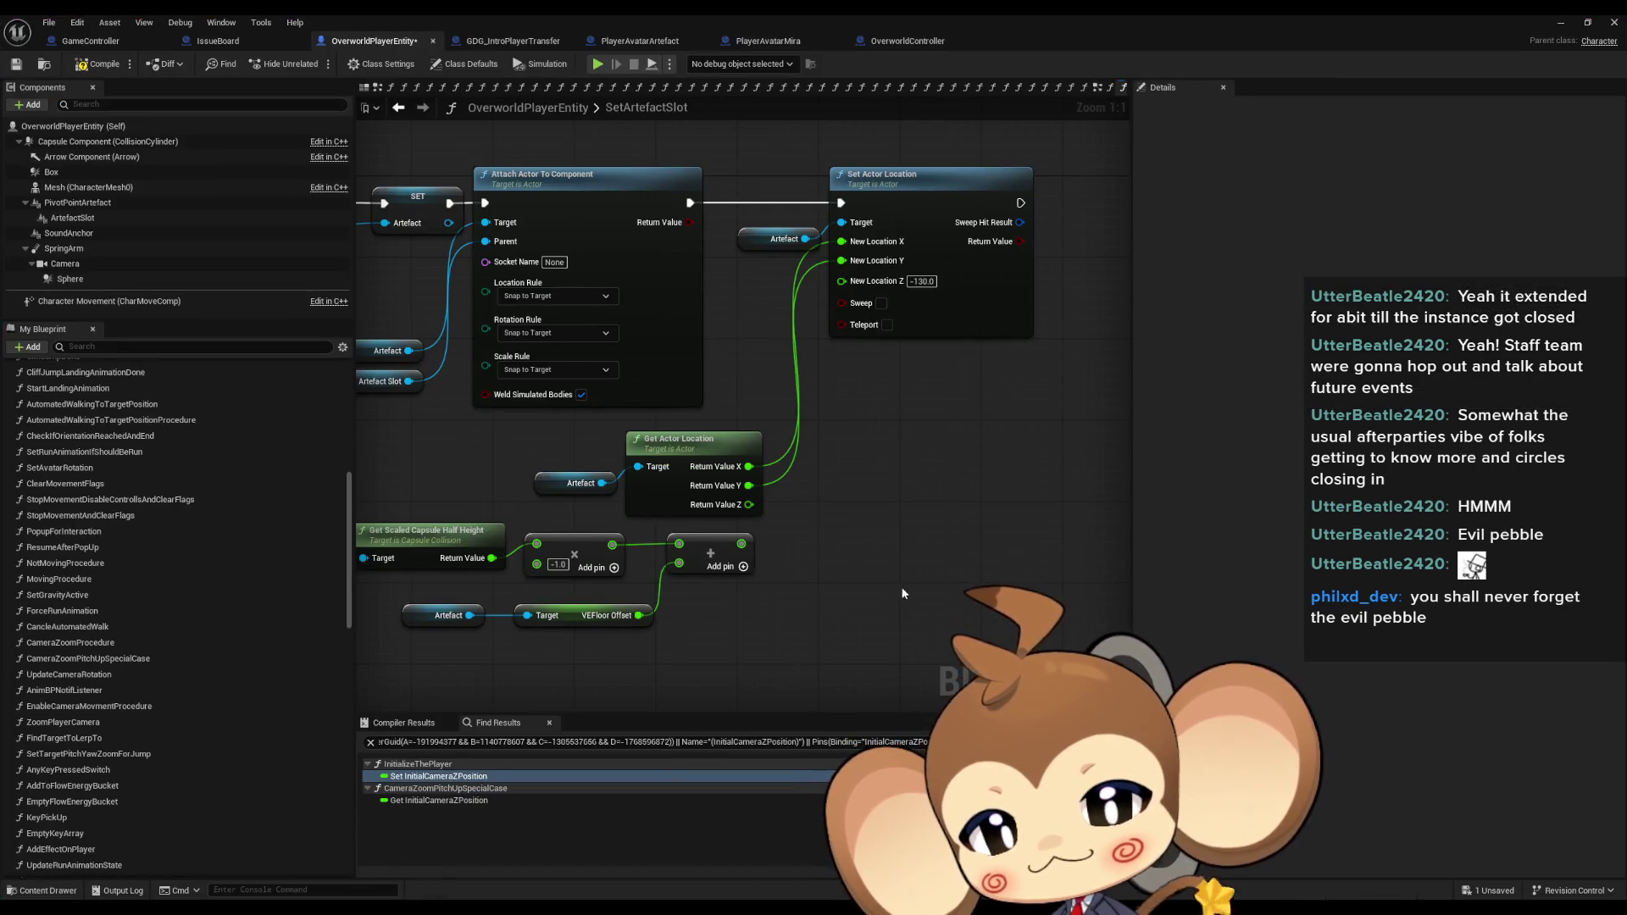
Inspect Attach Actor To Component and the VEFloor Offset area, leaving New Location Z unchanged.
scroll(902, 585, "down", 4)
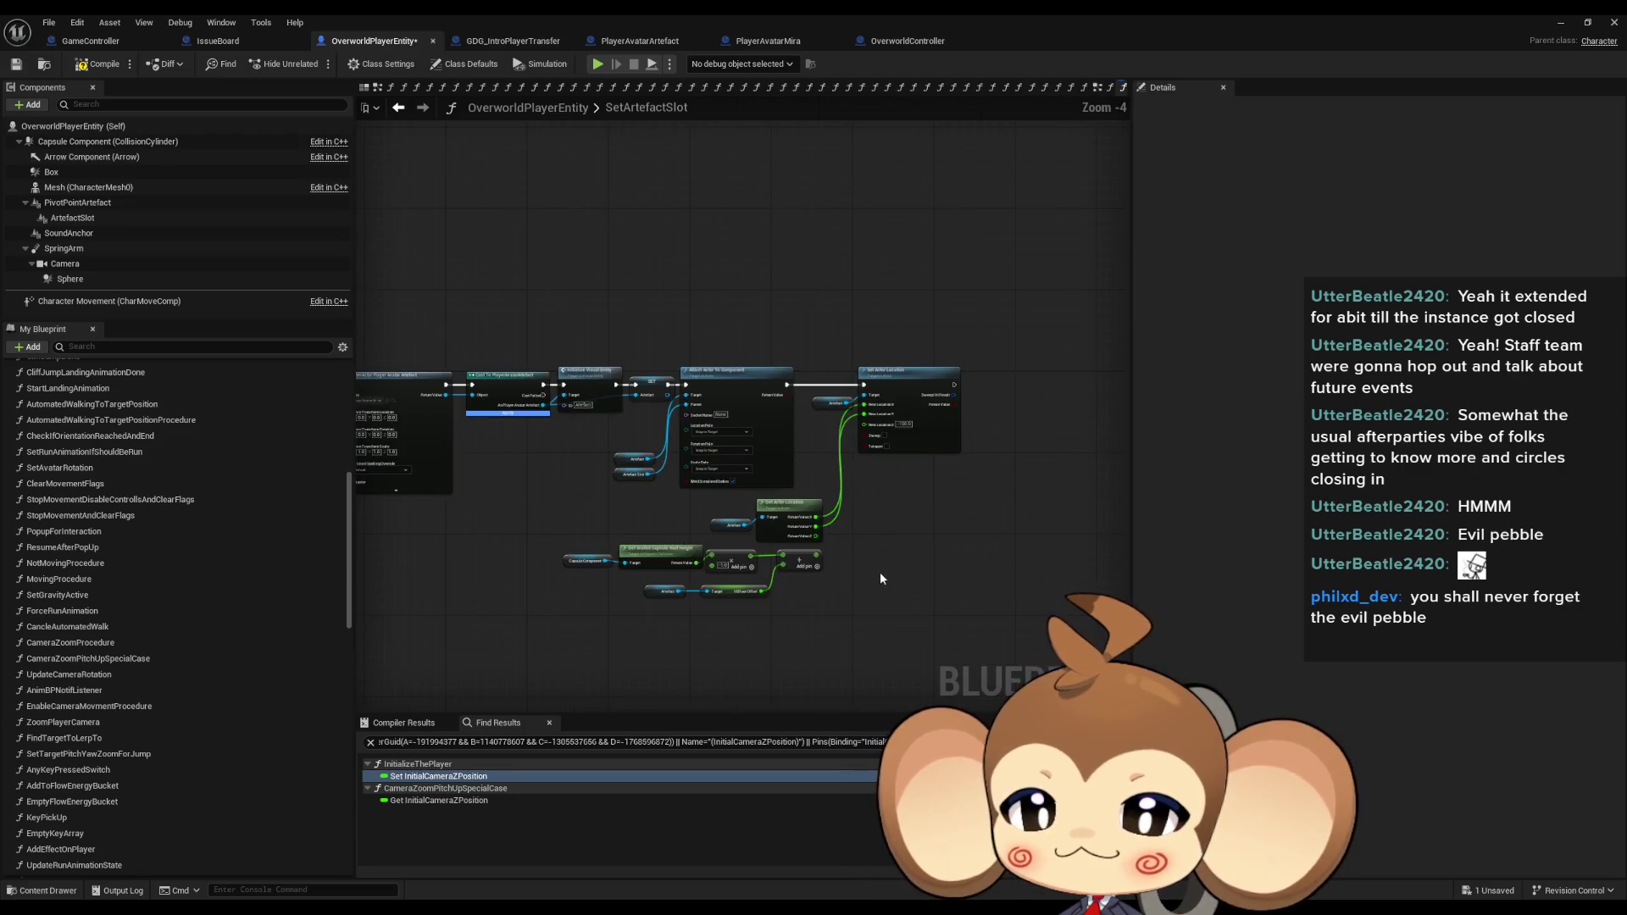
scroll(746, 433, "up", 4)
left_click(838, 396)
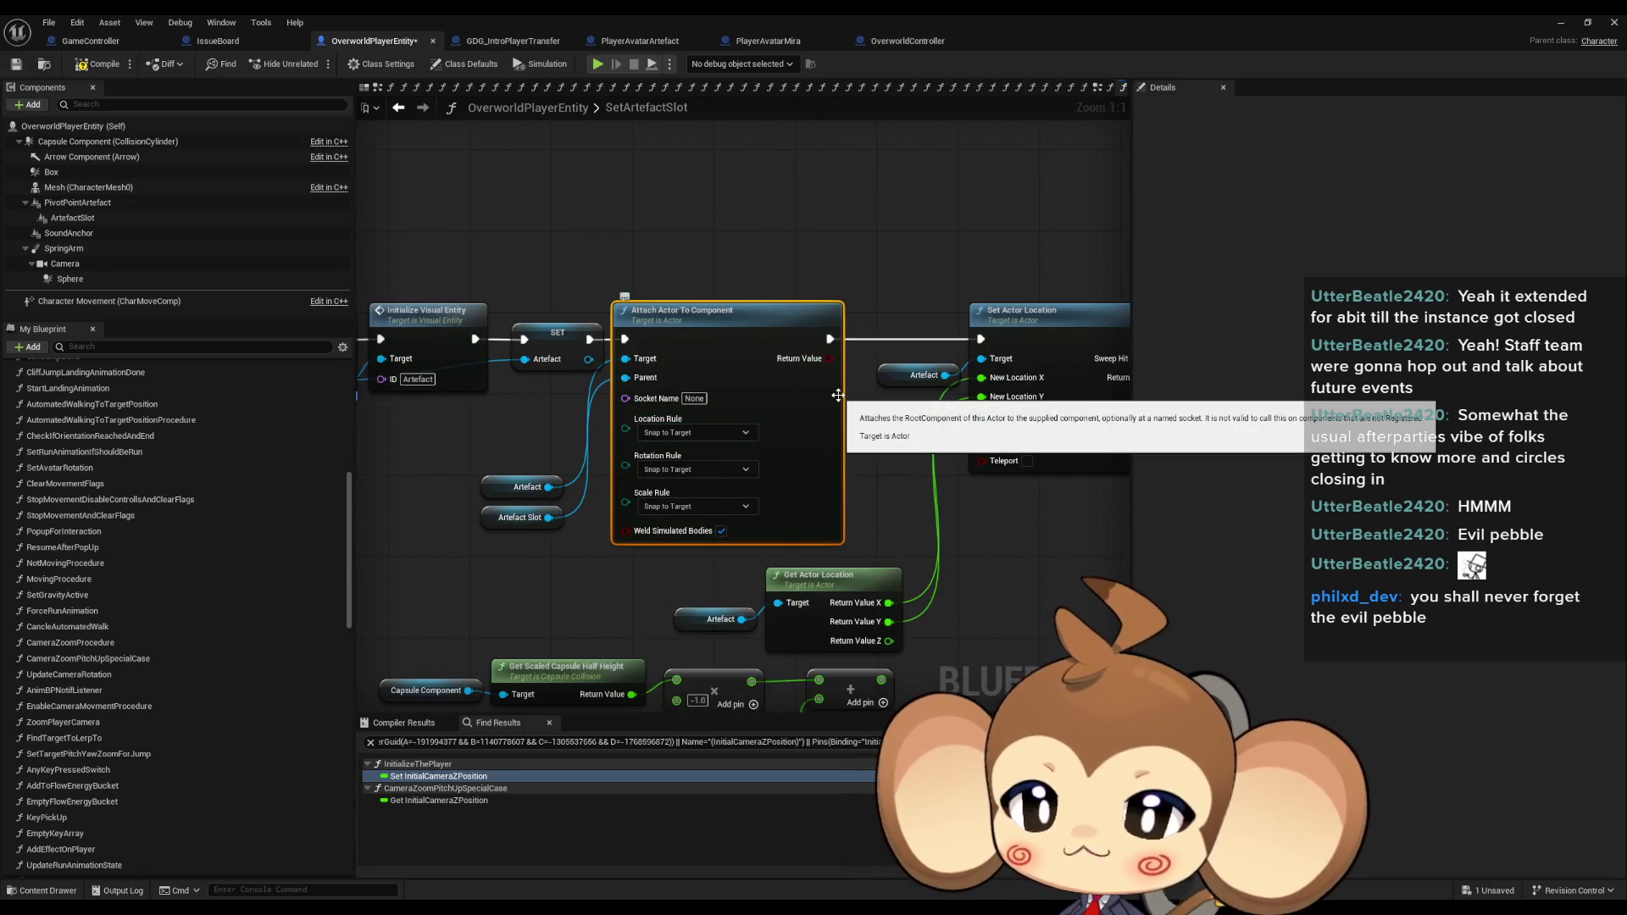
left_click(1017, 573)
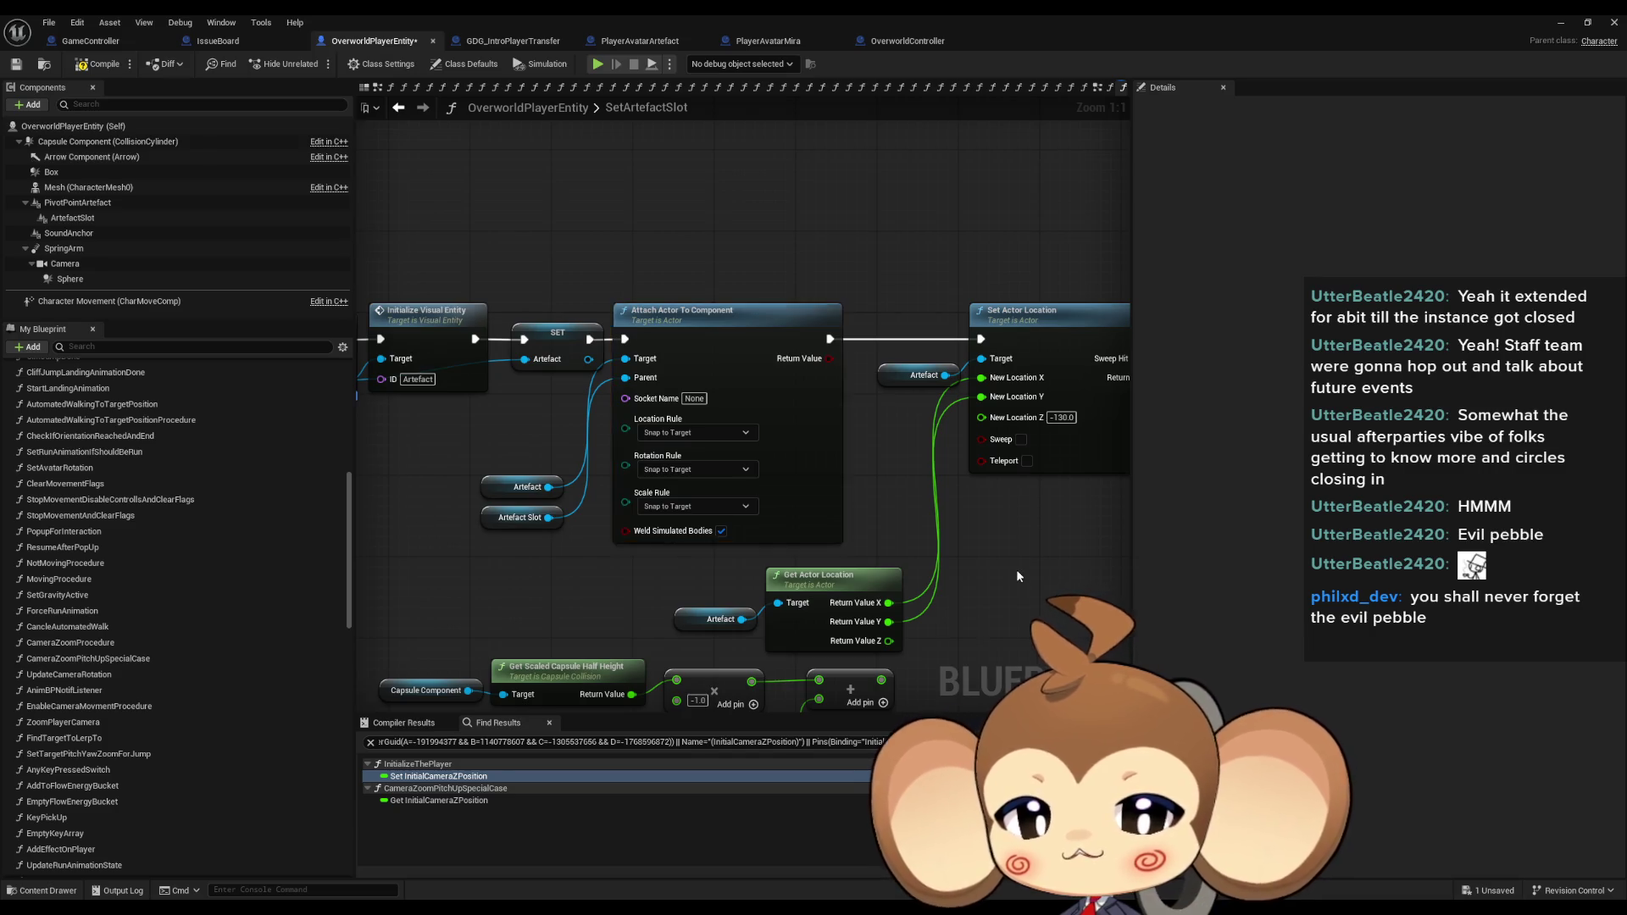
left_click_drag(1017, 573, 909, 501)
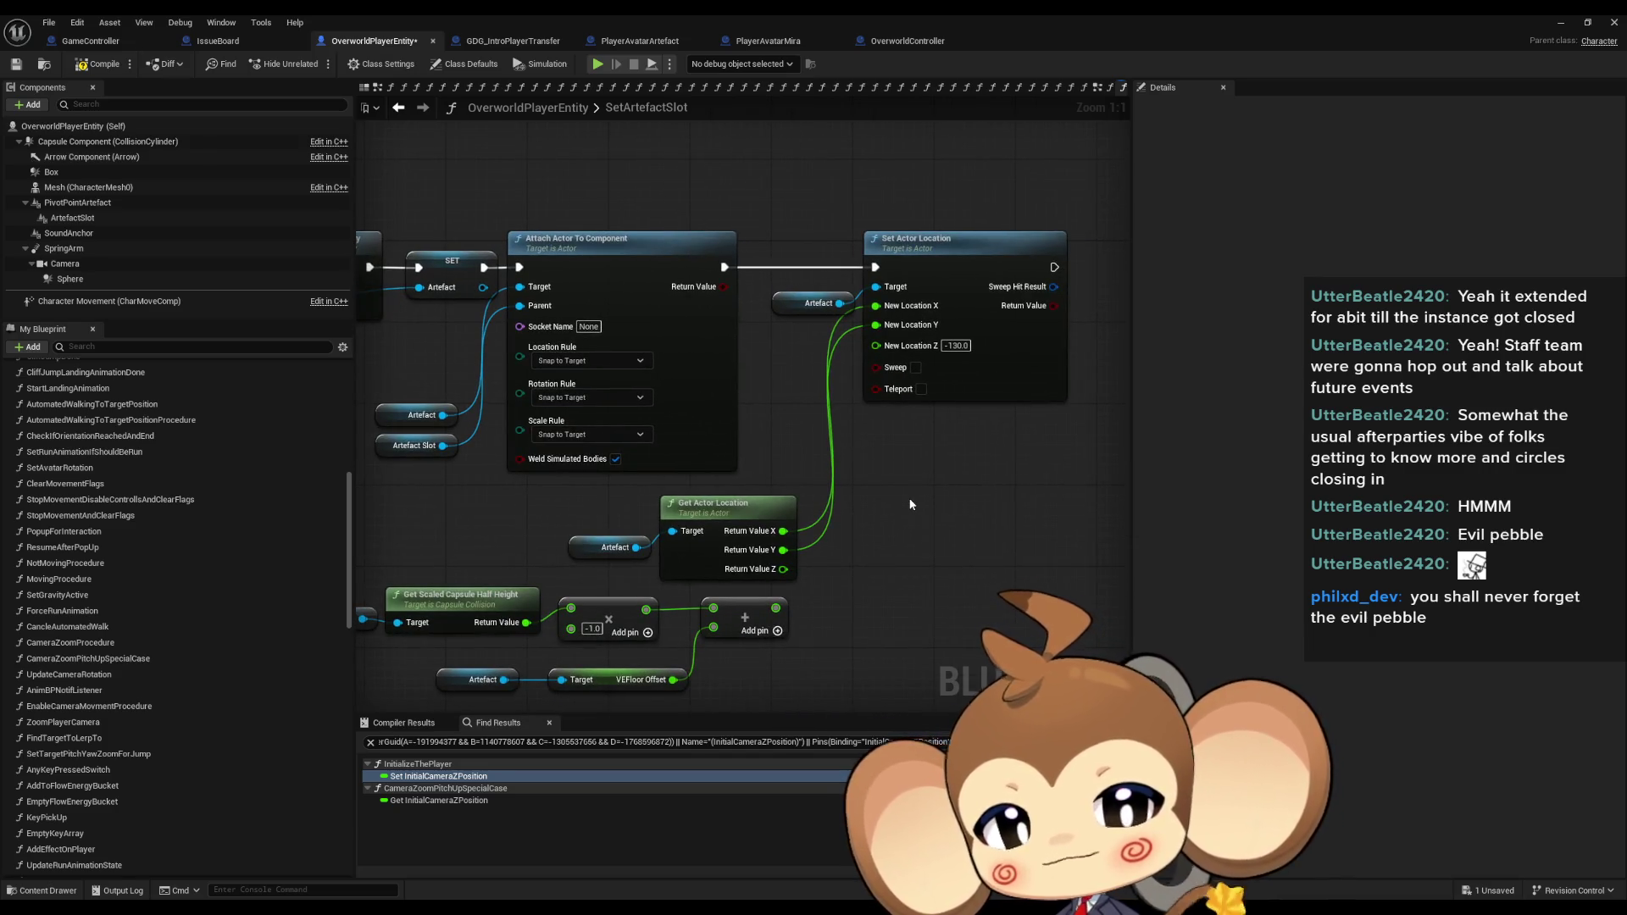
left_click(958, 345)
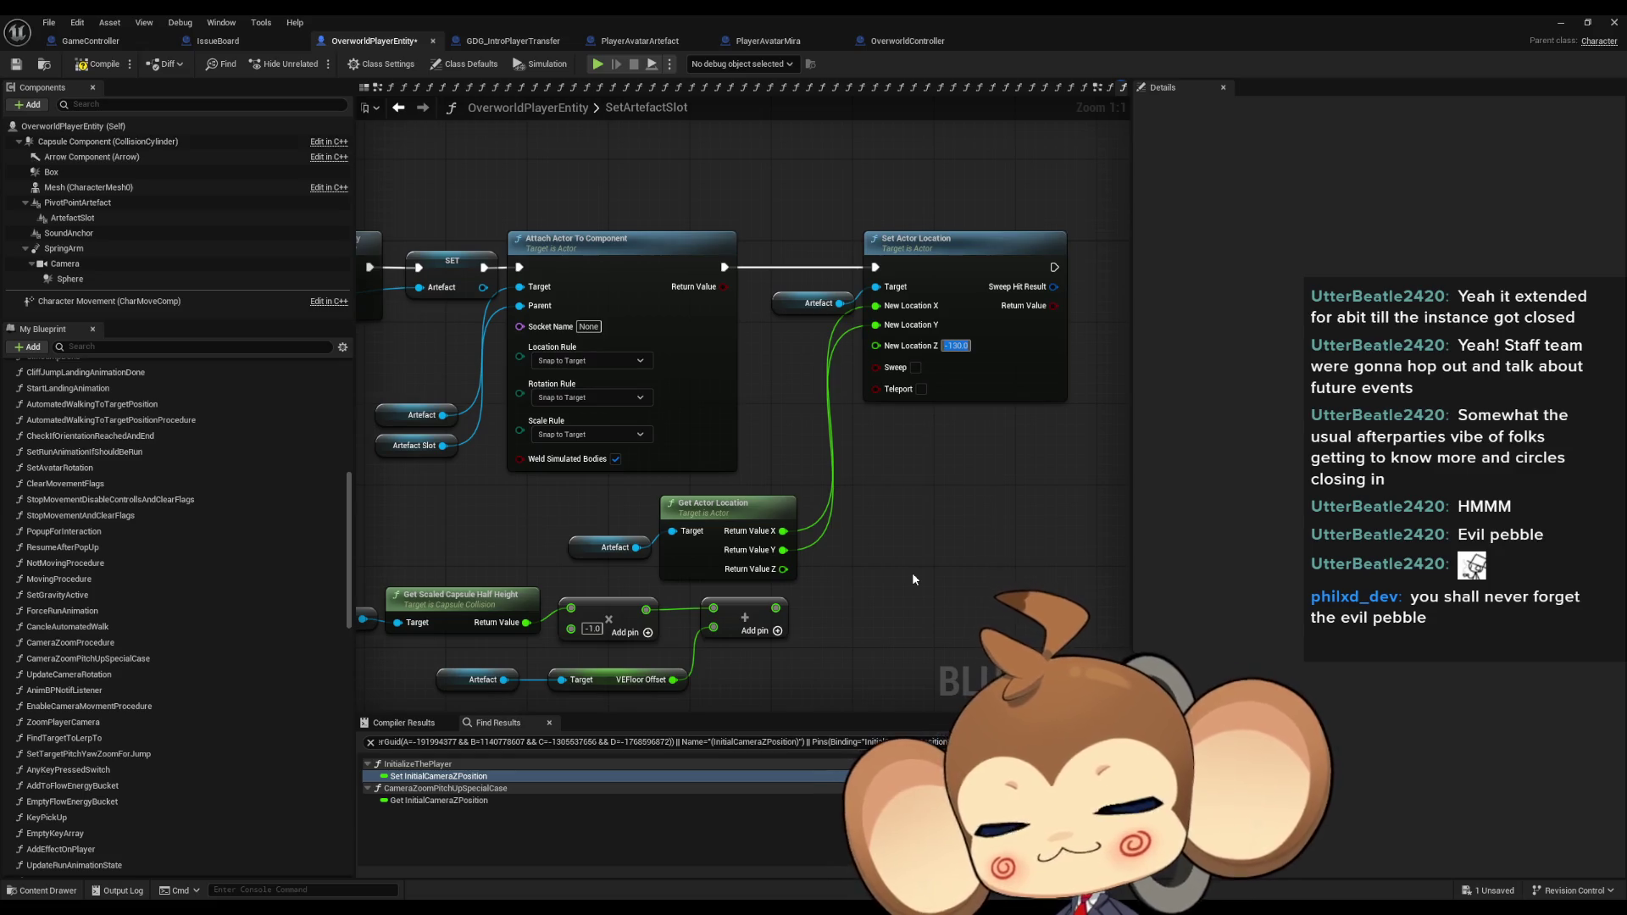
key("Return")
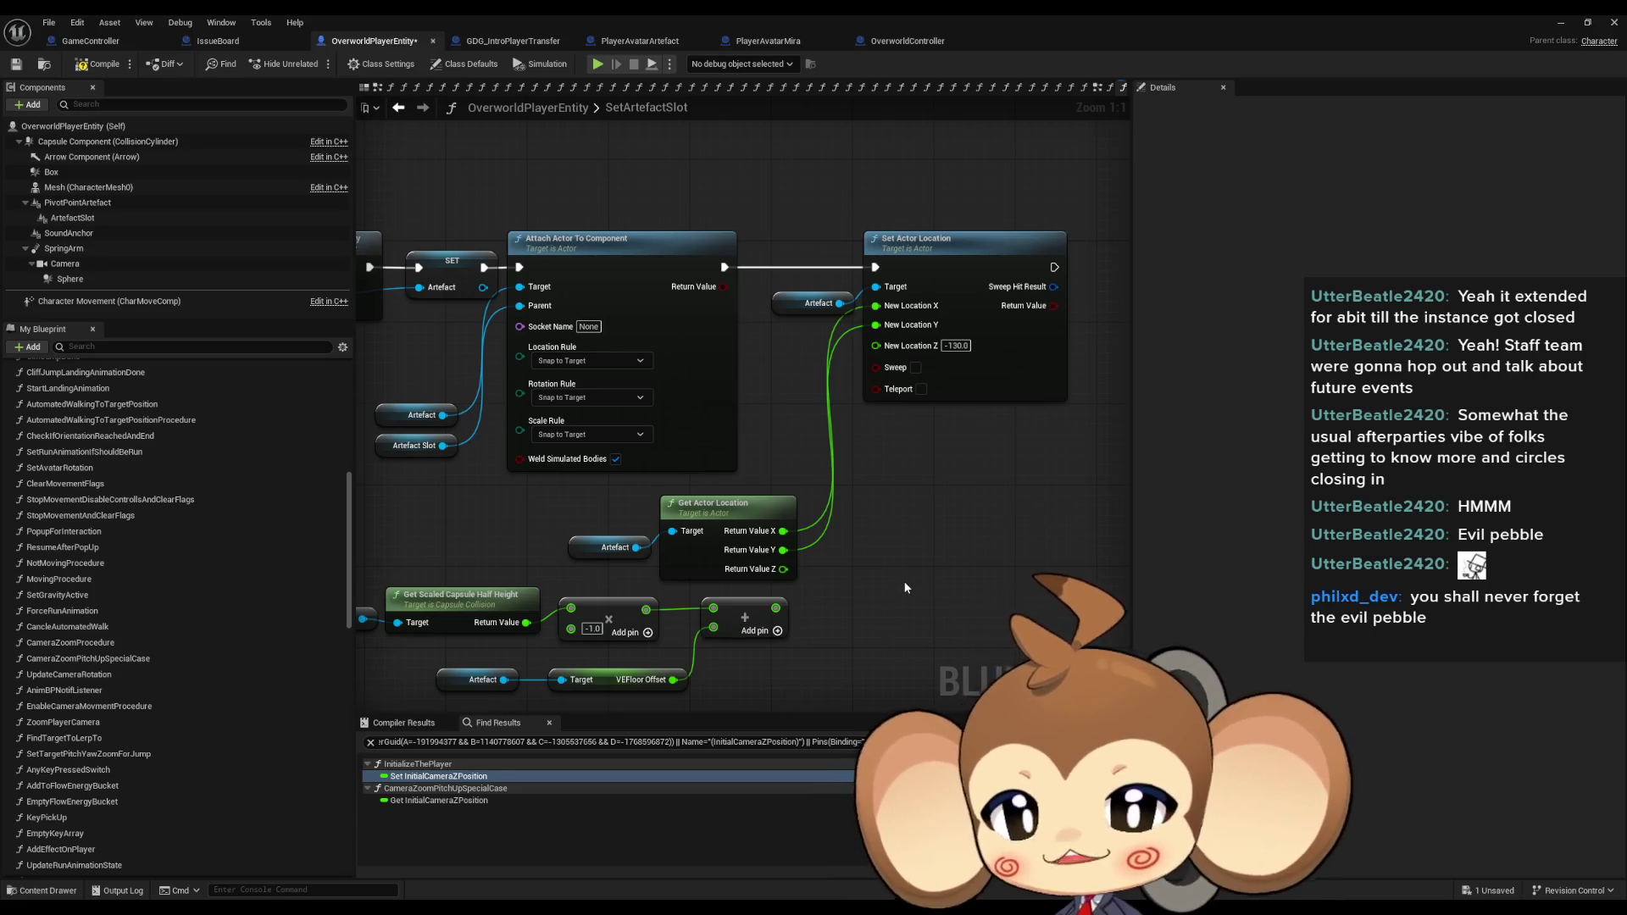
Set Set Actor Location's New Location Z to 0.0.
left_click(388, 450)
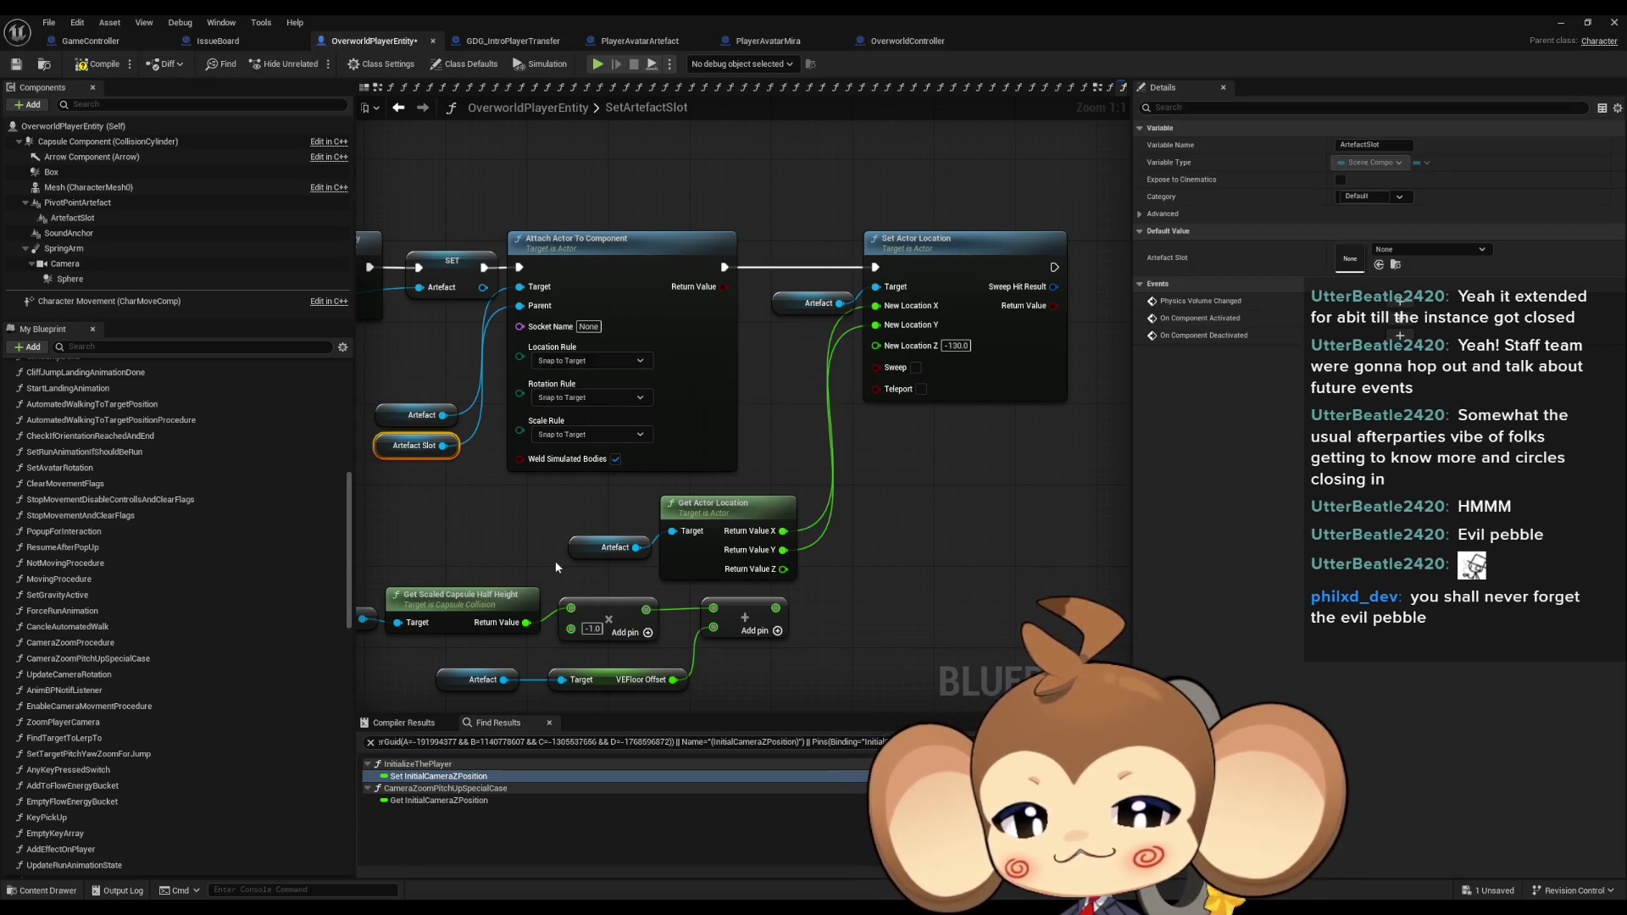
left_click(956, 346)
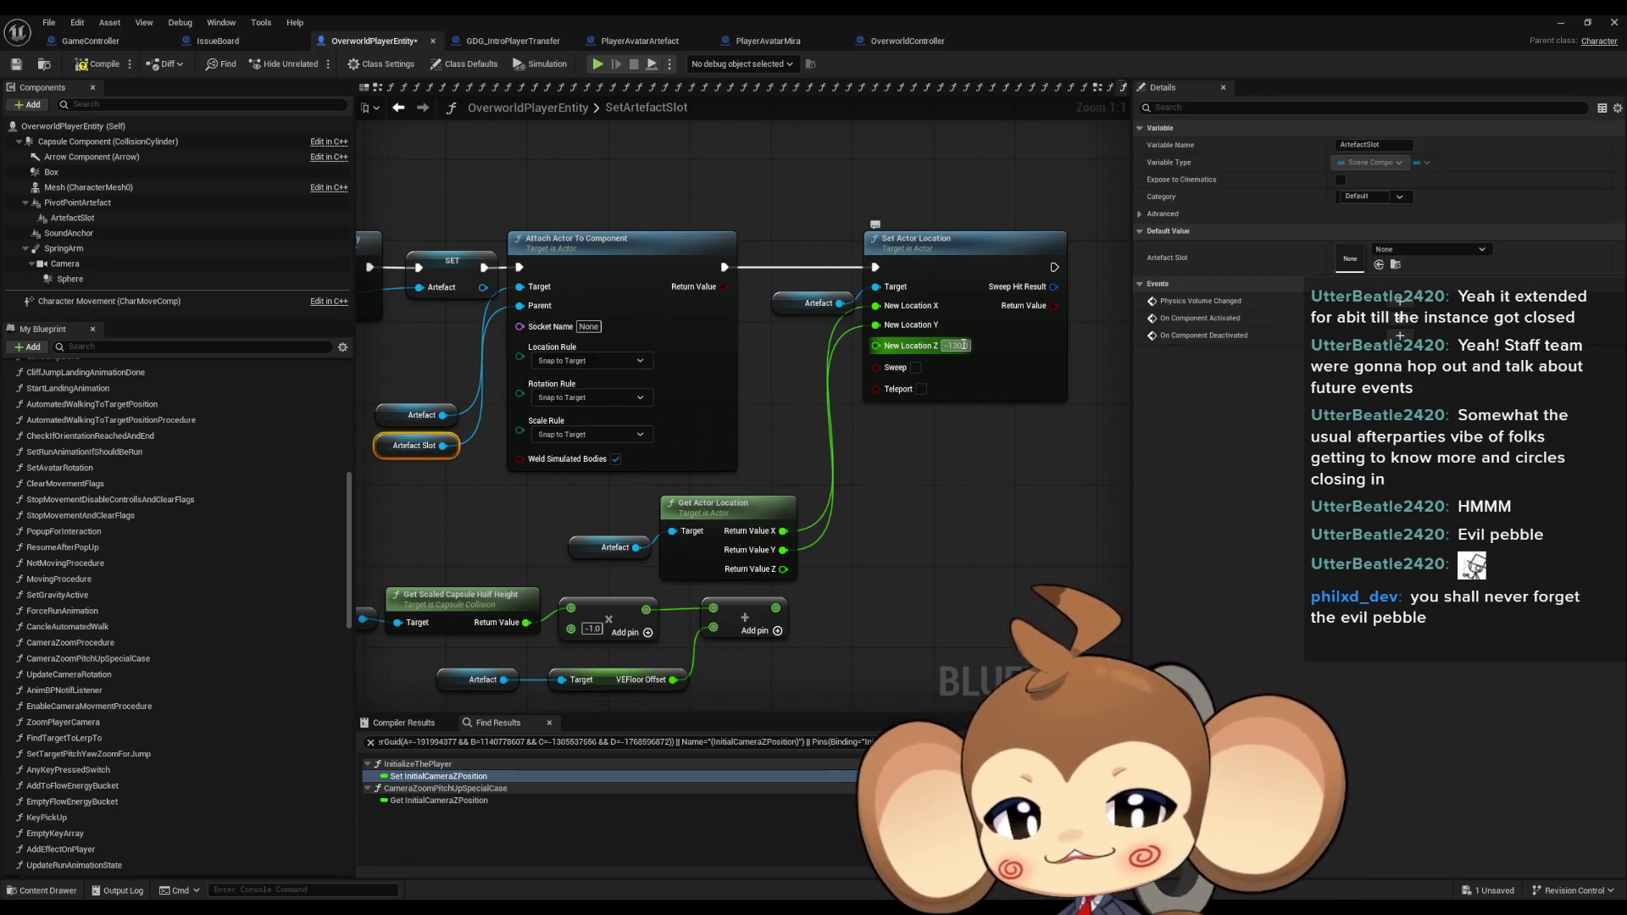
left_click(958, 577)
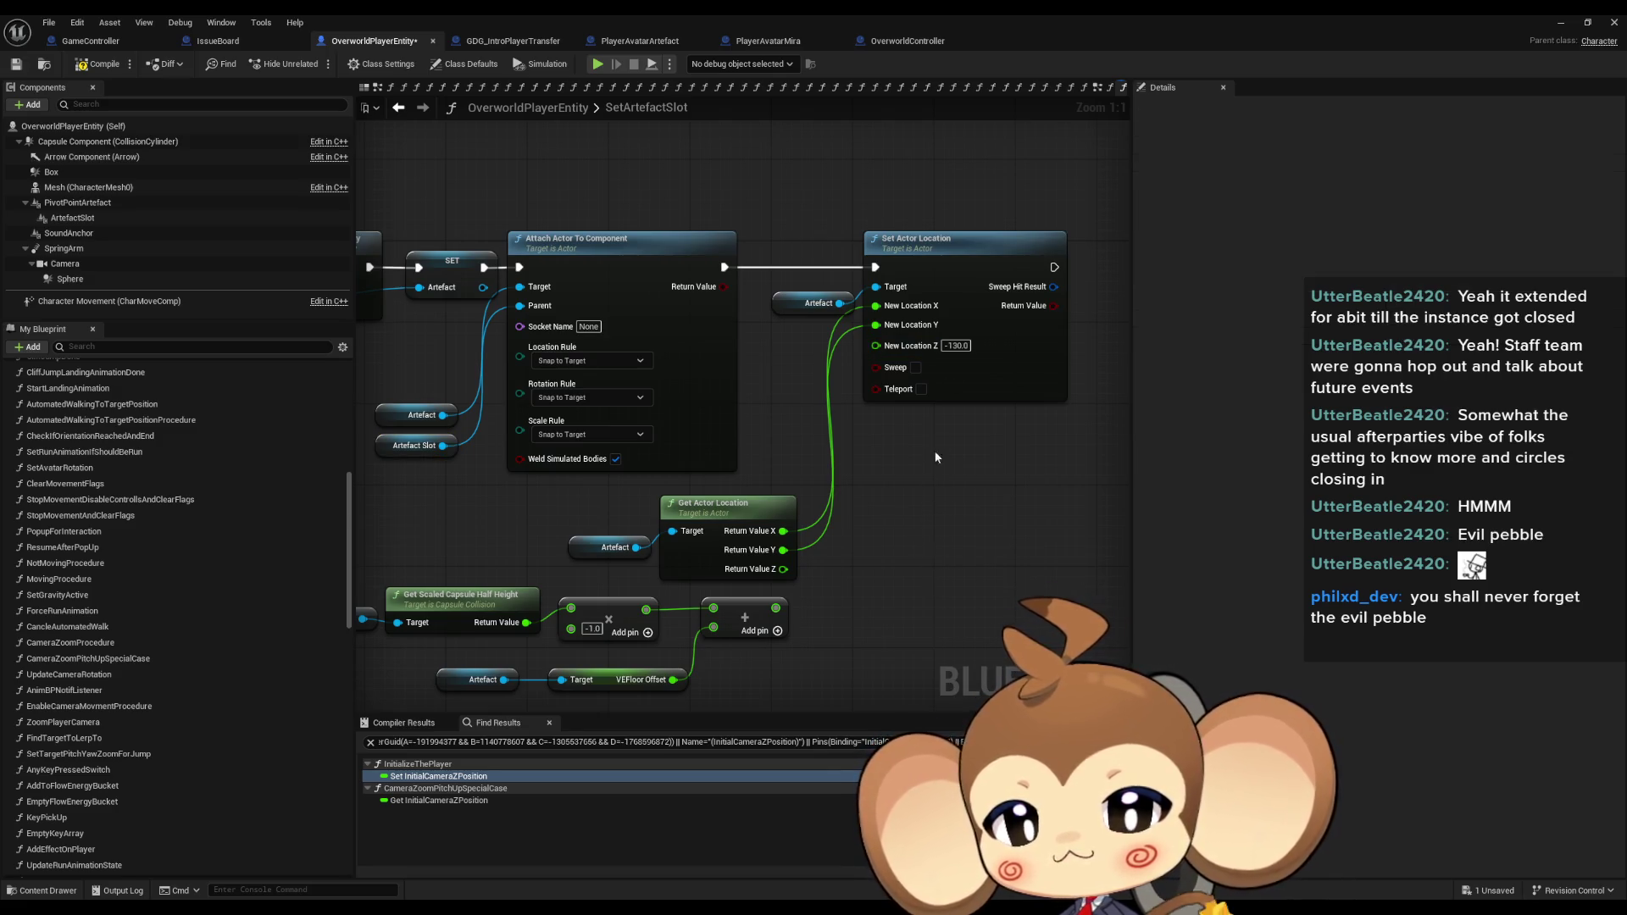
left_click(956, 346)
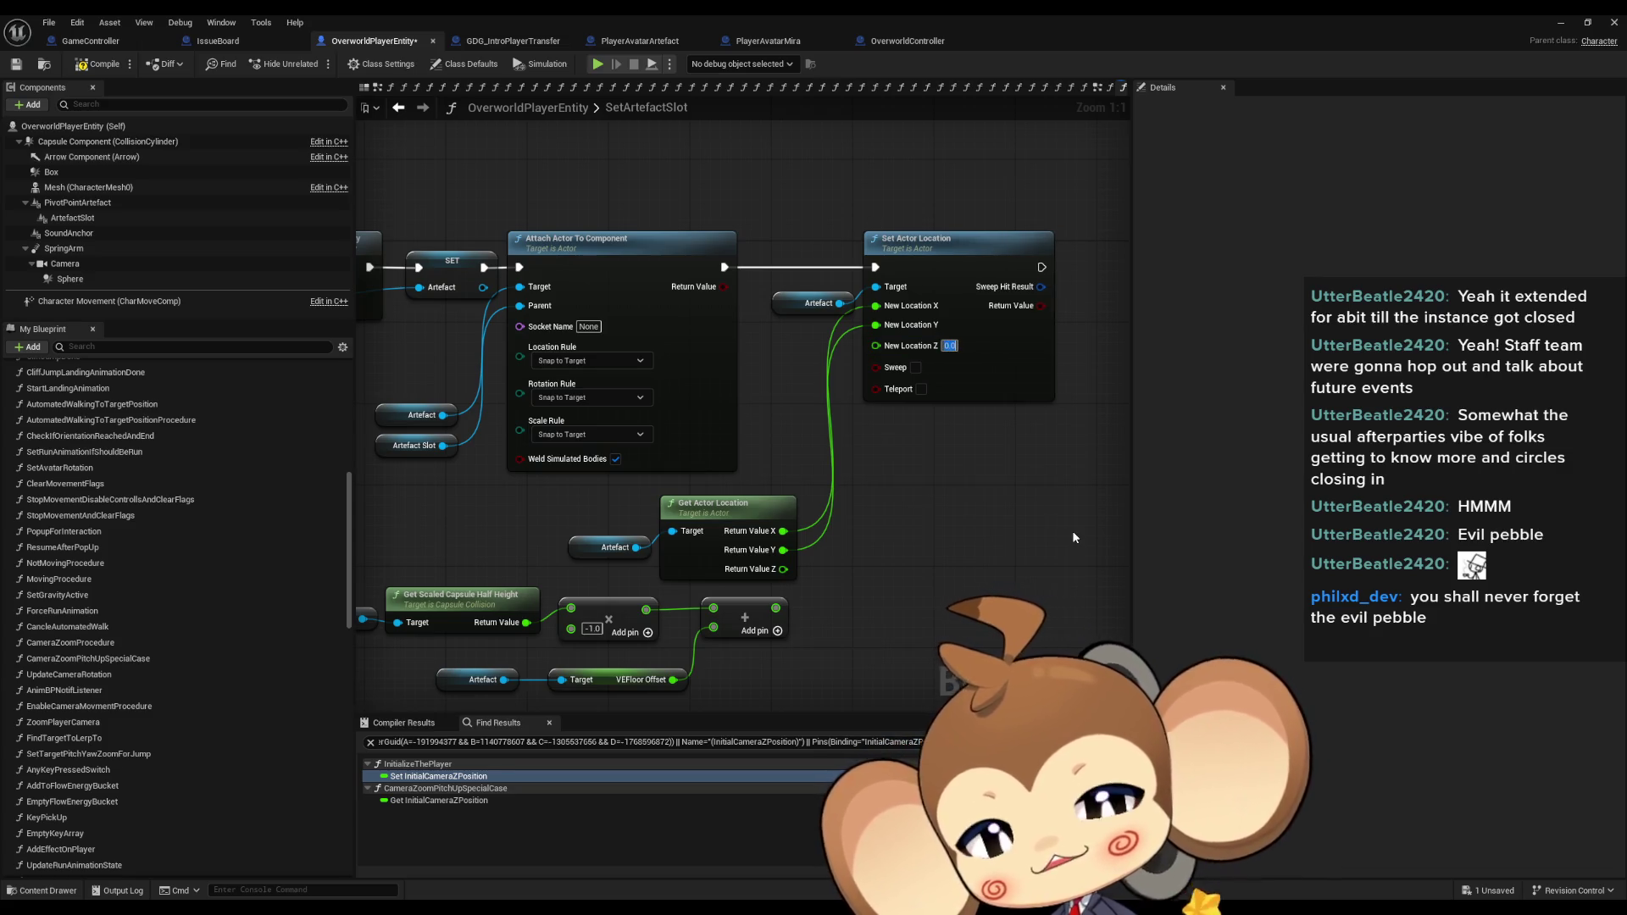
type("0")
key("Return")
Switch to the GameController Blueprint's ExecuteCommand graph.
left_click(78, 44)
scroll(678, 443, "down", 5)
scroll(616, 291, "up", 7)
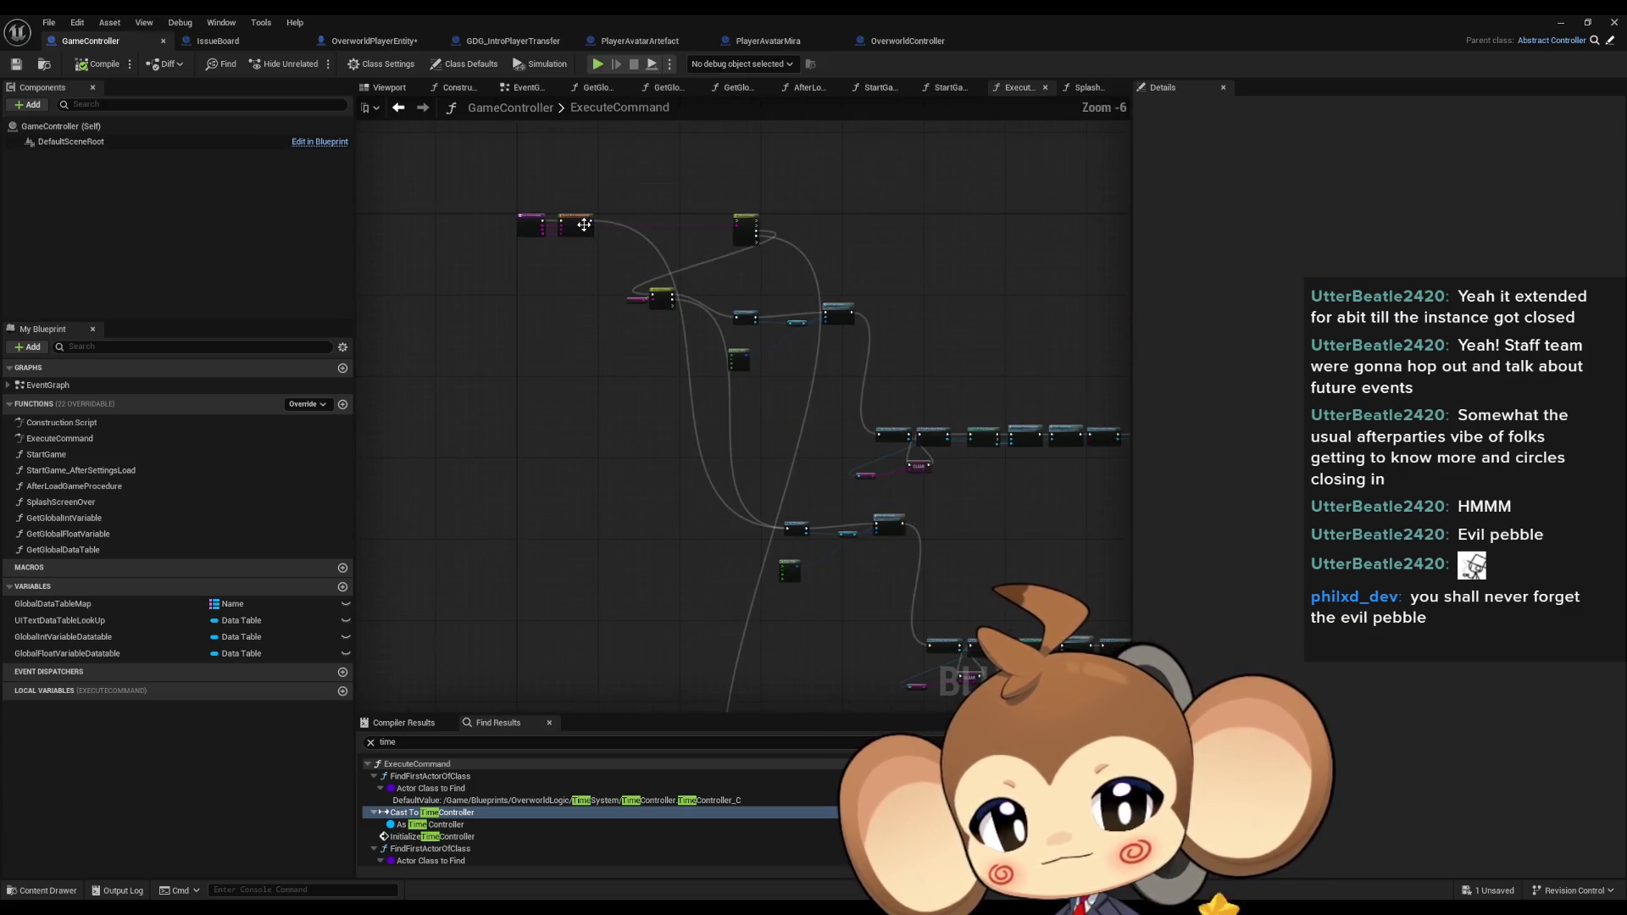
Wire Parent: ExecuteCommand's exec output into Get UIController, then run a play test and return to GameController.
mouse_move(591, 229)
left_mouse_down()
mouse_move(767, 690)
mouse_move(659, 435)
mouse_move(649, 454)
mouse_move(714, 420)
left_mouse_up()
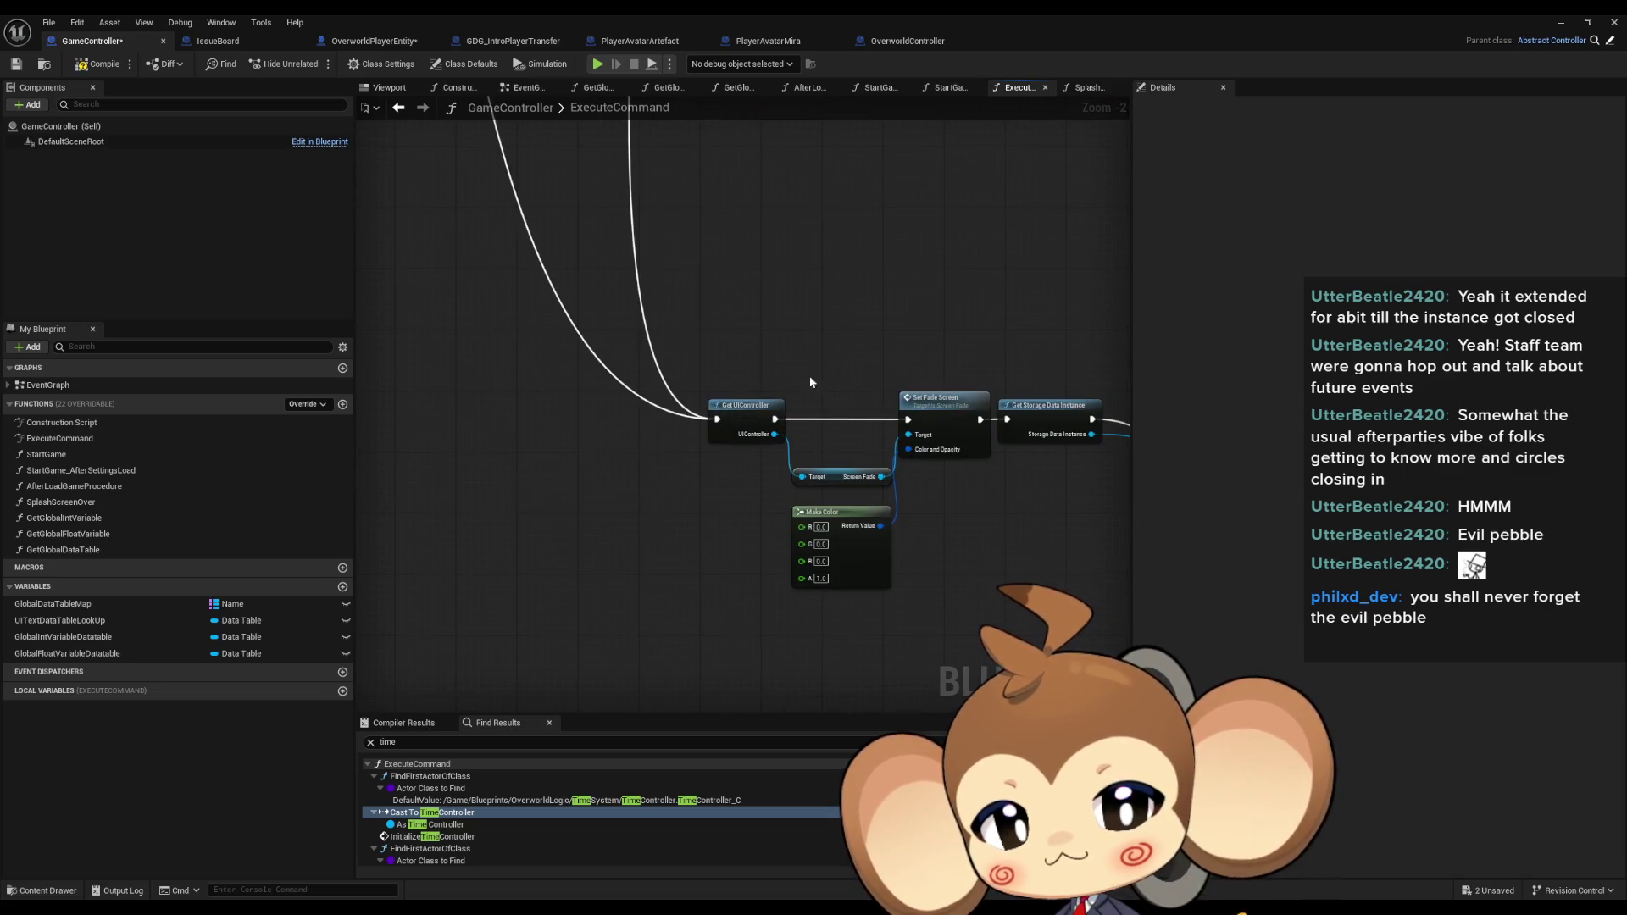
left_click(1615, 23)
left_click(327, 63)
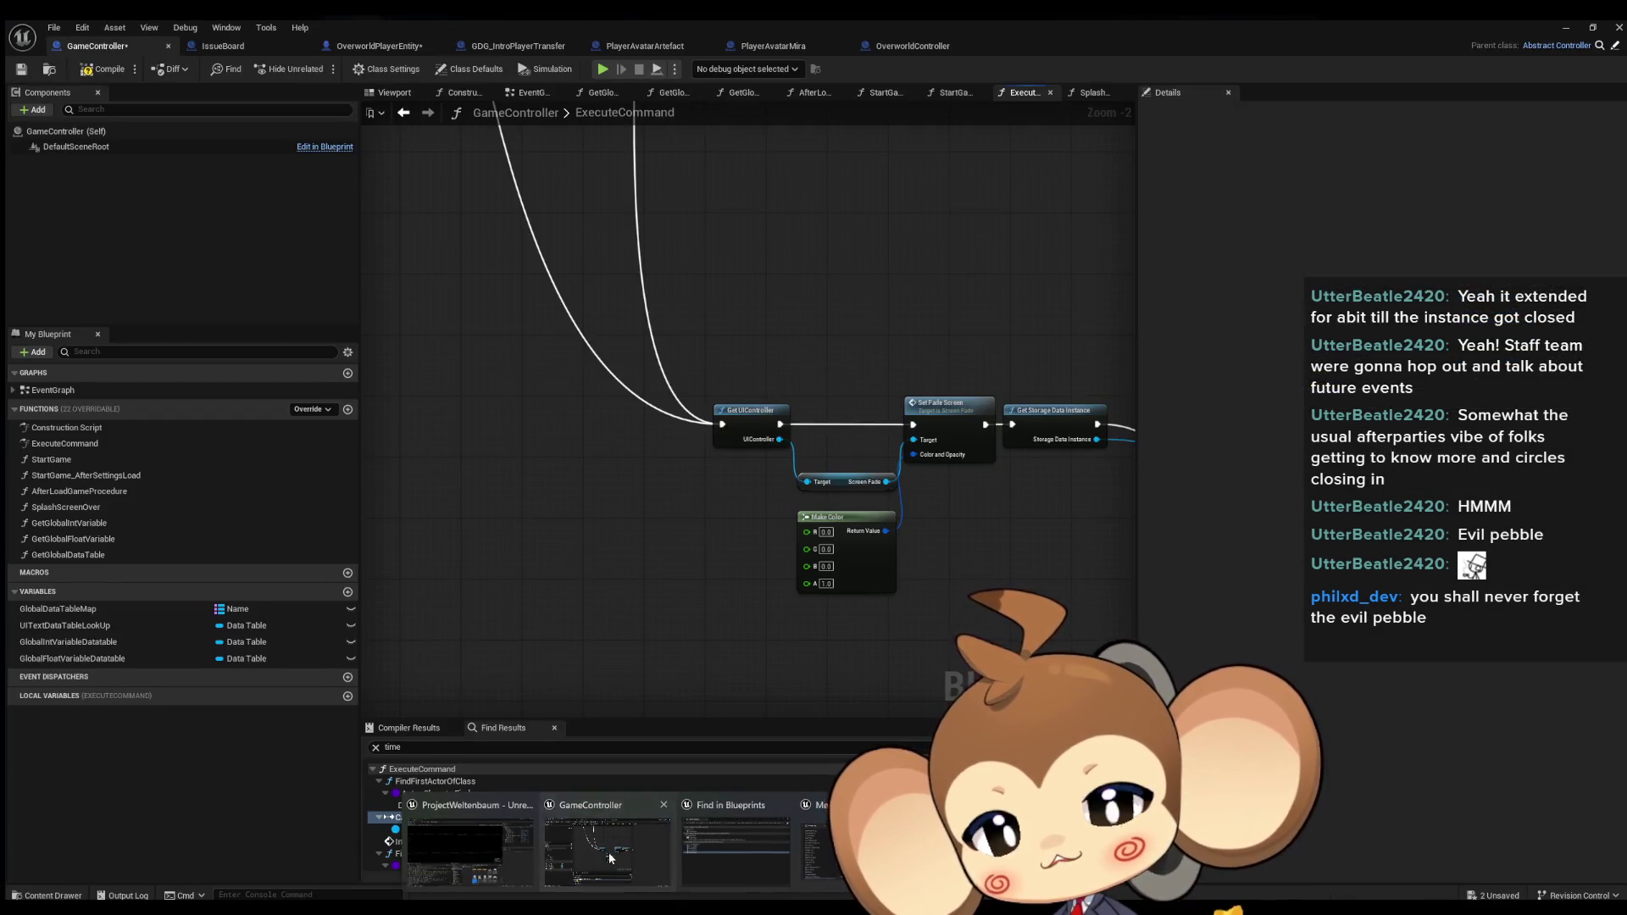
left_click(608, 852)
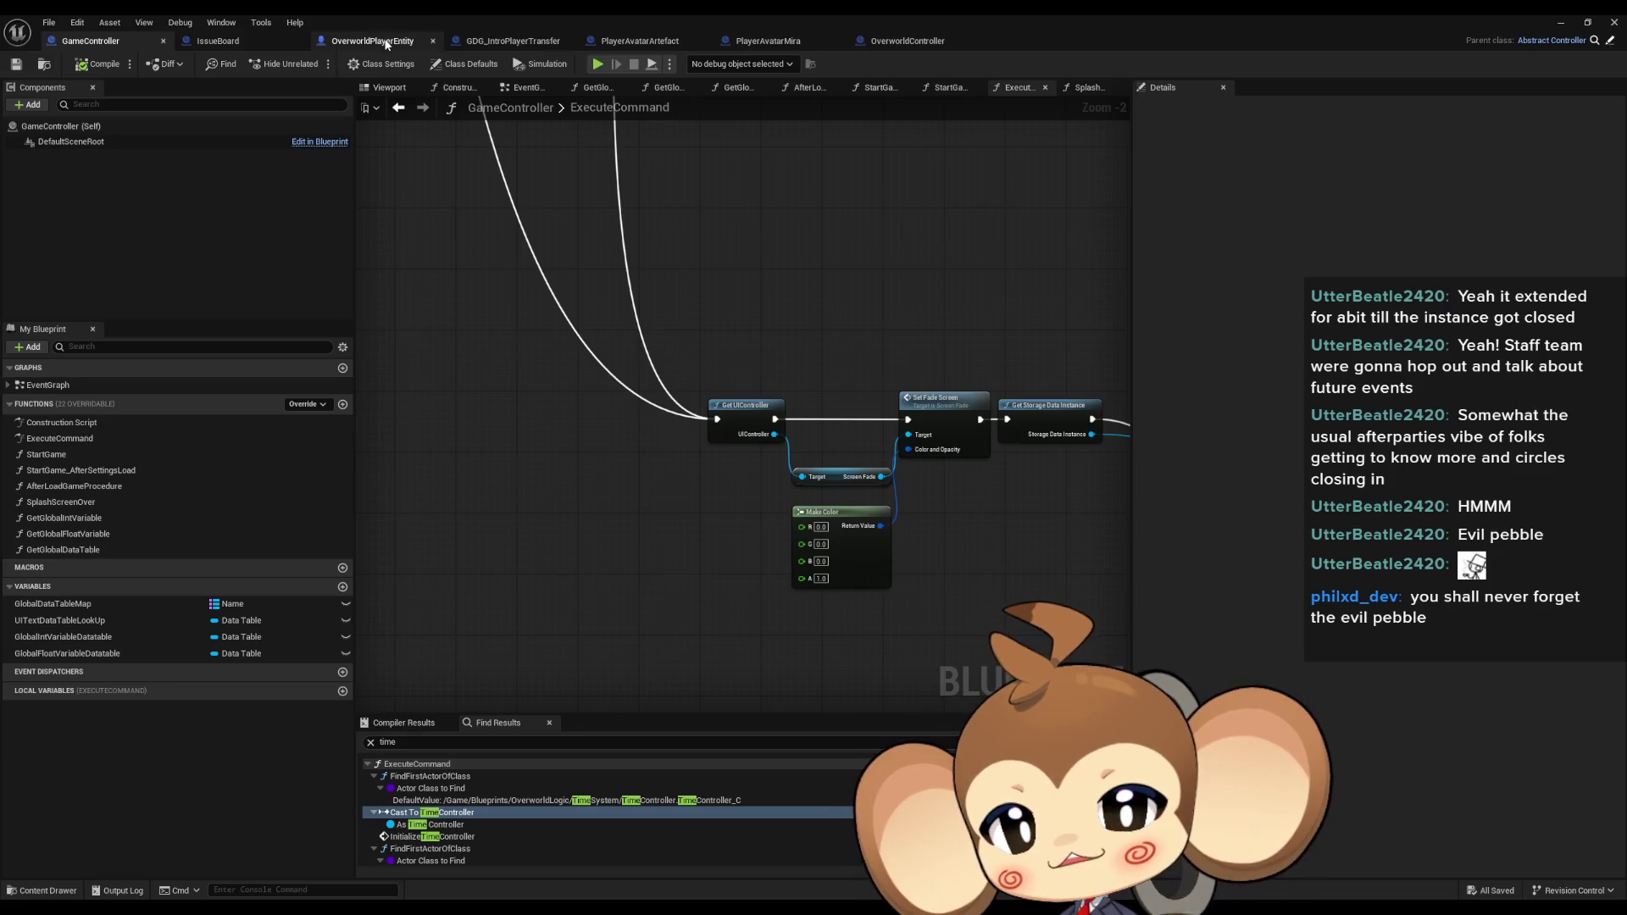
Restore OverworldPlayerEntity's New Location Z to -130.0 and start play from the level editor.
left_click(385, 47)
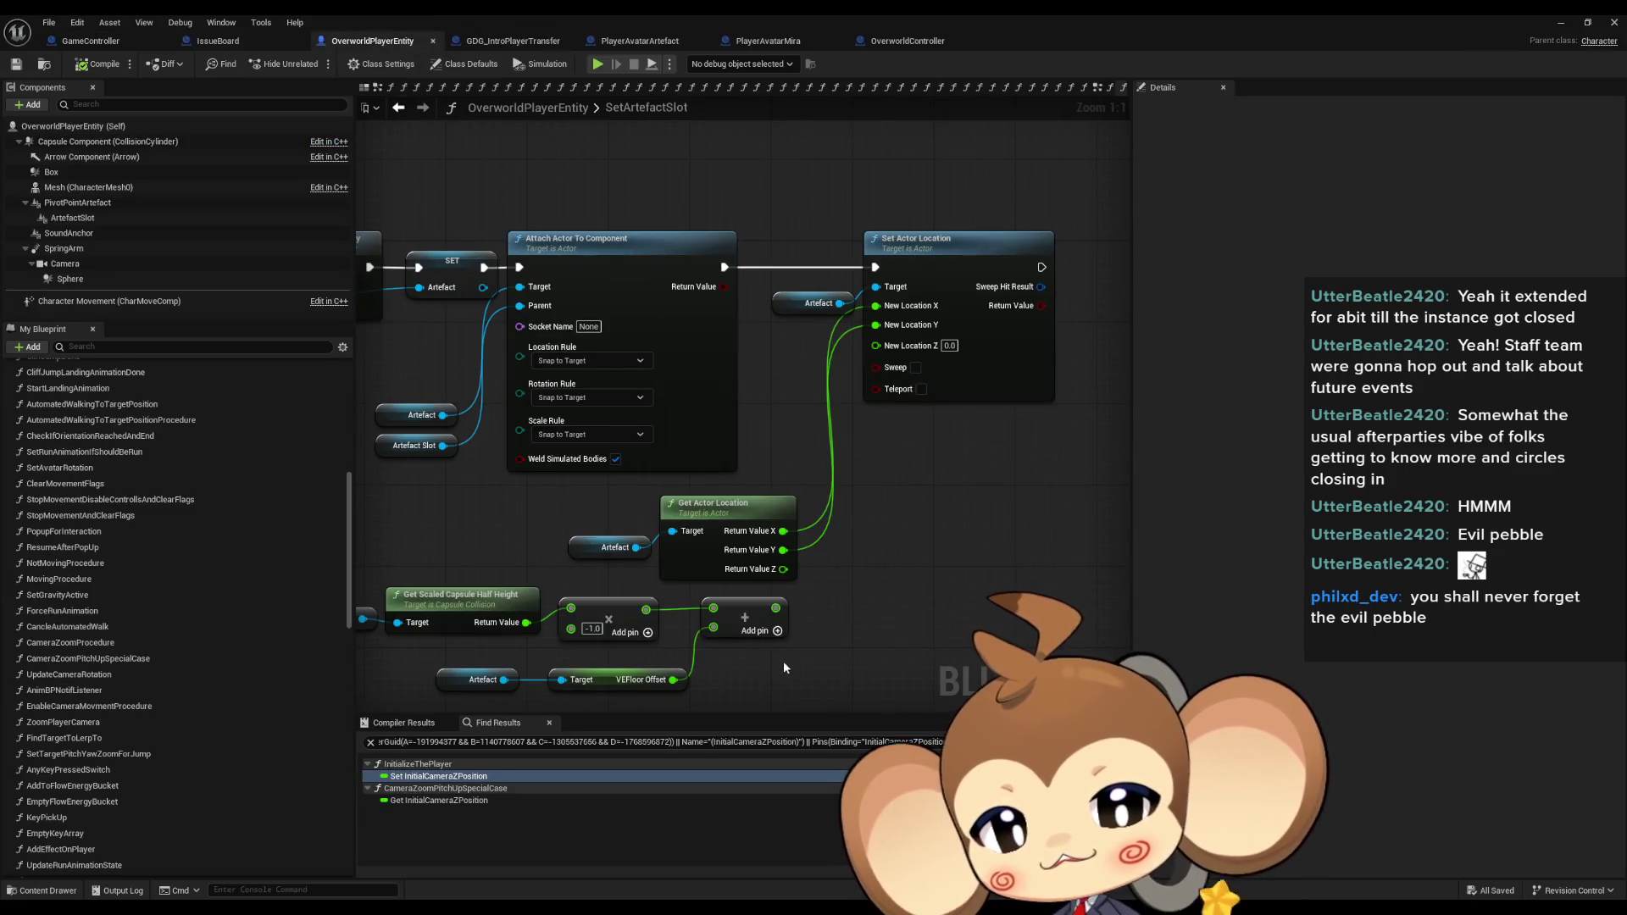
left_click(947, 345)
type("-130")
key("Return")
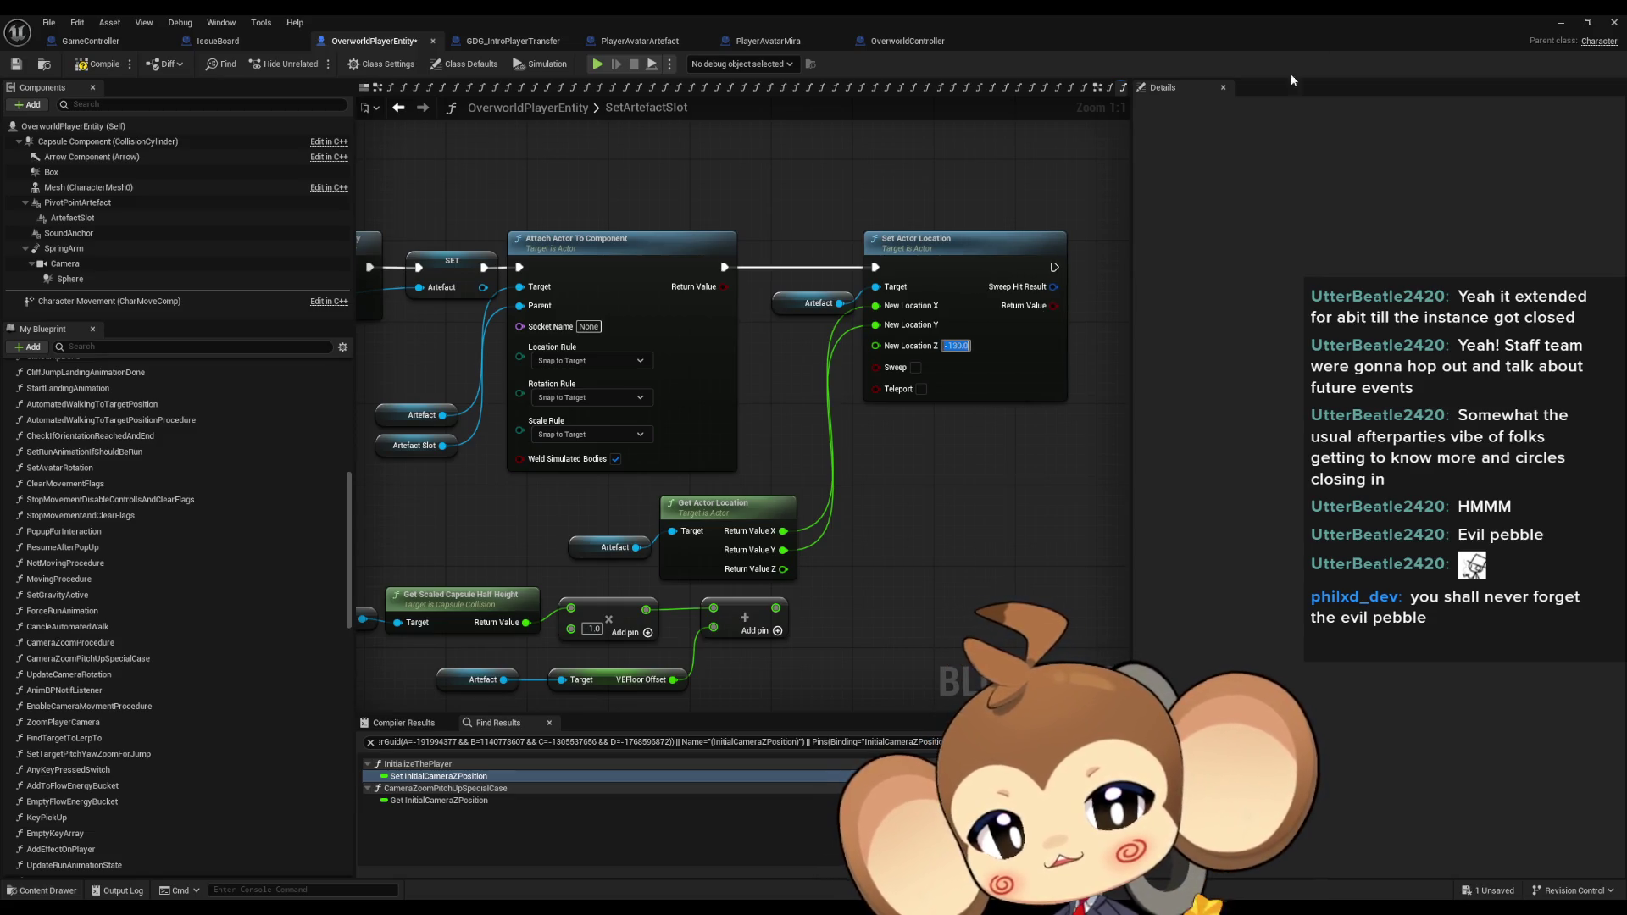
left_click(1561, 26)
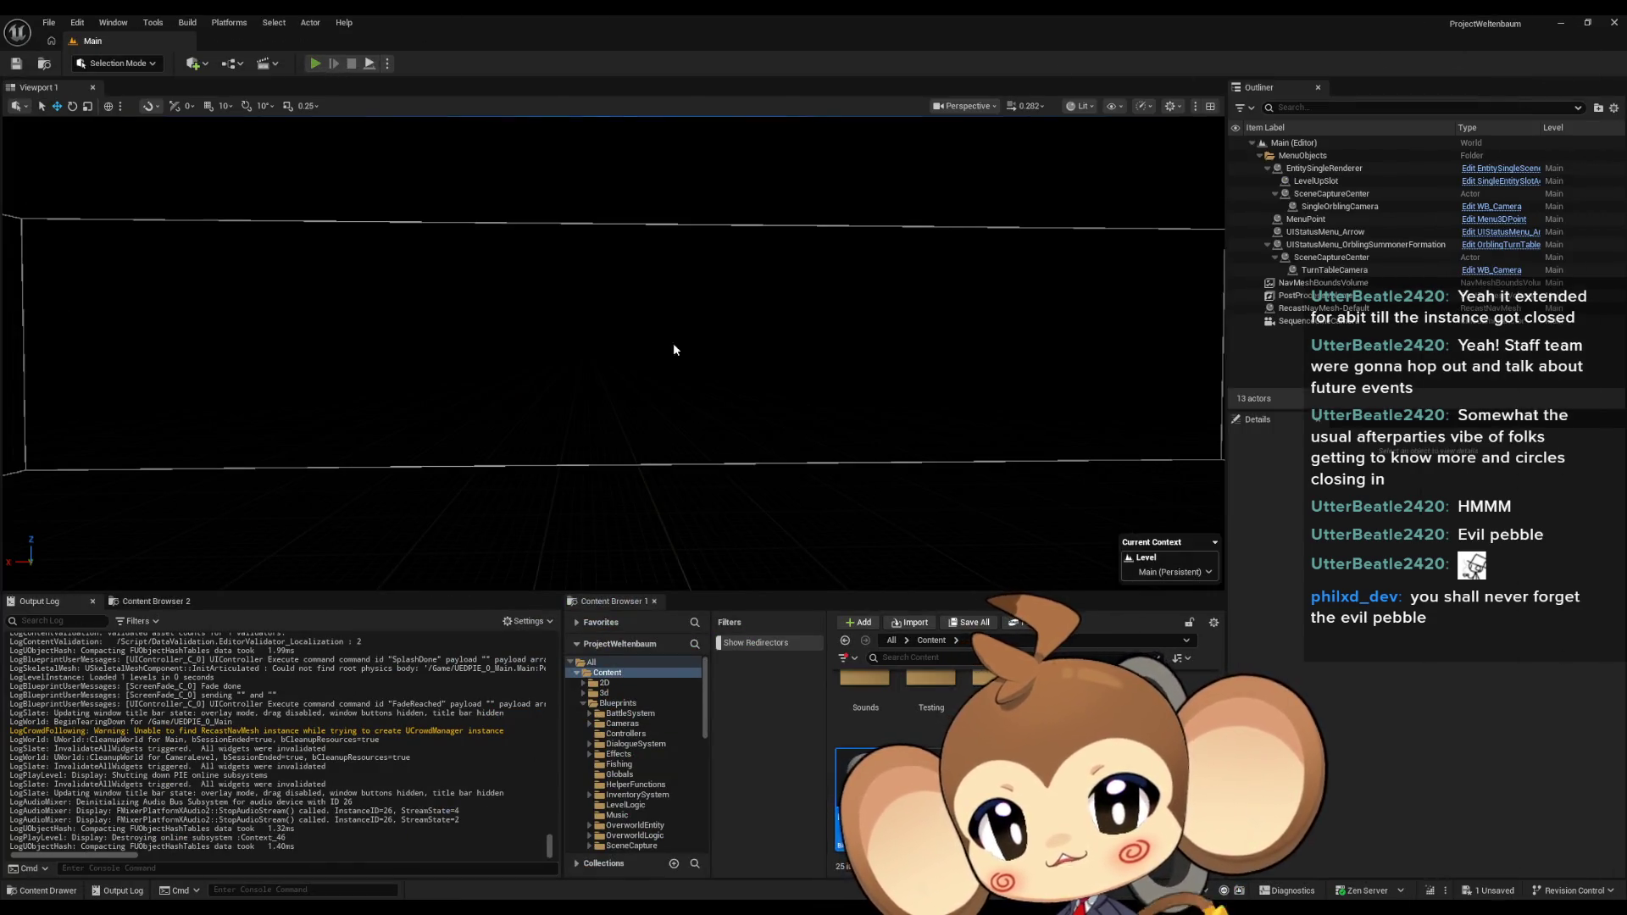
key("alt+p")
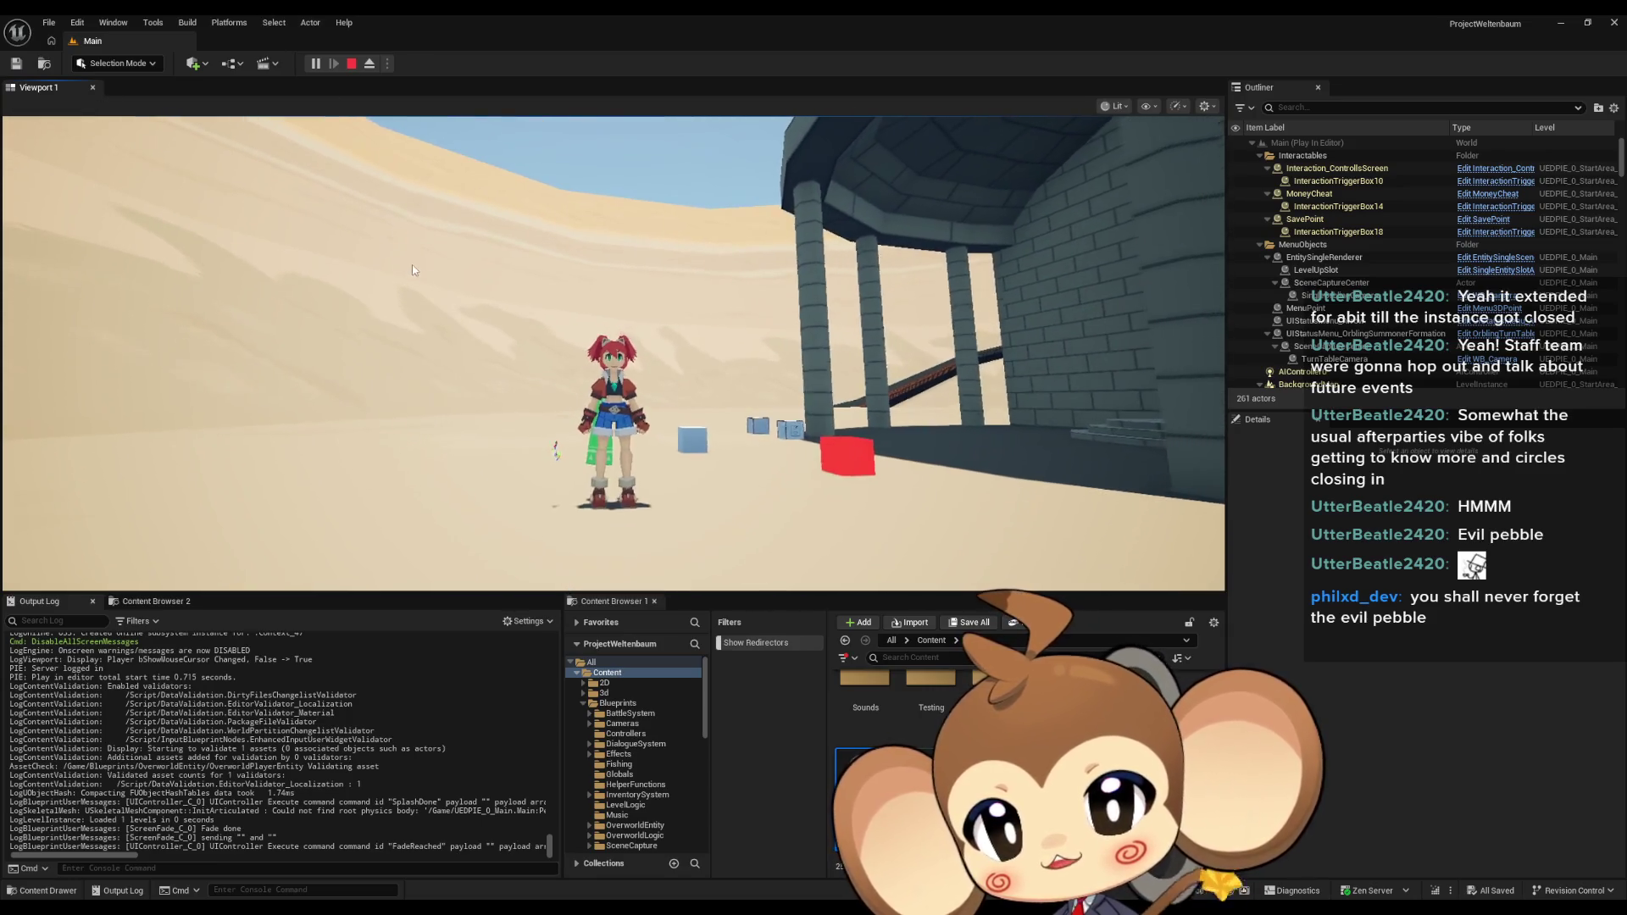
Eject from the player, select OverworldPlayerEntity0 and check its ArtefactSlot component.
key("F8")
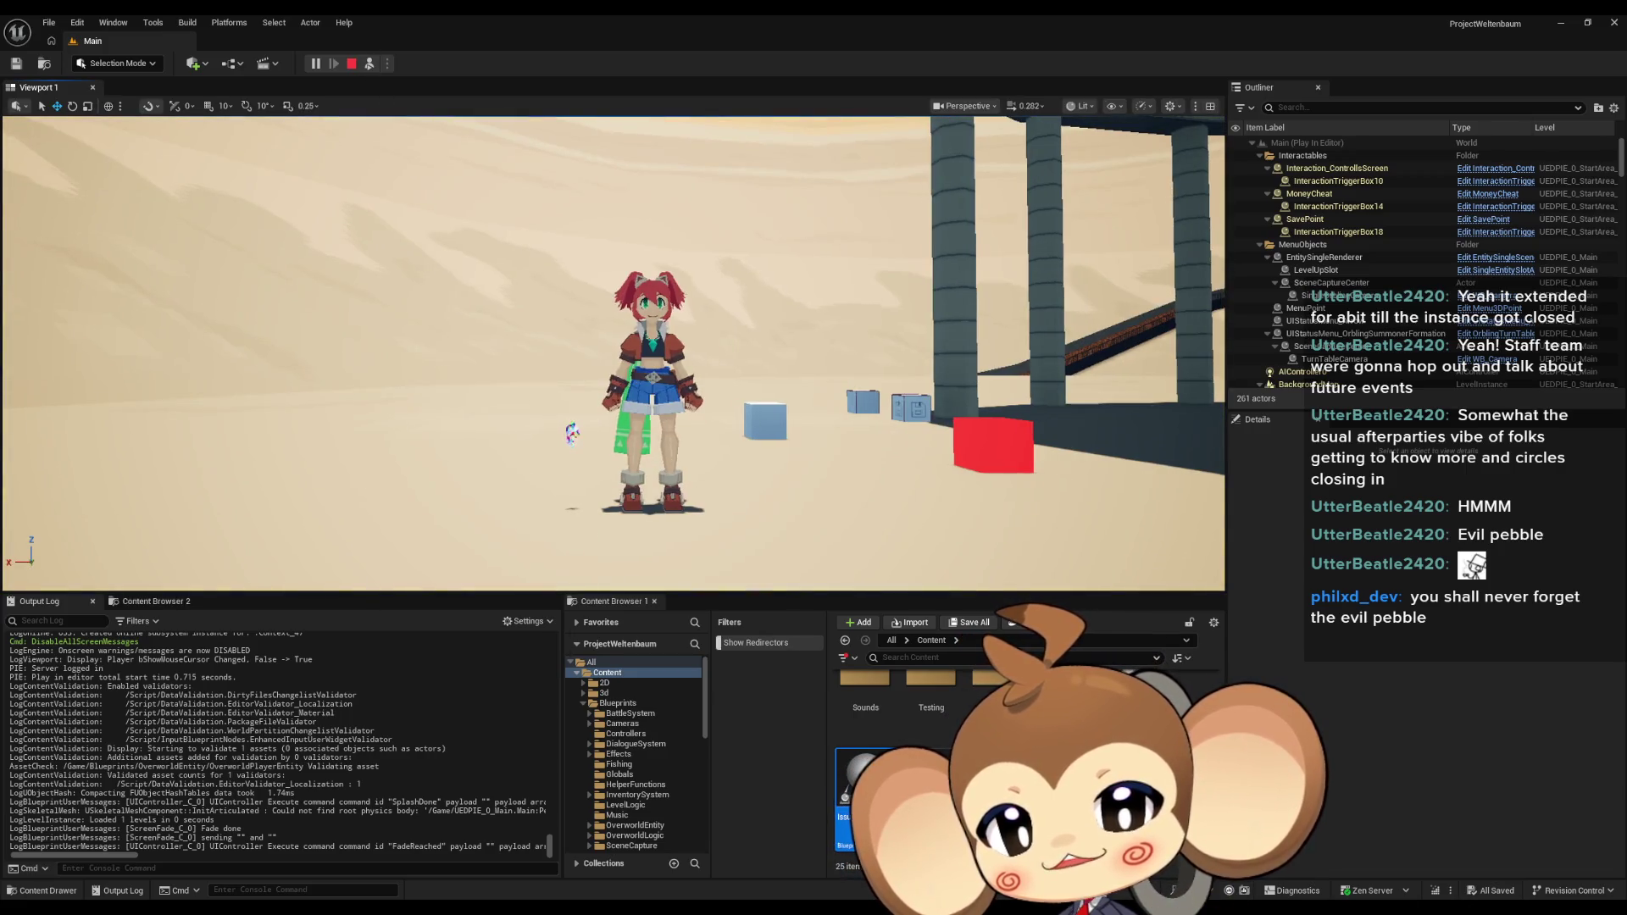
left_click(652, 399)
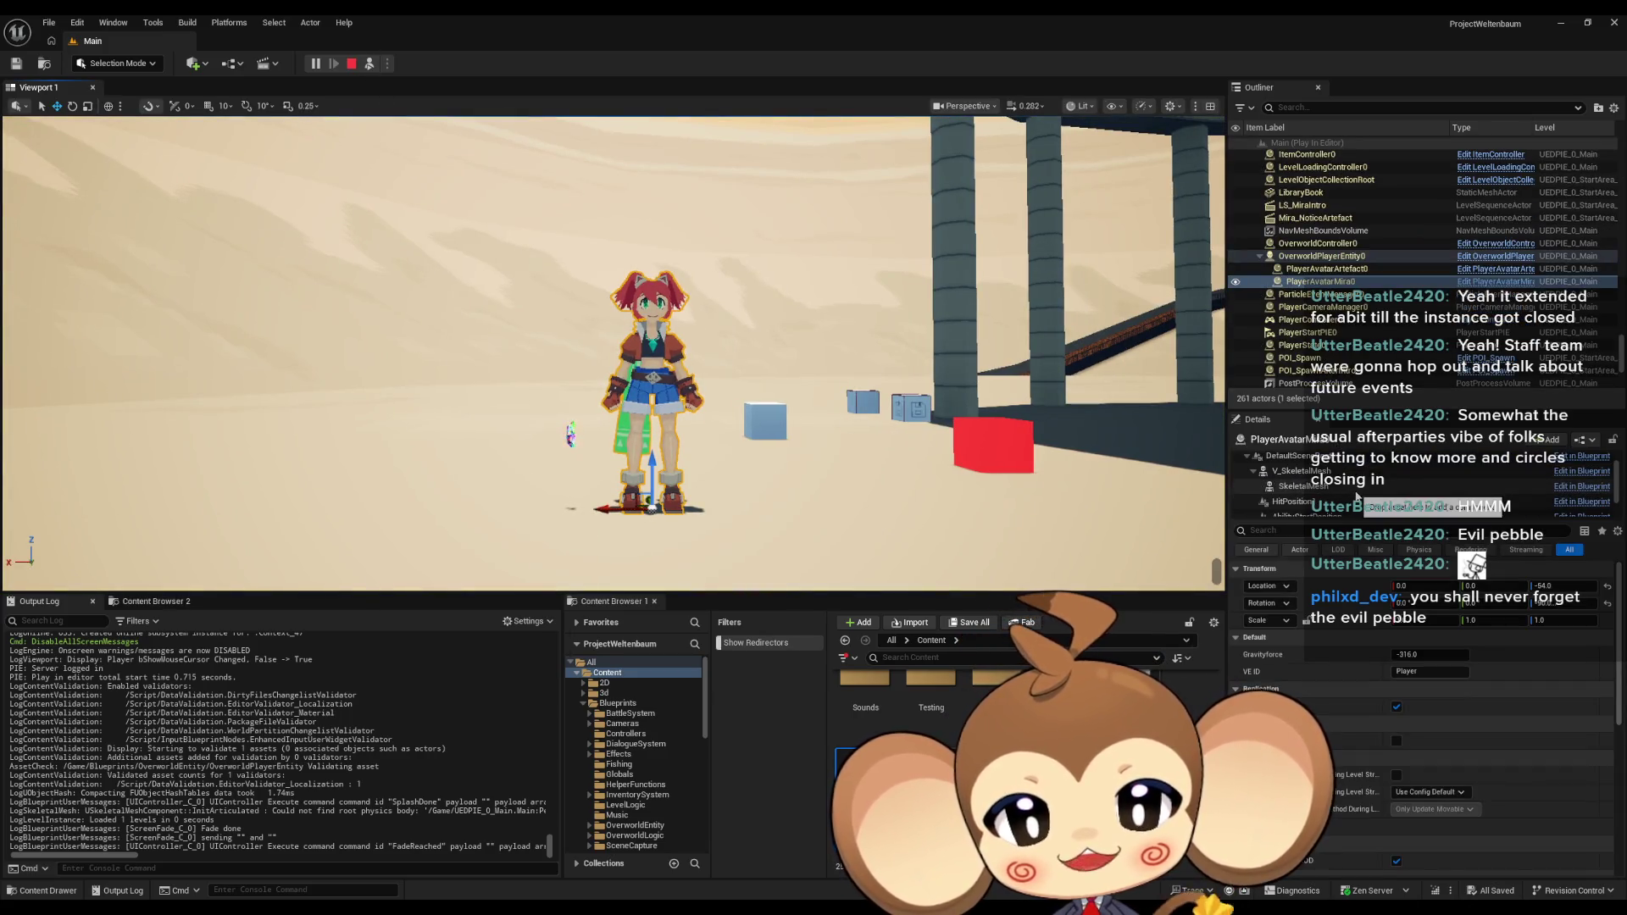
scroll(1357, 496, "down", 1)
scroll(1357, 496, "up", 2)
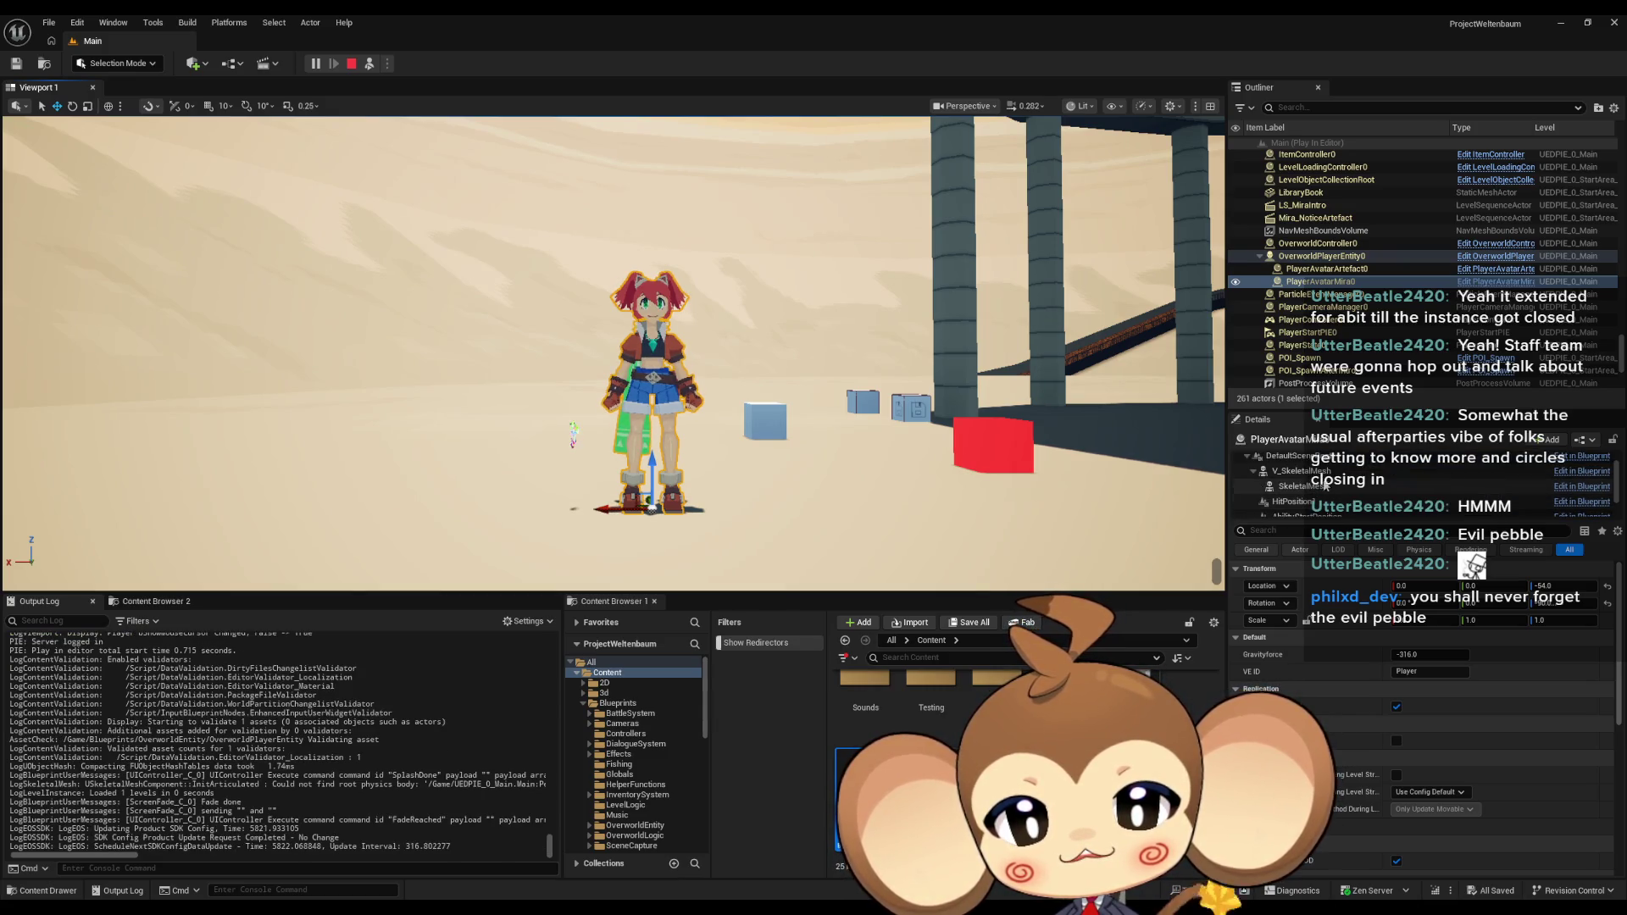
left_click(1322, 256)
scroll(1331, 507, "down", 5)
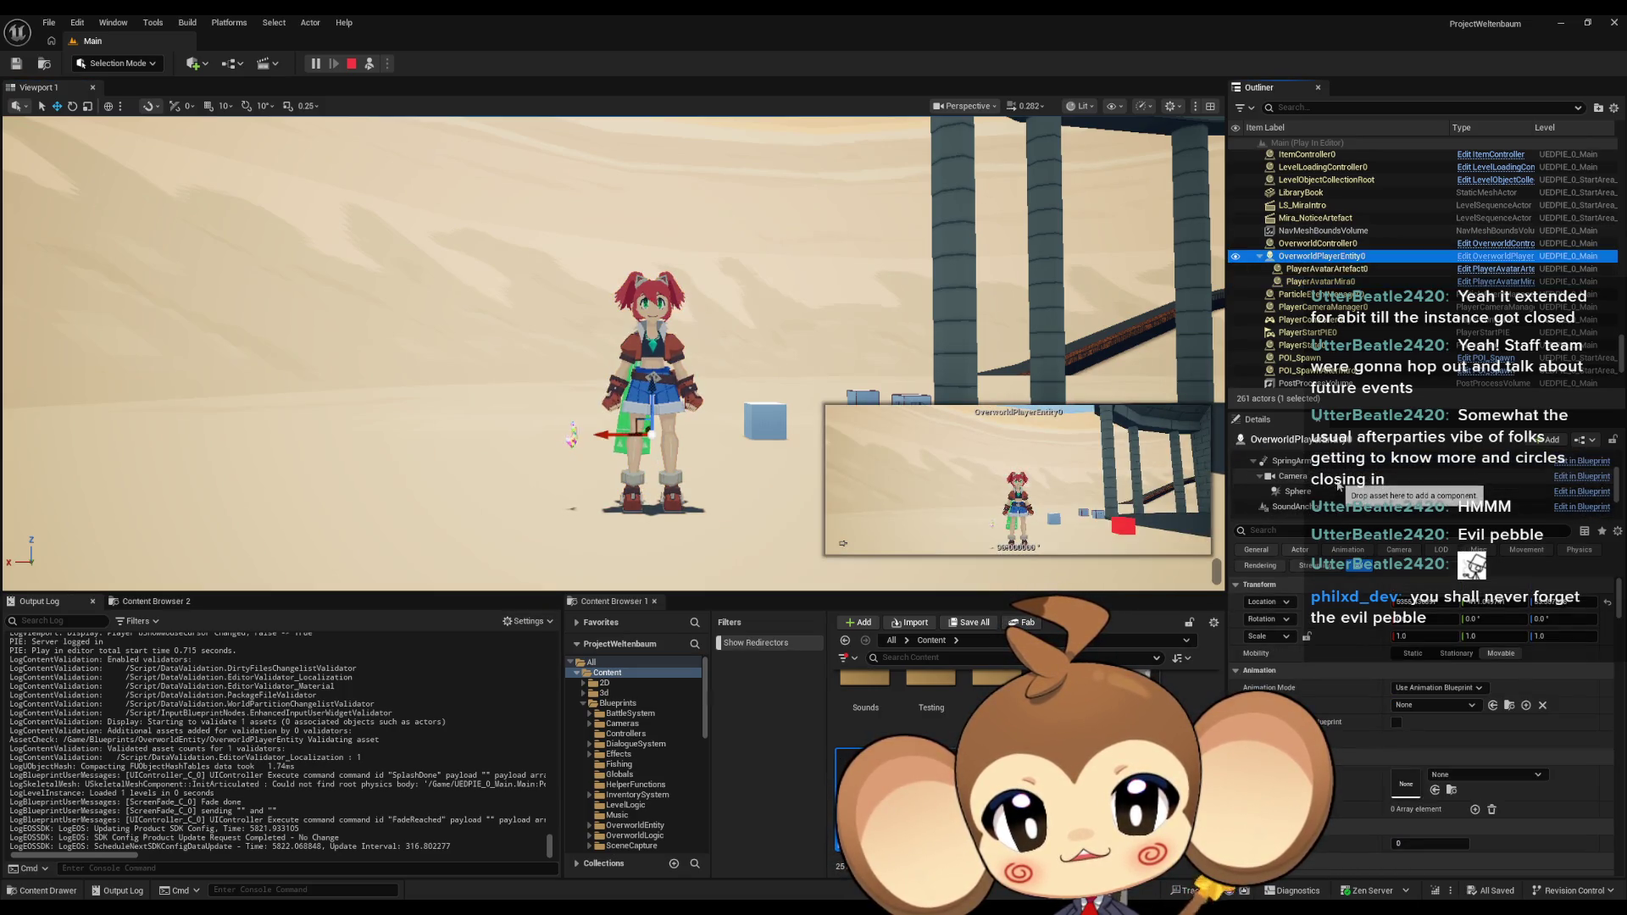
left_click(1305, 496)
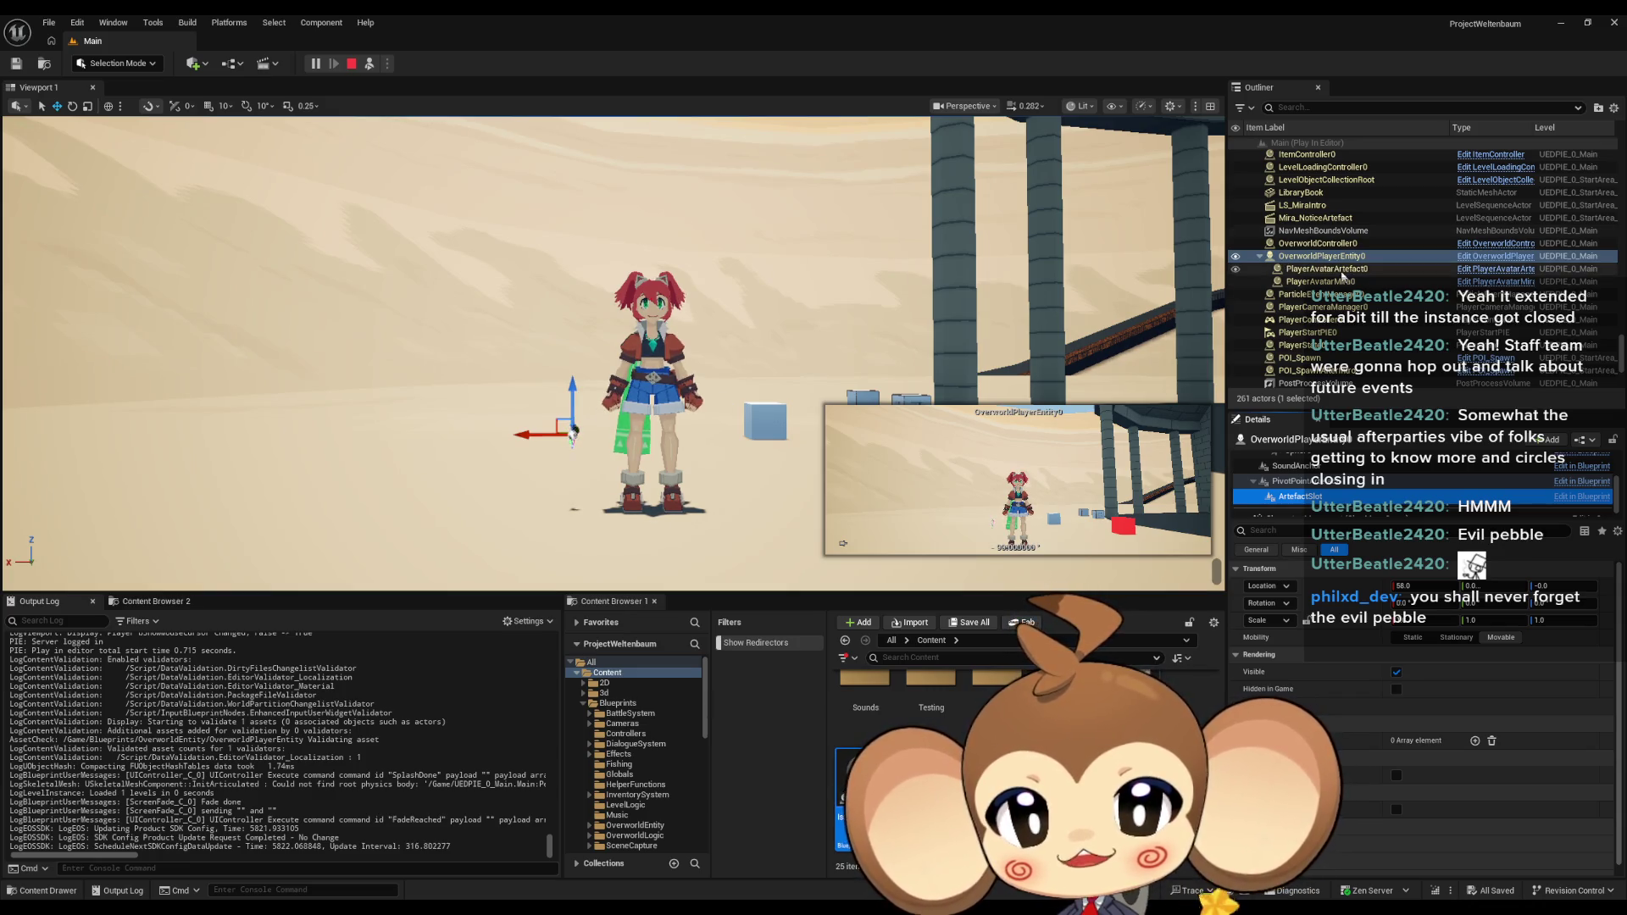
Select PlayerAvatarArtefact0, try Location Z -78.0, and stop the play session.
left_click(1356, 269)
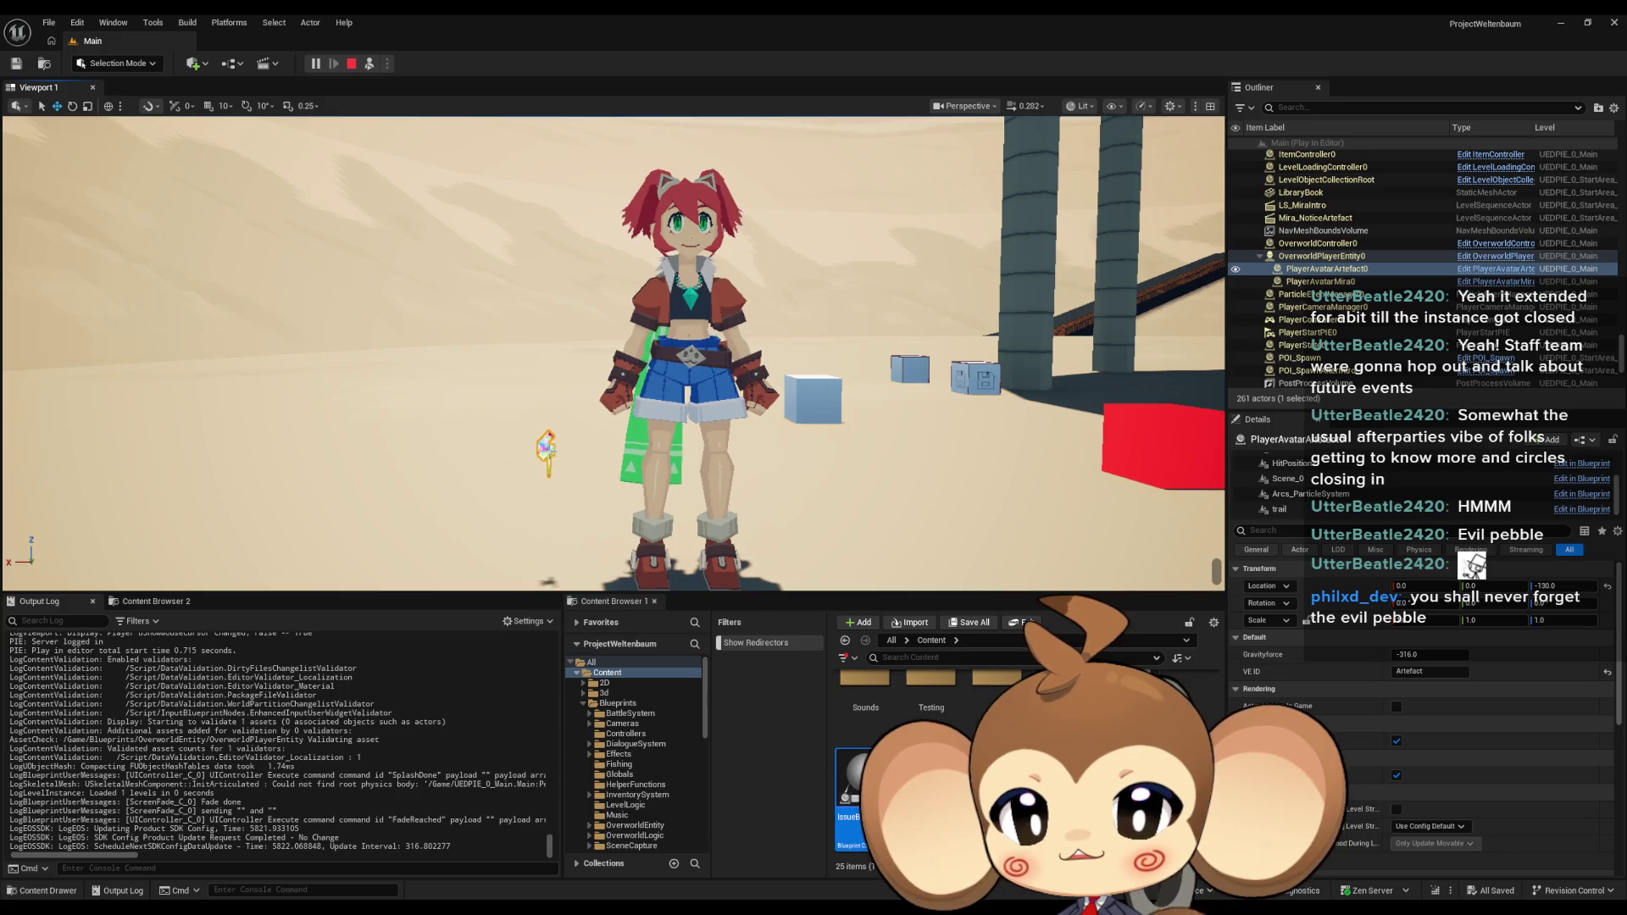
left_click(1352, 270)
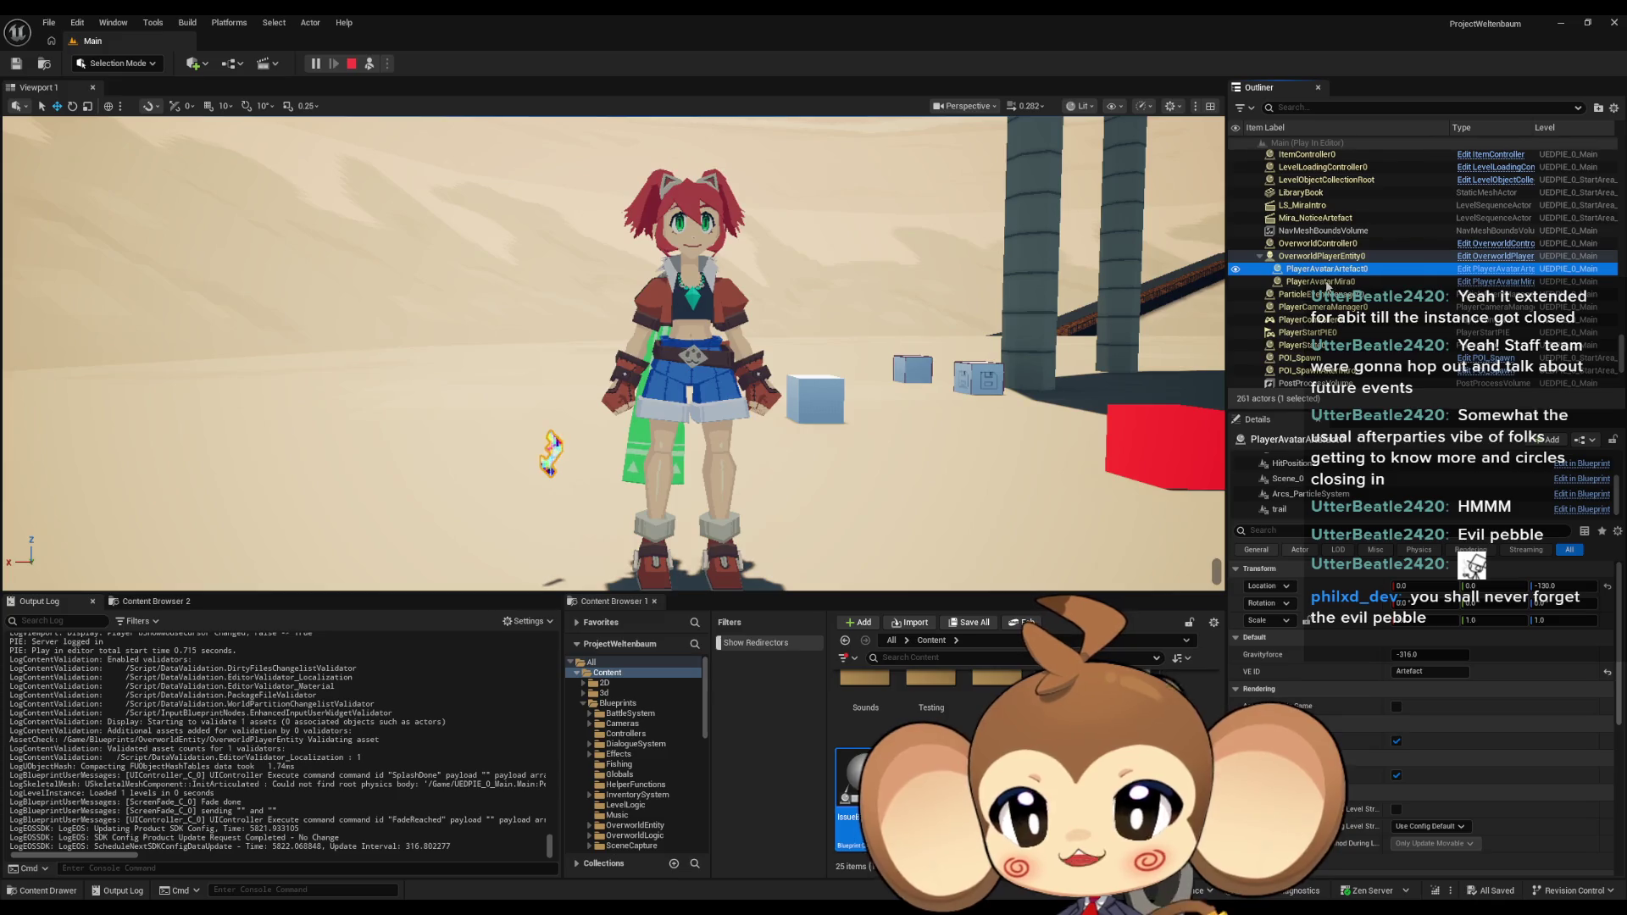
left_click(1555, 586)
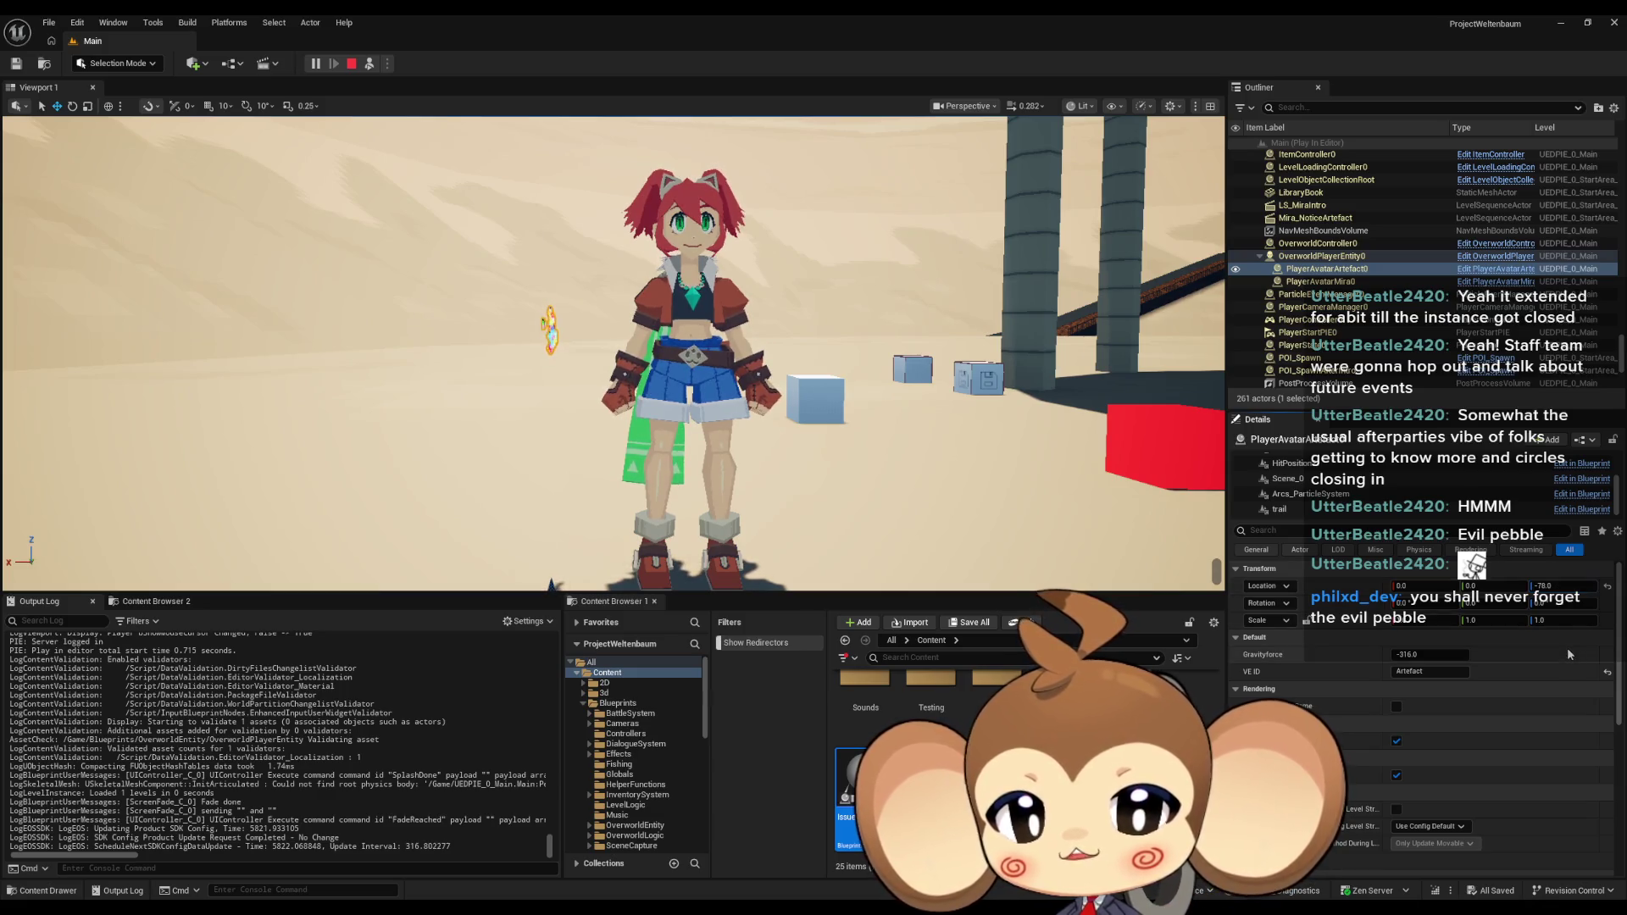
left_click(1562, 585)
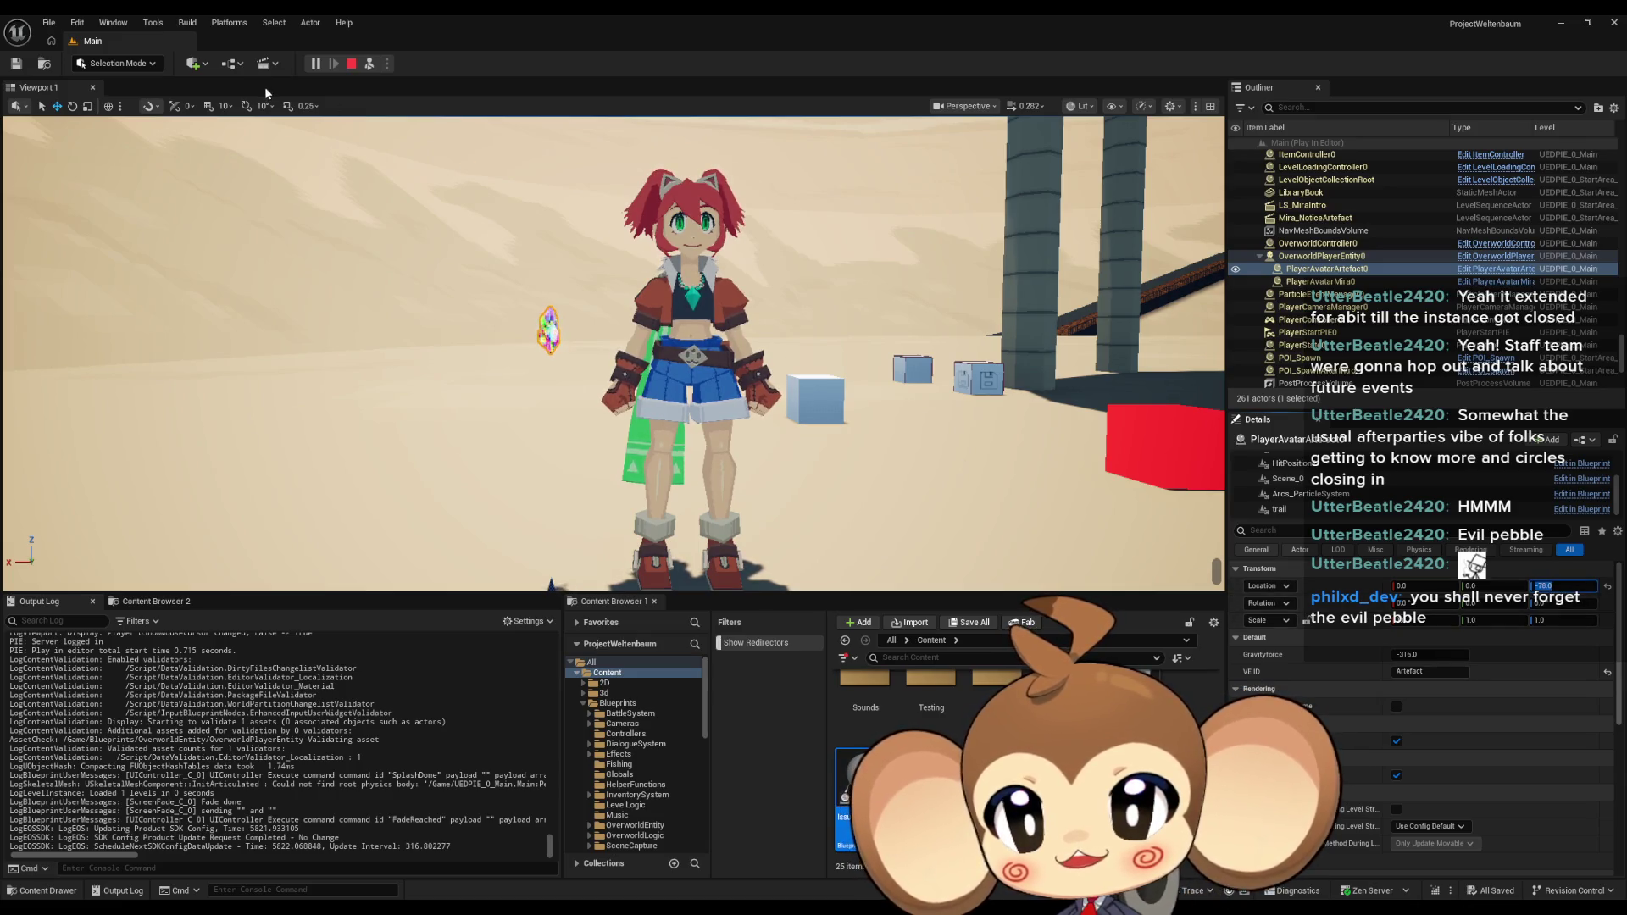
left_click(351, 63)
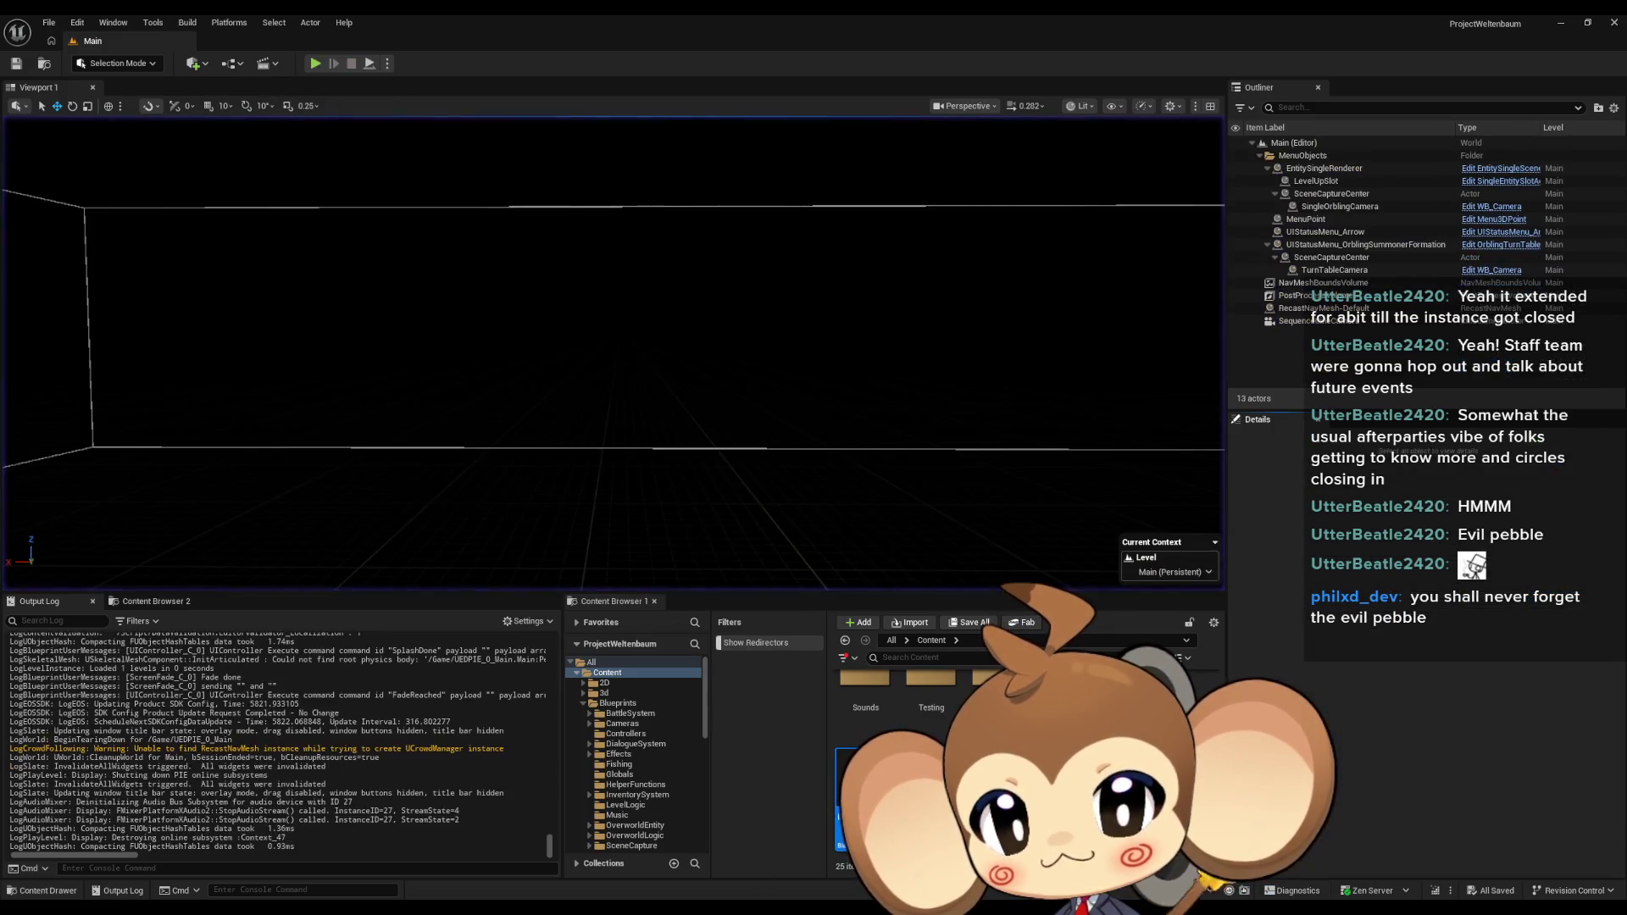
Paste -78.0 into OverworldPlayerEntity's Set Actor Location New Location Z.
left_click(628, 851)
left_click(956, 345)
type("-78.0")
key("Return")
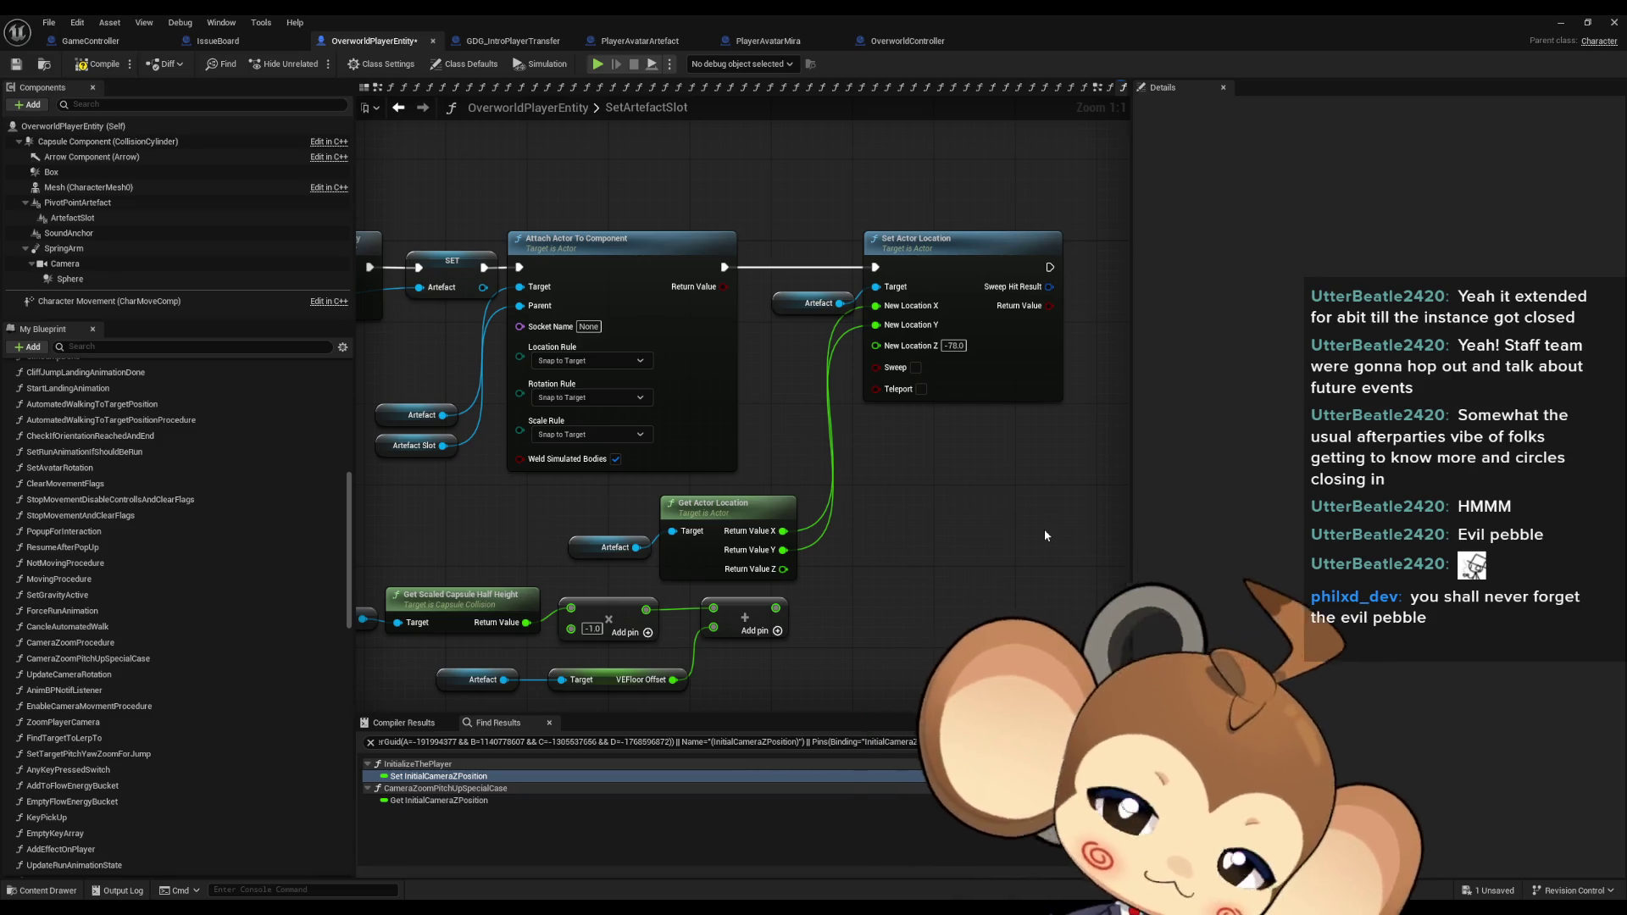
Look at the Lerp node area in GDG_IntroPlayerTransfer's EventGraph, then minimize the Blueprint editor.
left_click(512, 42)
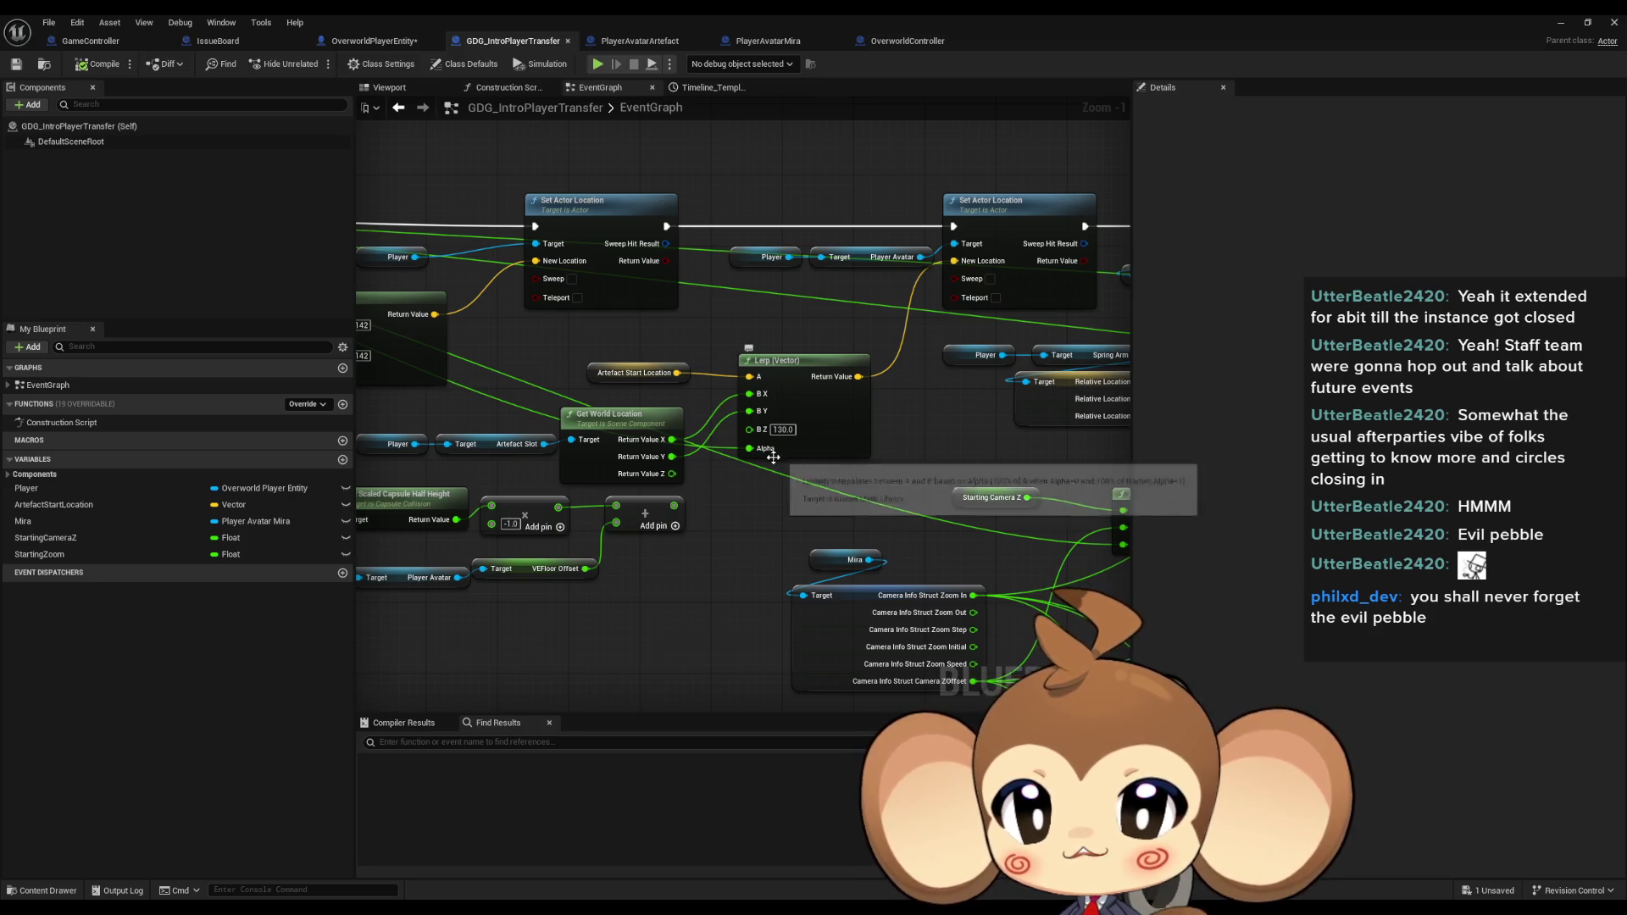
scroll(856, 558, "down", 1)
left_click_drag(856, 558, 653, 528)
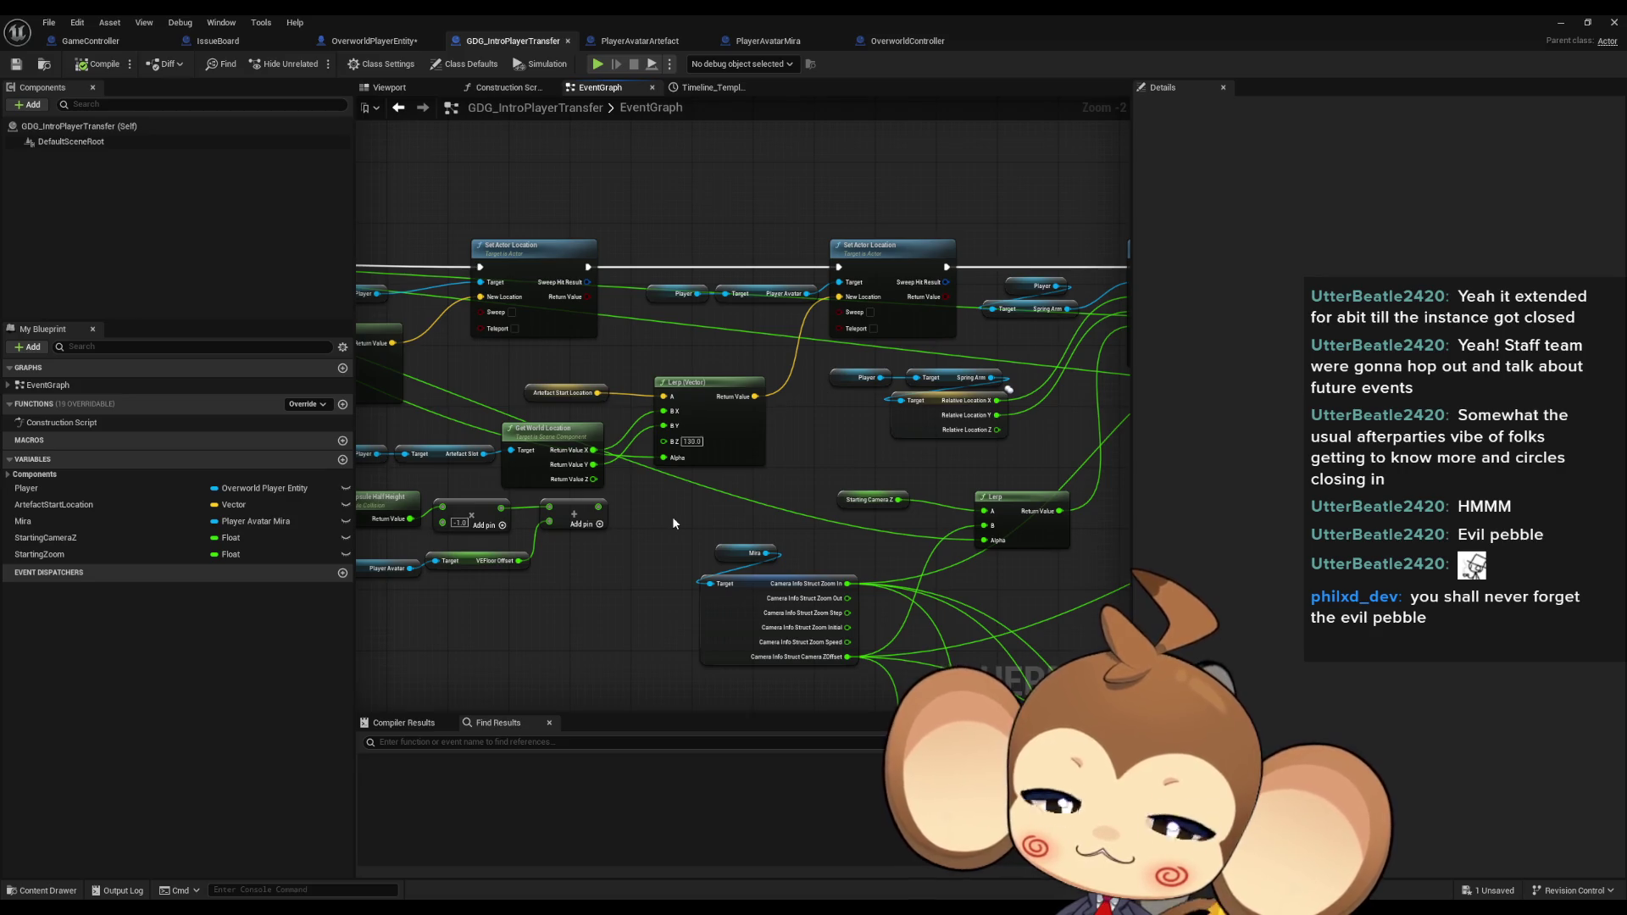
left_click(1561, 22)
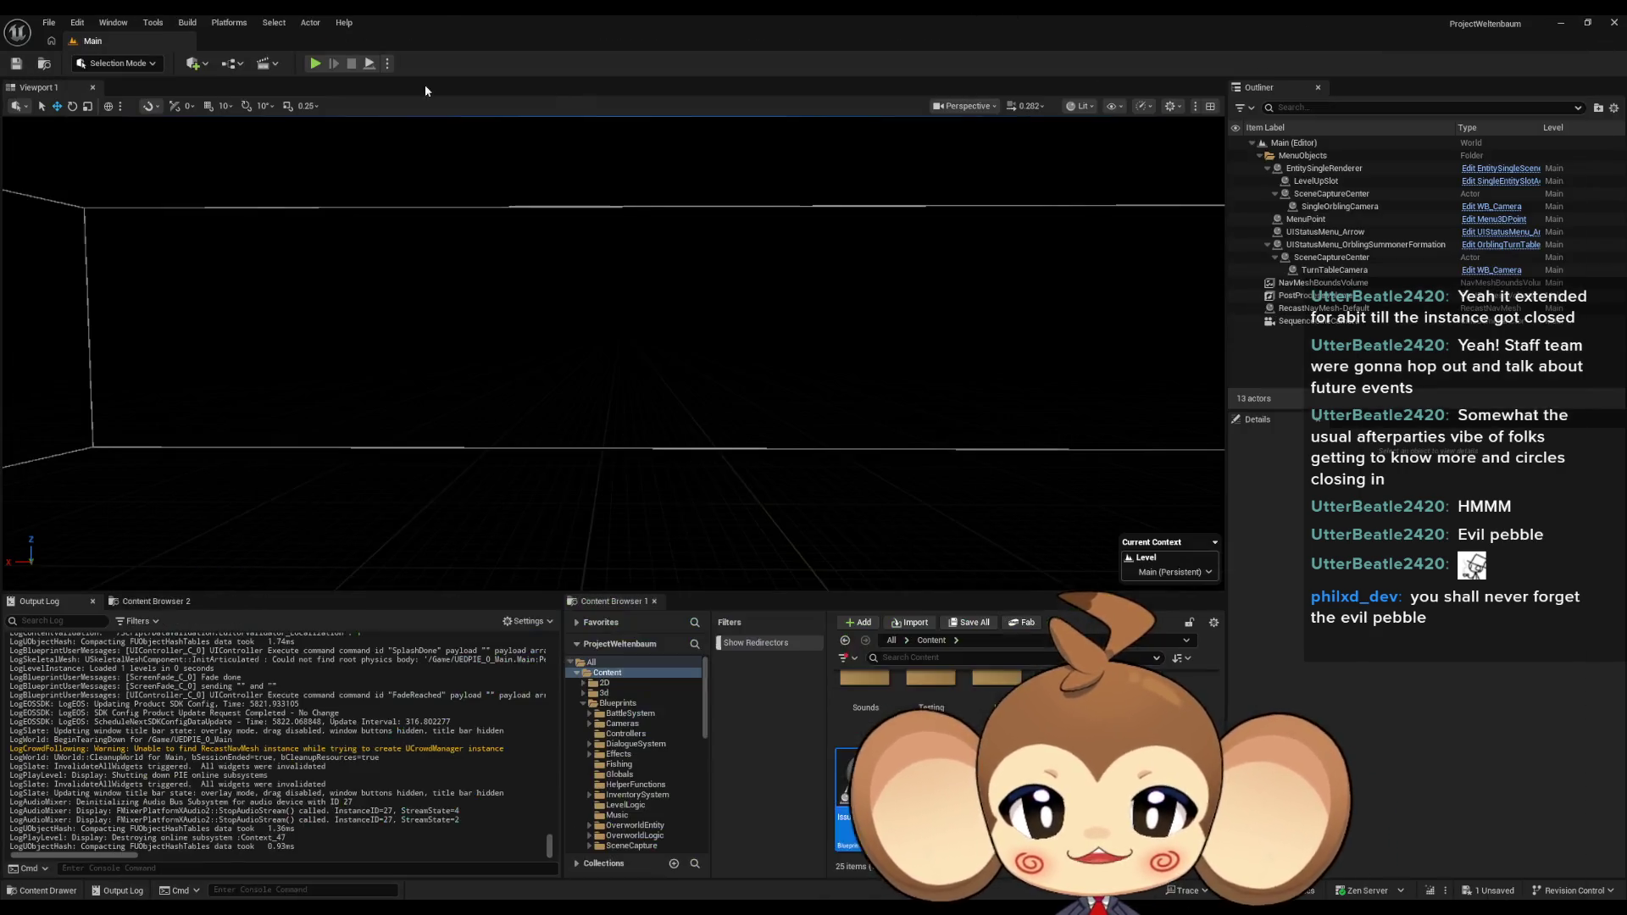
During play, detach the pebble artefact from the player entity, copy its Z of -24.642164, then stop.
key("alt+p")
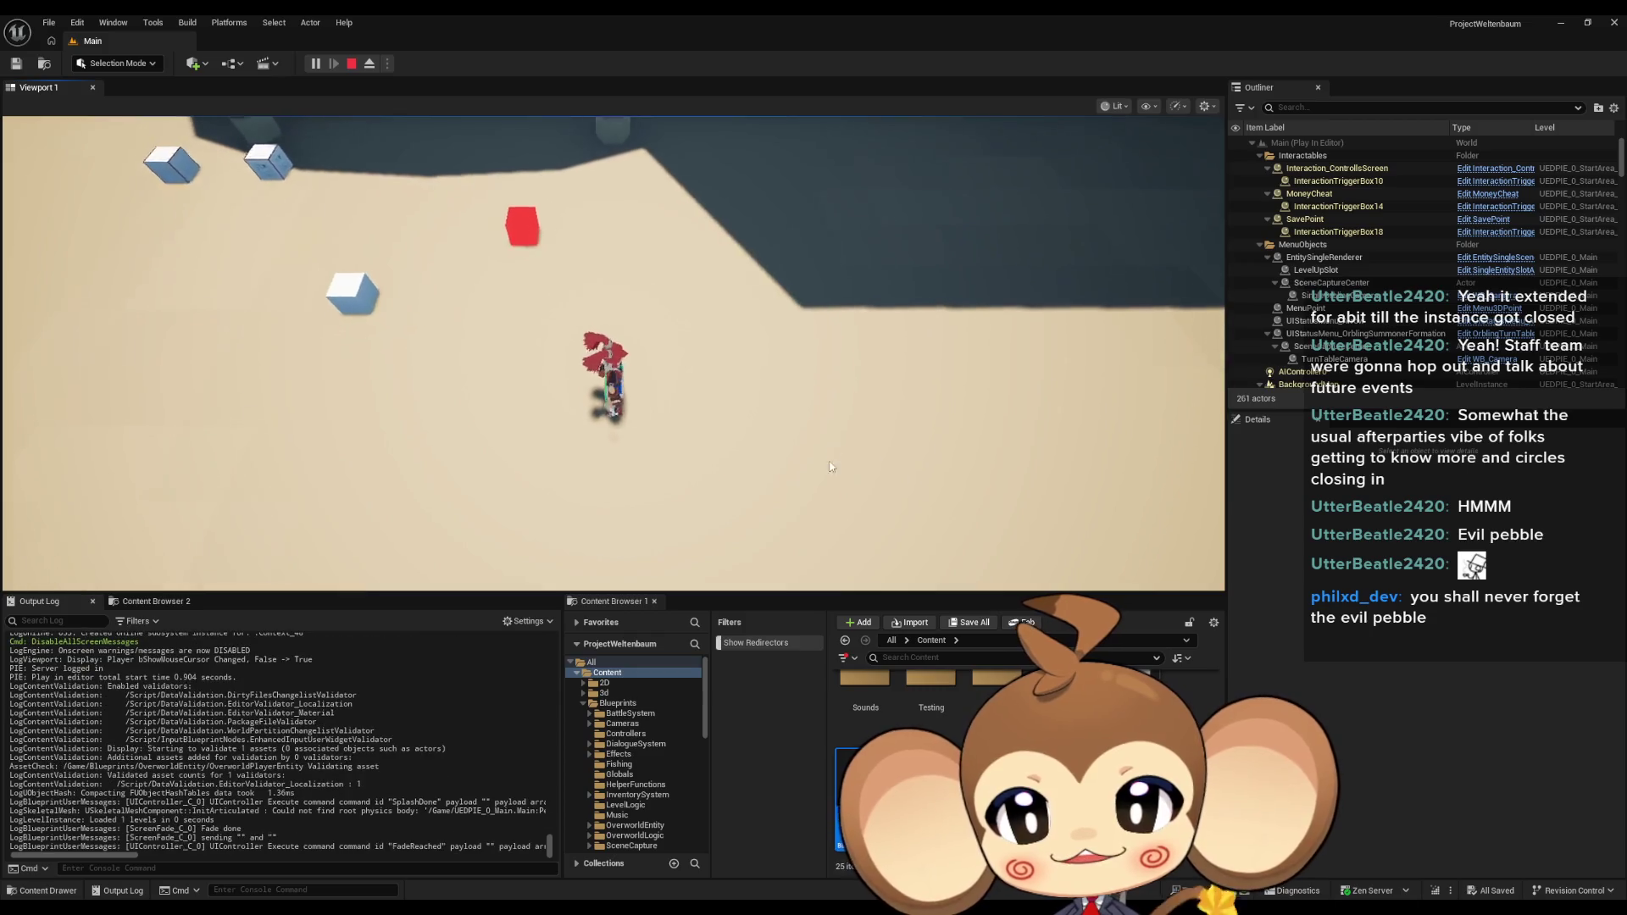
key("F8")
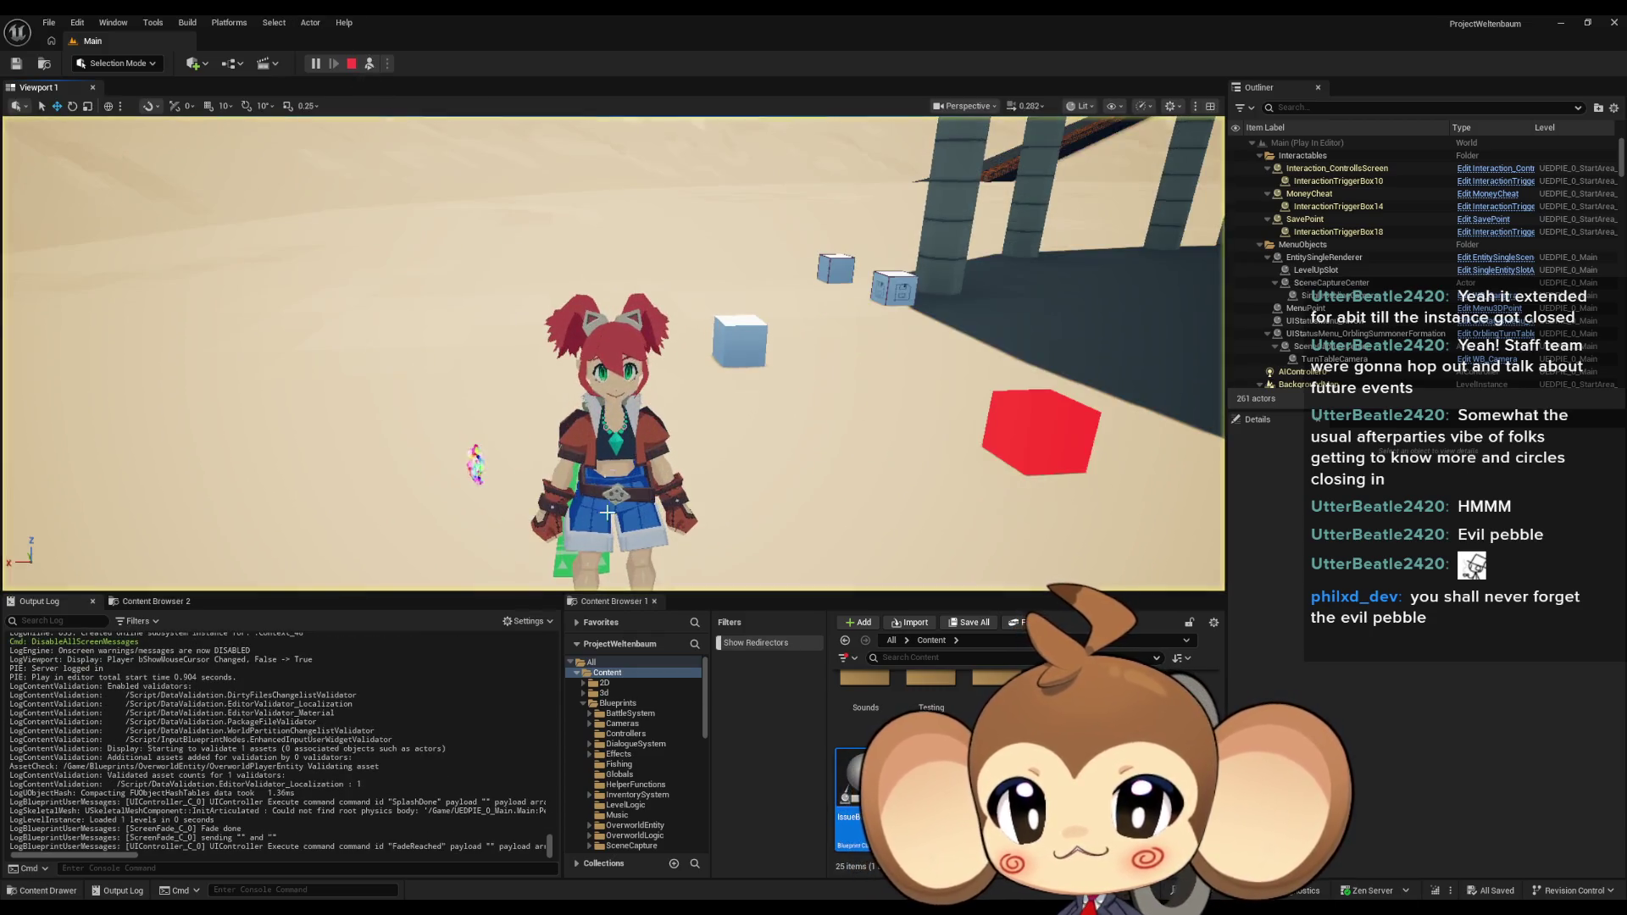
left_click(464, 462)
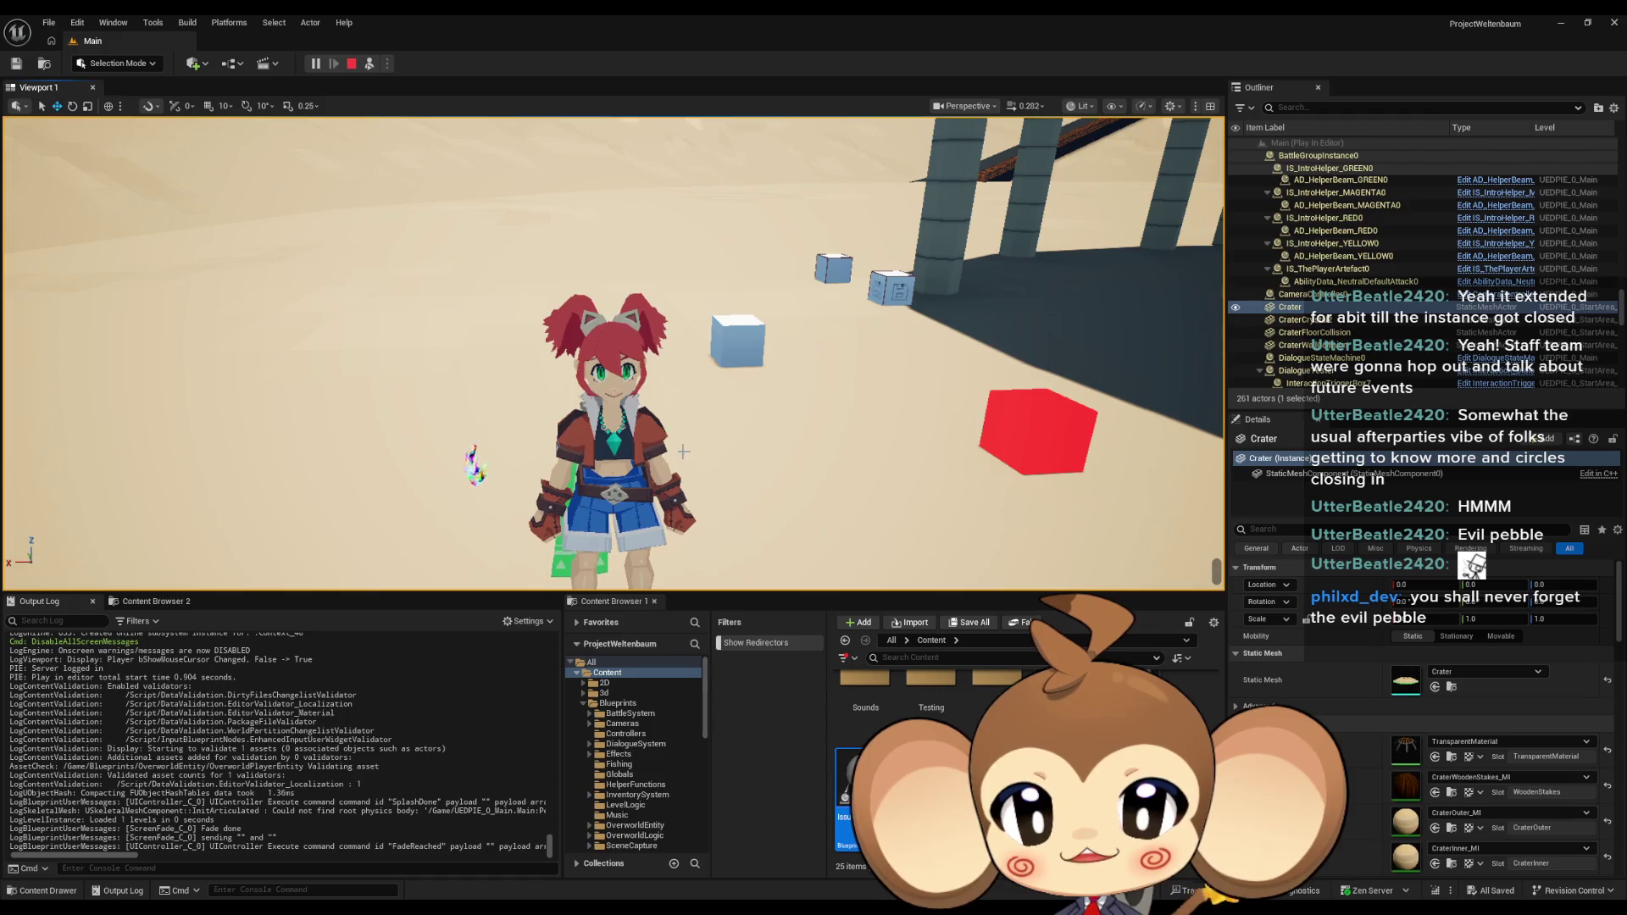
left_click(475, 462)
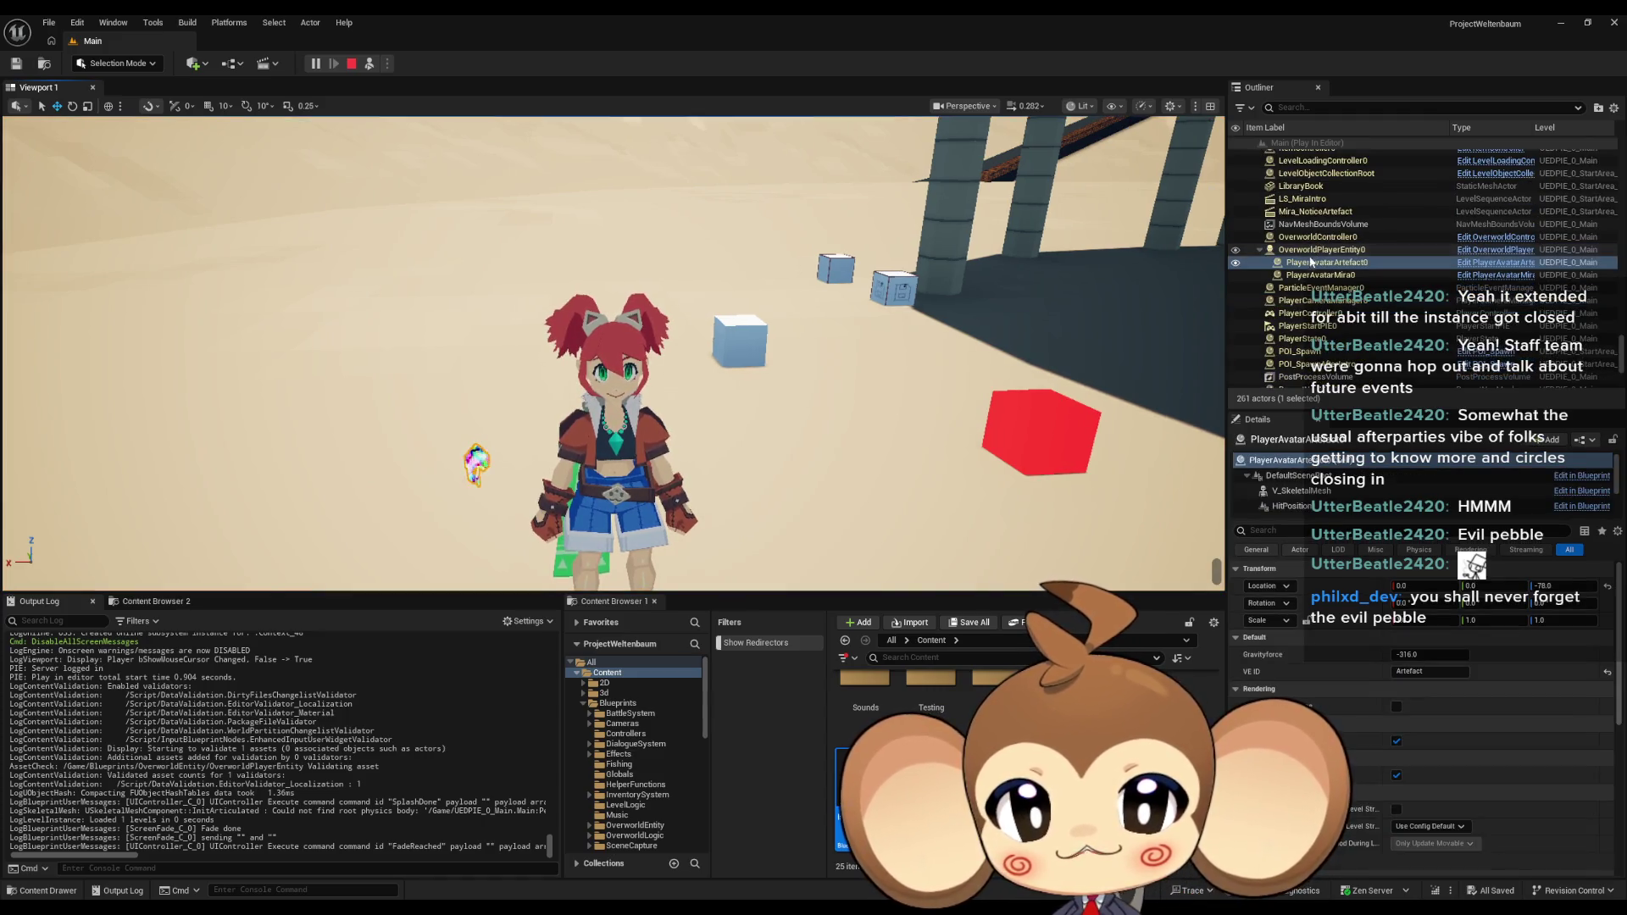
left_click(1310, 264)
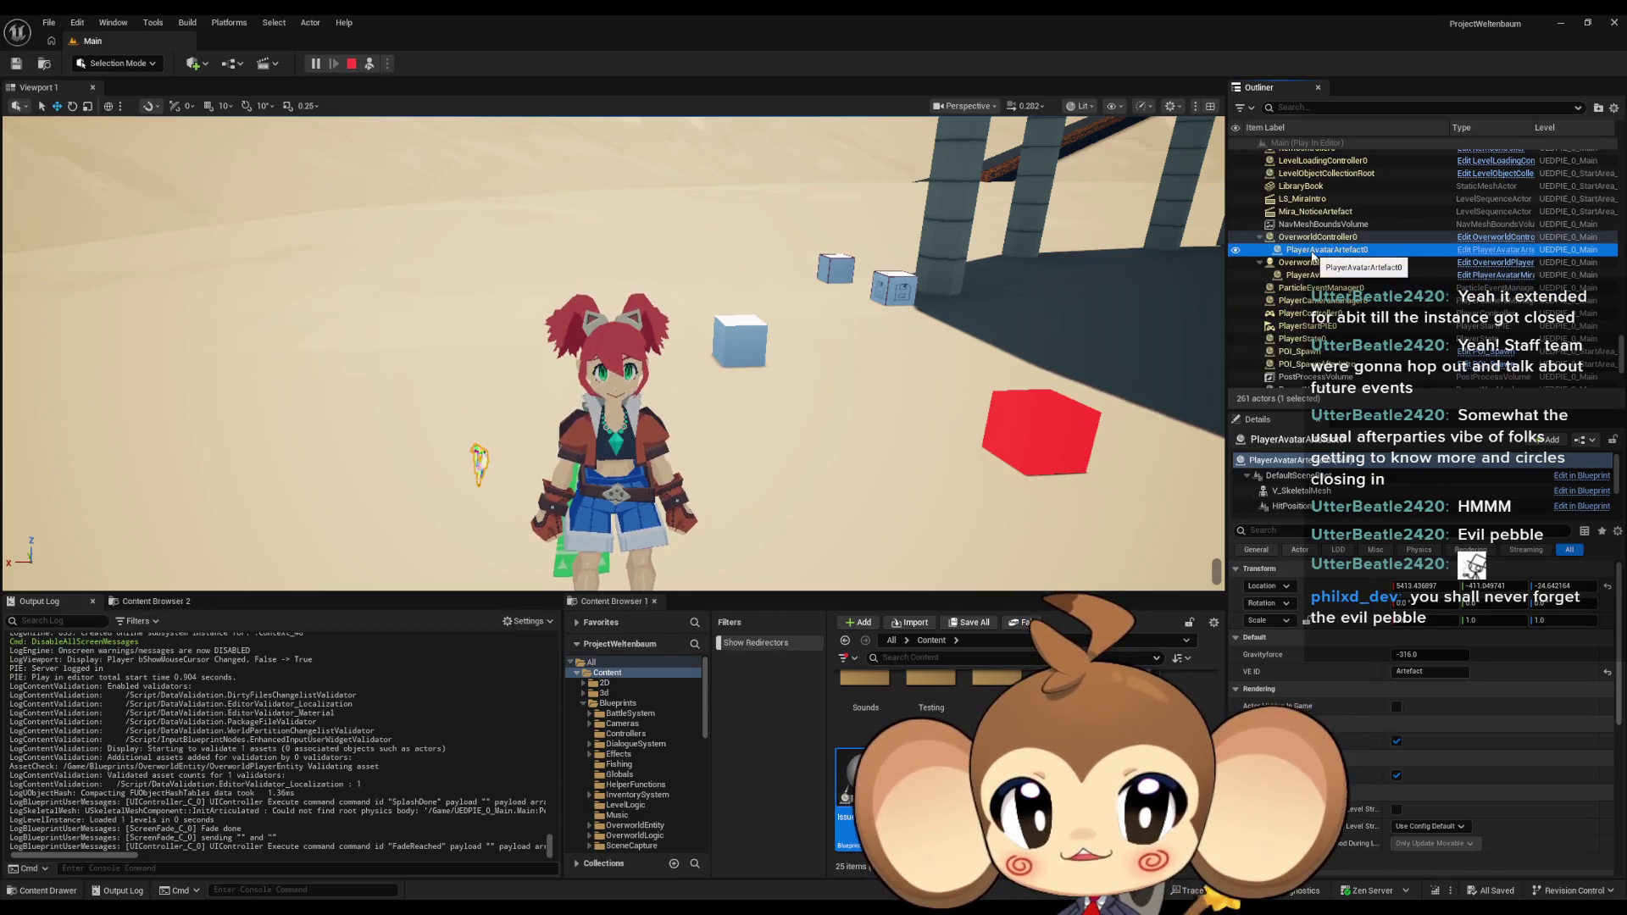
left_click_drag(1312, 252, 1317, 253)
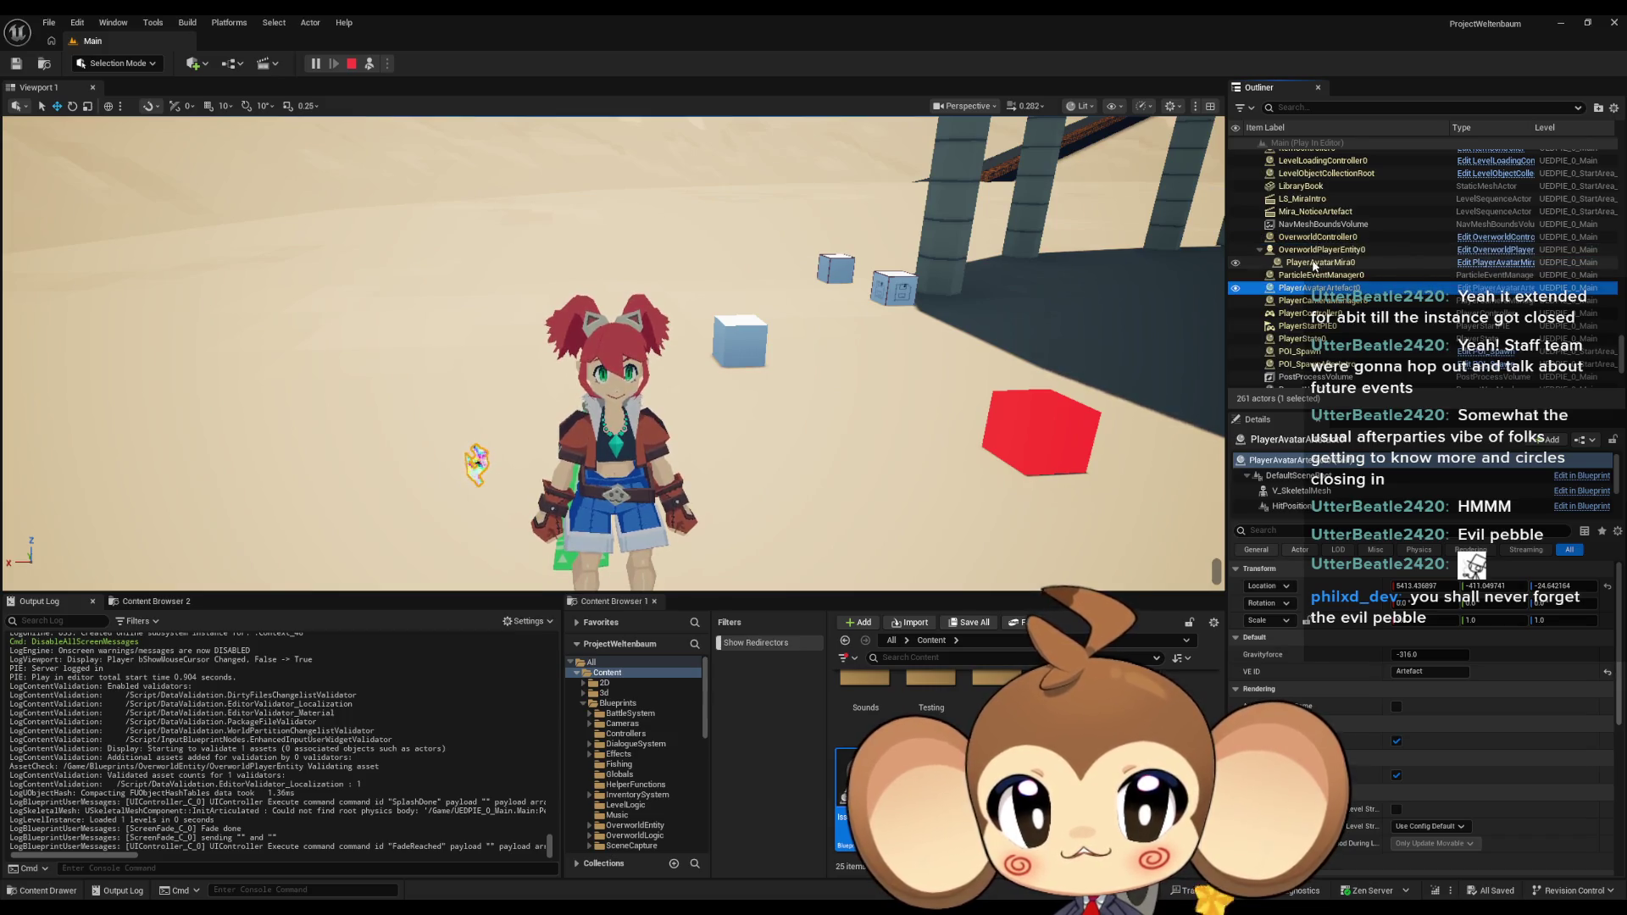
left_click(1550, 585)
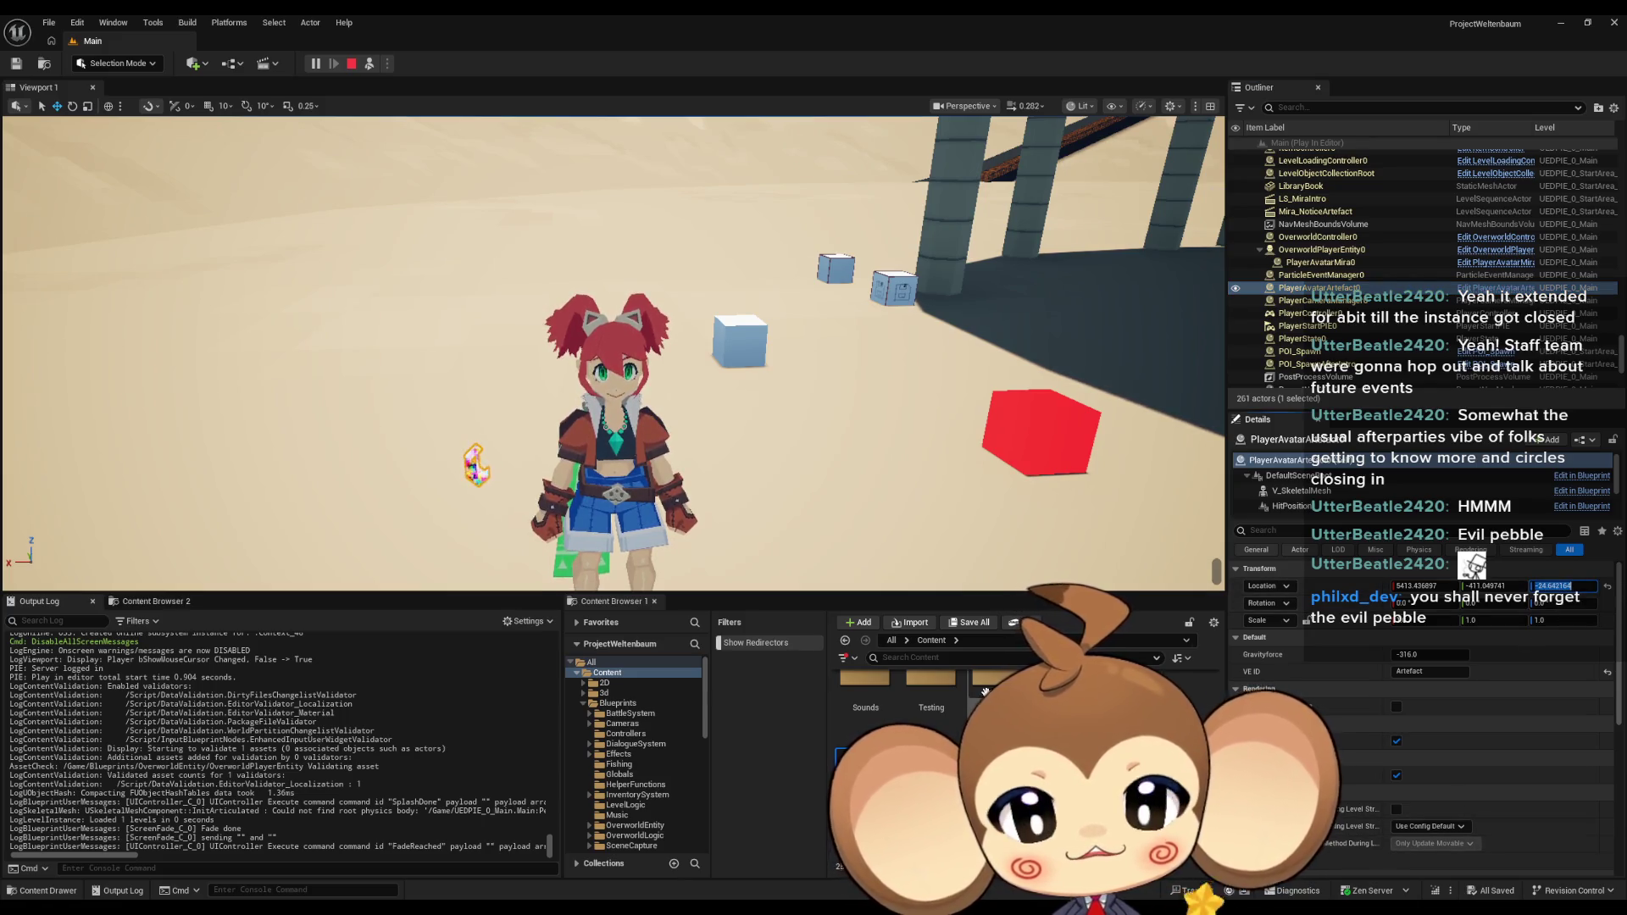
left_click(354, 63)
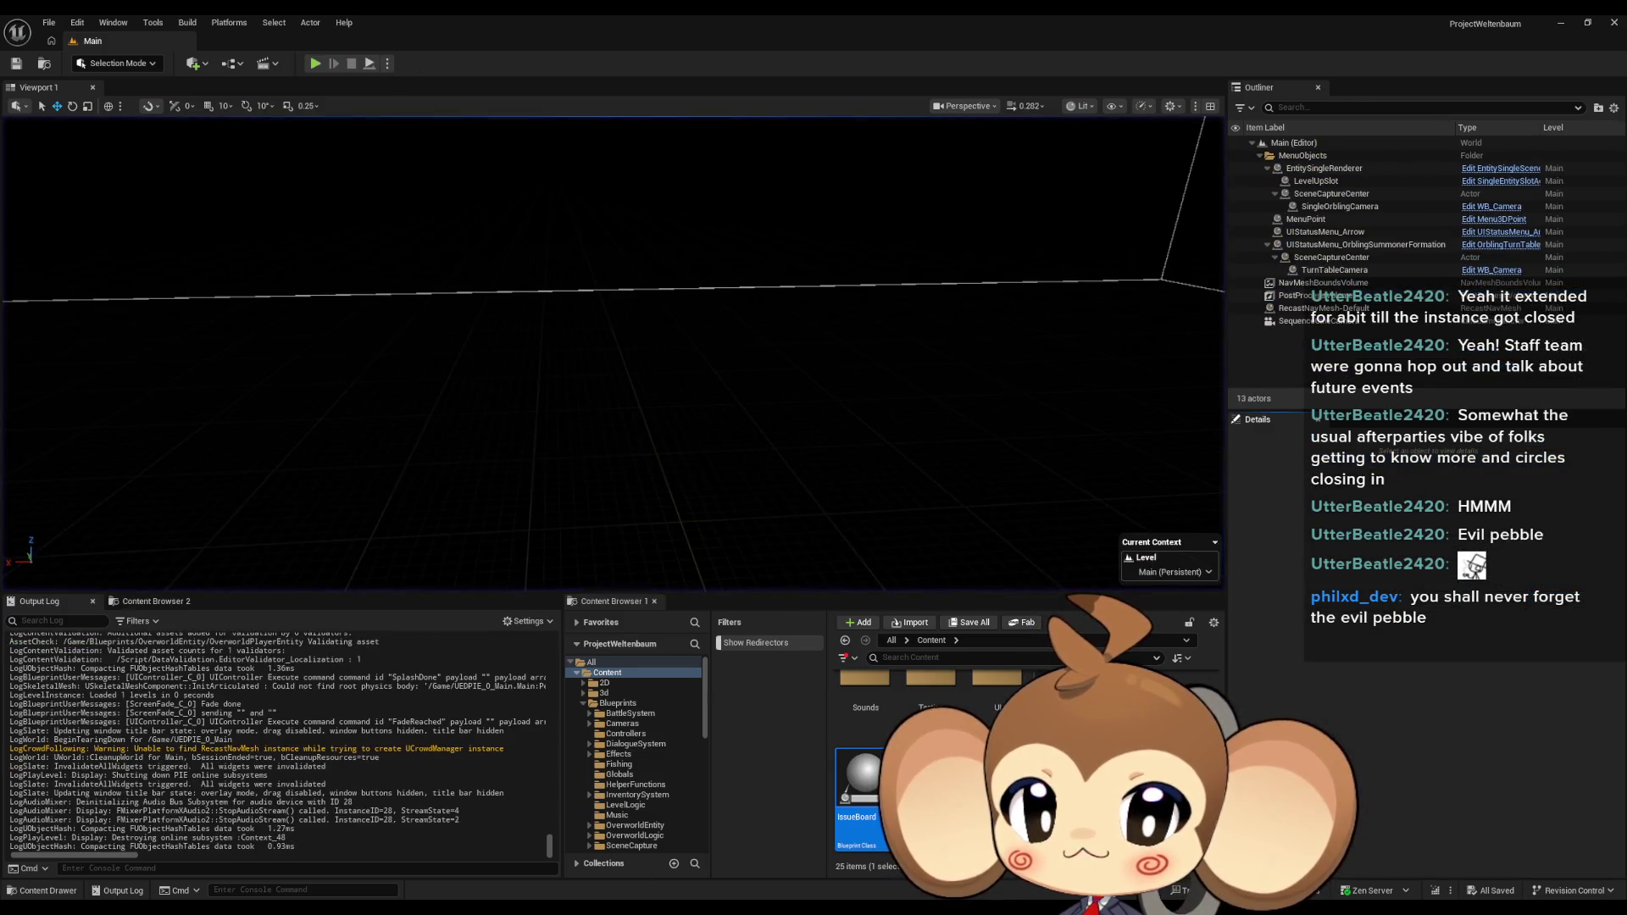
Paste -24.642164 into the GDG_IntroPlayerTransfer Lerp node's B Z, then compile and save.
left_click(617, 856)
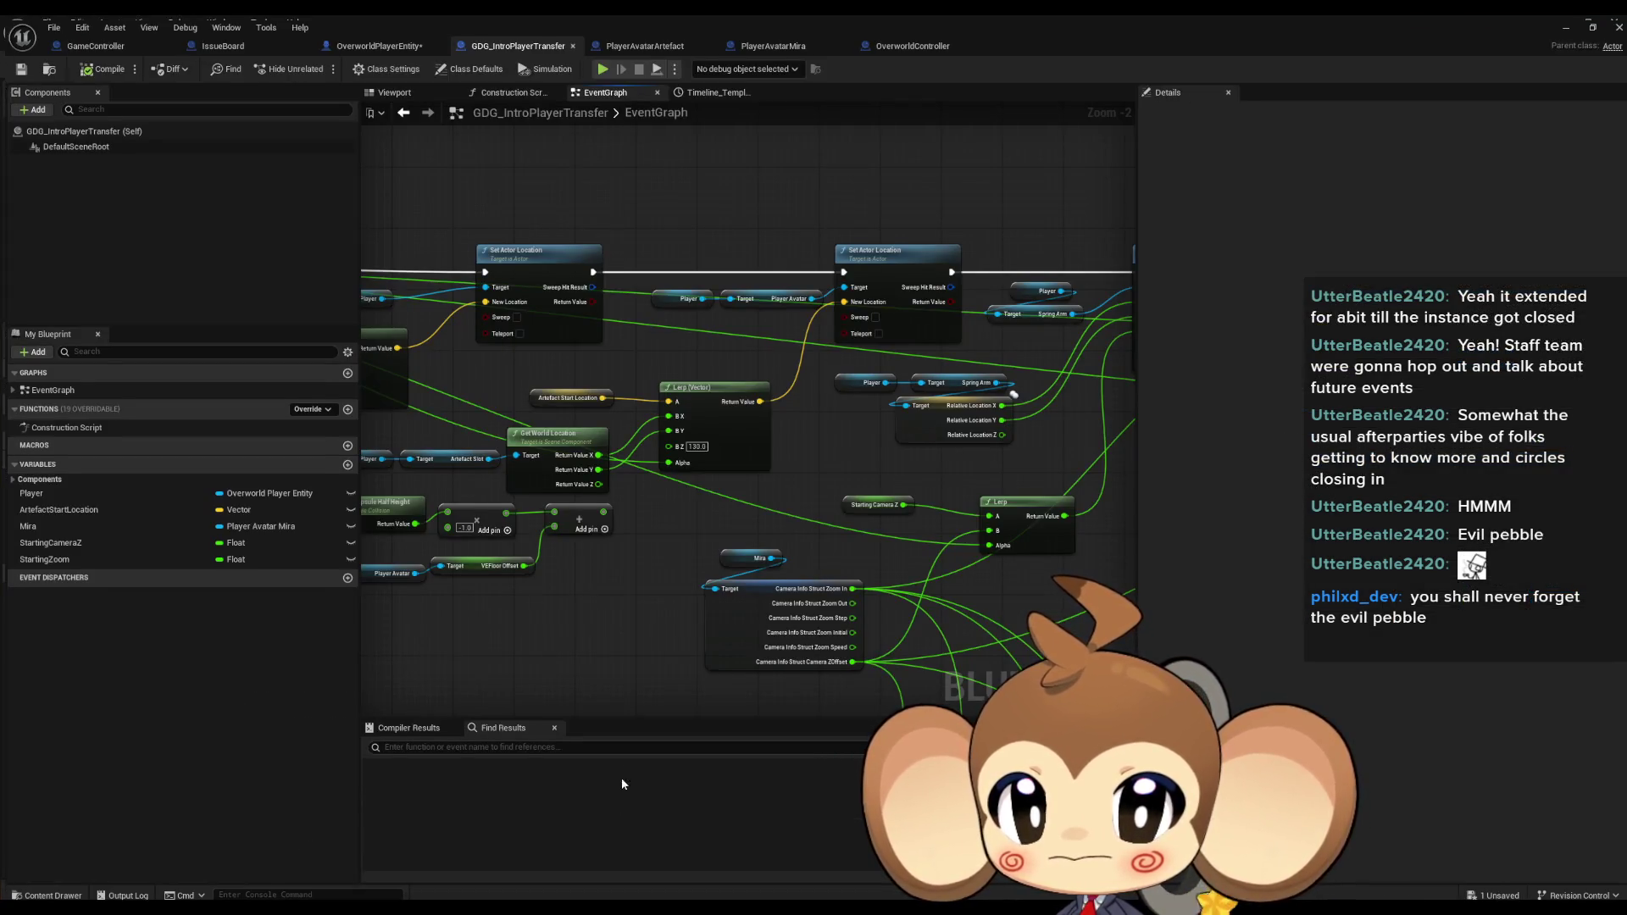
left_click(690, 440)
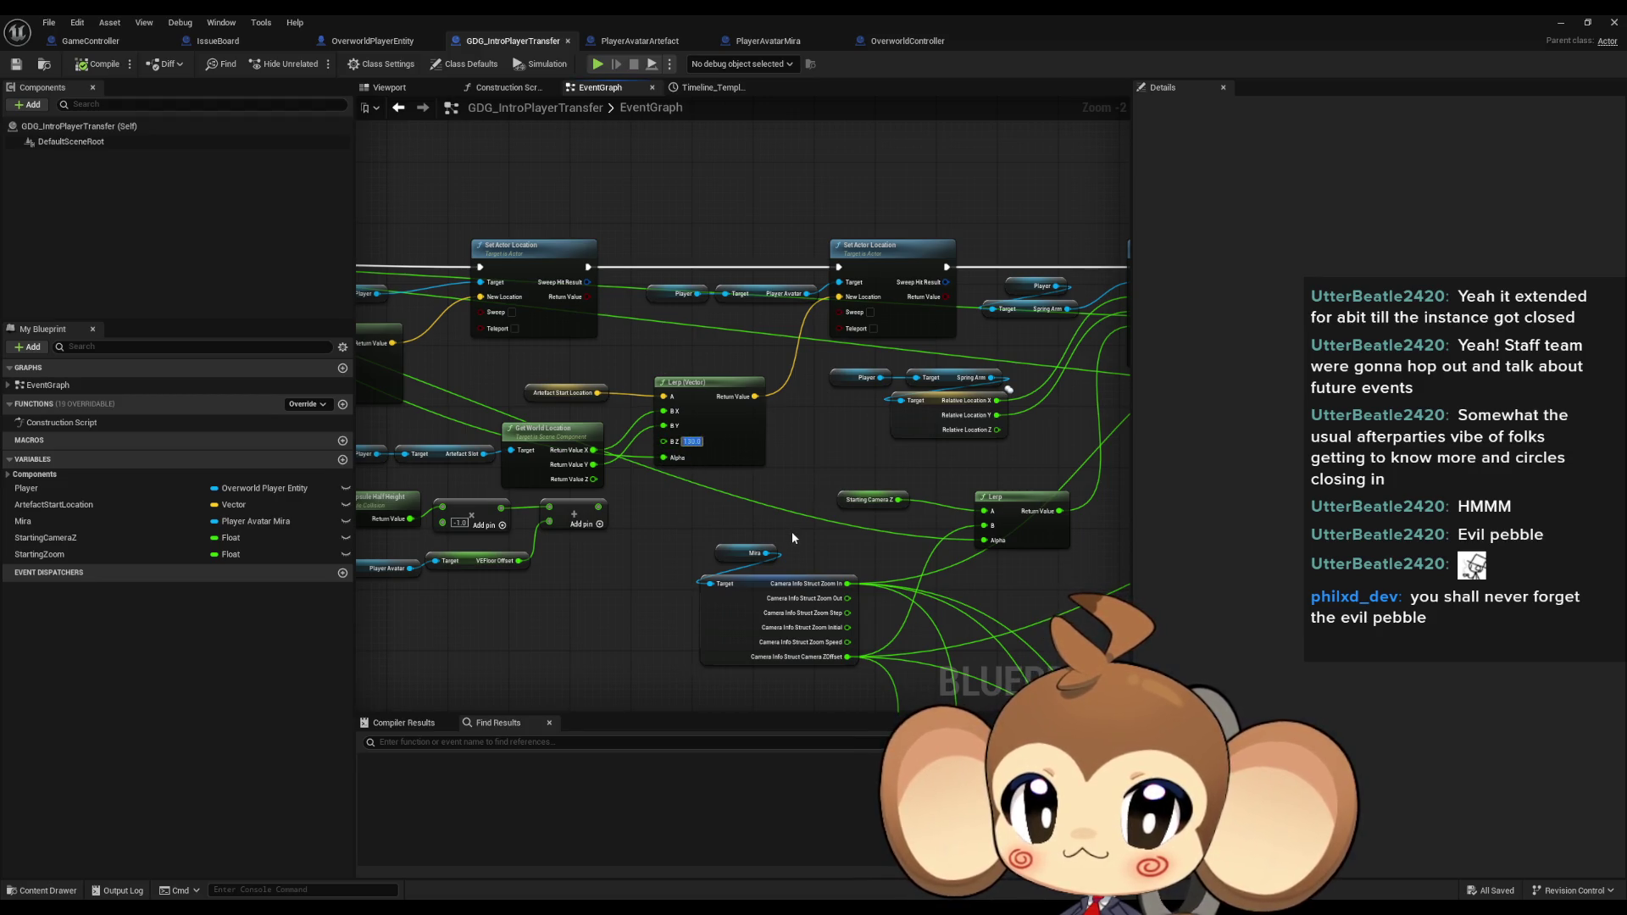
type("-24.642164")
key("Return")
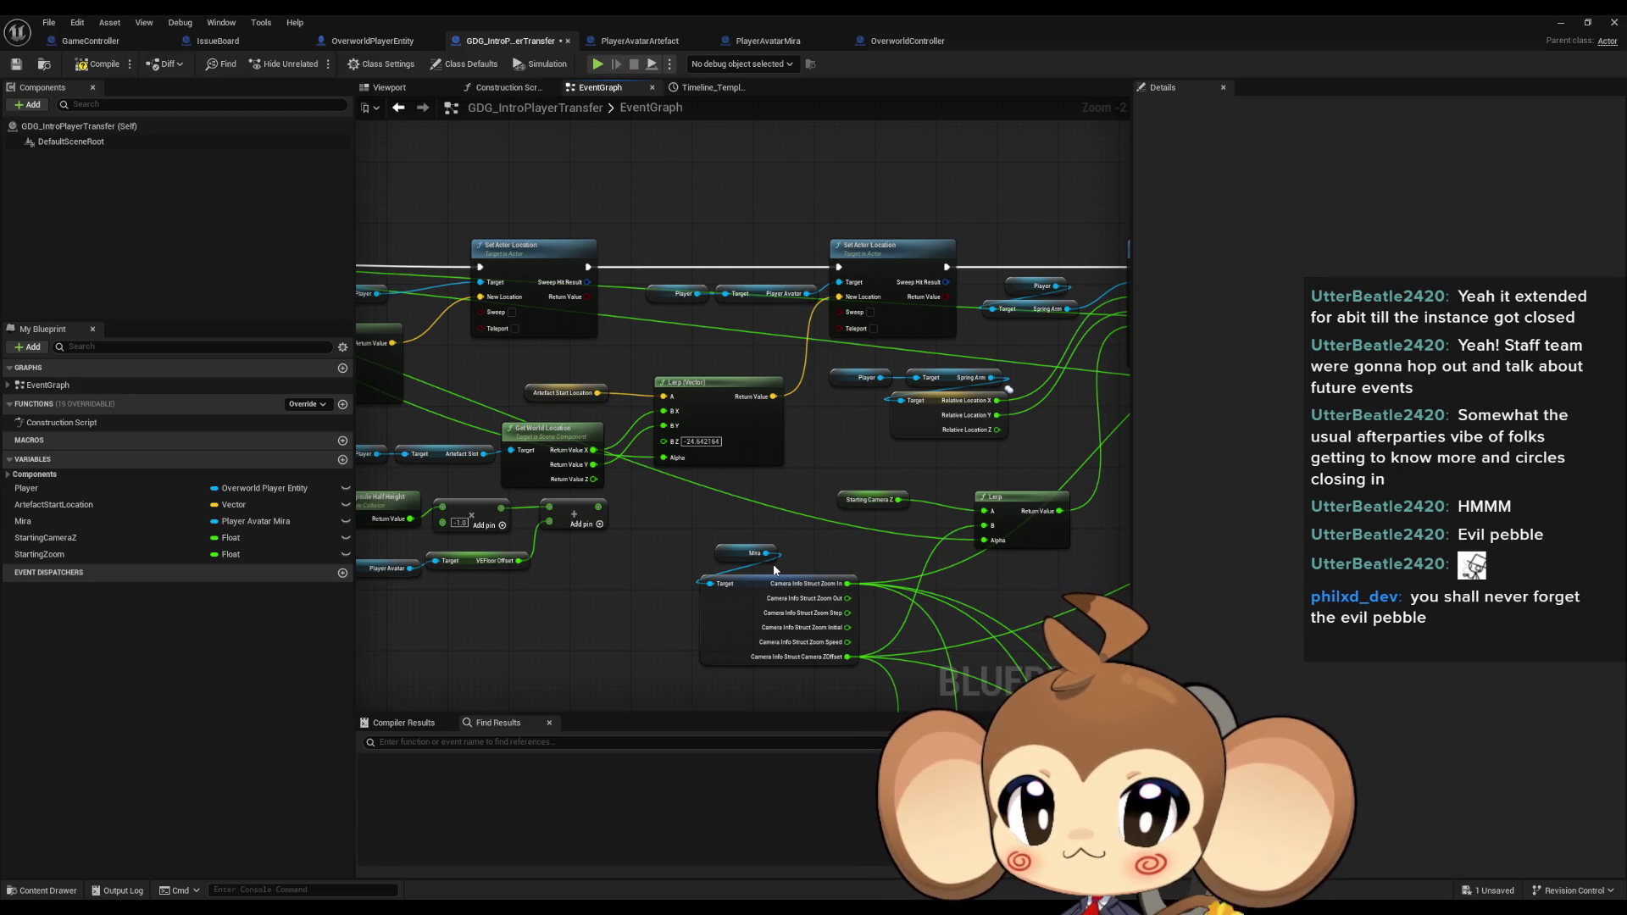
key("F7")
key("ctrl+s")
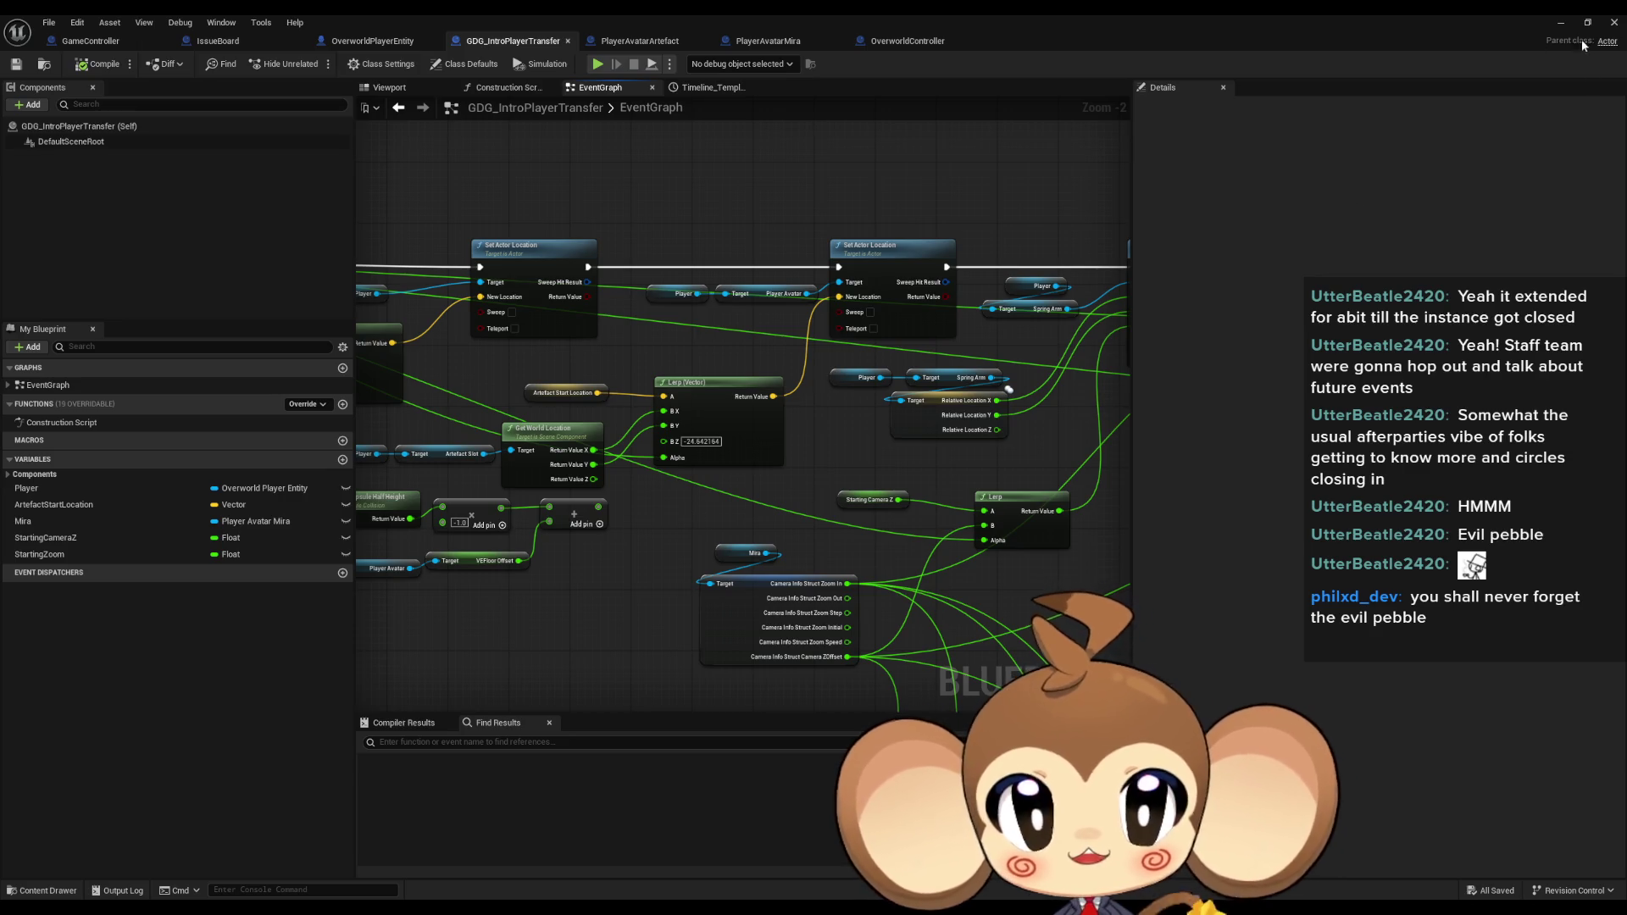
key("alt+Tab")
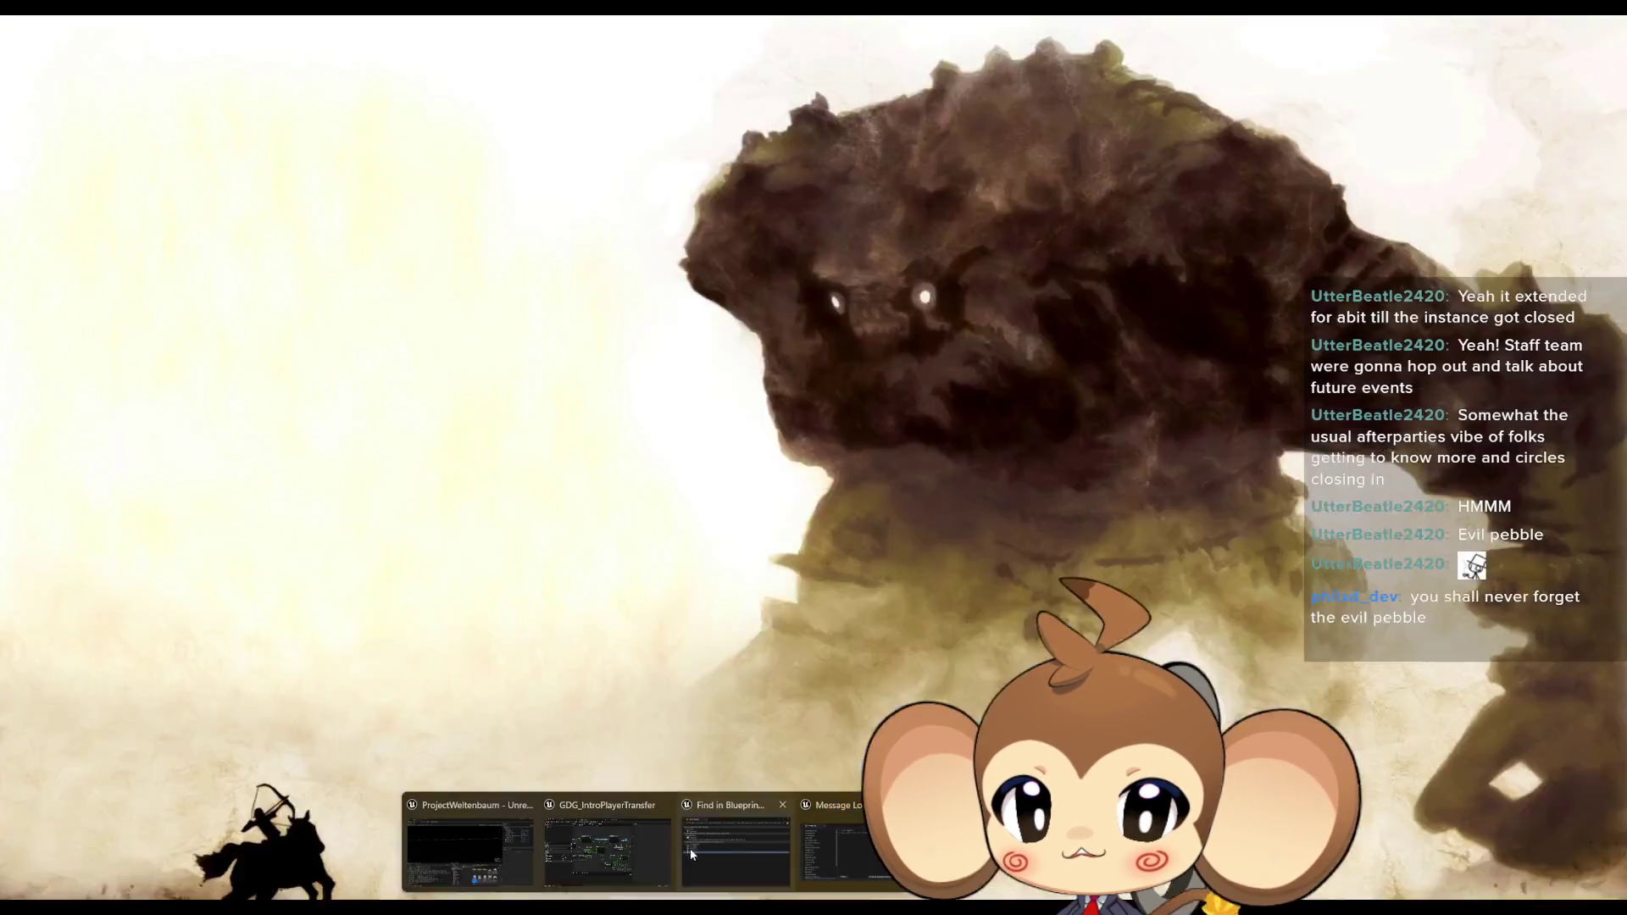
In ExecuteCommand, wire the Parent node's exec output to Get UIController, then start a play test.
left_click(608, 817)
left_click(108, 42)
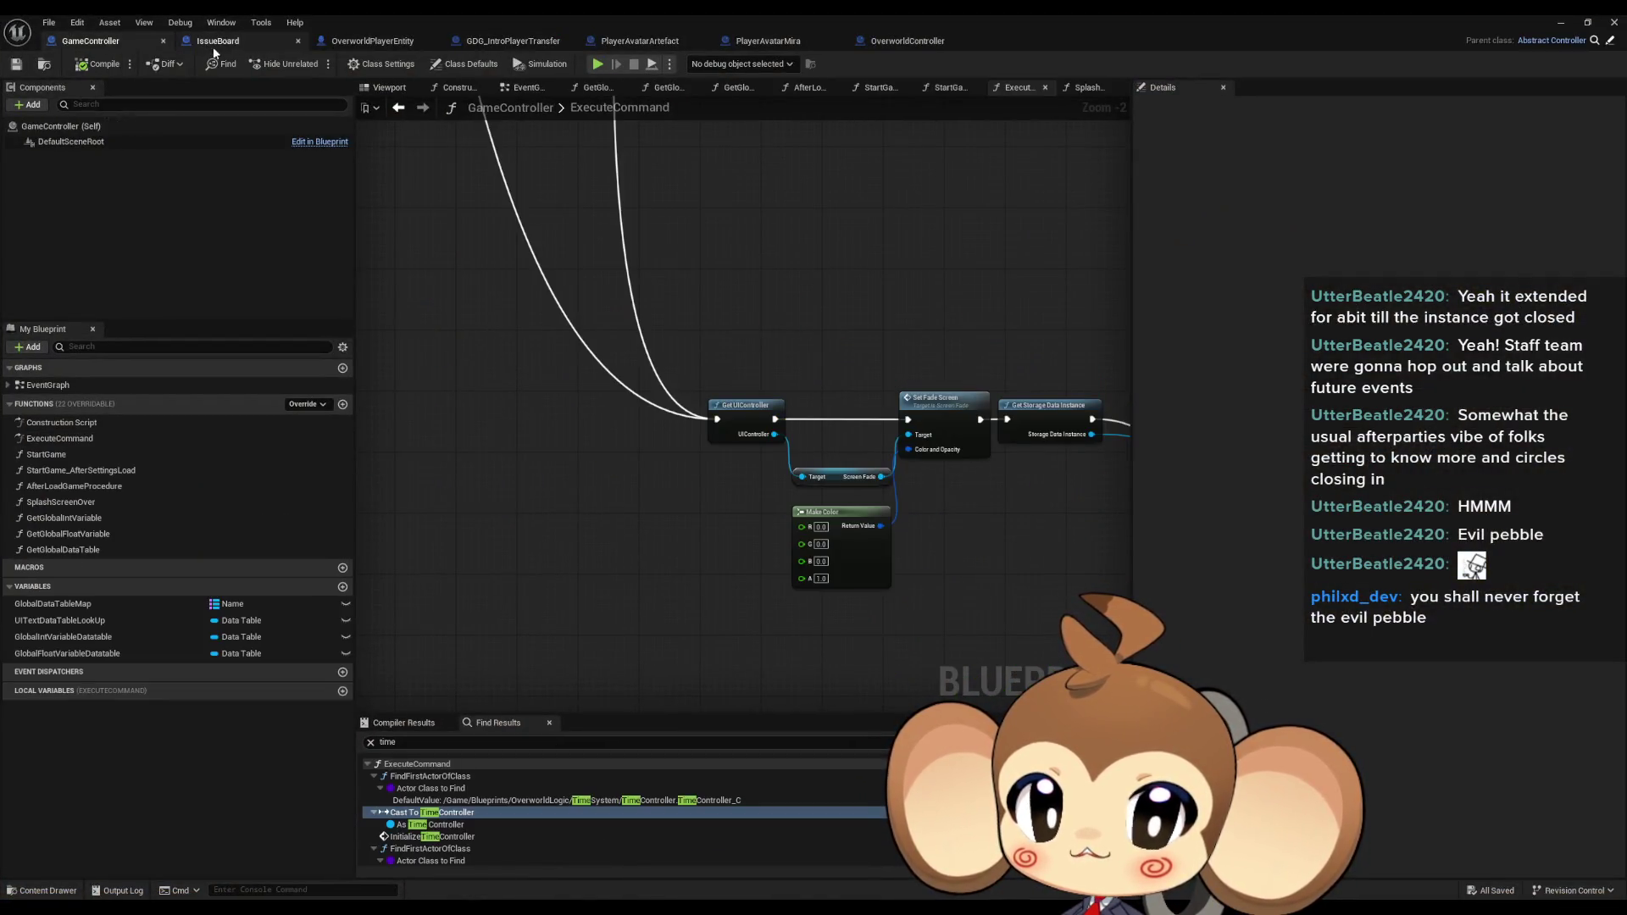
scroll(560, 231, "up", 4)
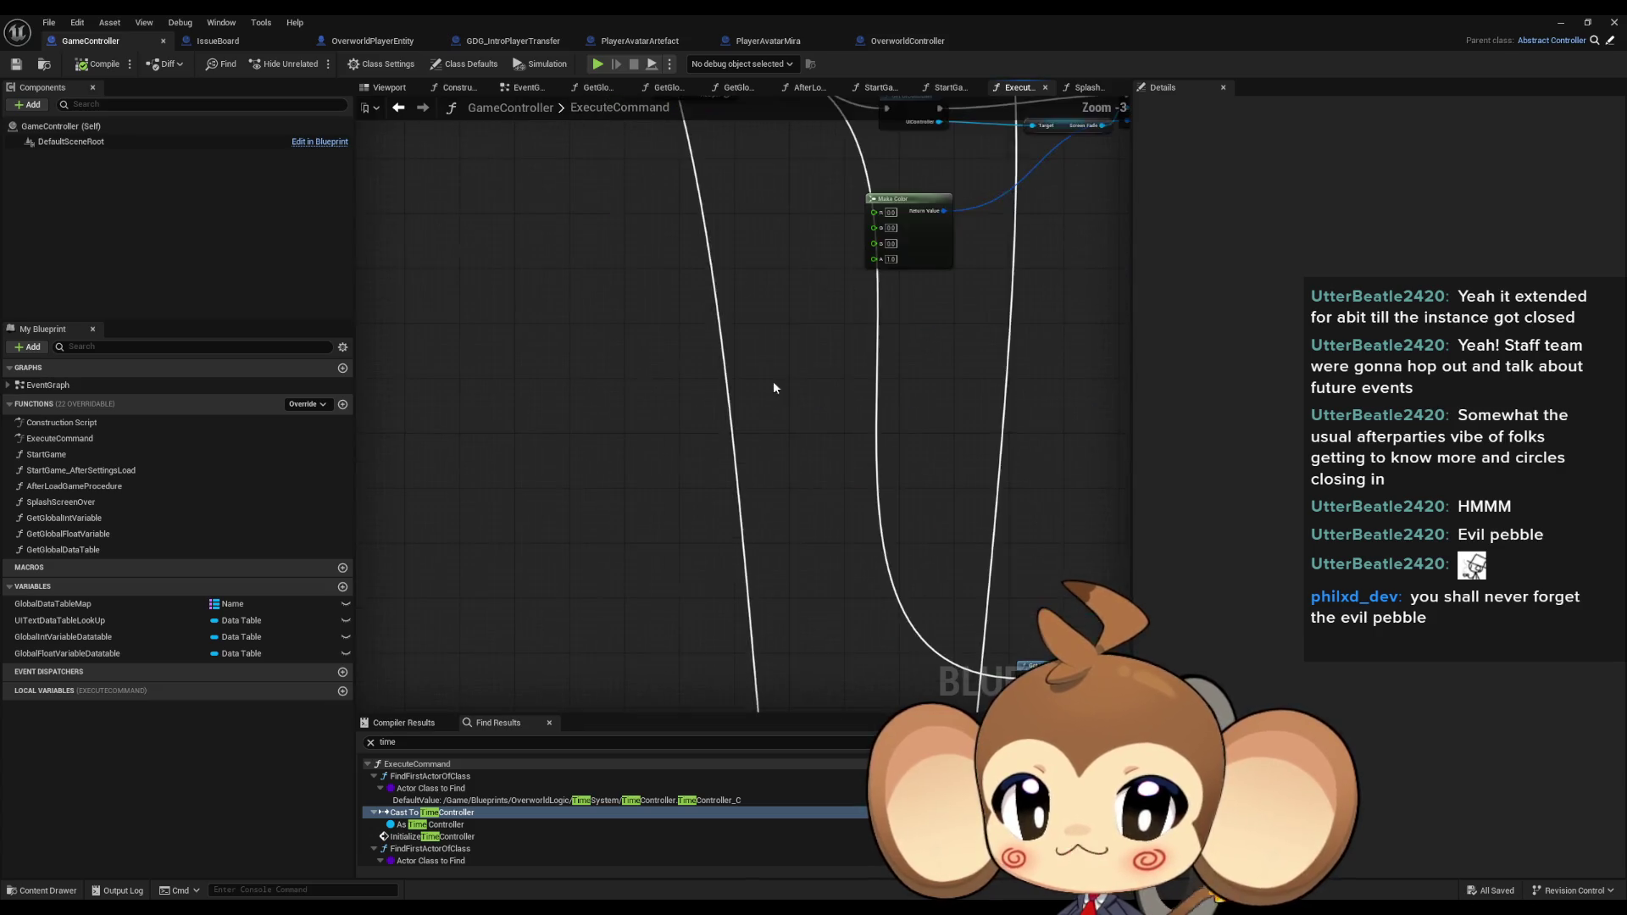
left_click_drag(548, 218, 708, 563)
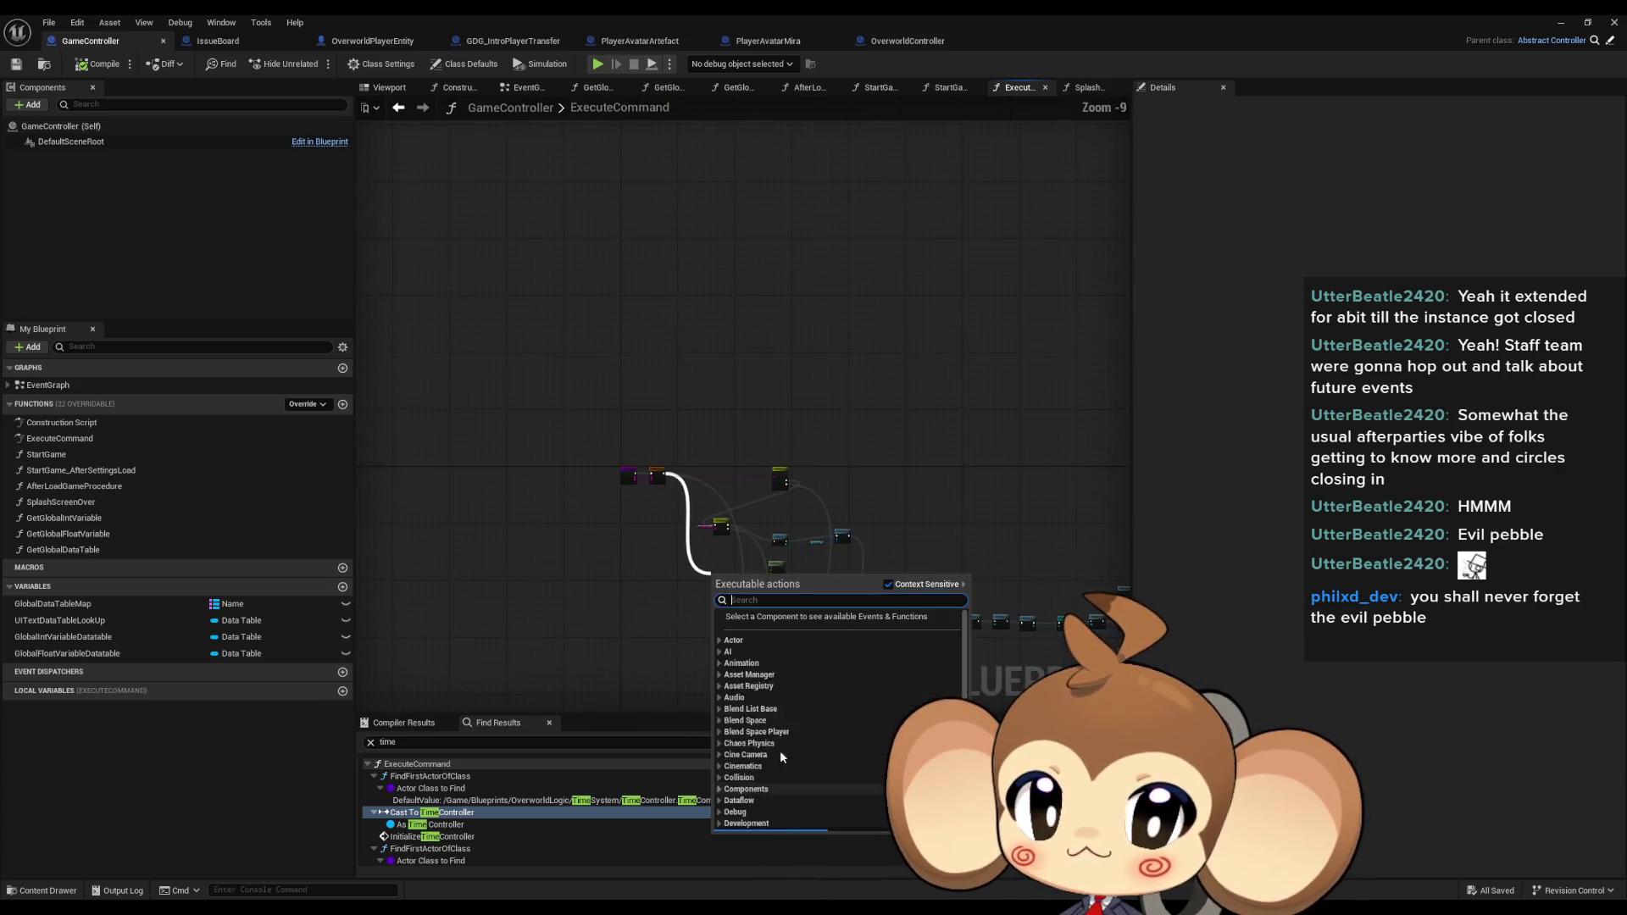
key("Escape")
mouse_move(662, 460)
left_mouse_down()
mouse_move(716, 497)
mouse_move(839, 644)
mouse_move(688, 558)
mouse_move(624, 258)
left_mouse_up()
scroll(715, 497, "down", 4)
scroll(647, 389, "up", 8)
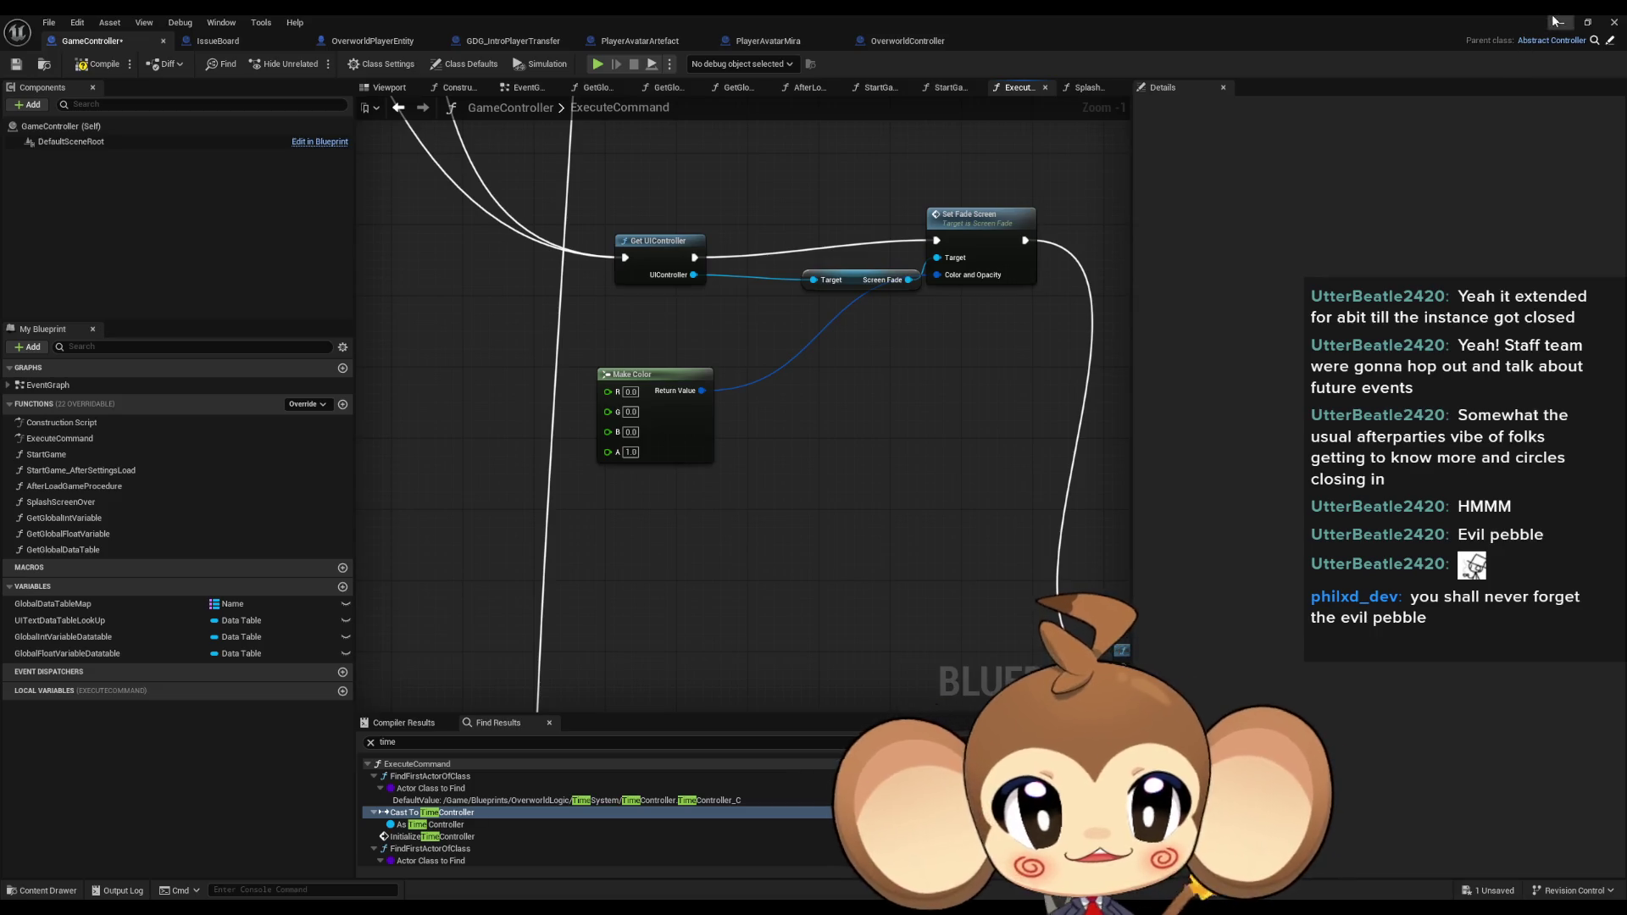
key("alt+p")
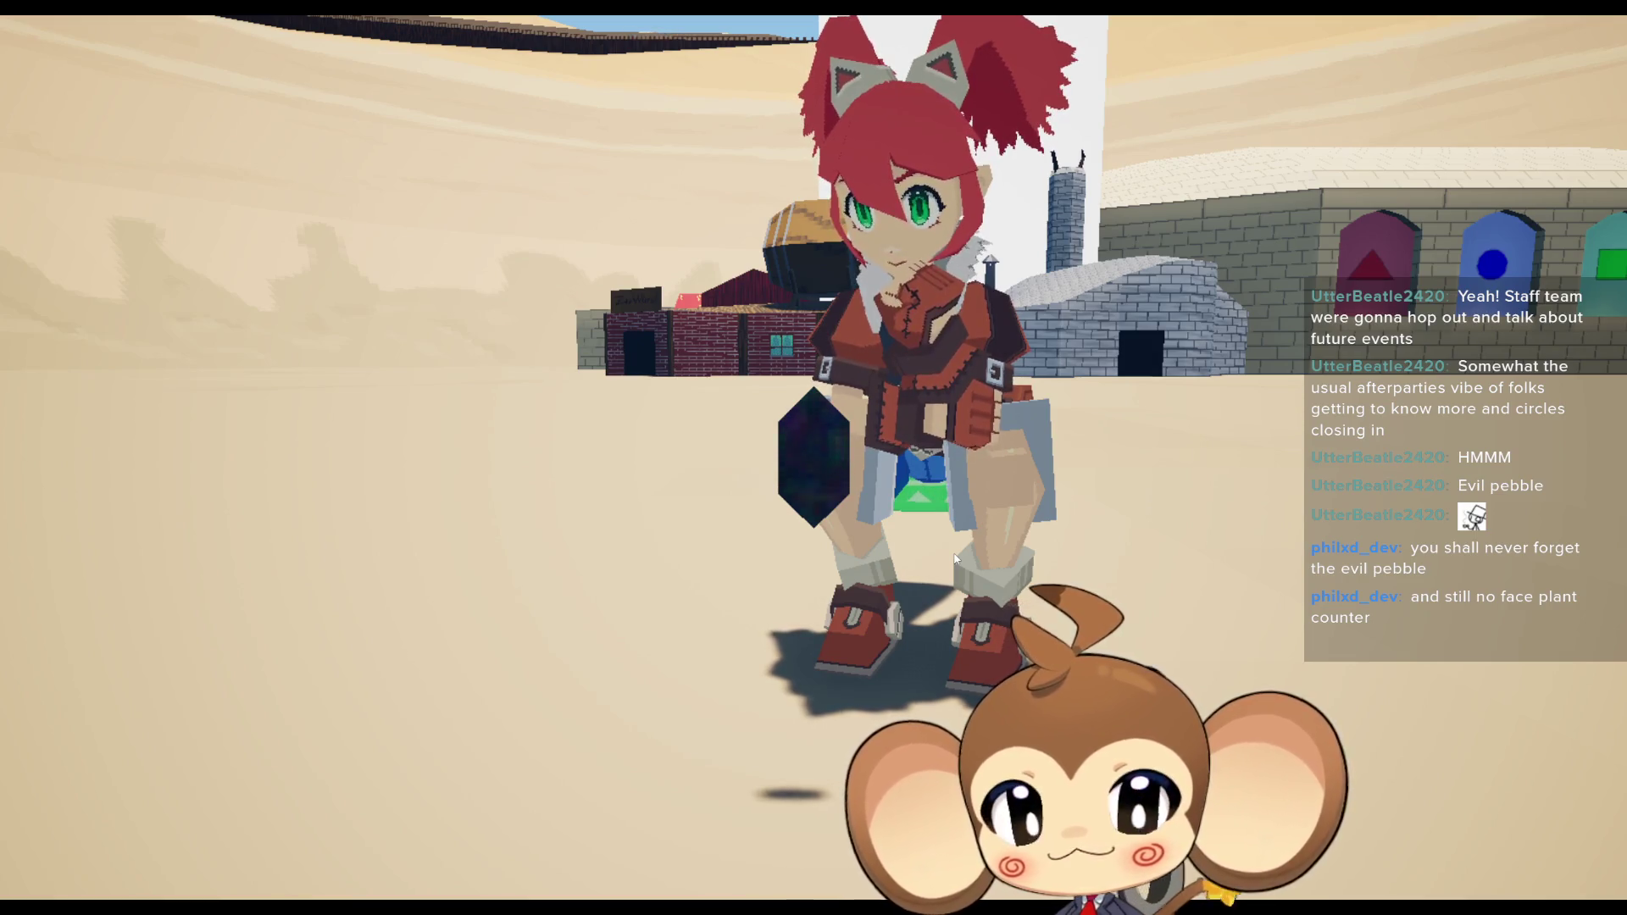
Interact with the dark crystal, walk the character with D and W, orbit the camera, then exit fullscreen with F11.
key("e")
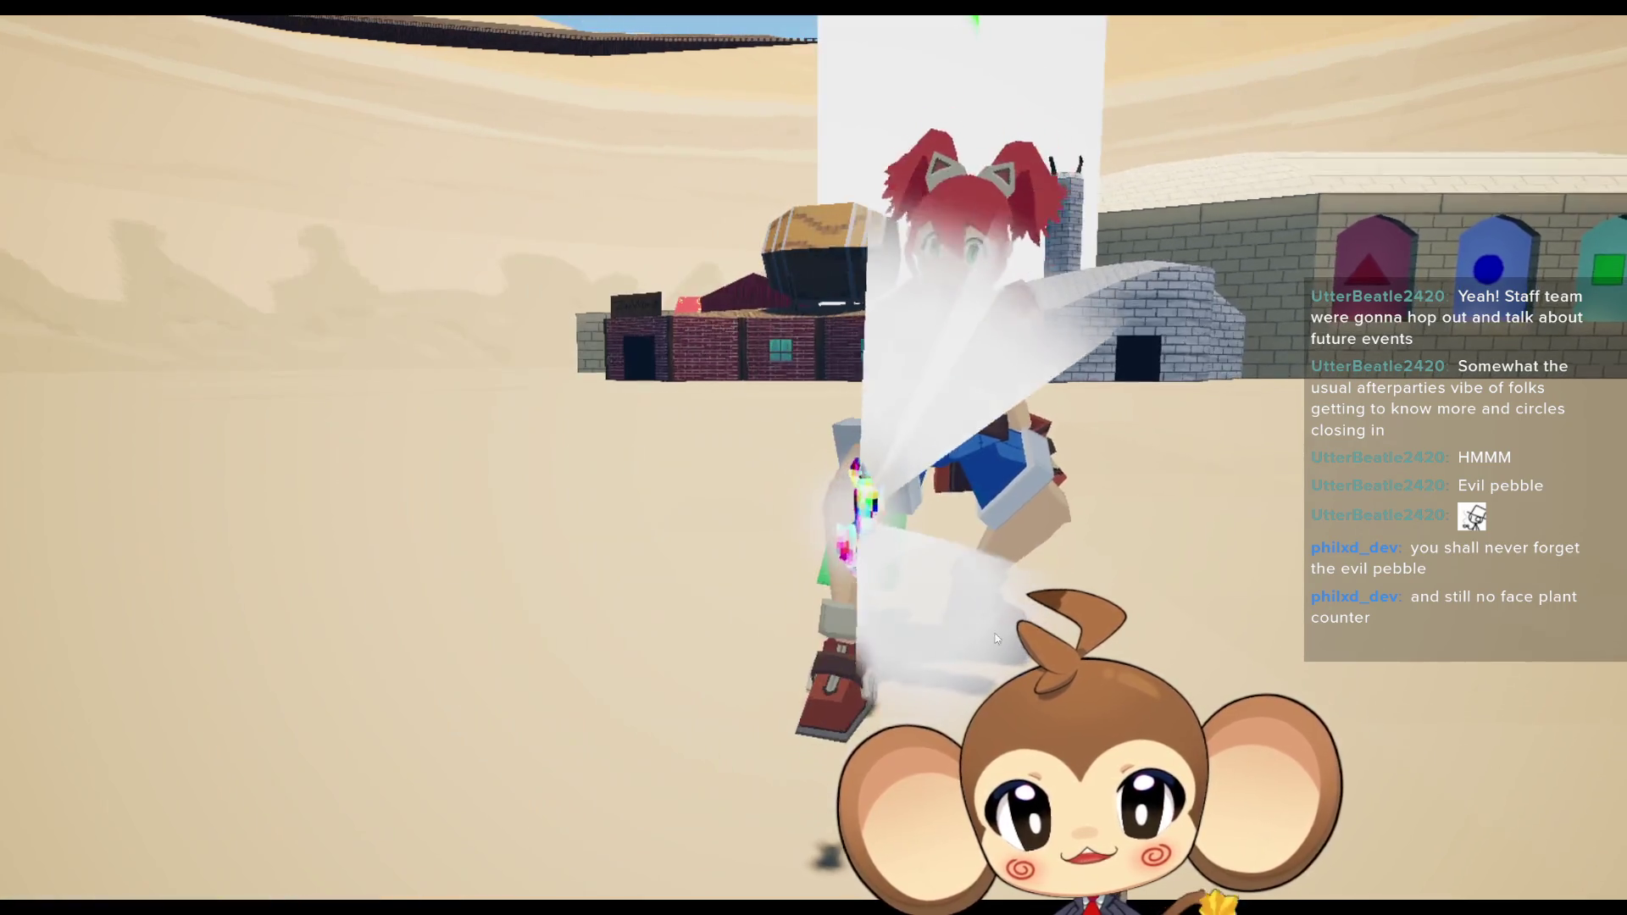
key("d")
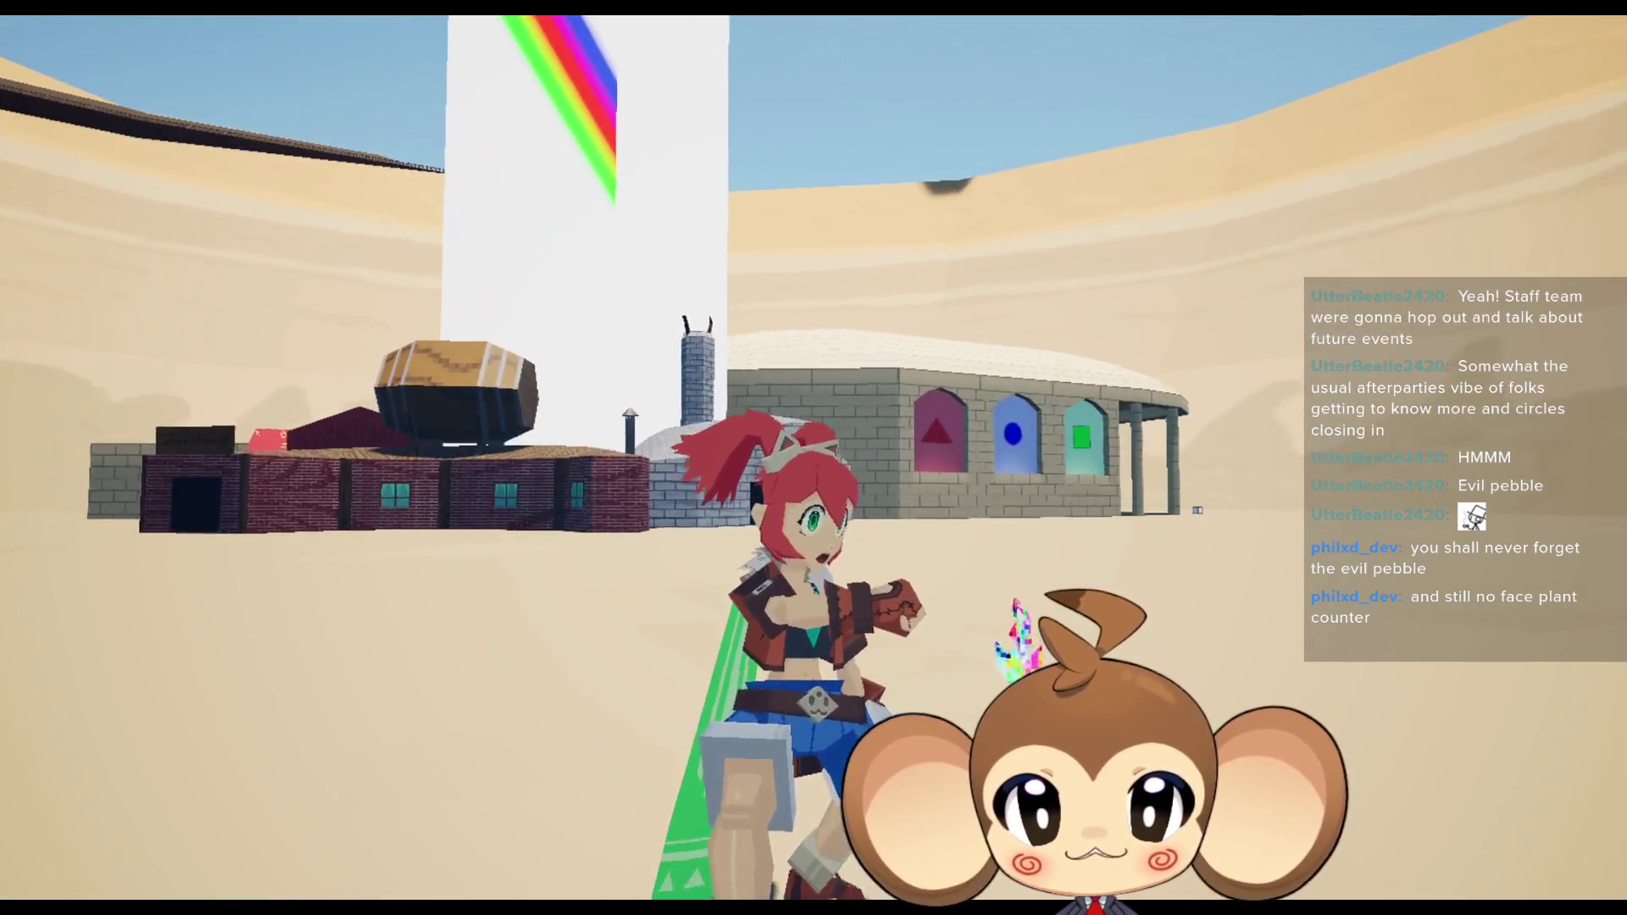
key("w")
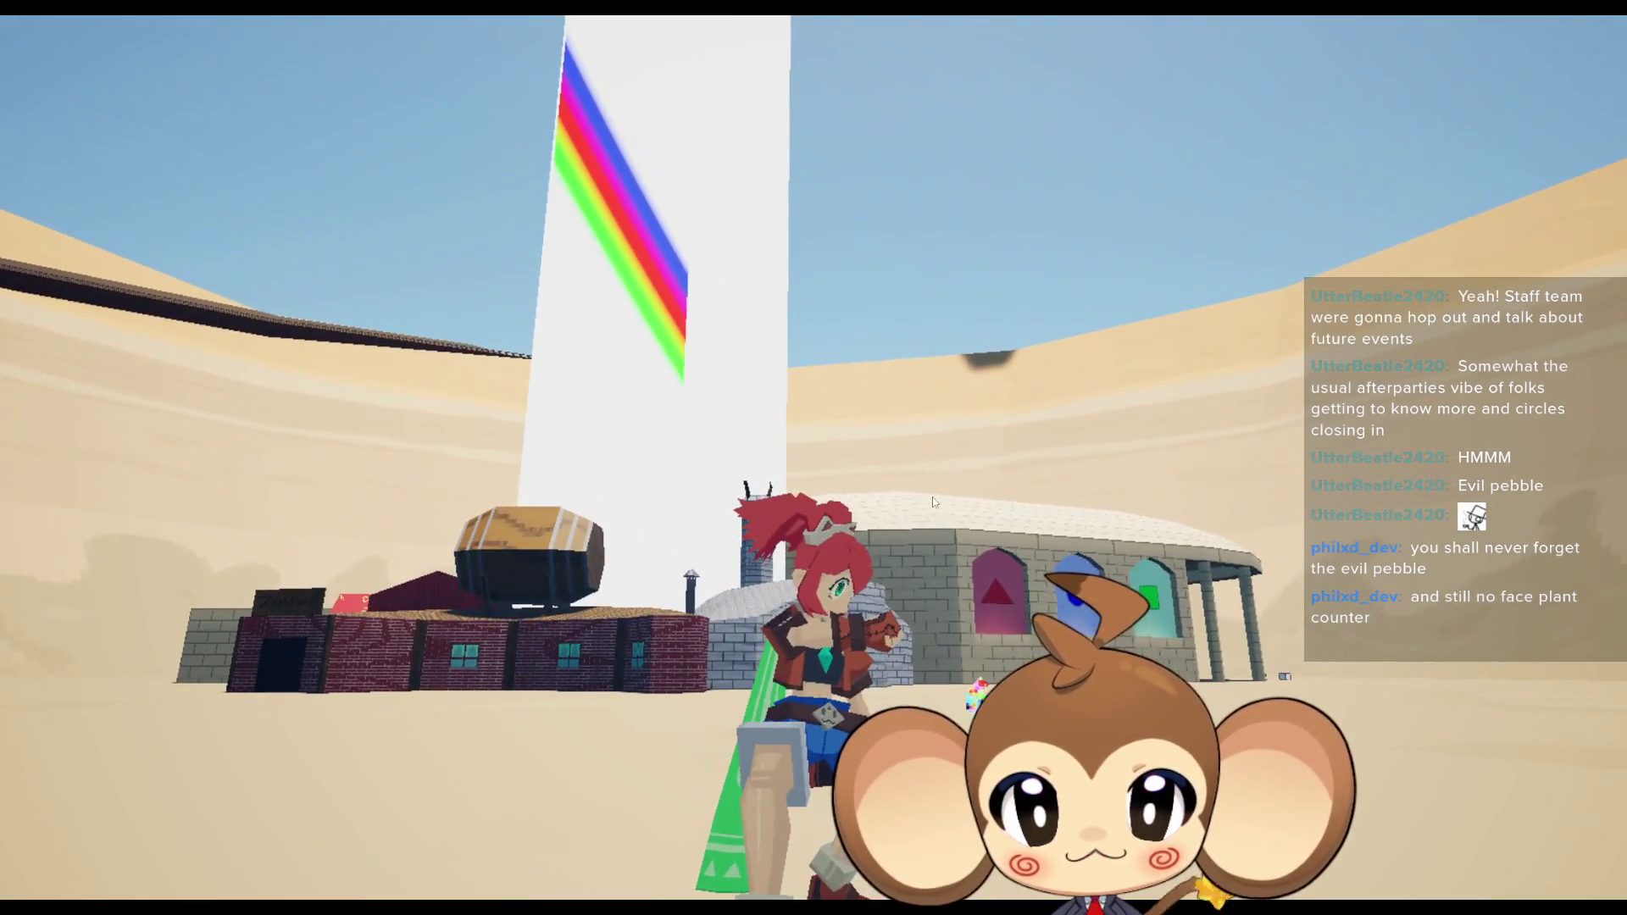
left_click_drag(932, 496, 665, 481)
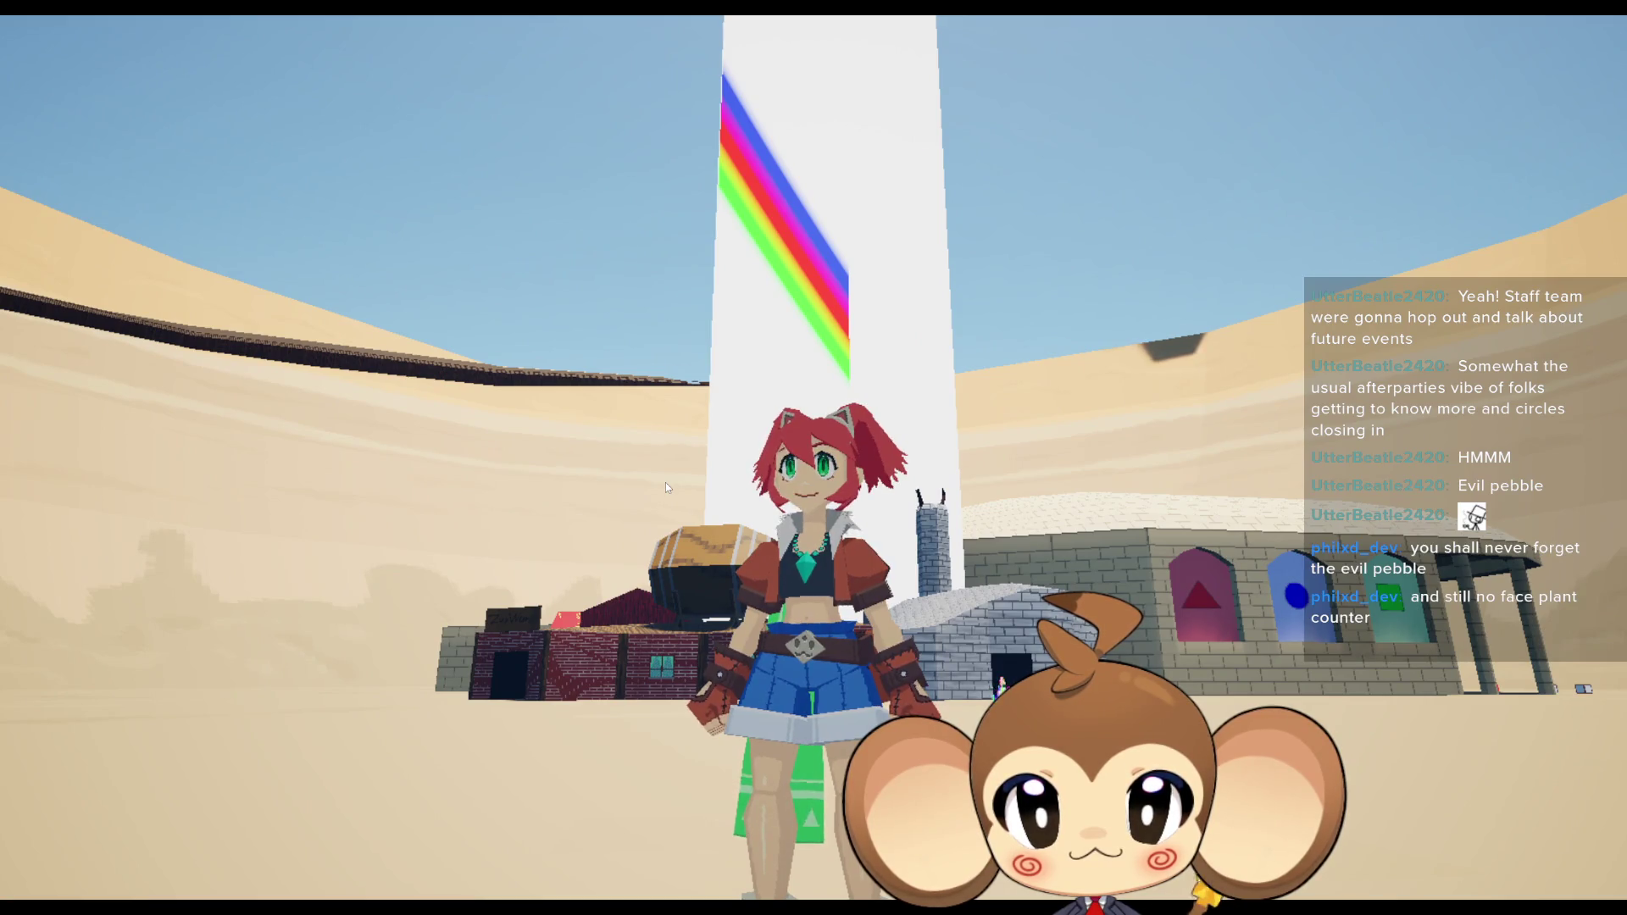
mouse_move(664, 481)
left_mouse_down()
mouse_move(664, 511)
mouse_move(791, 751)
mouse_move(644, 695)
left_mouse_up()
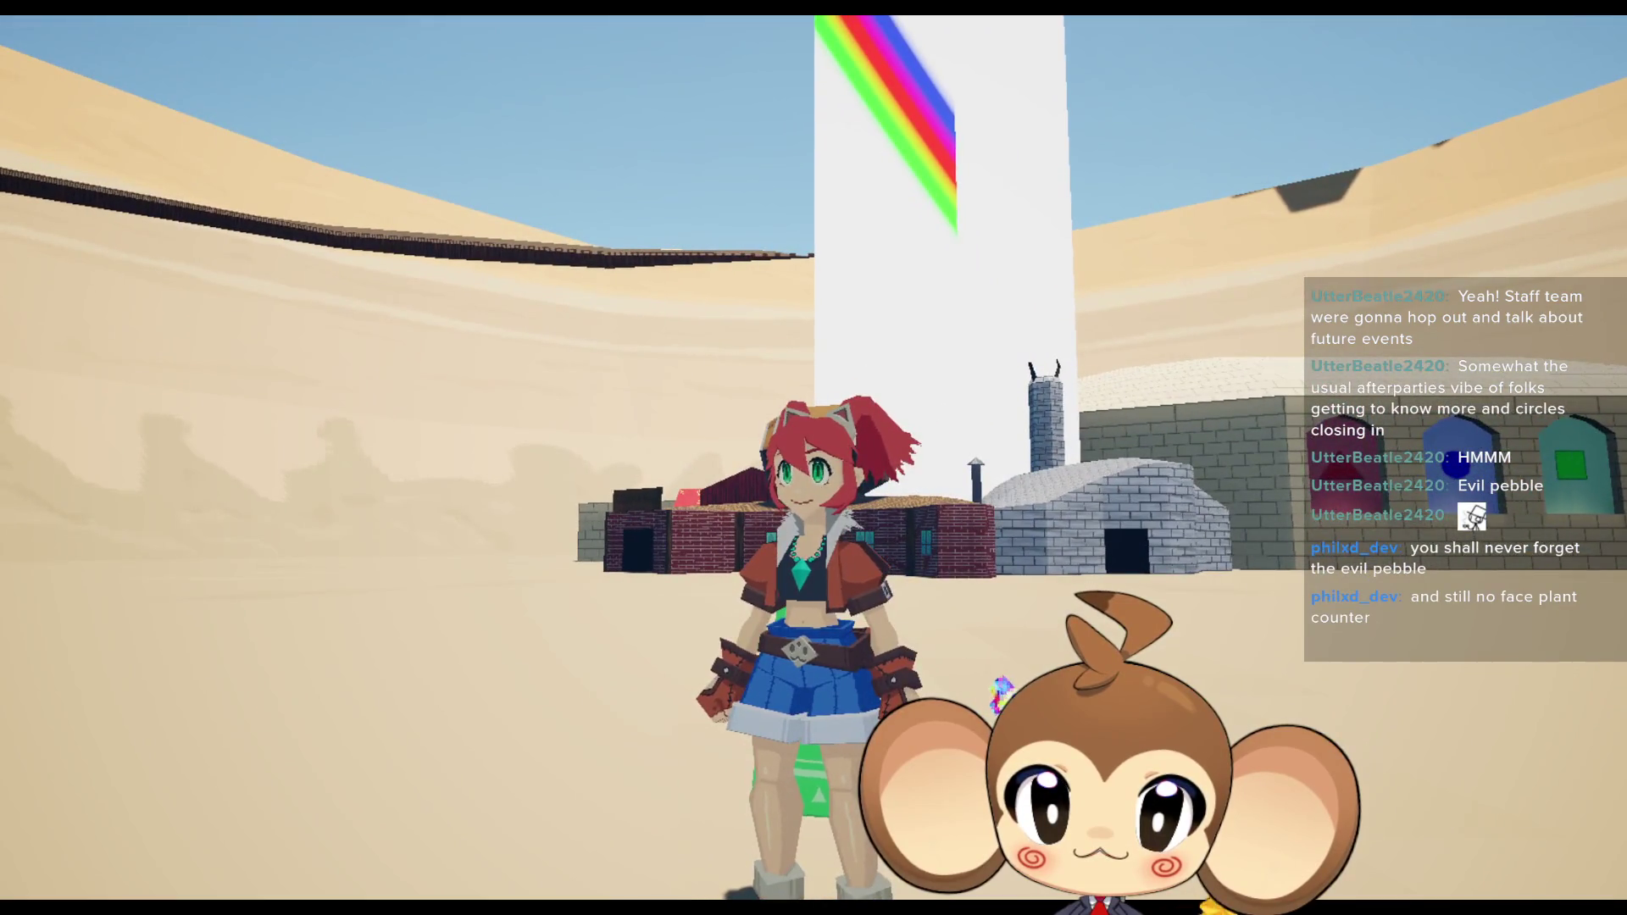
left_click_drag(1026, 628, 1103, 625)
key("F11")
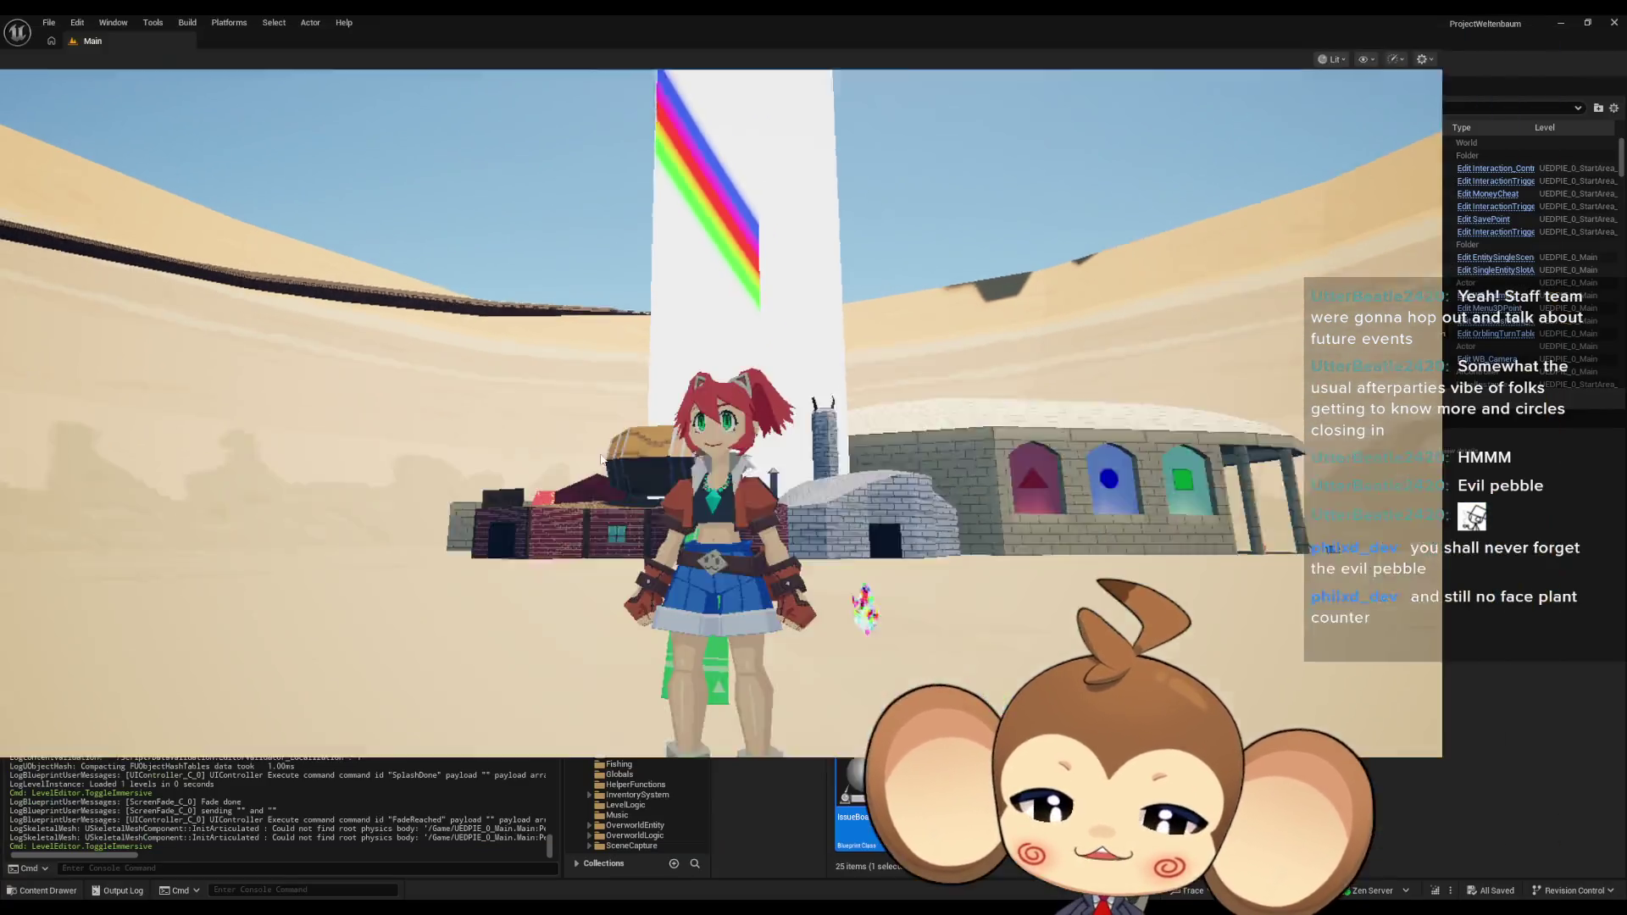
Stop the play session and bring the Blueprint editor back.
left_click(352, 66)
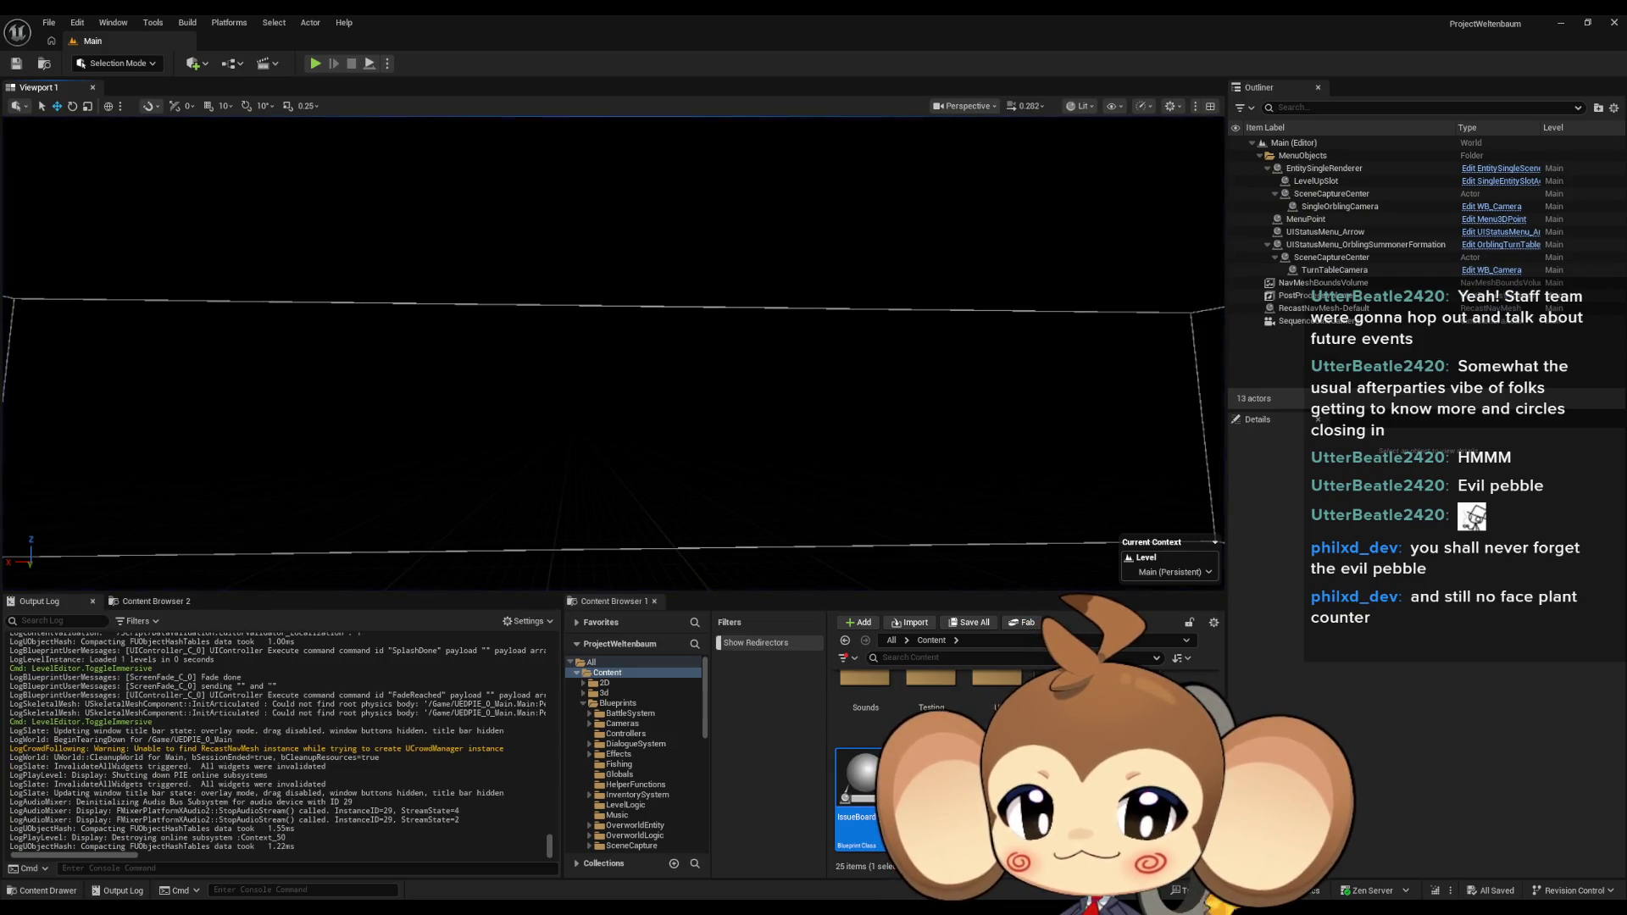
key("alt+Tab")
left_click(610, 847)
scroll(775, 629, "down", 2)
scroll(783, 603, "up", 3)
Open GDG_IntroPlayerTransfer's graph and pan to its Set Actor Location nodes.
left_click(469, 49)
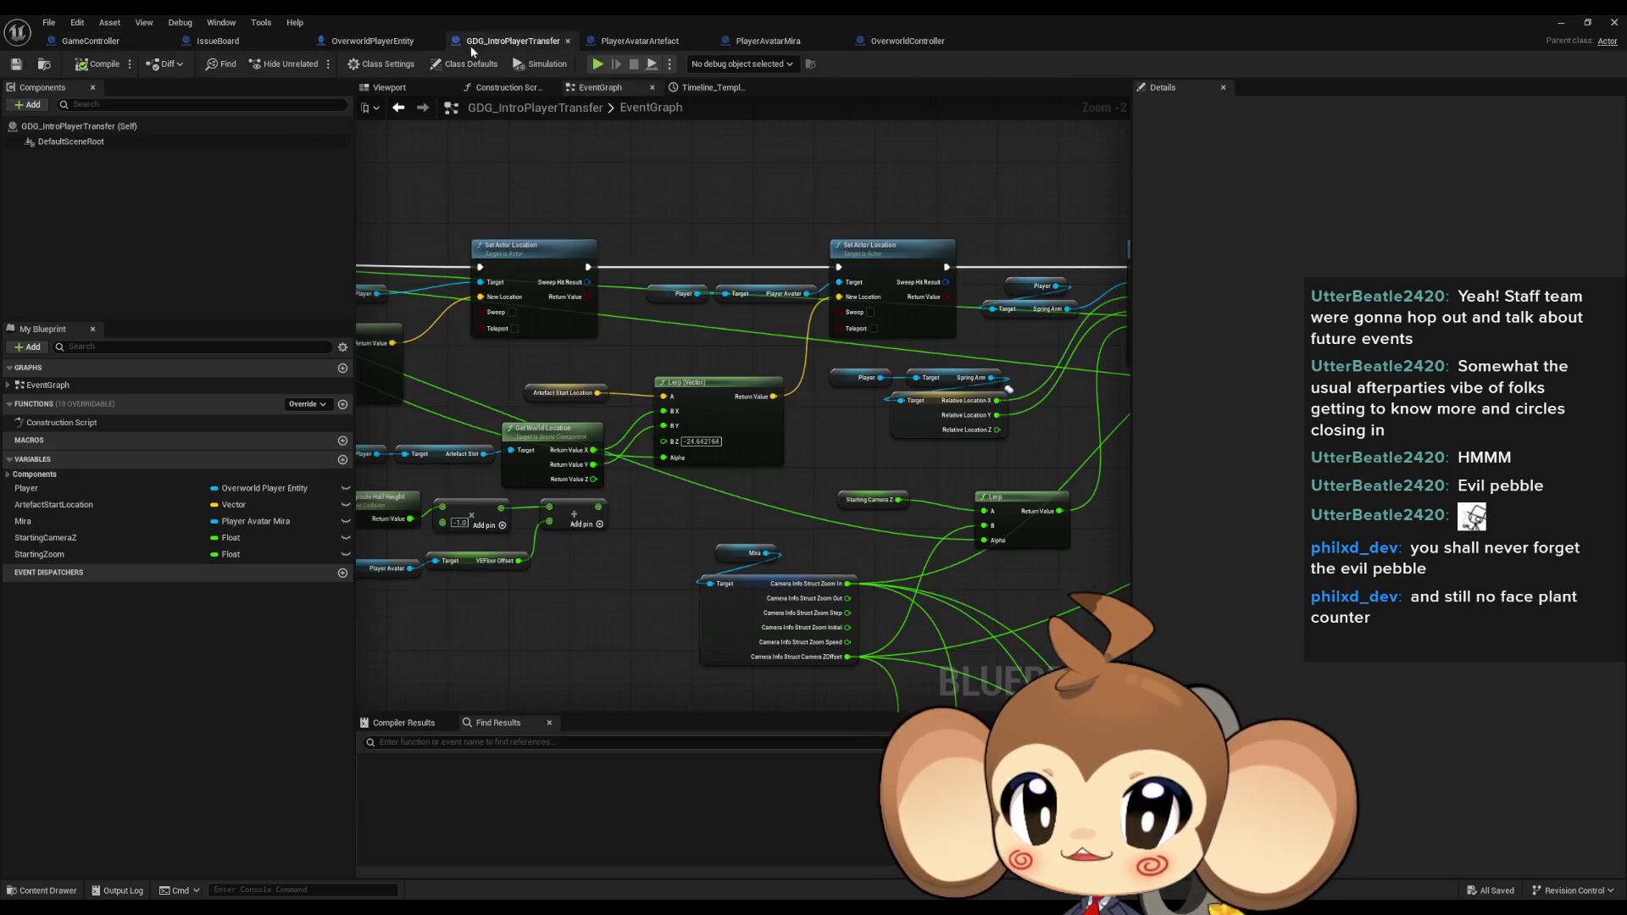
scroll(805, 459, "down", 2)
scroll(822, 465, "up", 2)
mouse_move(769, 419)
left_mouse_down()
mouse_move(659, 456)
mouse_move(882, 459)
left_mouse_up()
scroll(771, 554, "up", 3)
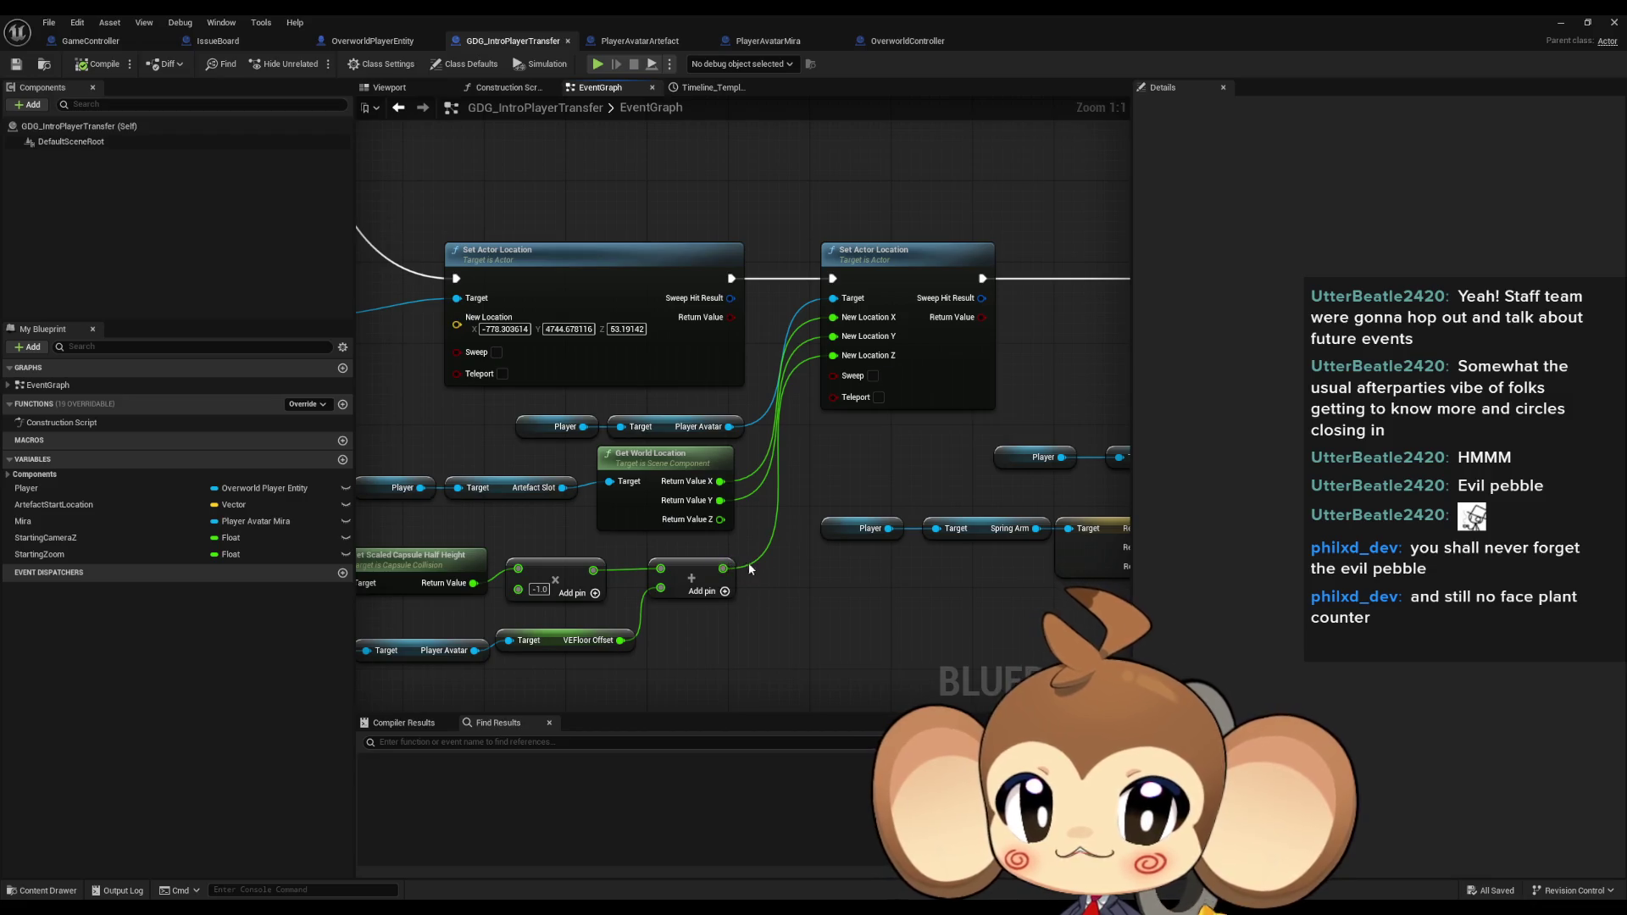
mouse_move(596, 416)
left_mouse_down()
mouse_move(844, 351)
mouse_move(767, 466)
mouse_move(1012, 402)
left_mouse_up()
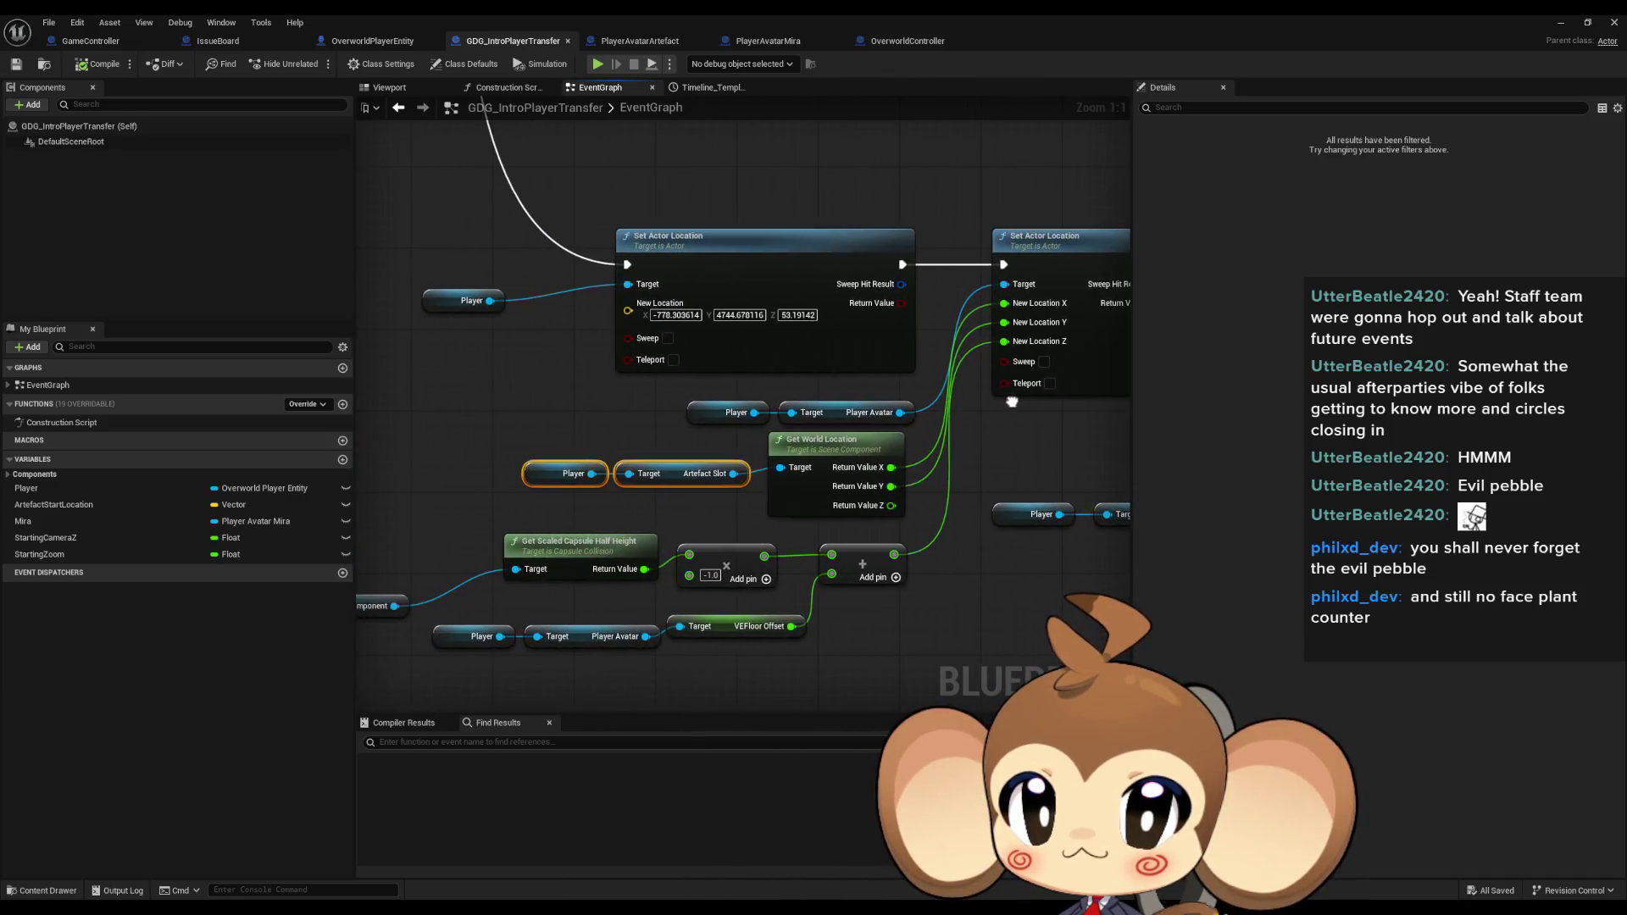
scroll(1000, 418, "down", 4)
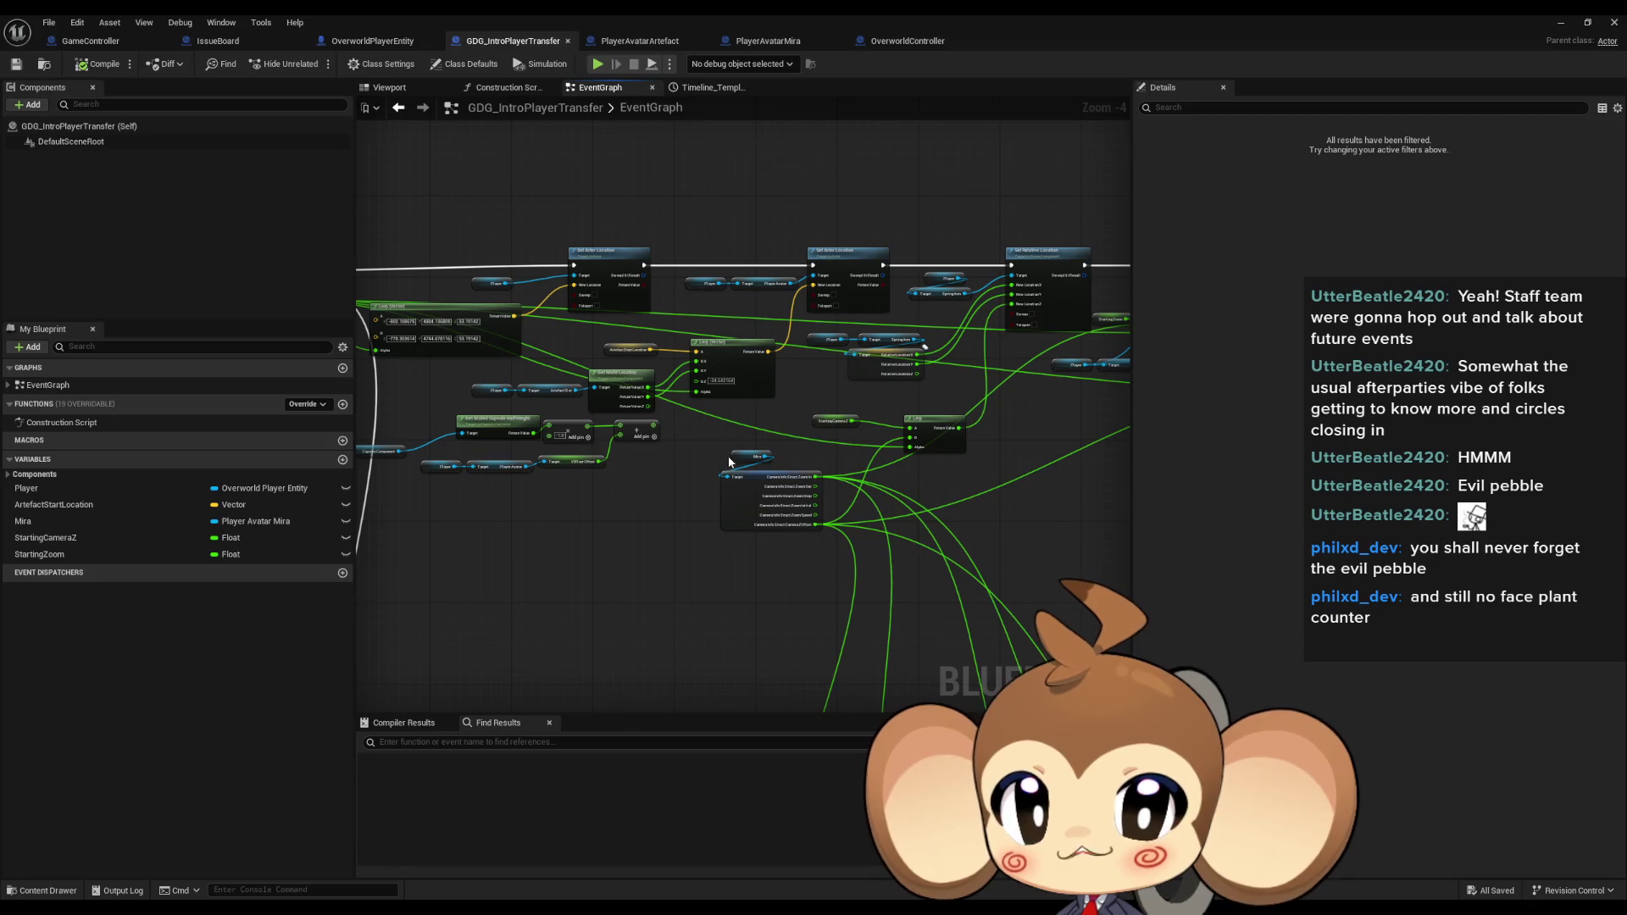
scroll(700, 453, "up", 2)
left_click_drag(700, 452, 791, 478)
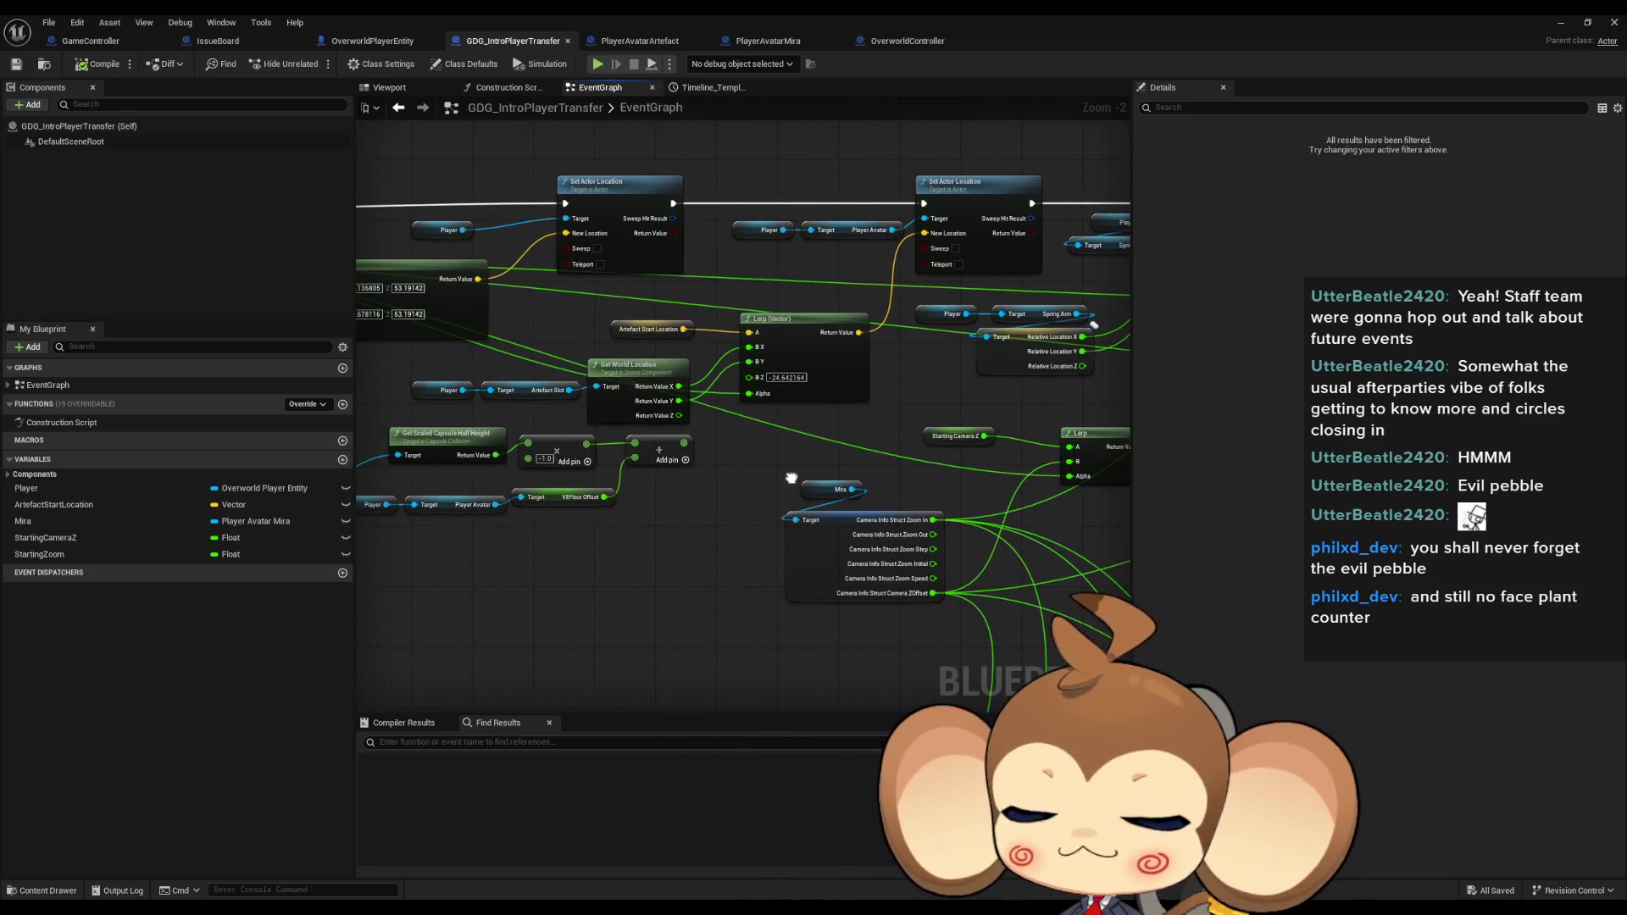
scroll(776, 418, "up", 2)
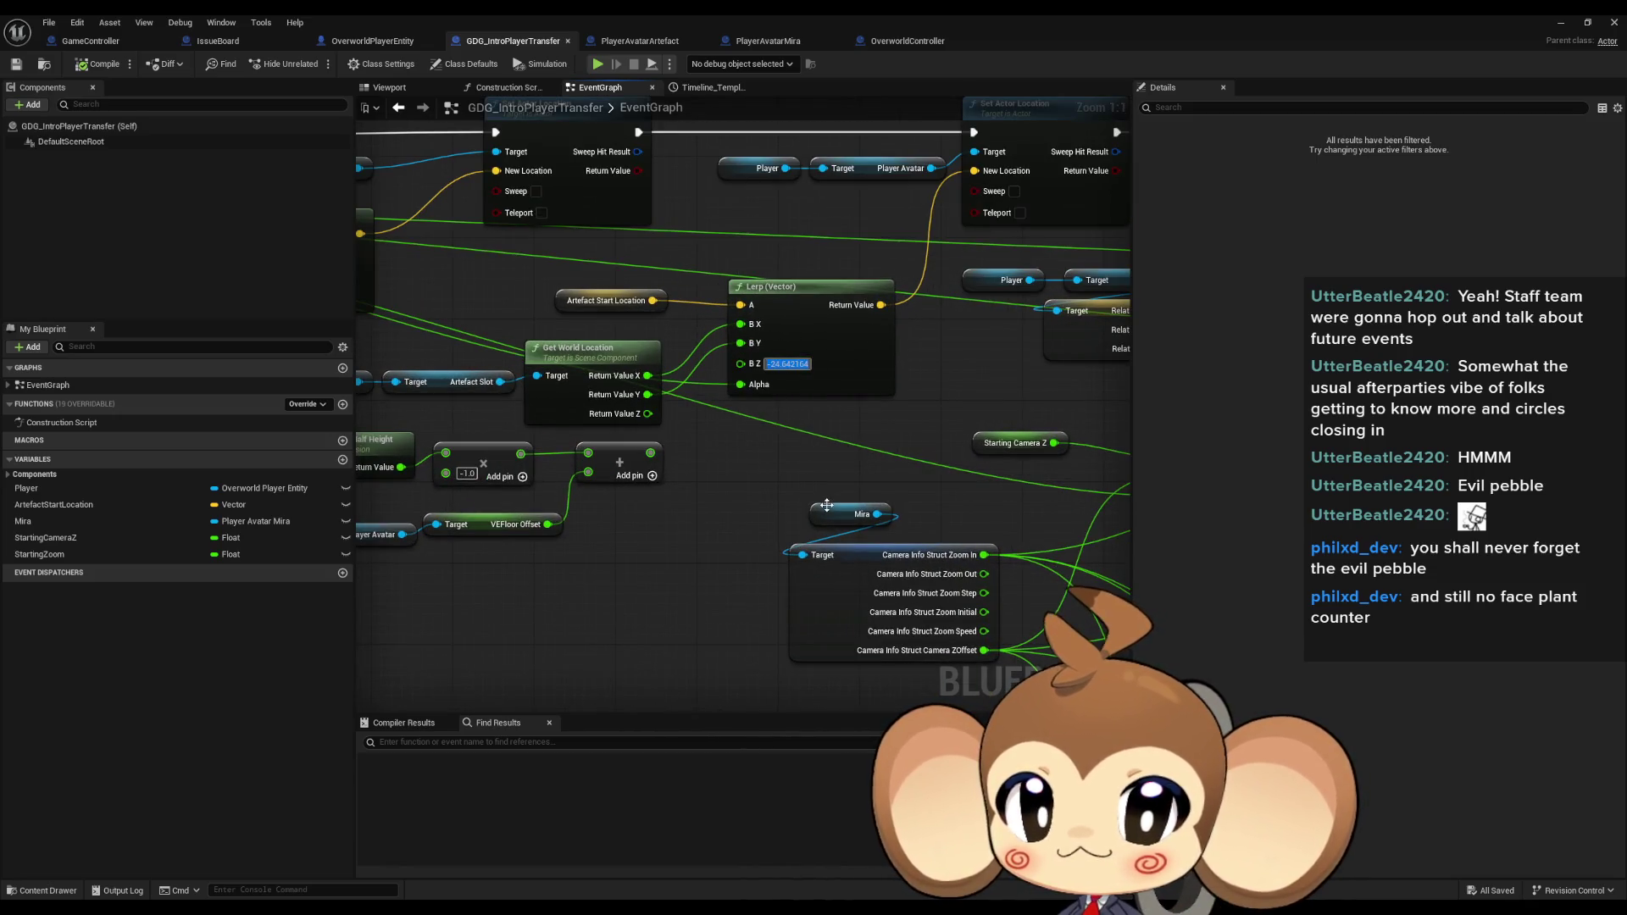
scroll(724, 481, "down", 4)
scroll(724, 492, "up", 4)
left_click_drag(713, 512, 849, 435)
Break the New Location Z wire on Set Actor Location and set it to -24.642164.
right_click(861, 330)
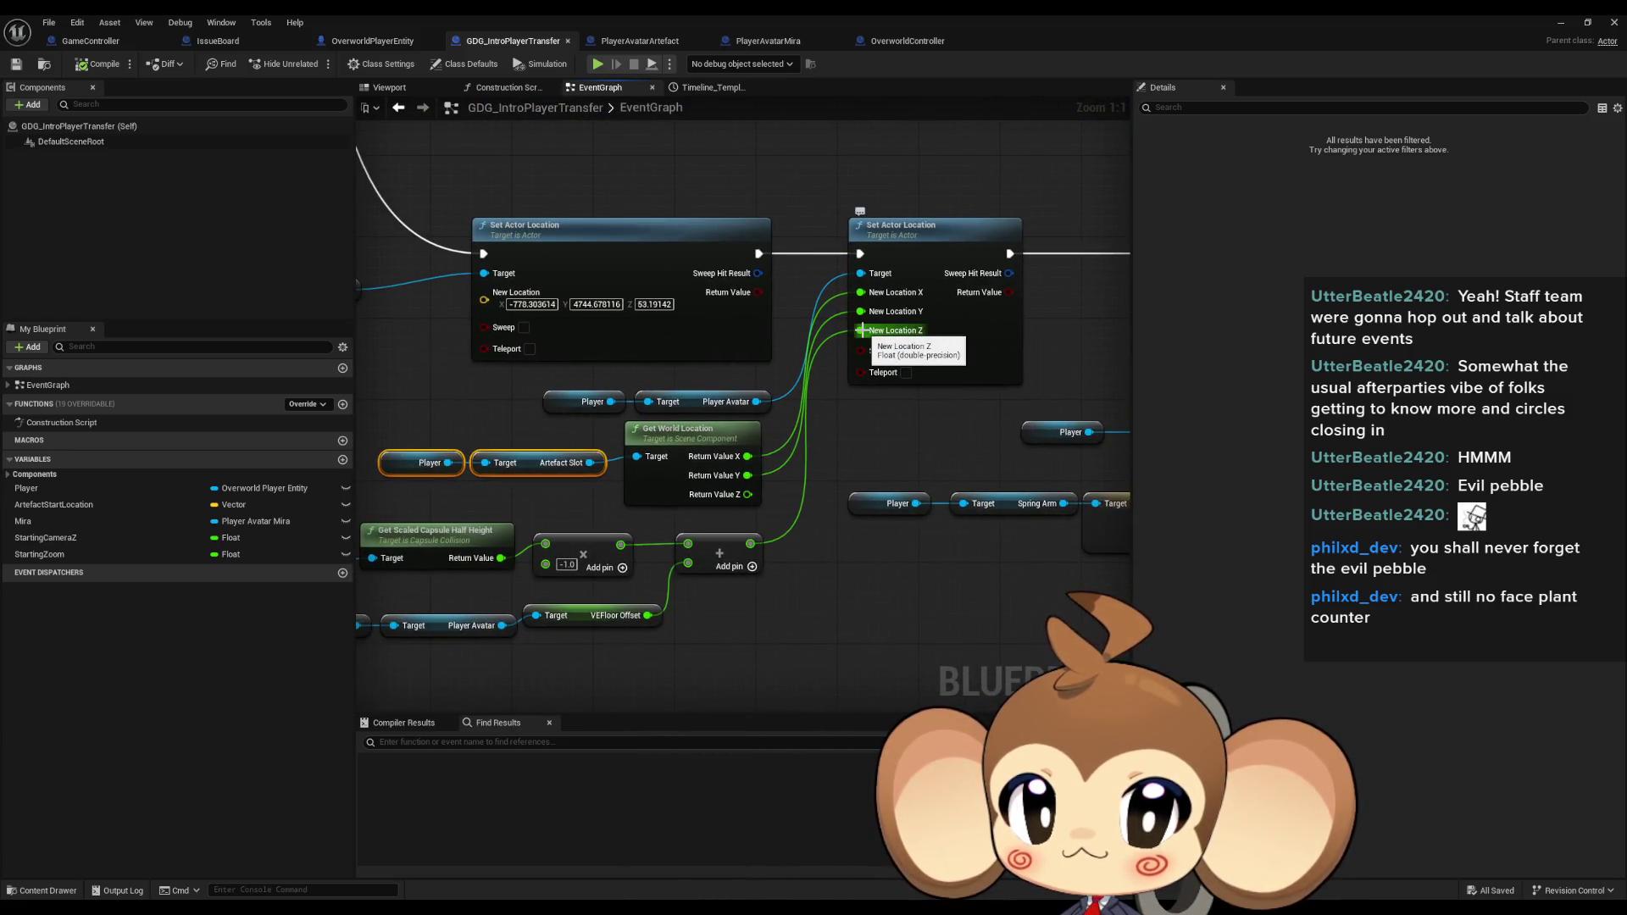
left_click(924, 344)
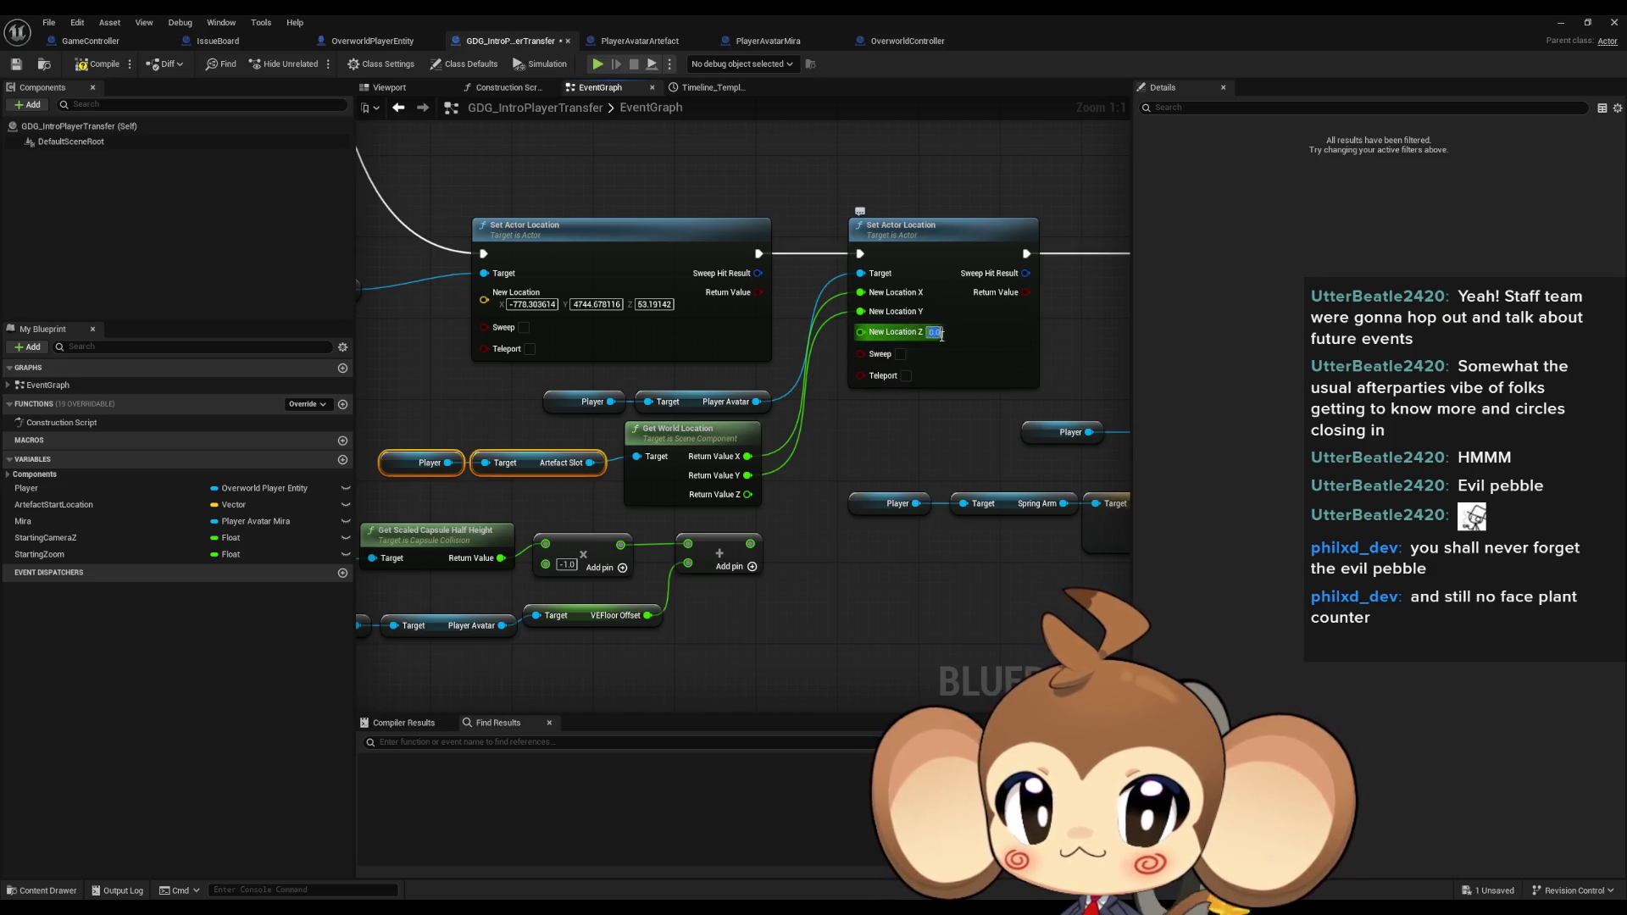
type("-24.642164")
key("Return")
Pan to the Set Relative Location node and select the SET InitialCameraZPosition node.
mouse_move(1095, 416)
left_mouse_down()
mouse_move(696, 423)
mouse_move(544, 366)
mouse_move(801, 384)
mouse_move(476, 380)
left_mouse_up()
scroll(708, 401, "down", 3)
scroll(669, 385, "up", 1)
left_click(721, 377)
scroll(721, 377, "down", 2)
left_click_drag(502, 274, 514, 297)
scroll(557, 474, "up", 4)
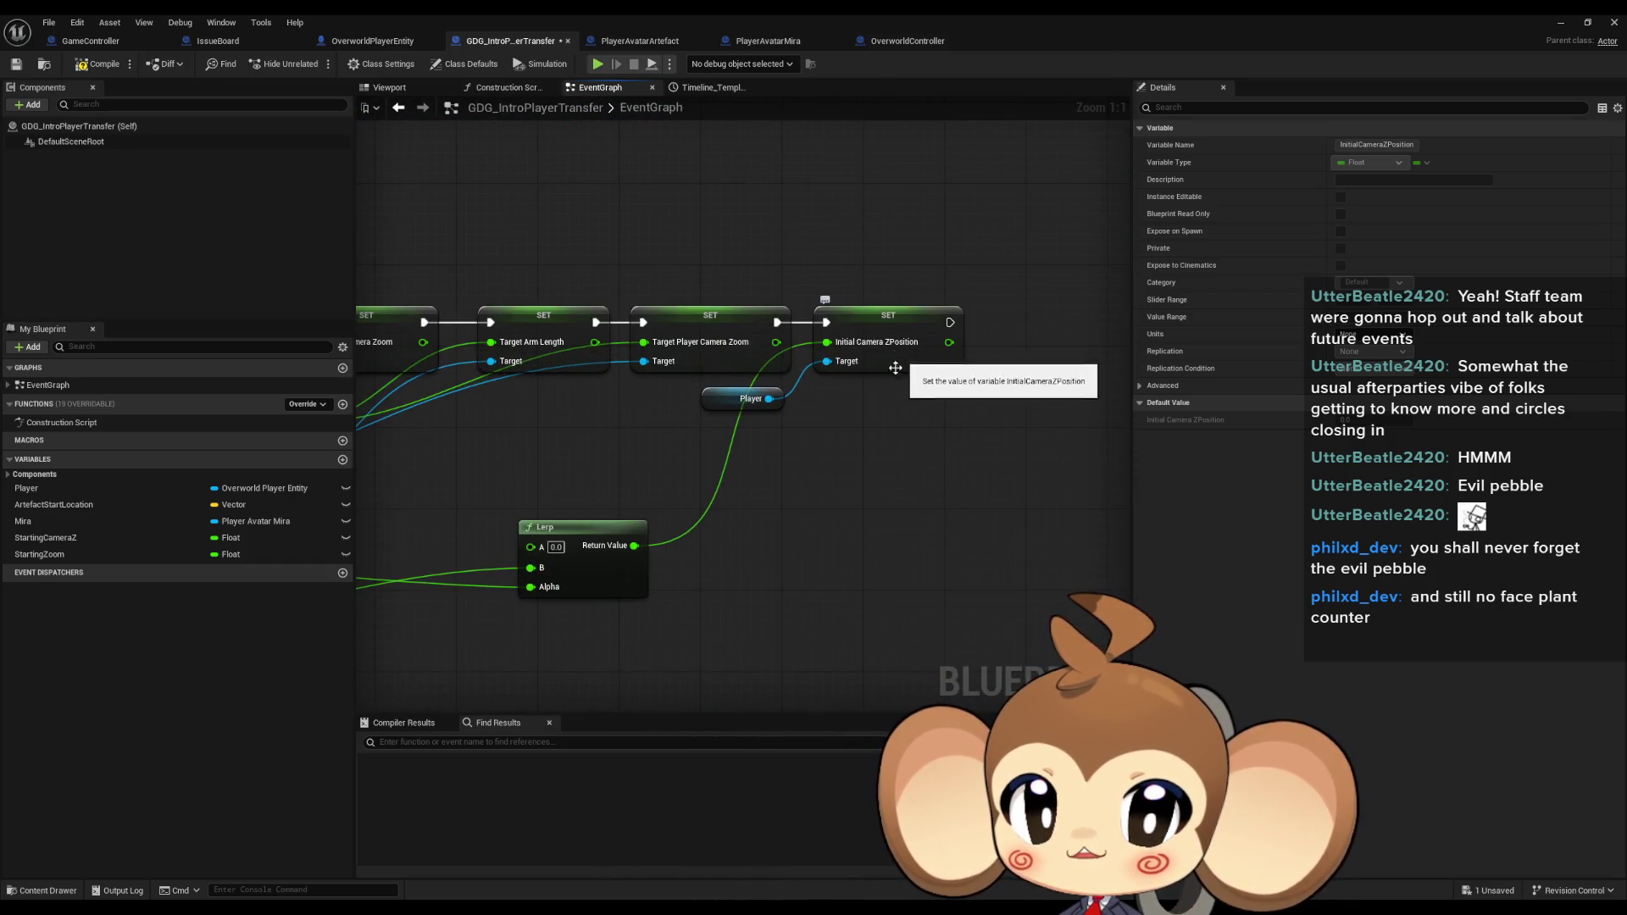
mouse_move(571, 695)
left_mouse_down()
mouse_move(762, 424)
mouse_move(834, 507)
mouse_move(737, 514)
mouse_move(868, 470)
mouse_move(960, 472)
left_mouse_up()
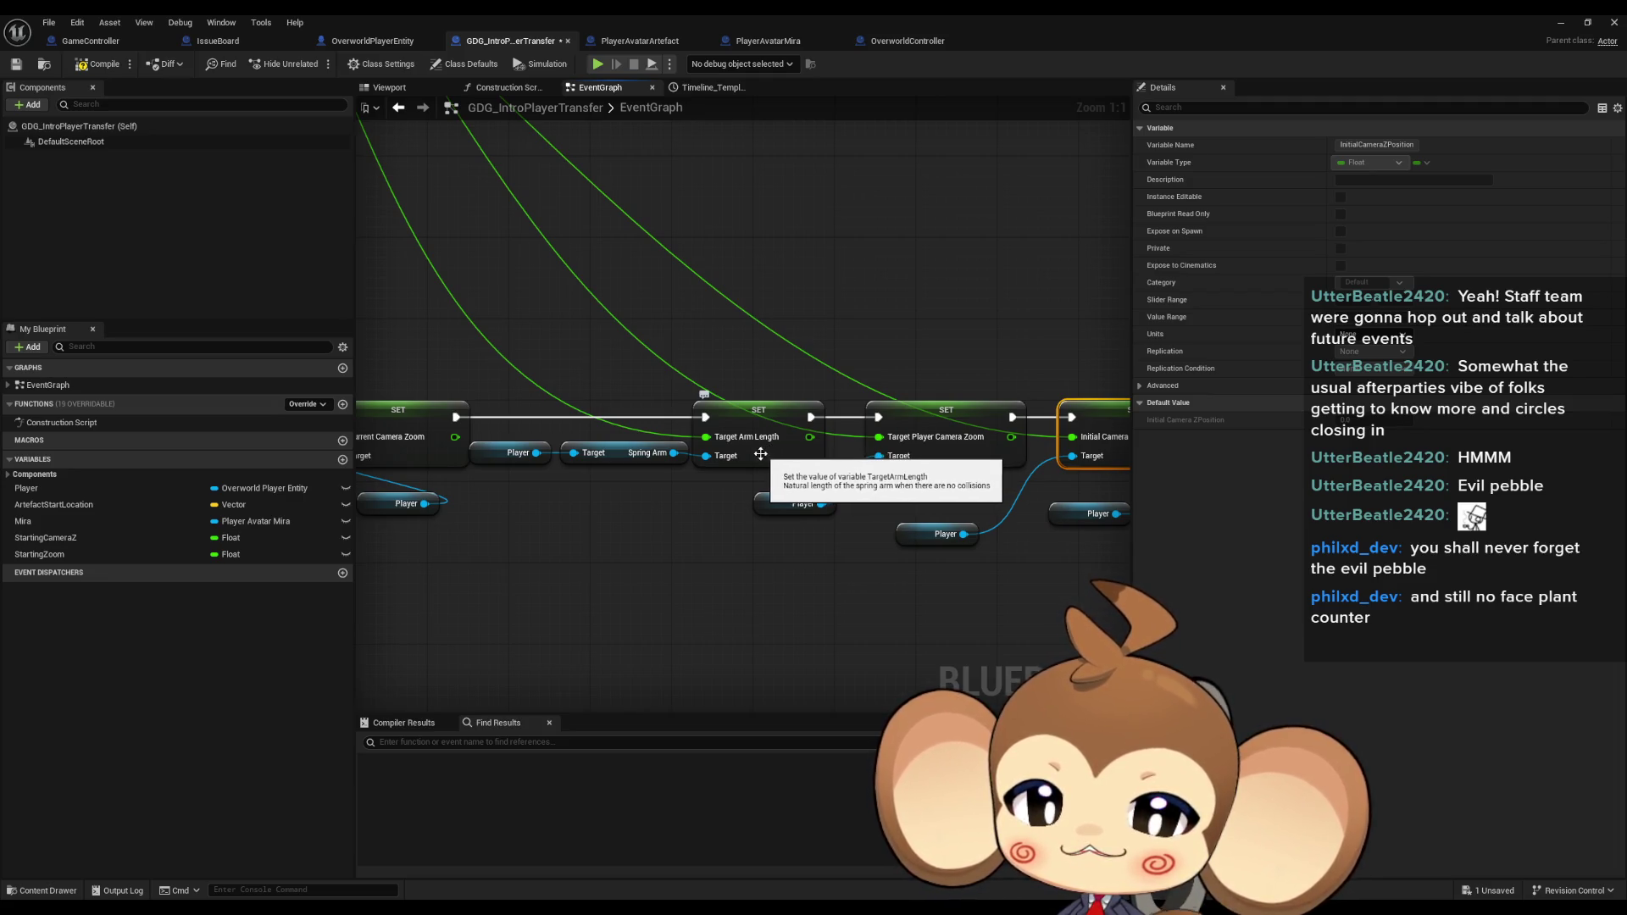
left_click_drag(761, 455, 977, 480)
left_click_drag(713, 476, 1090, 420)
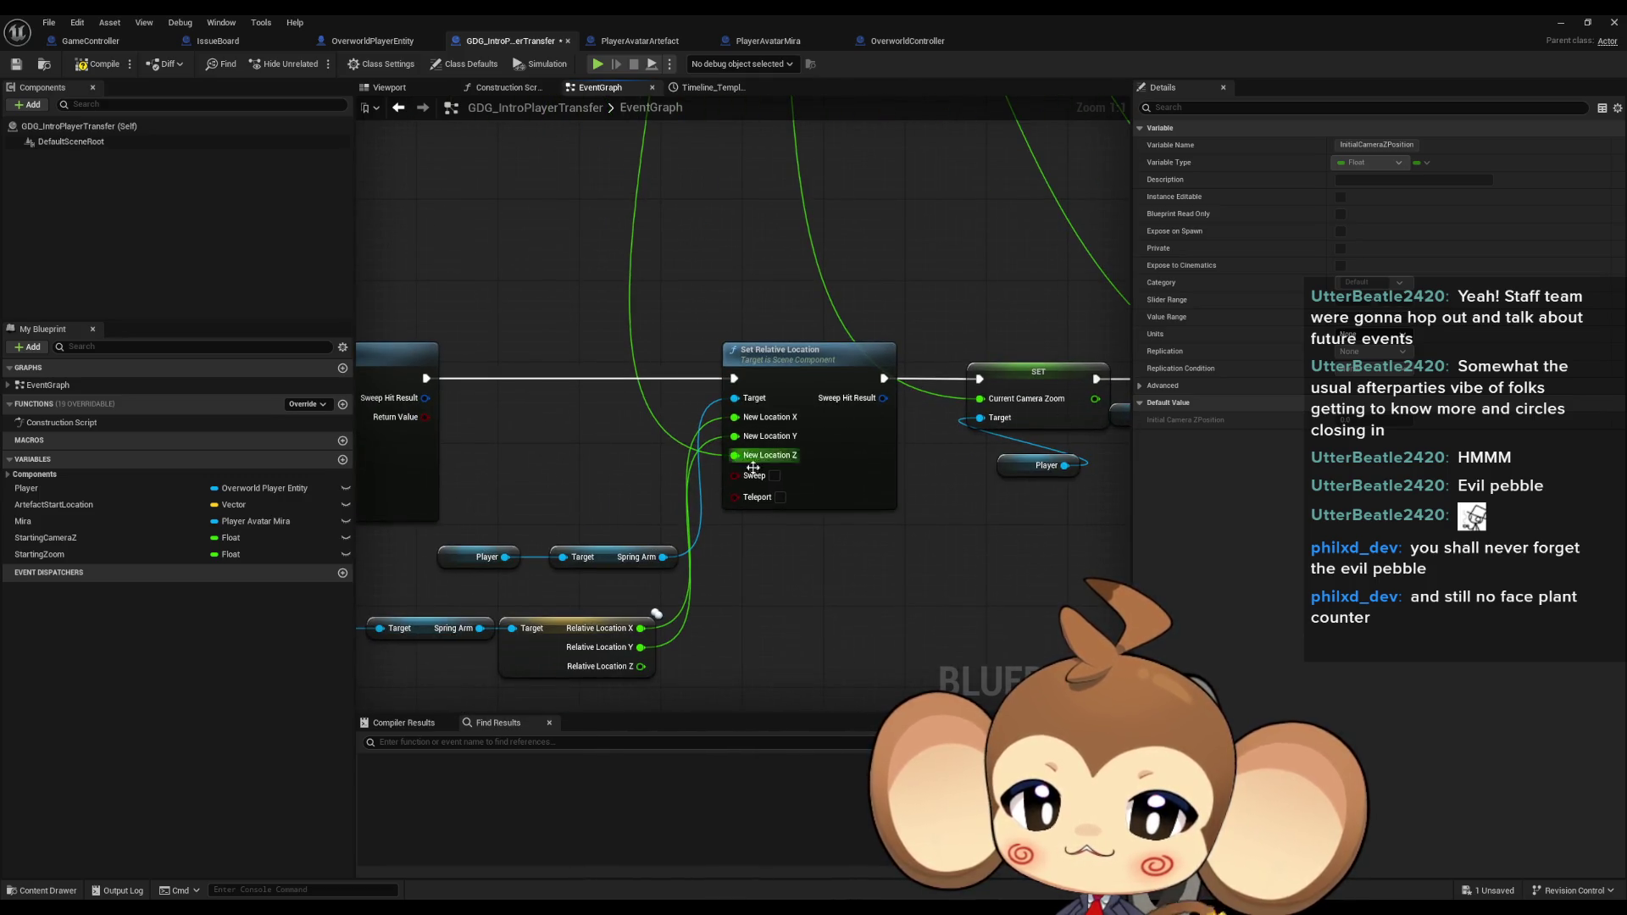
mouse_move(788, 480)
left_mouse_down()
mouse_move(769, 694)
mouse_move(766, 507)
mouse_move(422, 624)
left_mouse_up()
scroll(766, 508, "down", 1)
scroll(788, 524, "down", 3)
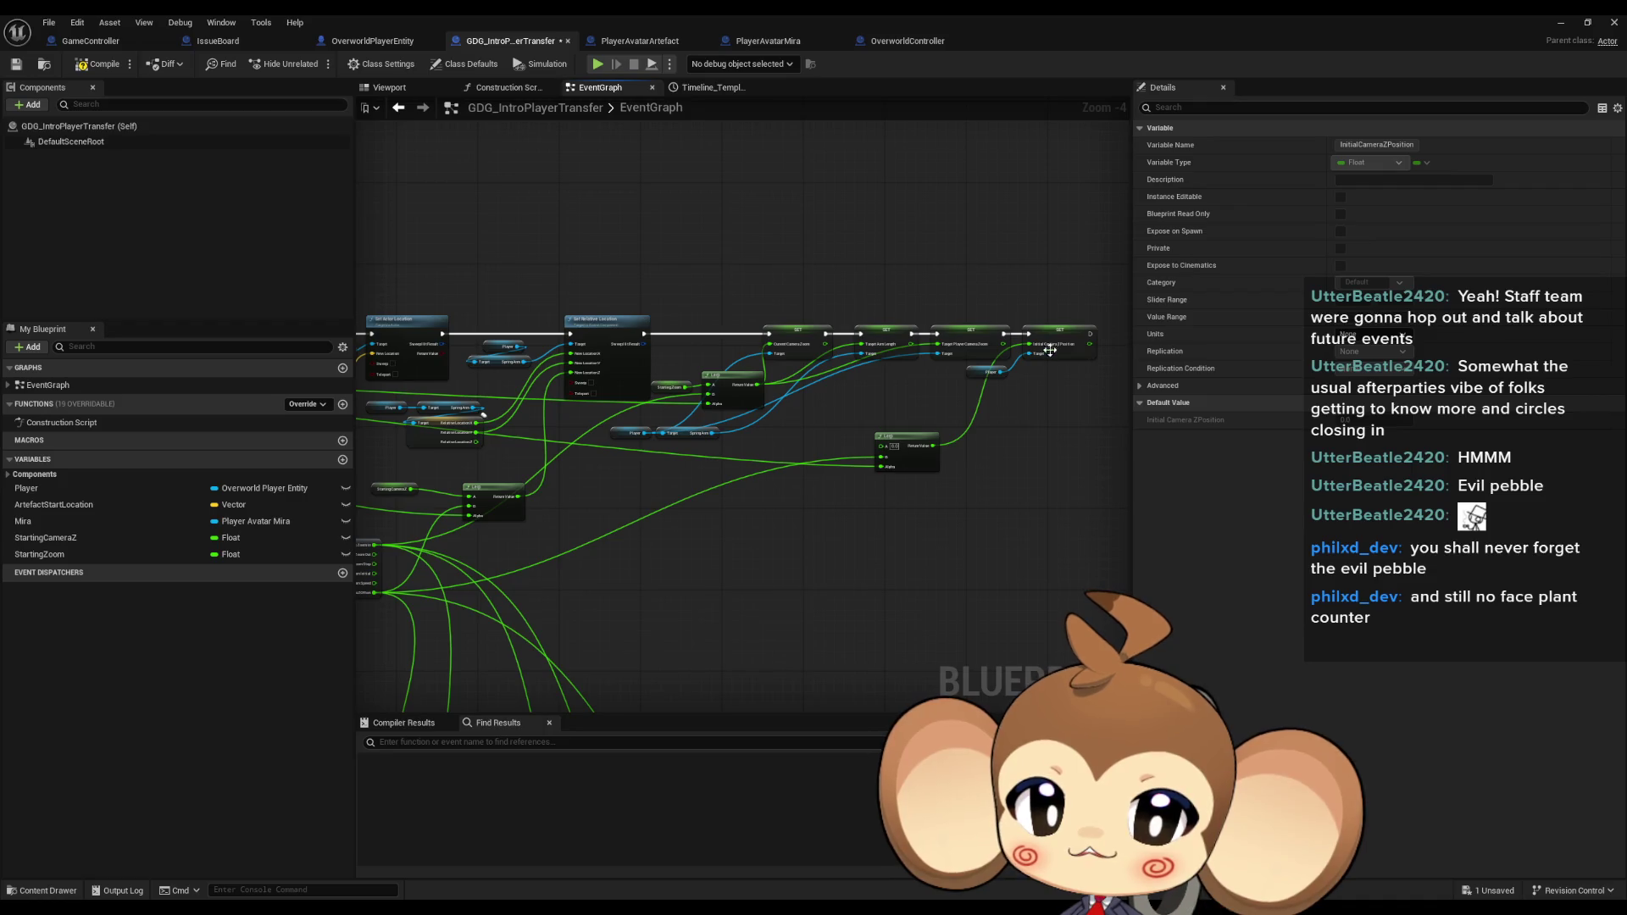
scroll(1093, 358, "up", 4)
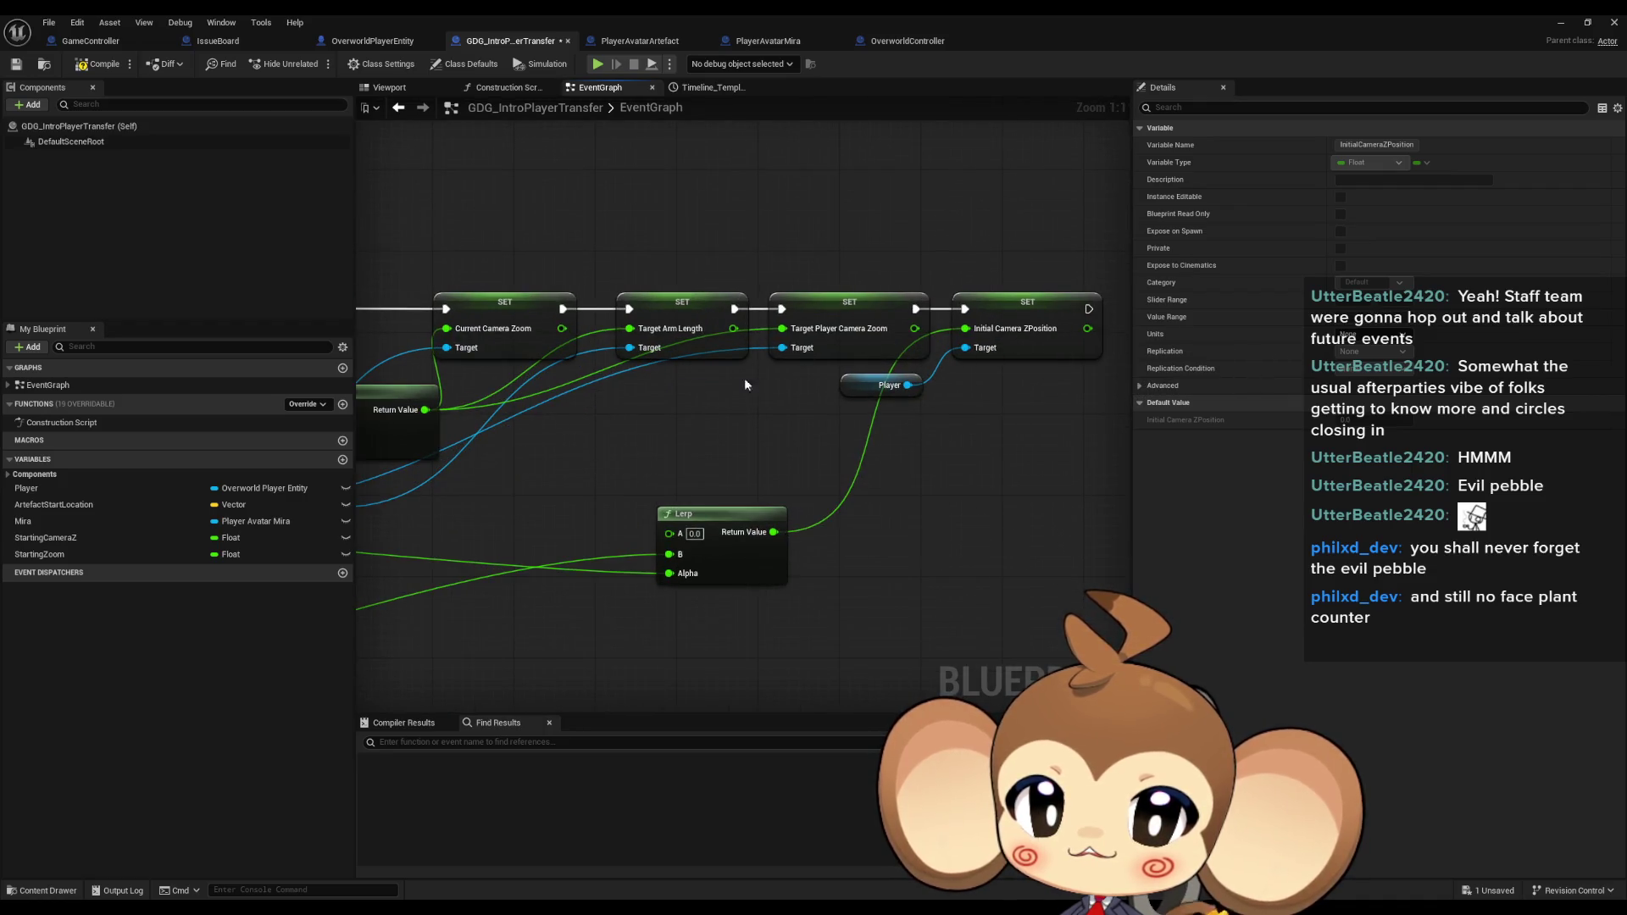
left_click_drag(763, 374, 905, 402)
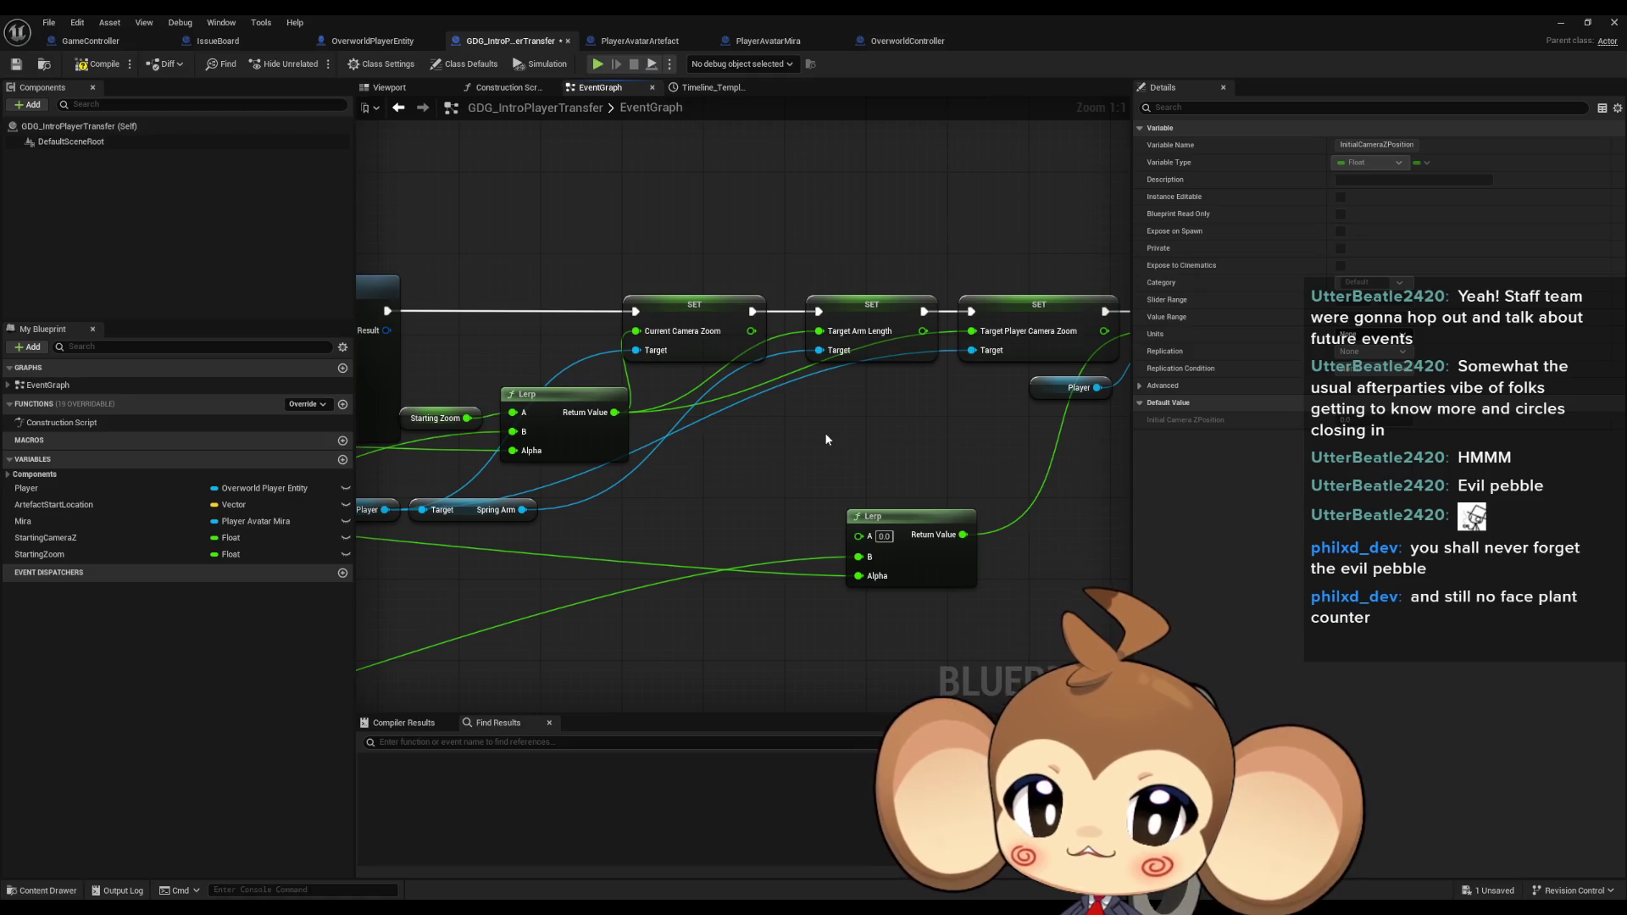
mouse_move(825, 439)
left_mouse_down()
mouse_move(800, 335)
mouse_move(994, 250)
left_mouse_up()
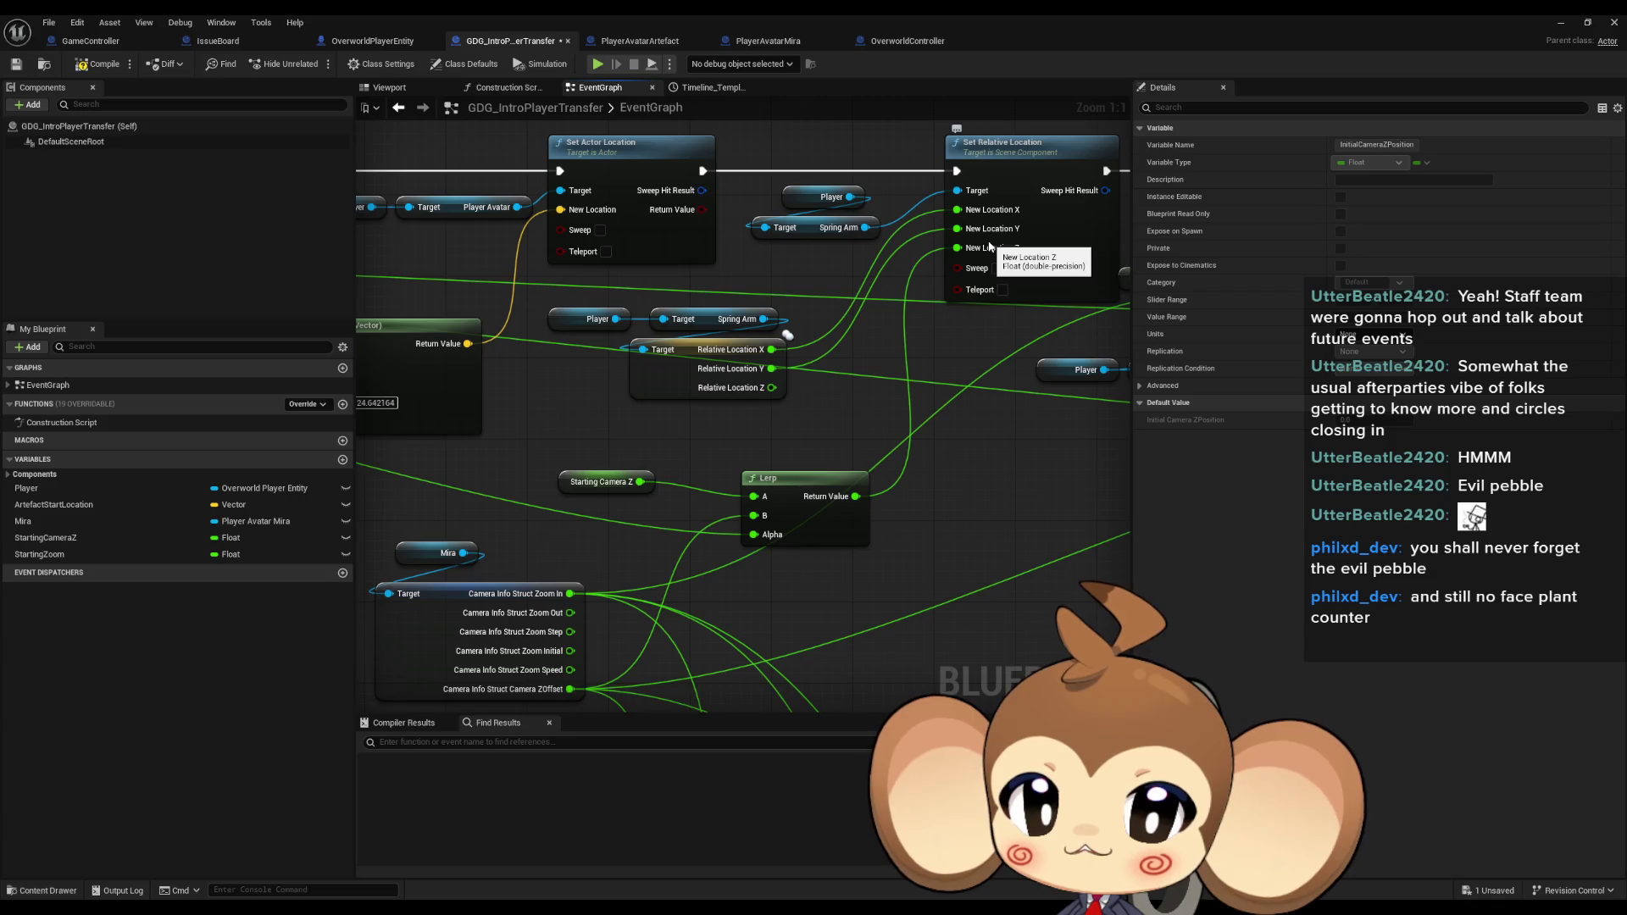
scroll(804, 527, "down", 2)
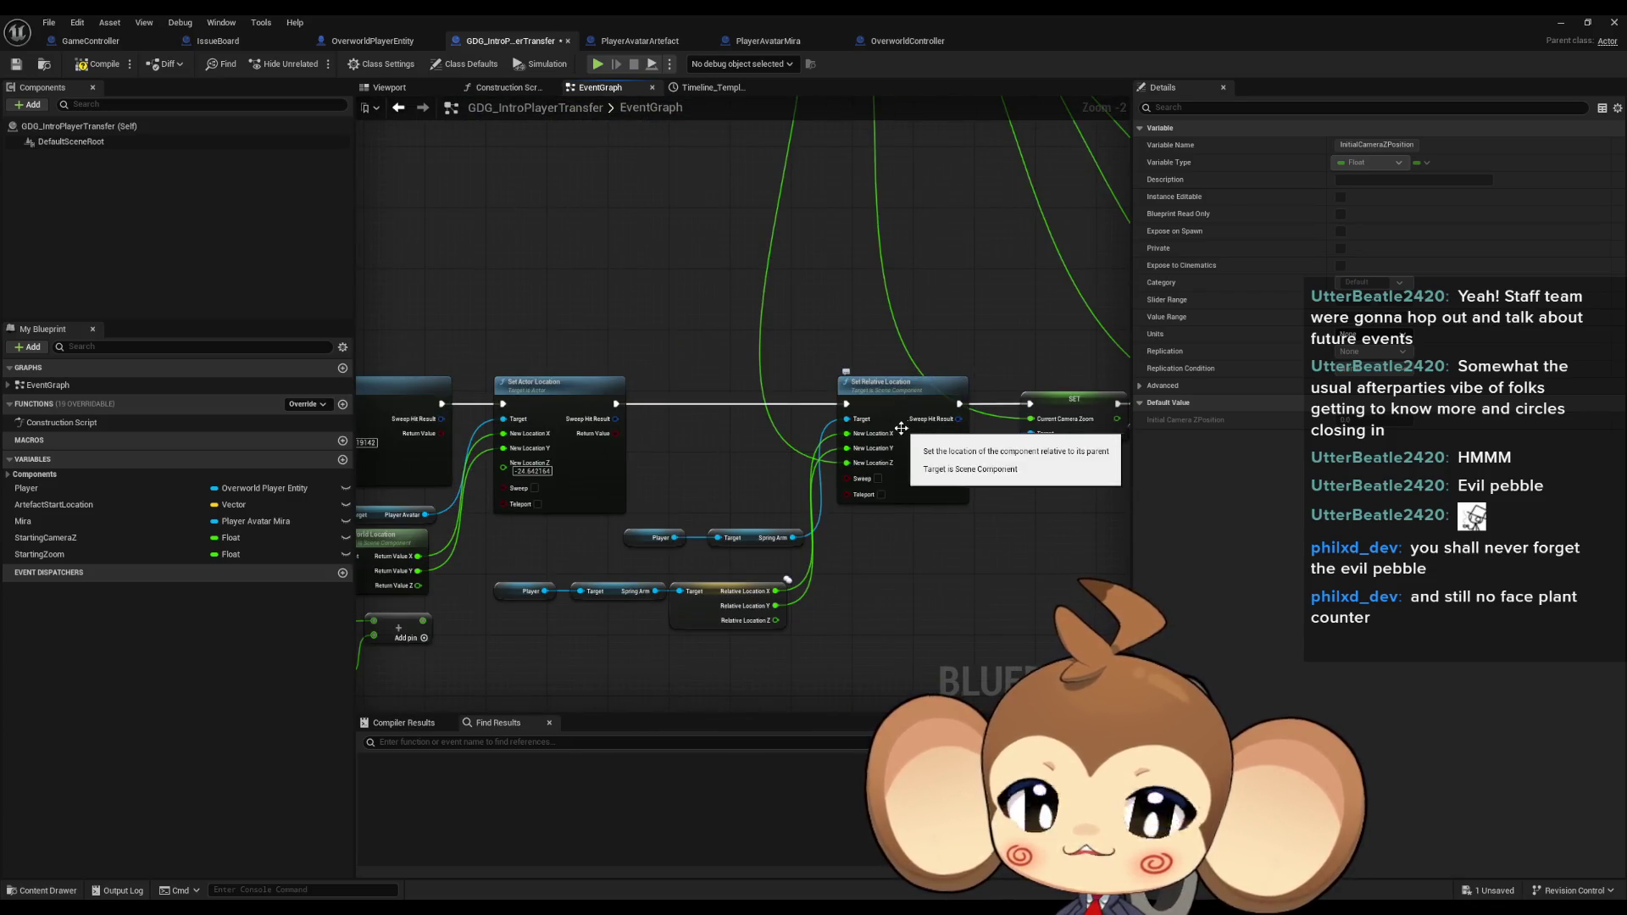
left_click_drag(888, 420, 475, 420)
mouse_move(973, 407)
left_mouse_down()
mouse_move(901, 442)
mouse_move(774, 624)
mouse_move(942, 219)
mouse_move(712, 683)
mouse_move(904, 619)
mouse_move(891, 461)
mouse_move(628, 474)
left_mouse_up()
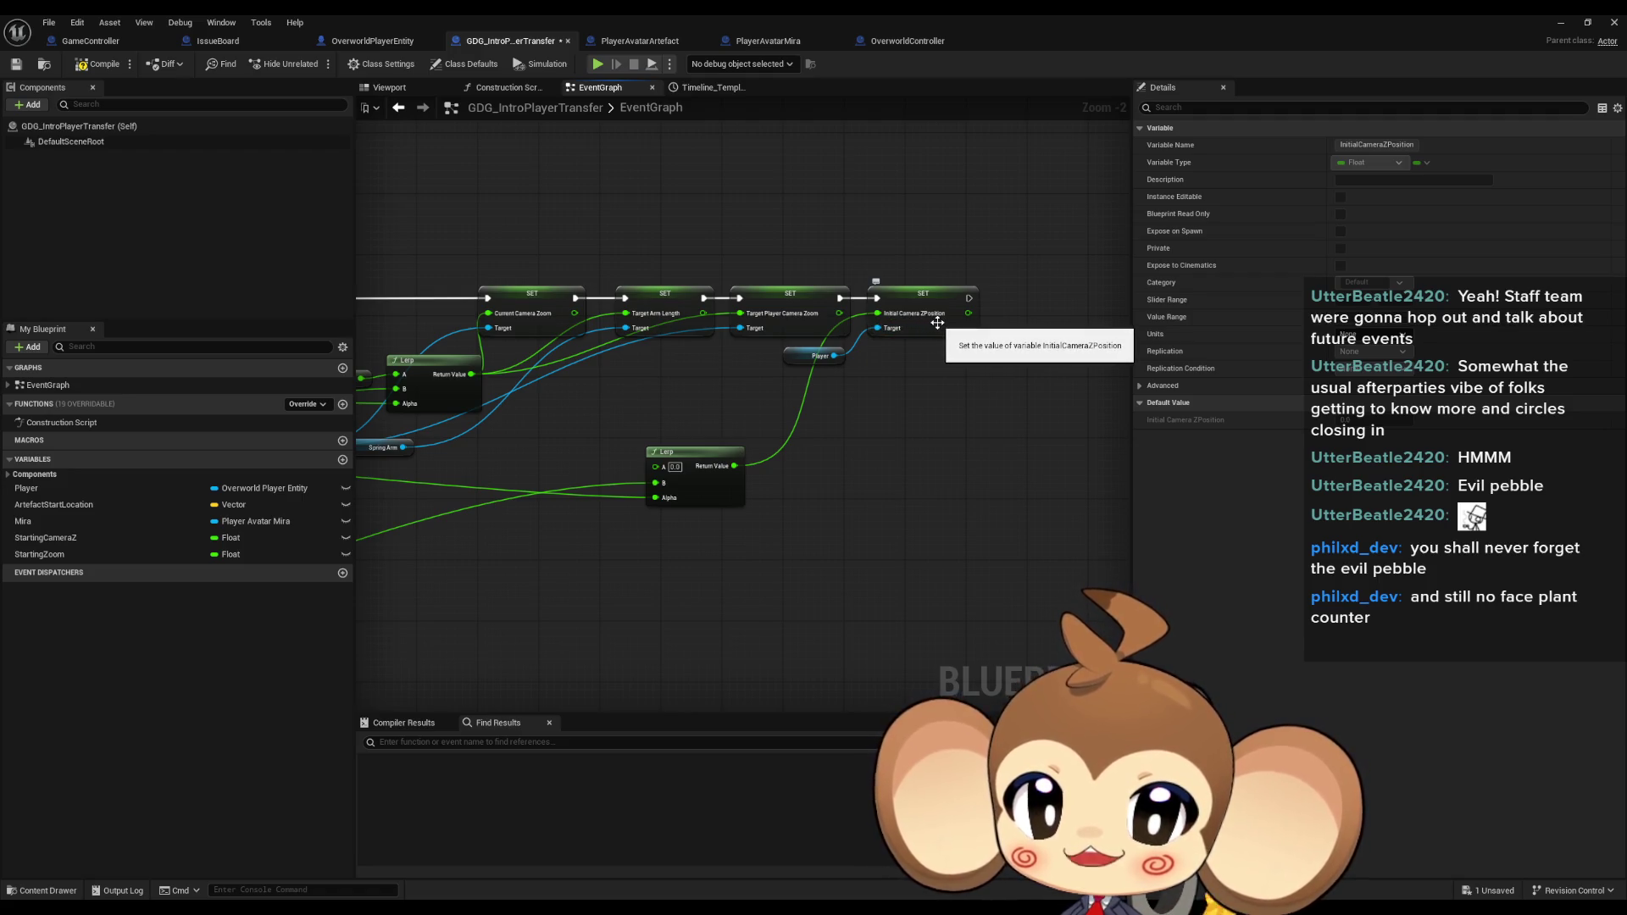
left_click(937, 322)
Pan through the graph to the artefact cast, SET and Set Relative Location nodes, and select Set Relative Location.
scroll(851, 251, "up", 3)
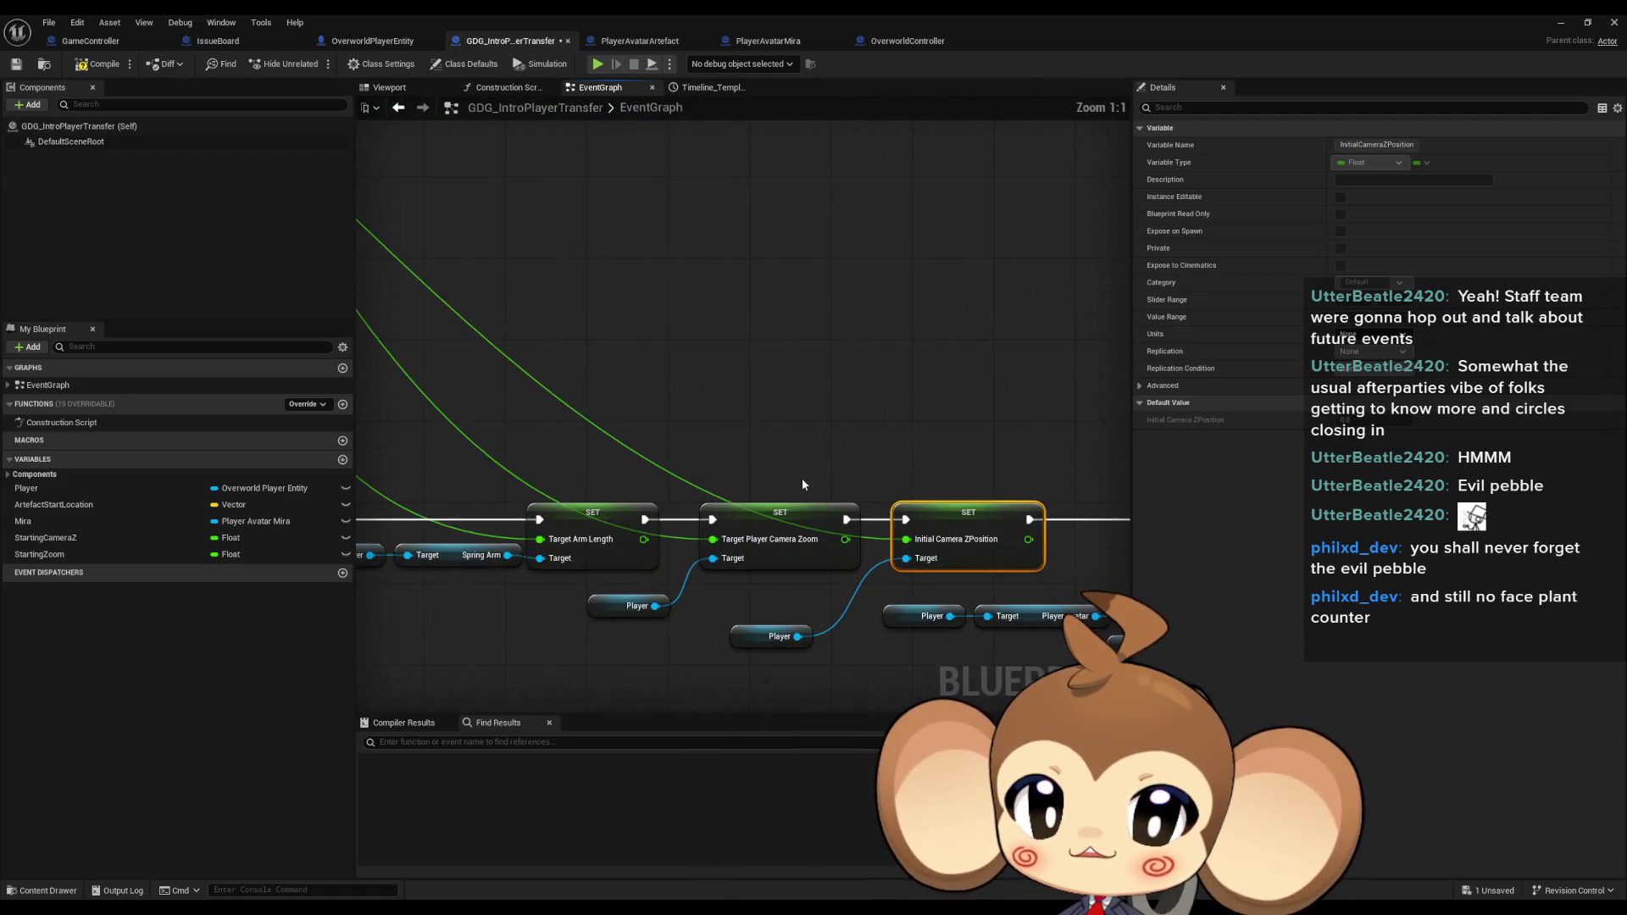
scroll(802, 486, "down", 4)
mouse_move(627, 556)
left_mouse_down()
mouse_move(780, 661)
mouse_move(571, 694)
mouse_move(432, 398)
left_mouse_up()
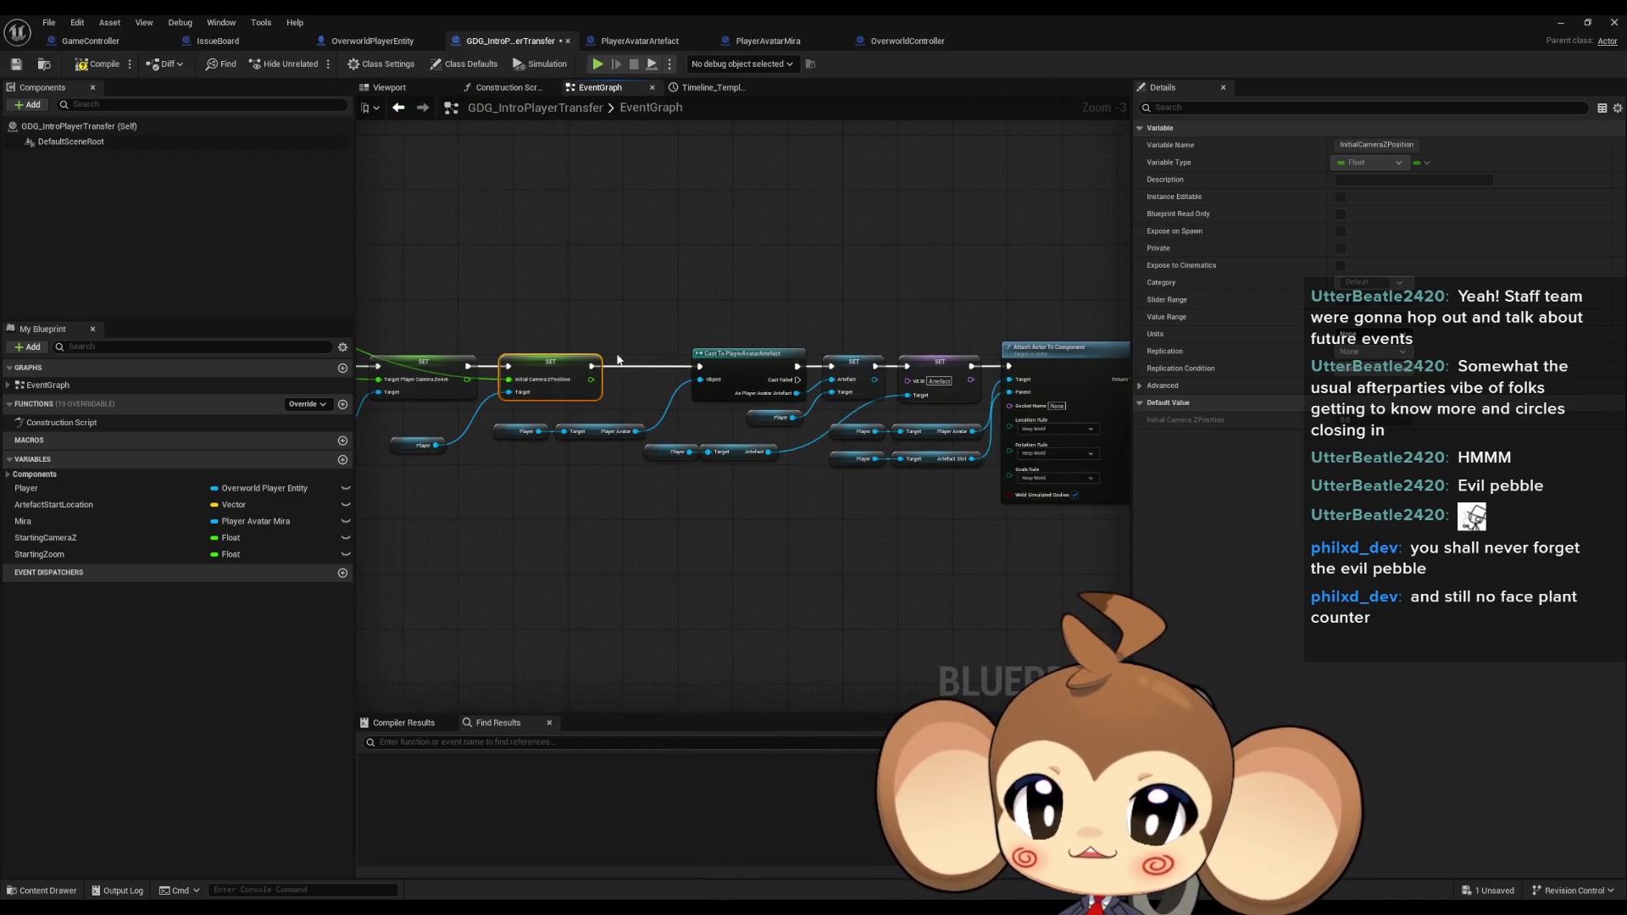
scroll(621, 358, "up", 2)
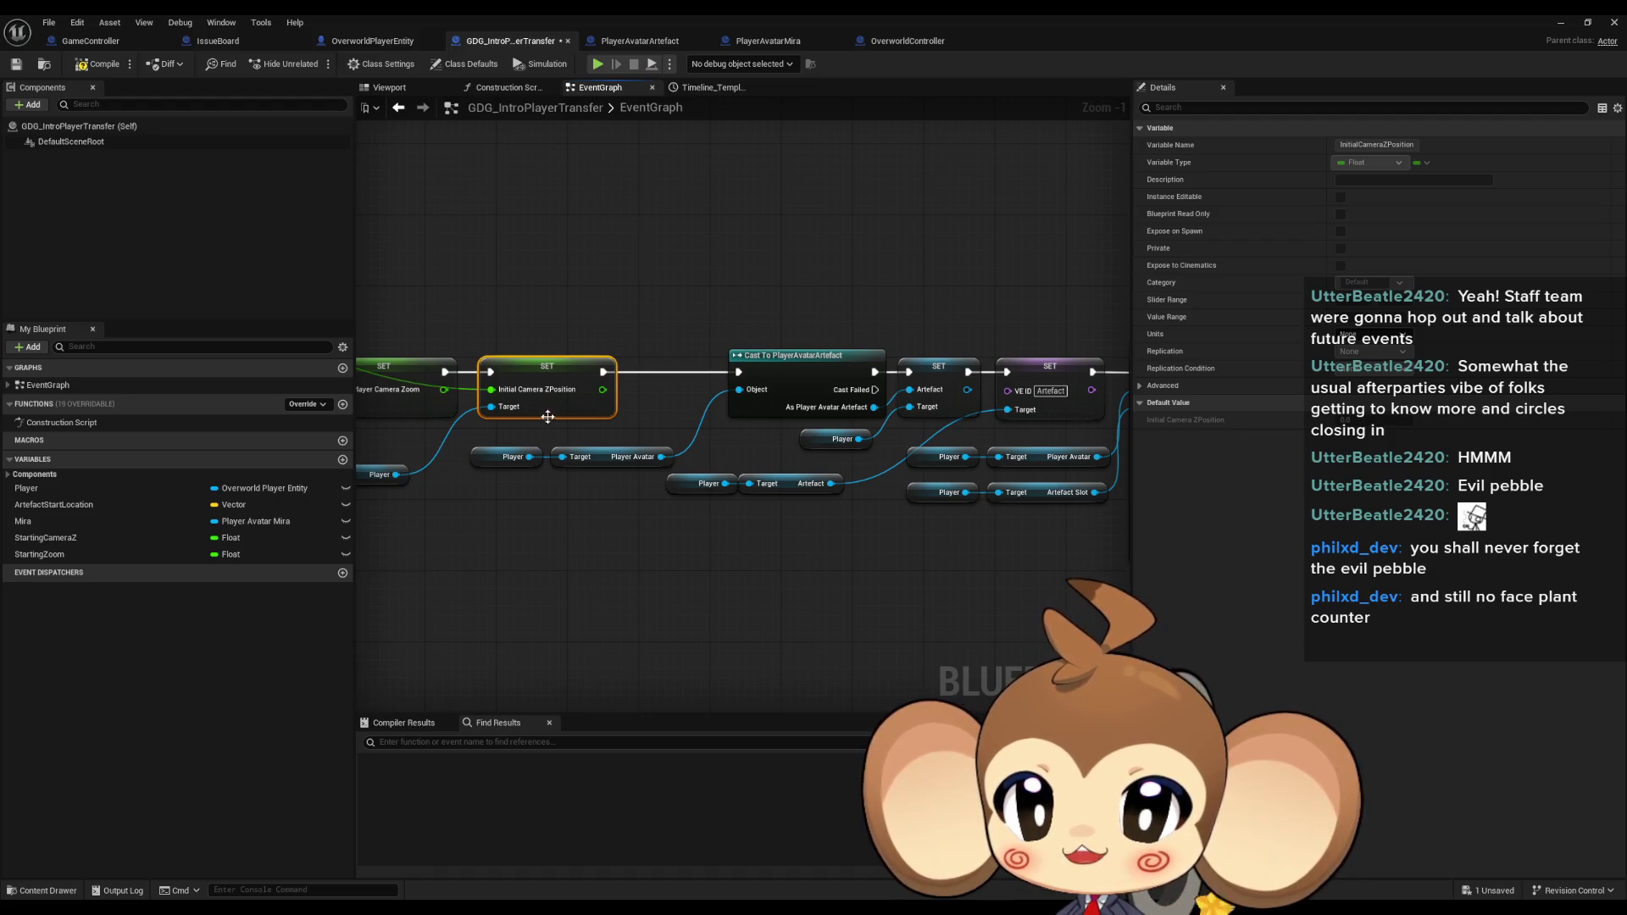
left_click_drag(564, 400, 934, 403)
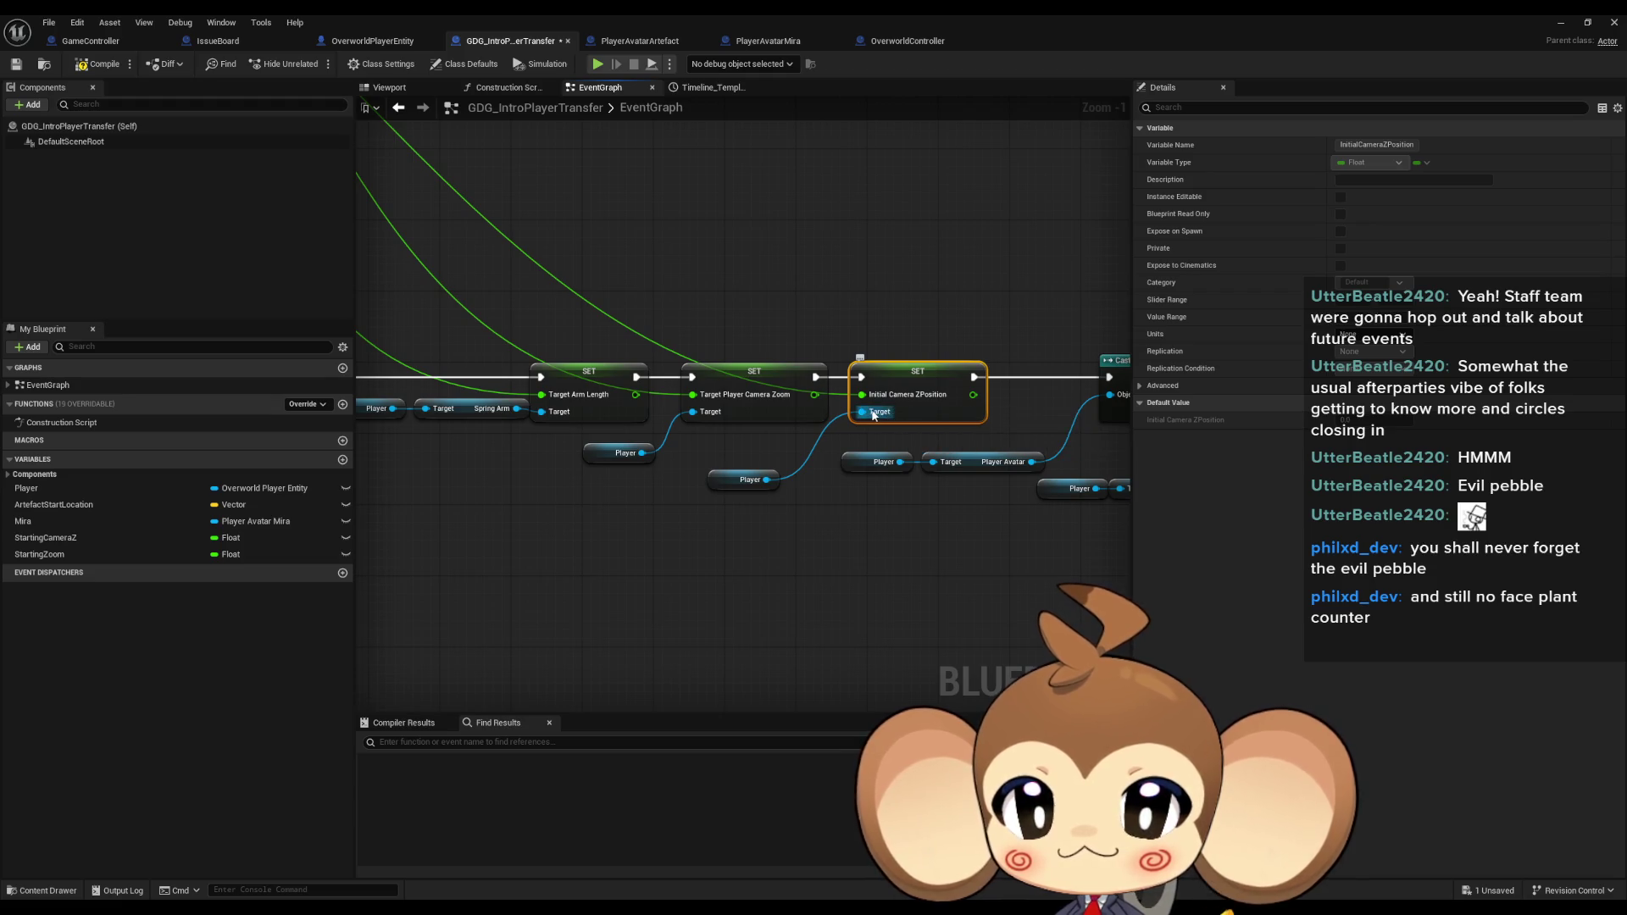
mouse_move(901, 411)
left_mouse_down()
mouse_move(1026, 452)
mouse_move(1008, 410)
mouse_move(1065, 318)
mouse_move(1045, 370)
mouse_move(932, 474)
left_mouse_up()
mouse_move(1119, 331)
left_mouse_down()
mouse_move(728, 311)
mouse_move(770, 425)
left_mouse_up()
left_click_drag(745, 258, 872, 434)
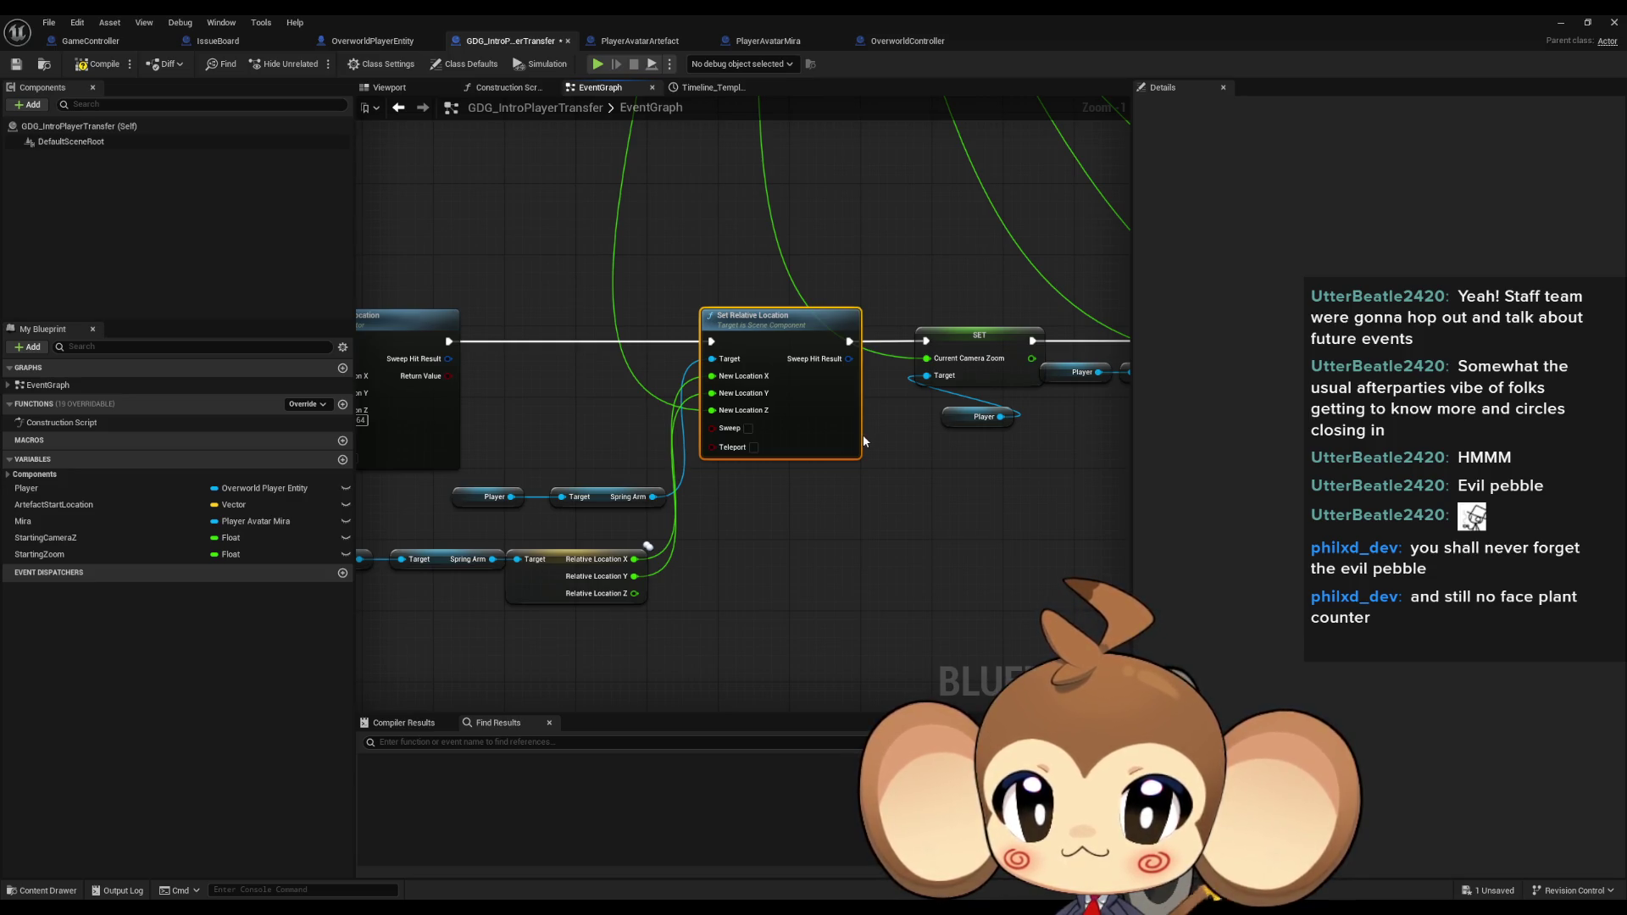
Select the first Set Actor Location node, zoom out, and minimize the Blueprint editor.
scroll(862, 435, "down", 7)
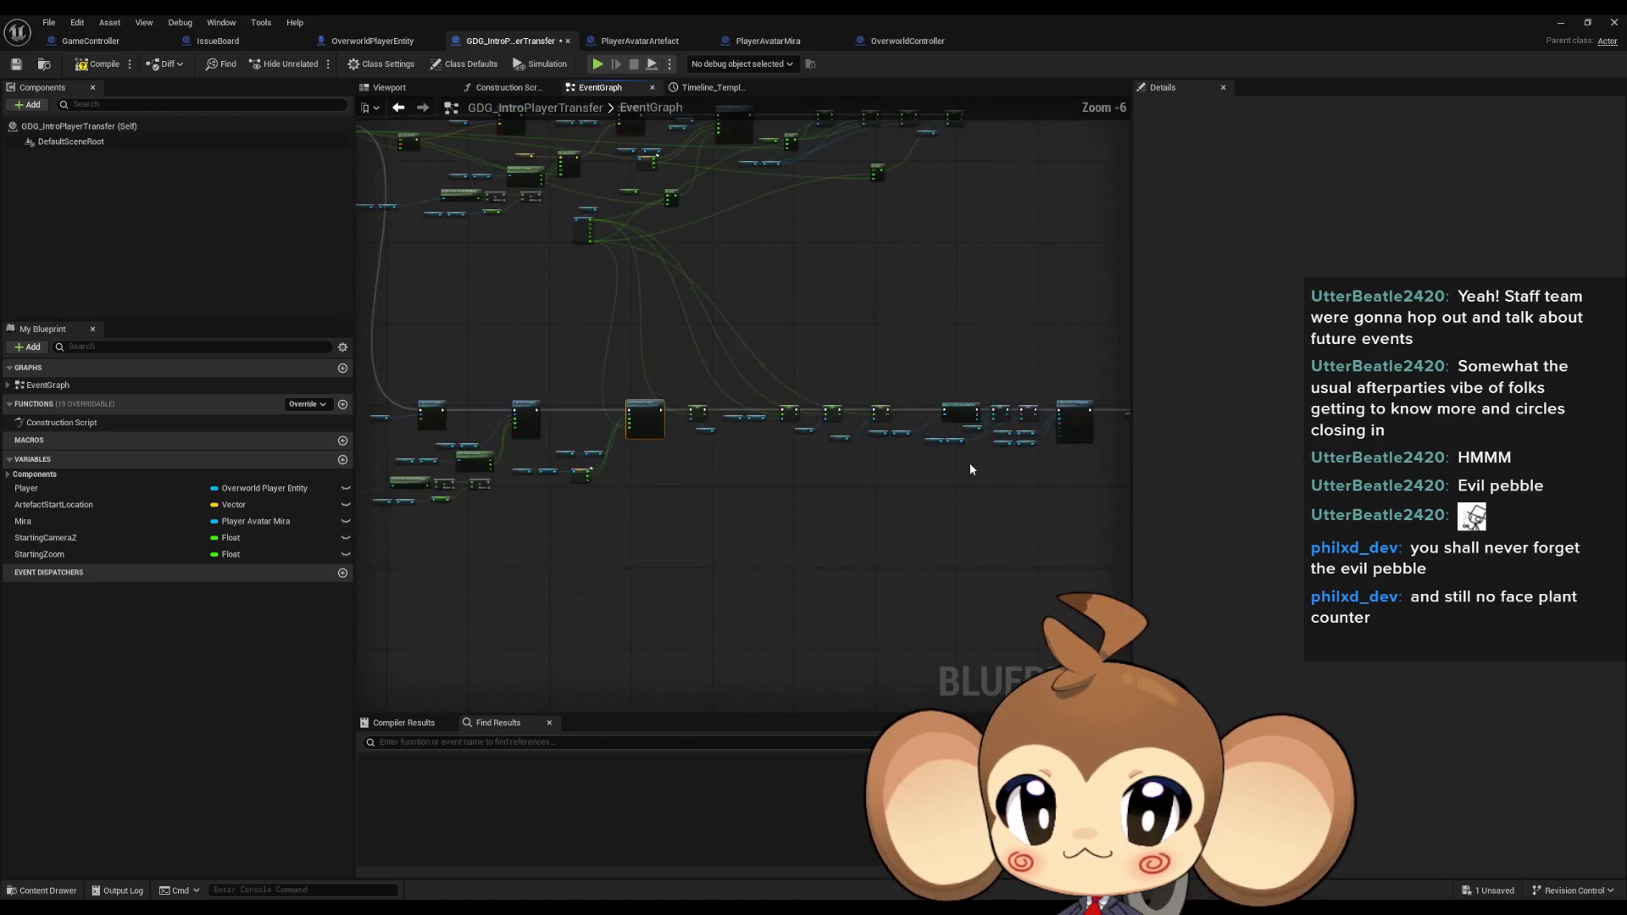
scroll(598, 433, "up", 5)
left_click(715, 451)
left_click_drag(599, 456, 855, 487)
scroll(855, 487, "down", 5)
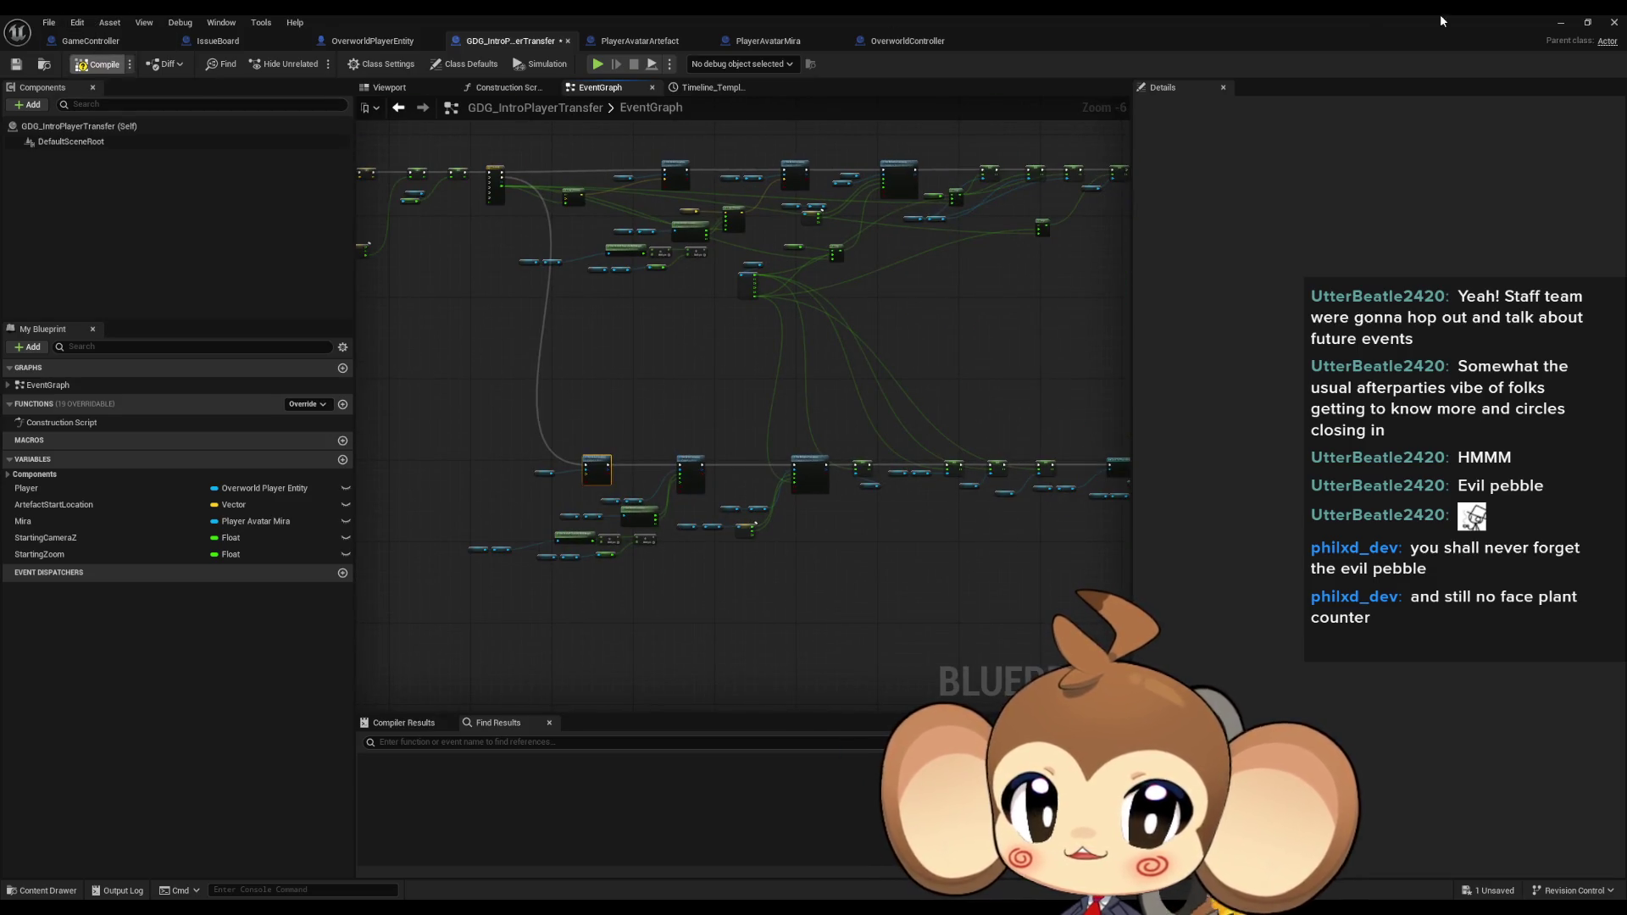
left_click(1558, 20)
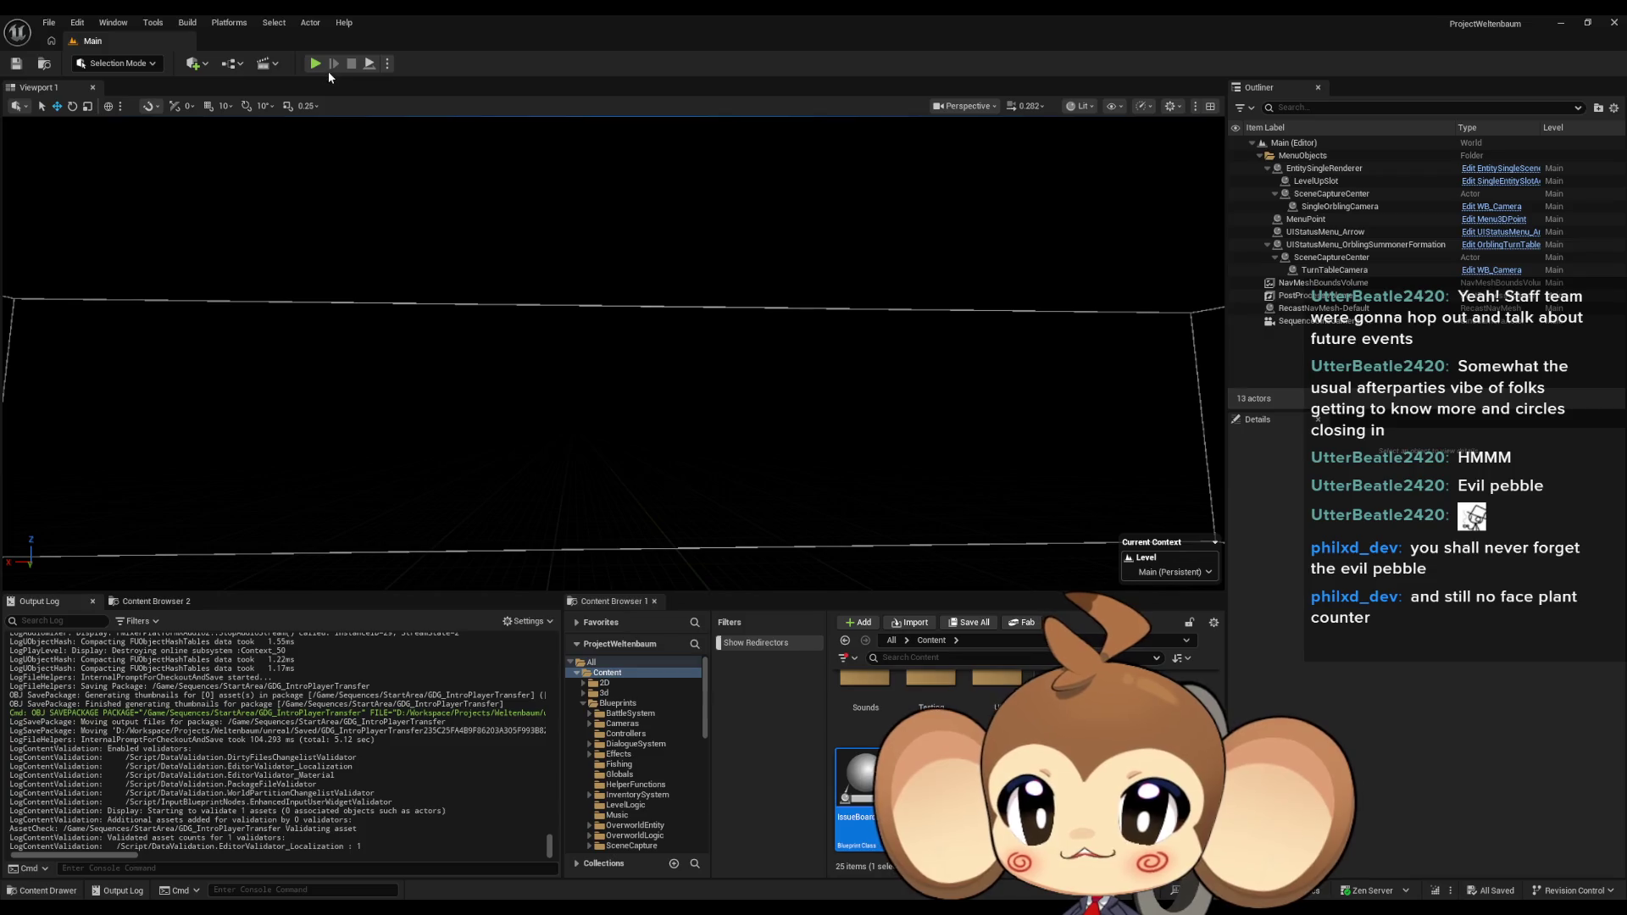
left_click(316, 63)
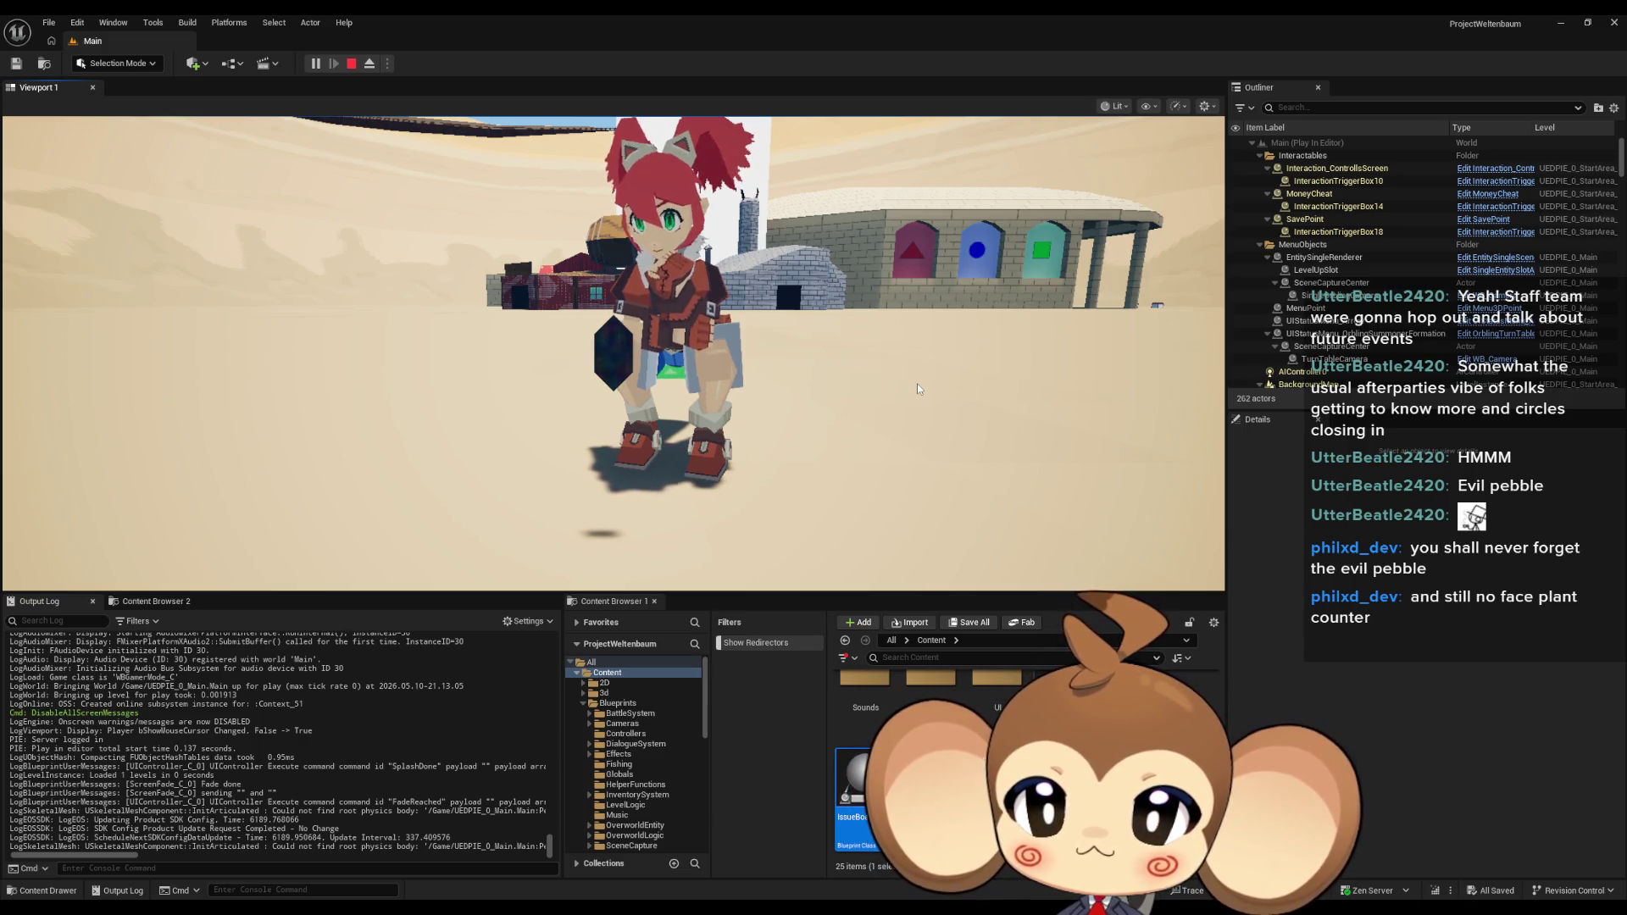
left_click(917, 383)
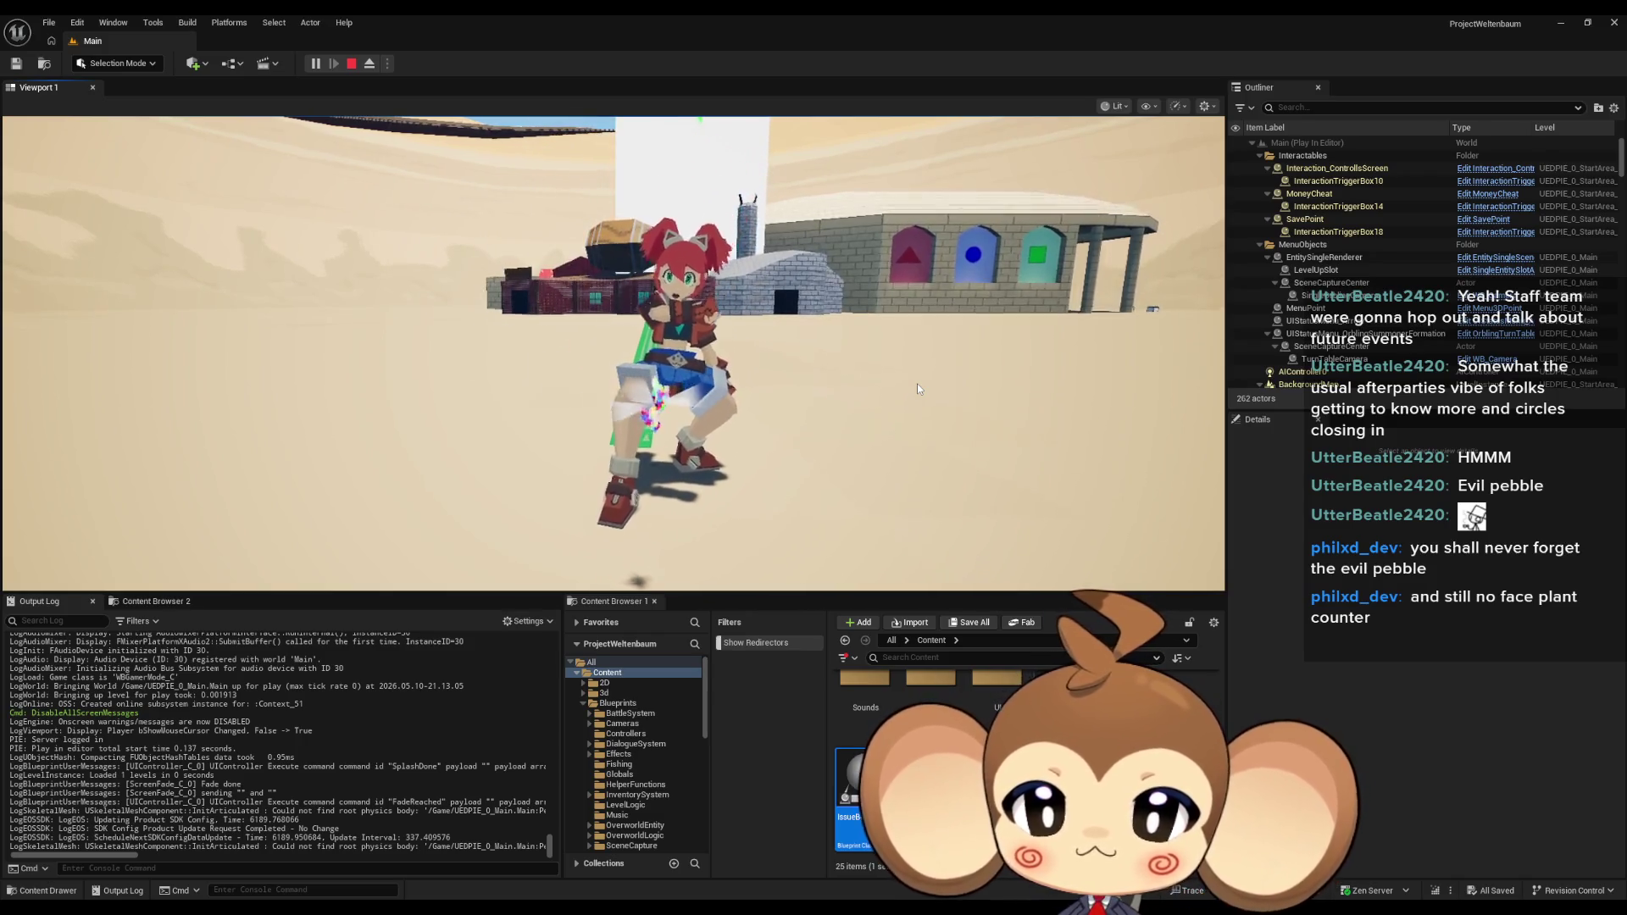
key("s")
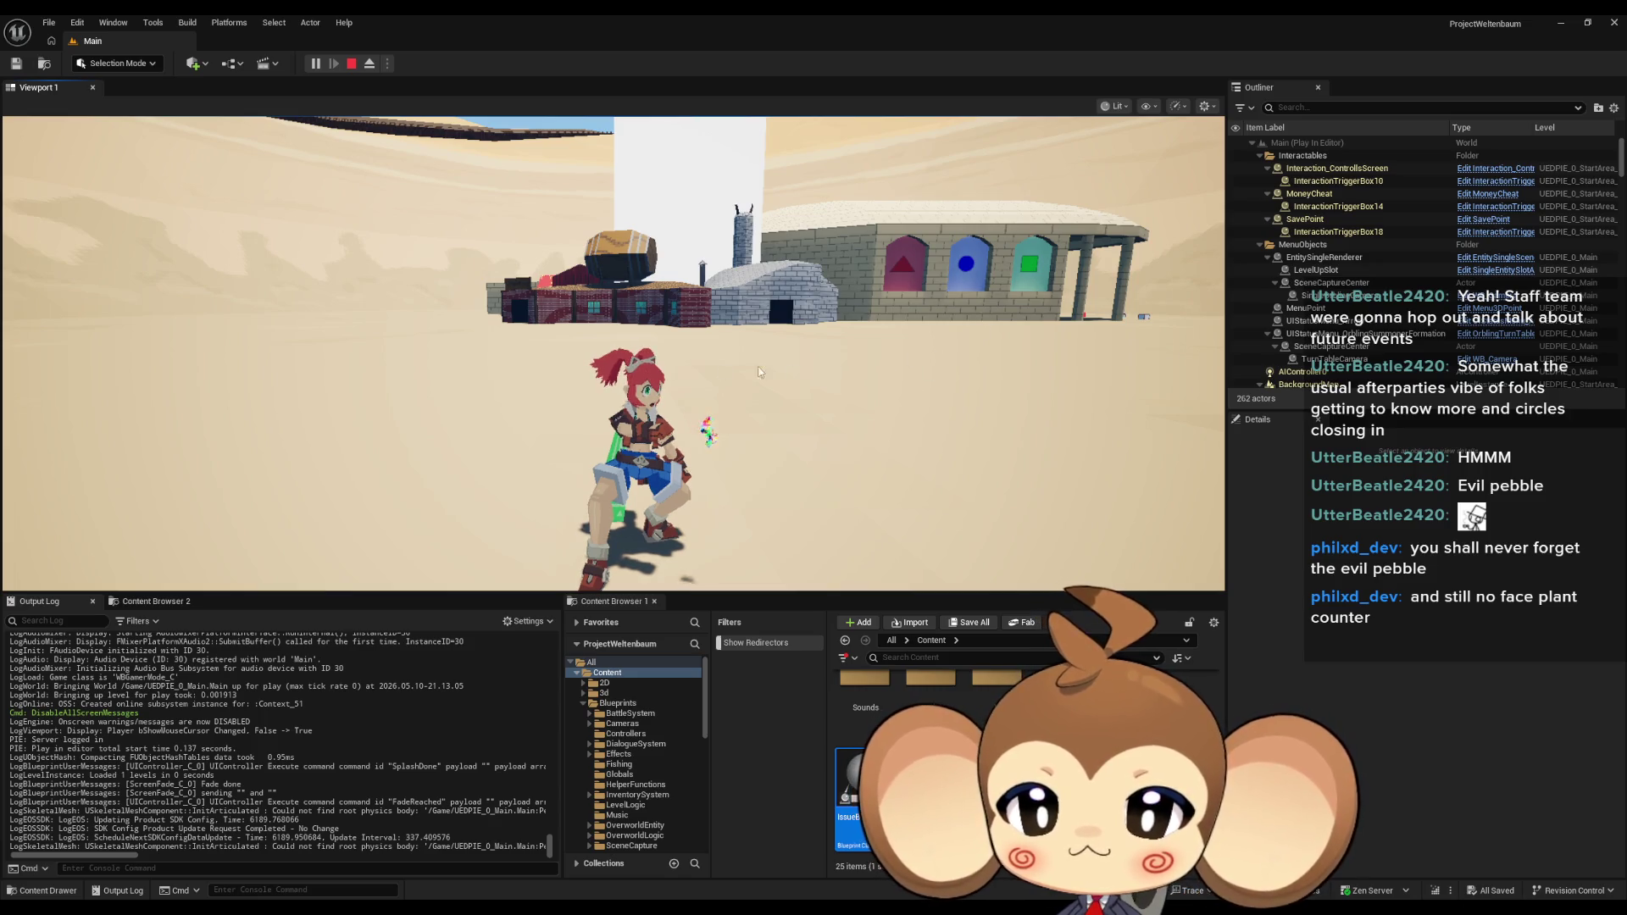
mouse_move(514, 422)
left_mouse_down()
mouse_move(710, 456)
mouse_move(703, 502)
left_mouse_up()
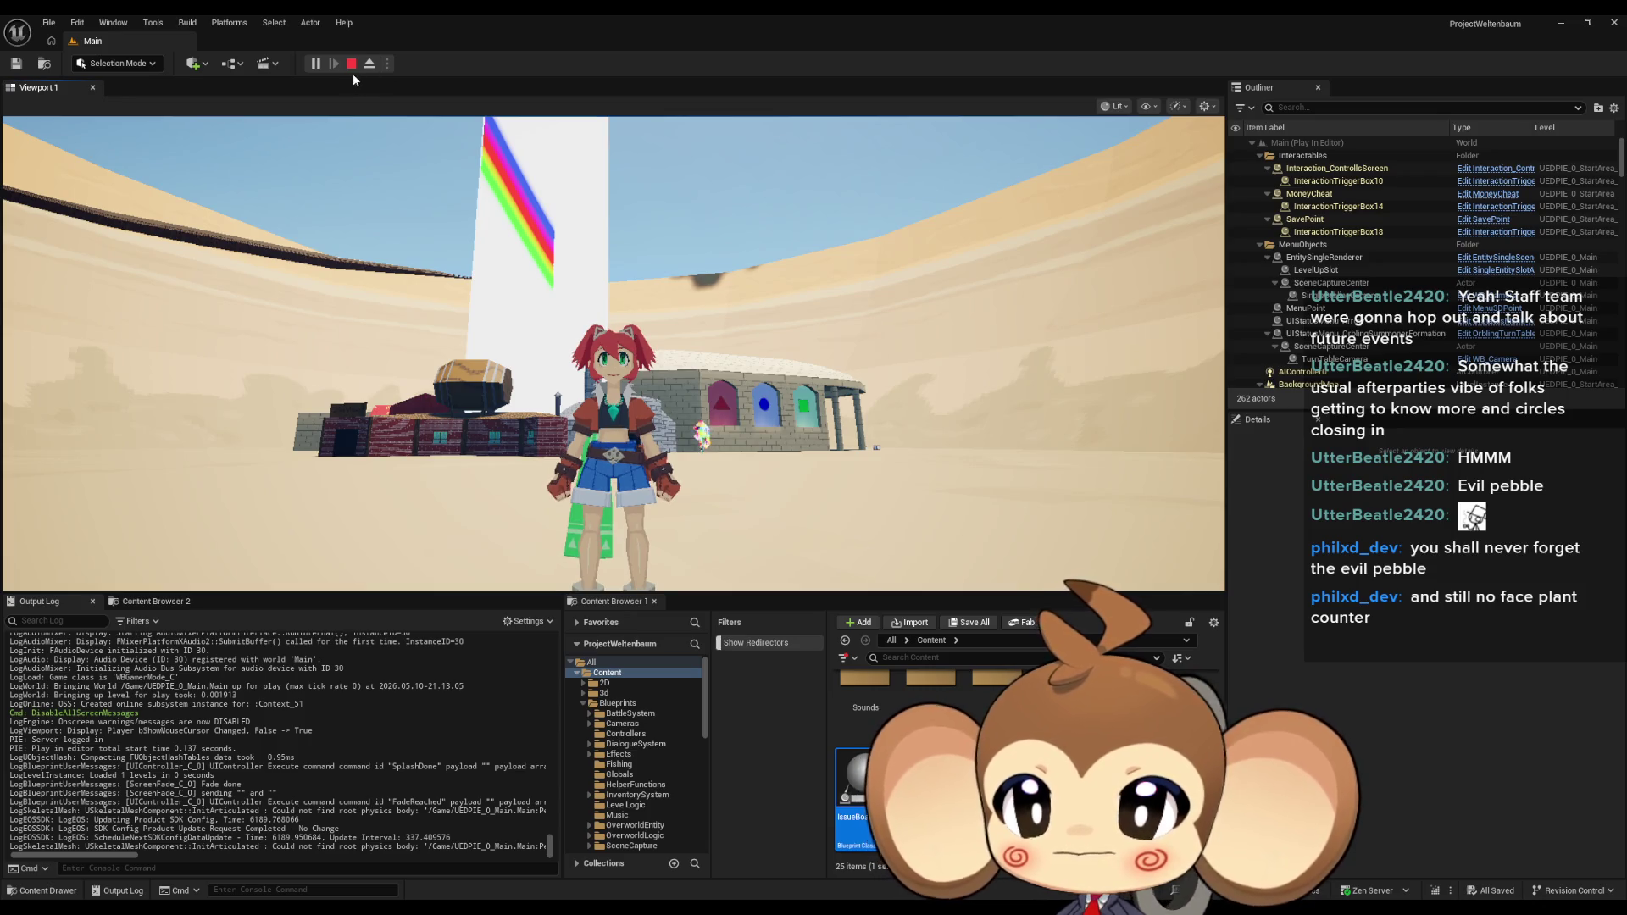
key("Escape")
In GameController's ExecuteCommand graph, drag a wire off the Switch Default pin, then return to the level editor.
left_click(622, 837)
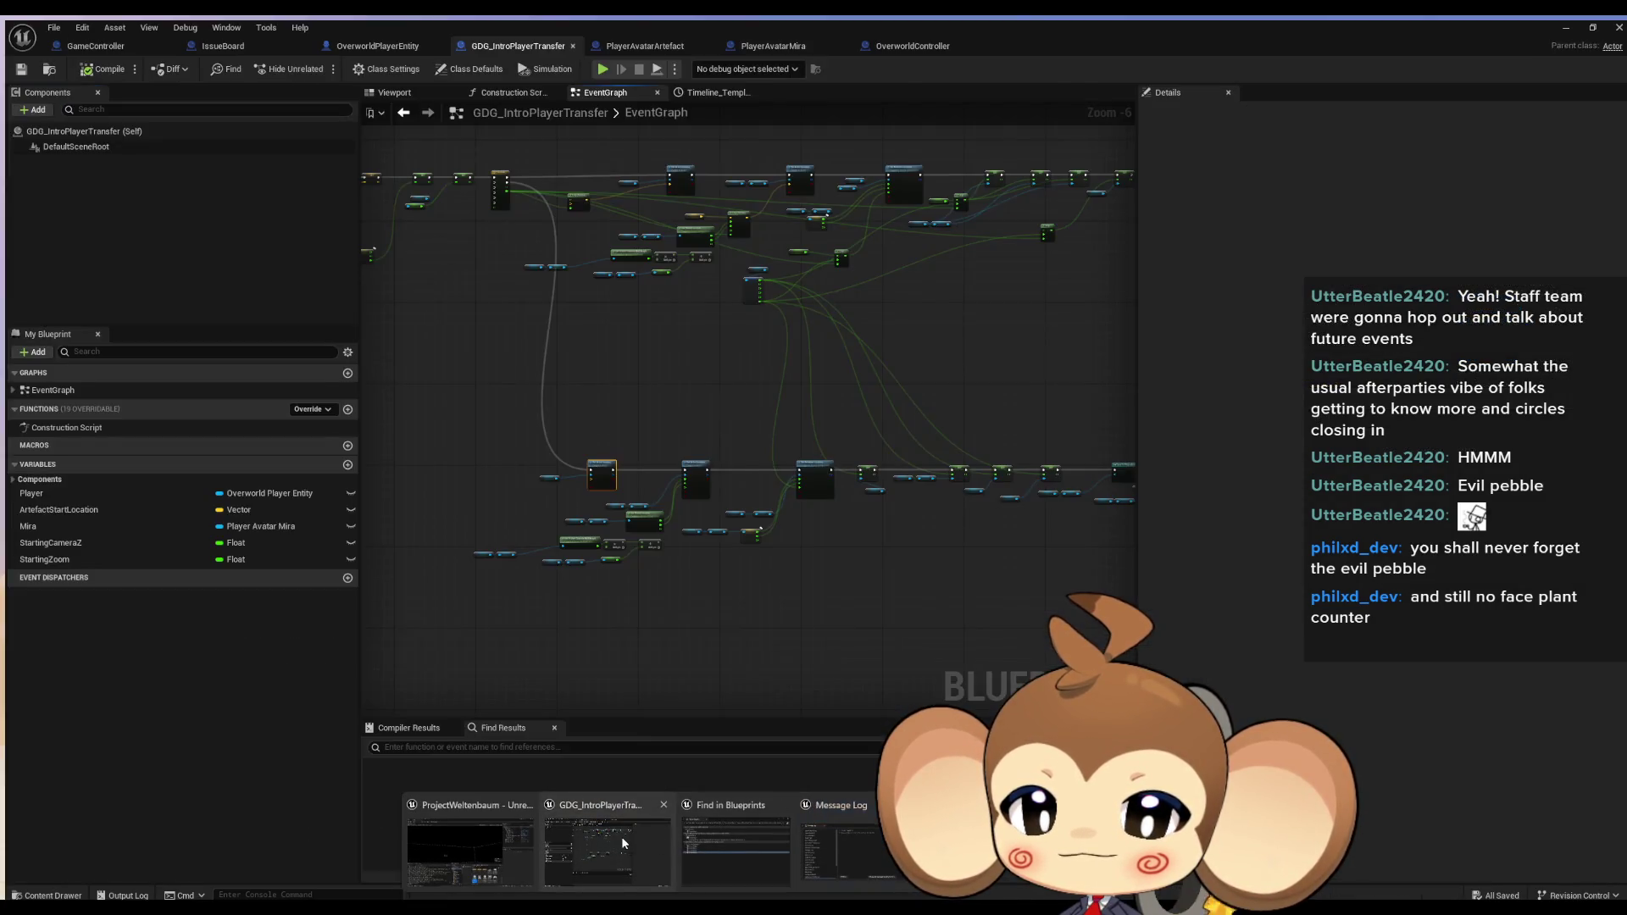
left_click(90, 40)
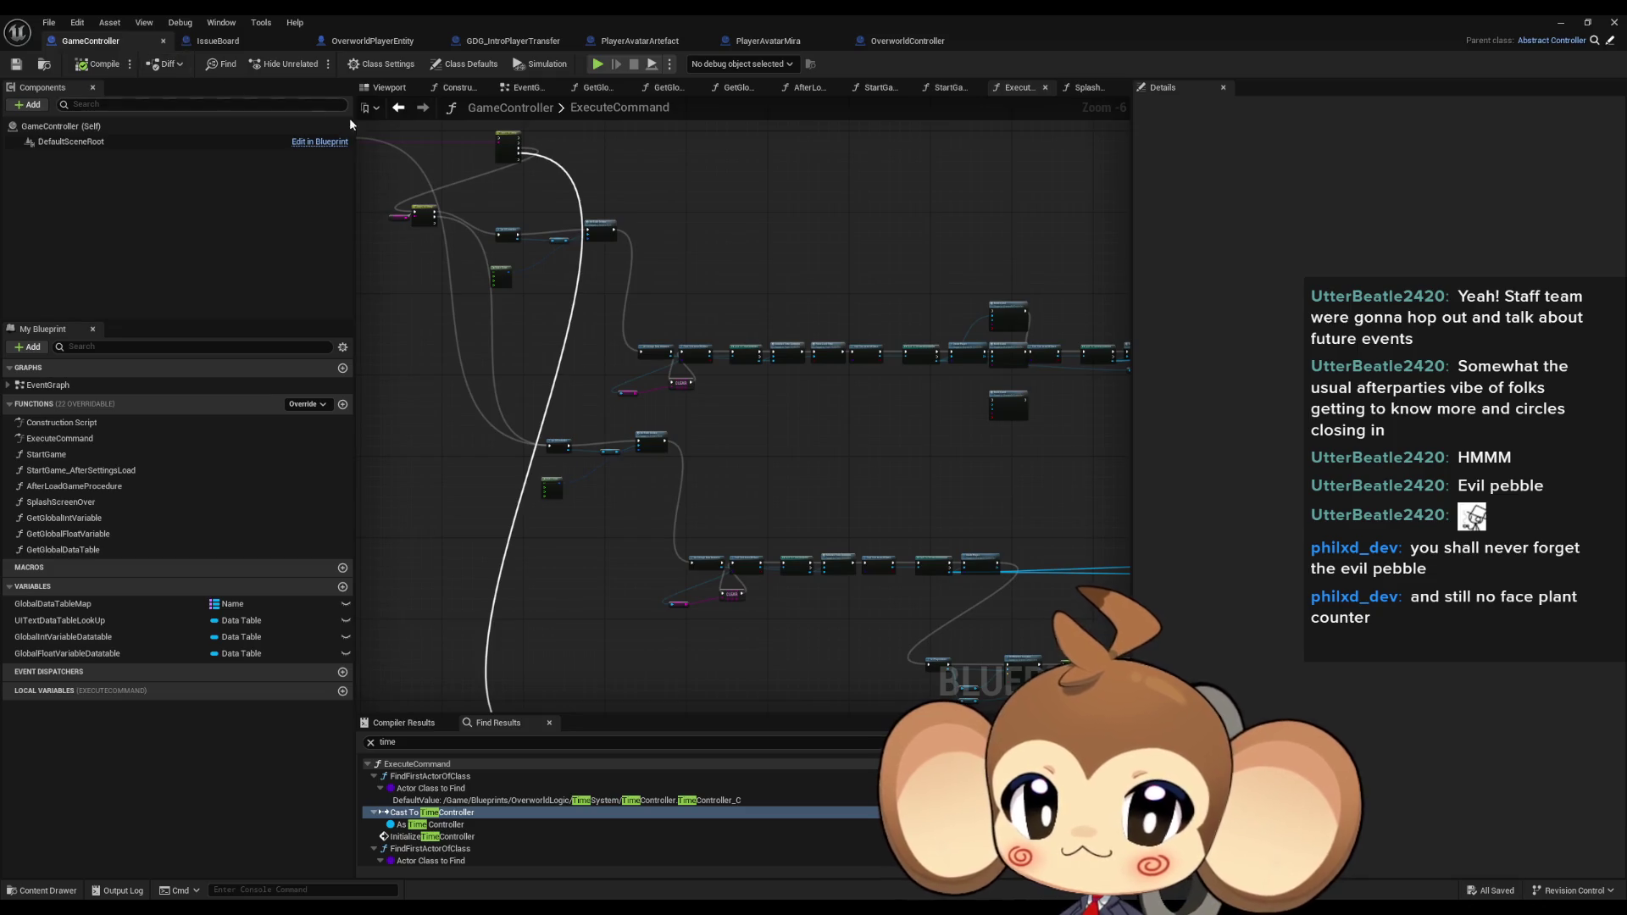
scroll(664, 277, "up", 3)
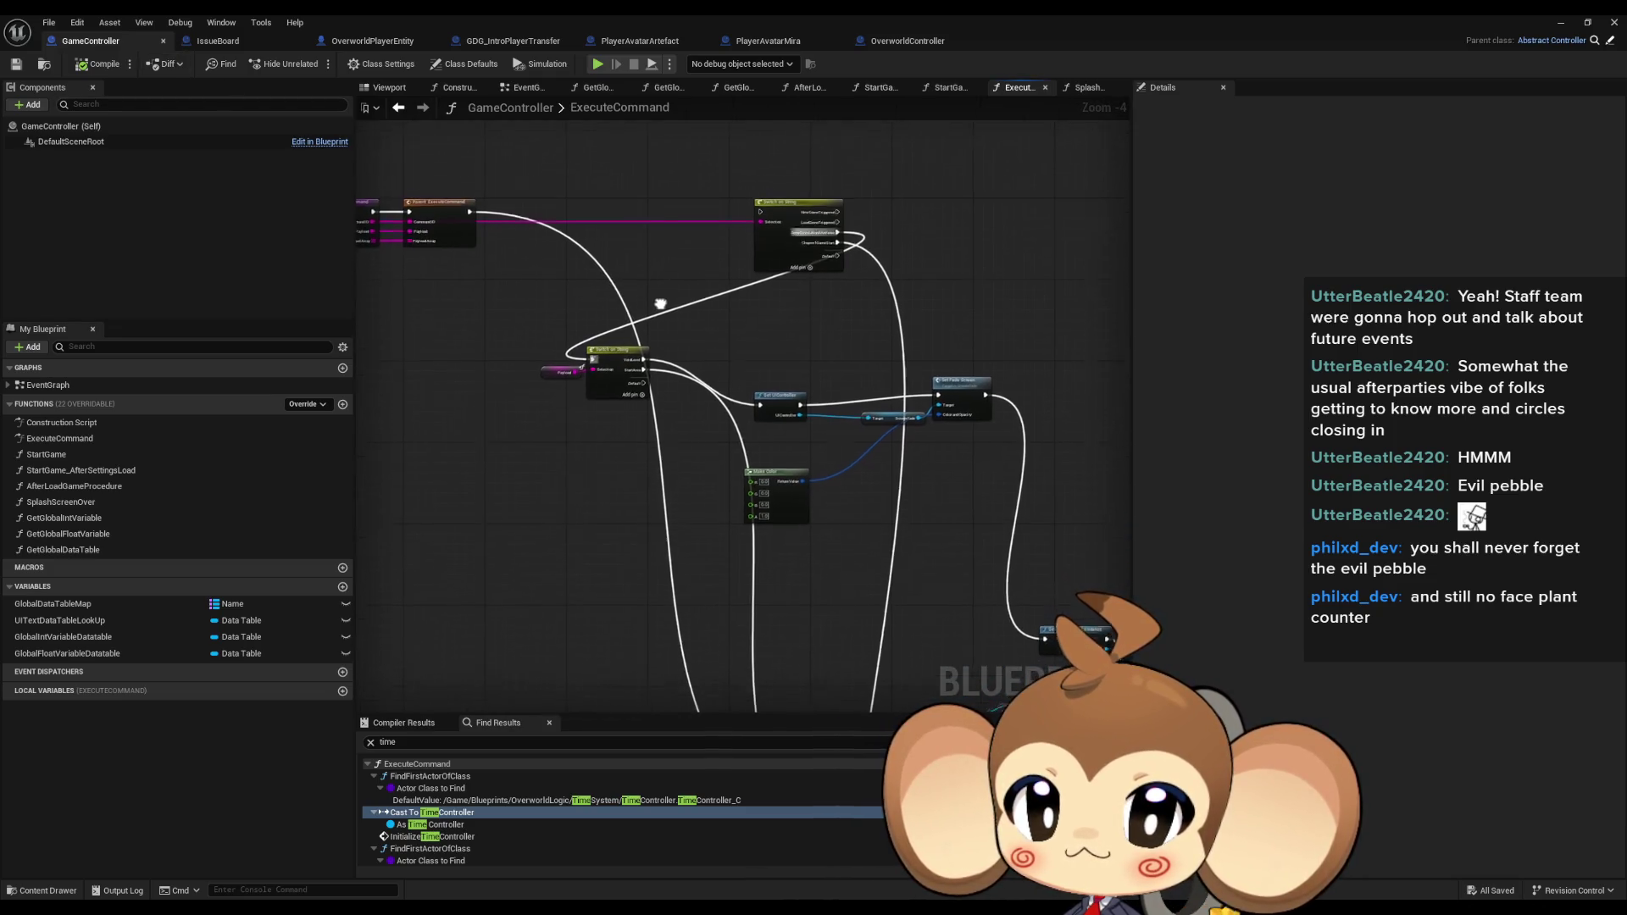
mouse_move(644, 364)
left_mouse_down()
mouse_move(853, 672)
mouse_move(820, 642)
mouse_move(863, 556)
left_mouse_up()
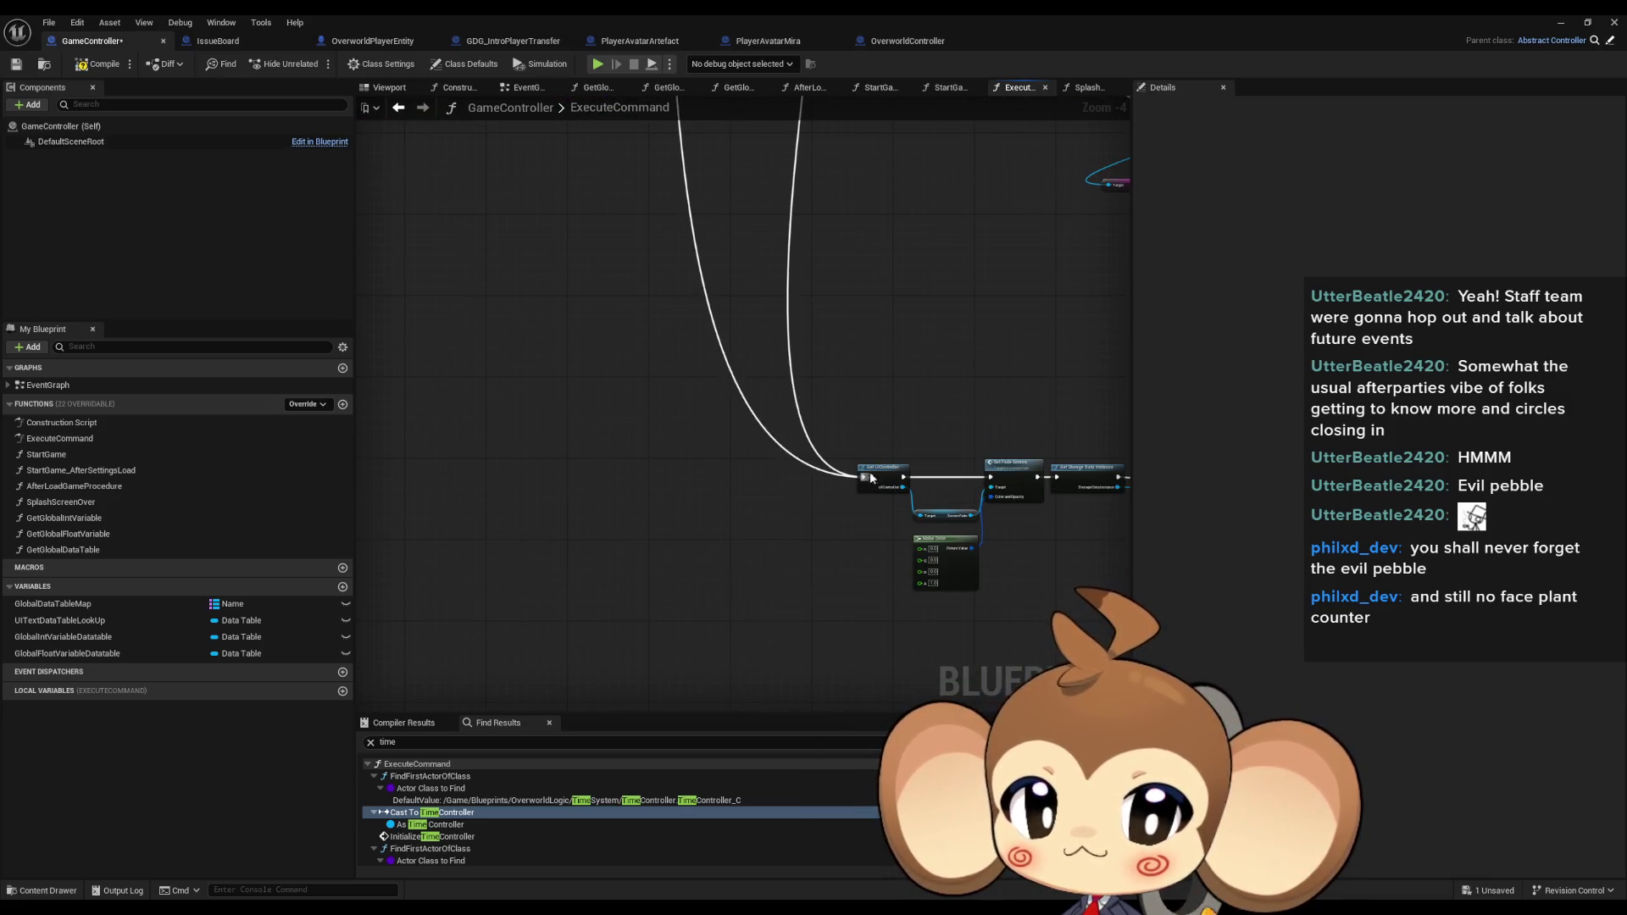
left_click(1581, 21)
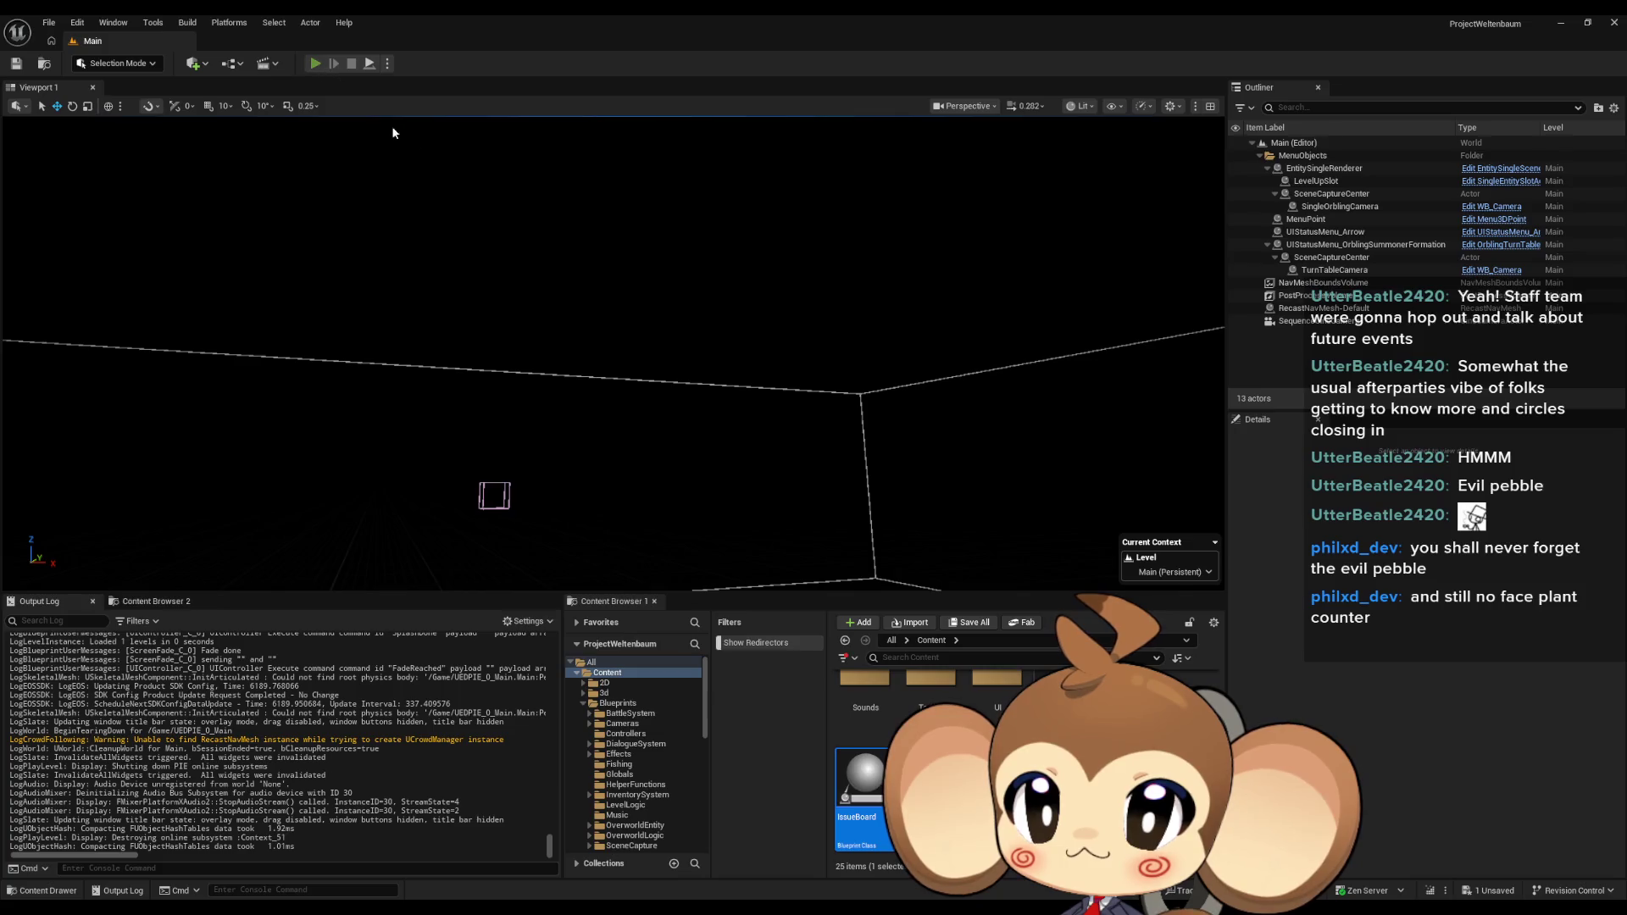
left_click(314, 63)
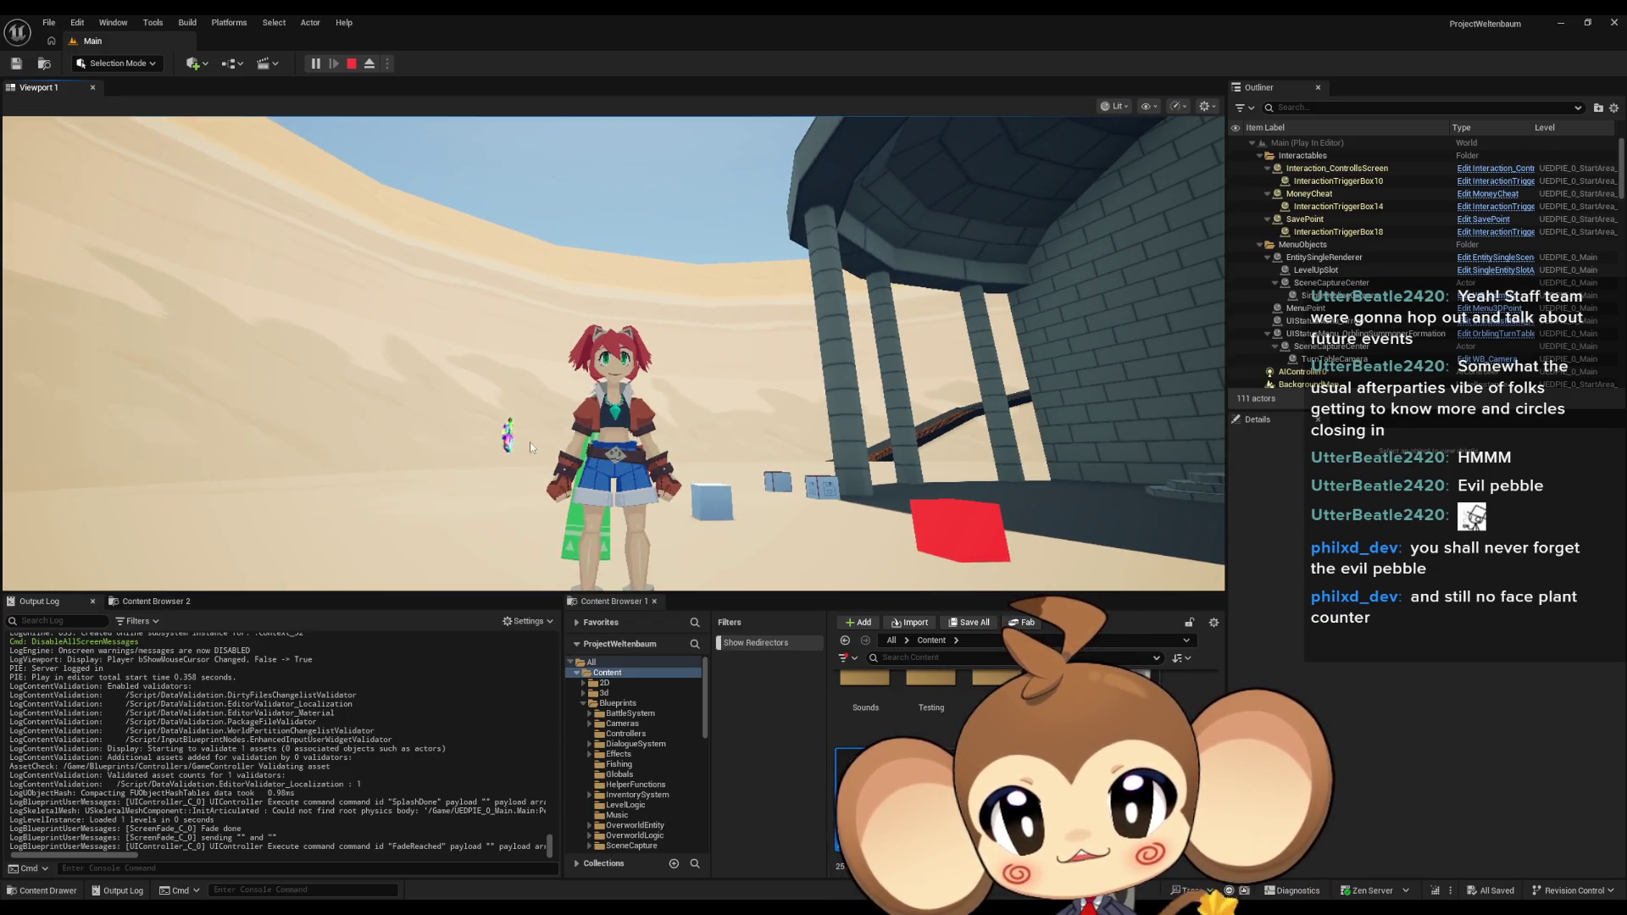
left_click(507, 456)
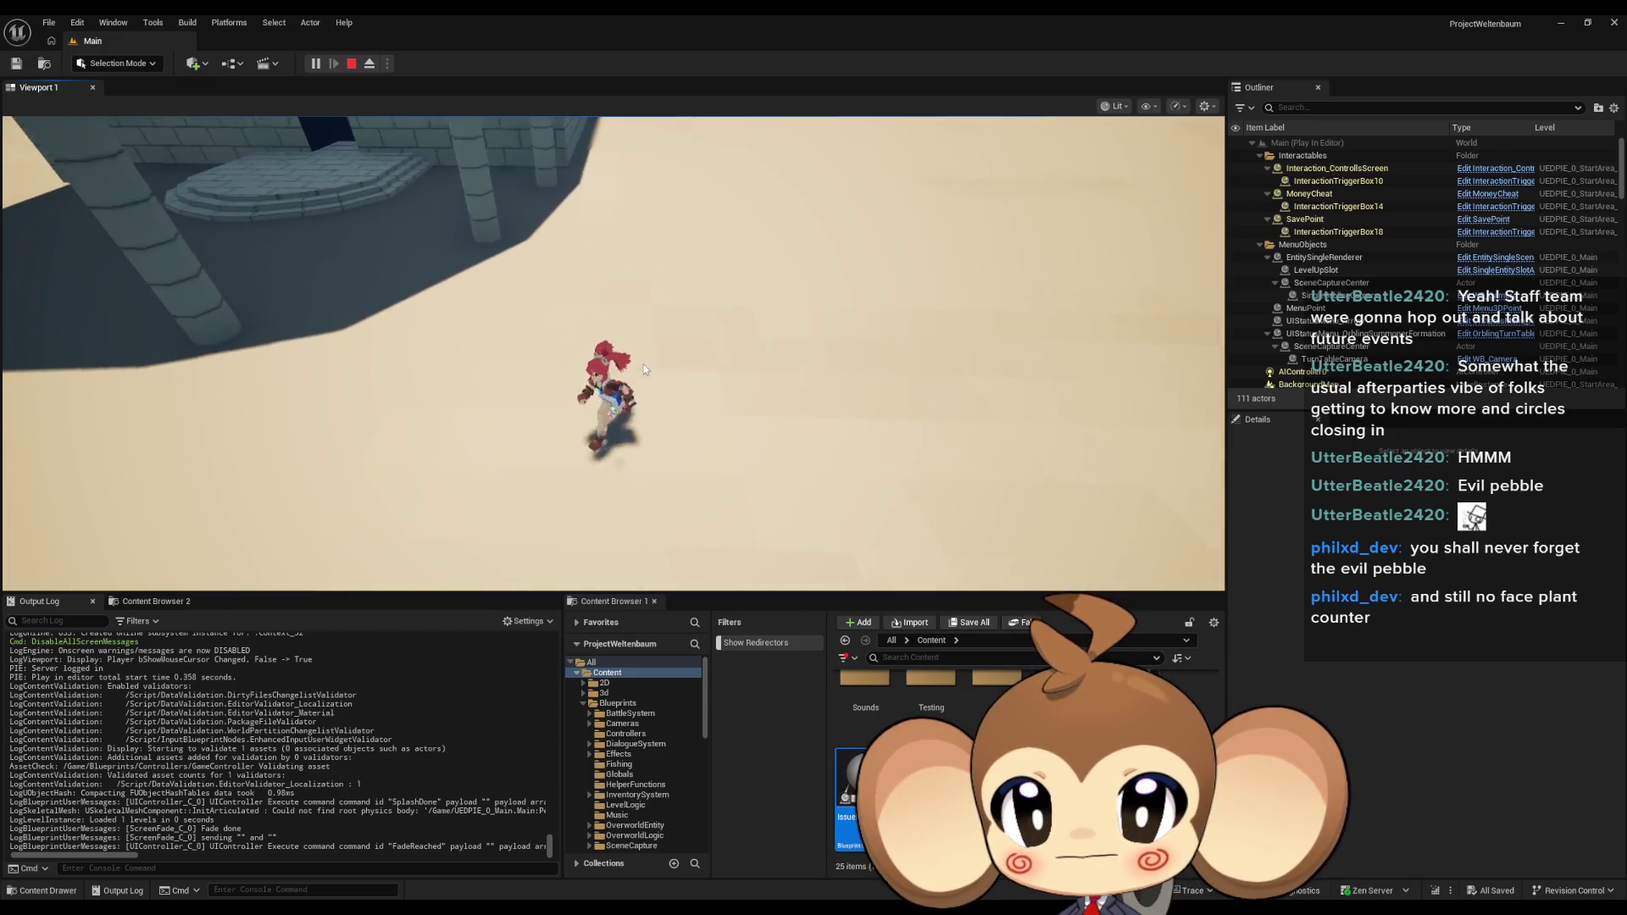
left_click(352, 63)
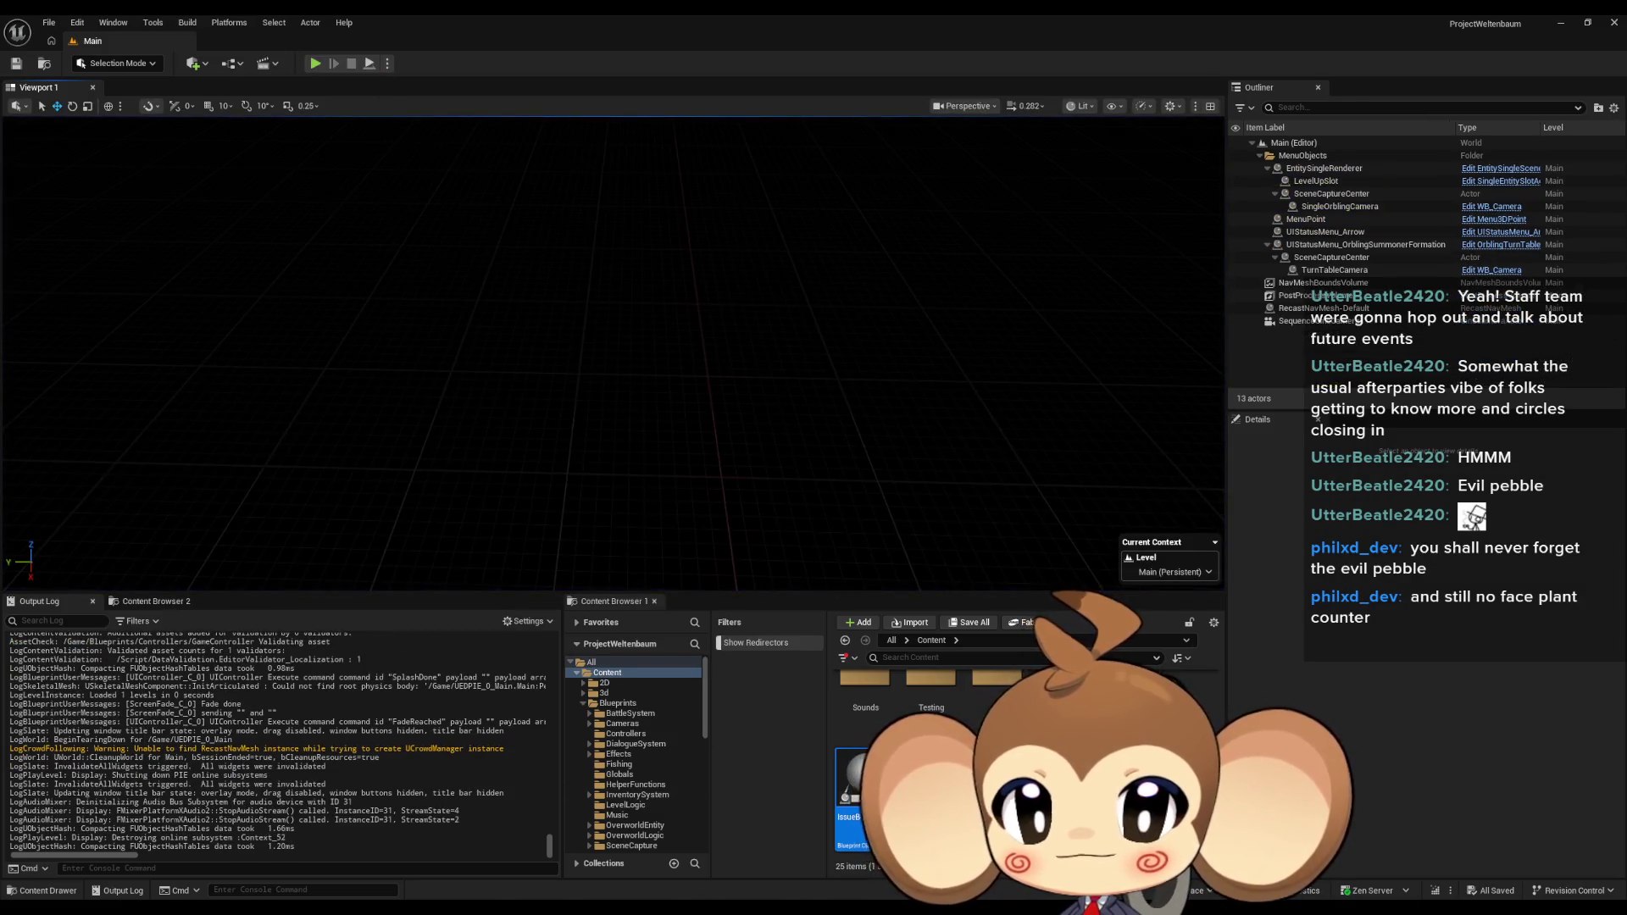
Browse the GameController graph, then switch to OverworldPlayerEntity's SetArtefactSlot graph and restore its window.
left_click(656, 873)
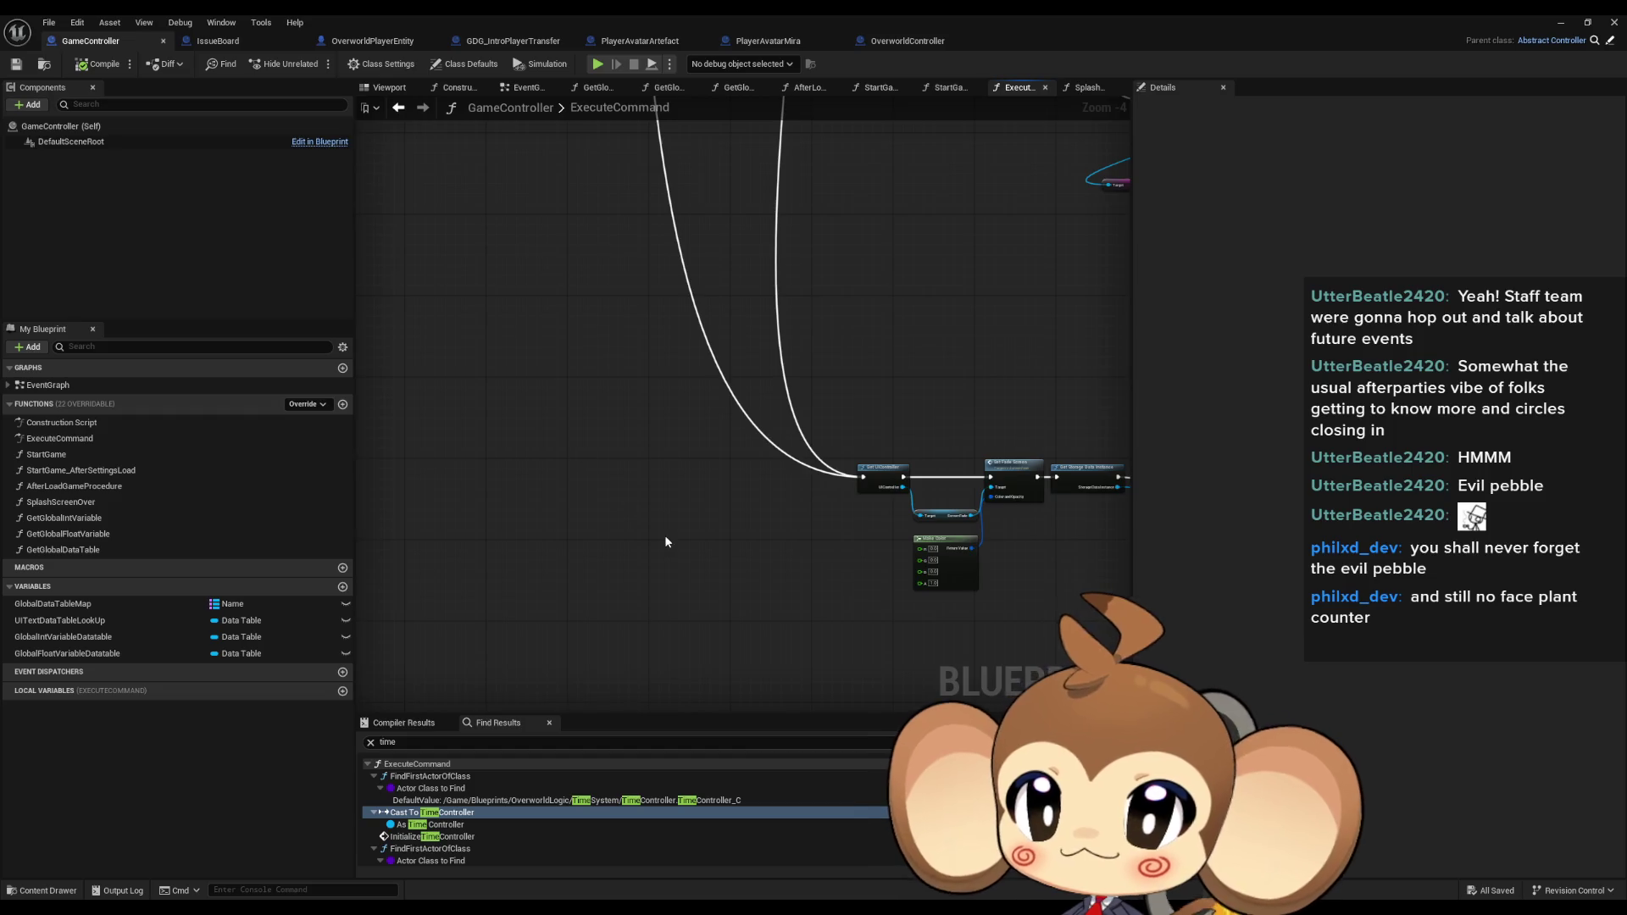
scroll(664, 536, "down", 3)
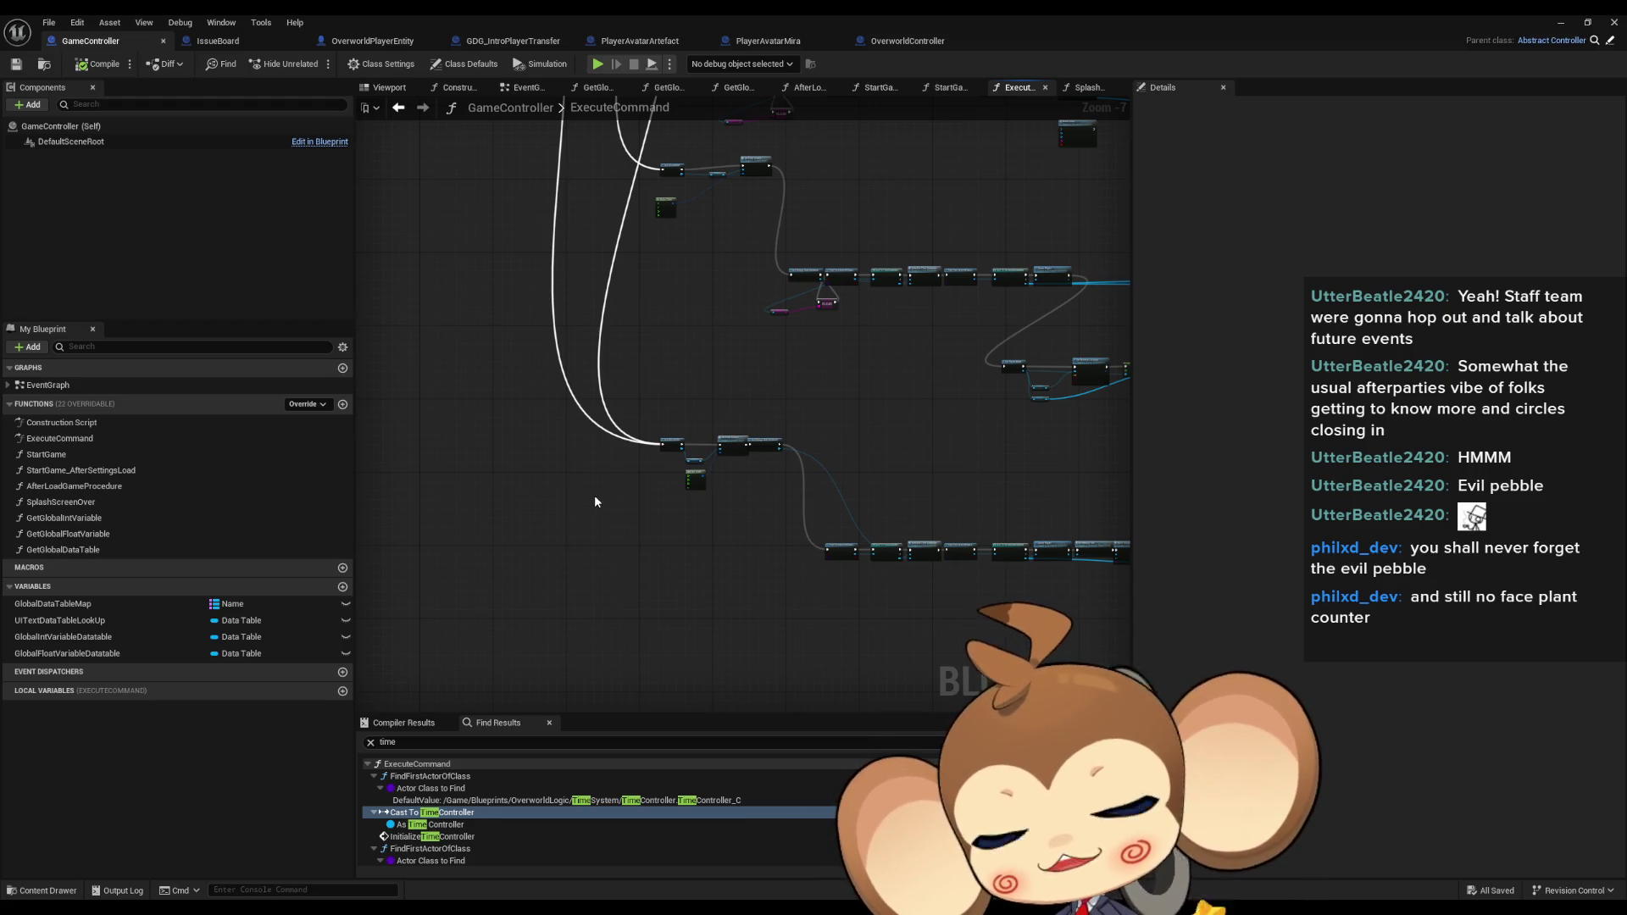
left_click_drag(592, 483, 420, 466)
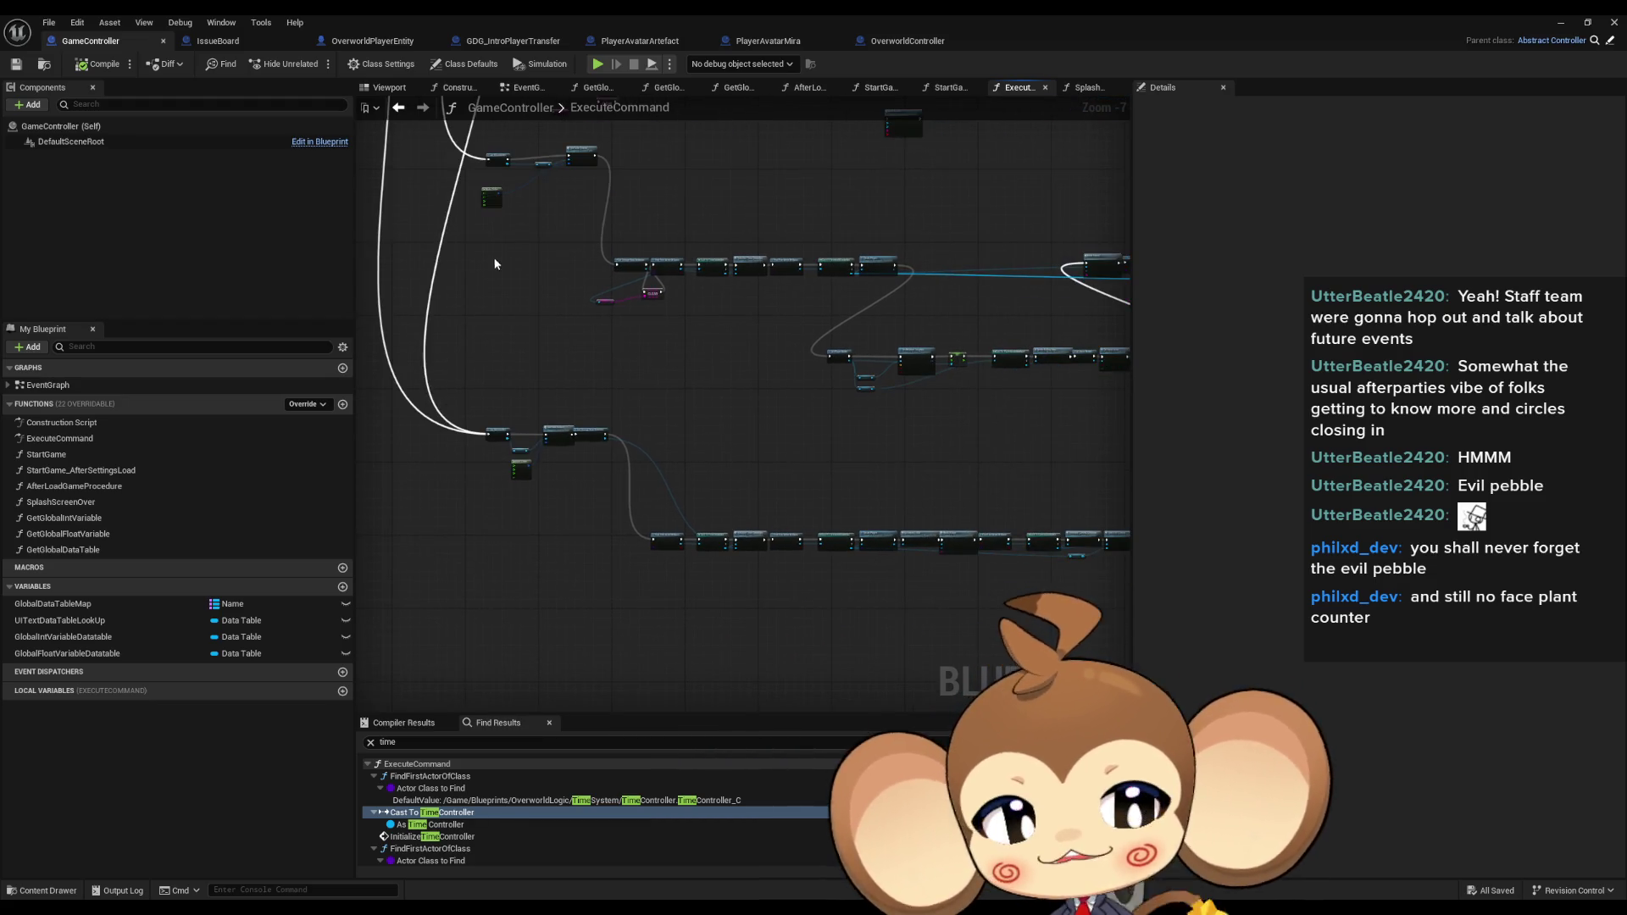
left_click(373, 41)
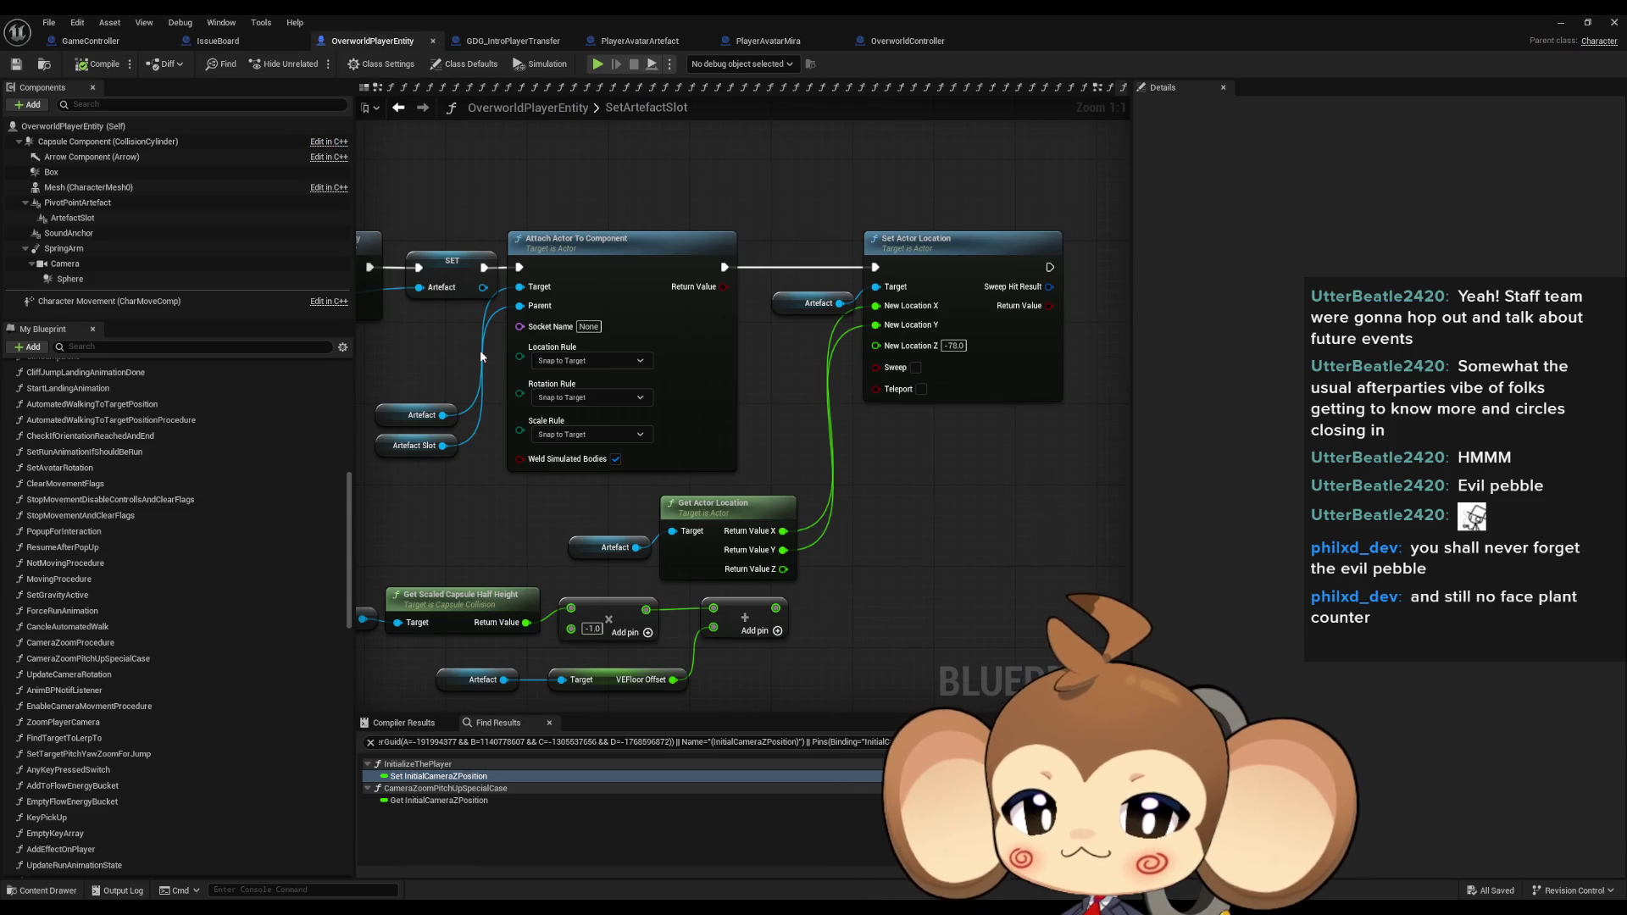
scroll(322, 432, "up", 8)
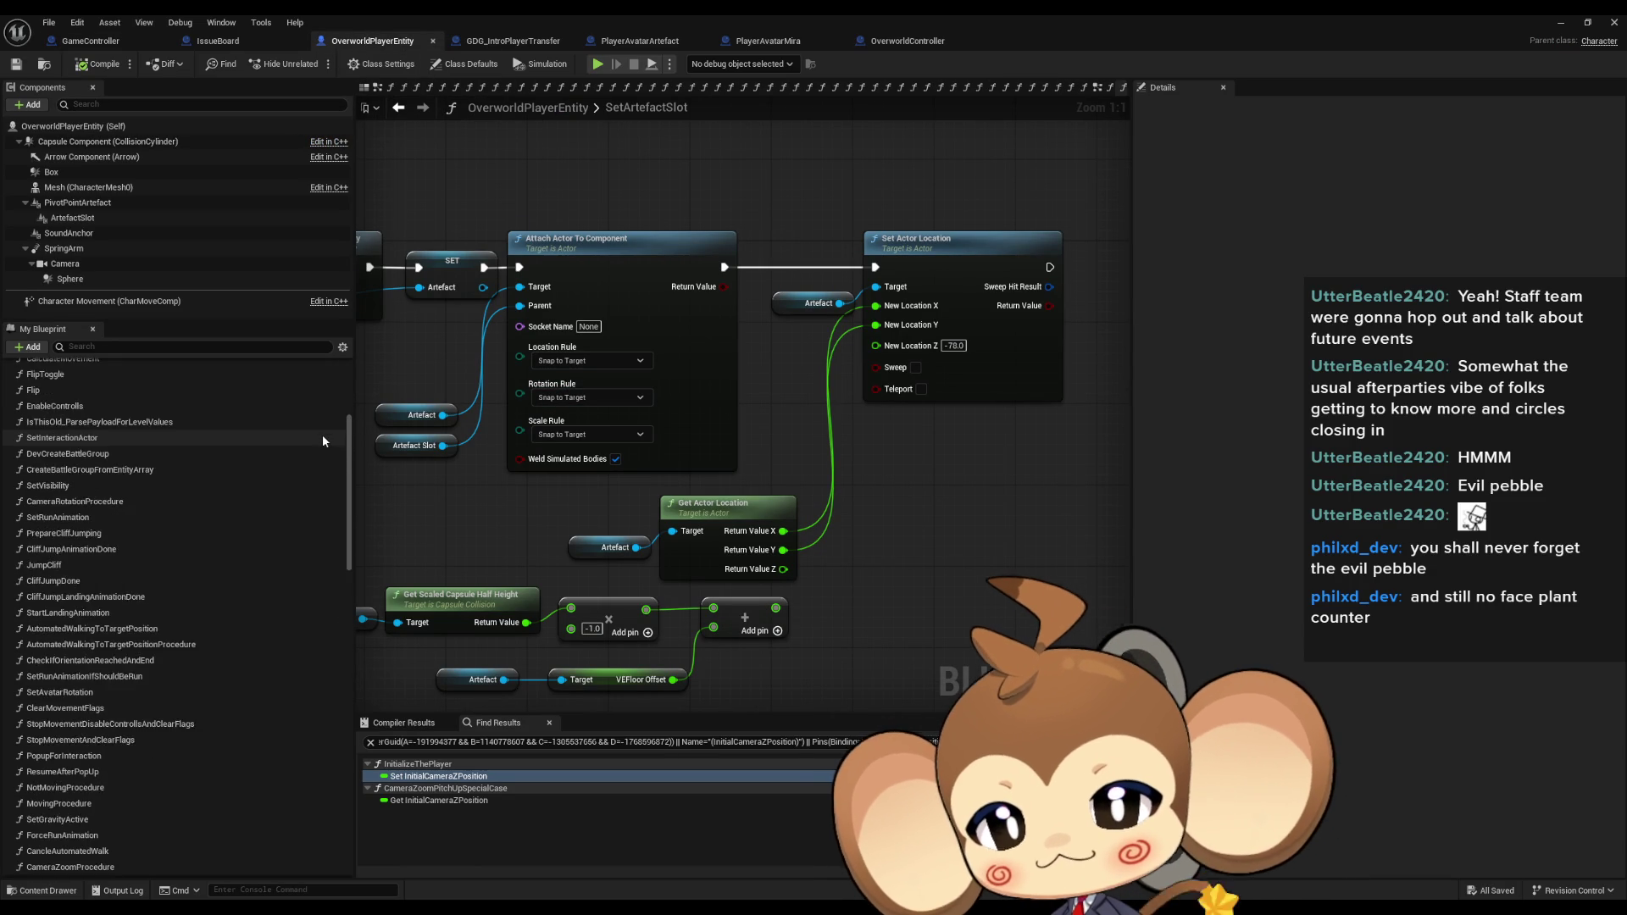
scroll(319, 435, "up", 3)
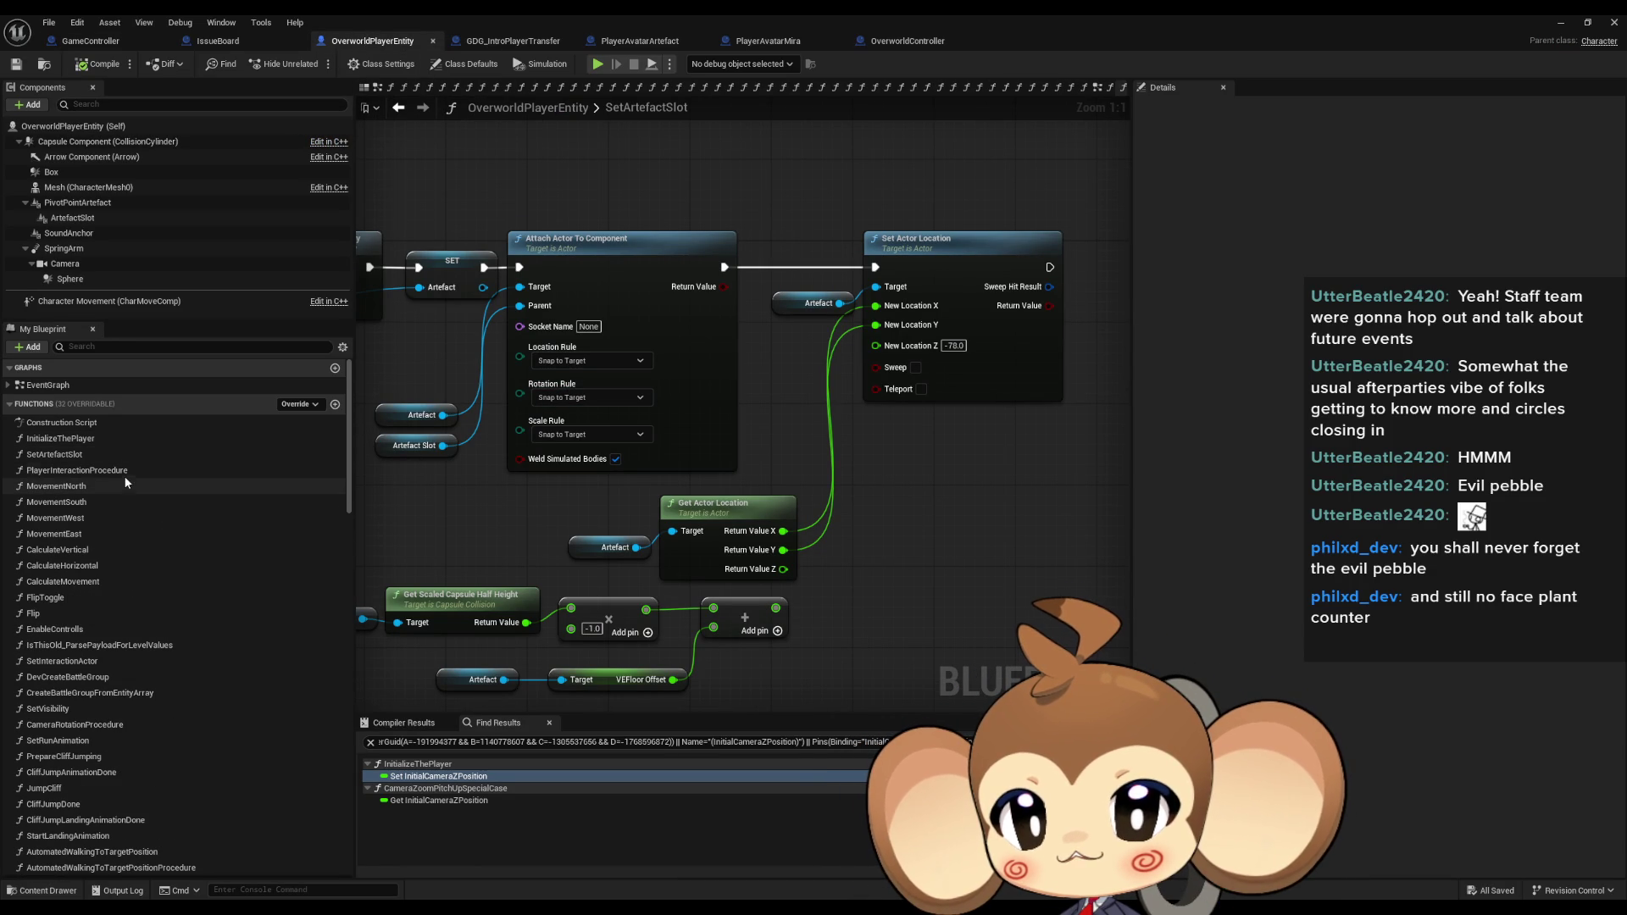
double_click(488, 13)
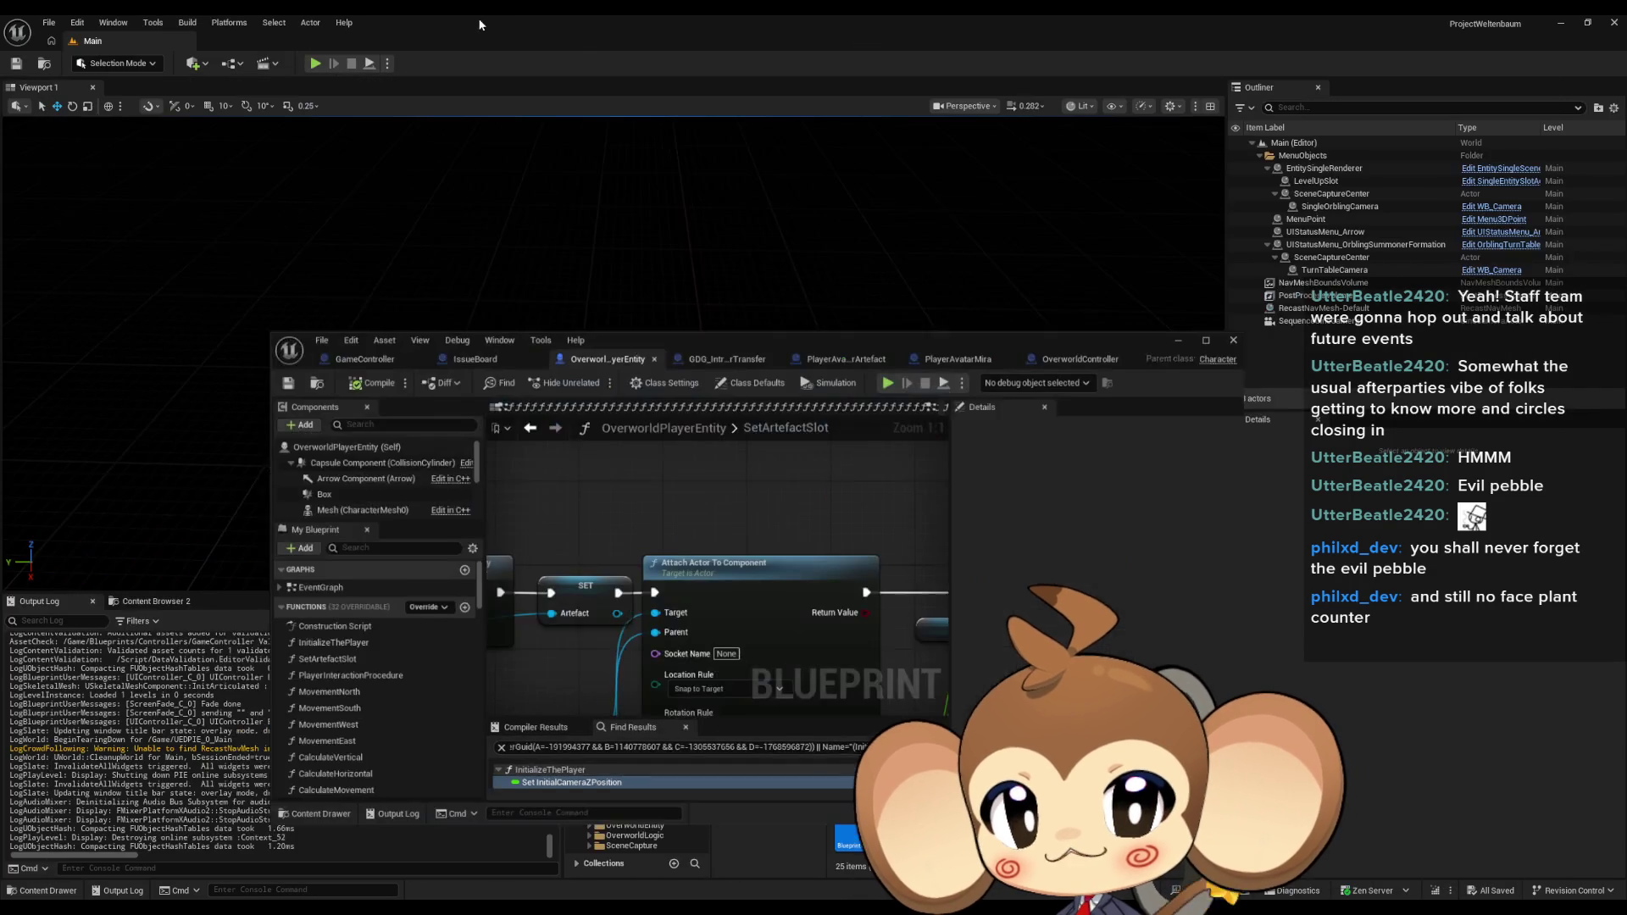
Open InputRouter from the Content Browser's Blueprints folder and maximize its editor window.
left_click_drag(958, 349, 755, 166)
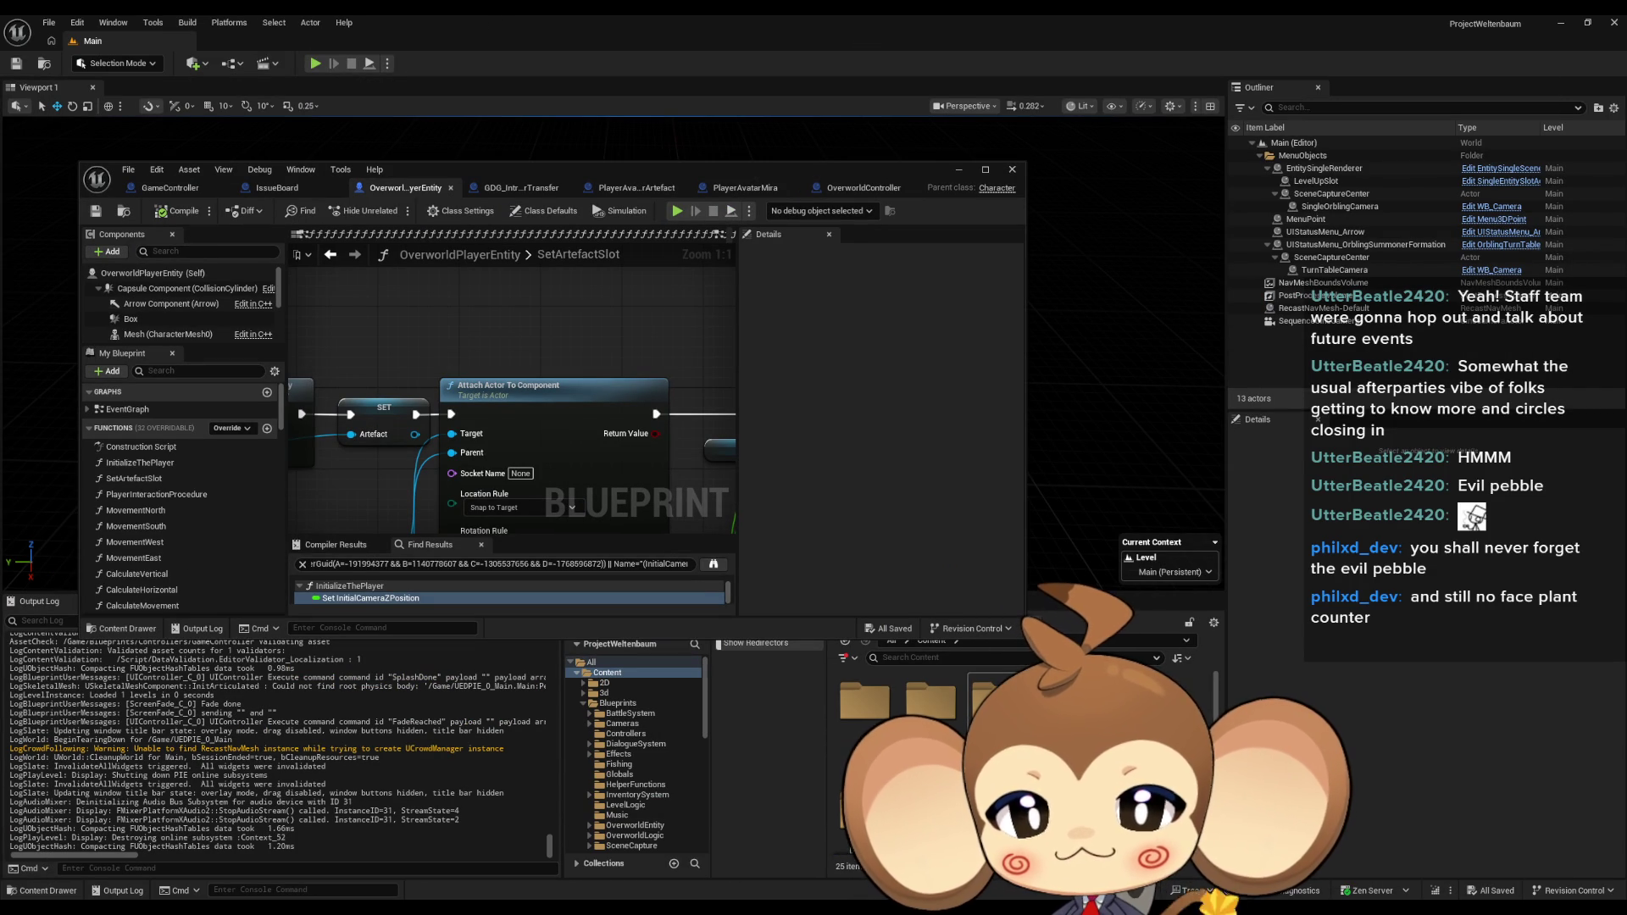
left_click(617, 703)
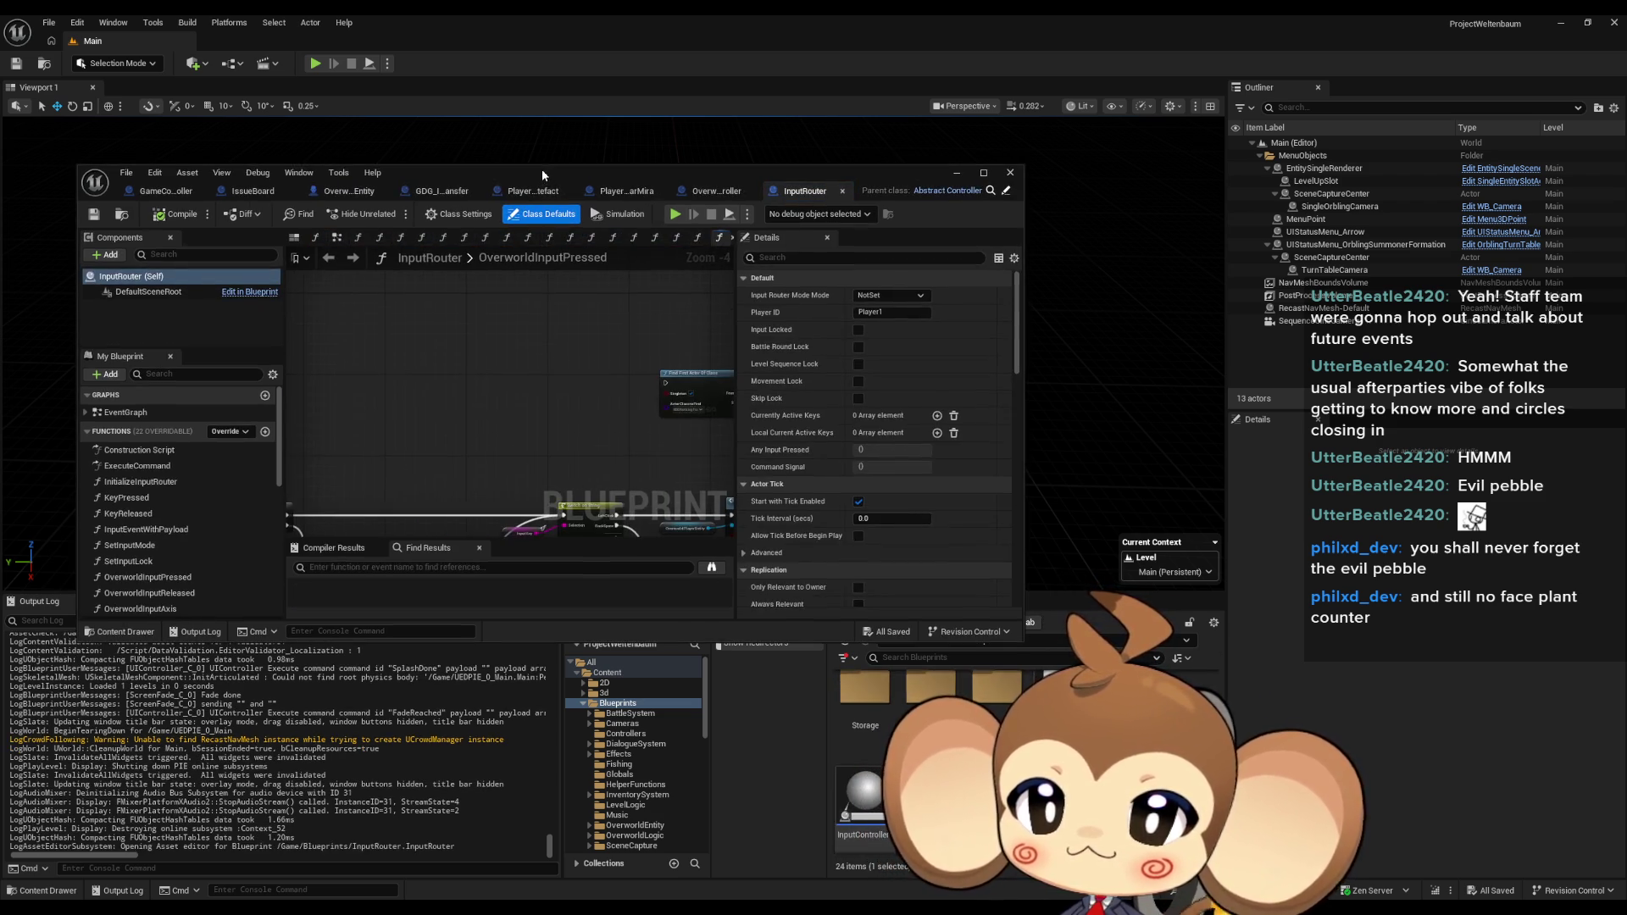
double_click(539, 171)
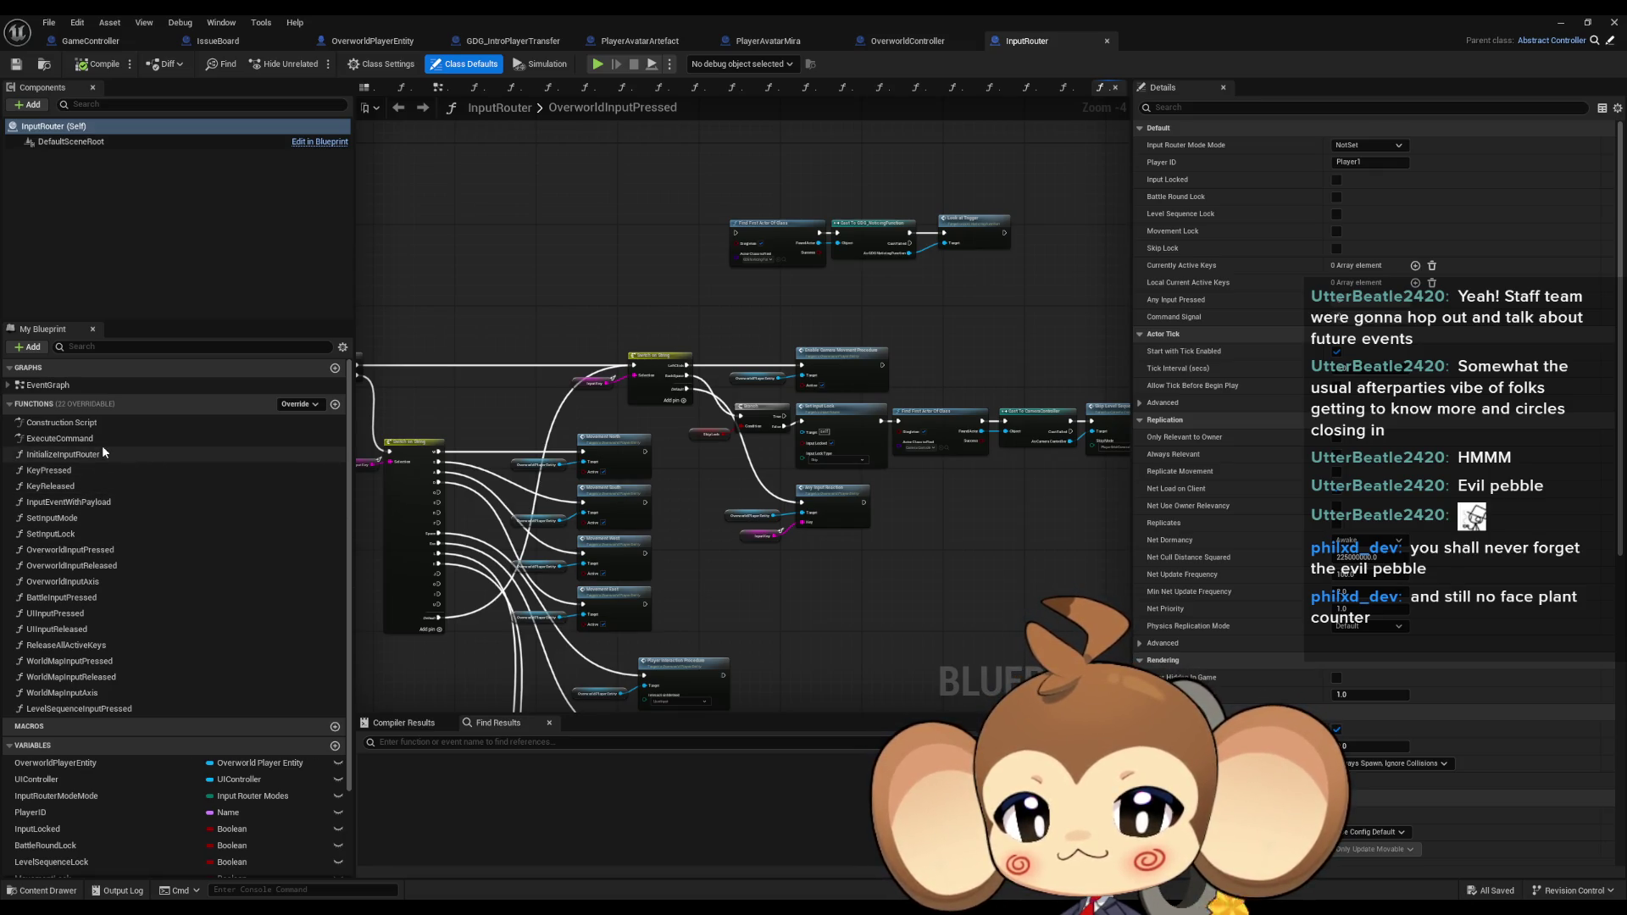
Follow KeyPressed into OverworldInputPressed, then open the MovementNorth function from its Movement North call.
double_click(90, 473)
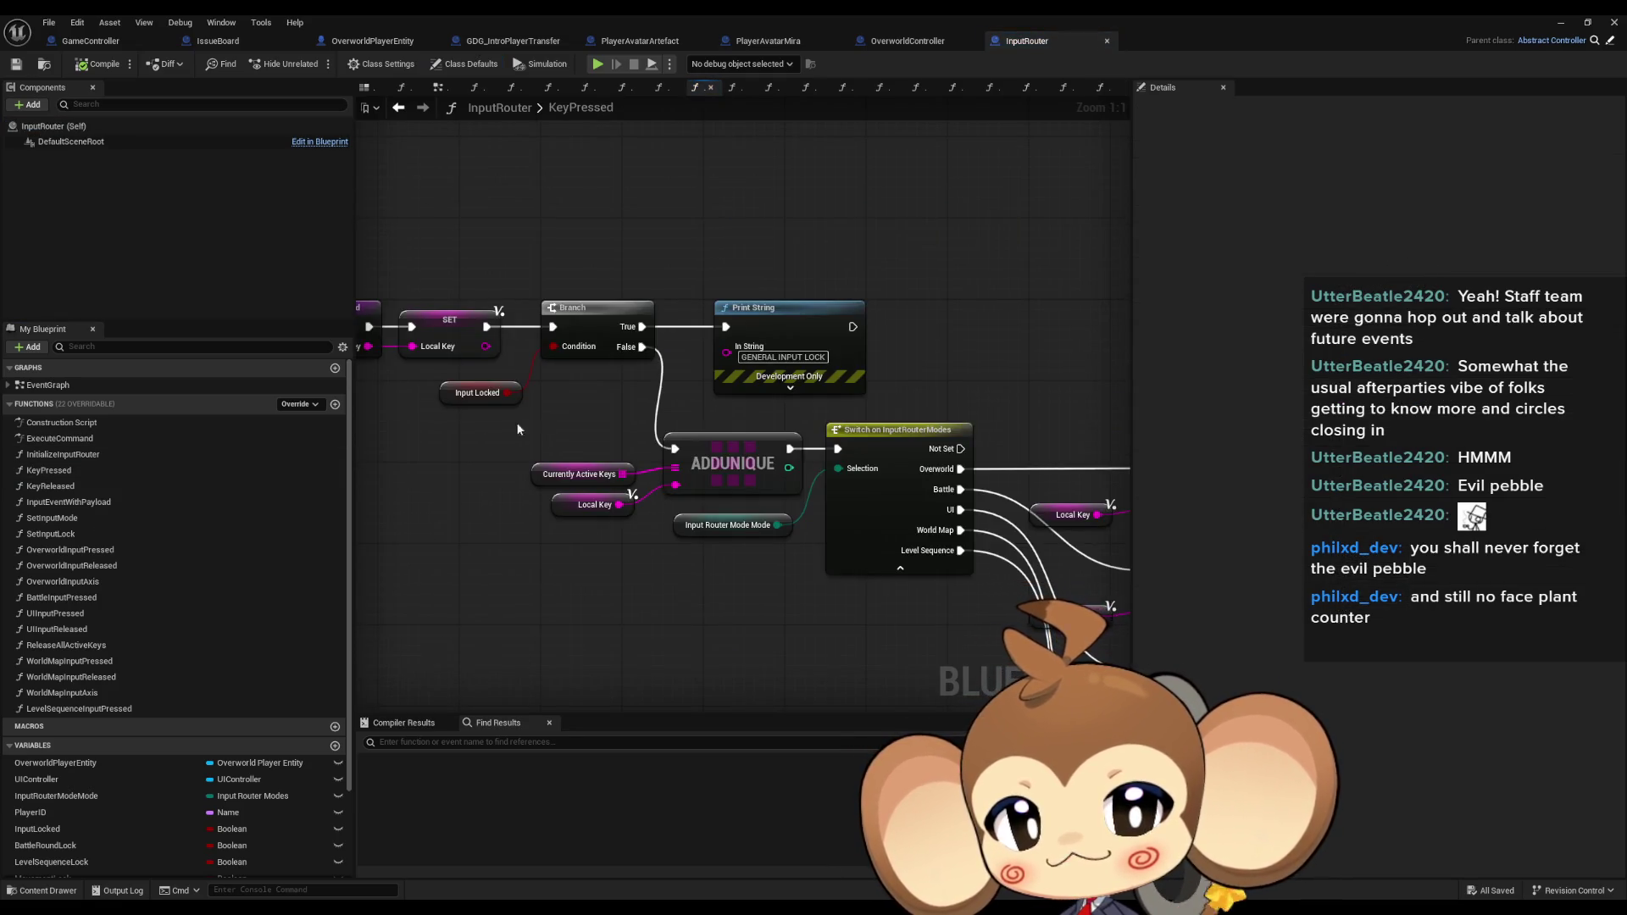
scroll(502, 422, "down", 3)
scroll(558, 445, "up", 3)
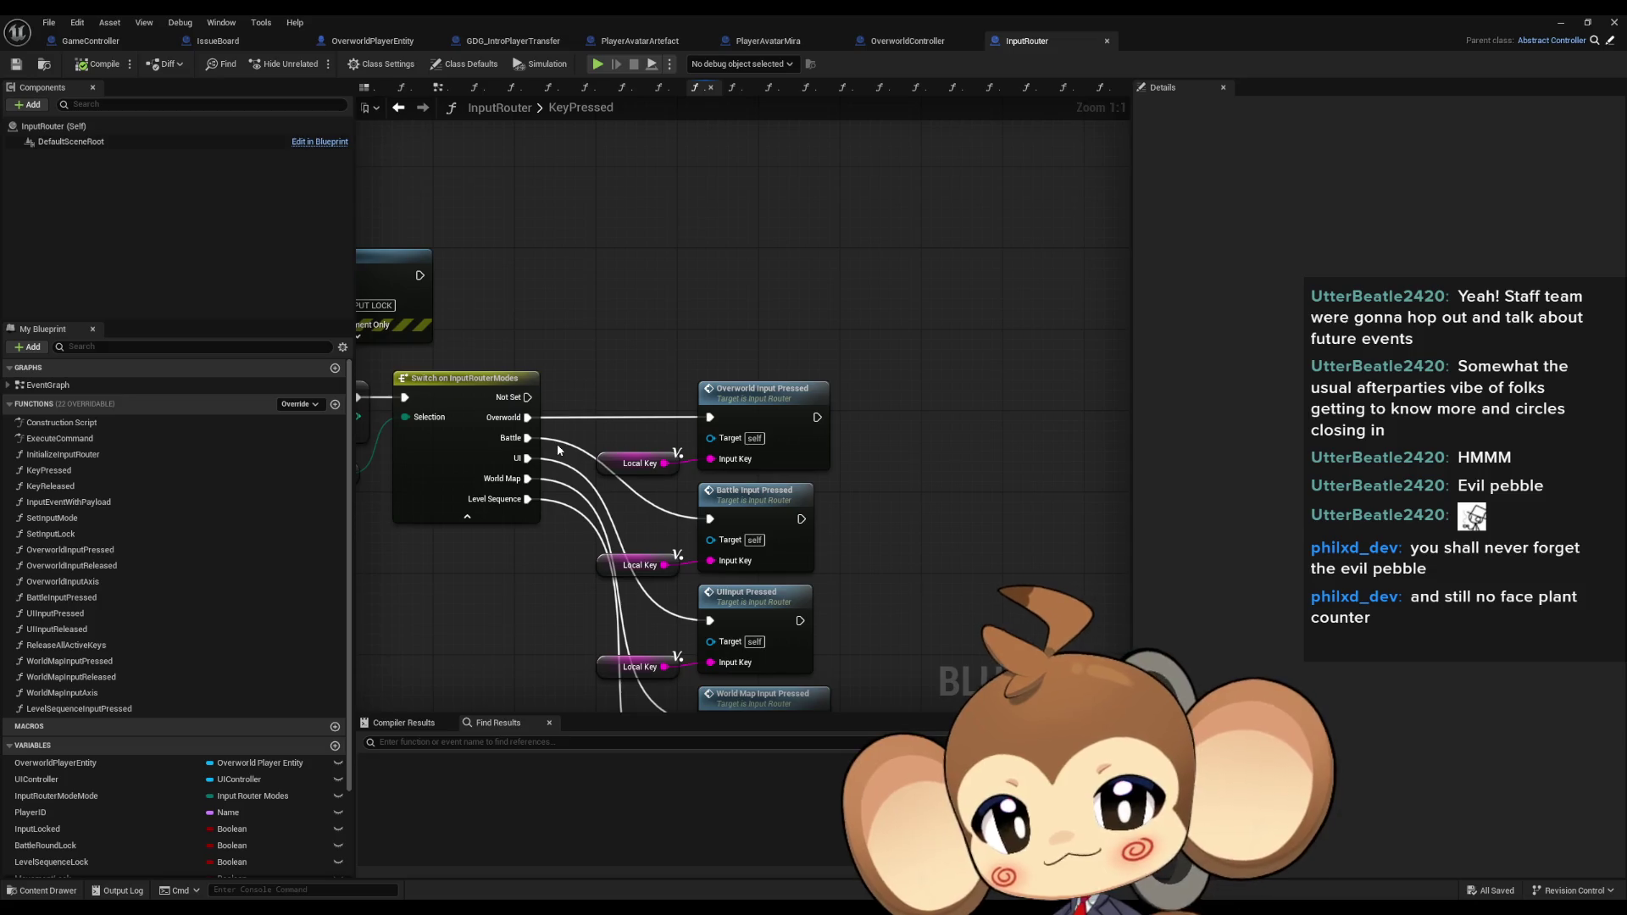
double_click(754, 407)
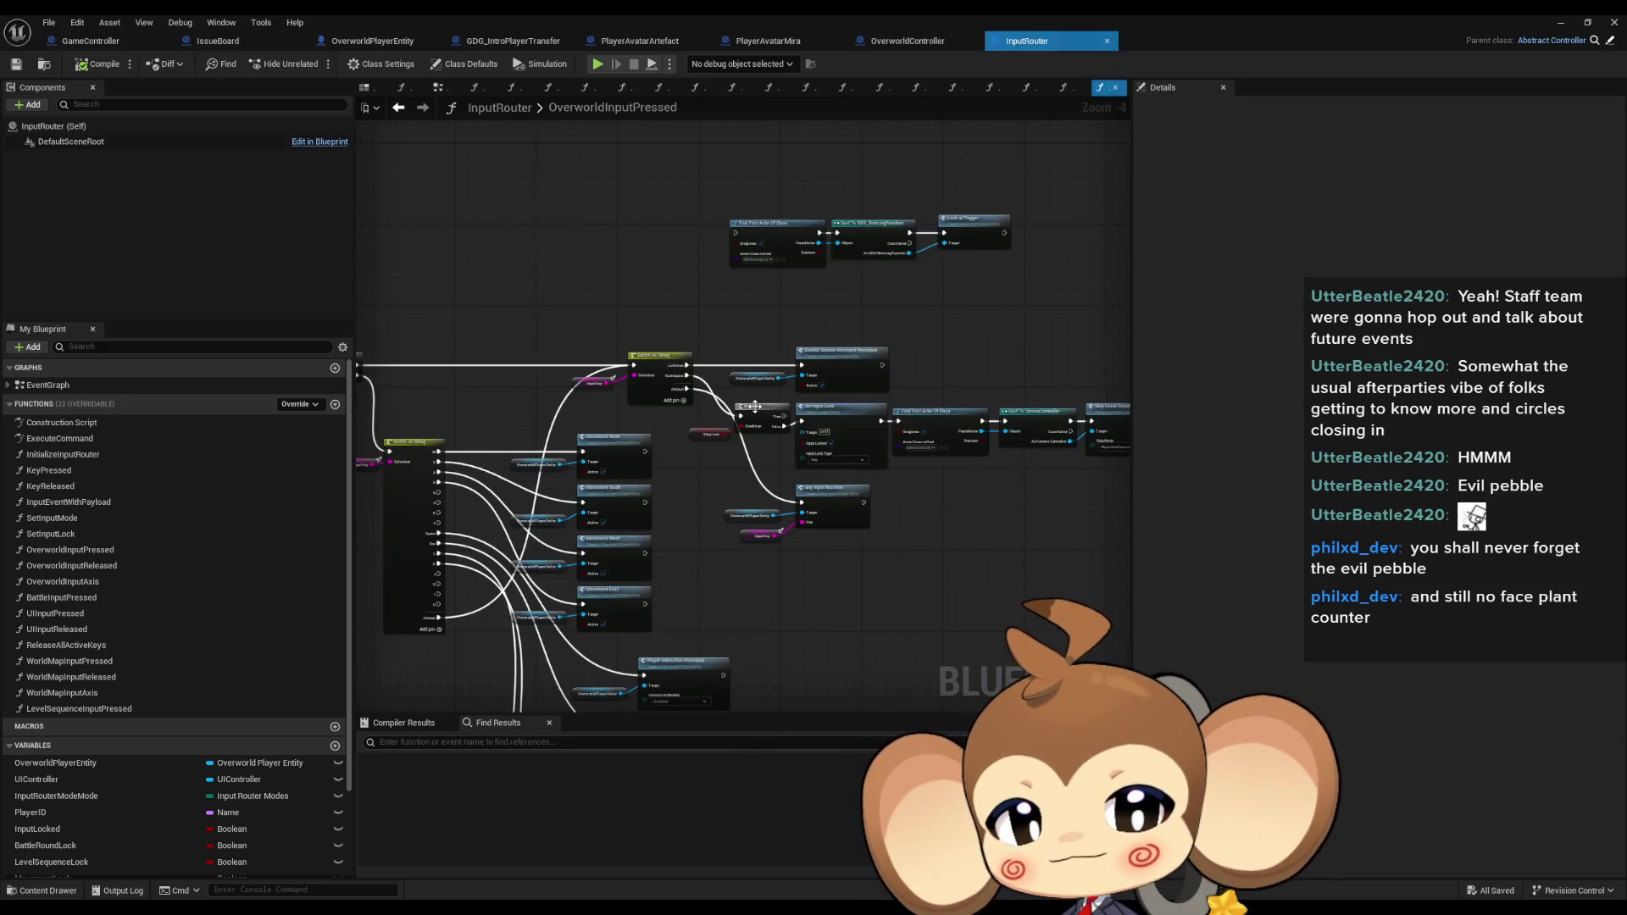
scroll(719, 517, "up", 3)
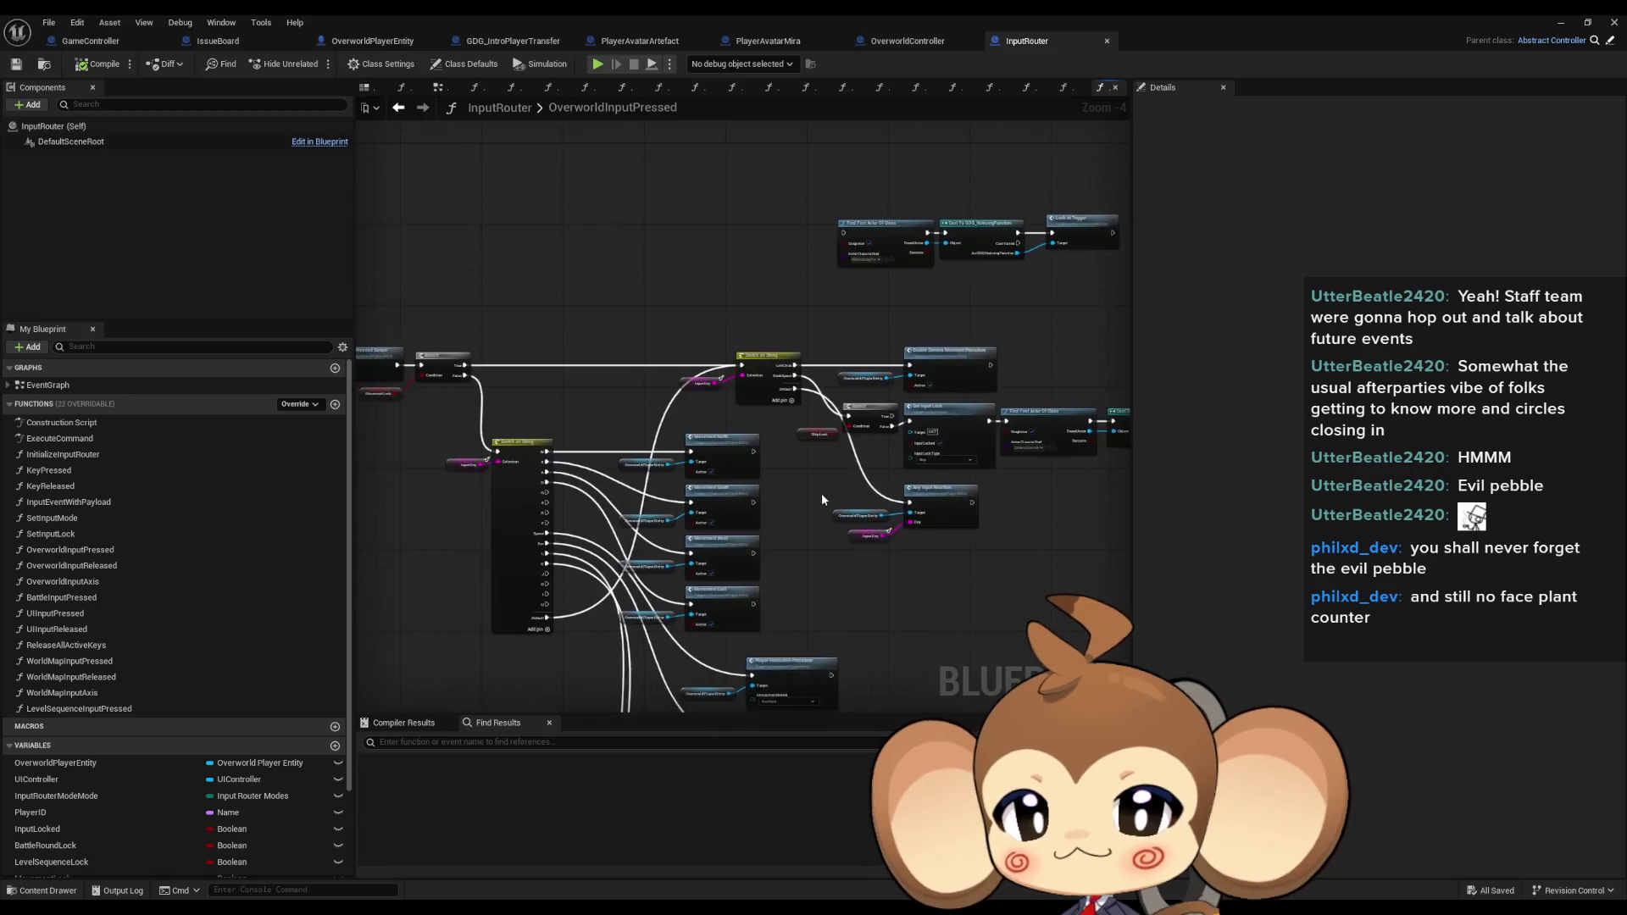
left_click(712, 462)
scroll(887, 453, "up", 1)
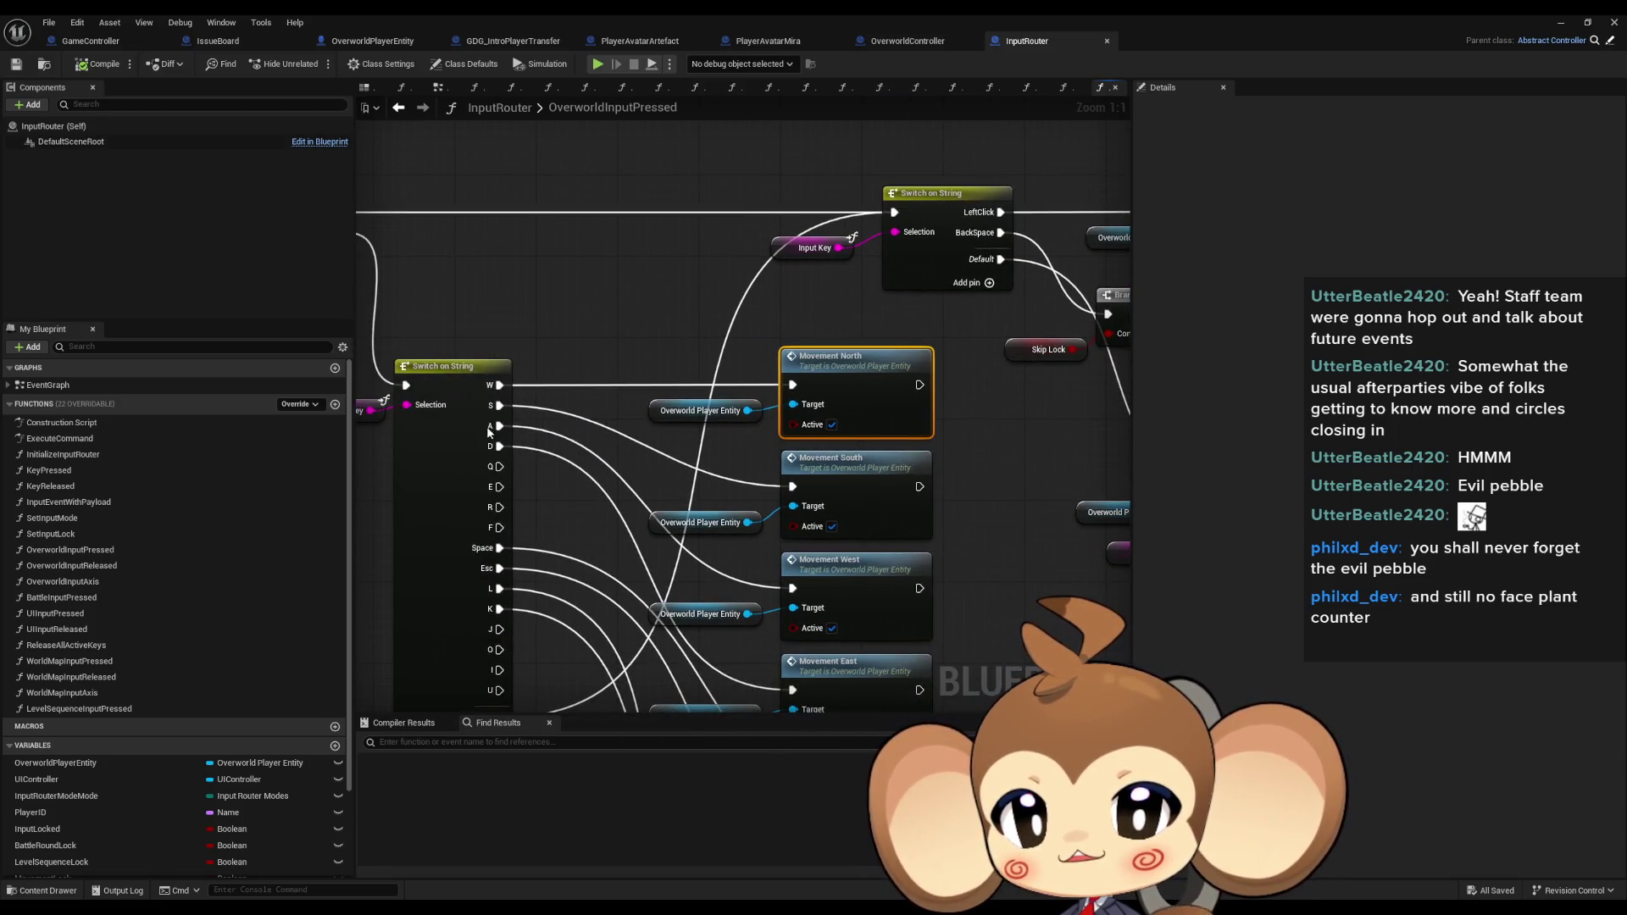
double_click(860, 382)
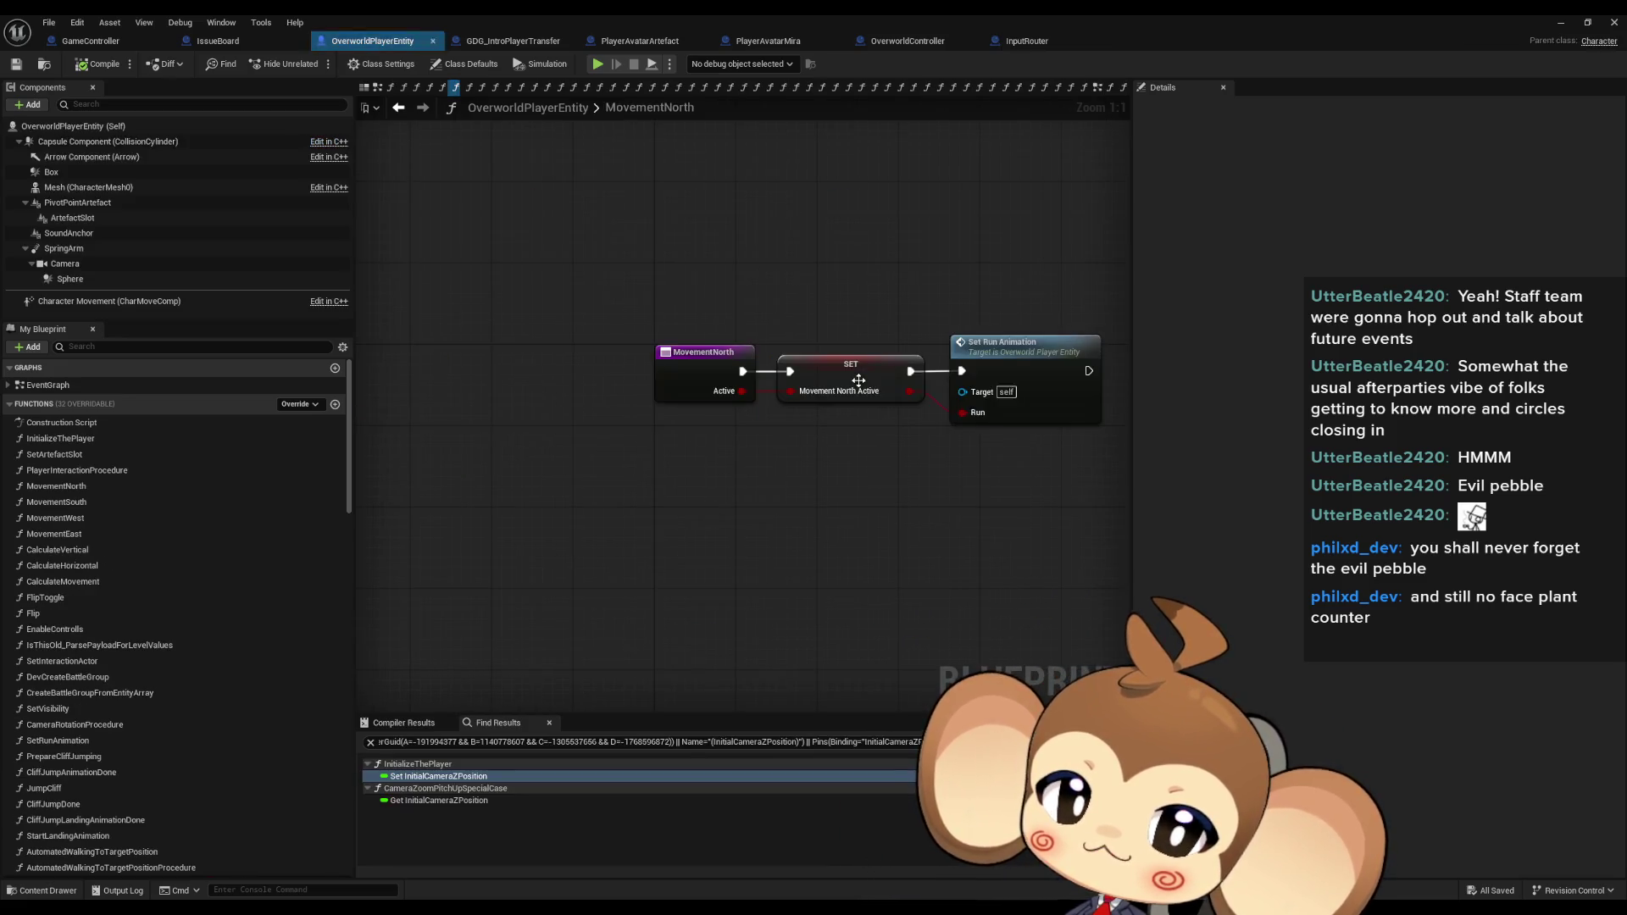
Select the SET MovementNorthActive node in MovementNorth and open its context menu.
mouse_move(780, 275)
left_mouse_down()
mouse_move(498, 302)
mouse_move(607, 464)
left_mouse_up()
left_click_drag(505, 297, 577, 422)
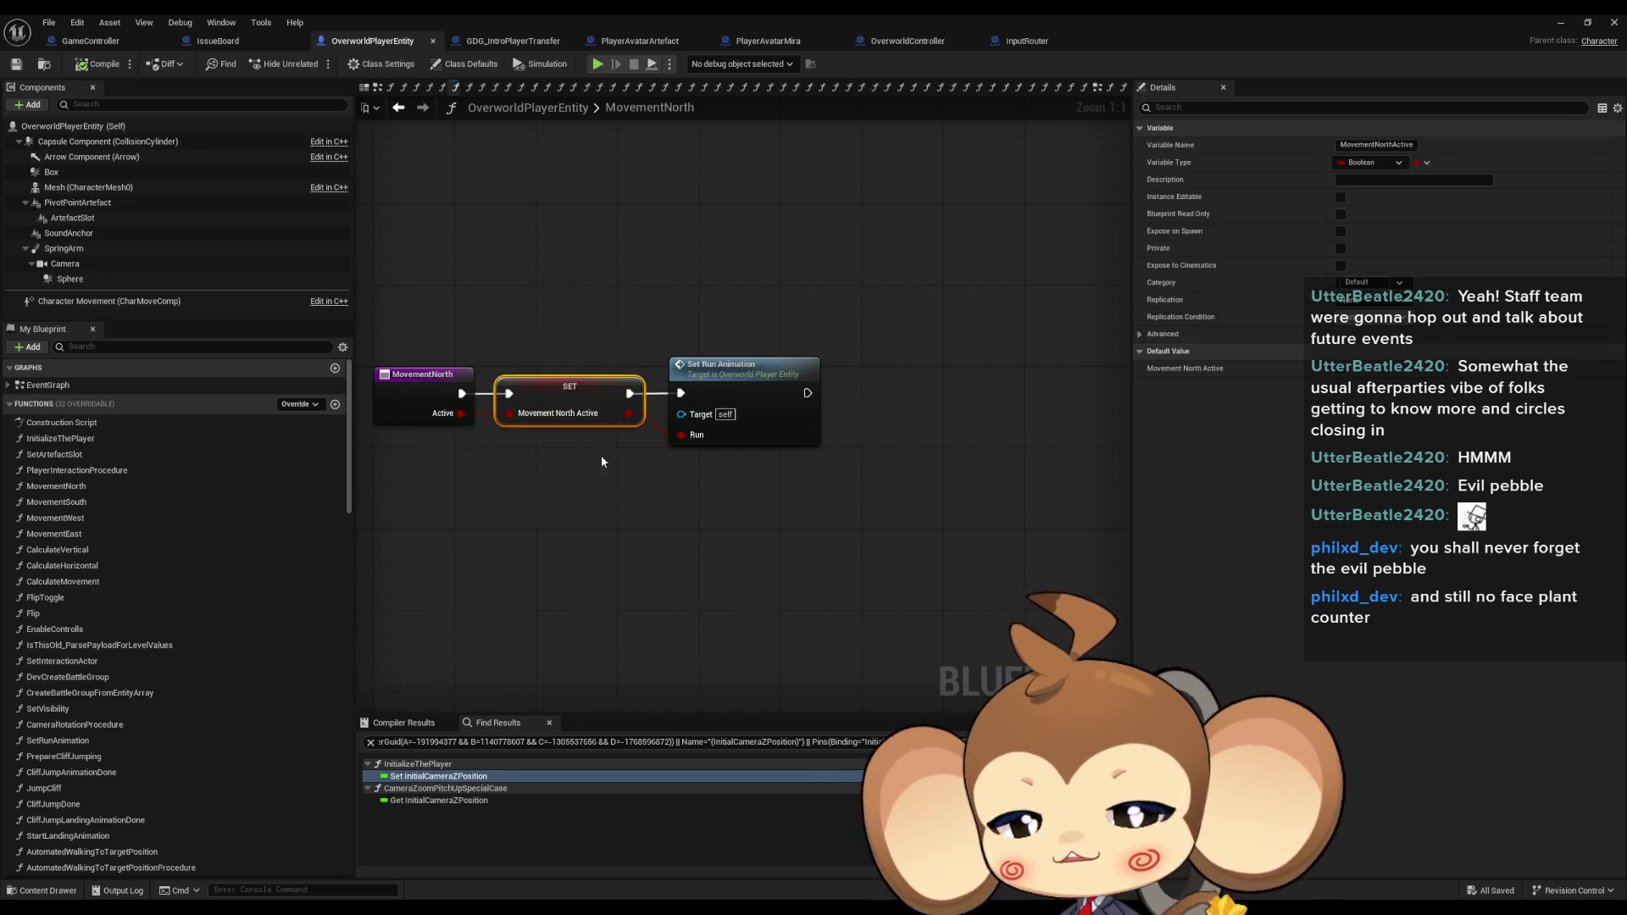
right_click(562, 387)
Find all references to MovementNorthActive and open the one in UpdateRunAnimationState.
mouse_move(678, 510)
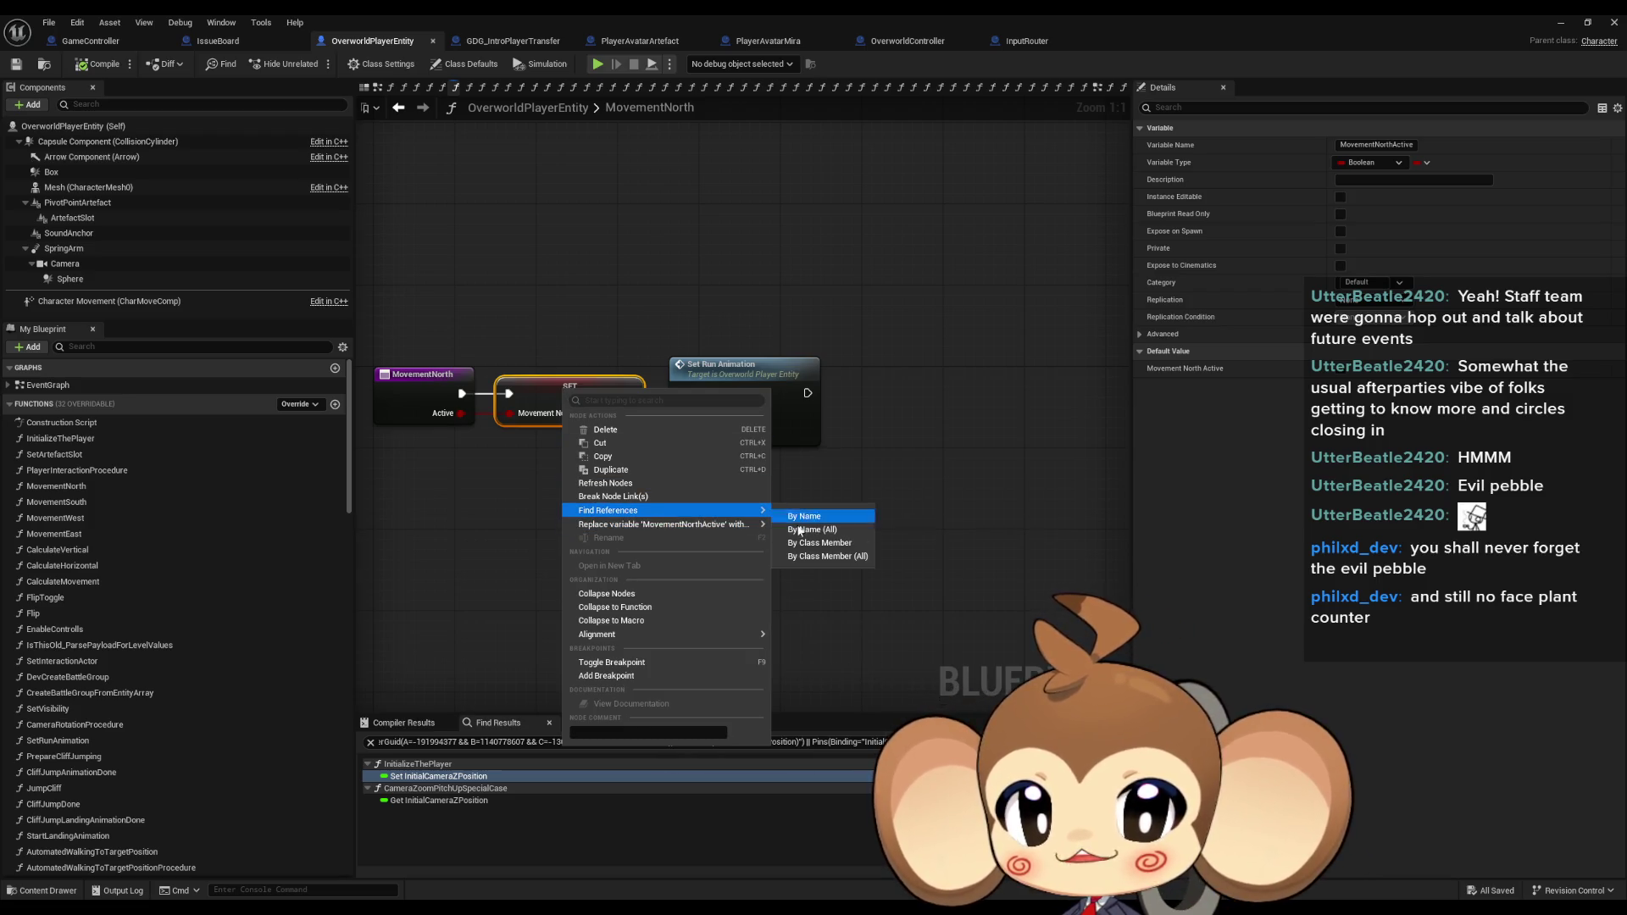
left_click(817, 544)
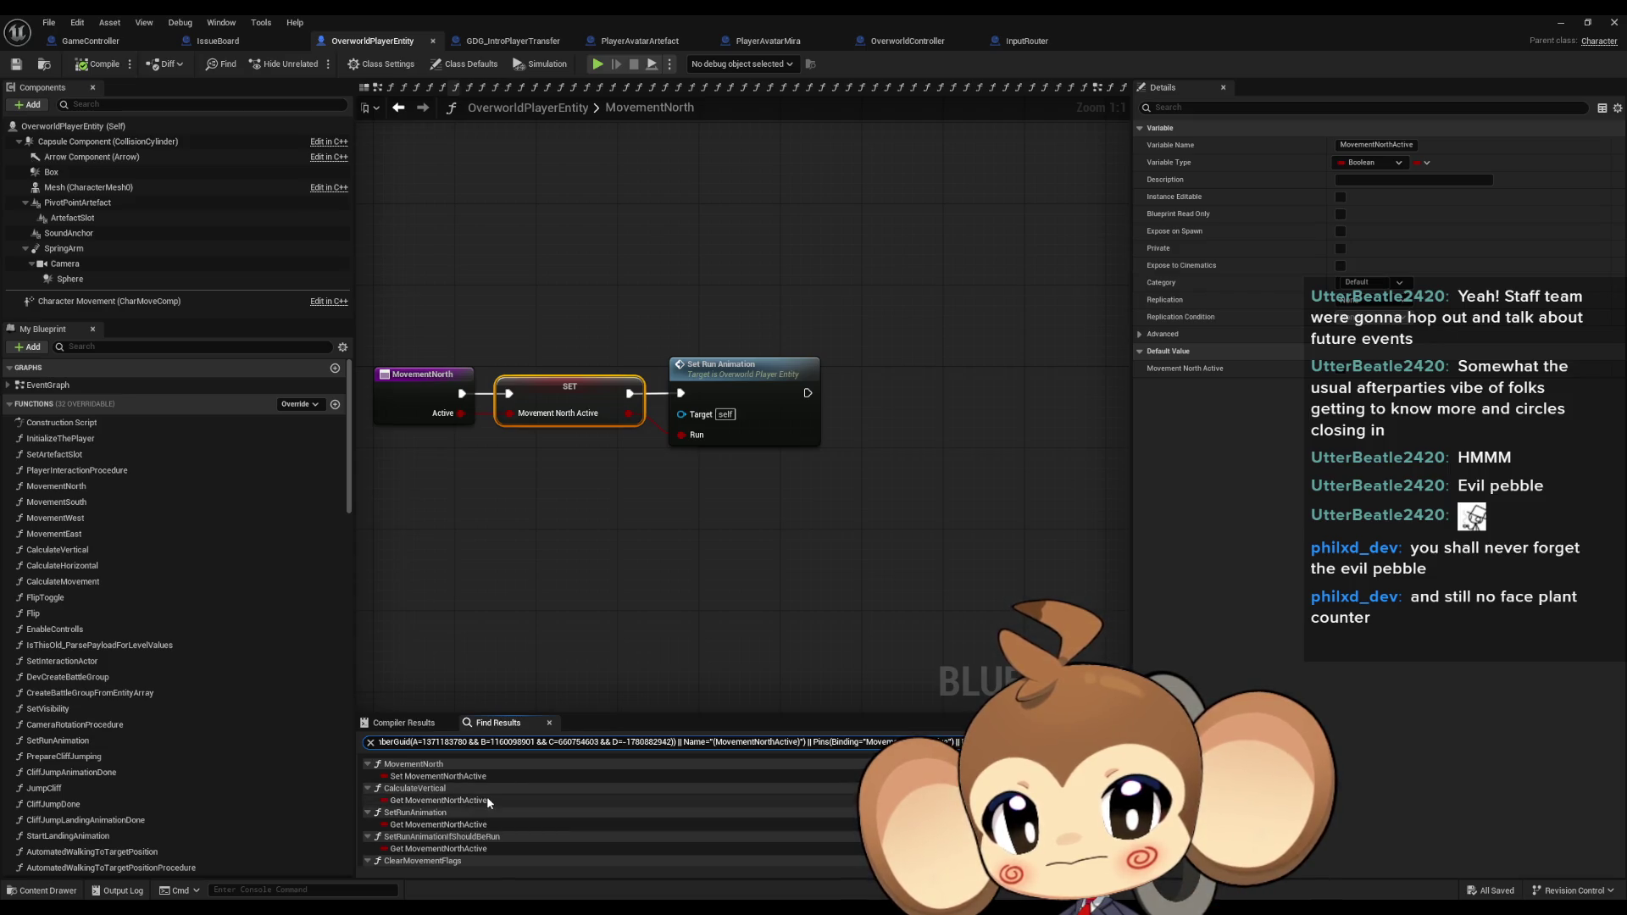
scroll(488, 801, "down", 3)
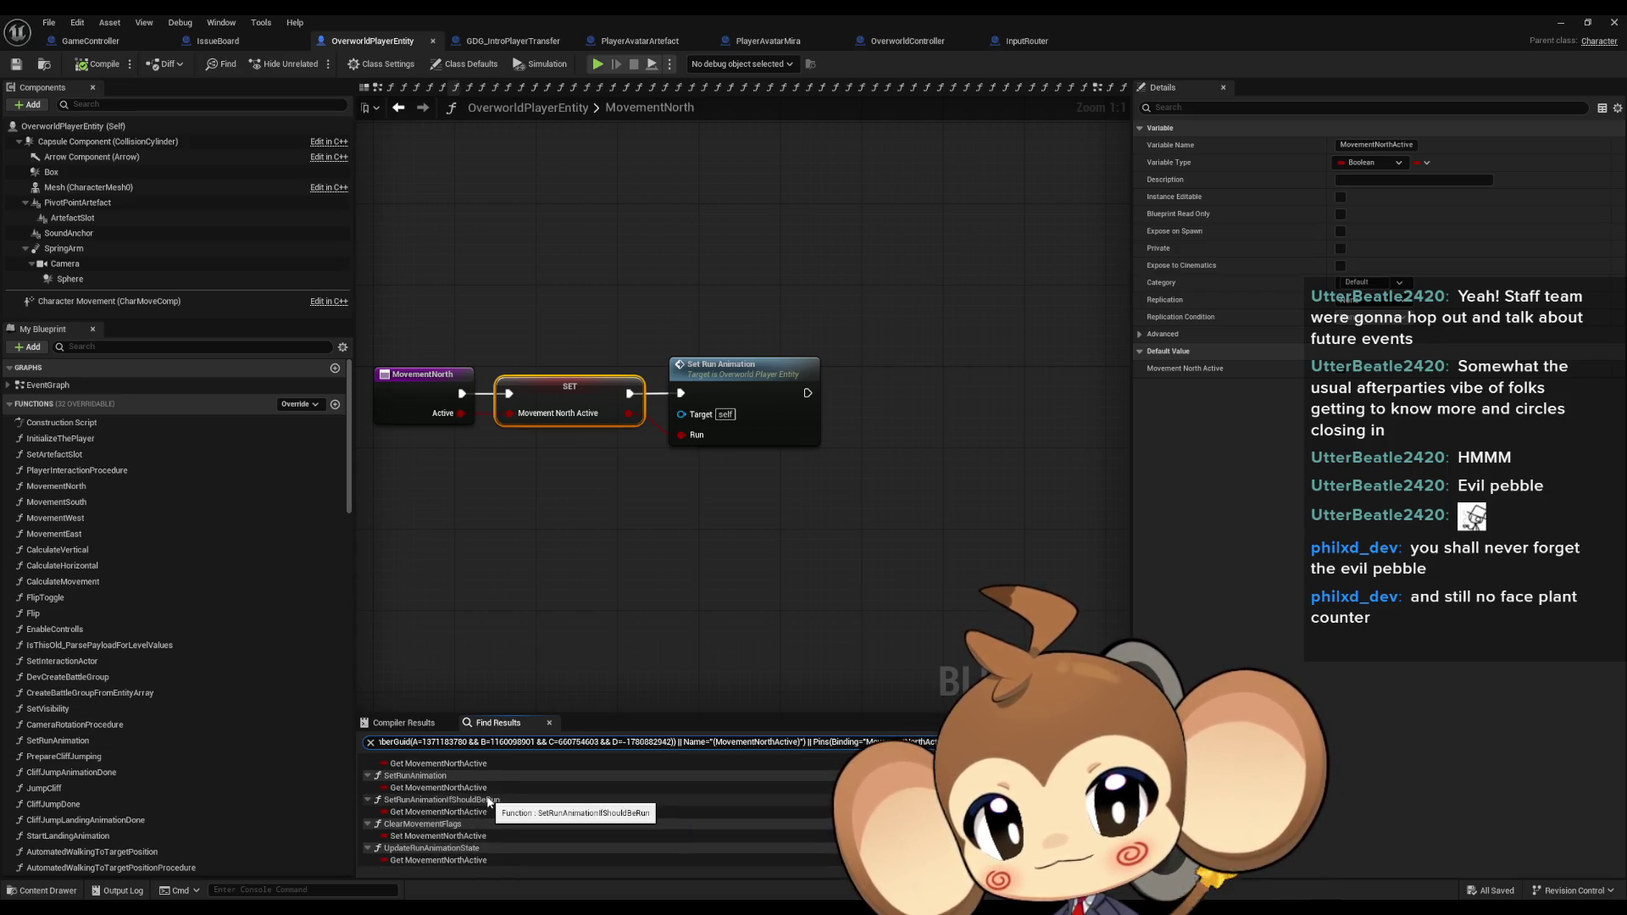
double_click(422, 860)
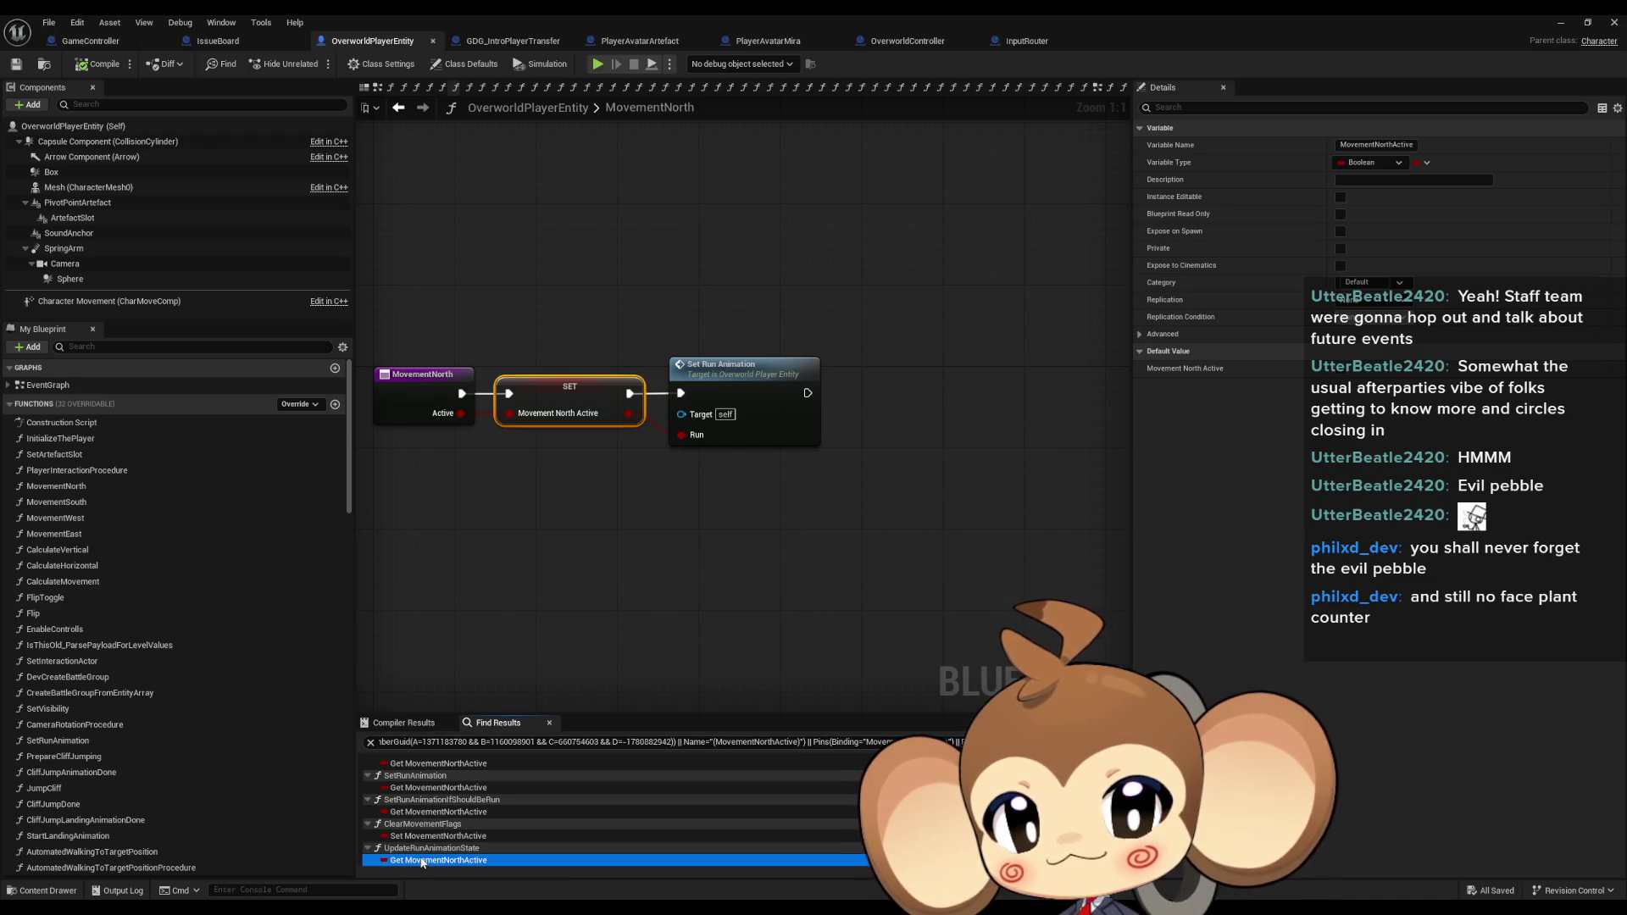
mouse_move(885, 563)
left_mouse_down()
mouse_move(590, 566)
mouse_move(608, 563)
left_mouse_up()
Open the MovementNorthActive references in SetRunAnimationIfShouldBeRun, SetRunAnimation, and finally CalculateVertical.
double_click(421, 811)
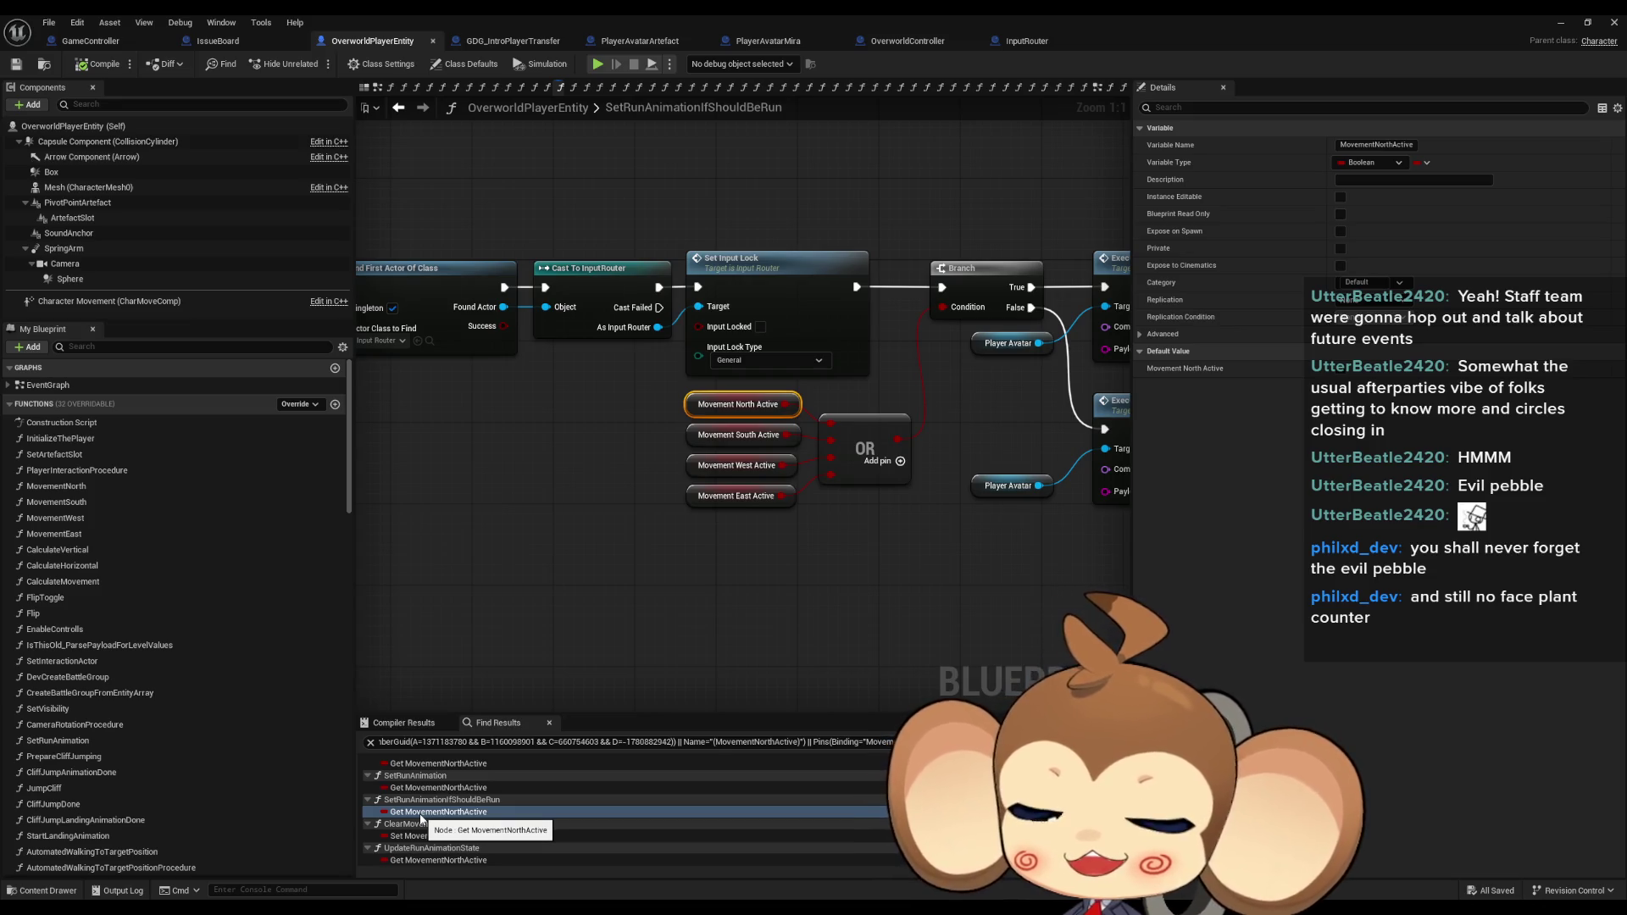
left_click_drag(883, 510, 578, 506)
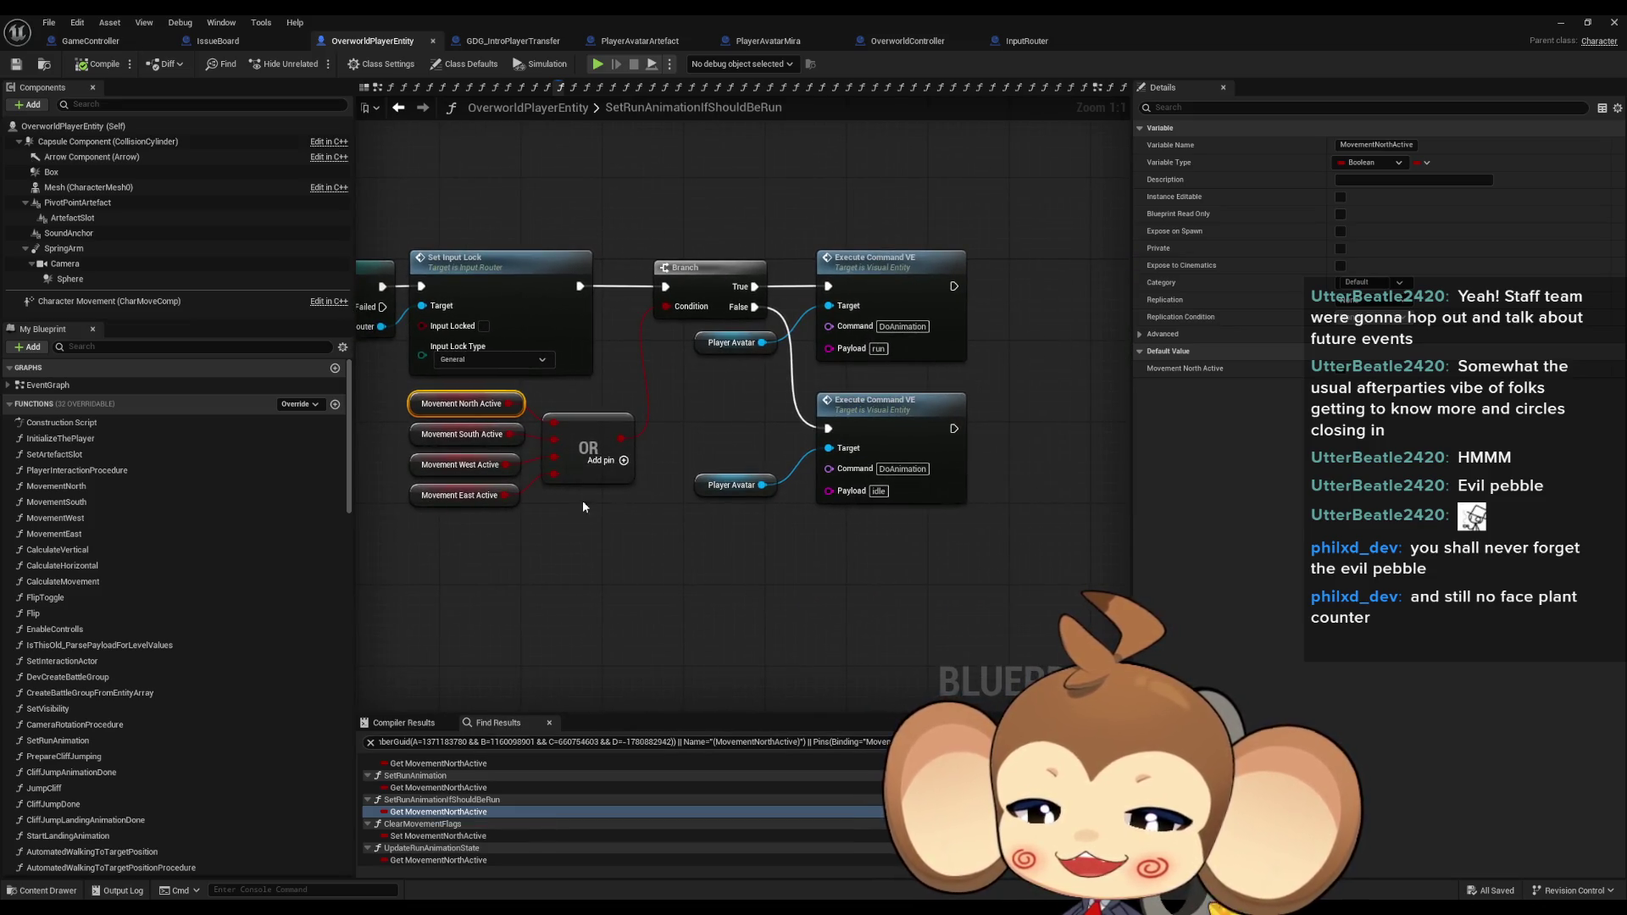
double_click(509, 811)
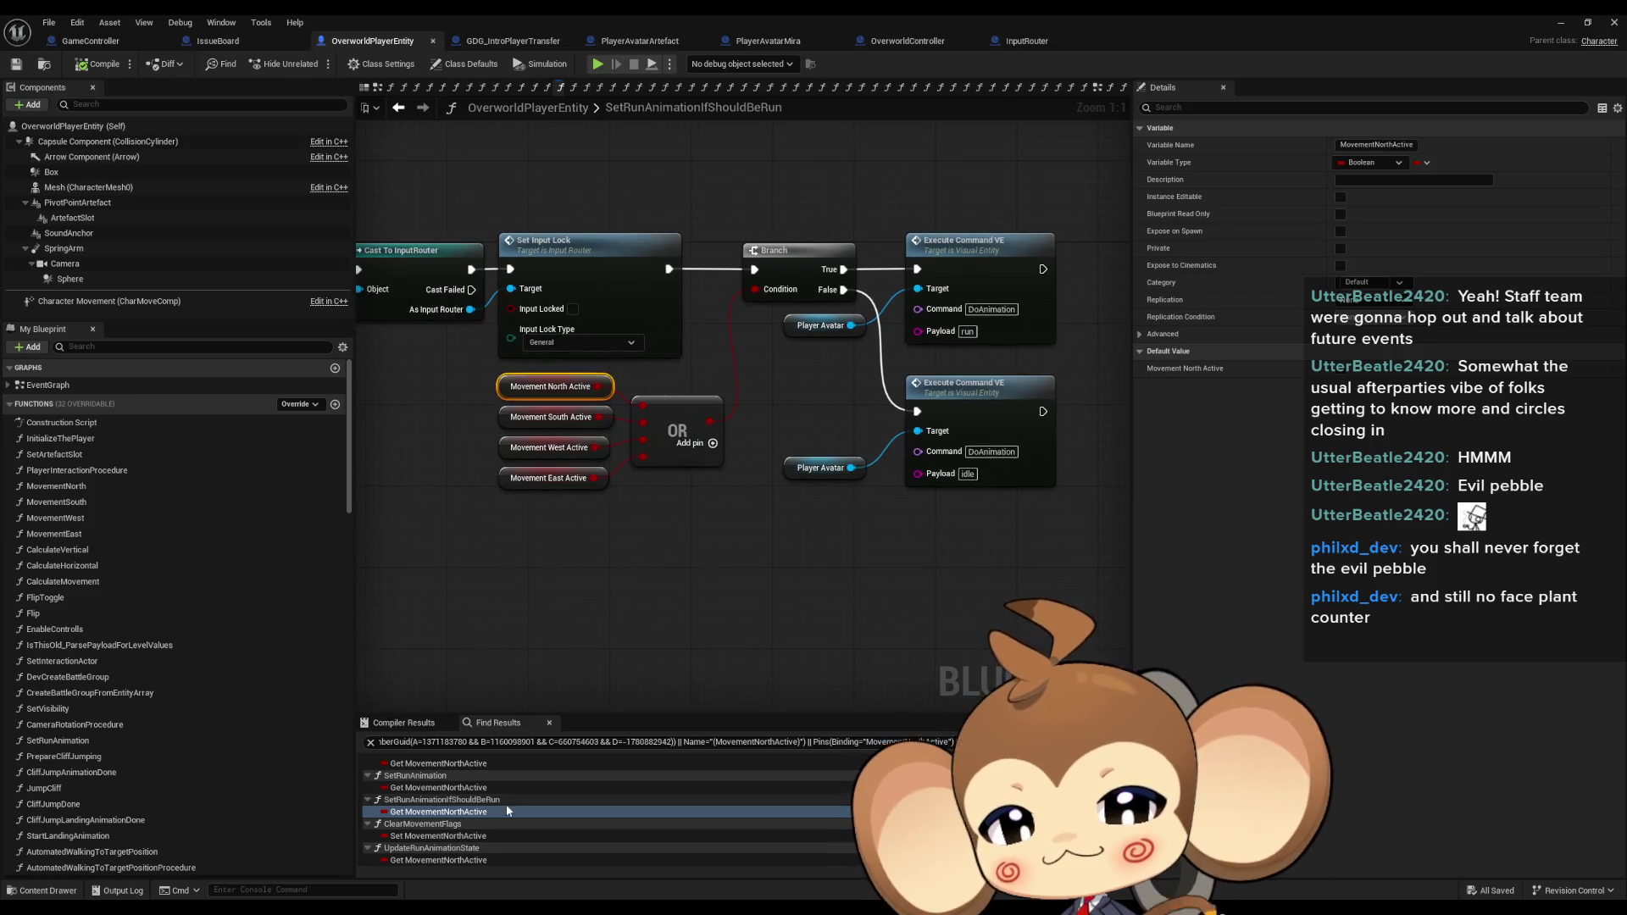
scroll(507, 801, "up", 1)
left_click(437, 825)
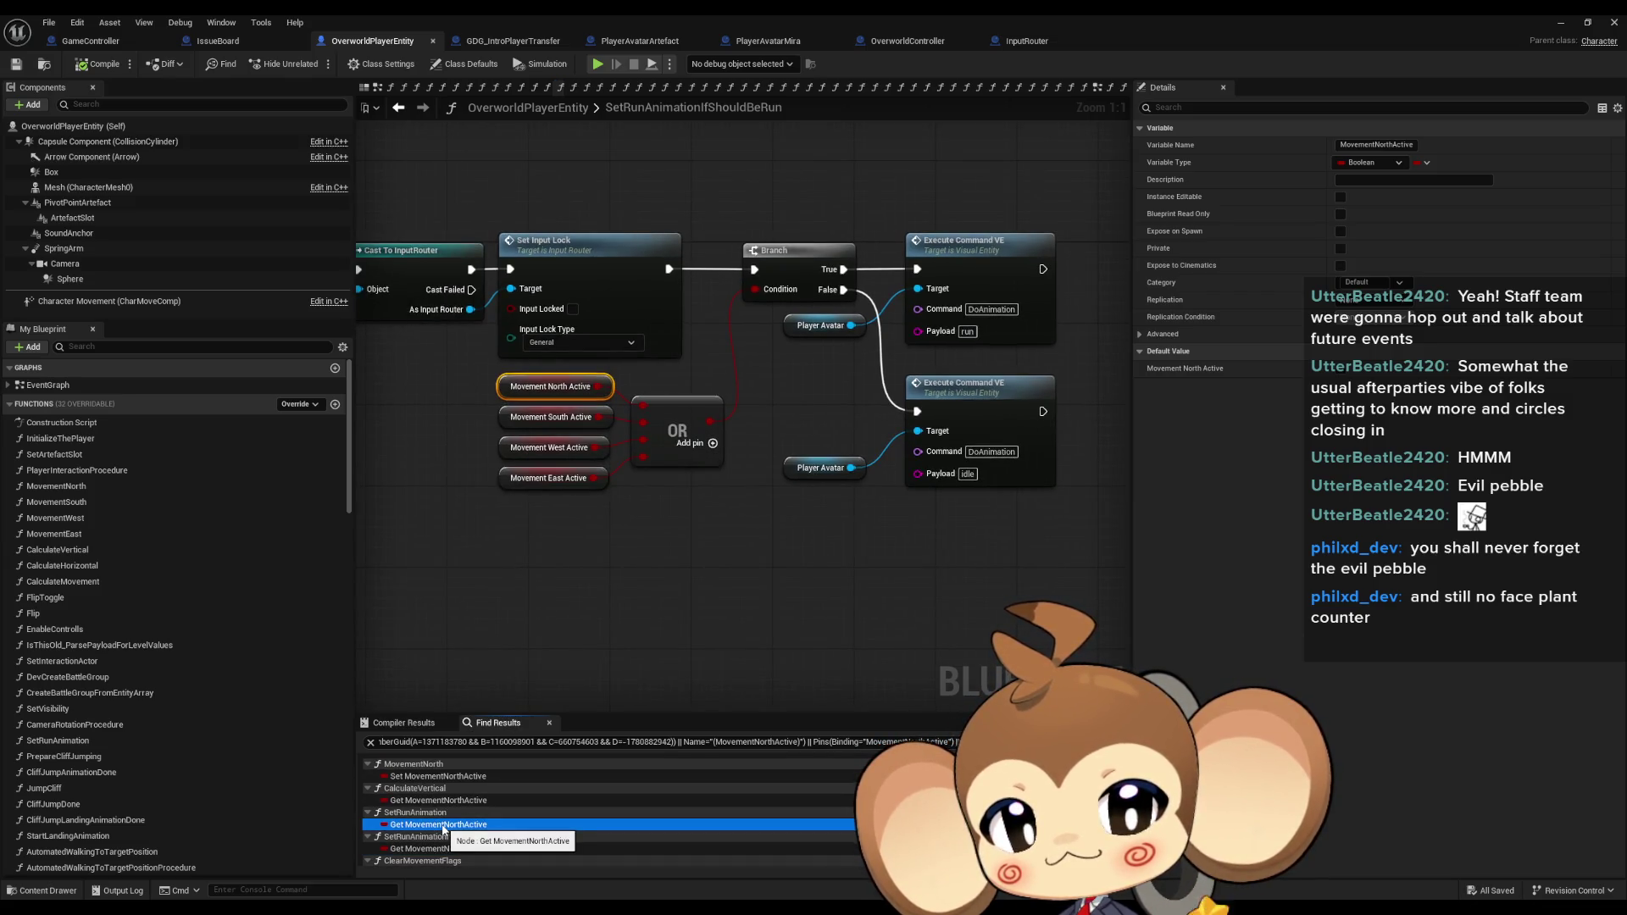
double_click(442, 826)
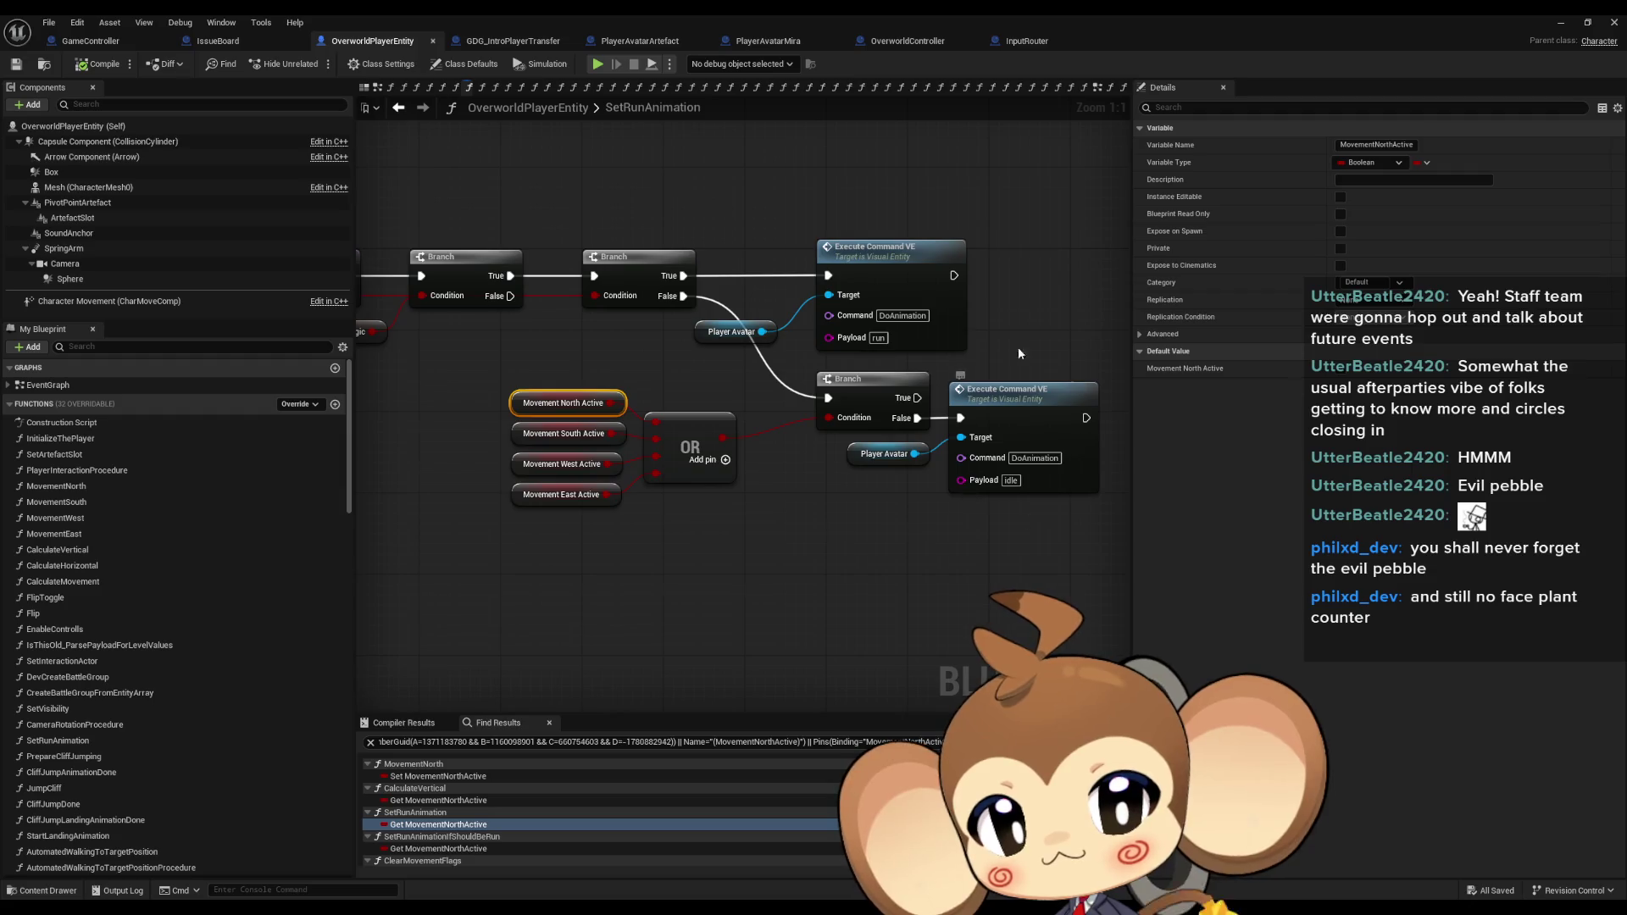
left_click(447, 801)
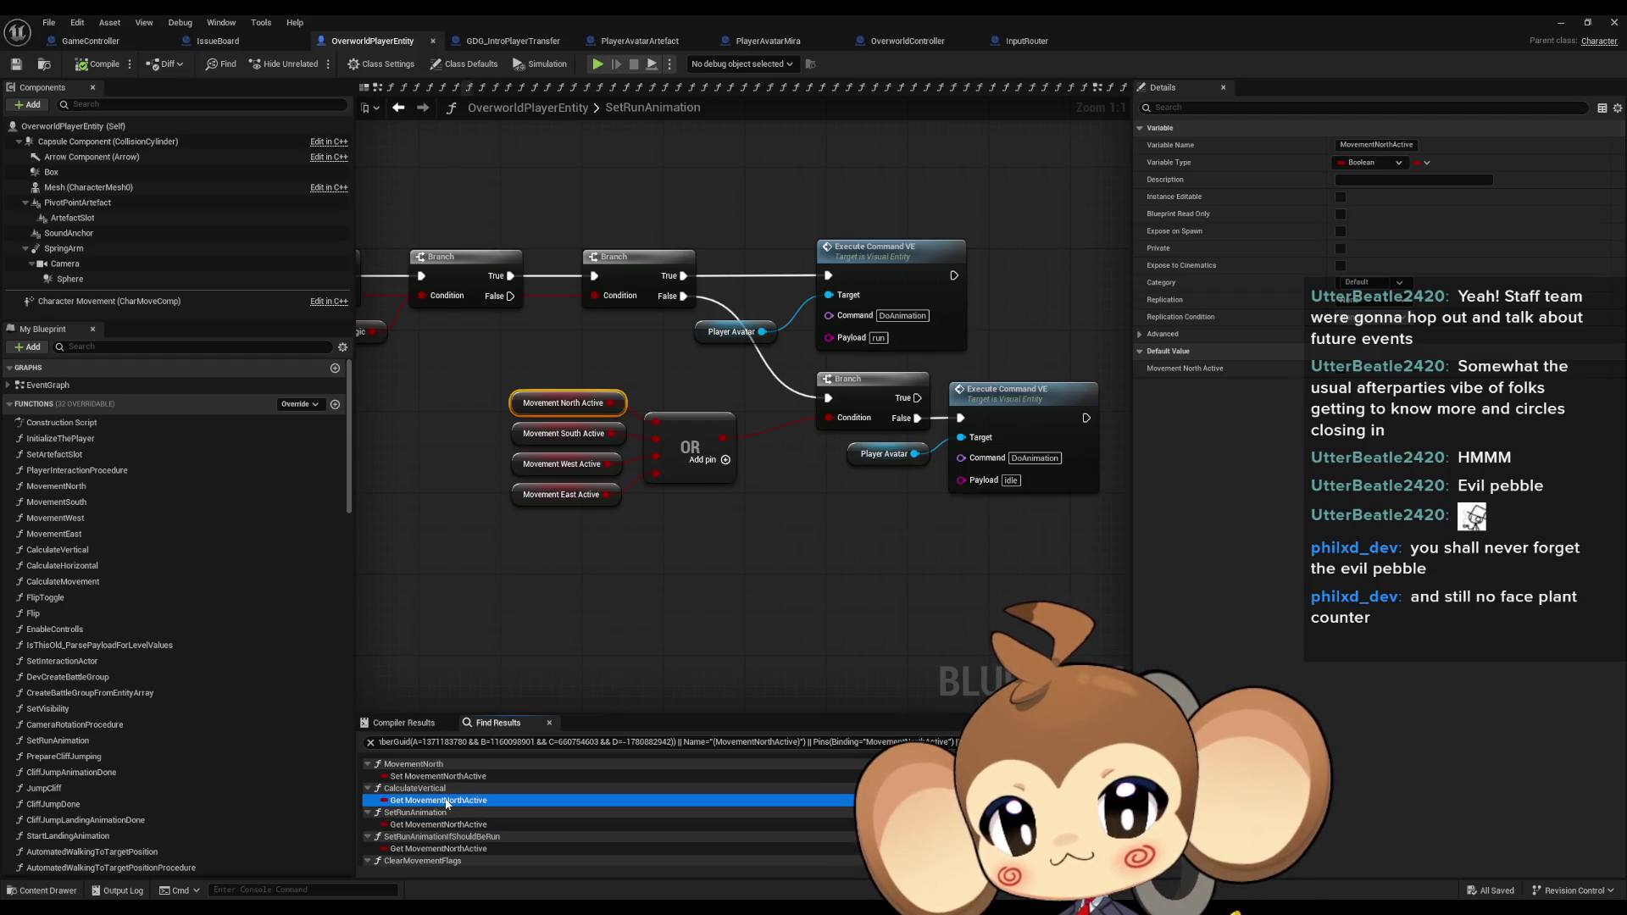
double_click(447, 802)
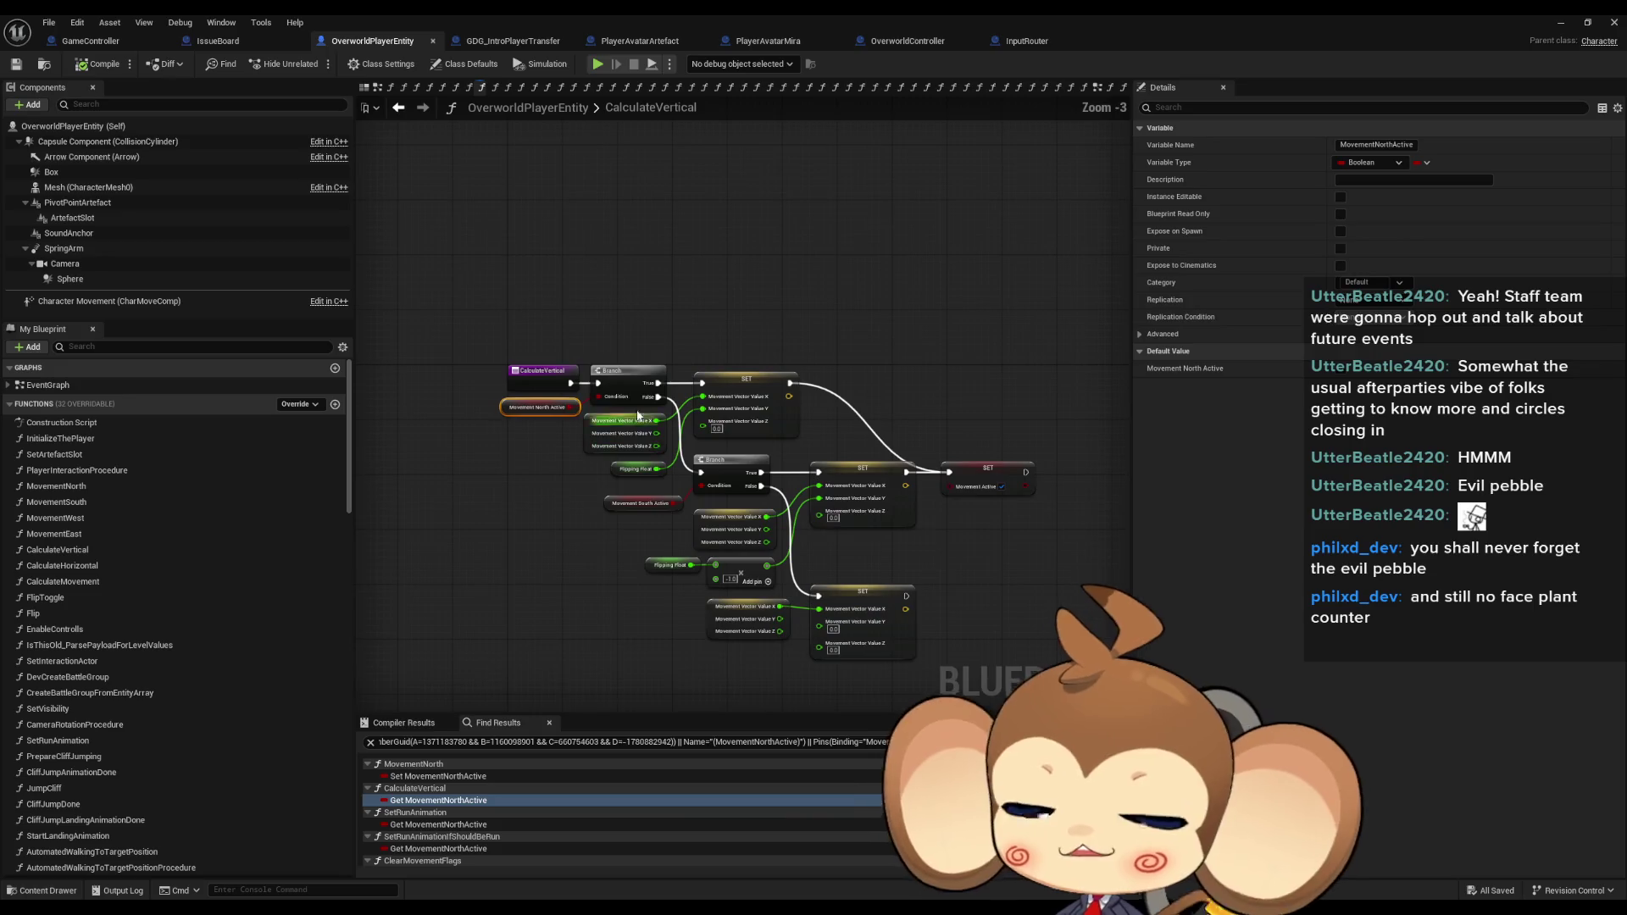
Inspect the CalculateVertical nodes, then open CalculateMovement from the My Blueprint functions list.
scroll(567, 460, "up", 3)
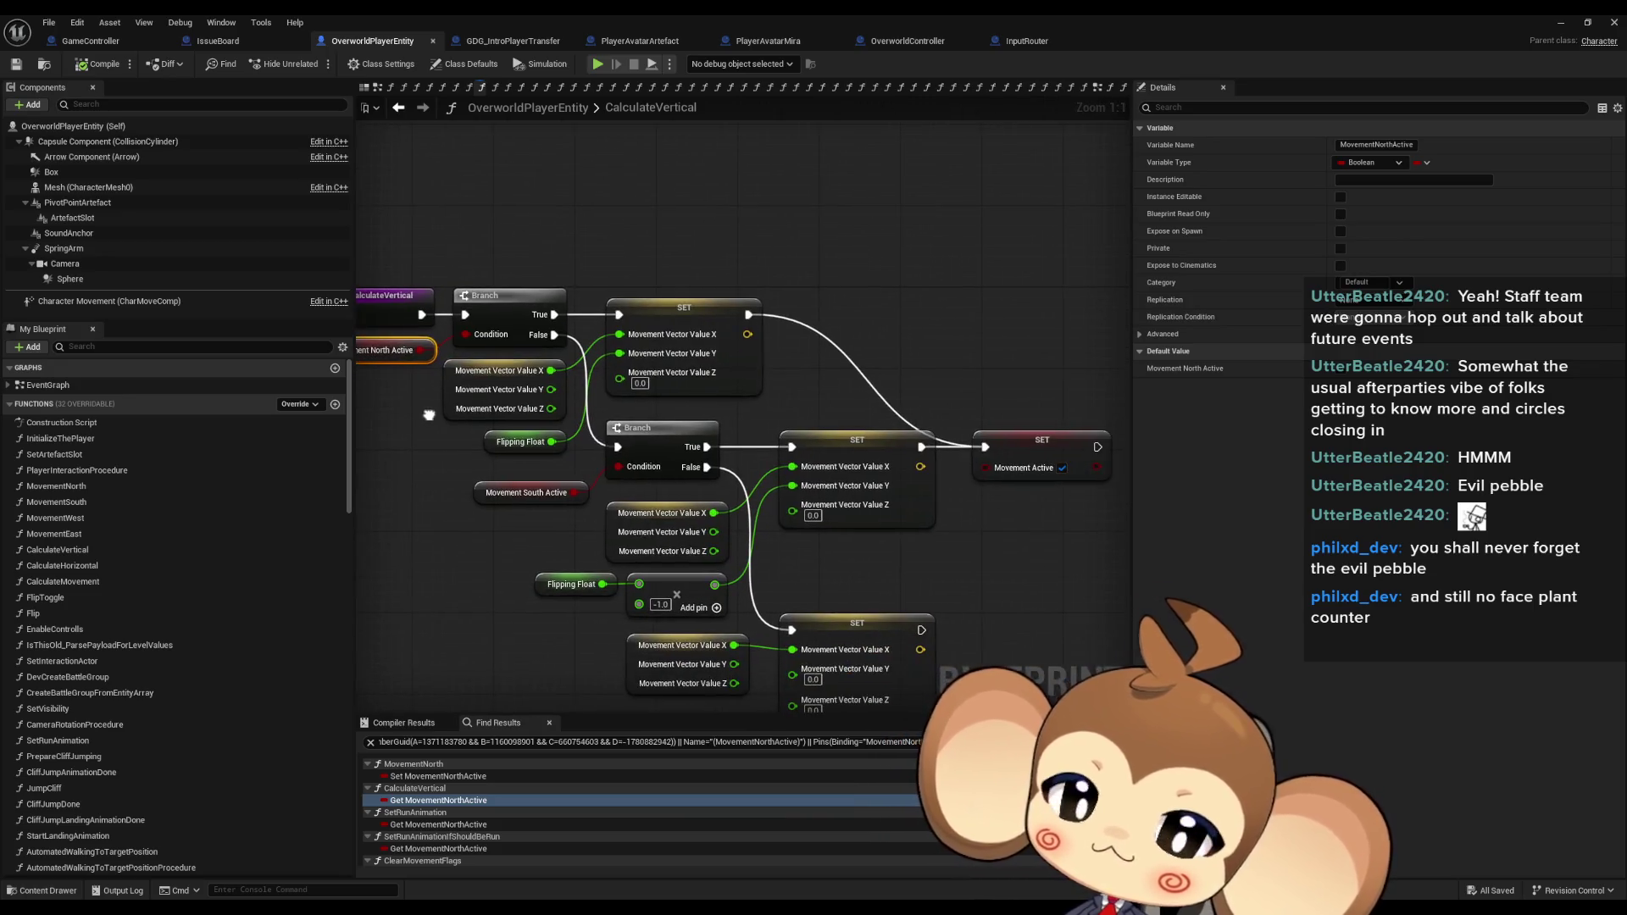
mouse_move(455, 444)
left_mouse_down()
mouse_move(552, 361)
mouse_move(458, 357)
mouse_move(449, 339)
left_mouse_up()
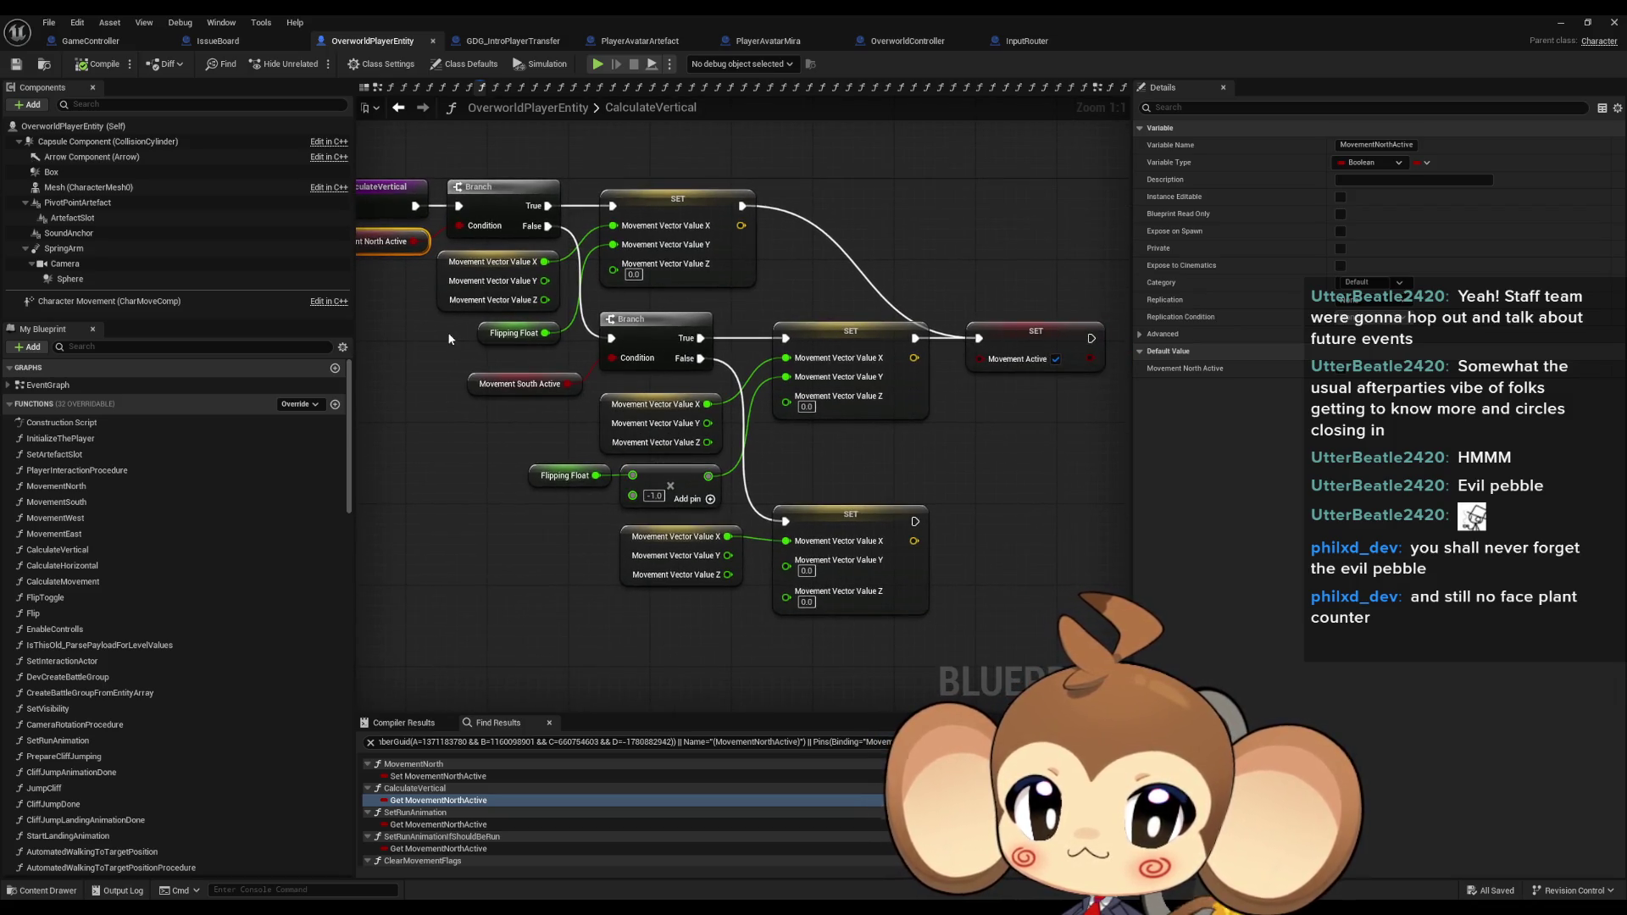
left_click_drag(451, 334, 487, 337)
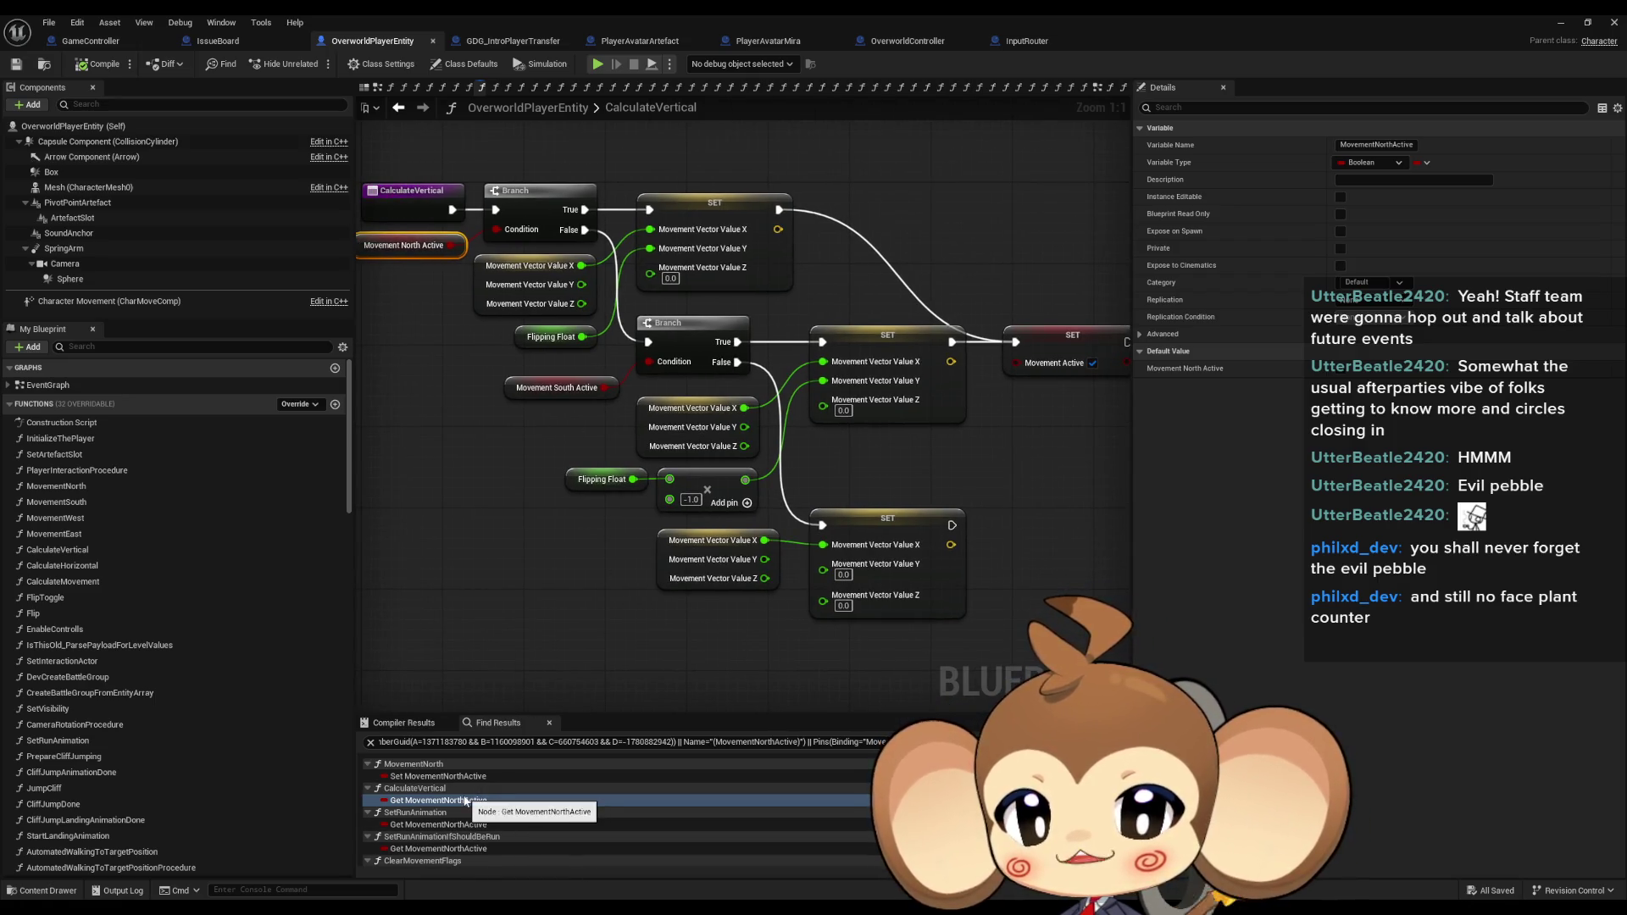
scroll(487, 788, "down", 1)
scroll(512, 779, "up", 1)
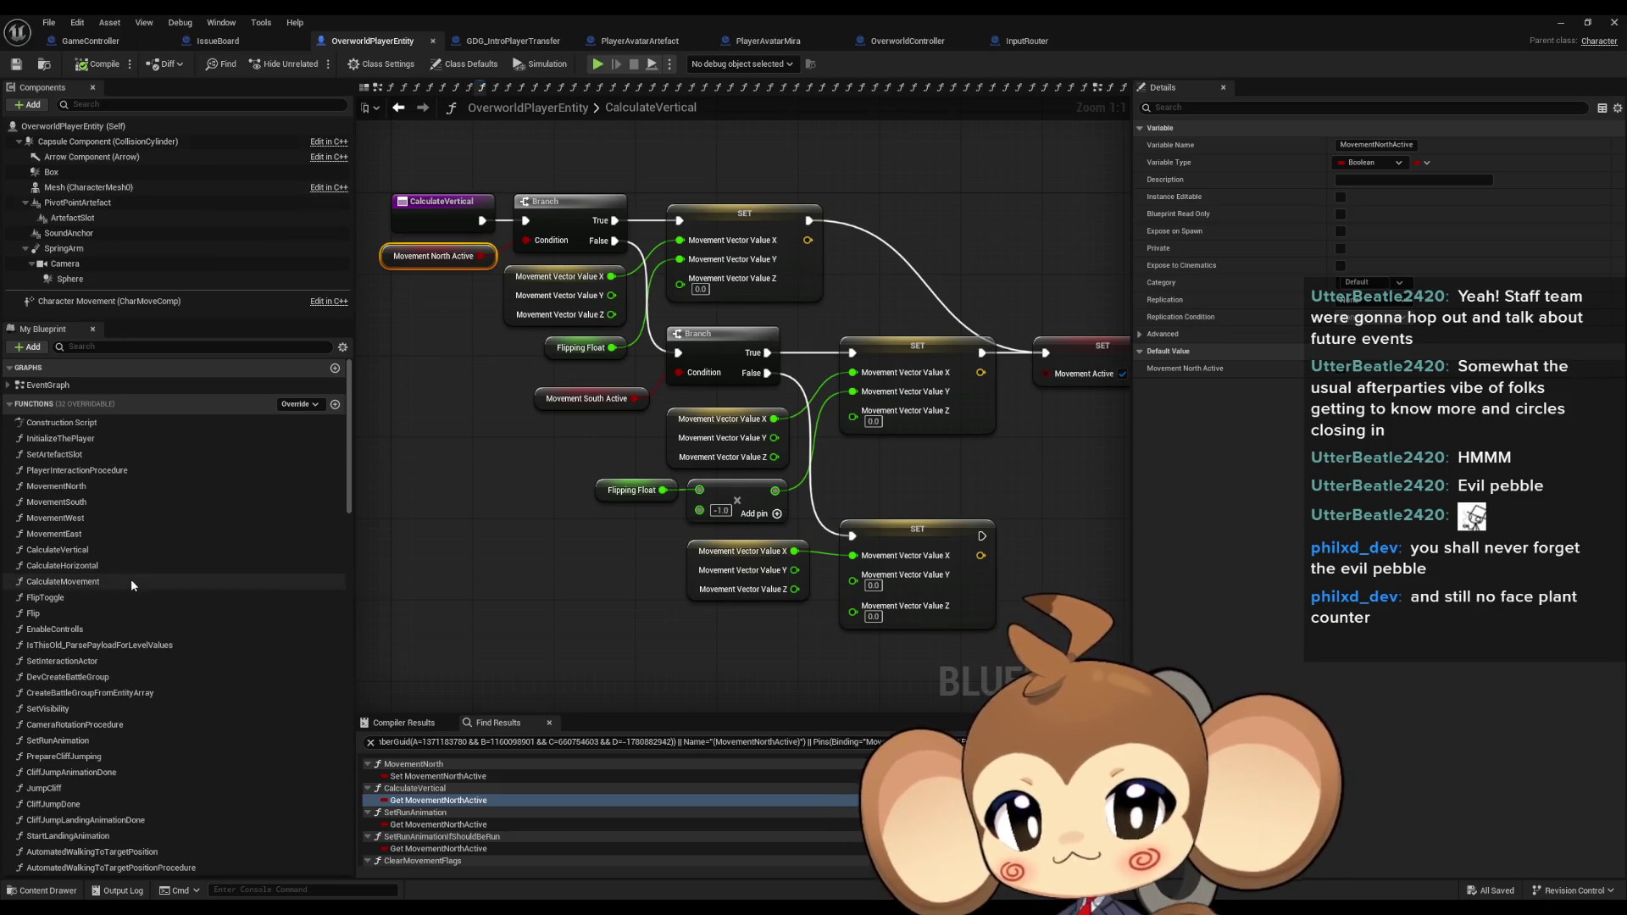
double_click(106, 582)
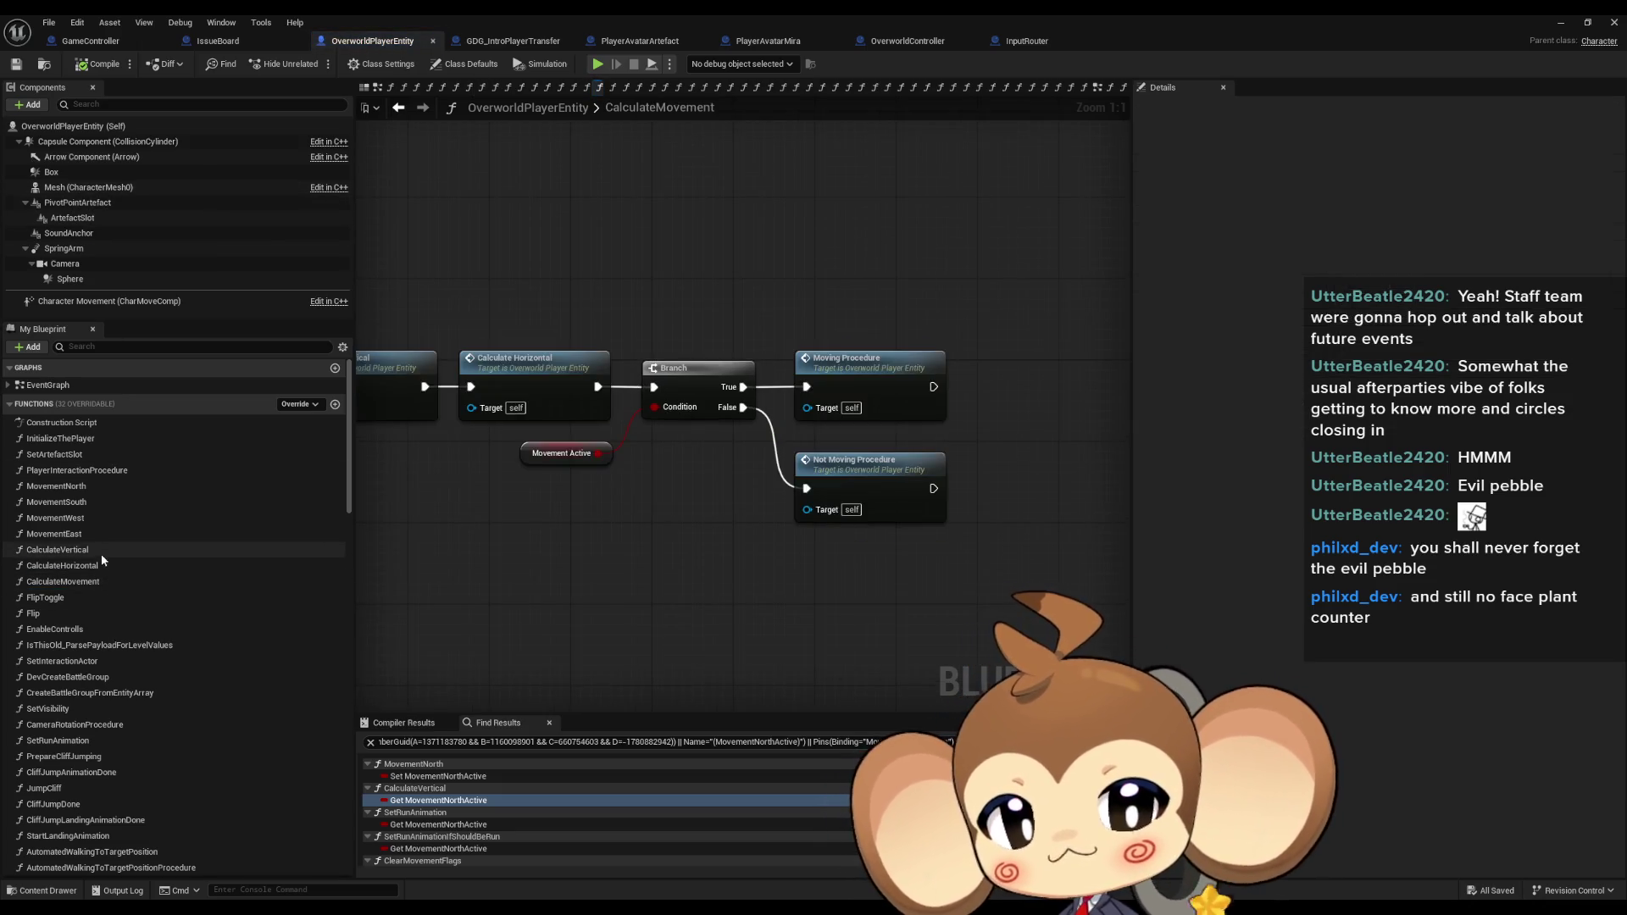
mouse_move(458, 537)
left_mouse_down()
mouse_move(653, 527)
mouse_move(822, 559)
left_mouse_up()
left_click(780, 415)
left_click(954, 415)
mouse_move(971, 562)
left_mouse_down()
mouse_move(782, 473)
mouse_move(705, 495)
left_mouse_up()
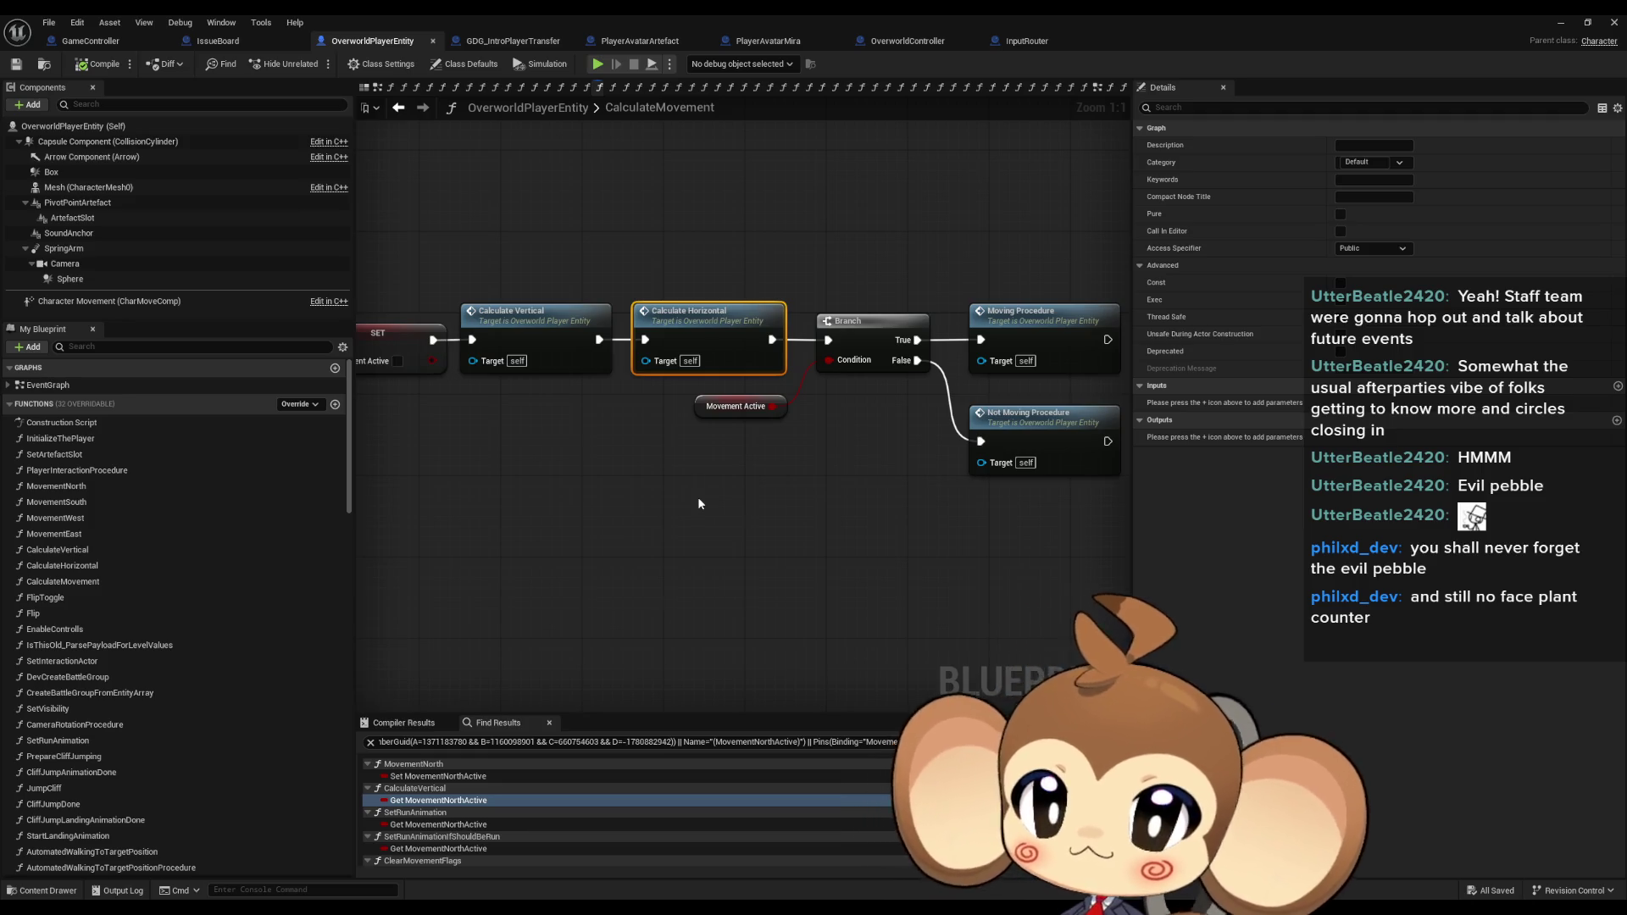
double_click(522, 329)
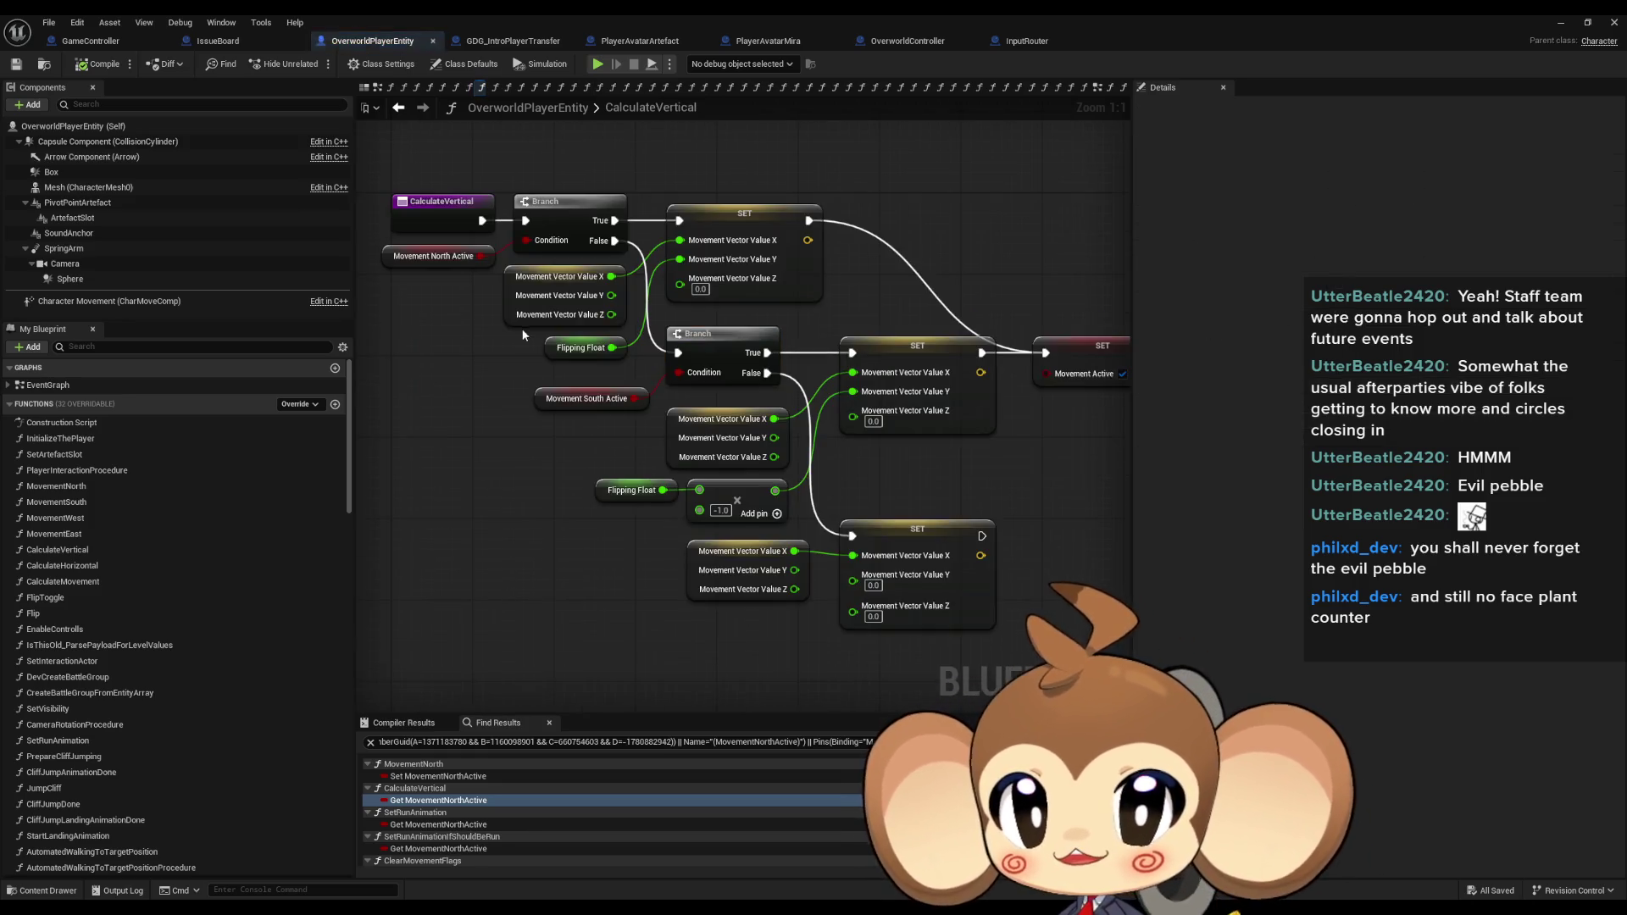
left_click(745, 216)
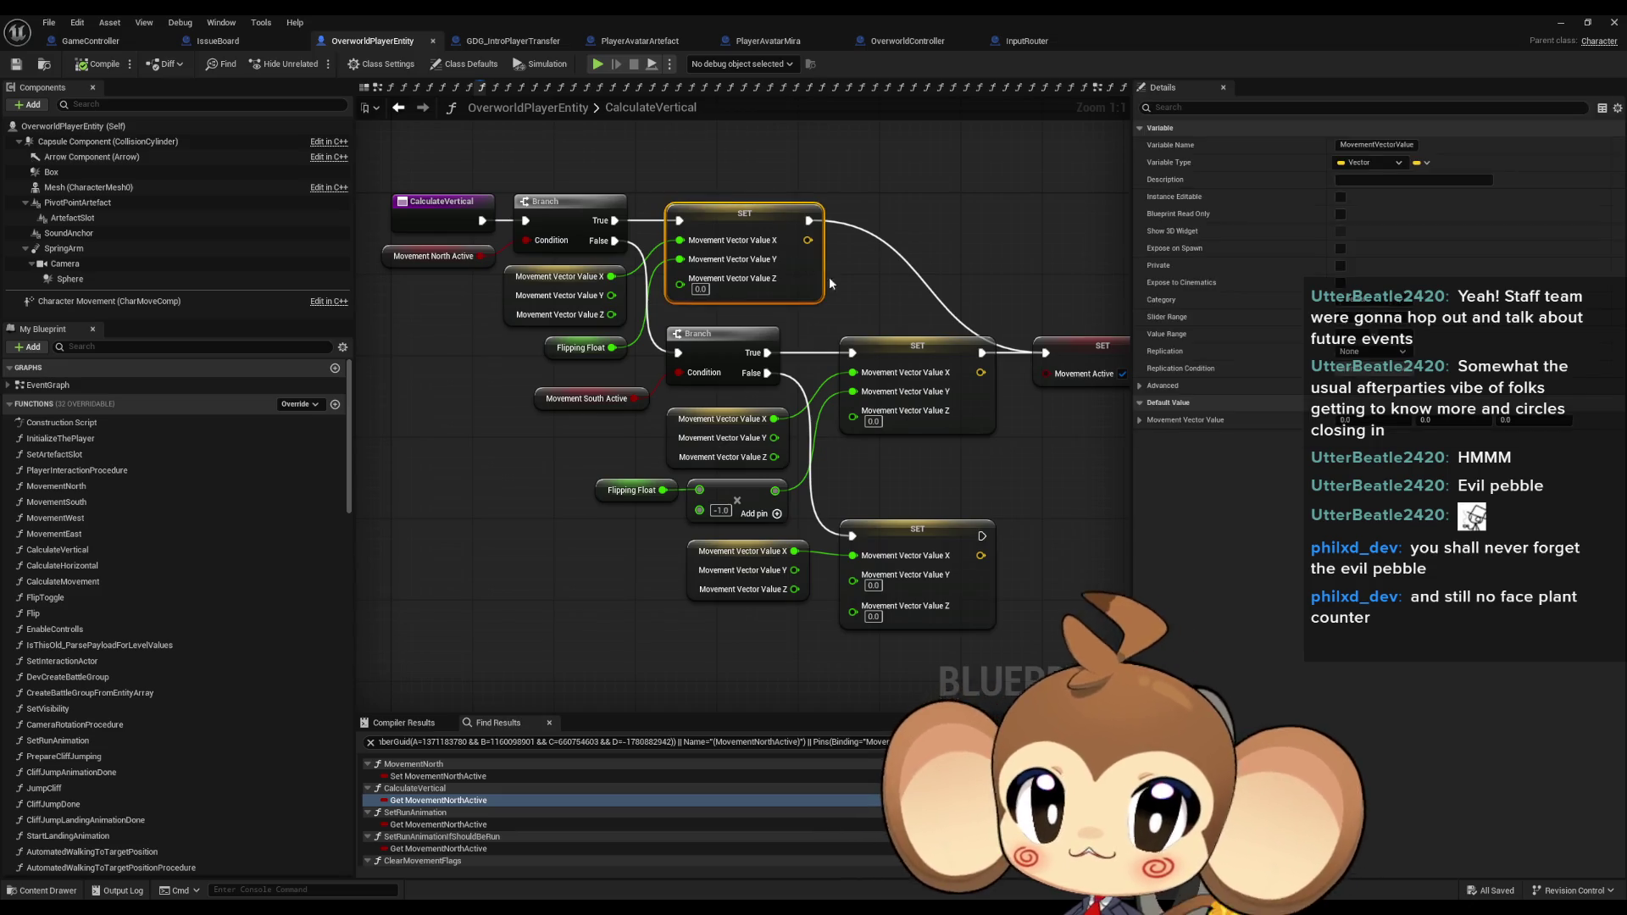
left_click(926, 424)
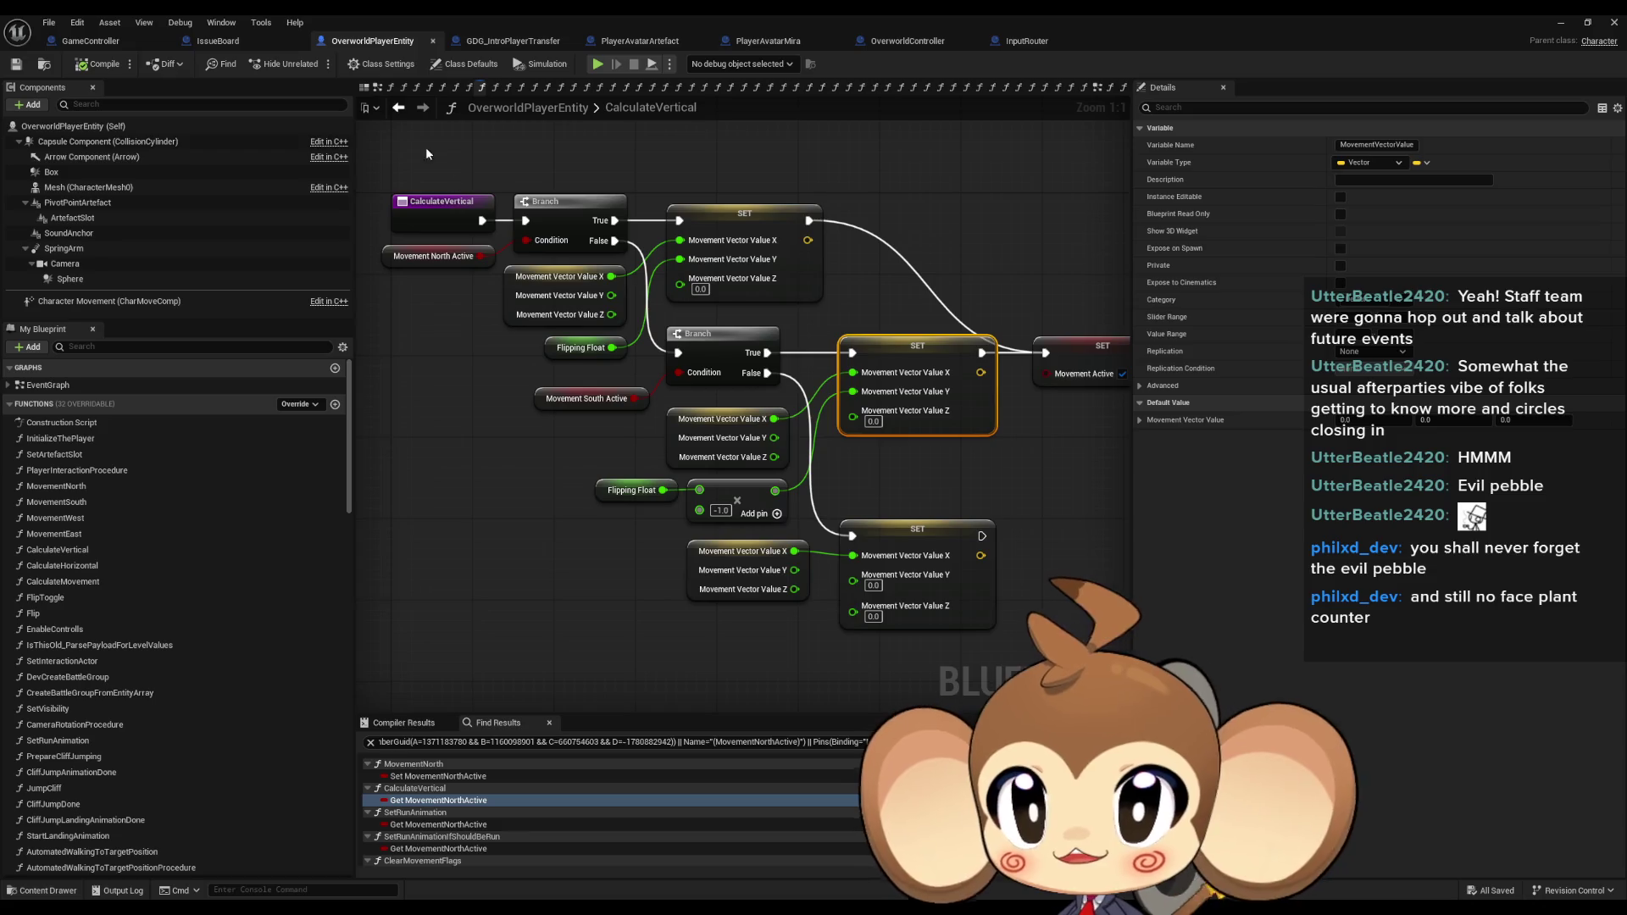
left_click(402, 110)
left_click(1046, 358)
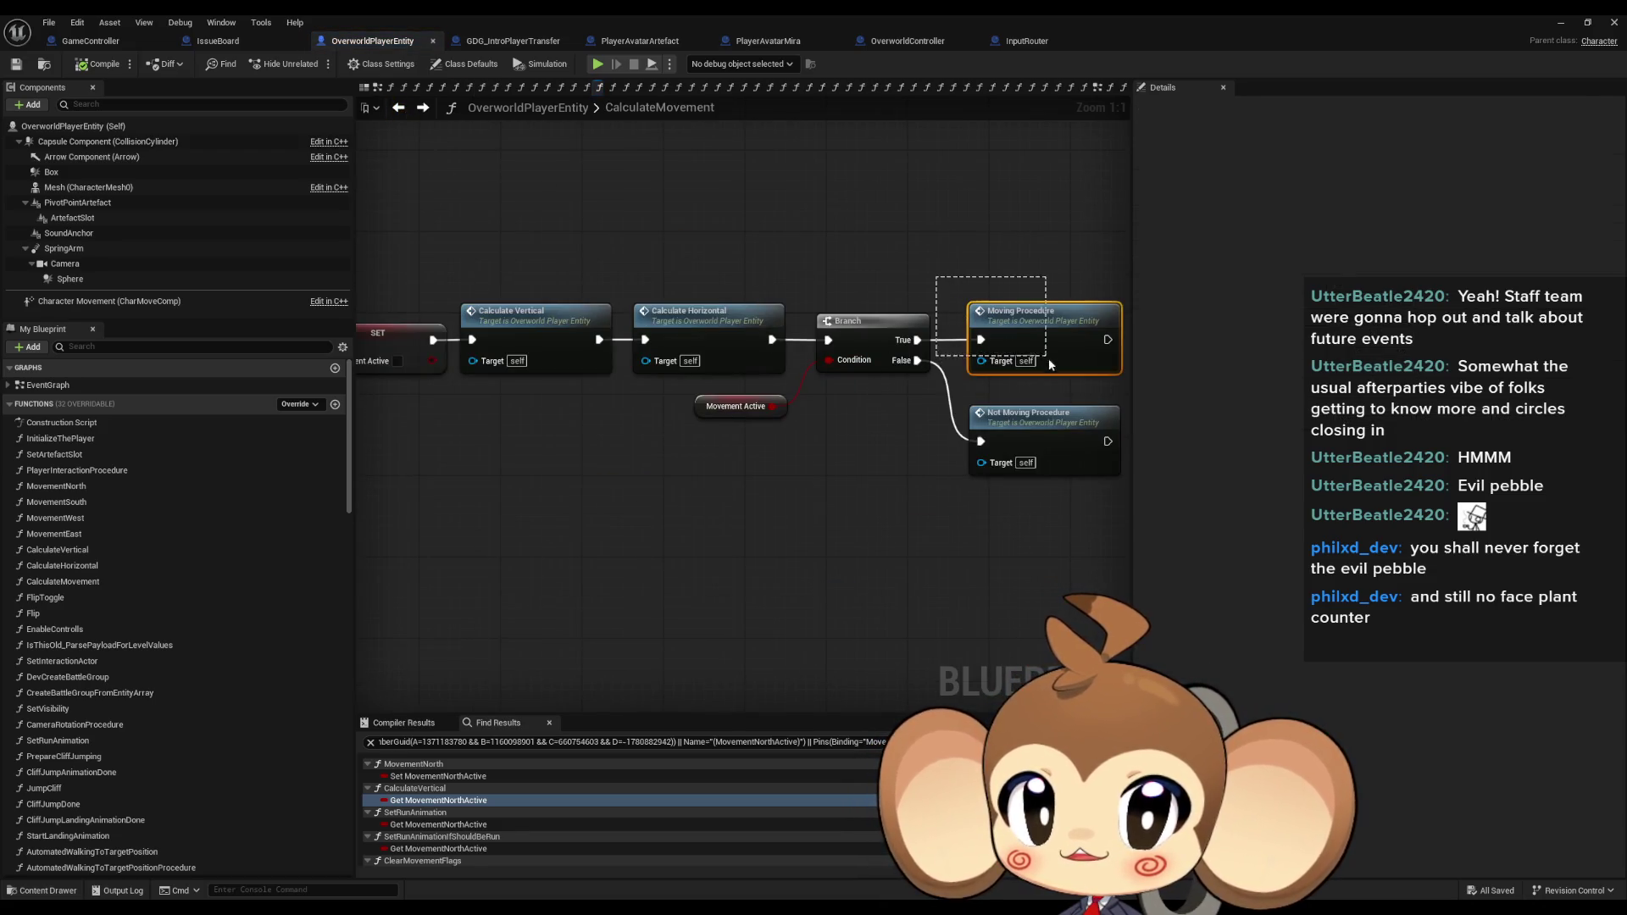
left_click(1017, 419)
left_click_drag(947, 468, 750, 506)
left_click(812, 360)
left_click_drag(621, 365, 698, 422)
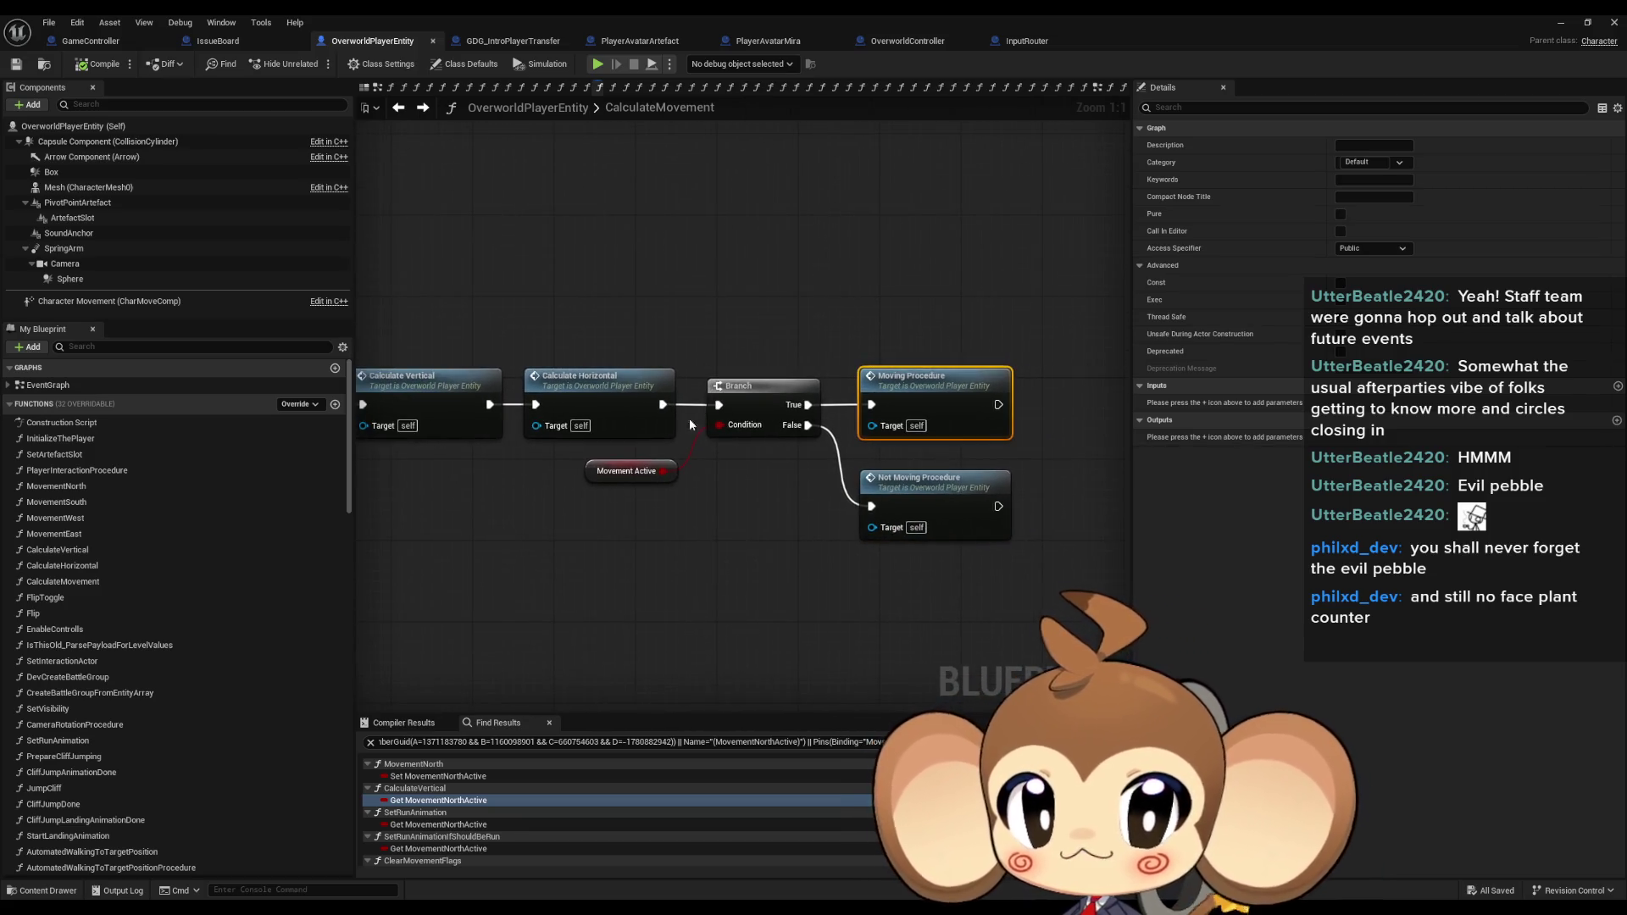
left_click_drag(642, 480, 746, 500)
scroll(745, 500, "down", 1)
scroll(241, 634, "down", 10)
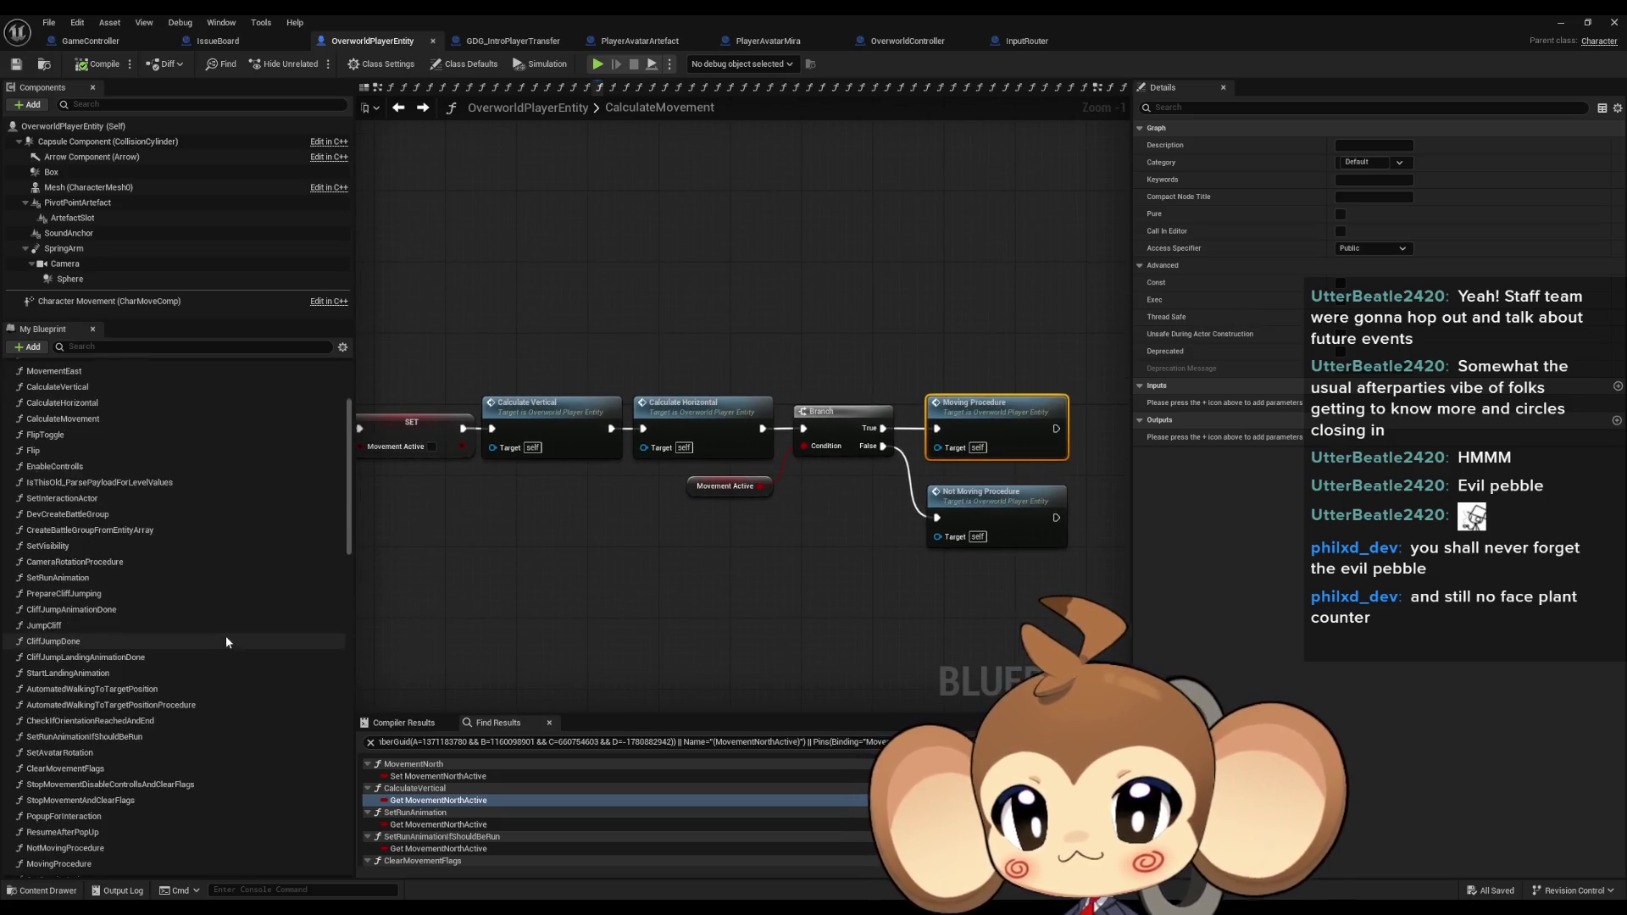
scroll(243, 628, "down", 15)
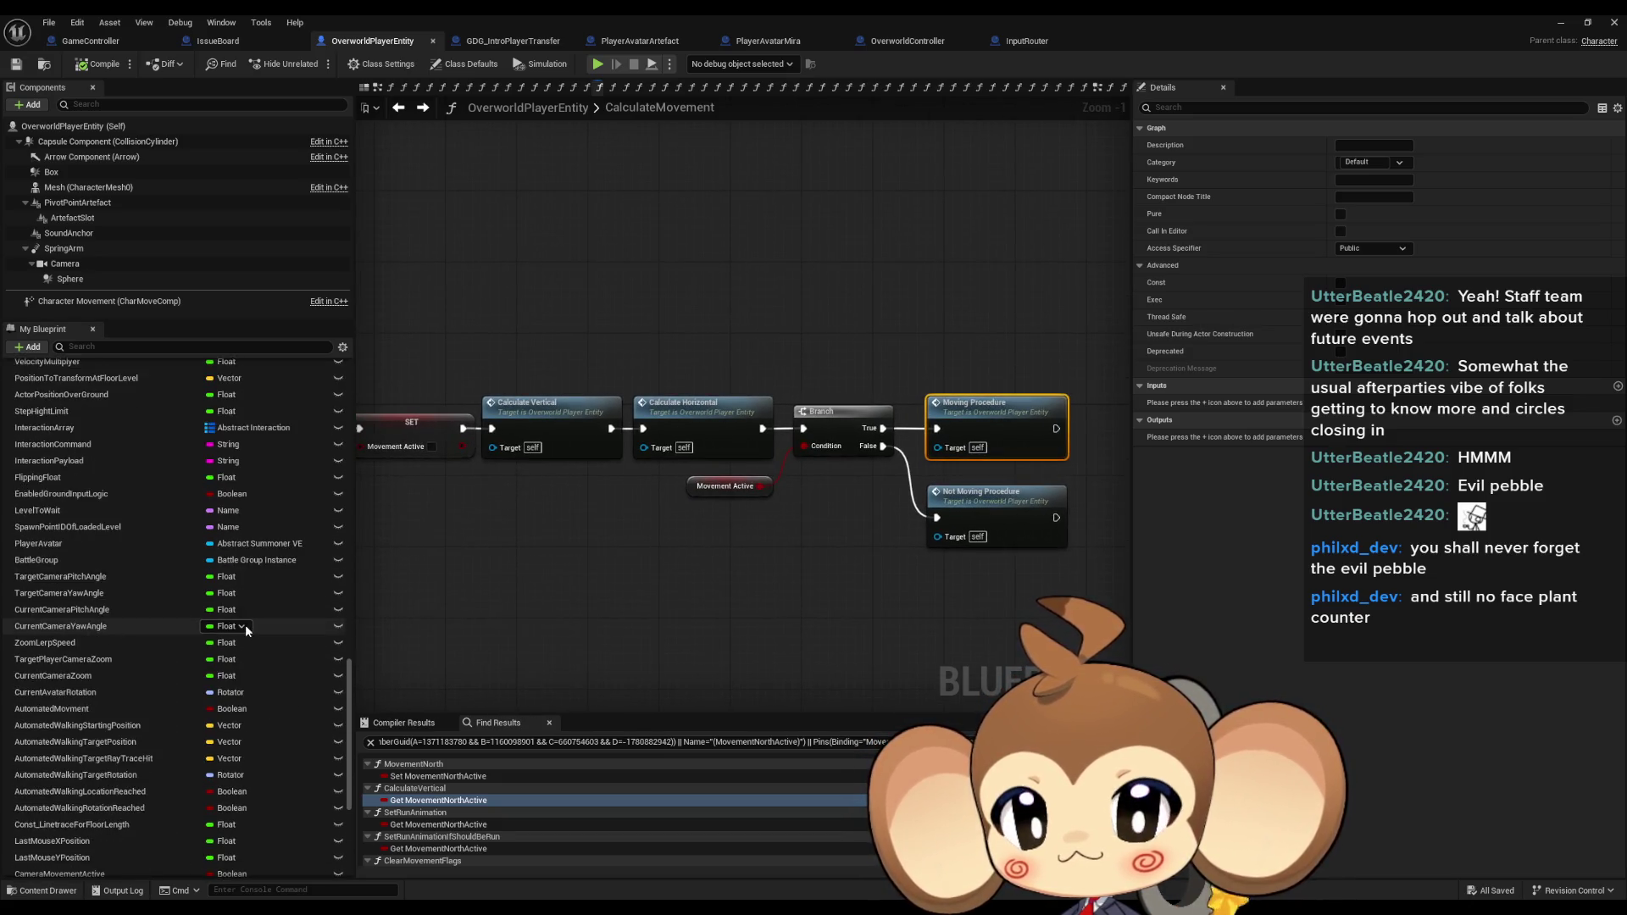
scroll(241, 654, "up", 5)
scroll(243, 661, "up", 1)
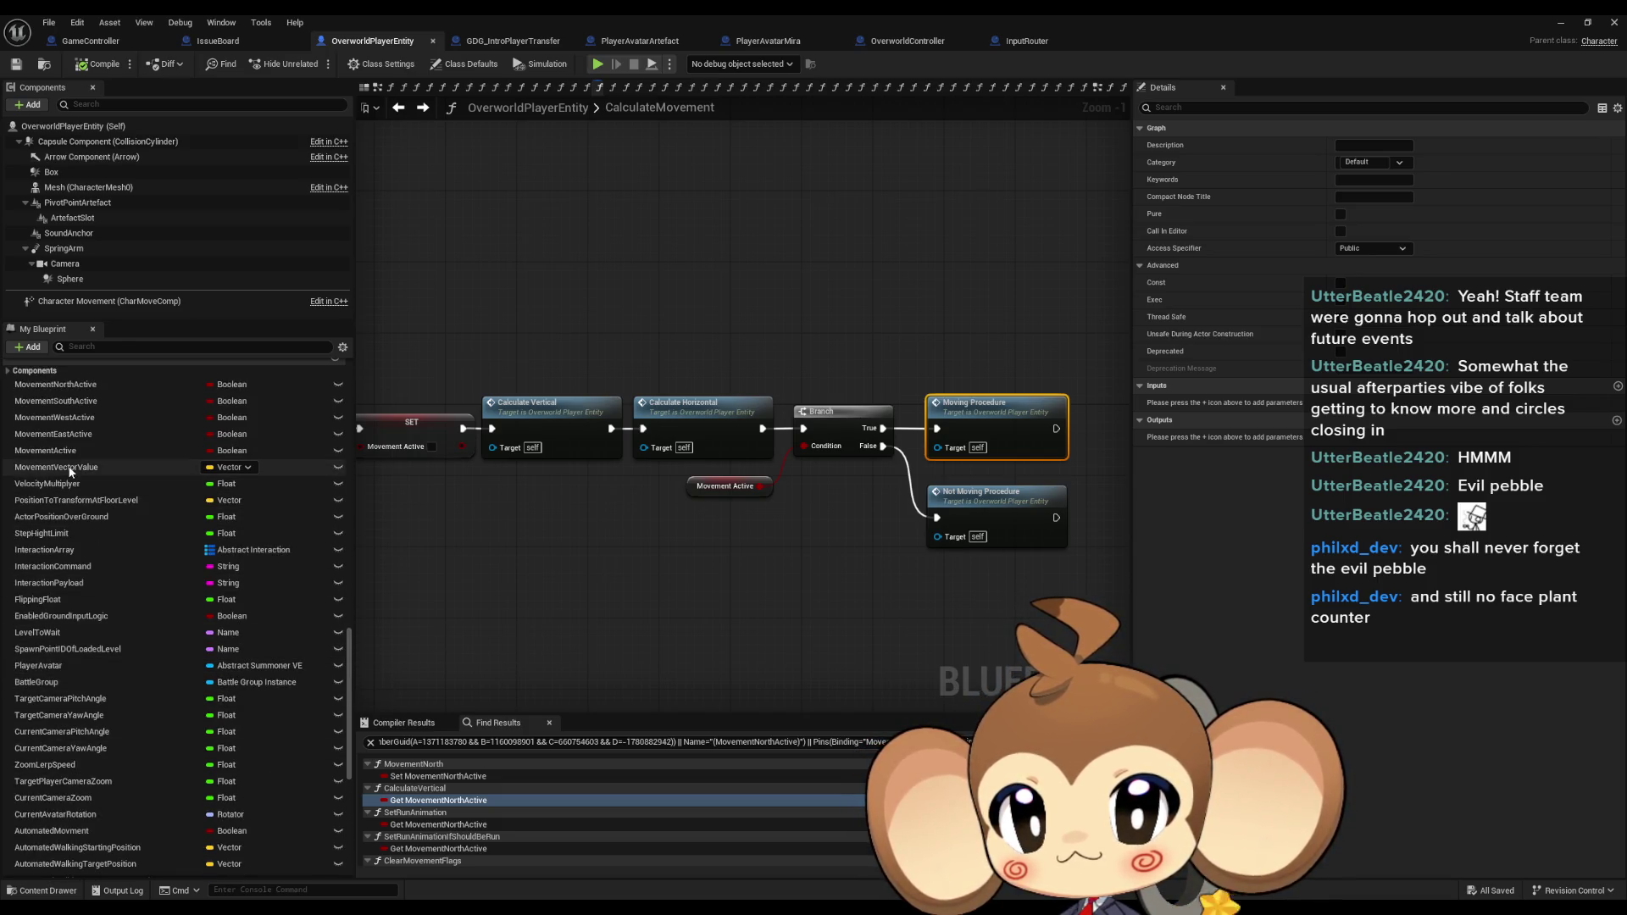
mouse_move(70, 472)
left_mouse_down()
mouse_move(751, 284)
mouse_move(843, 325)
left_mouse_up()
Place a Movement Vector Value getter and discard an unwanted Get Unit Direction node.
left_click(813, 294)
scroll(848, 287, "up", 1)
type("direct")
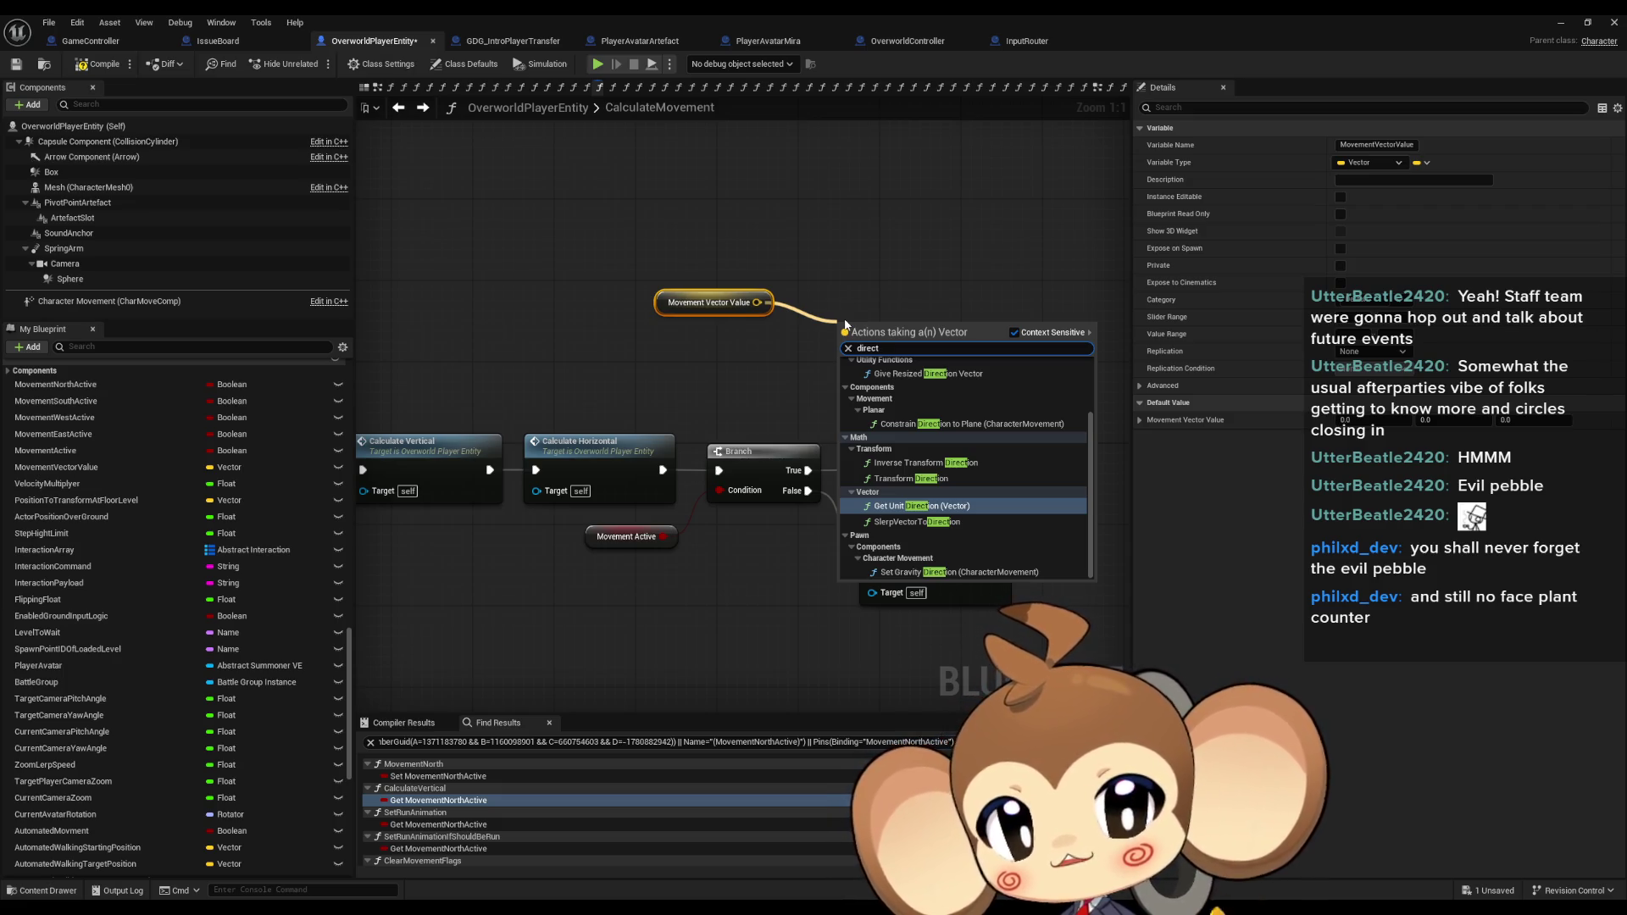
left_click(902, 506)
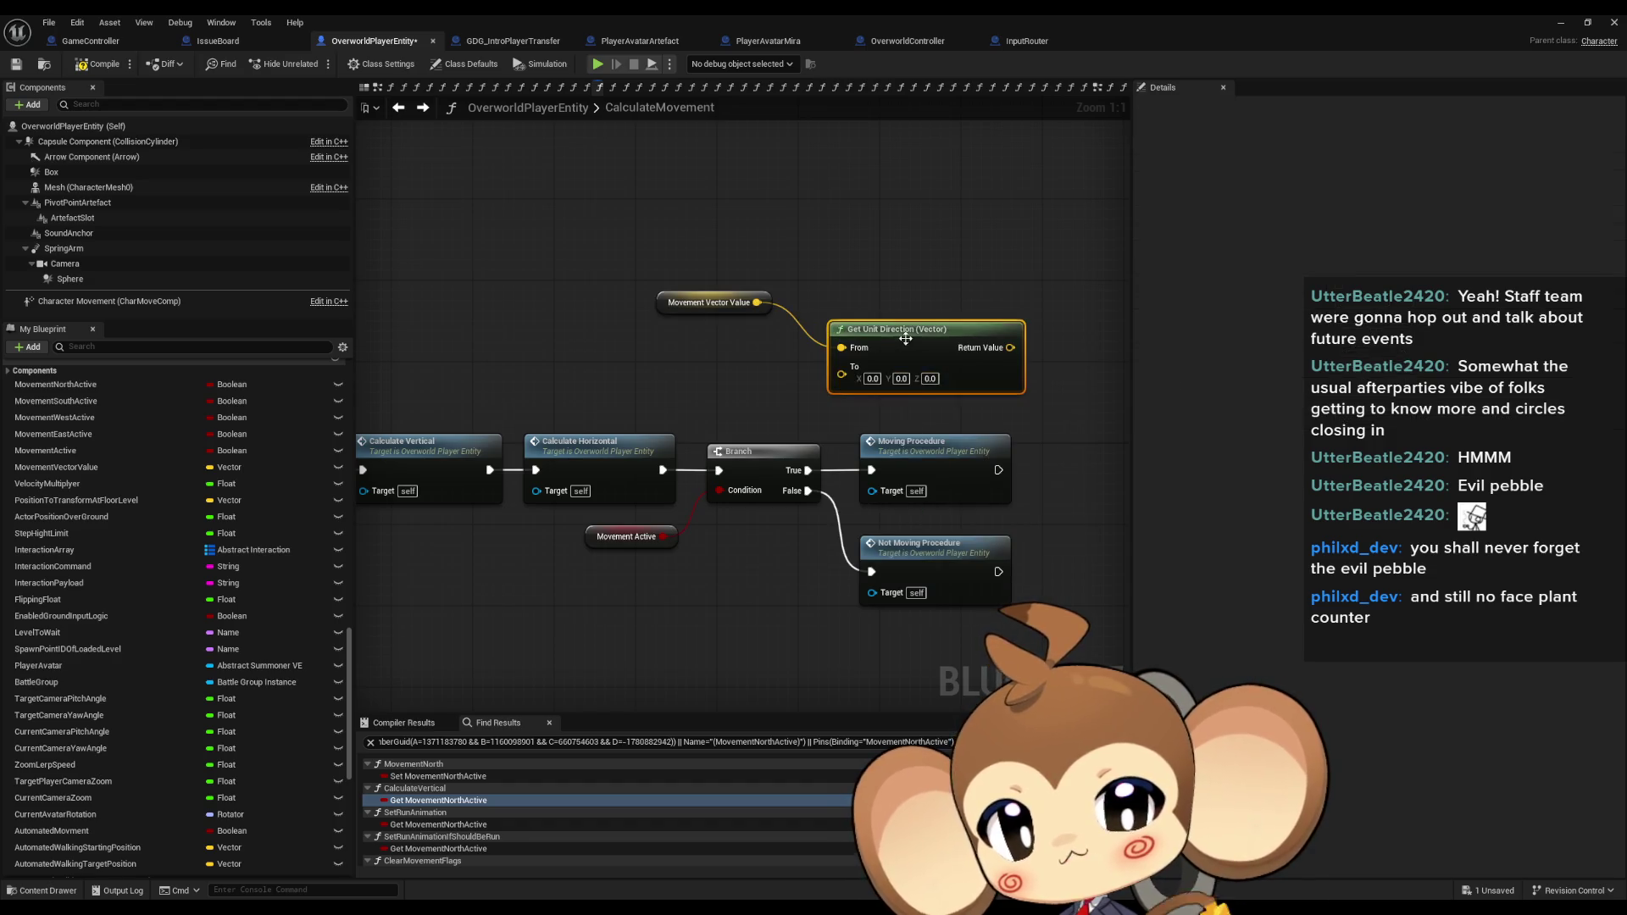
key("Delete")
Add a Vector to Degrees node fed by Movement Vector Value.
left_click_drag(757, 302, 860, 334)
type("get rot")
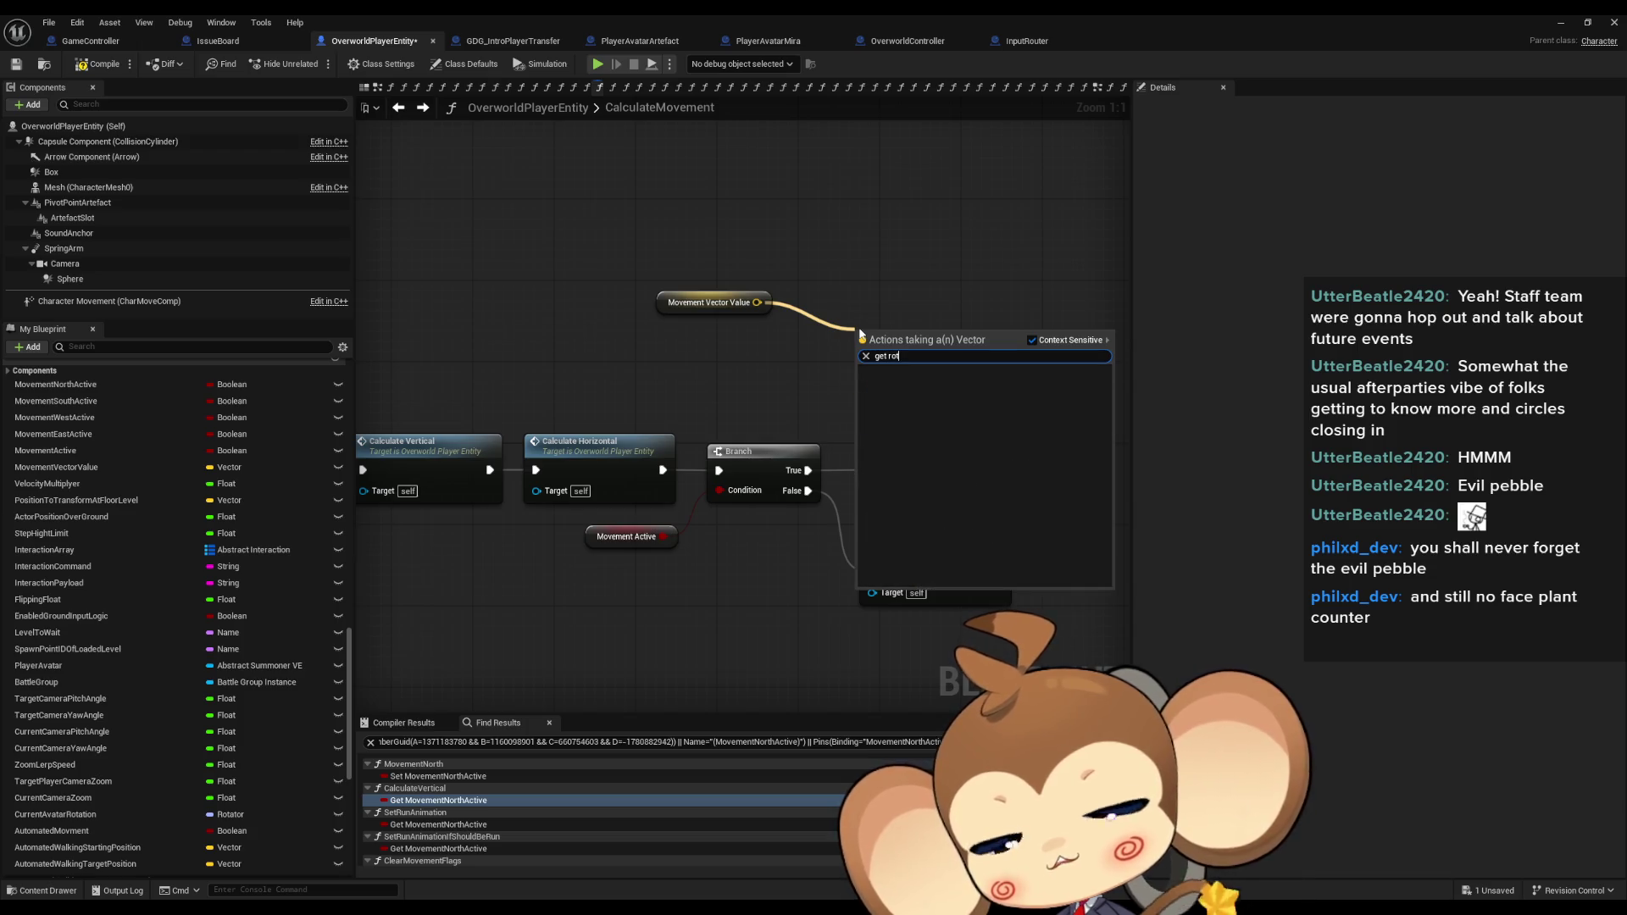
type("get")
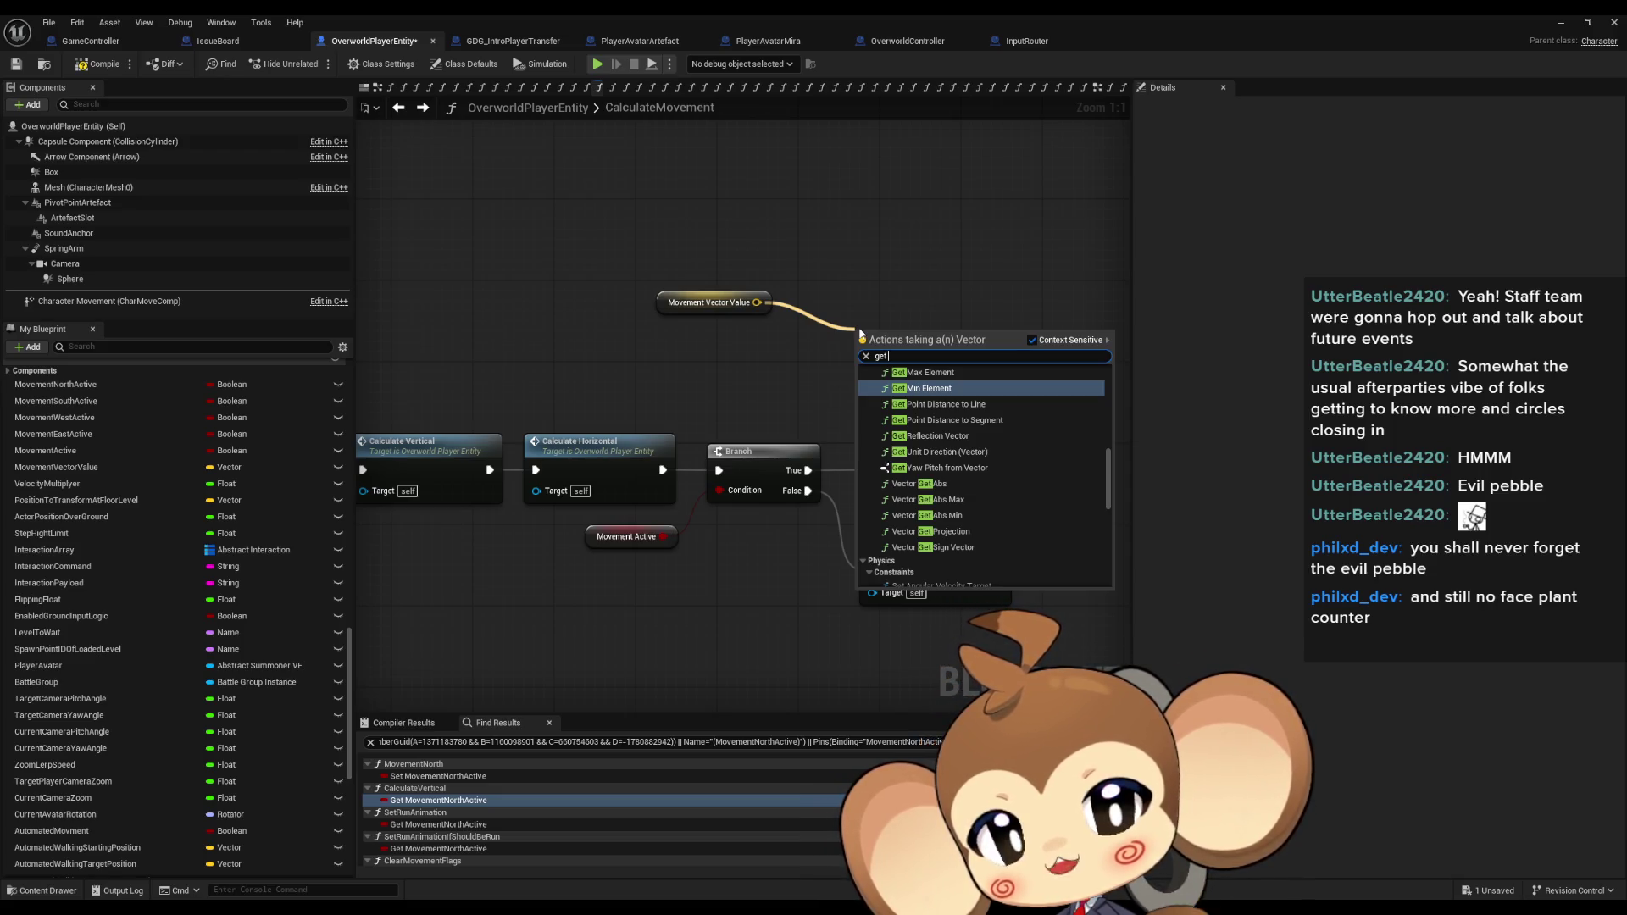
scroll(939, 410, "up", 3)
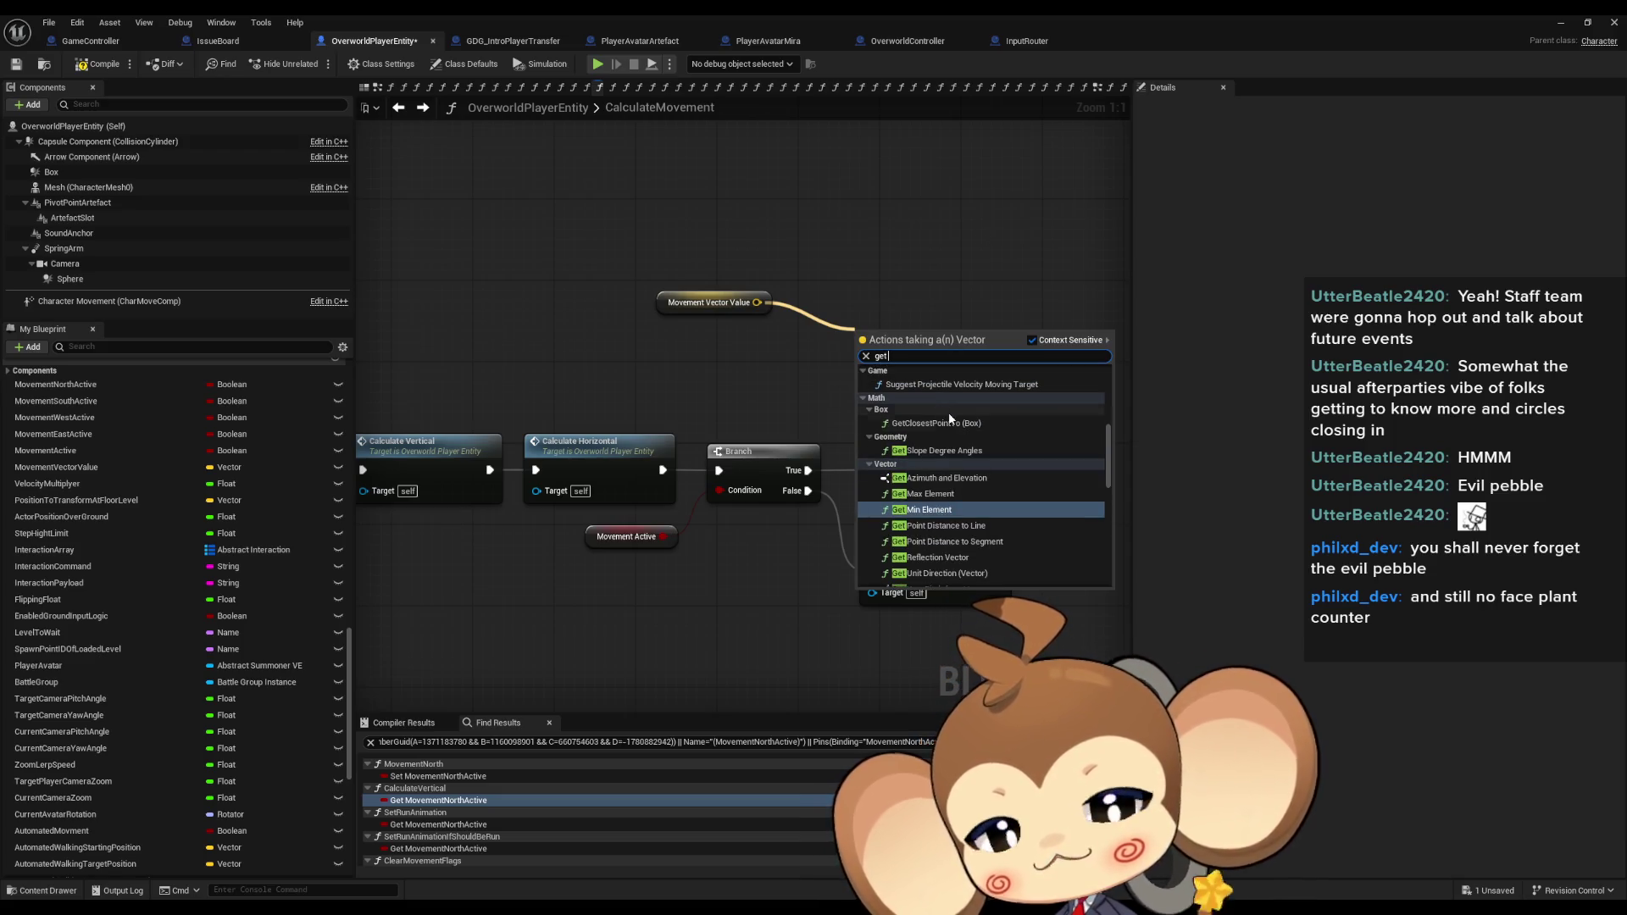
key("ctrl+a")
type("deg")
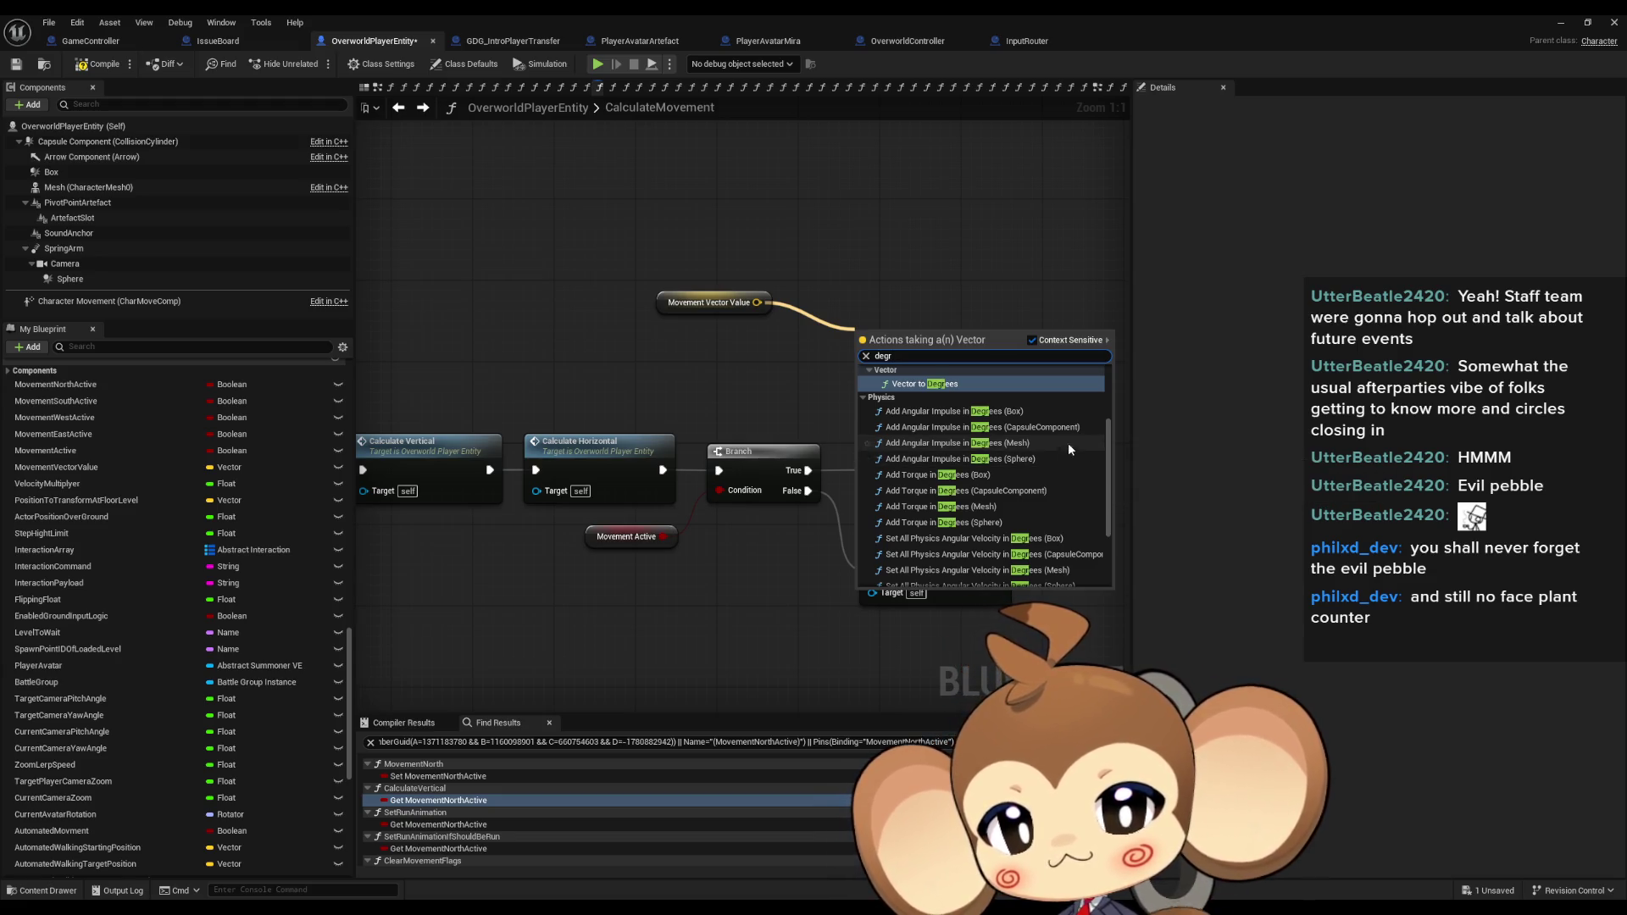
scroll(1071, 445, "up", 3)
scroll(1060, 449, "up", 1)
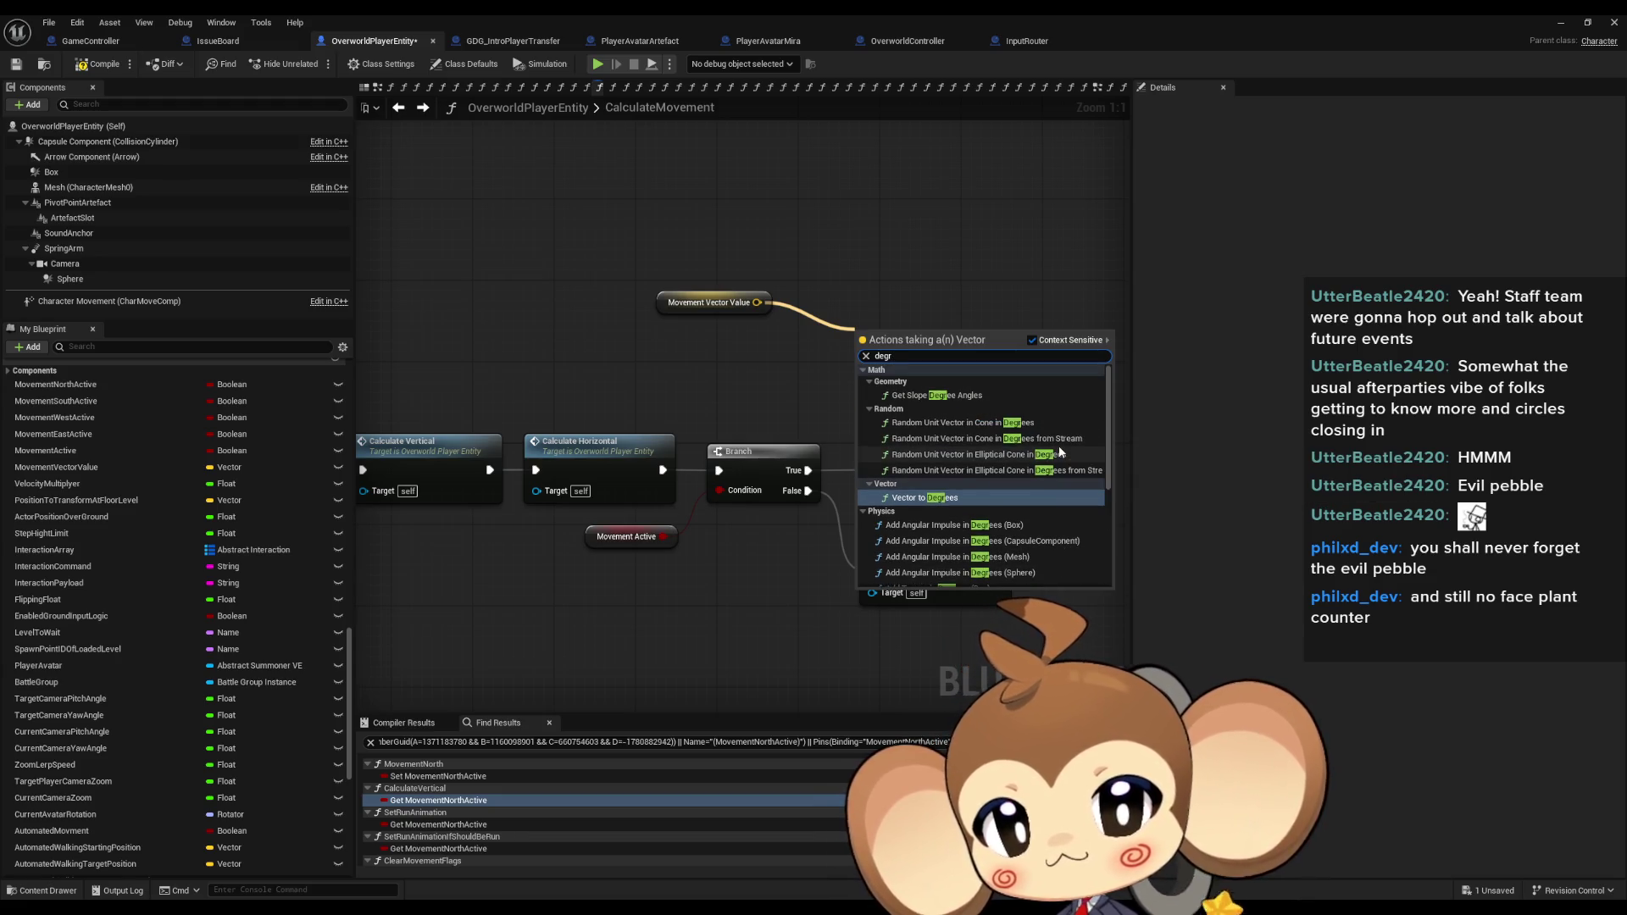
scroll(1058, 442, "down", 2)
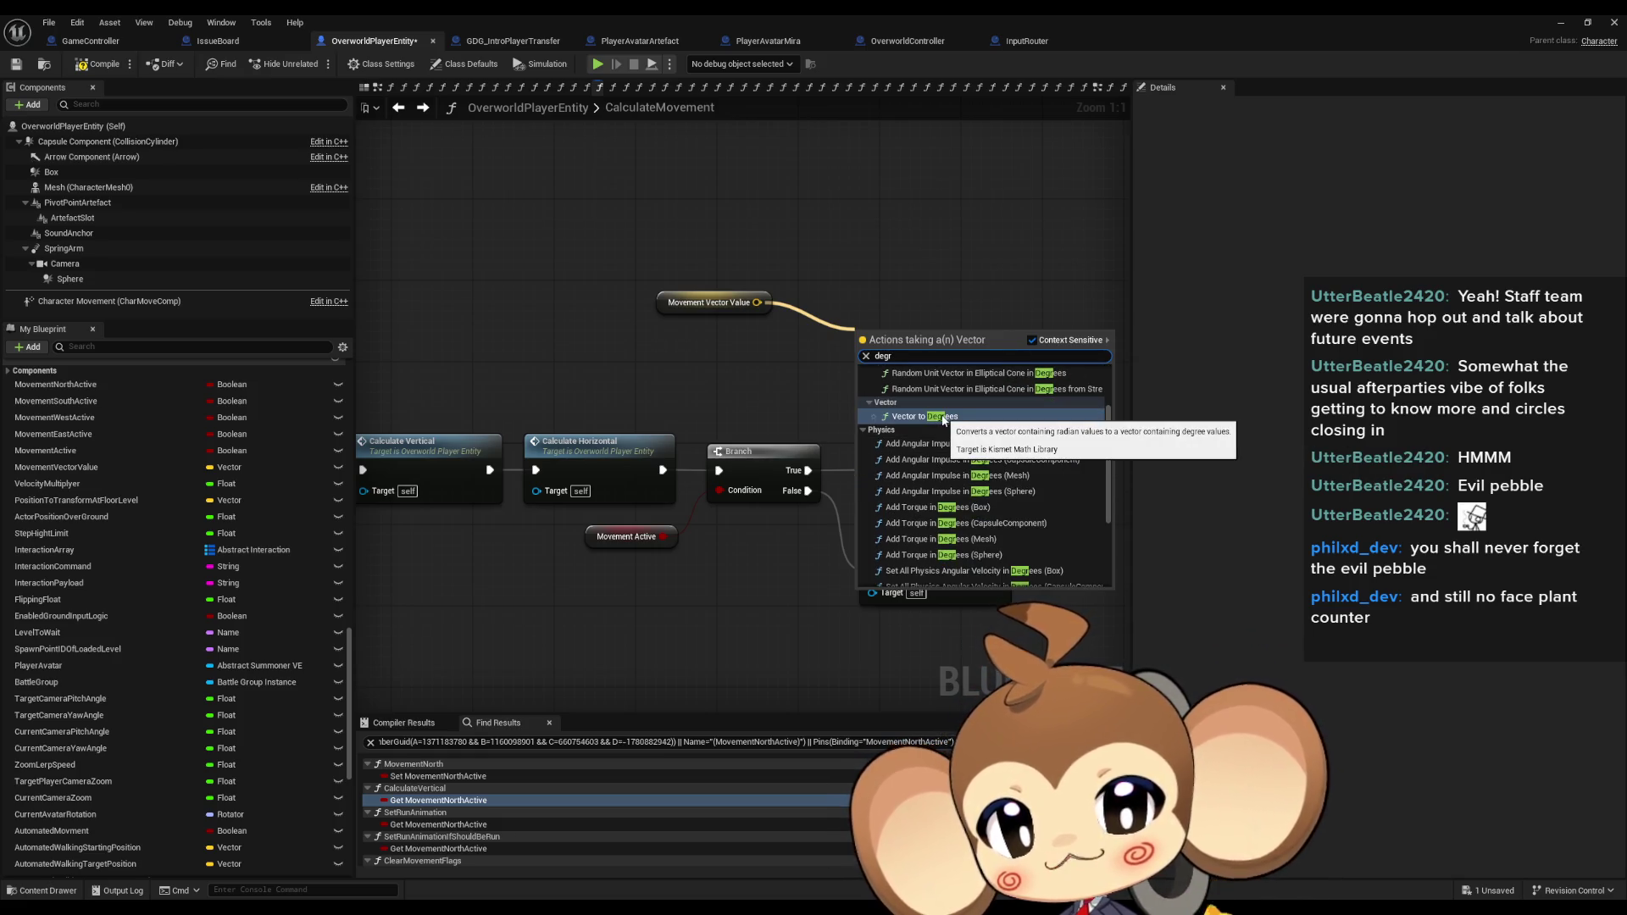
left_click(942, 418)
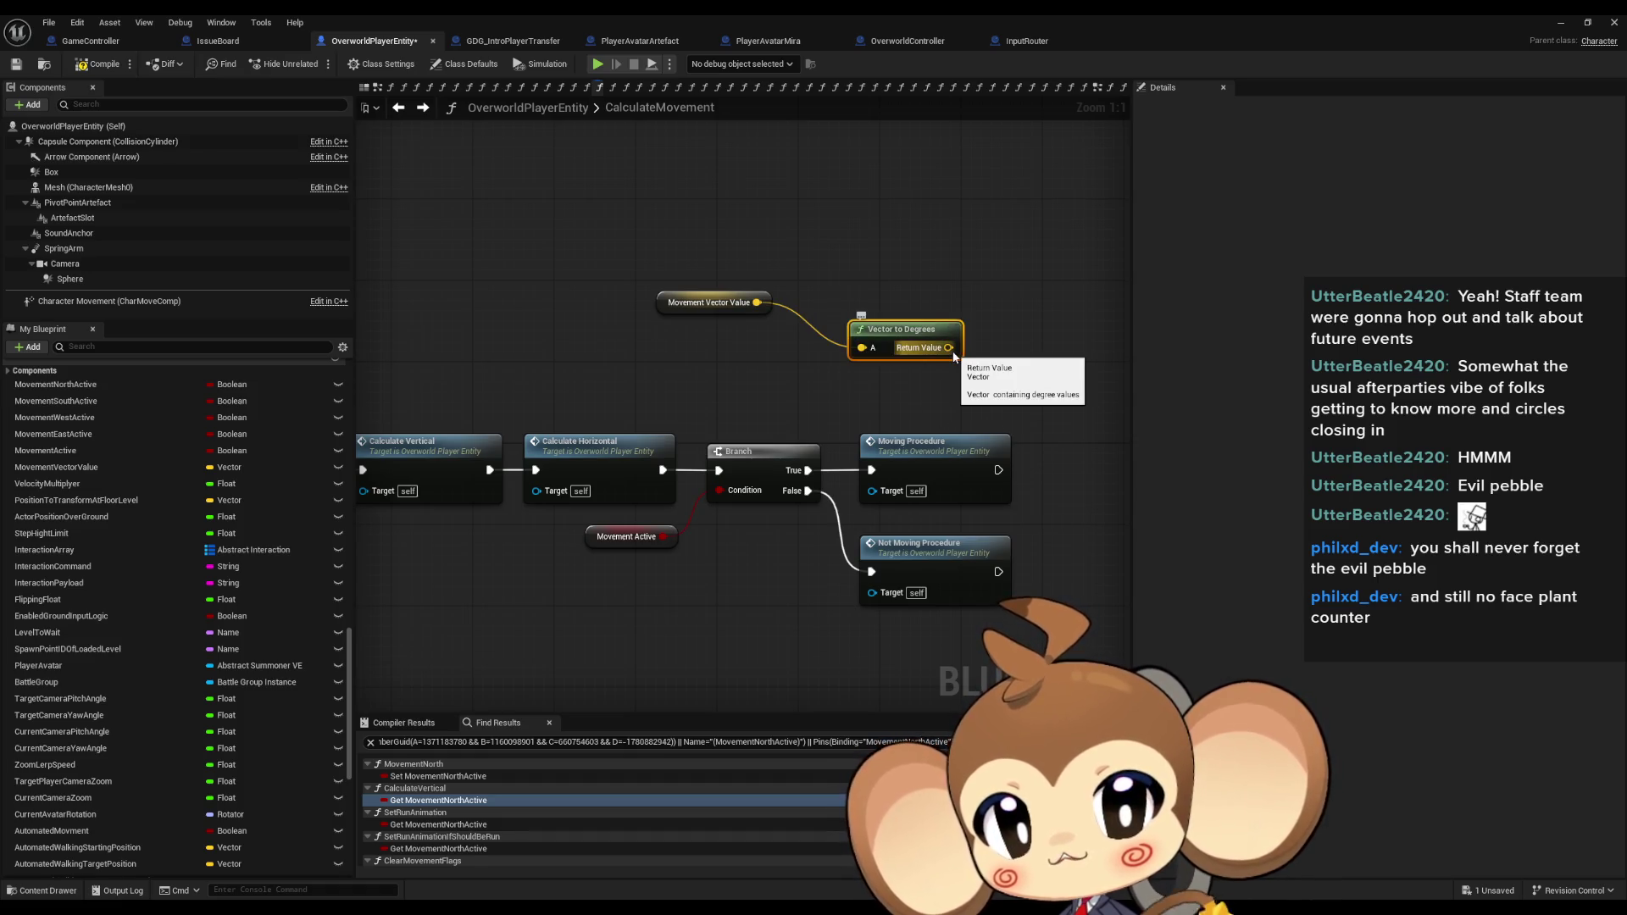
mouse_move(954, 356)
left_mouse_down()
mouse_move(821, 382)
mouse_move(840, 289)
left_mouse_up()
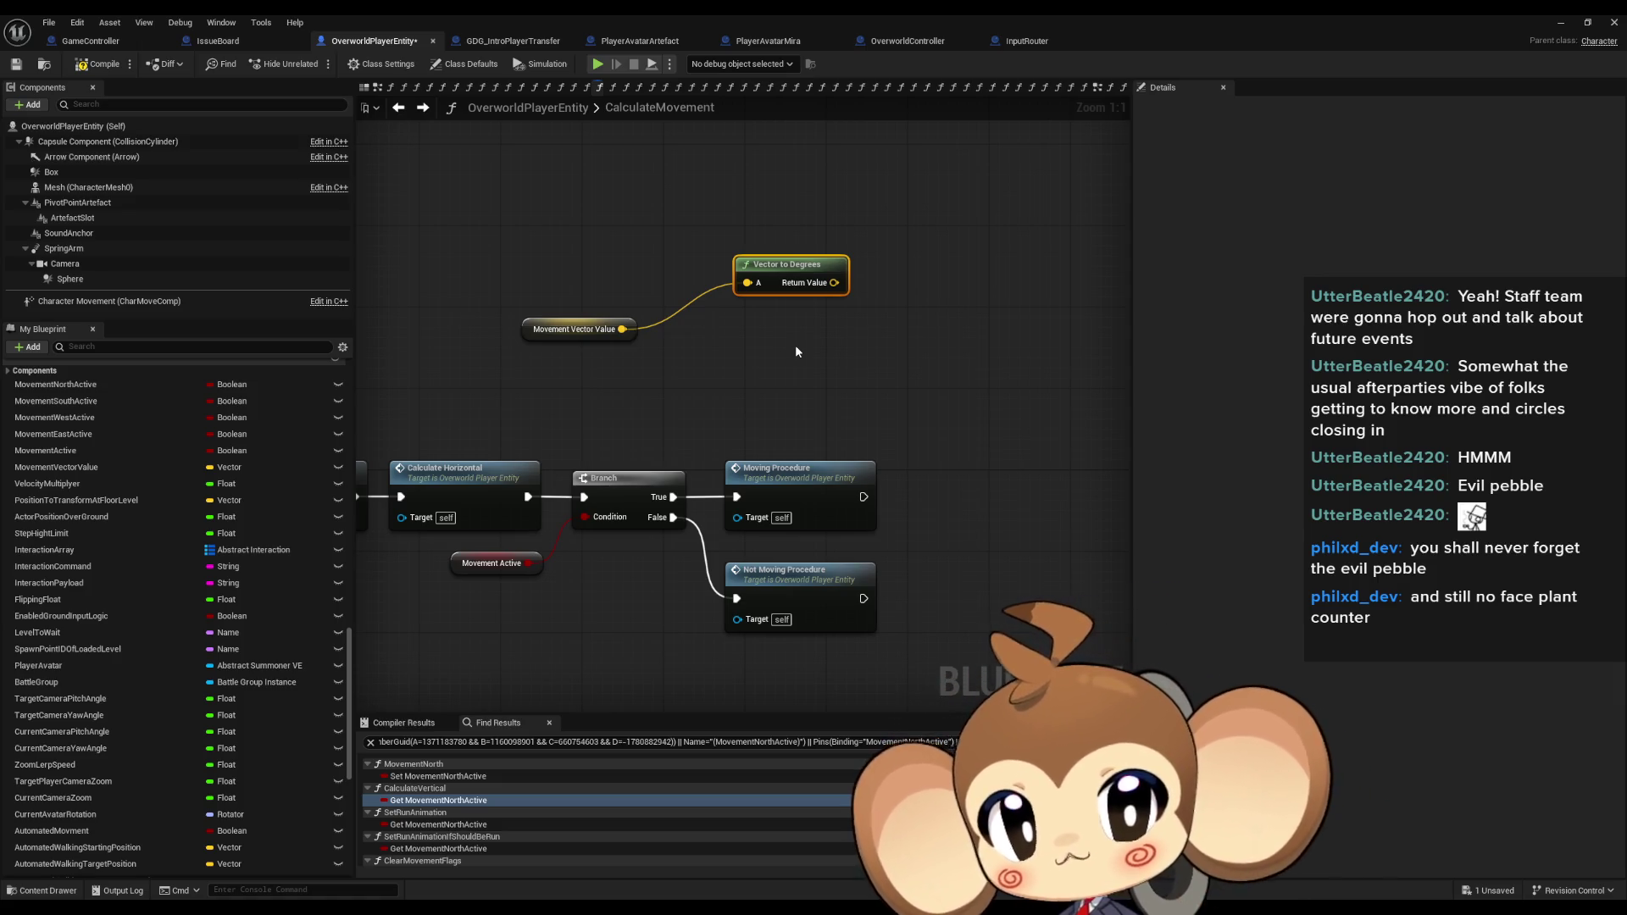
Add a Print String after Moving Procedure, wire the degrees into Append's C input, and minimize.
mouse_move(864, 498)
left_mouse_down()
mouse_move(951, 480)
mouse_move(983, 392)
mouse_move(825, 388)
mouse_move(835, 346)
mouse_move(622, 329)
left_mouse_up()
type("print string")
key("Return")
key("Return")
left_click_drag(778, 406, 835, 283)
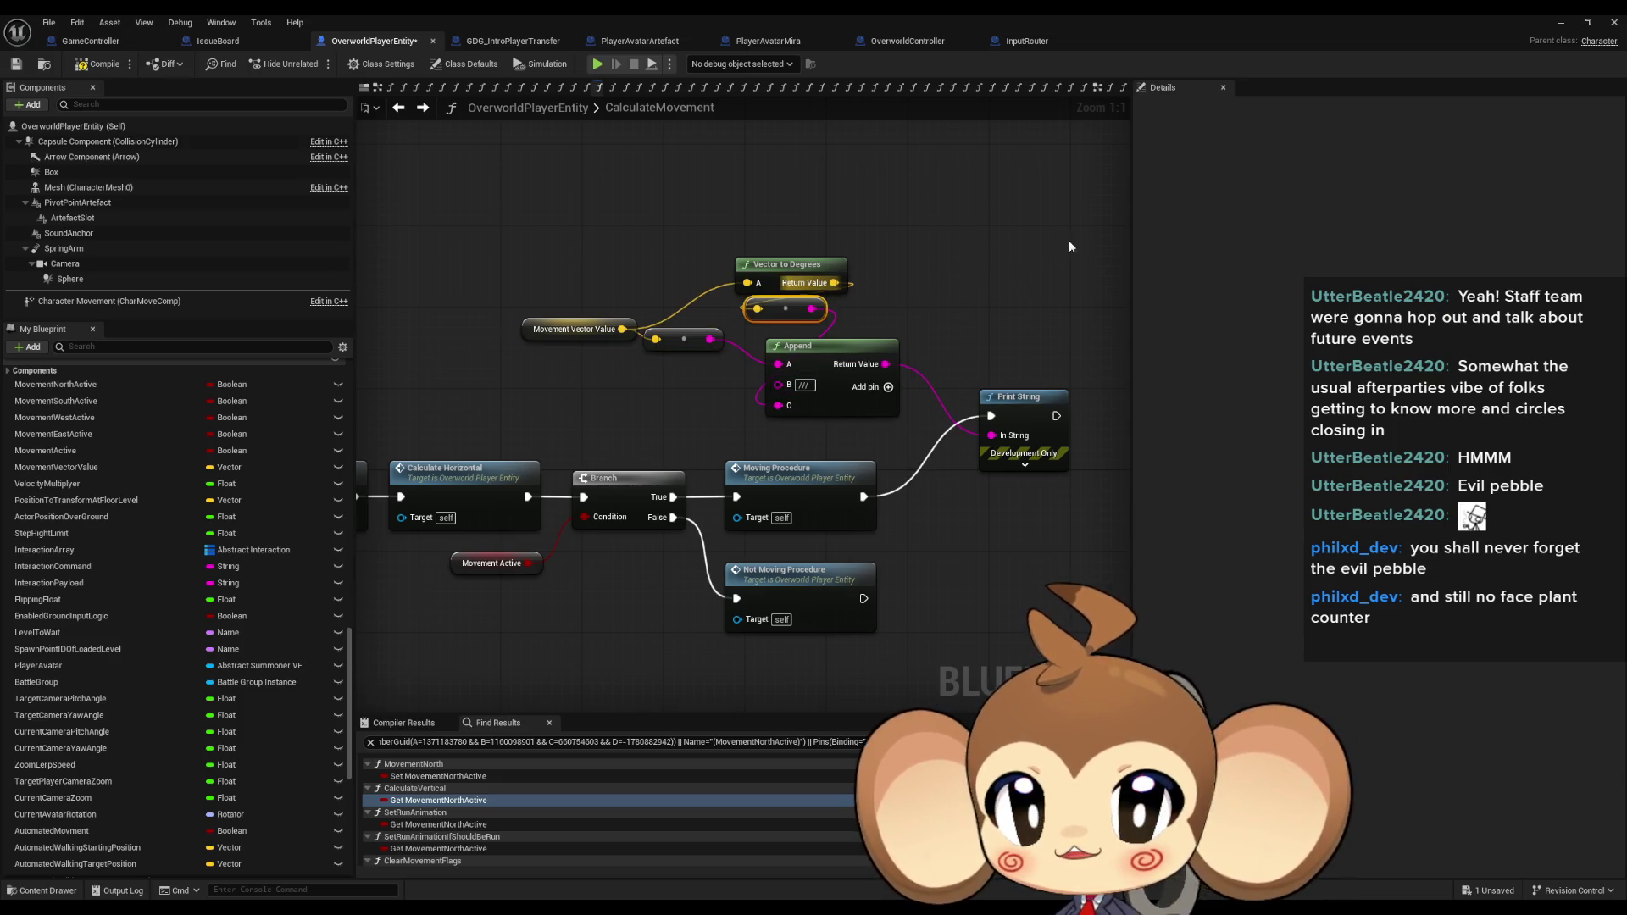
left_click(1560, 23)
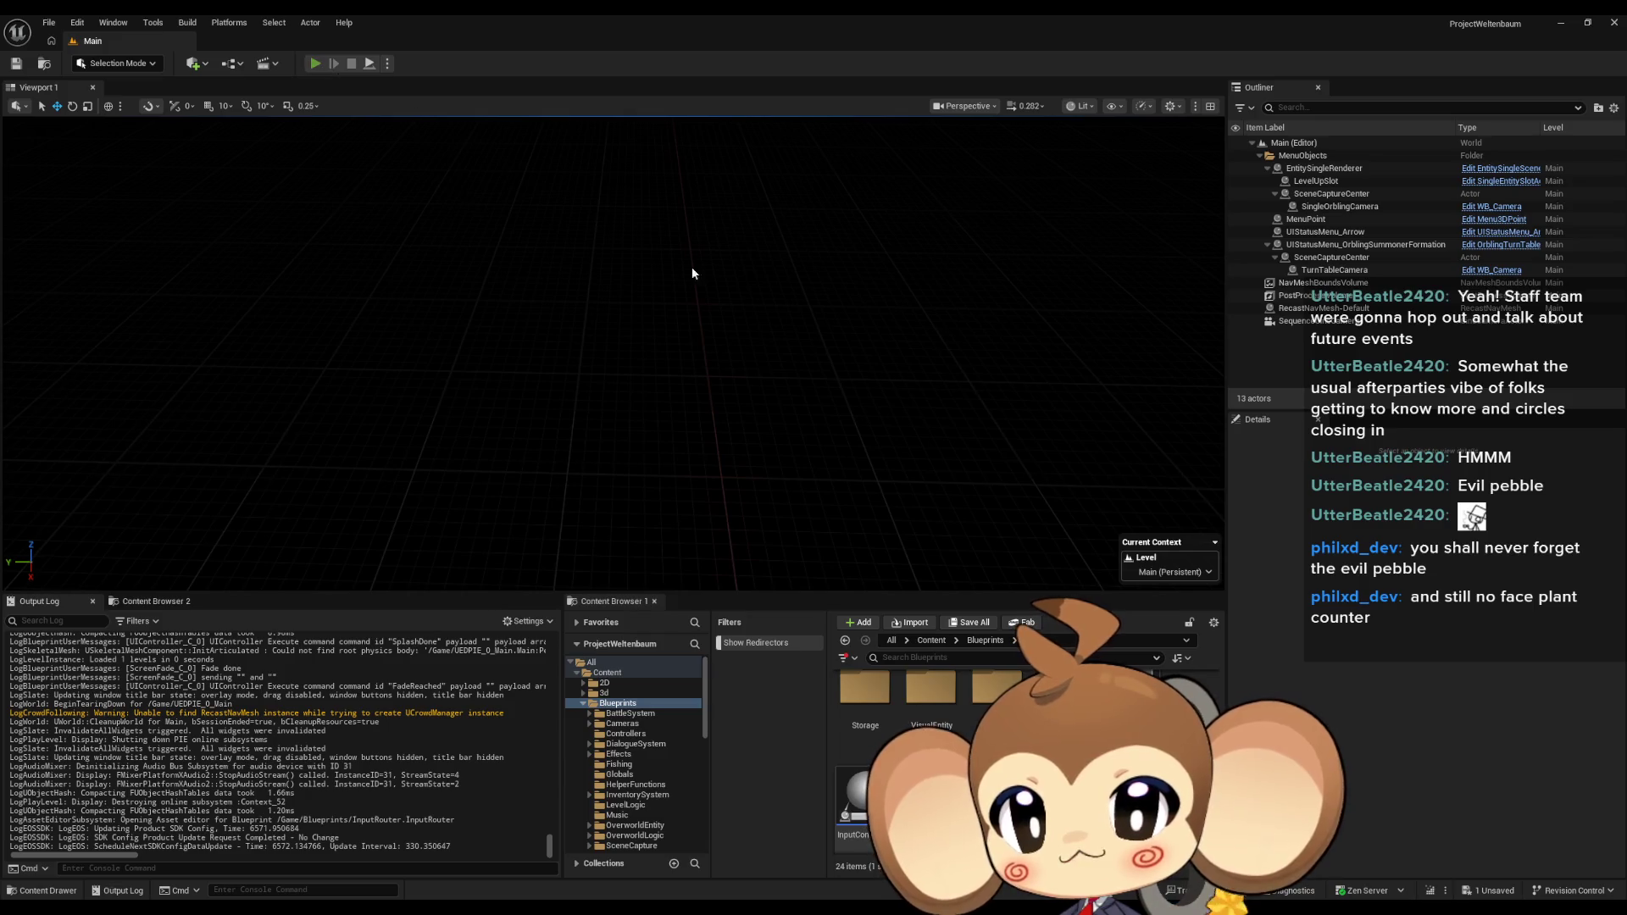
key("alt+p")
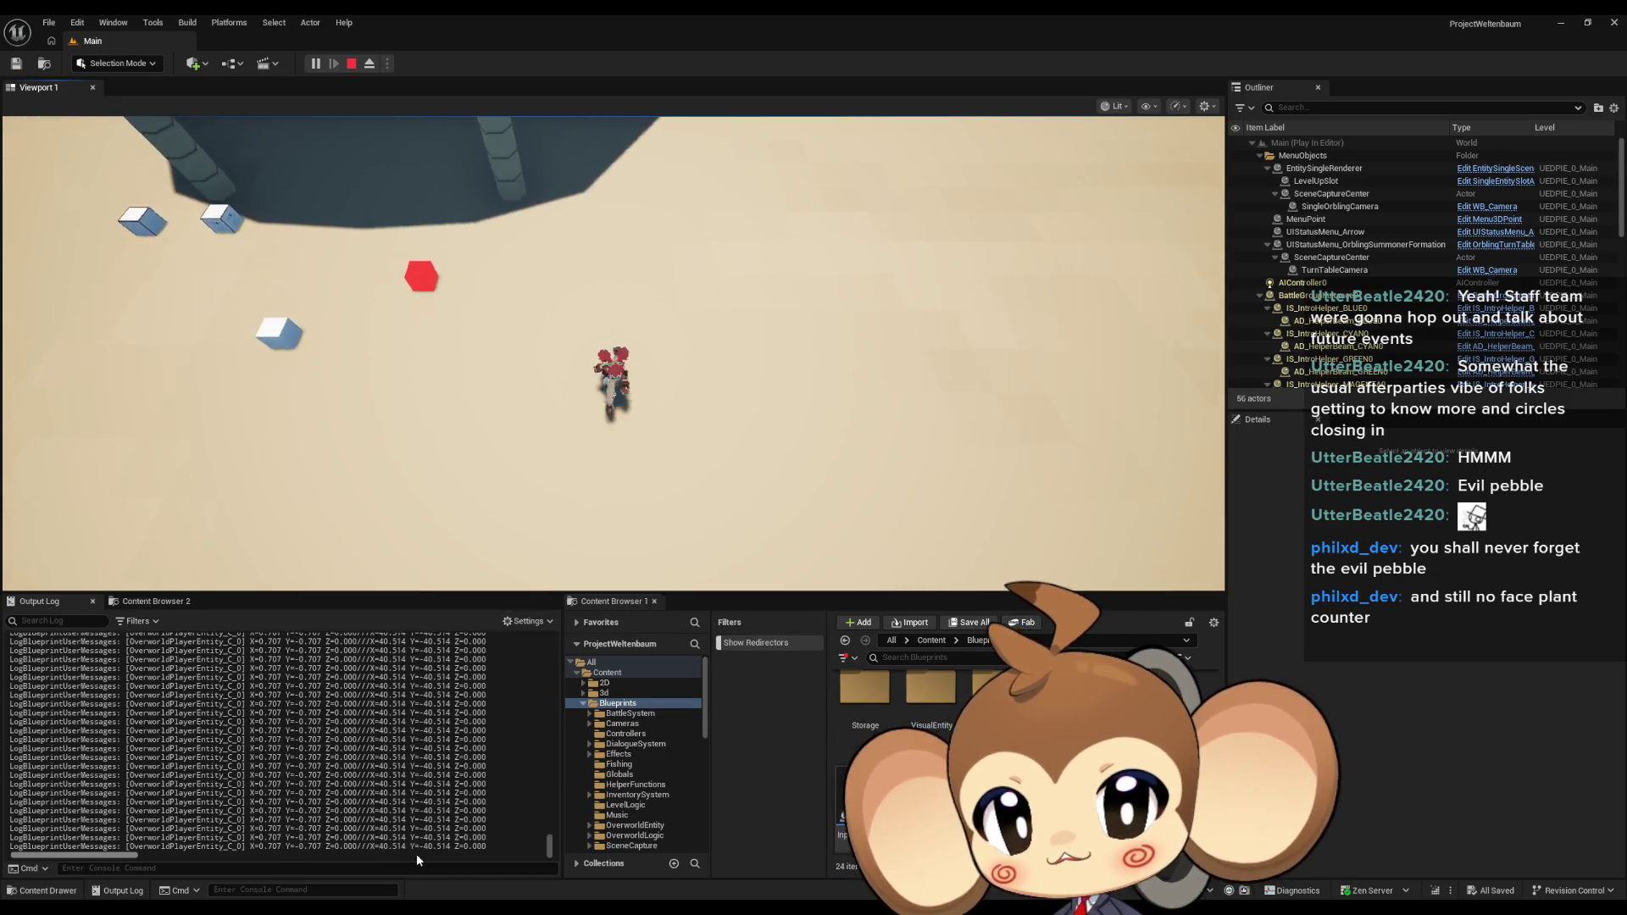
left_click(958, 527)
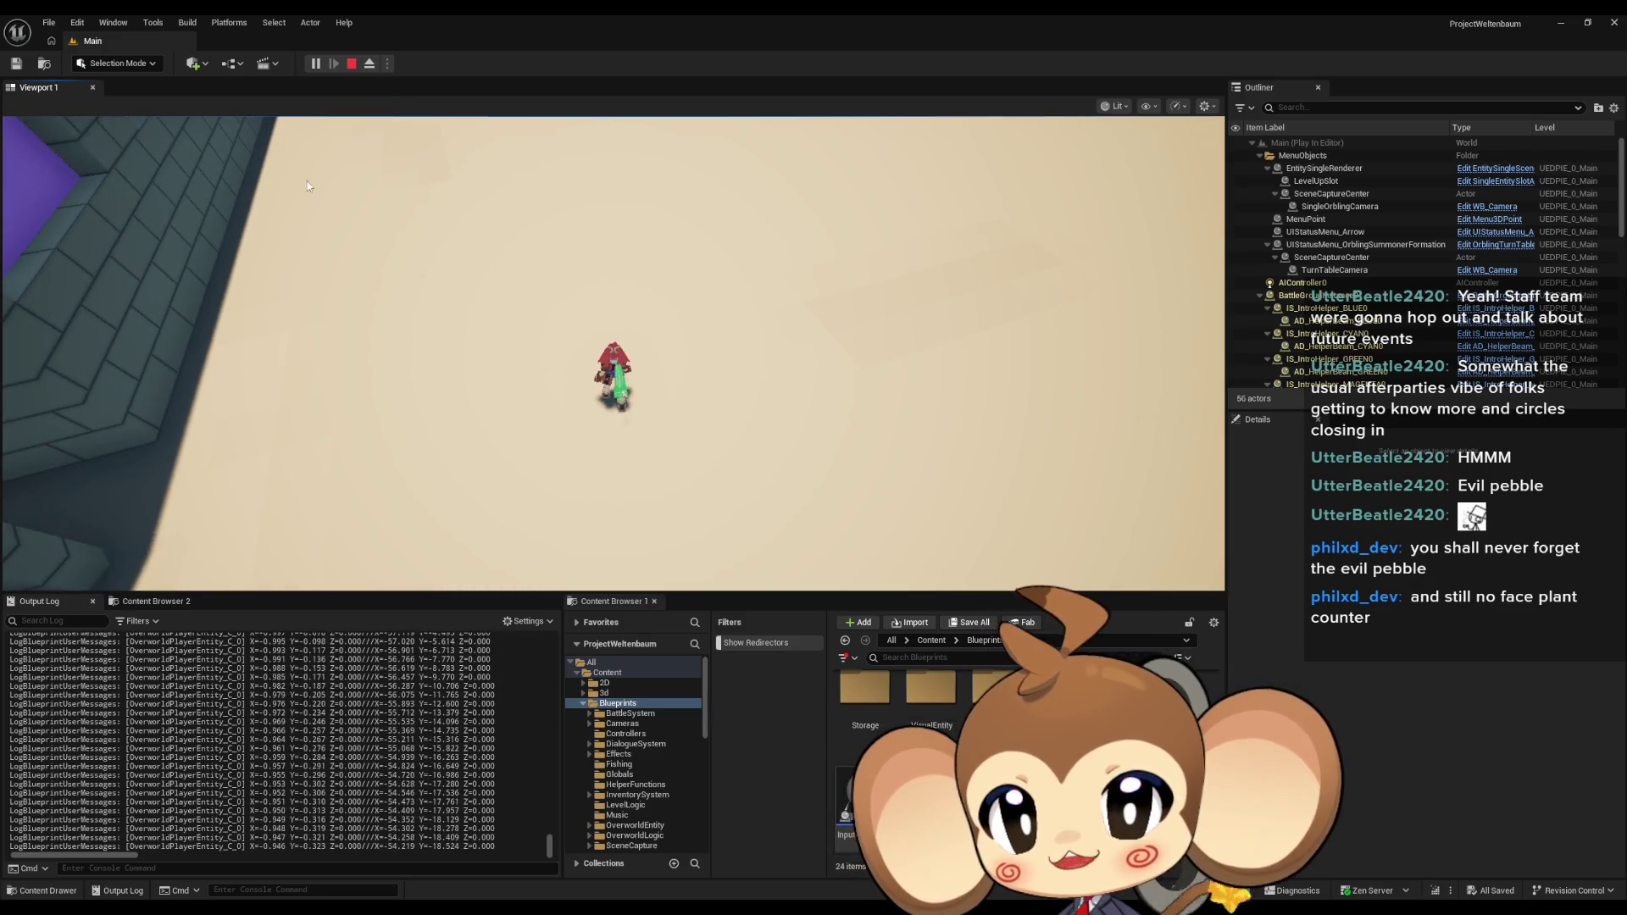
left_click(352, 63)
left_click(320, 61)
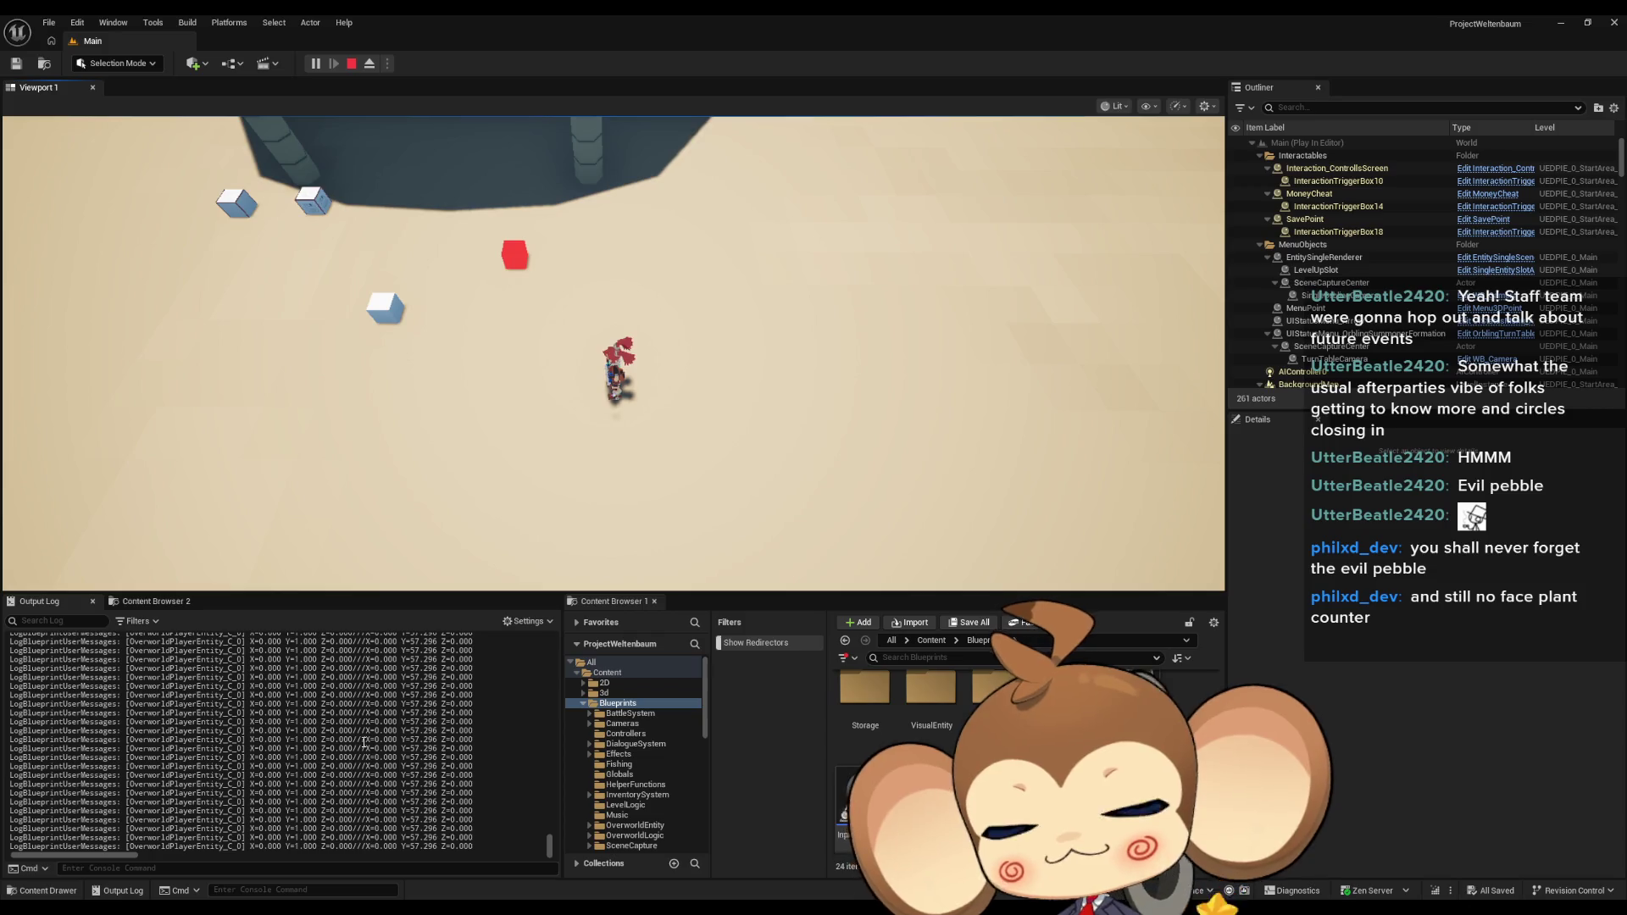
left_click(352, 64)
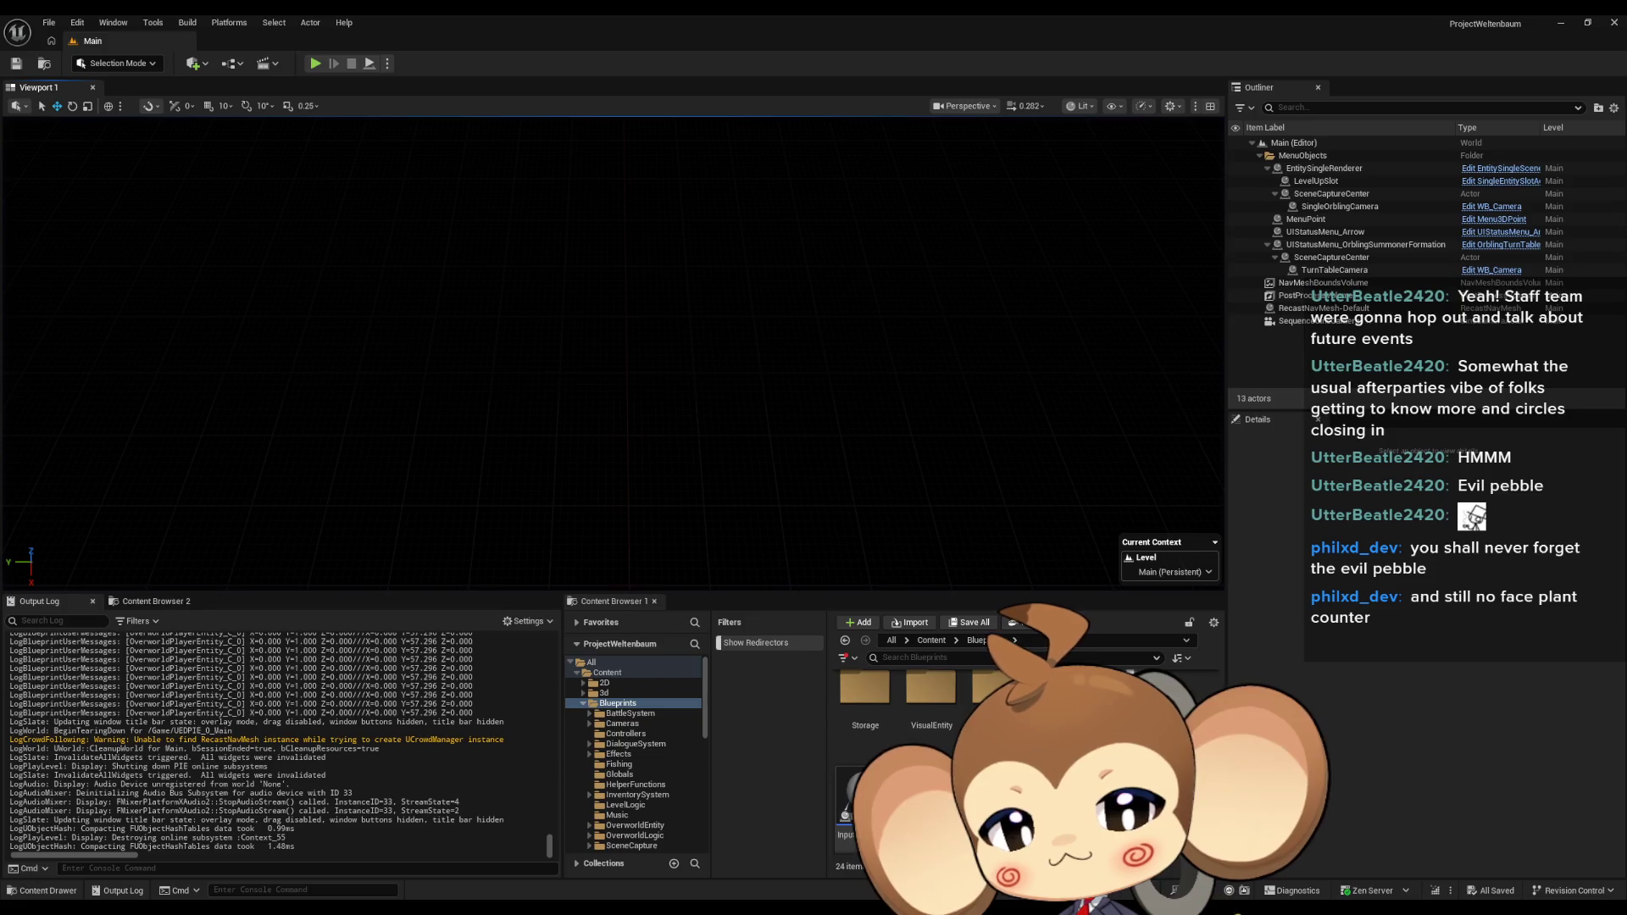
Back in OverworldPlayerEntity, add a Vector to Degrees node from Movement Vector Value via a 'degr' search.
left_click(588, 827)
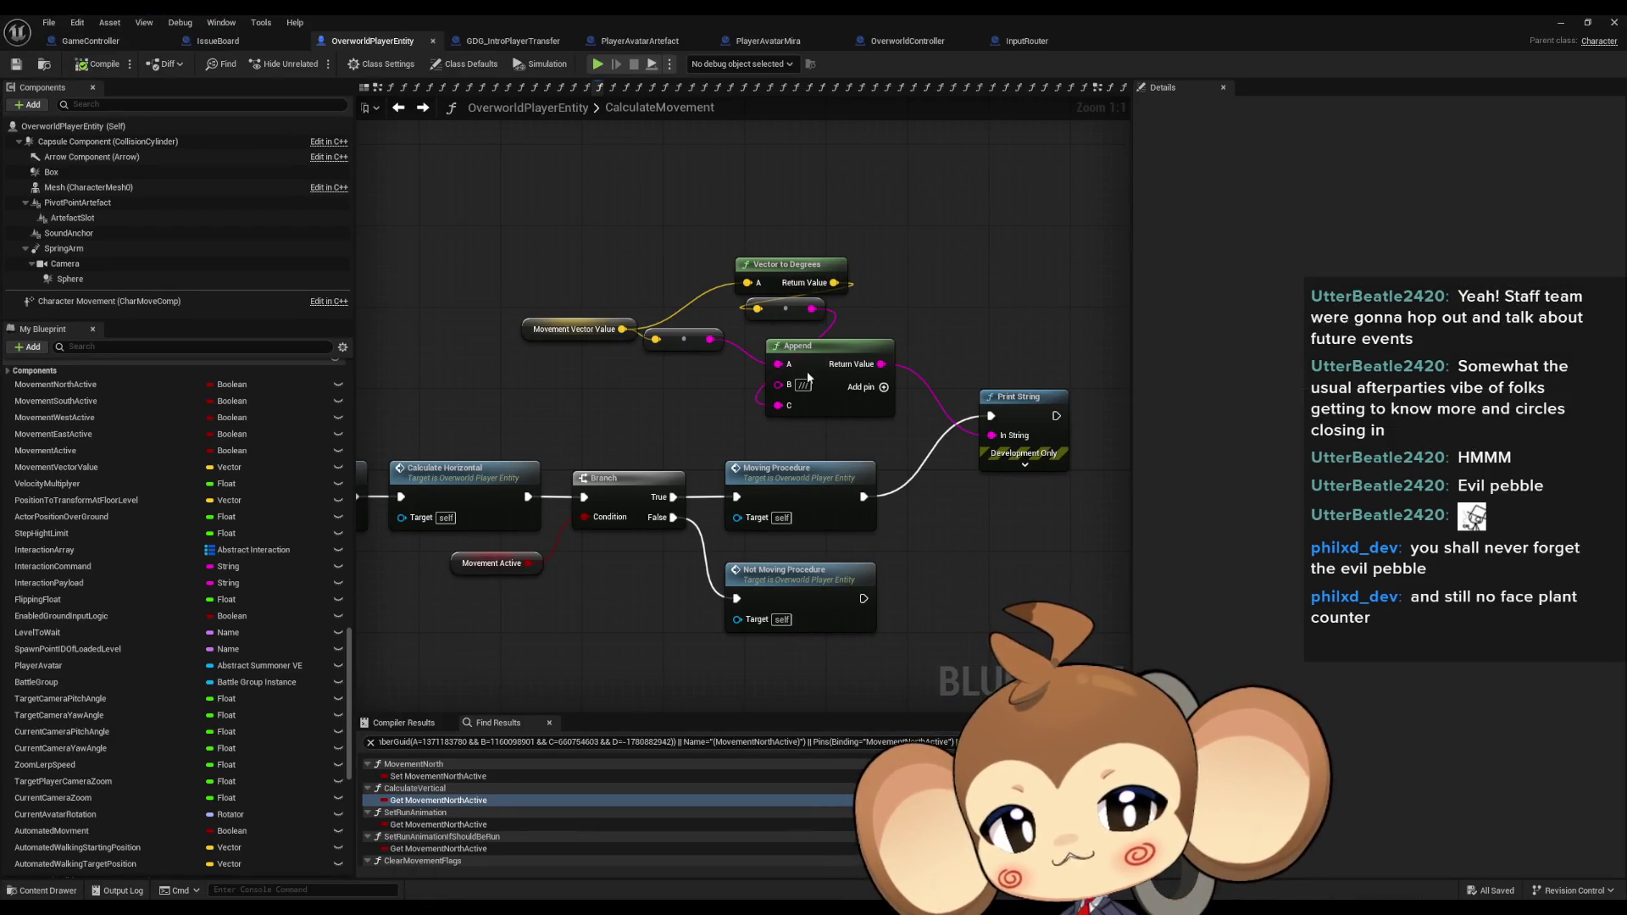
mouse_move(639, 360)
left_mouse_down()
mouse_move(700, 486)
mouse_move(810, 276)
left_mouse_up()
type("degr")
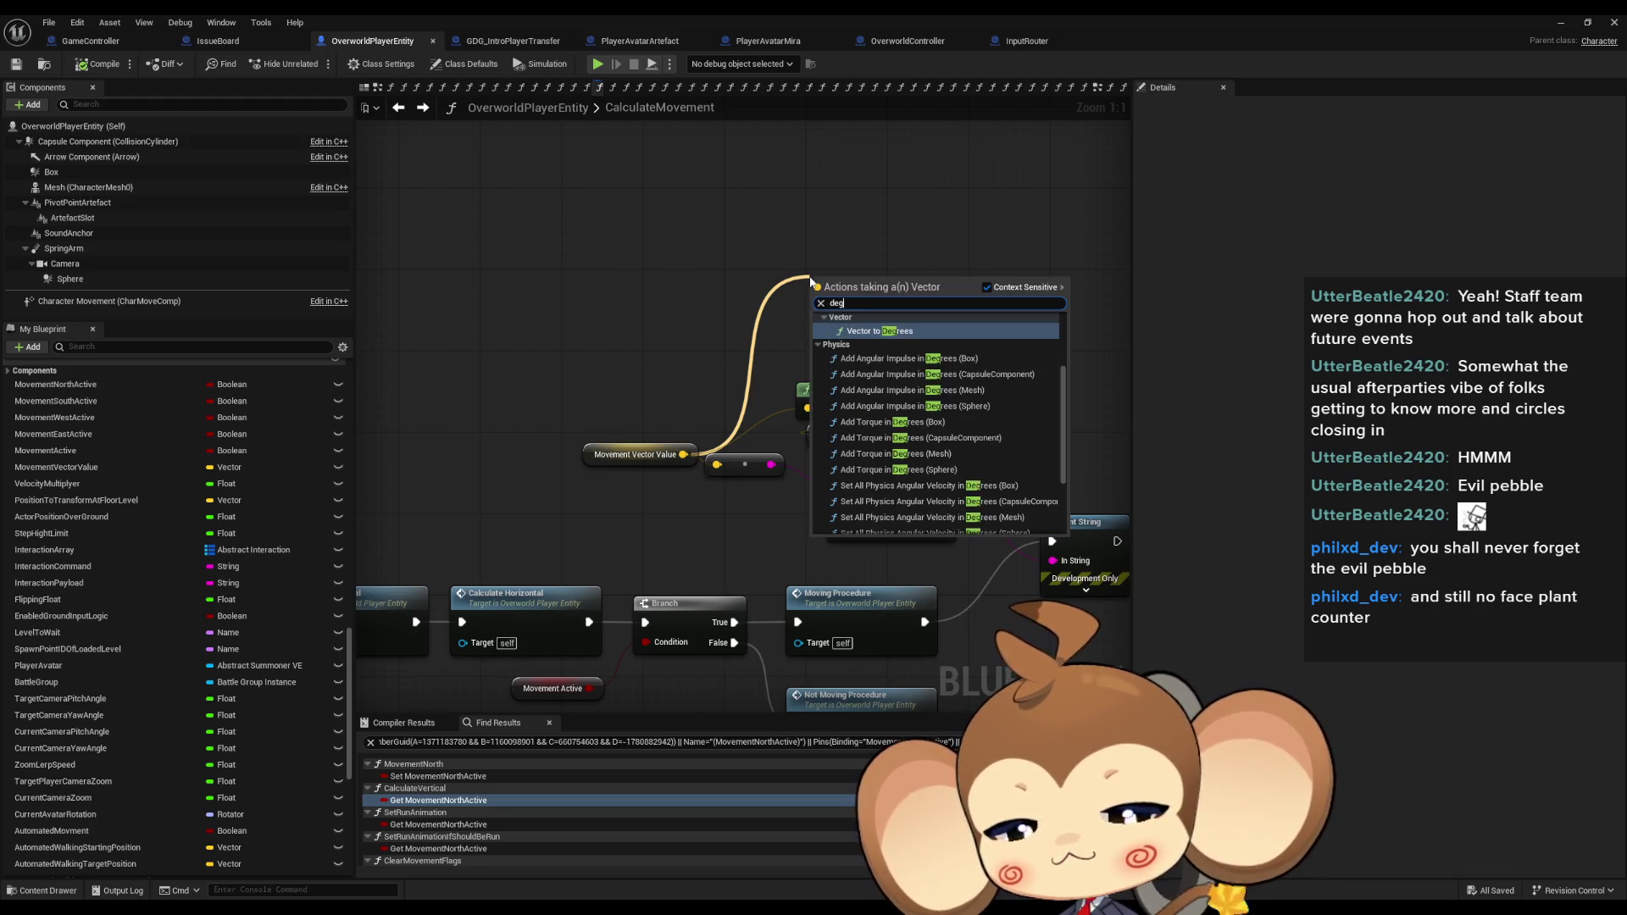
scroll(1007, 387, "down", 1)
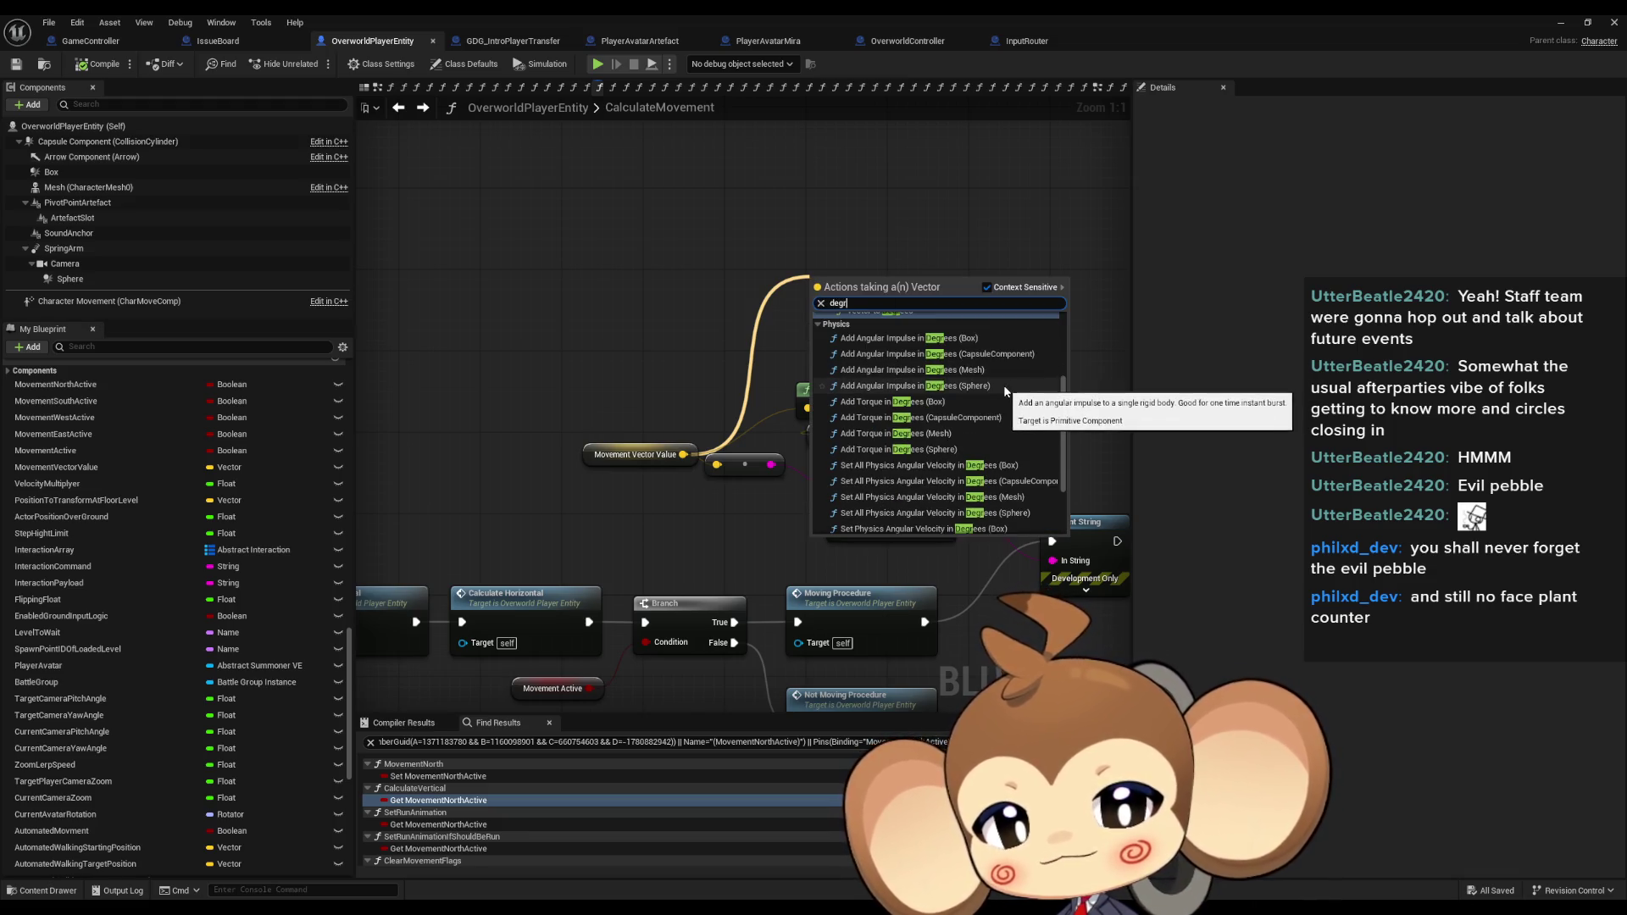
scroll(1008, 364, "down", 3)
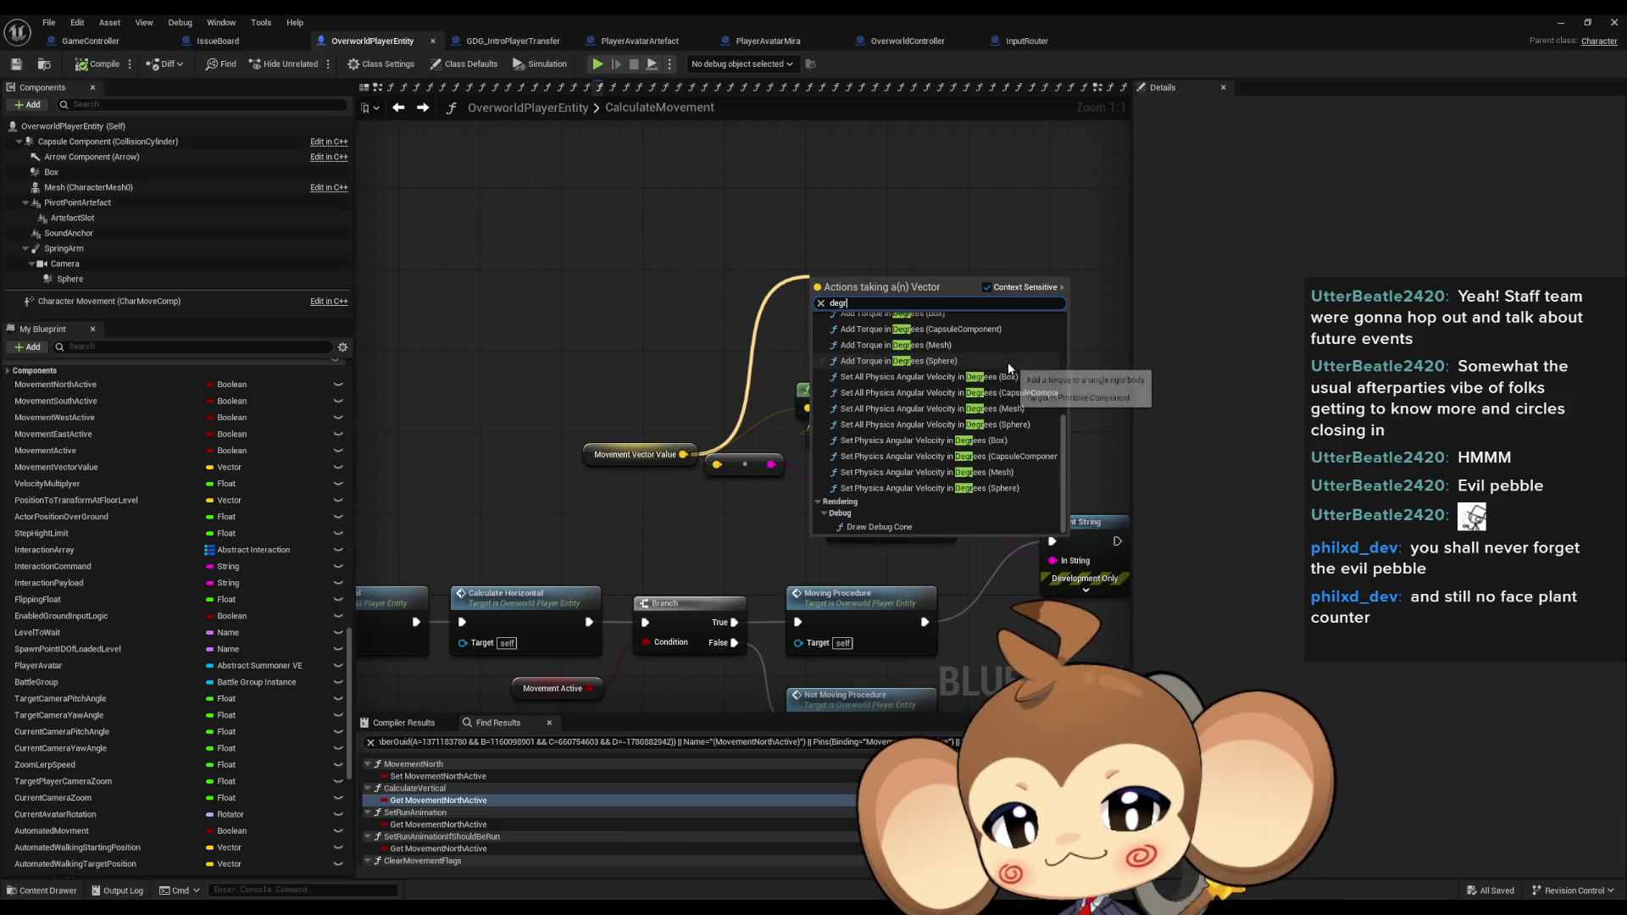
scroll(1010, 365, "up", 5)
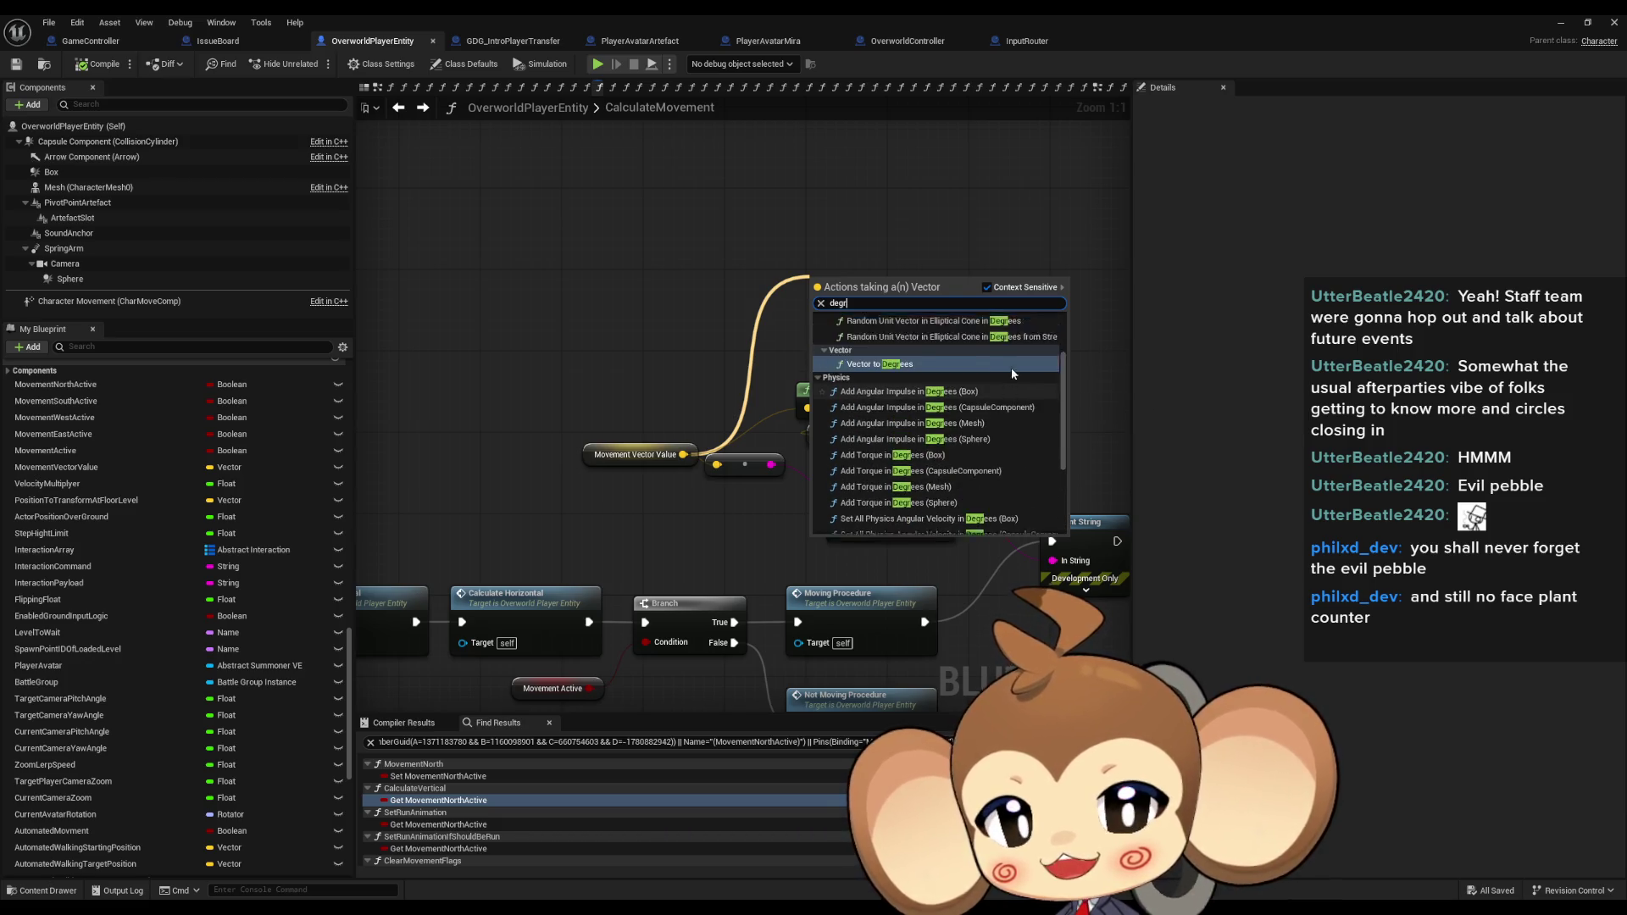
key("Return")
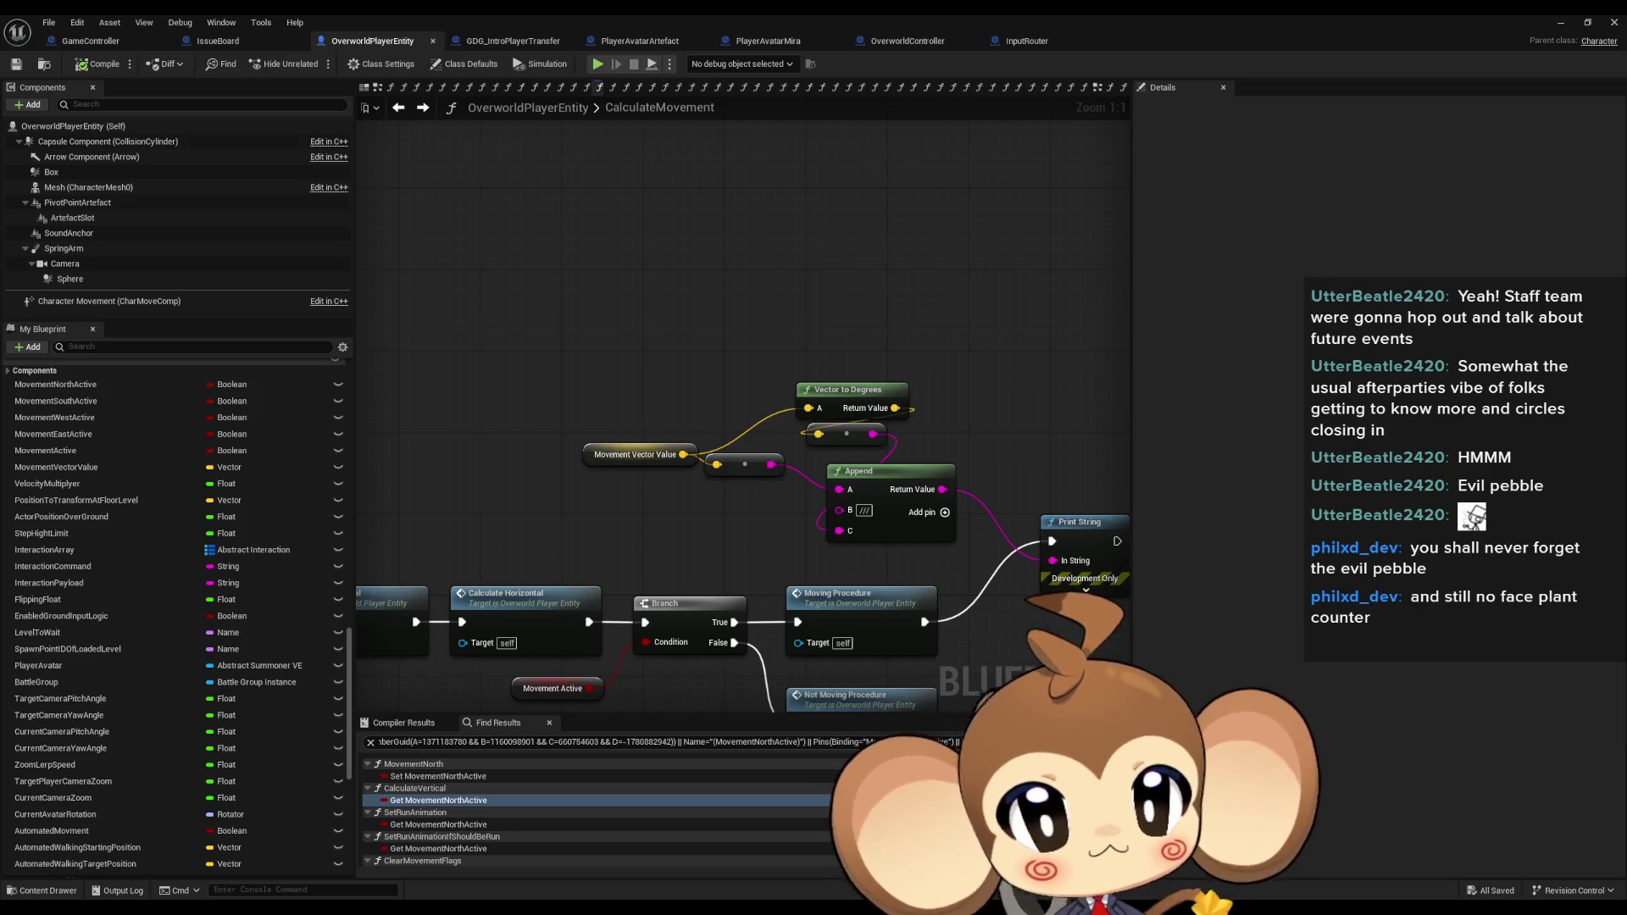
right_click(818, 302)
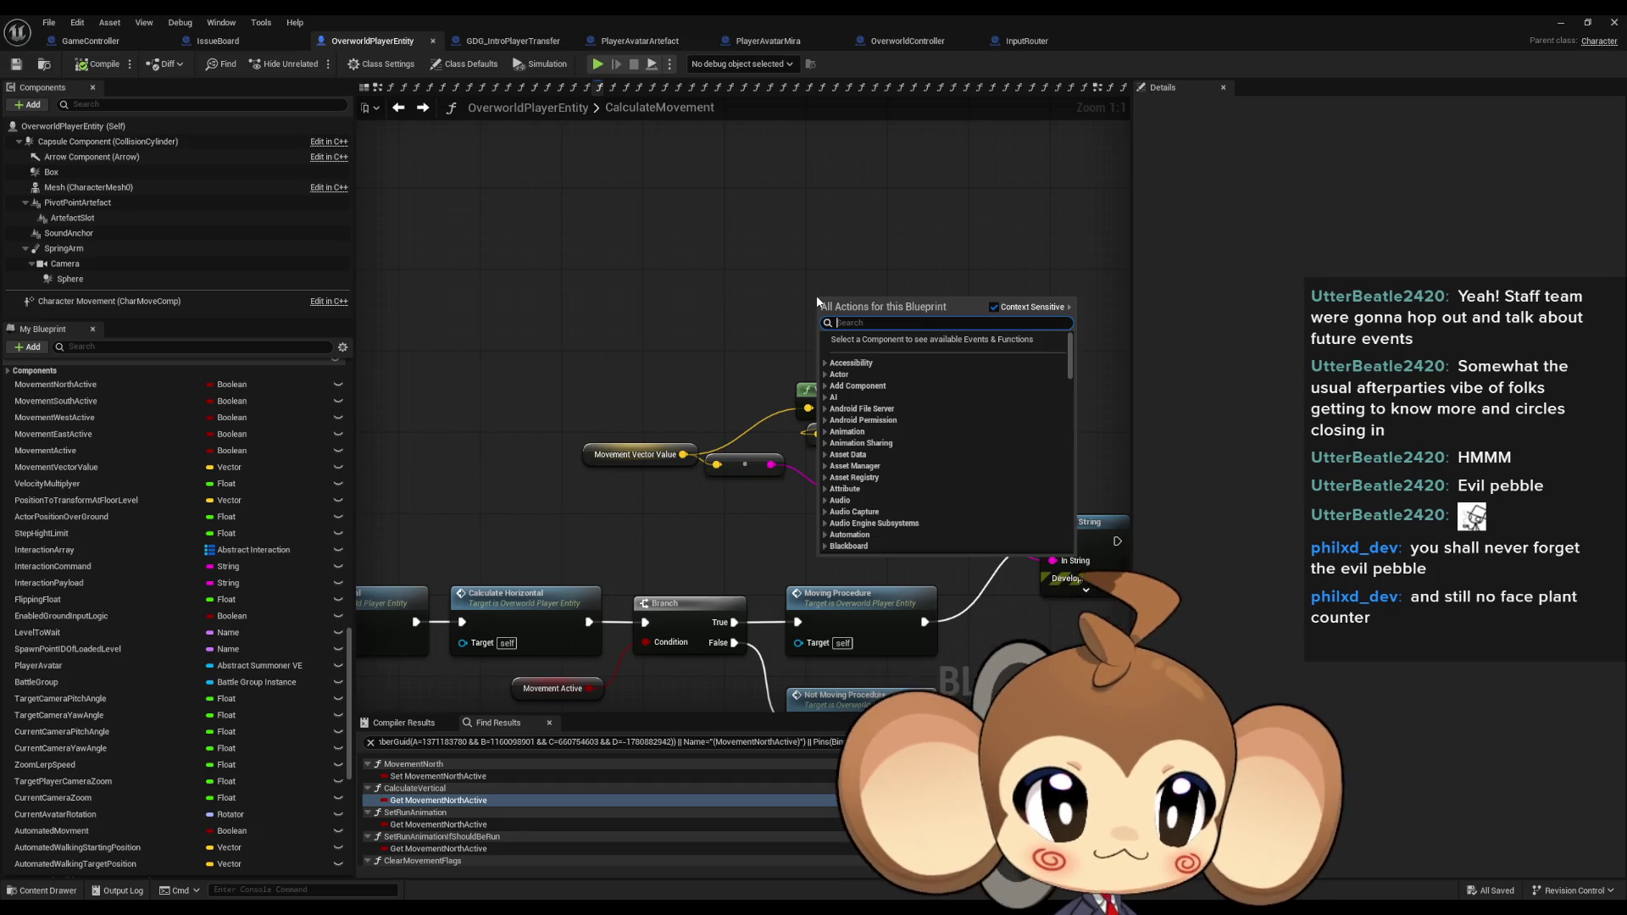
Add an Atan2 (Degrees) node and split Movement Vector Value into X, Y and Z.
type("atan")
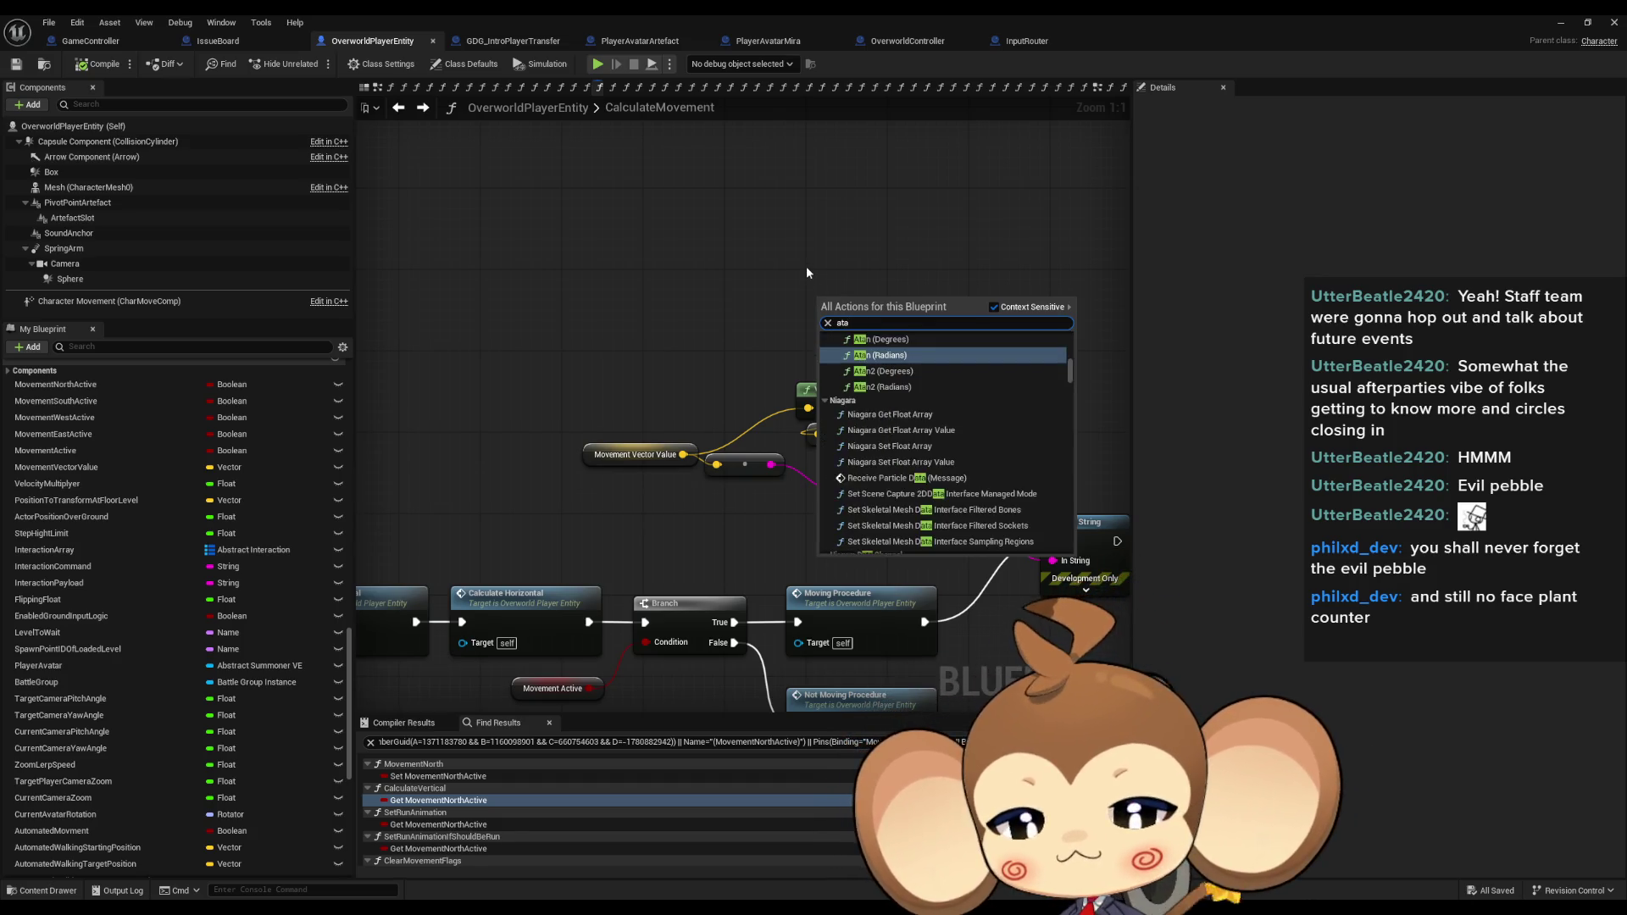
left_click(886, 372)
mouse_move(687, 444)
left_mouse_down()
mouse_move(621, 495)
mouse_move(519, 424)
left_mouse_up()
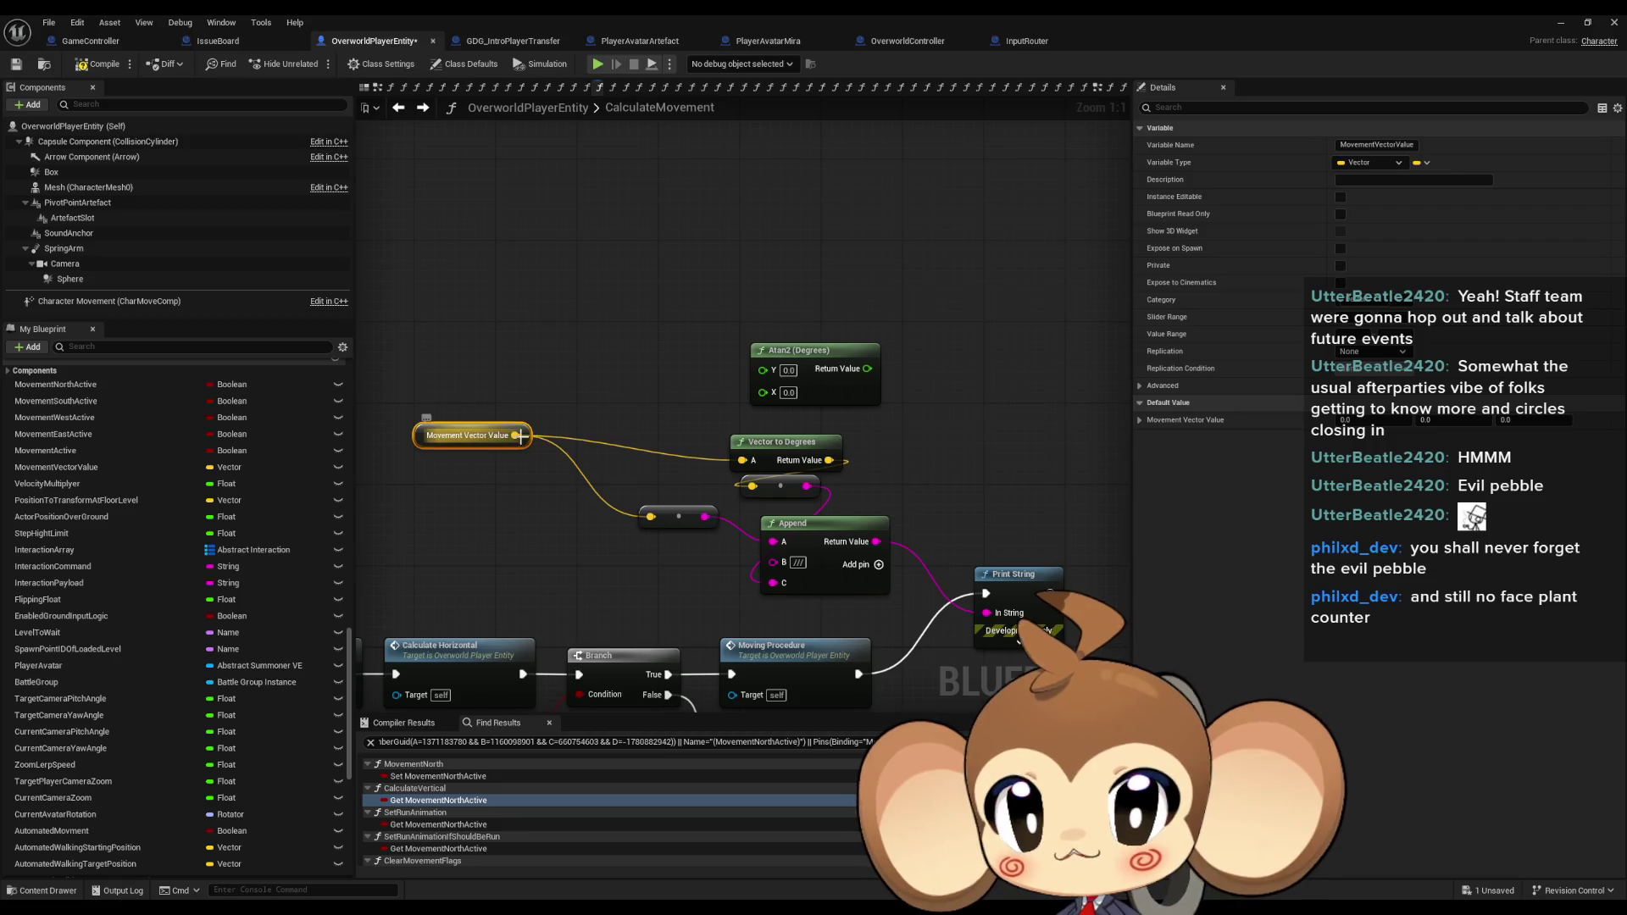
right_click(515, 434)
left_click(544, 394)
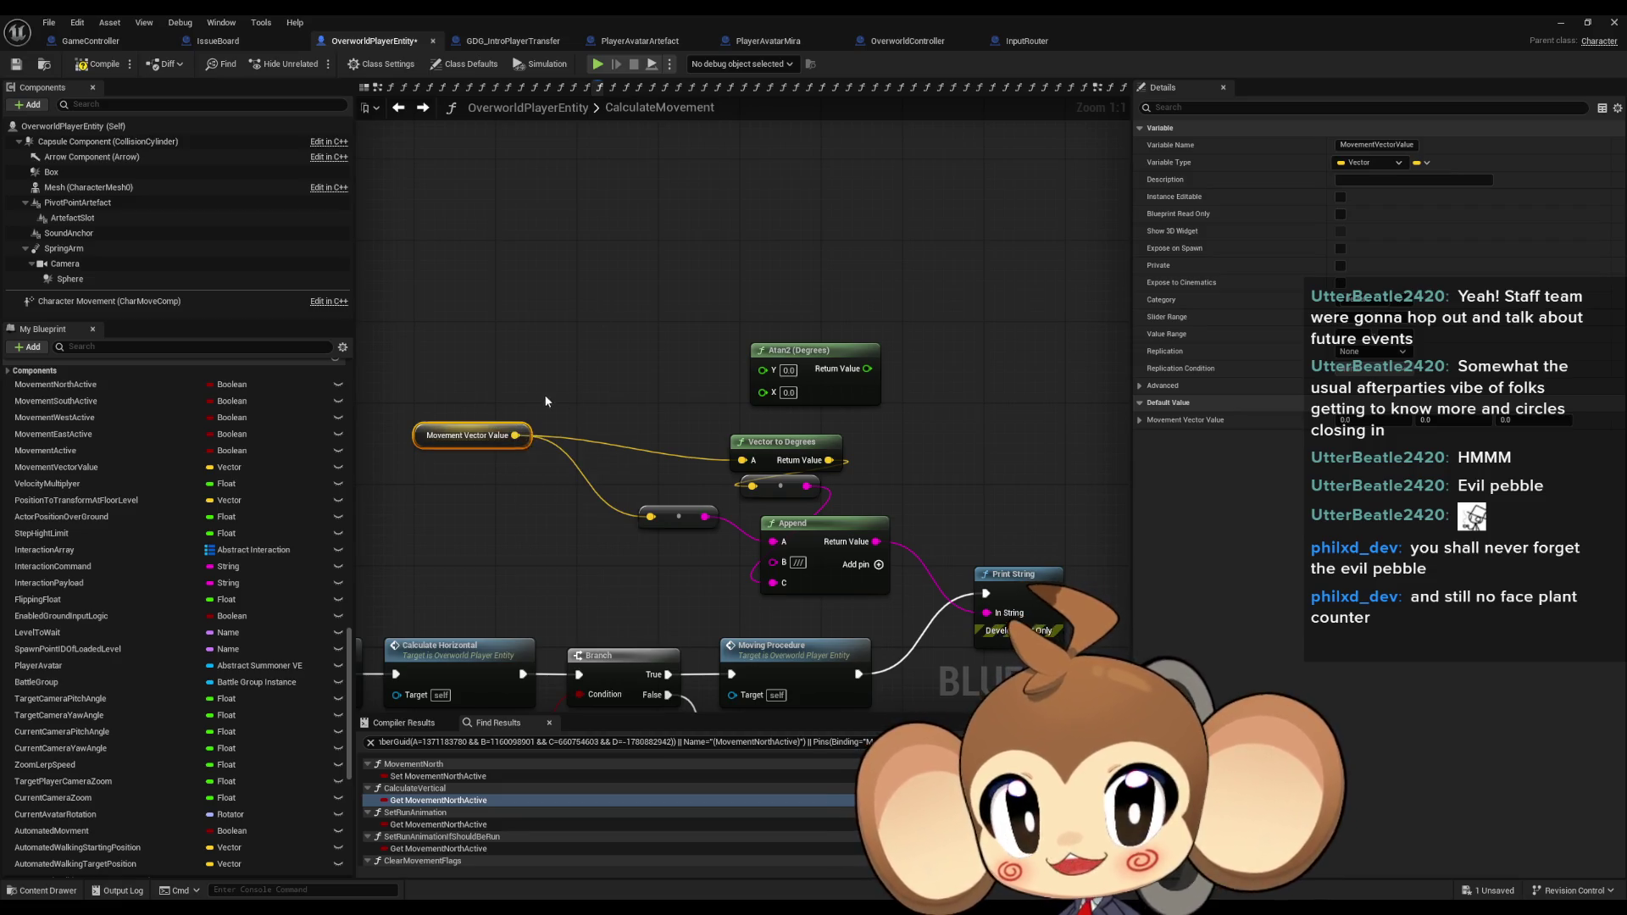
left_click(515, 436, "alt")
right_click(515, 436)
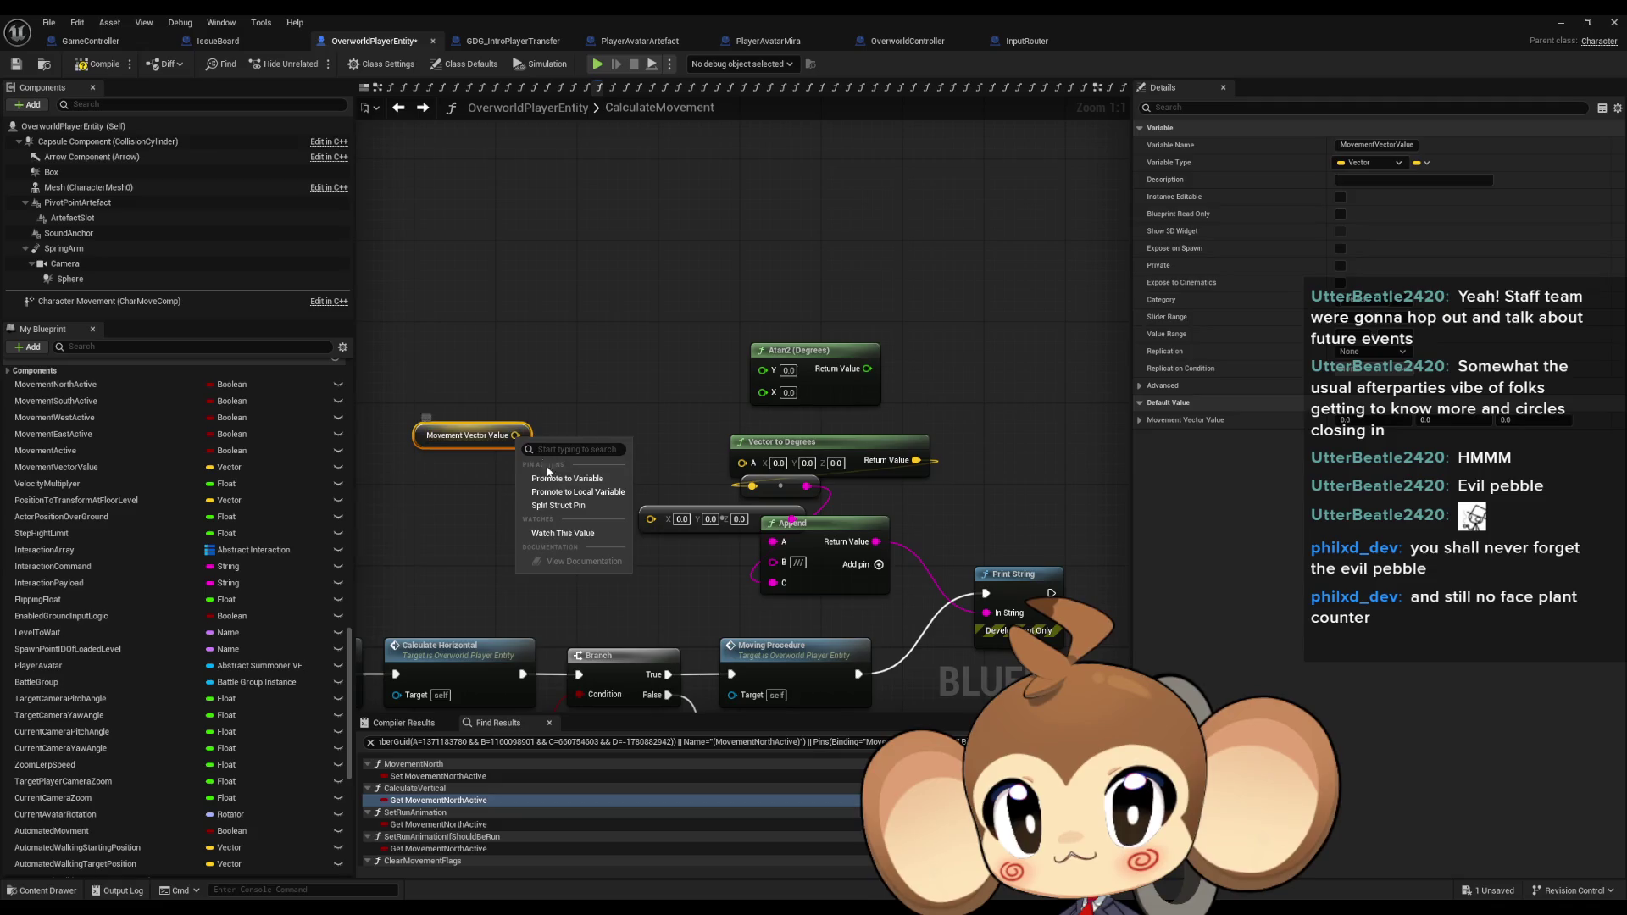
left_click(578, 506)
Wire X into Atan2's Y and Y into its X, print the result, and start a play test.
left_click_drag(523, 435, 764, 372)
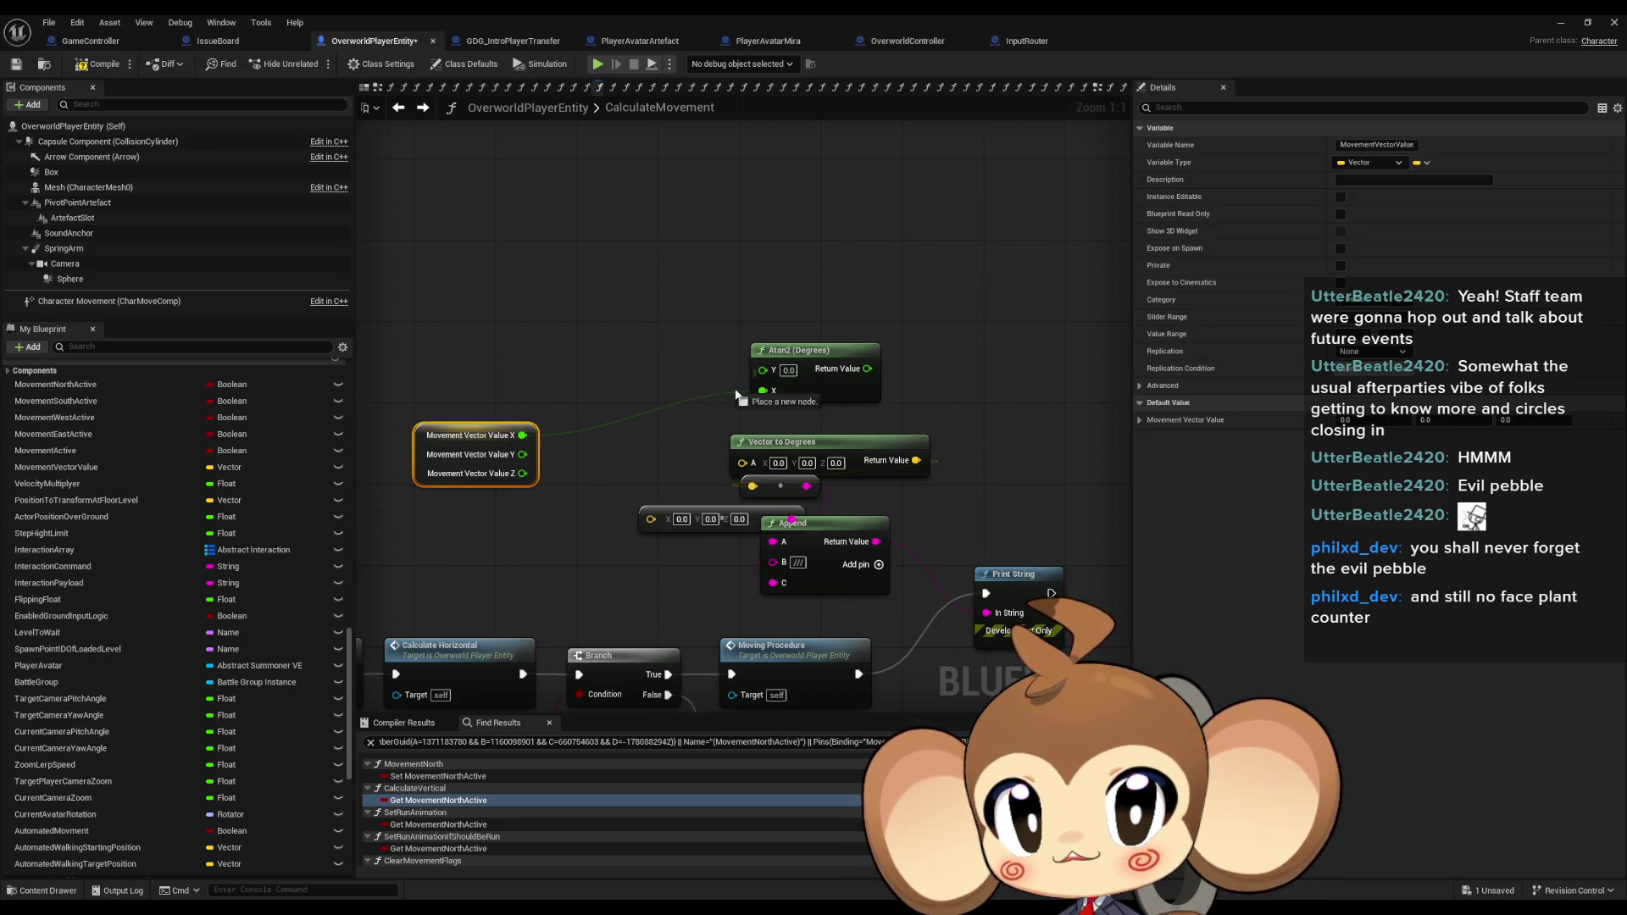
left_click_drag(524, 459, 524, 459)
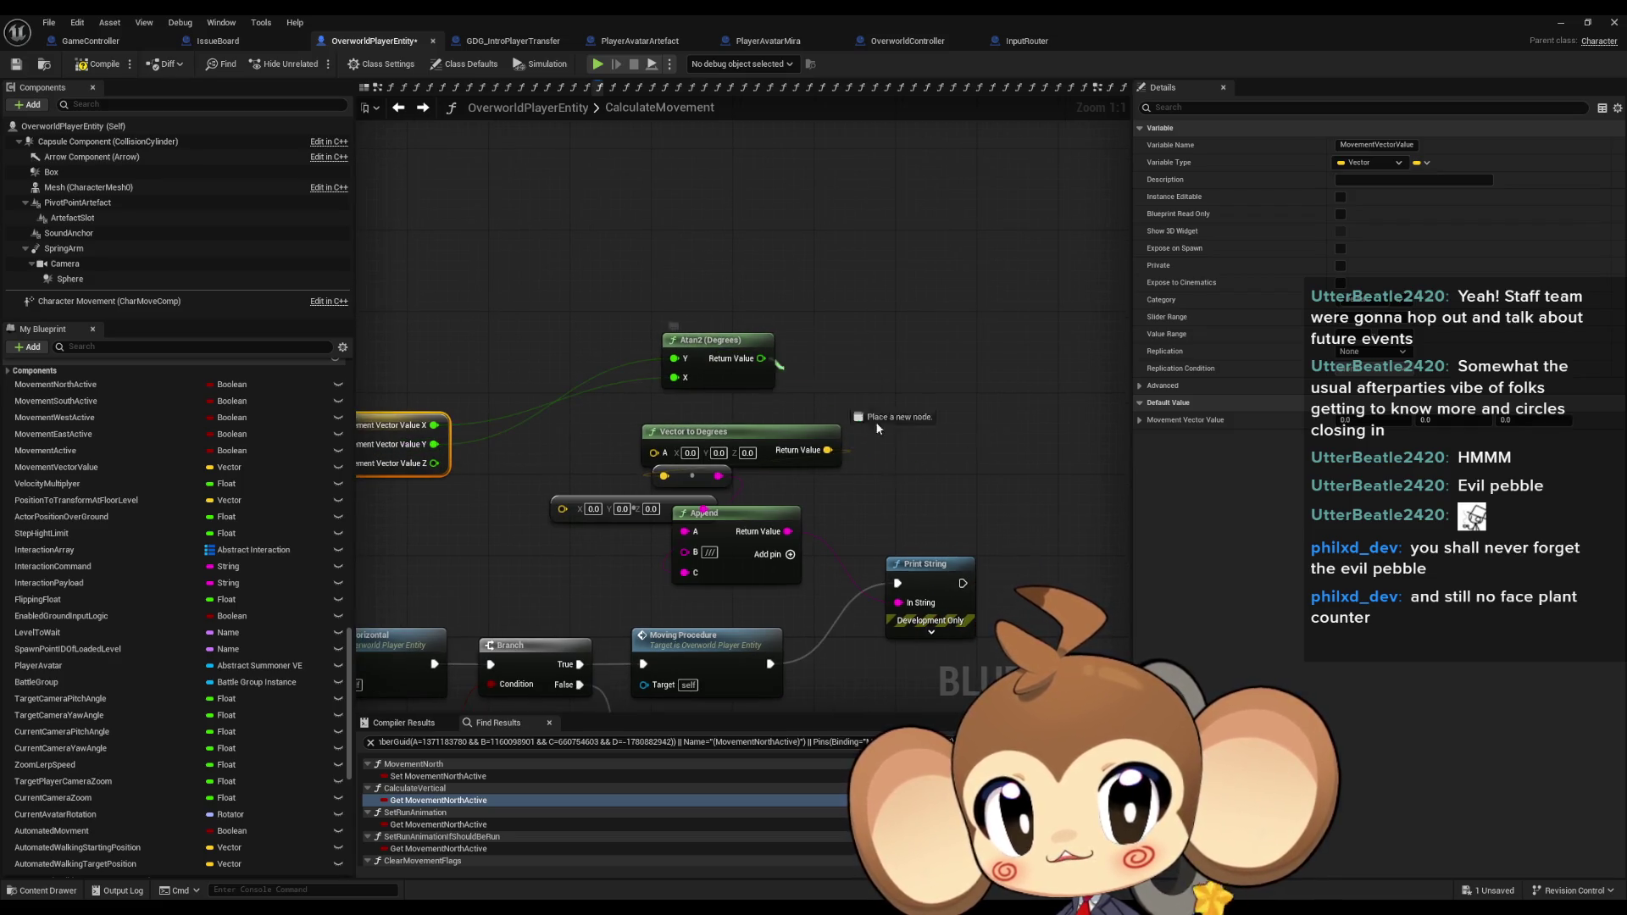
left_click_drag(902, 602, 901, 603)
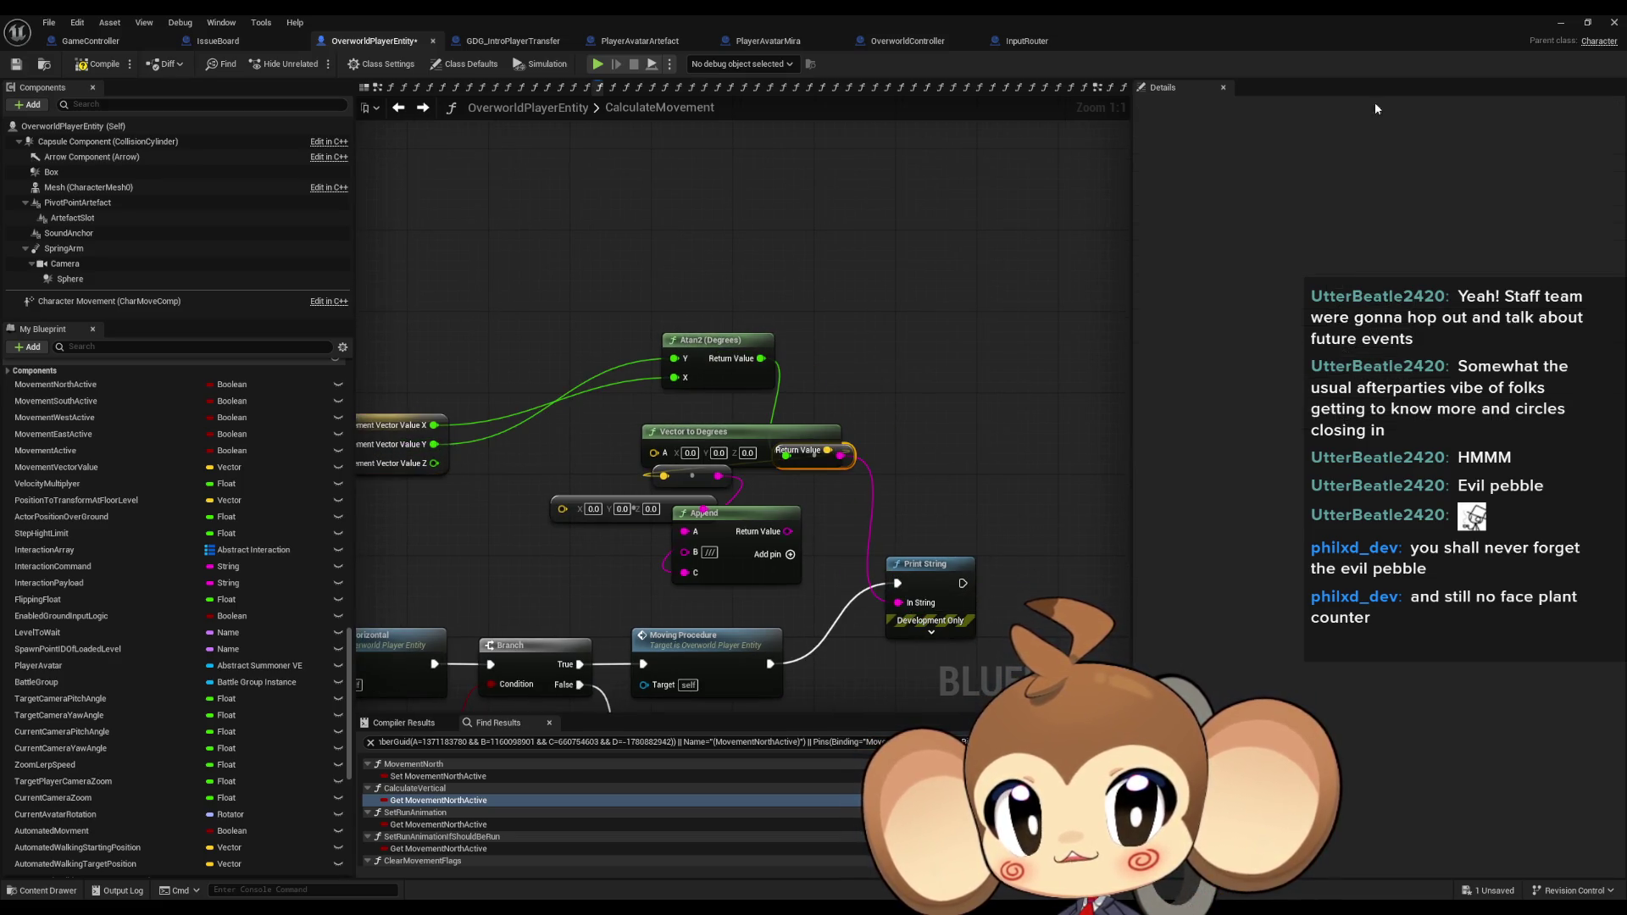
left_click(1573, 21)
left_click(317, 66)
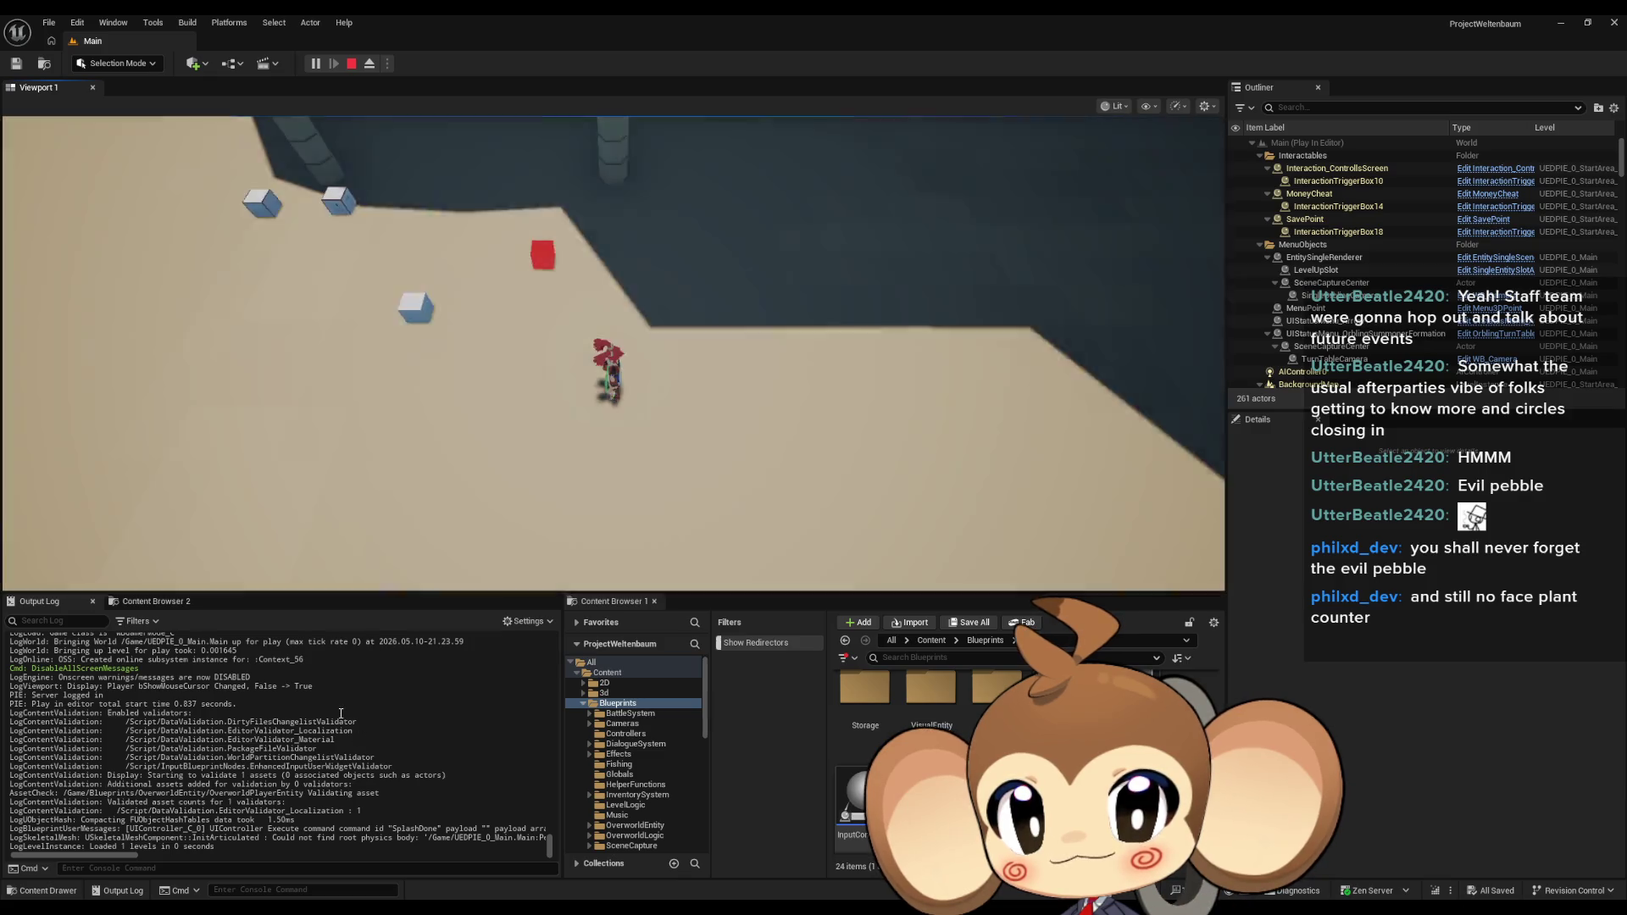
Clear the Output Log and walk the character with D, W, A and S to read printed angles.
right_click(332, 716)
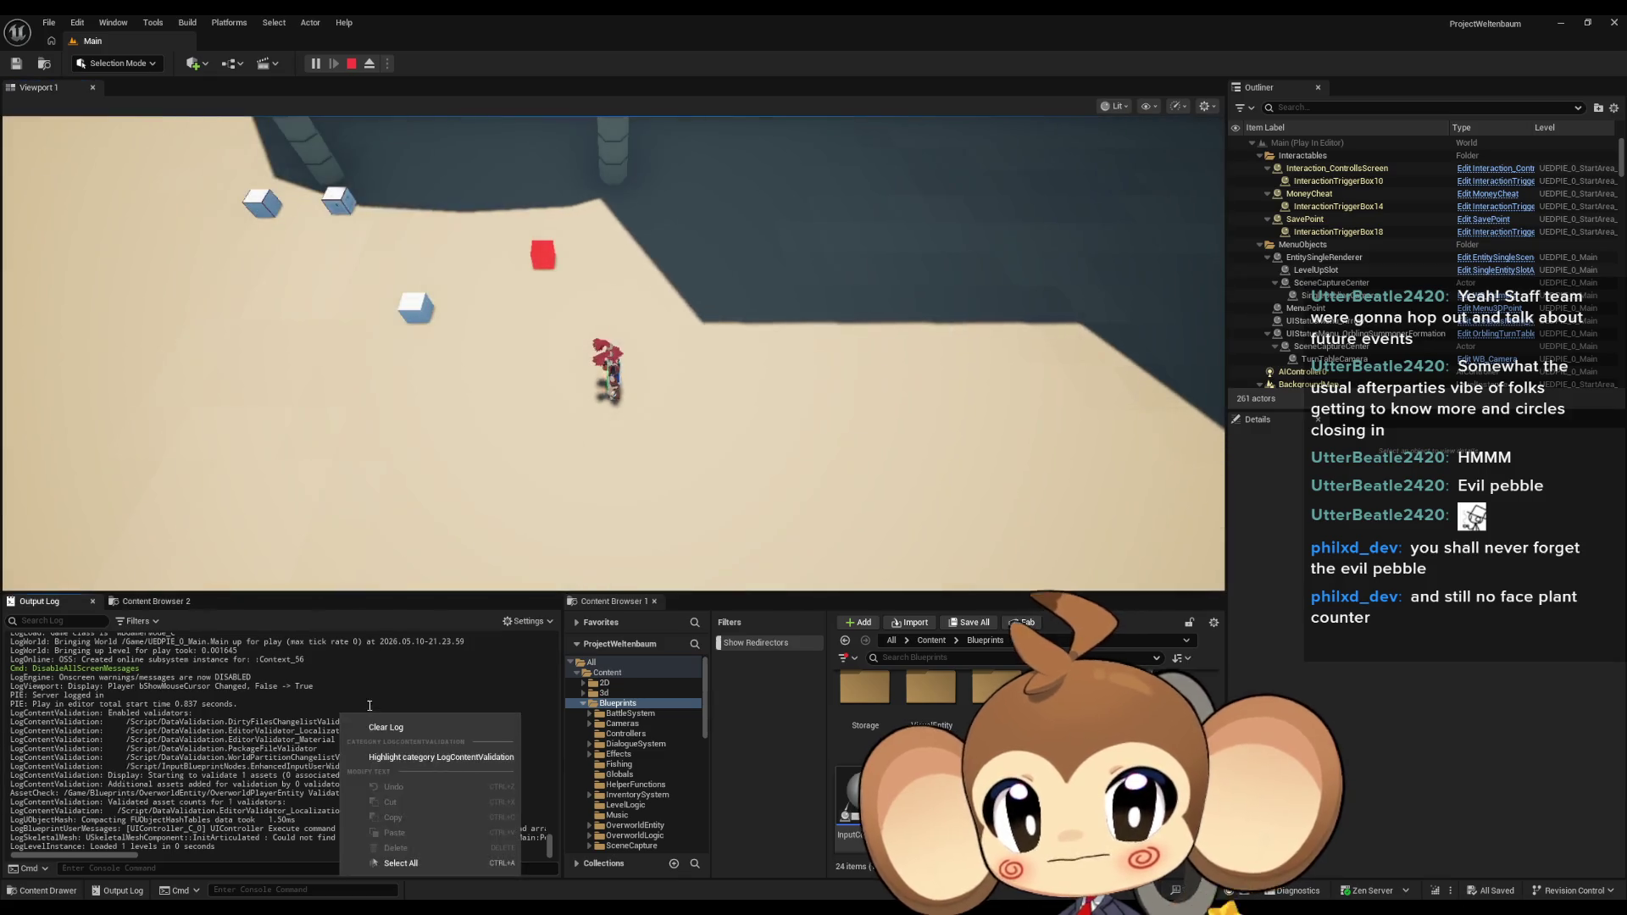
left_click(373, 727)
key("d")
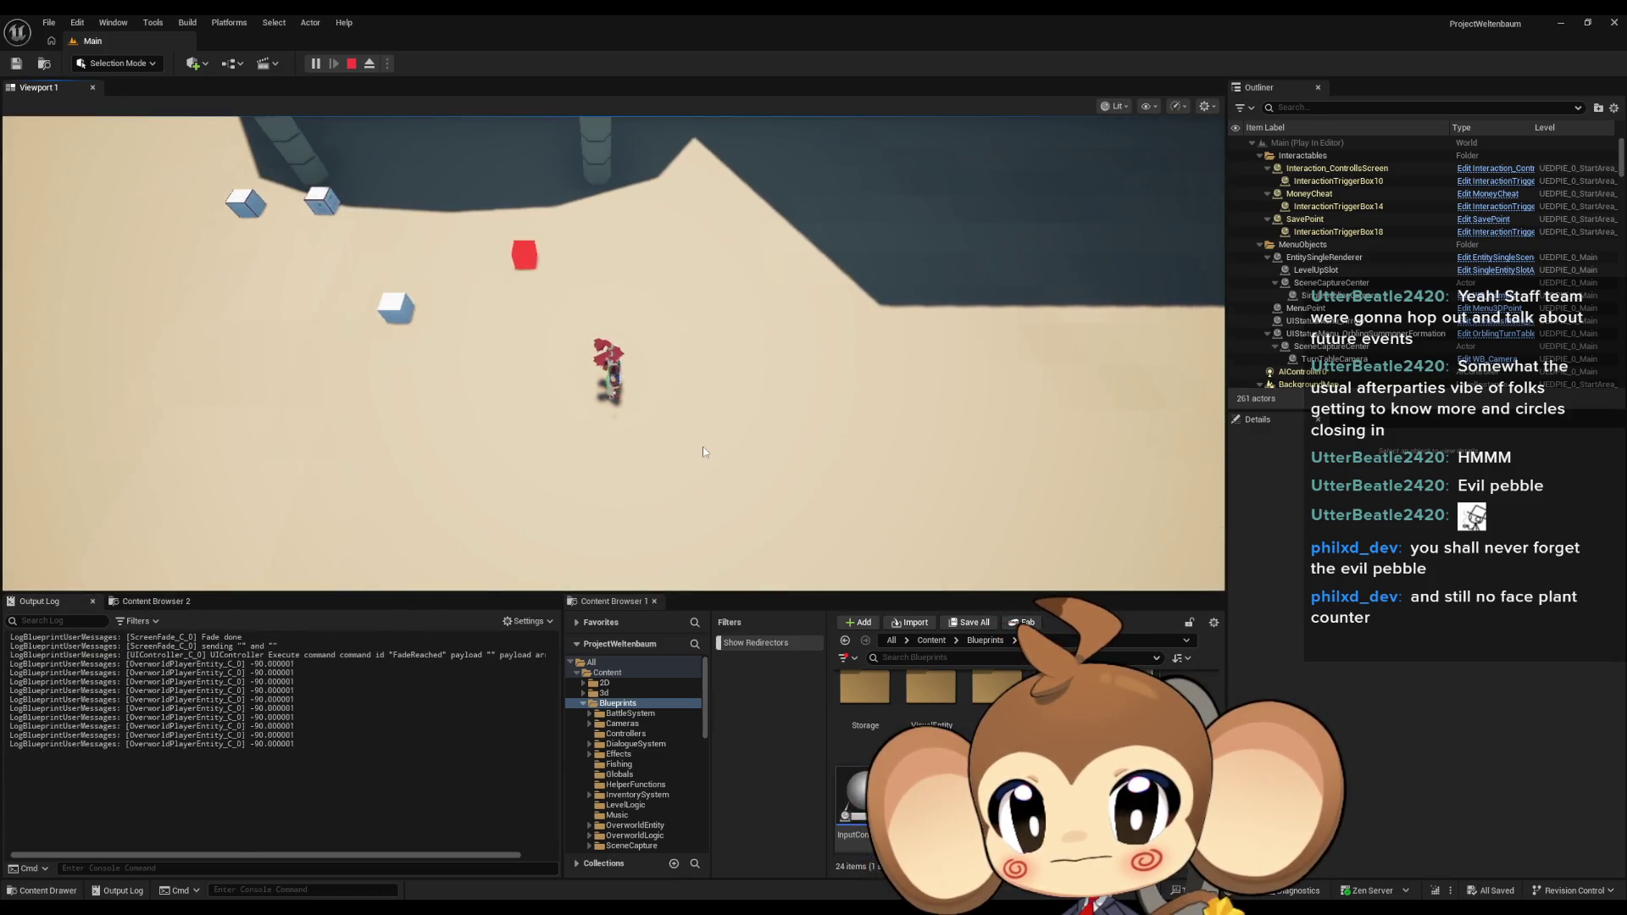
key("w")
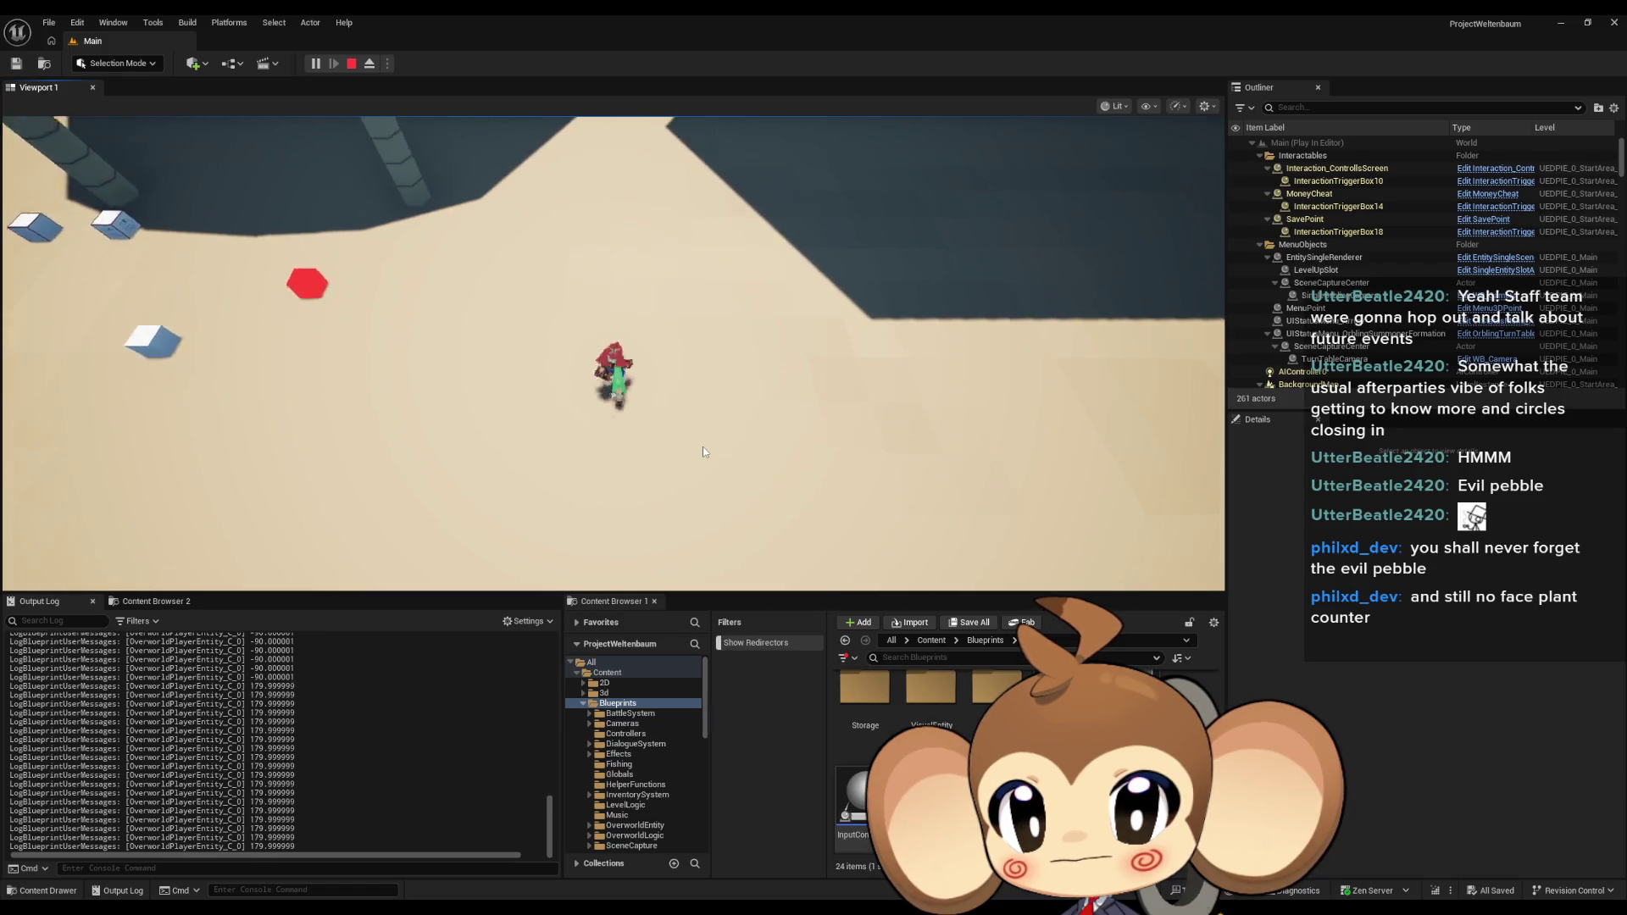
key("a")
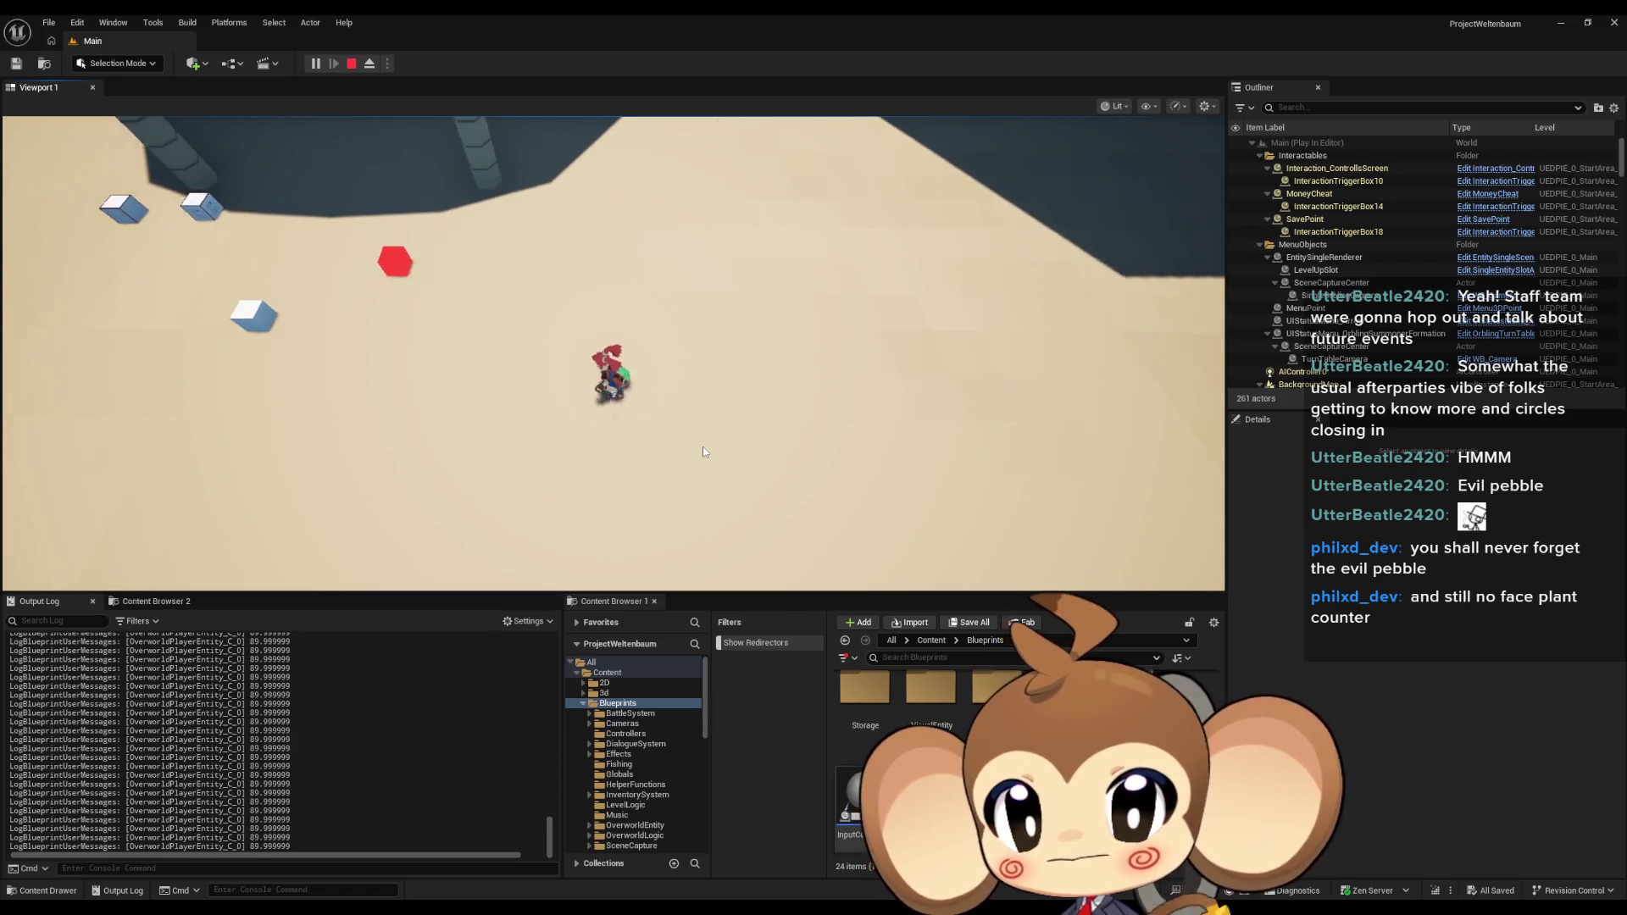
key("d")
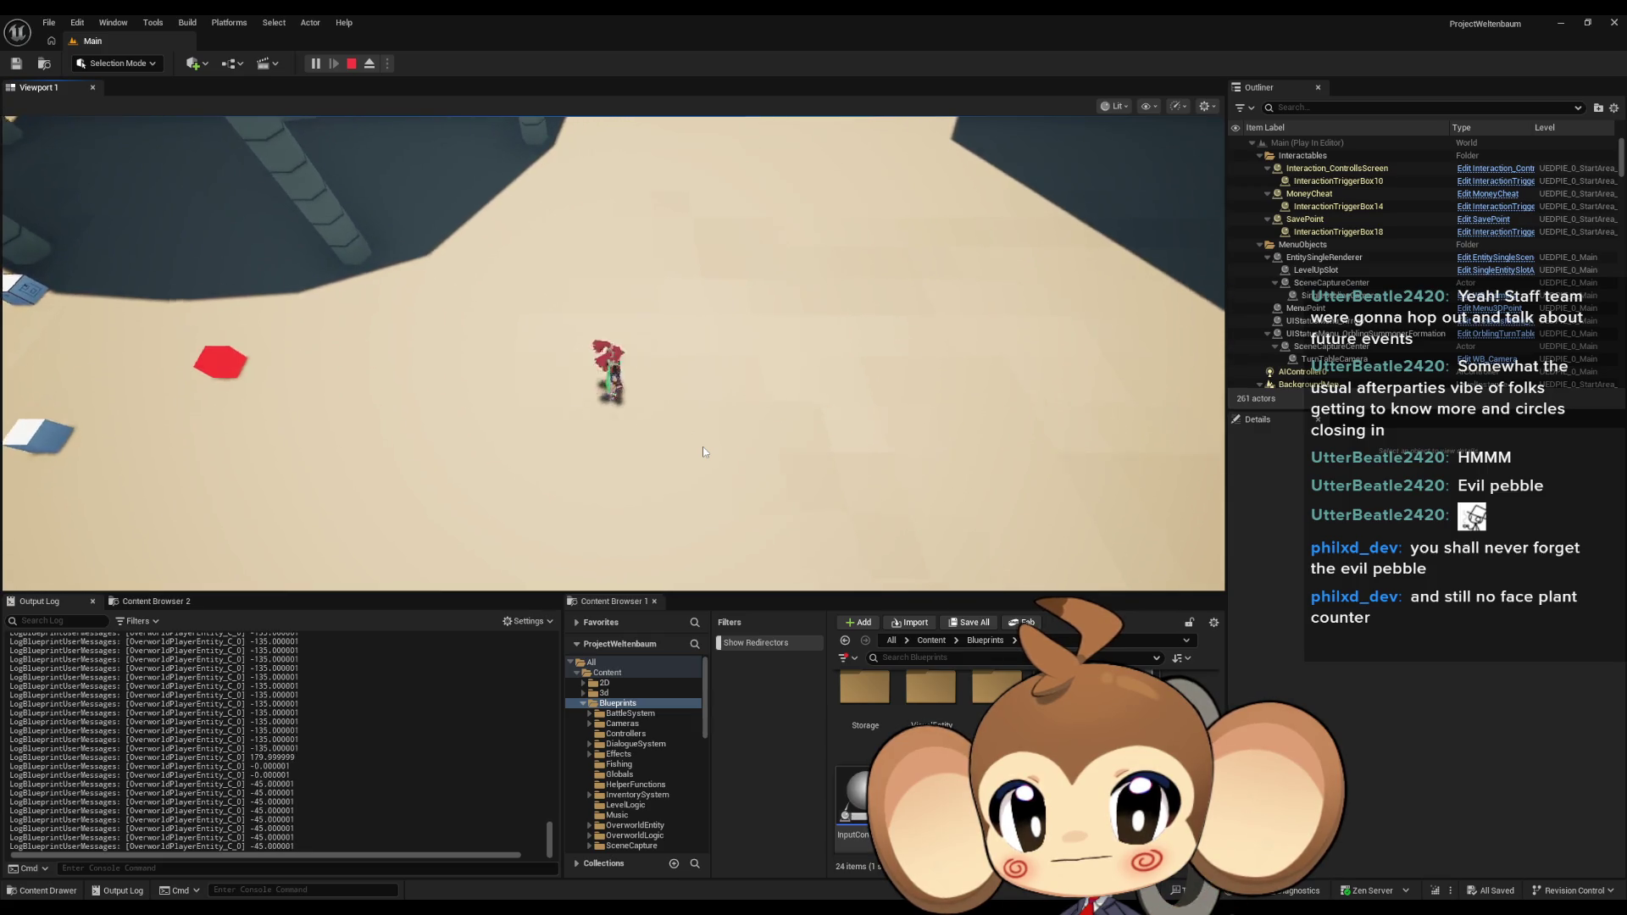
key("a")
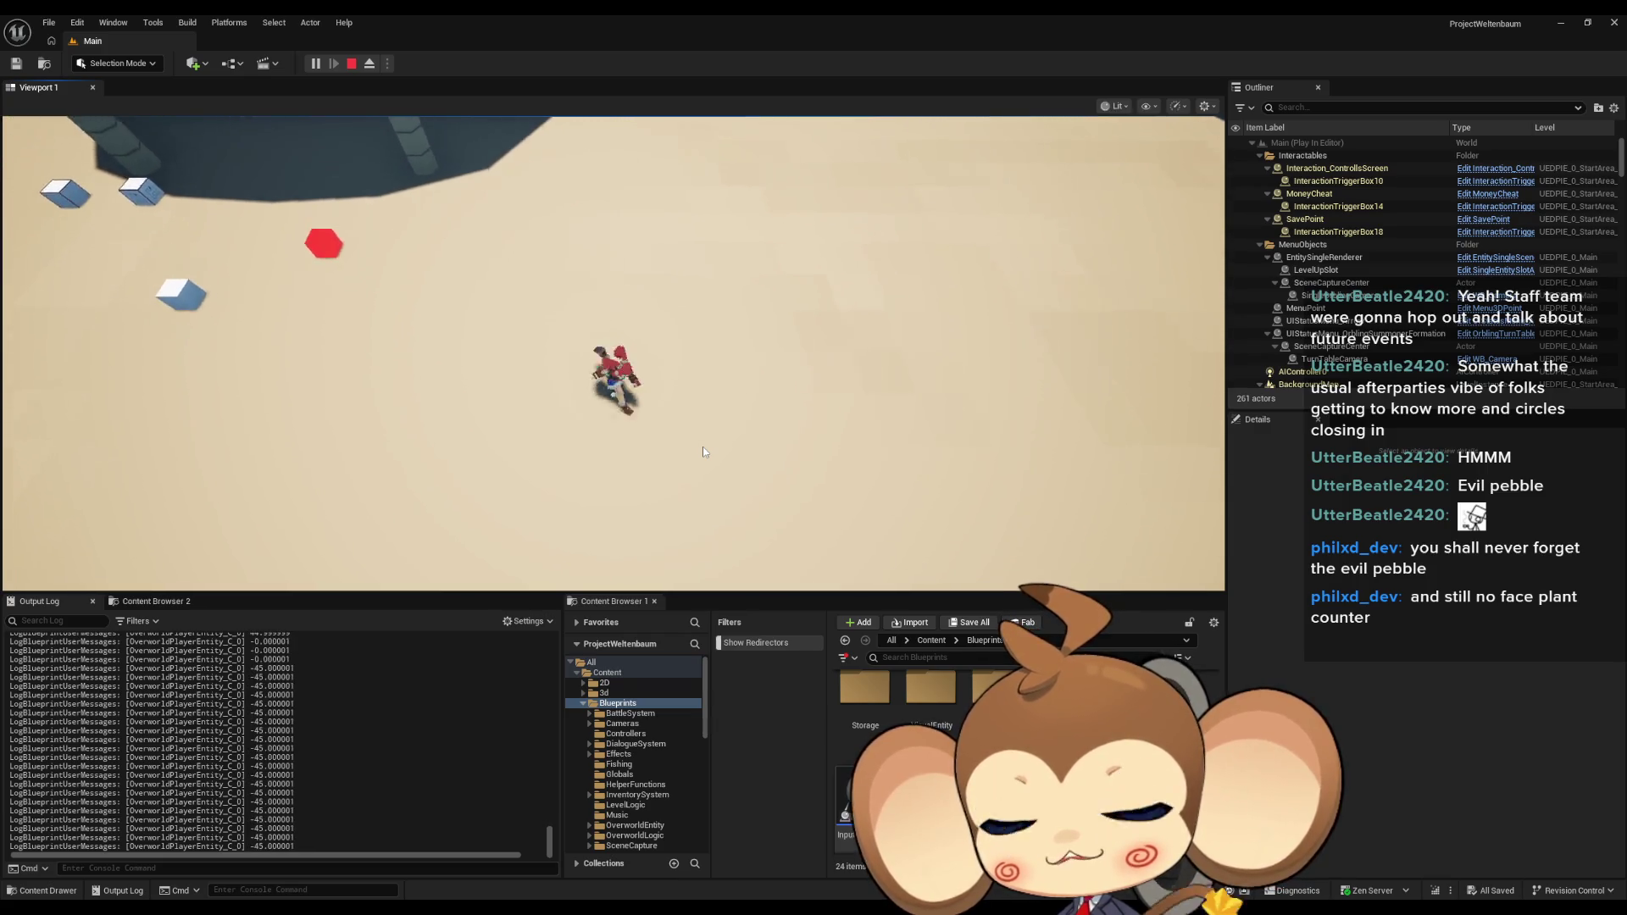
key("w")
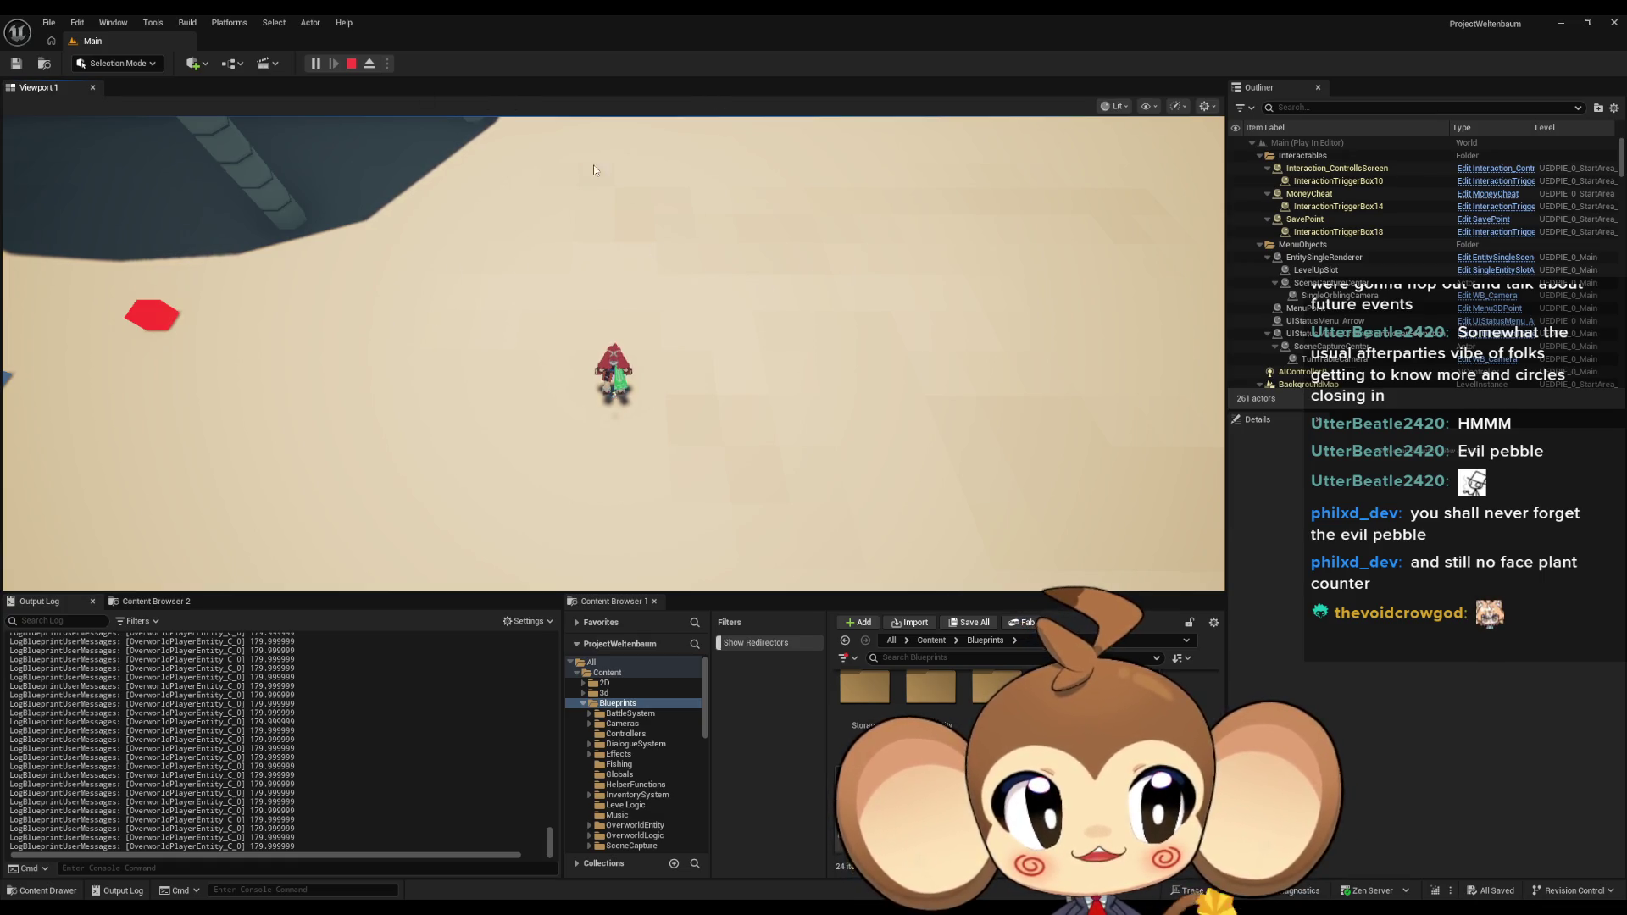
key("s")
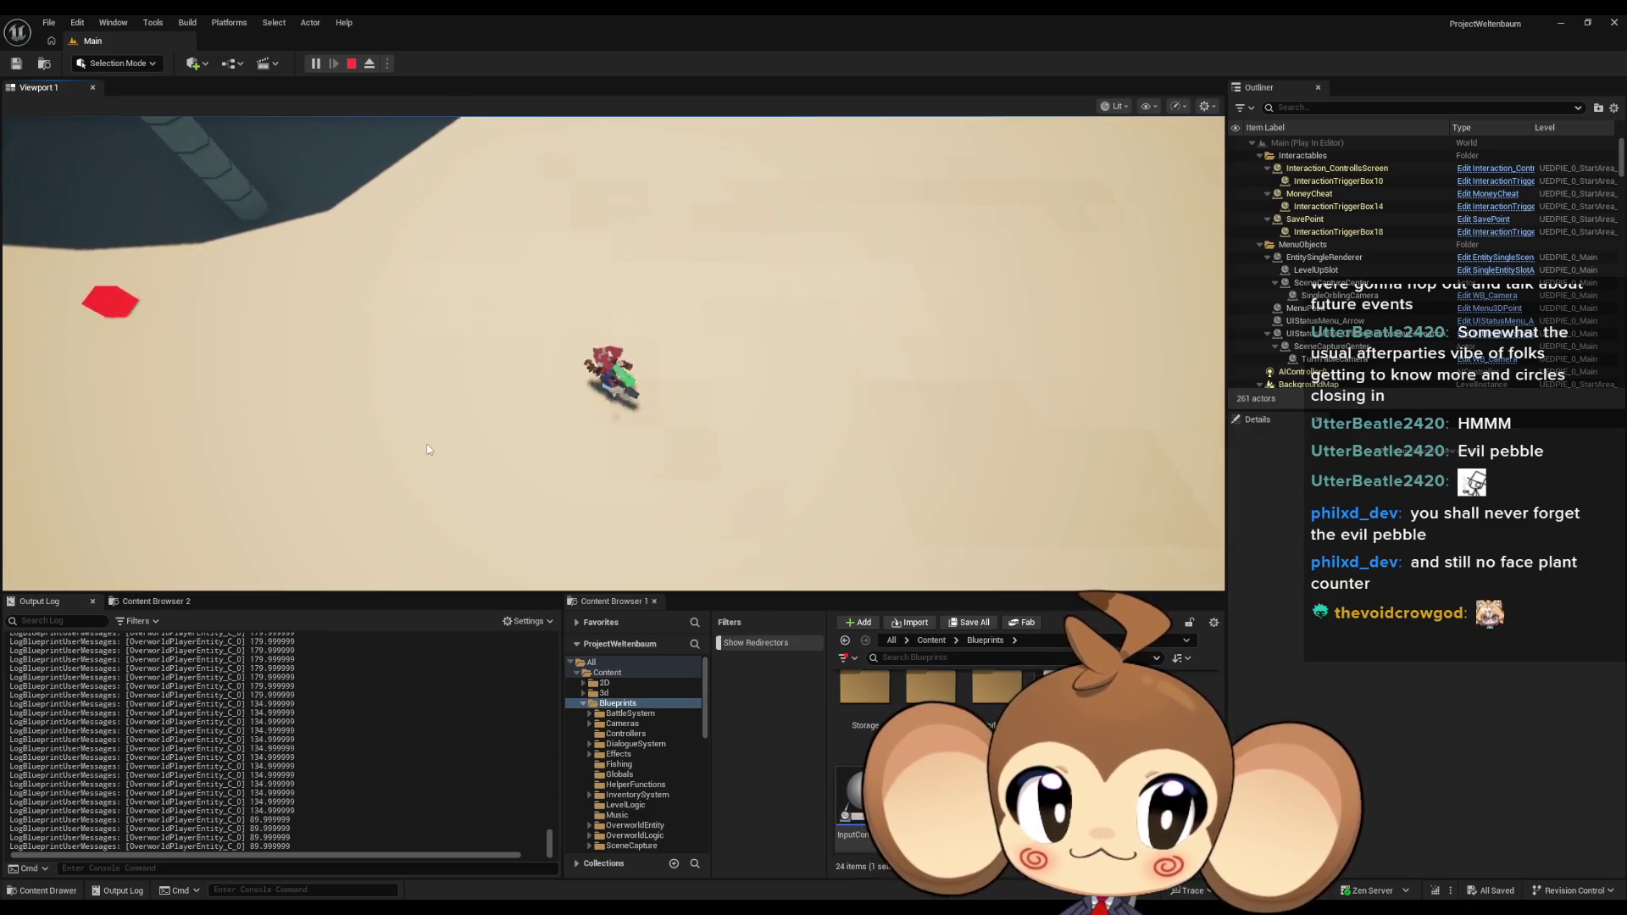
key("a")
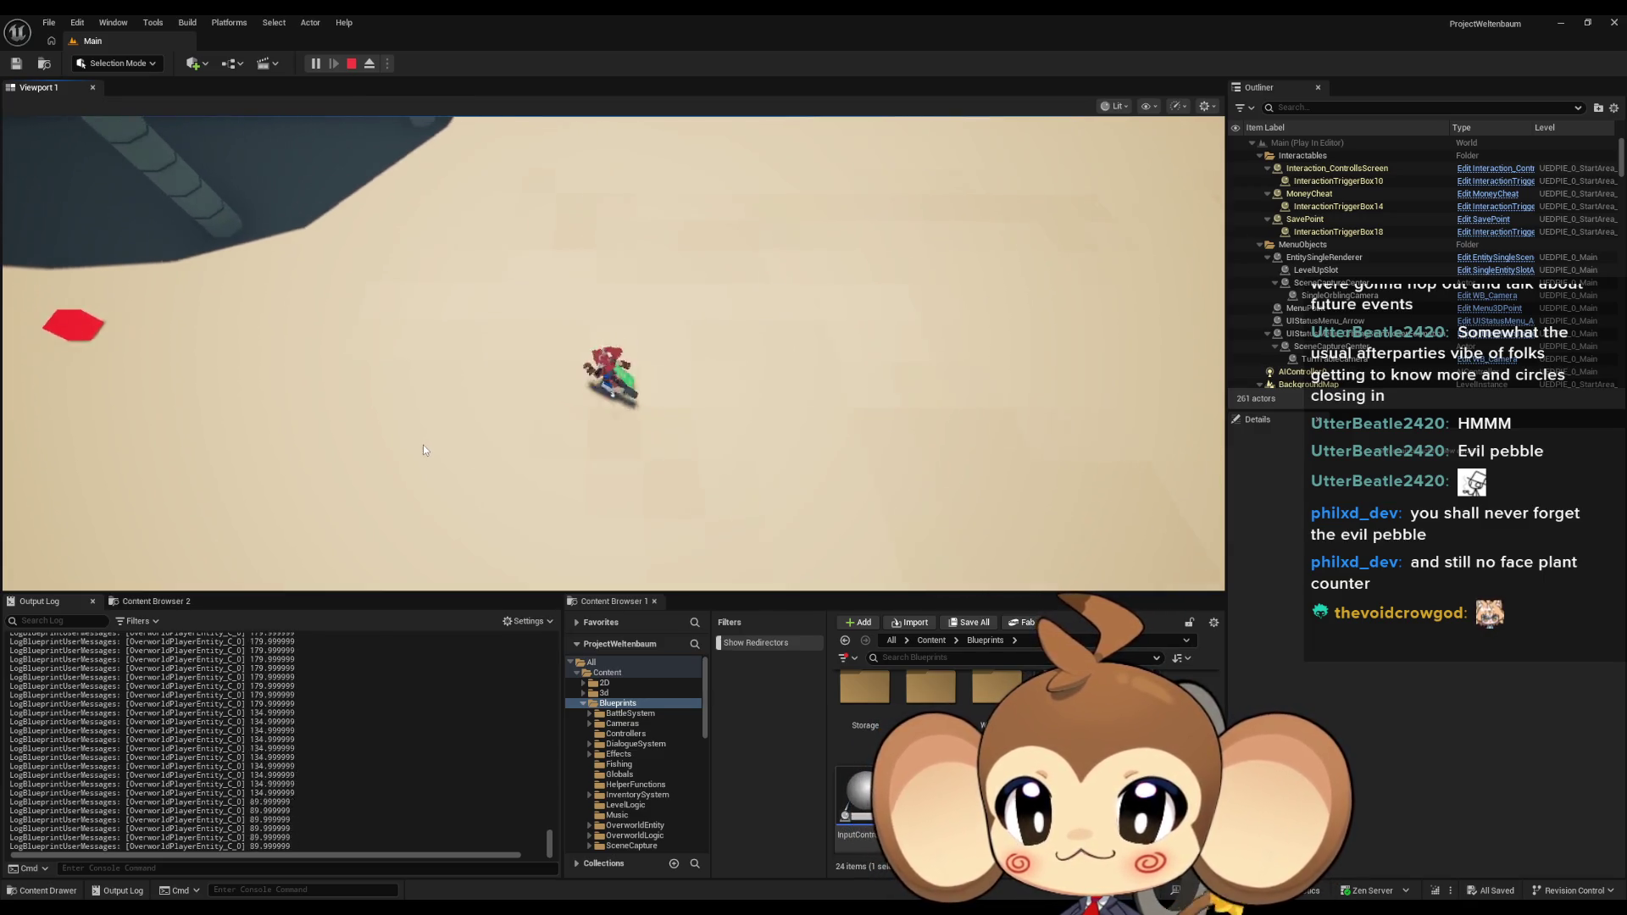
key("w")
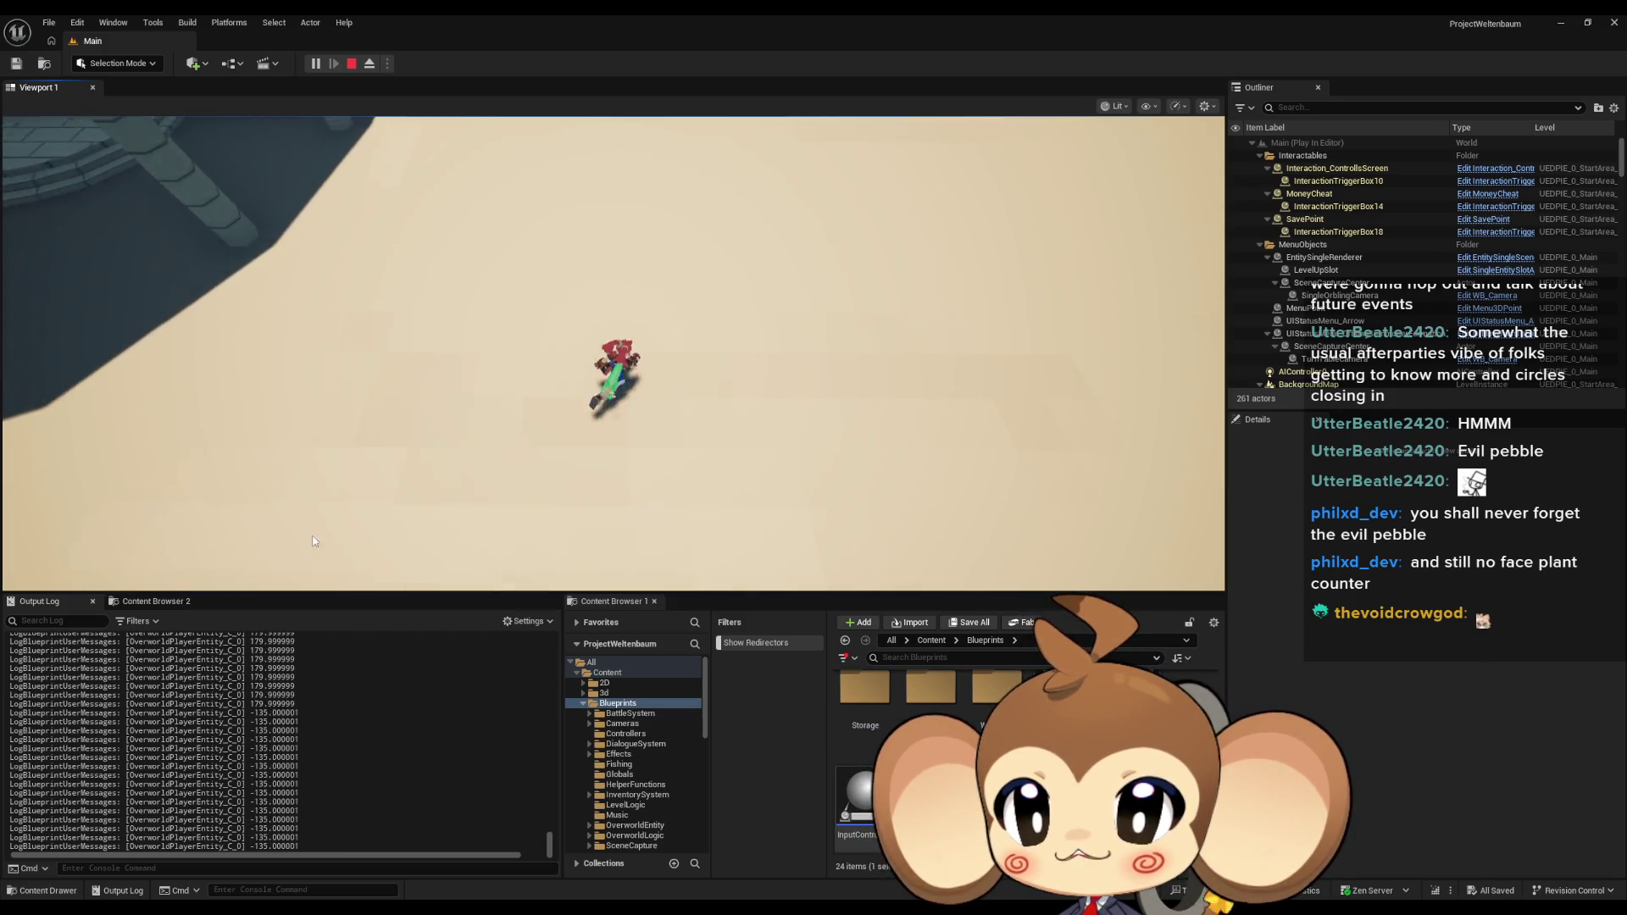
key("a")
Keep walking in all directions to compare angles like -90 and 180, then stop the session.
key("w")
key("a")
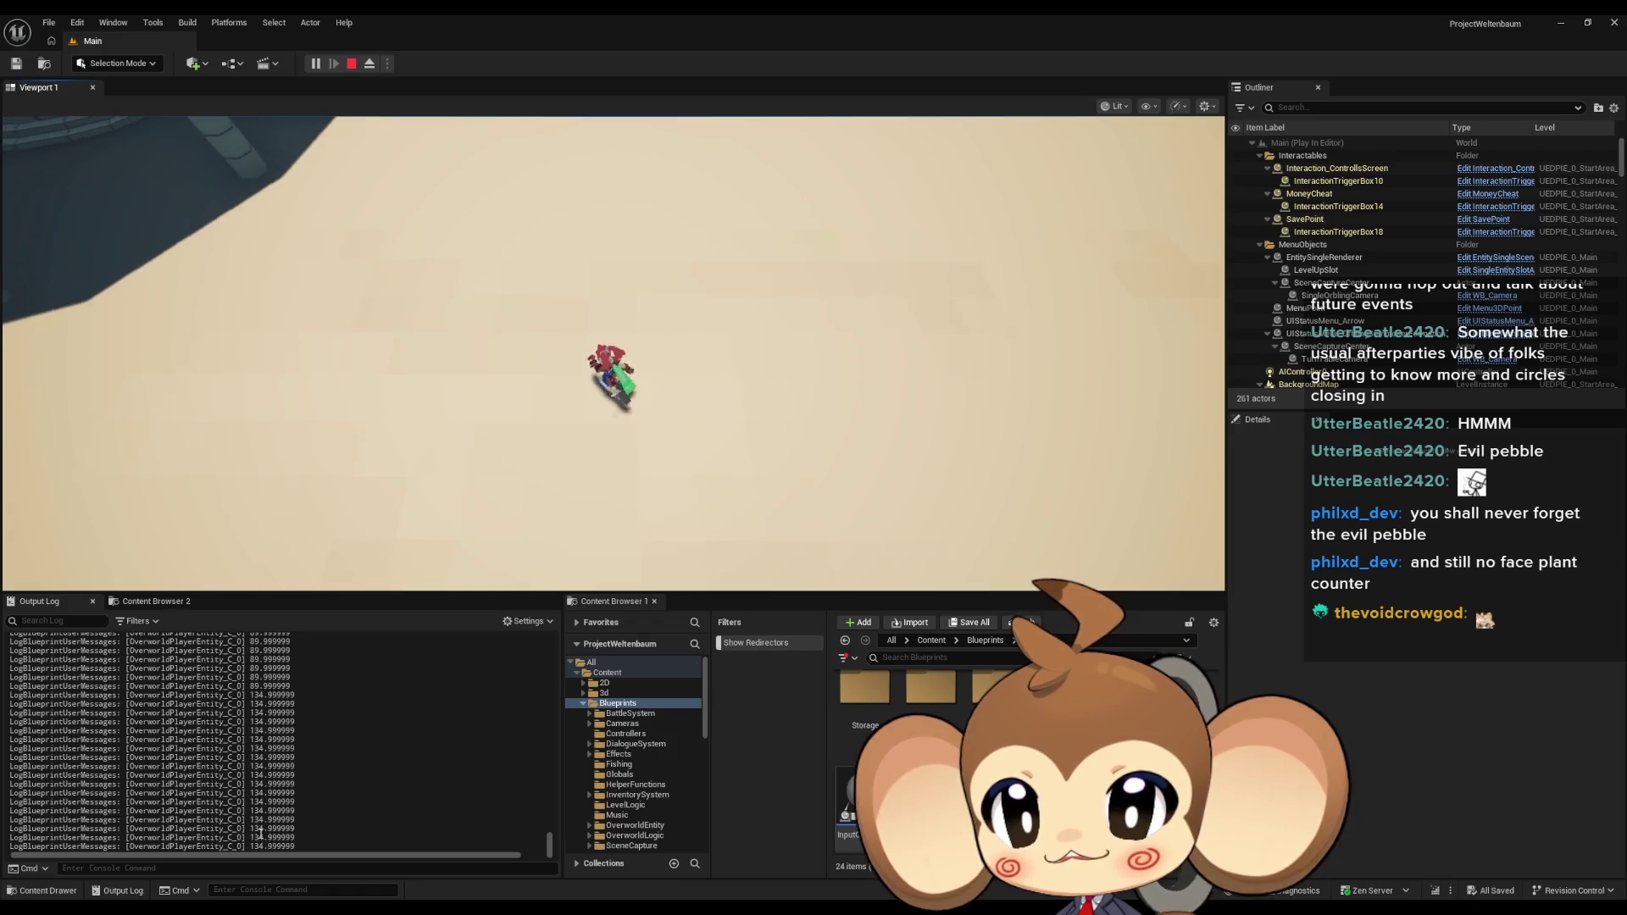
key("s")
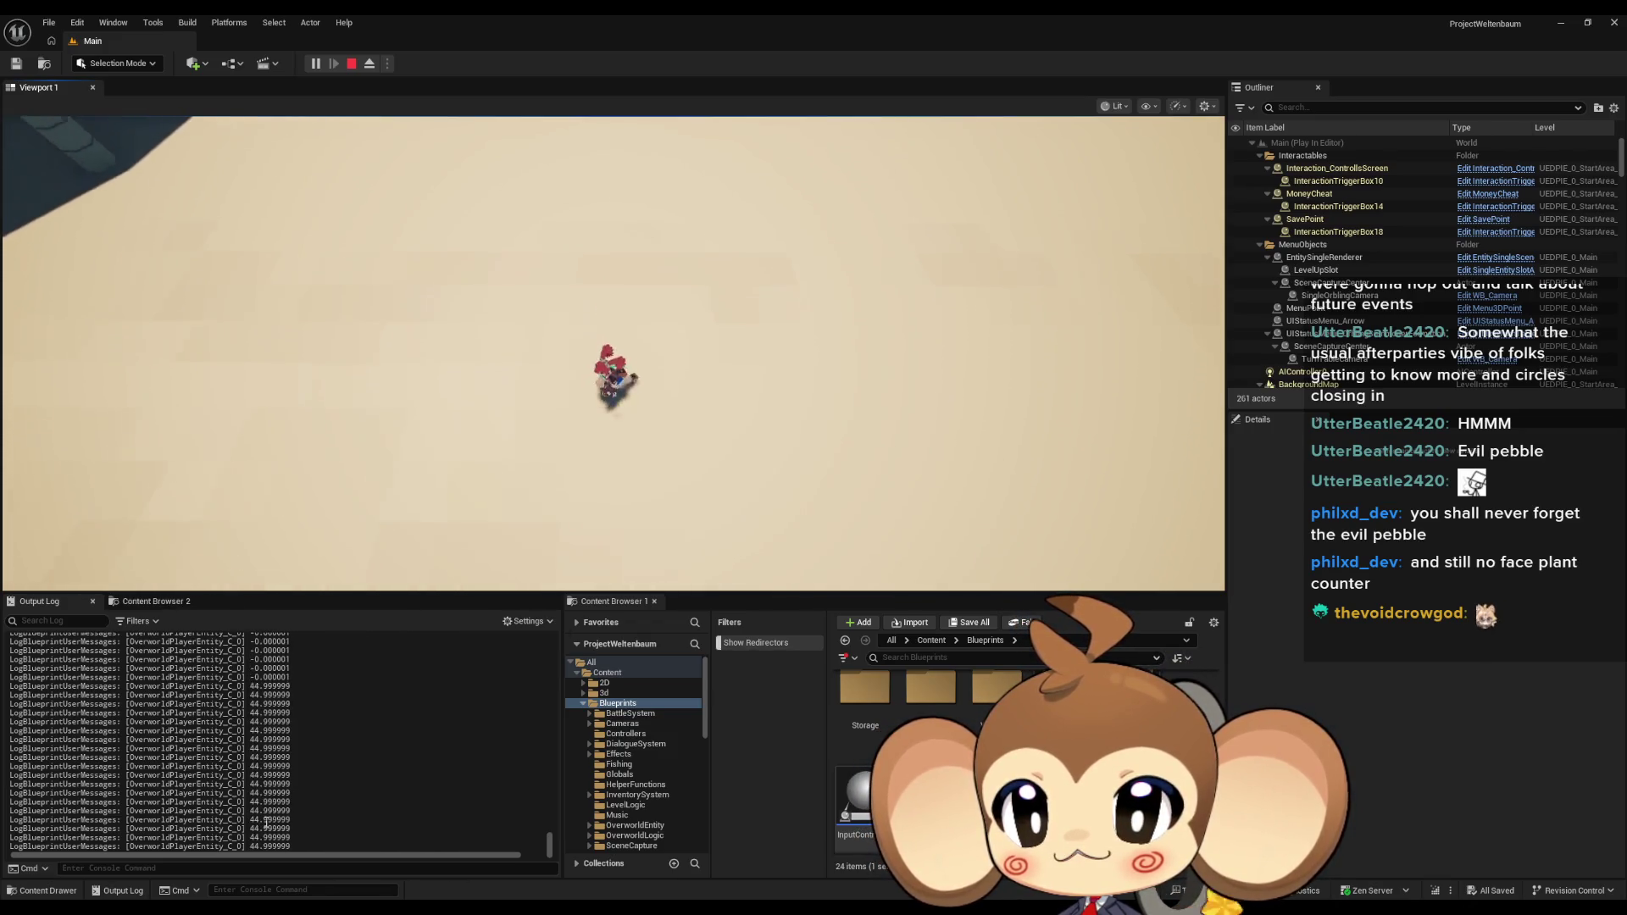
key("w")
key("d")
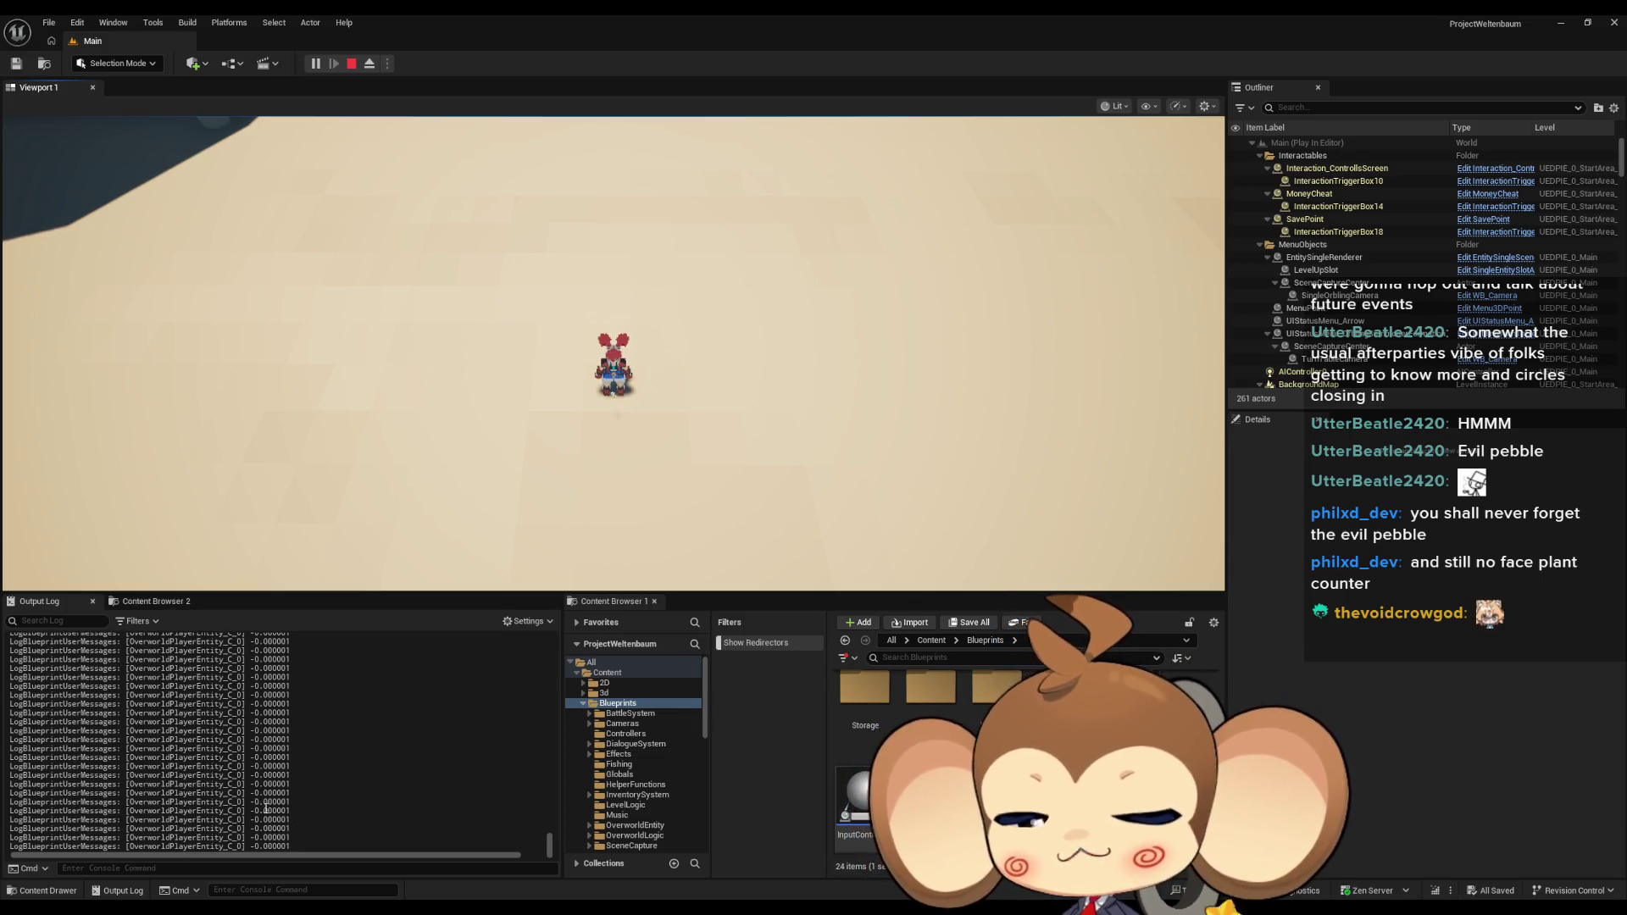
key("a")
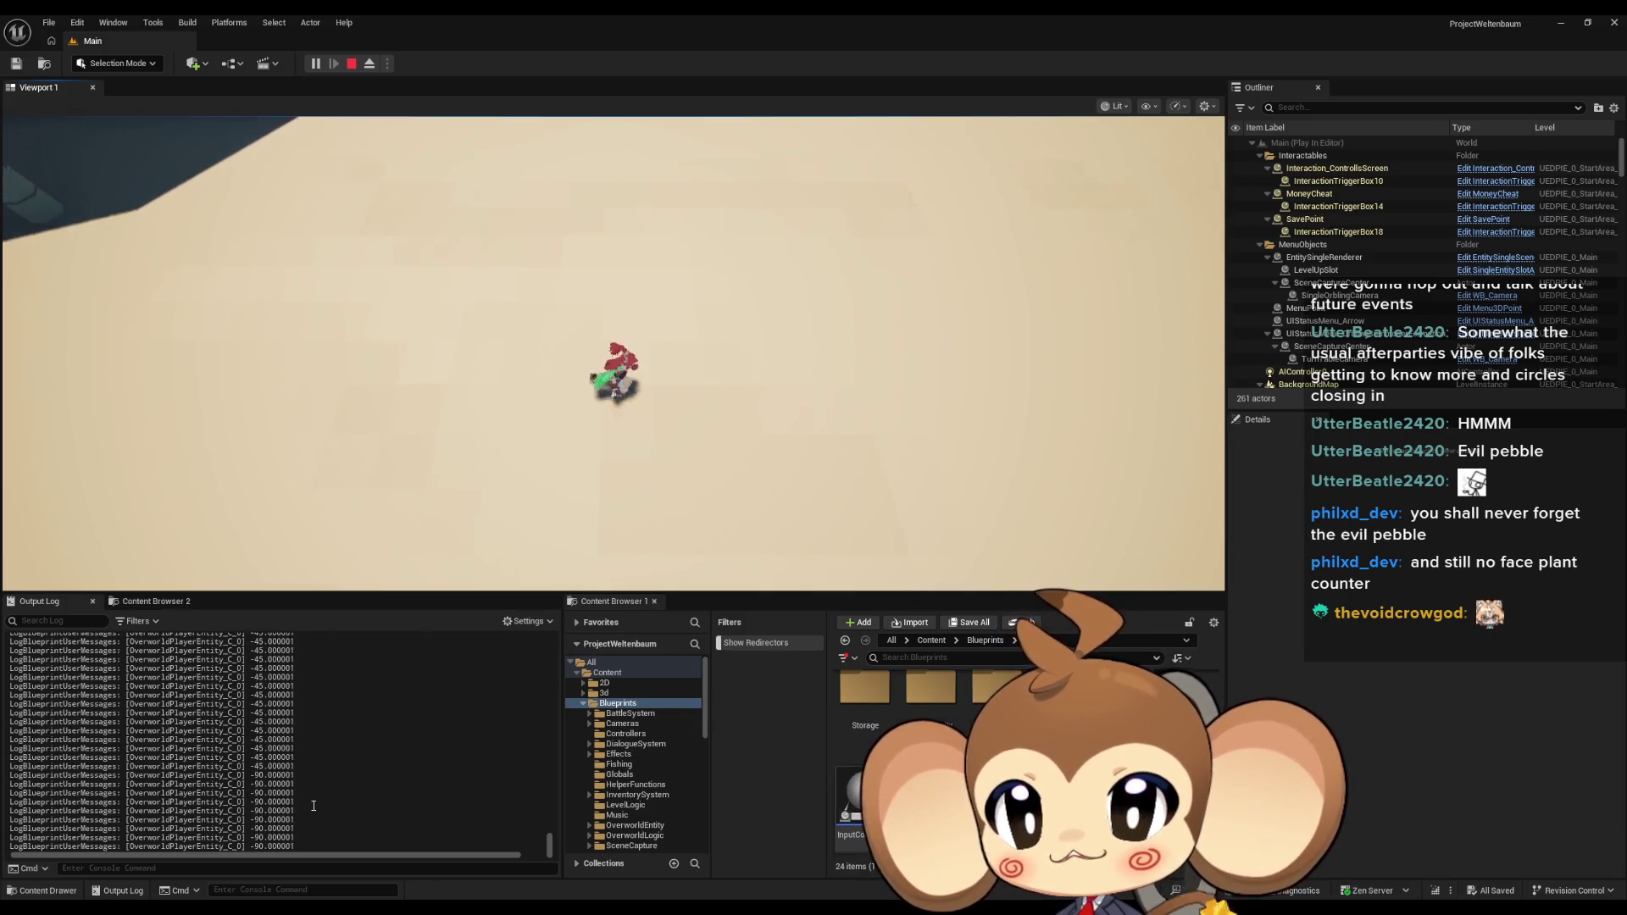
key("a")
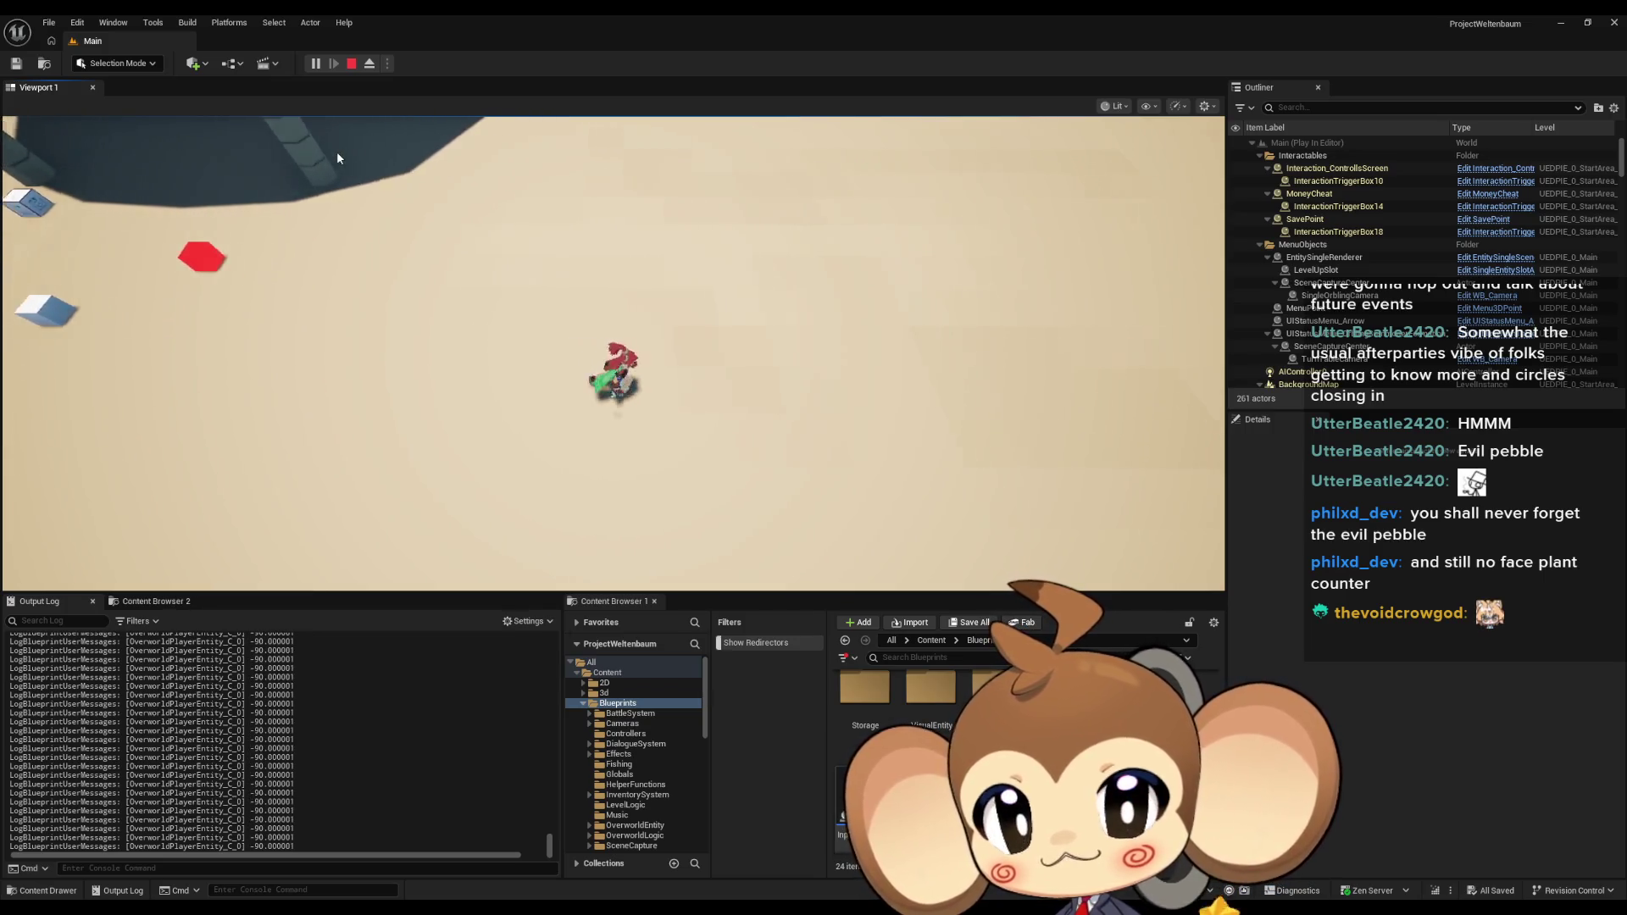
key("a")
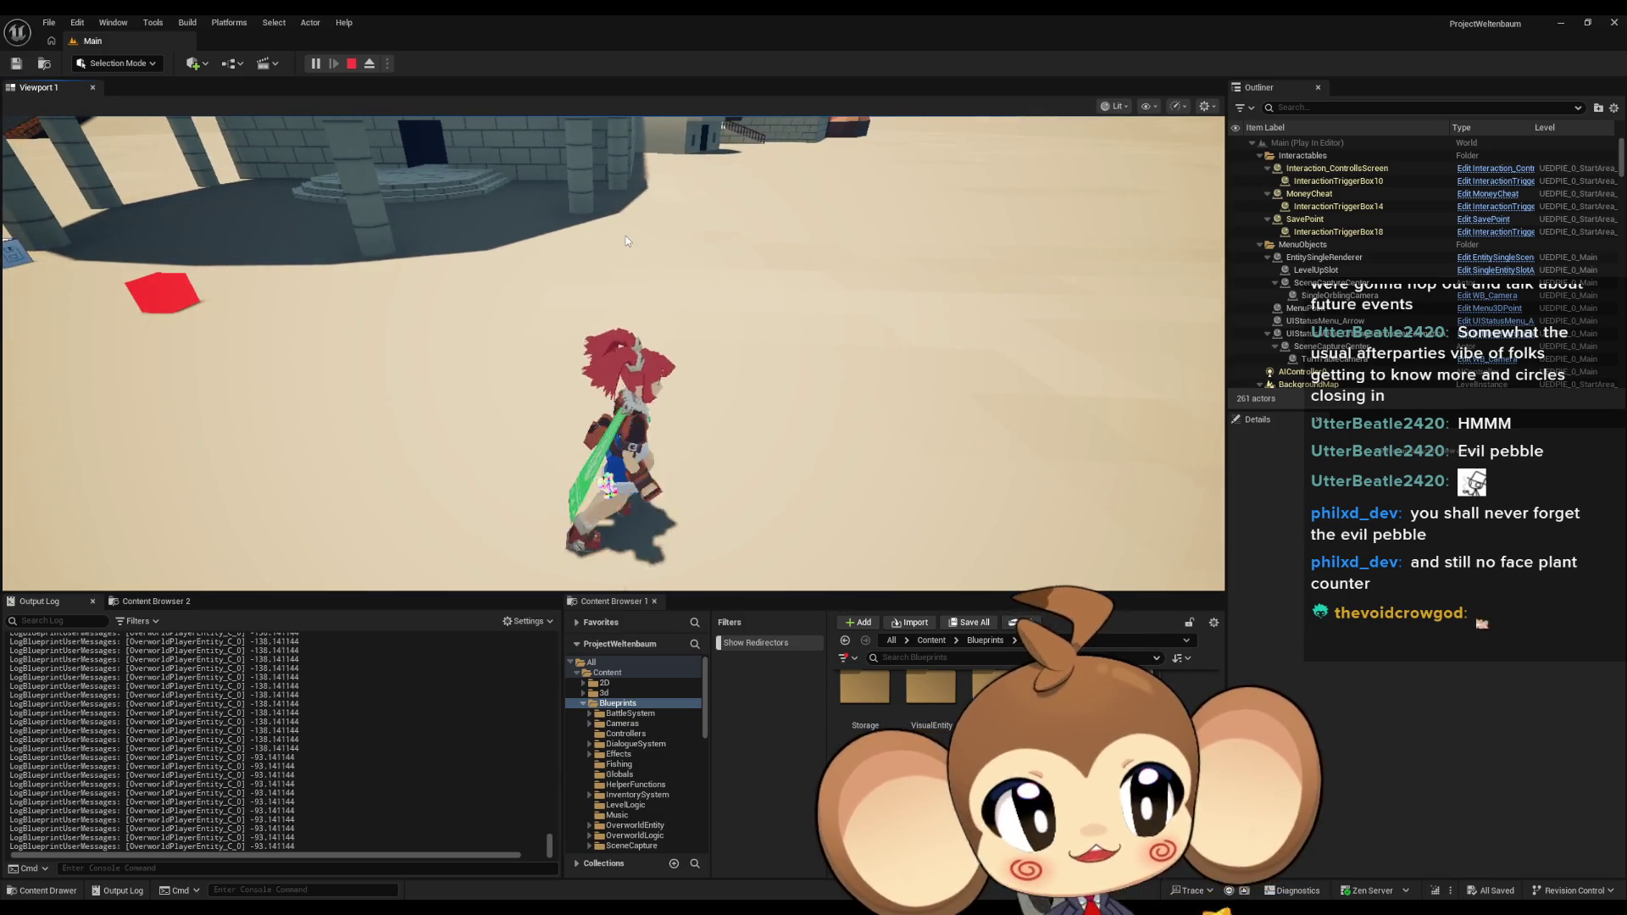
key("s")
key("w")
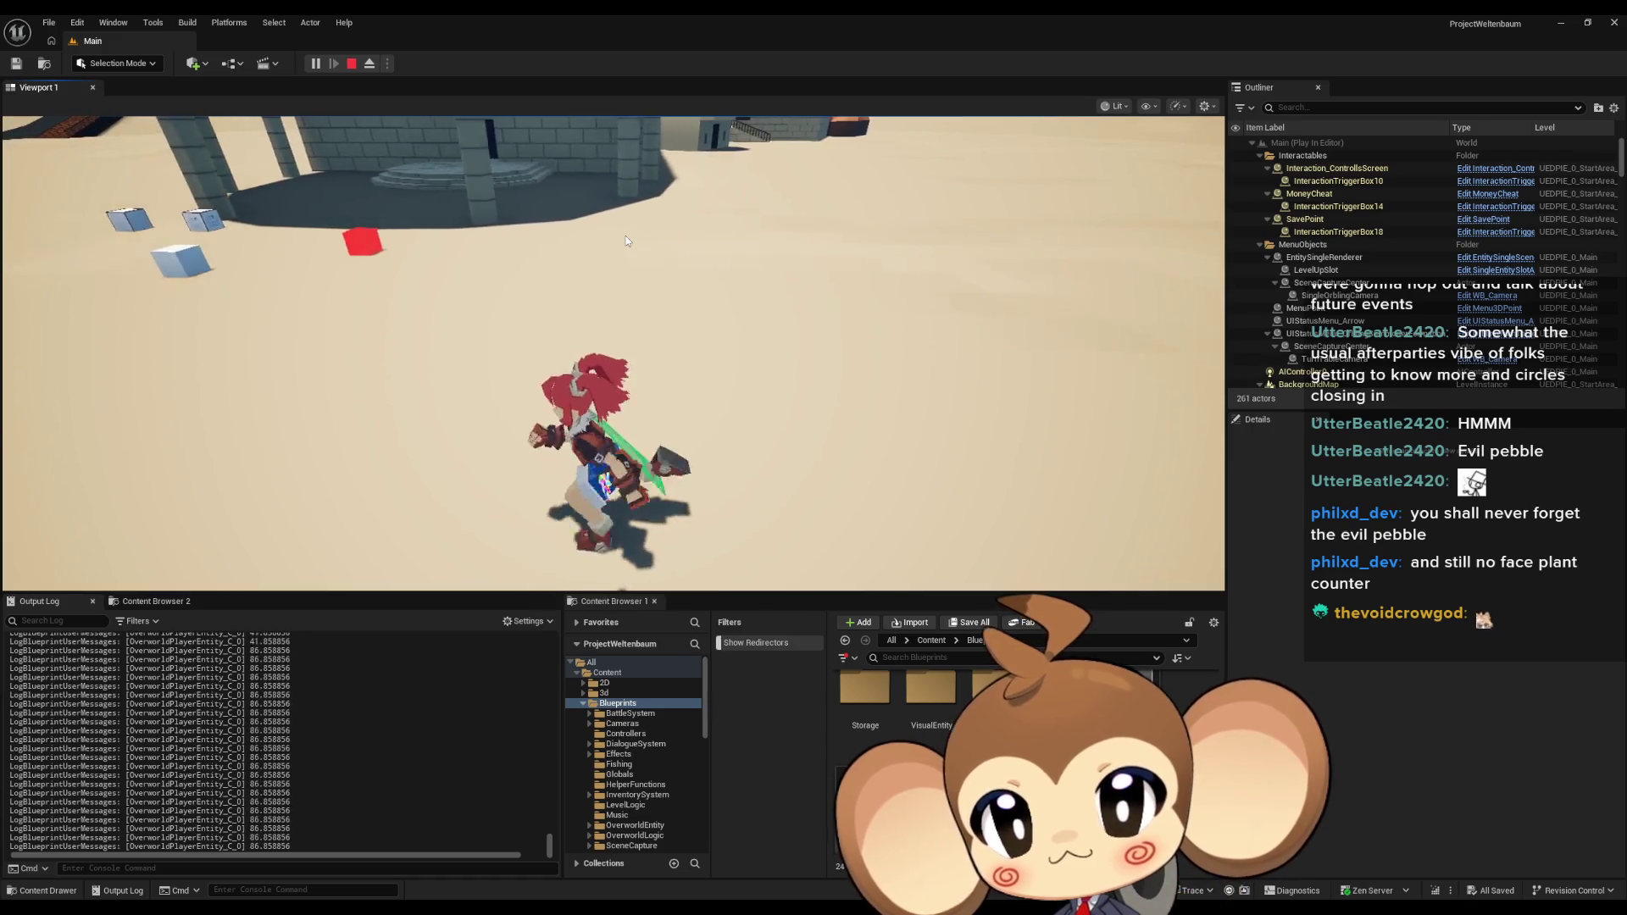
key("d")
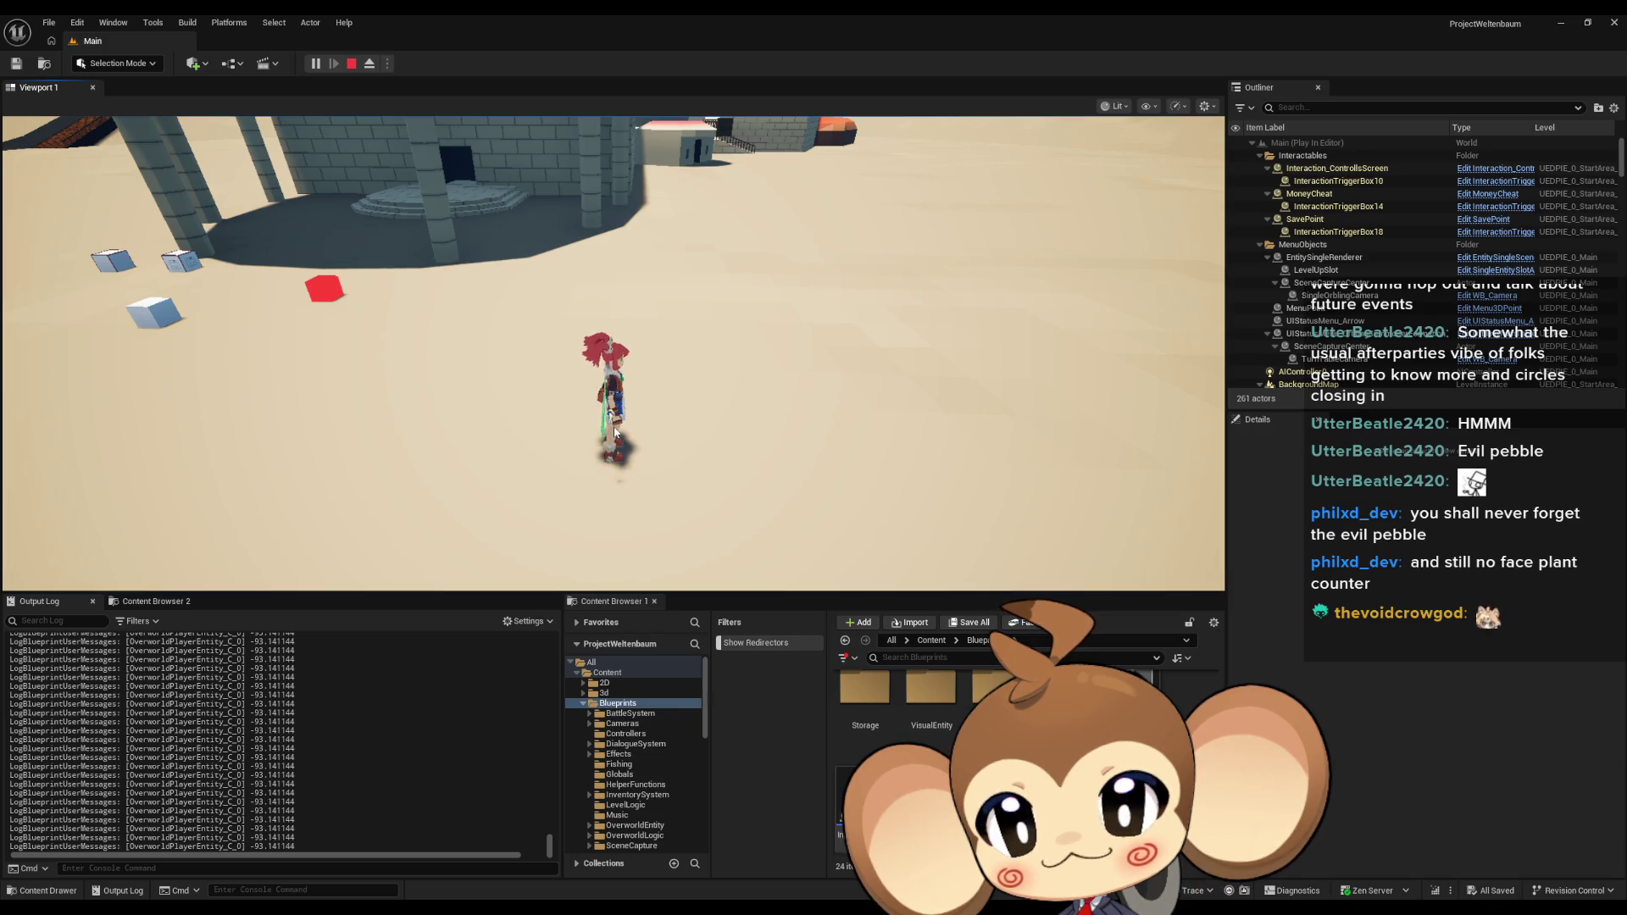
left_click(352, 64)
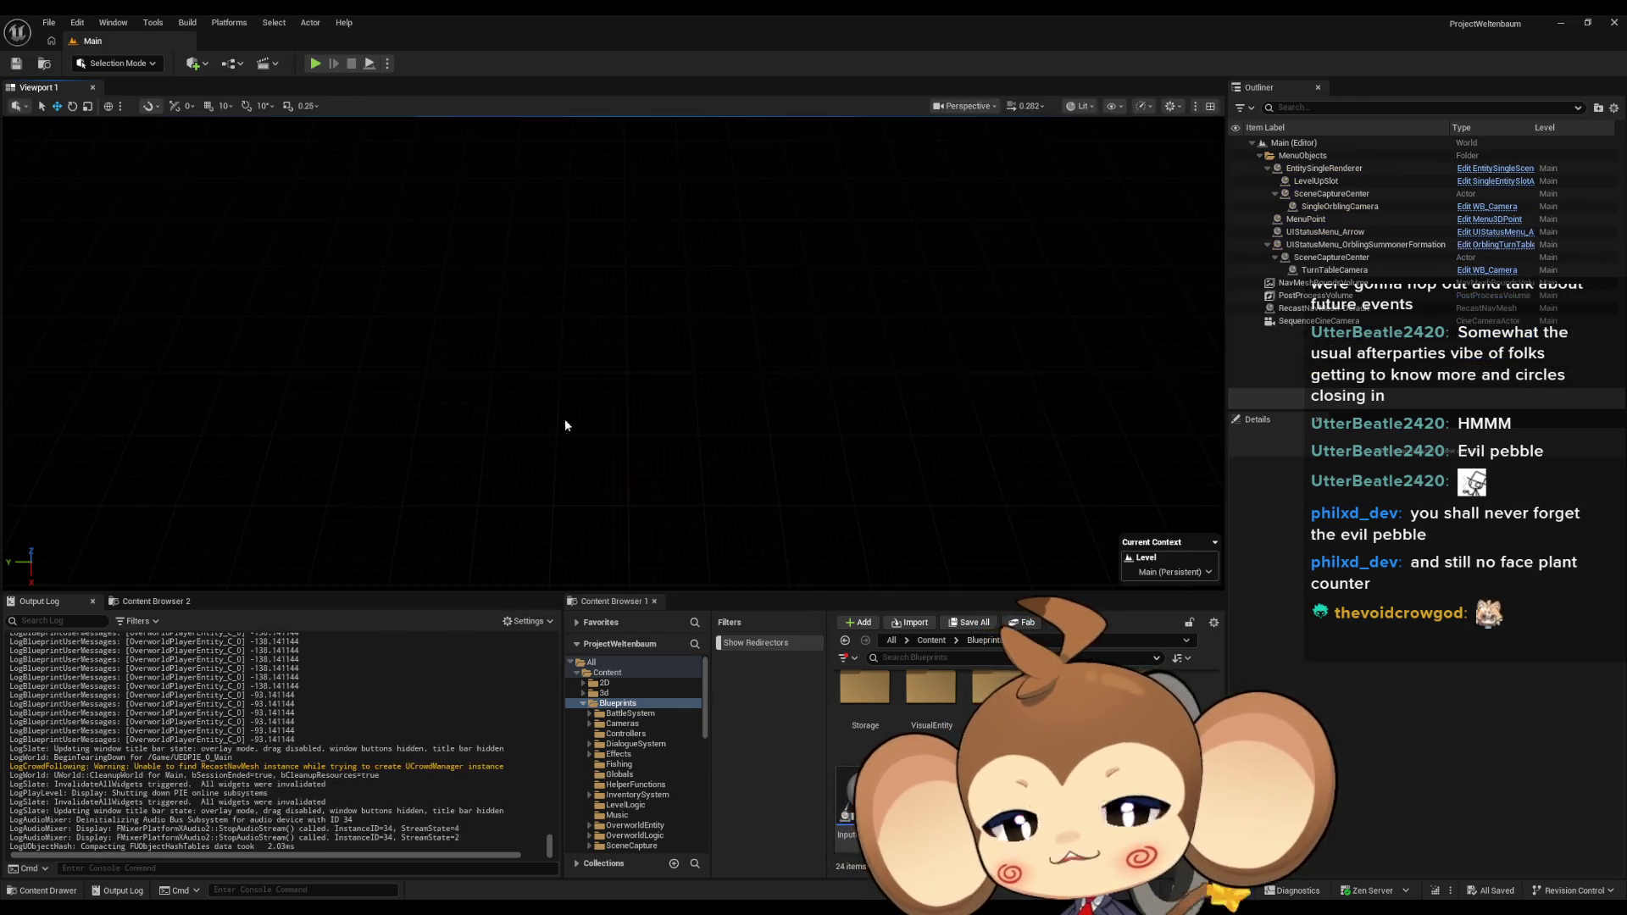
Place a Pivot Point Artefact getter in the OverworldPlayerEntity graph and add Set Relative Rotation from it.
mouse_move(665, 911)
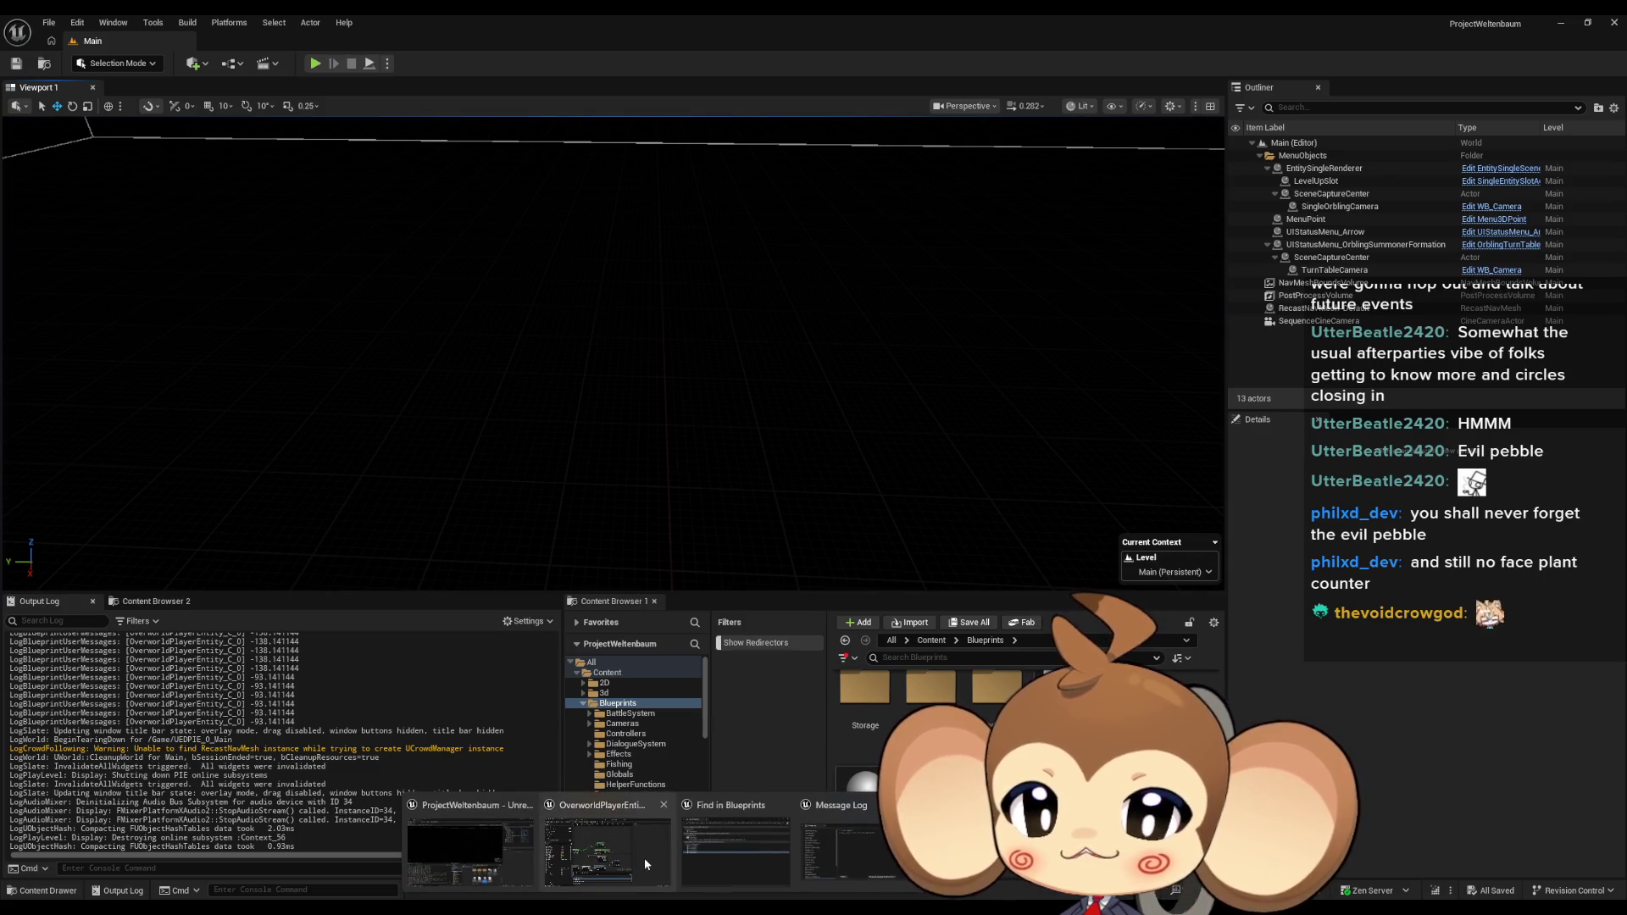
left_click(644, 858)
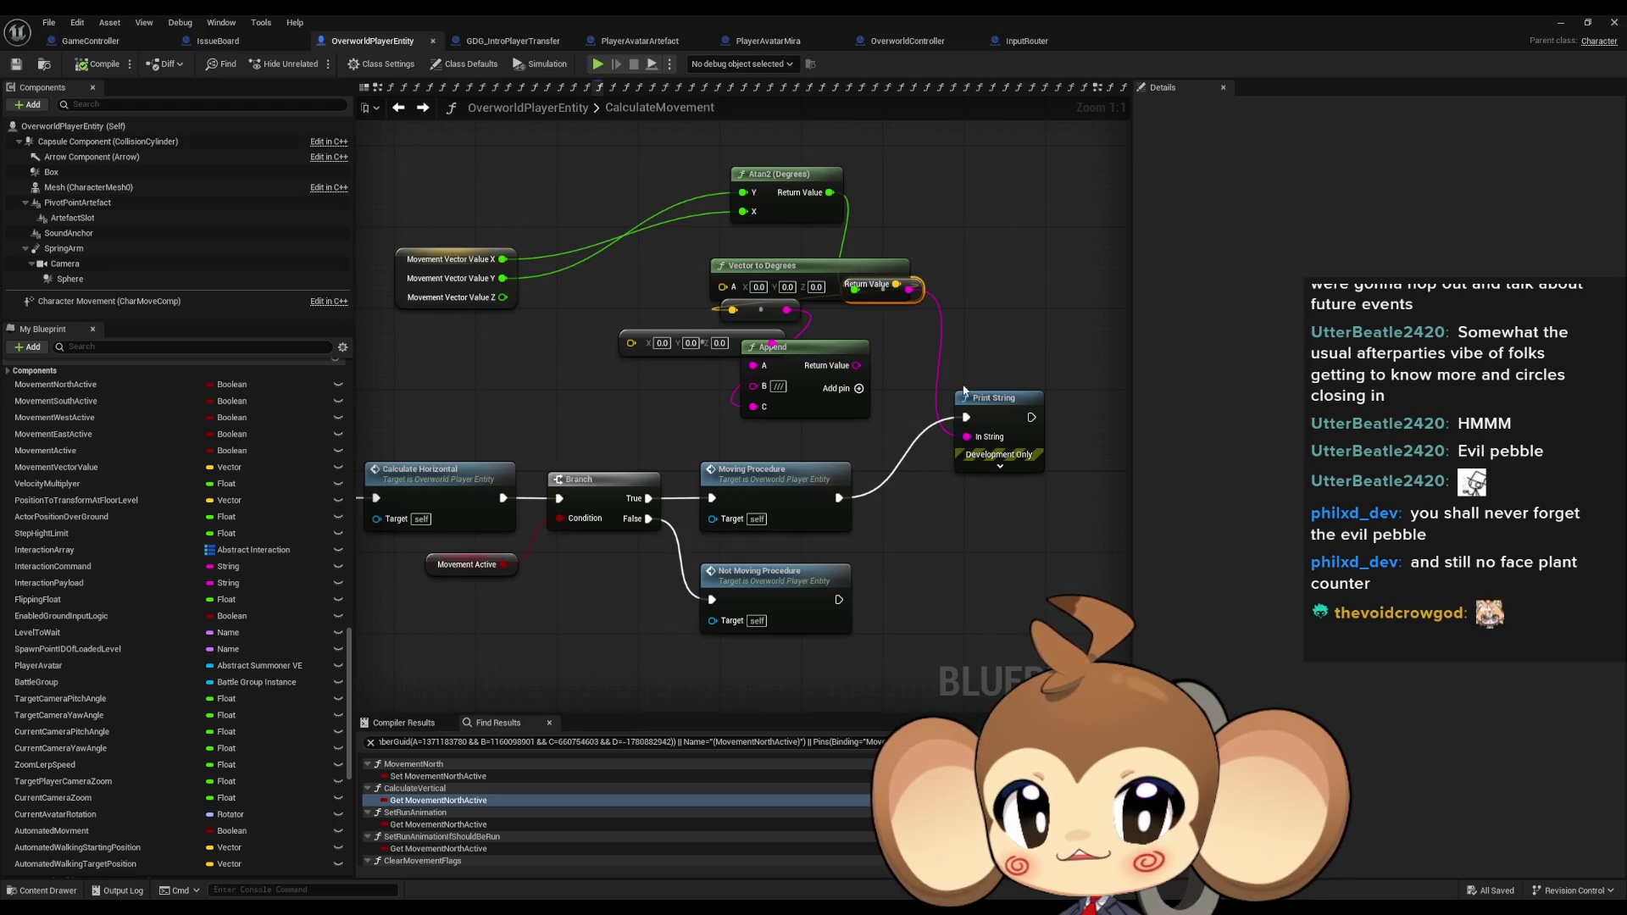
scroll(216, 490, "up", 5)
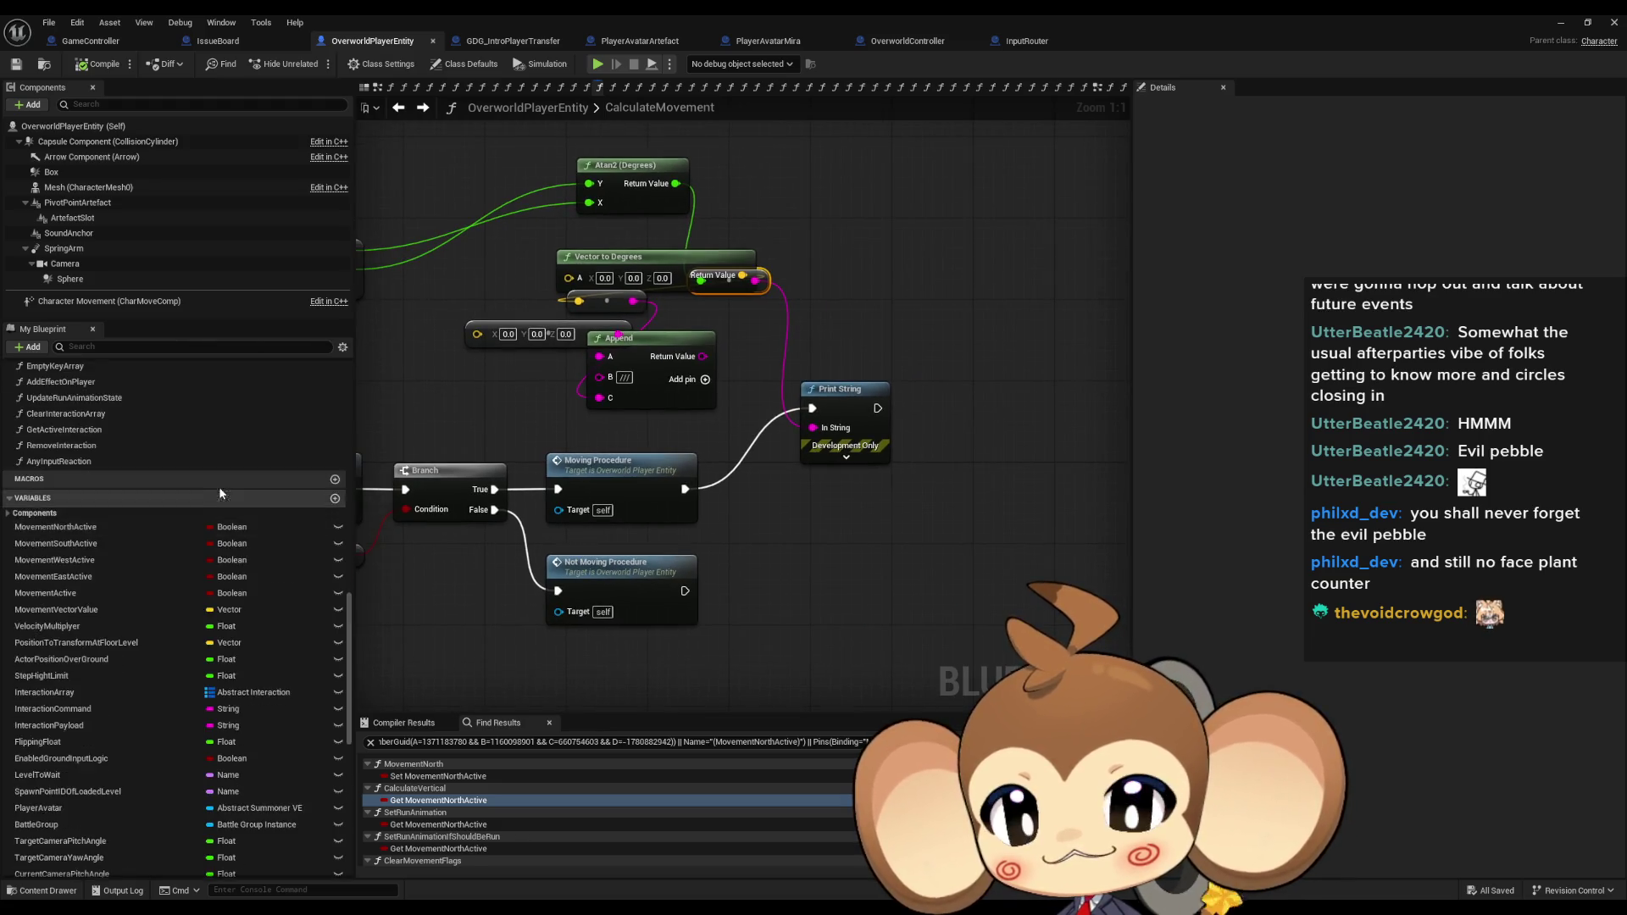
scroll(230, 489, "up", 8)
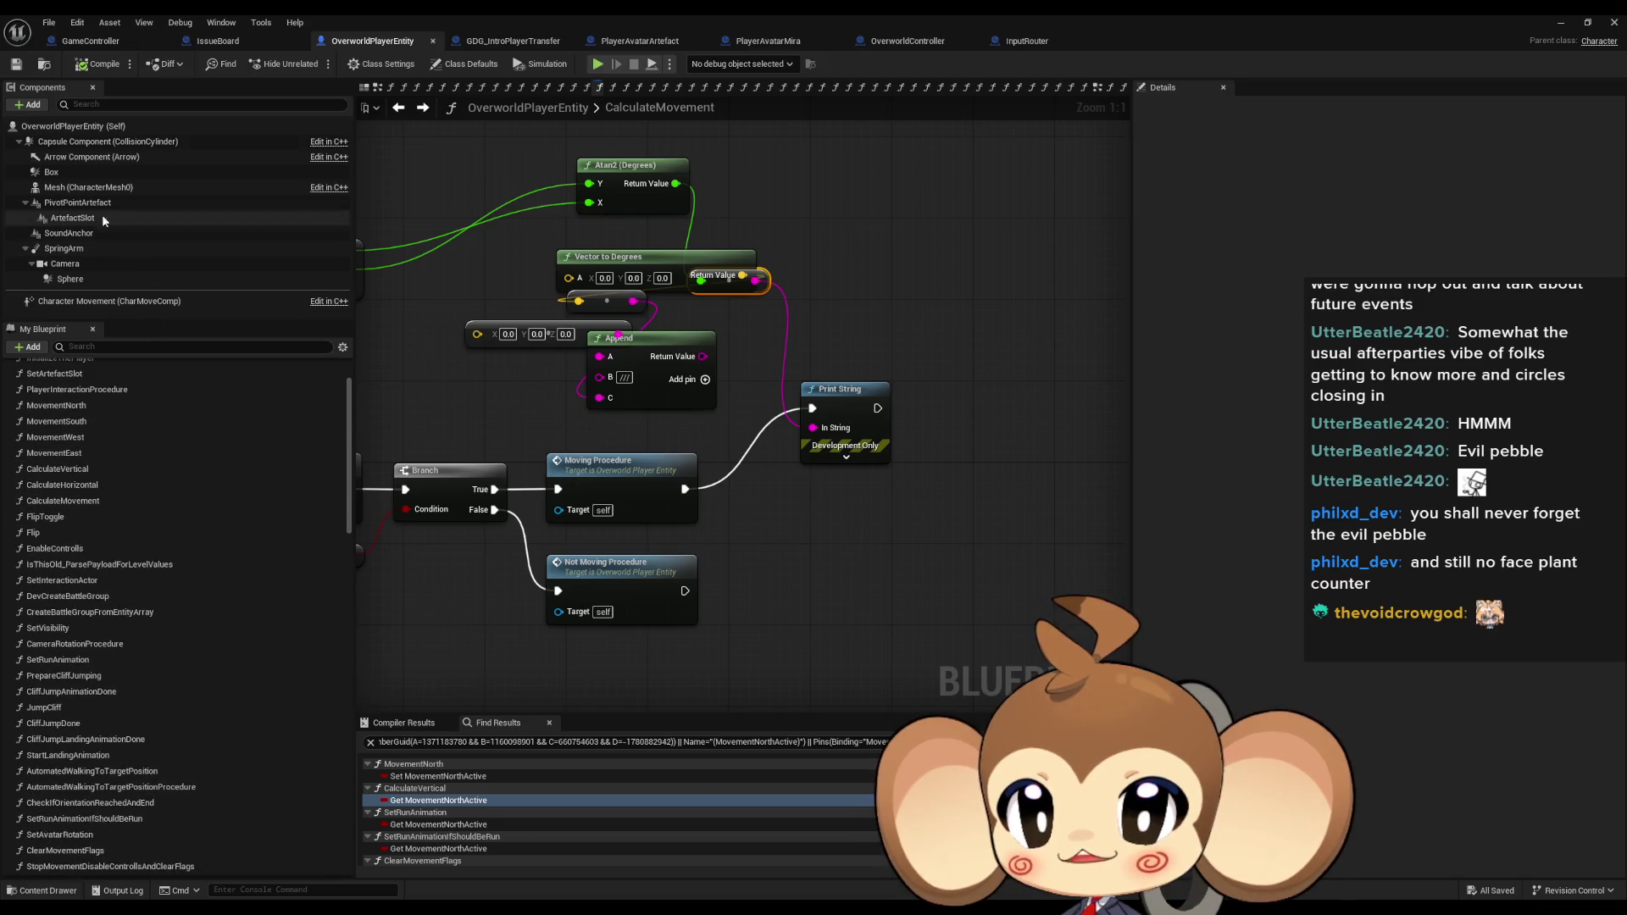
left_click_drag(82, 206, 860, 309)
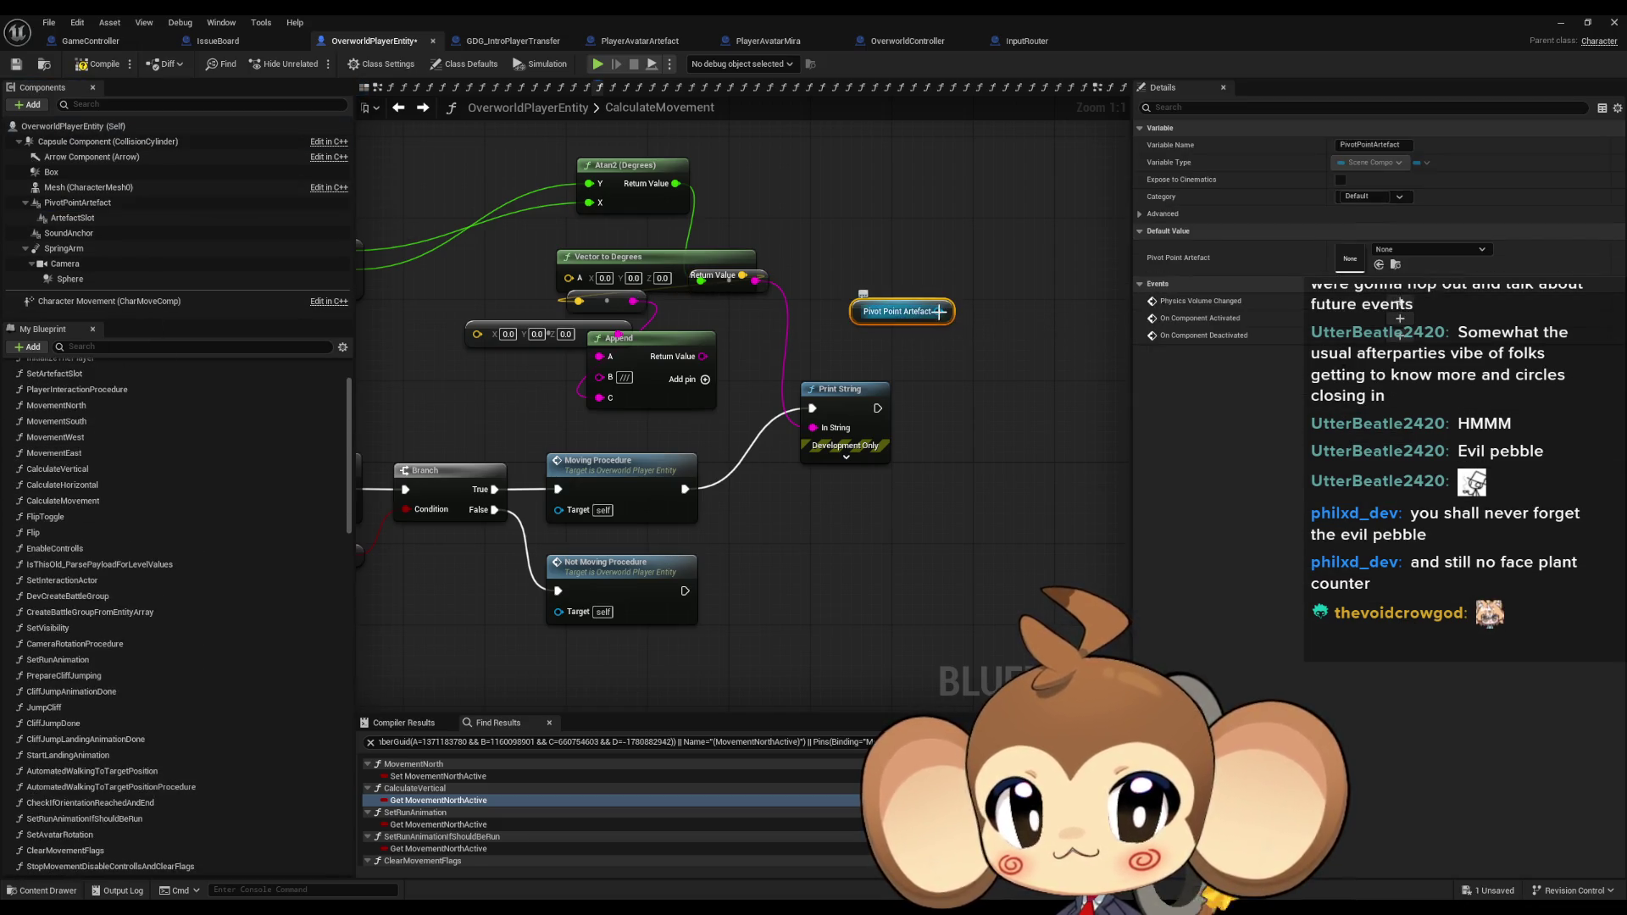
left_click_drag(965, 336, 1004, 338)
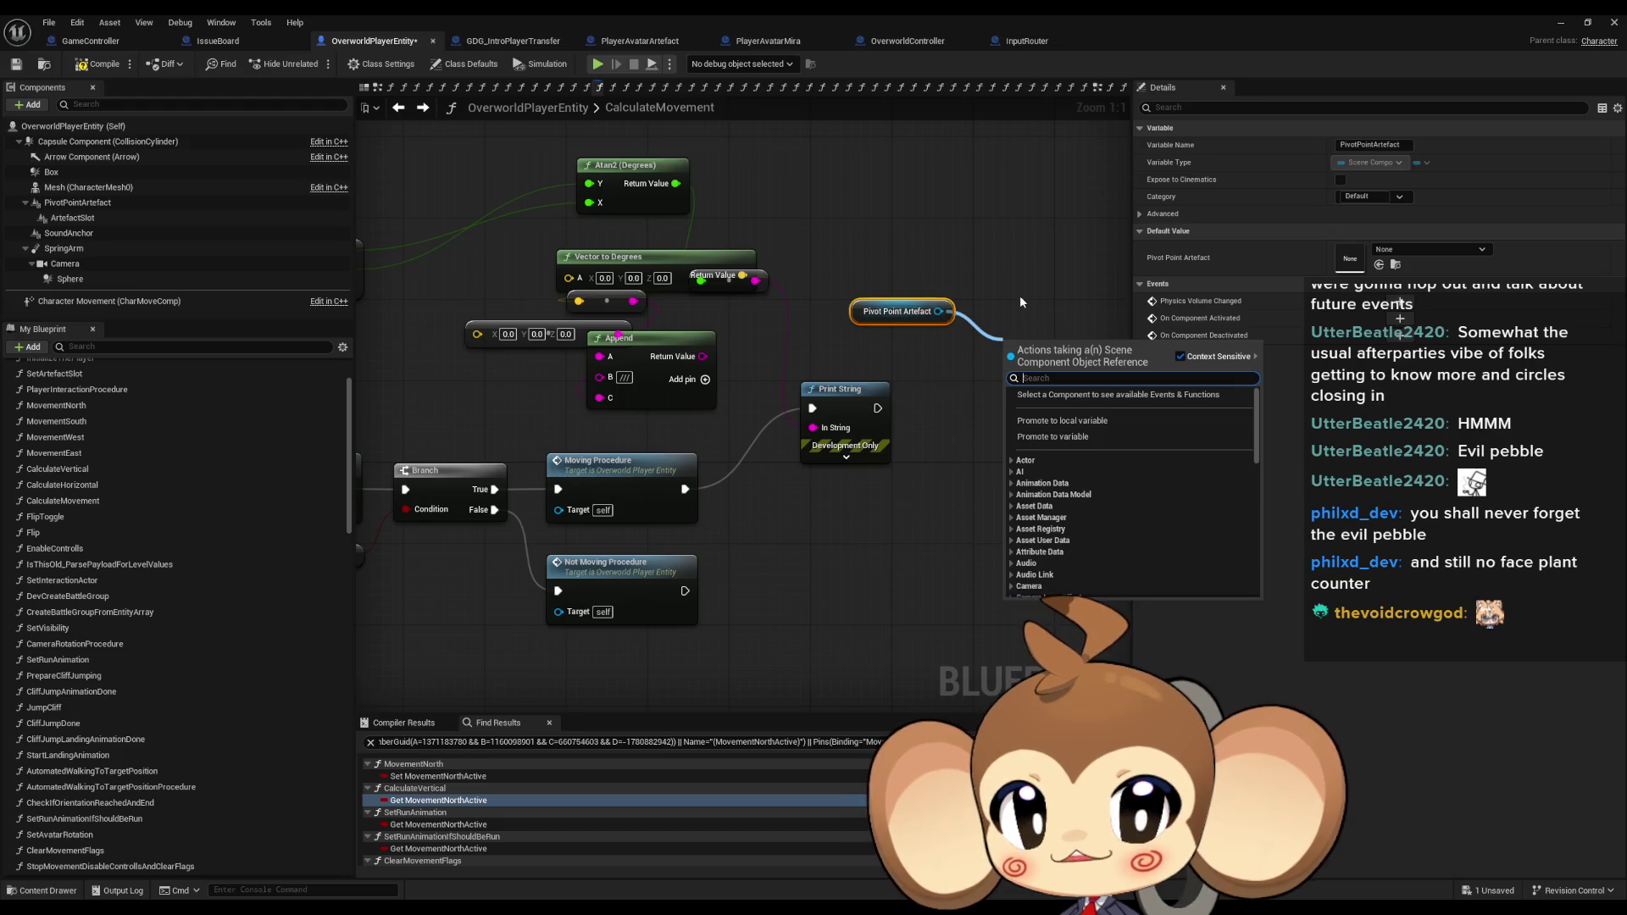
type("set")
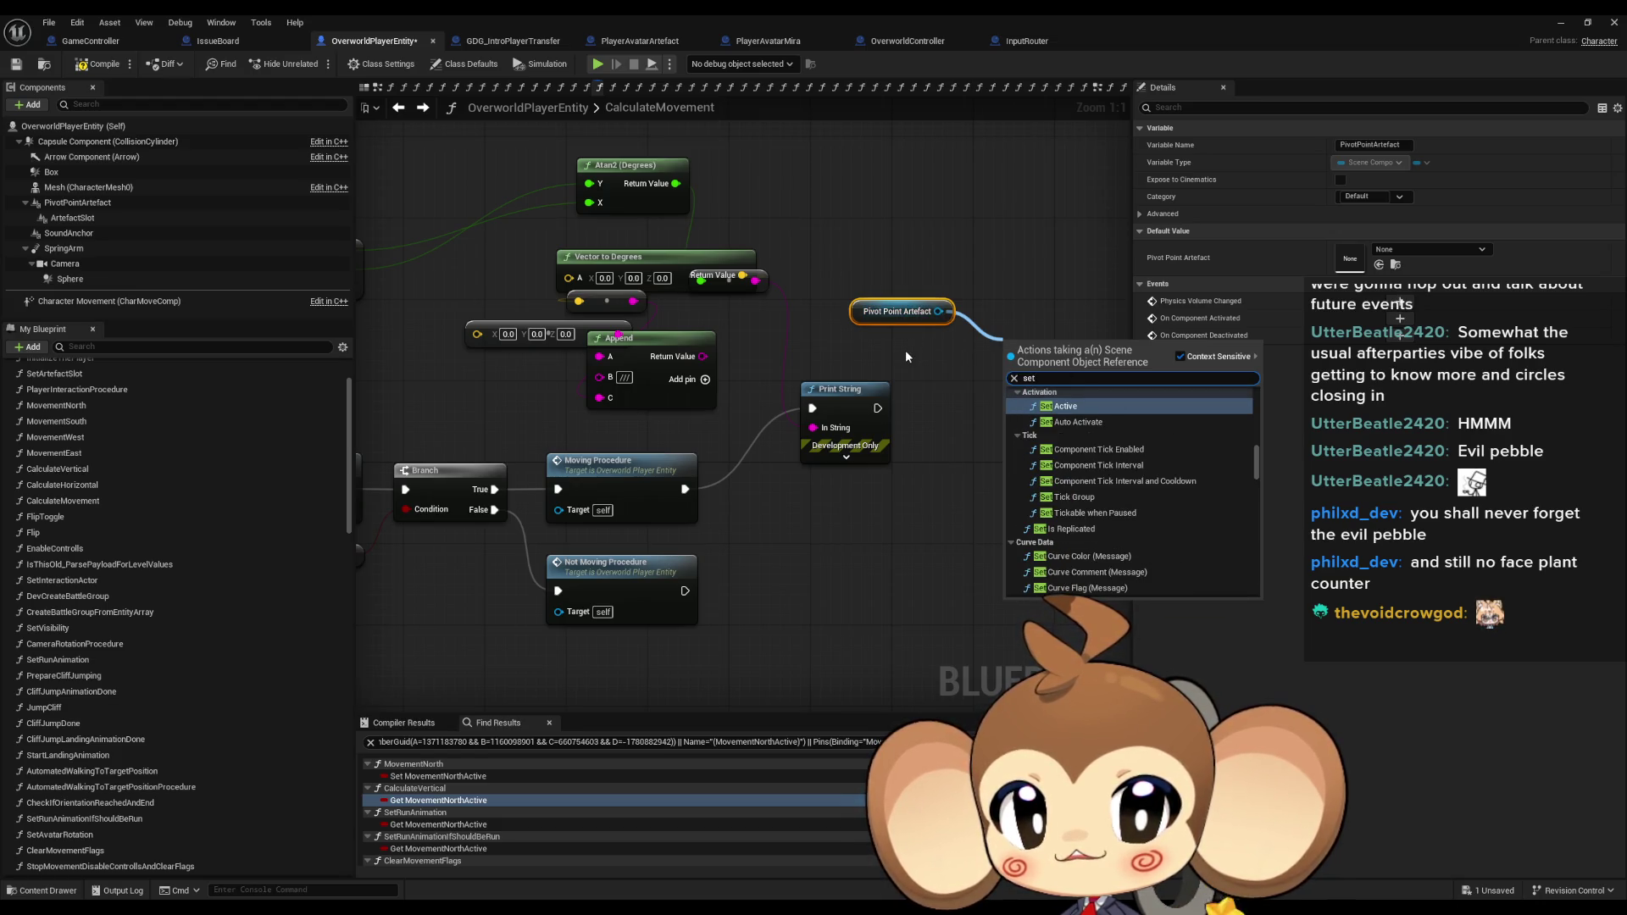
type(" rota")
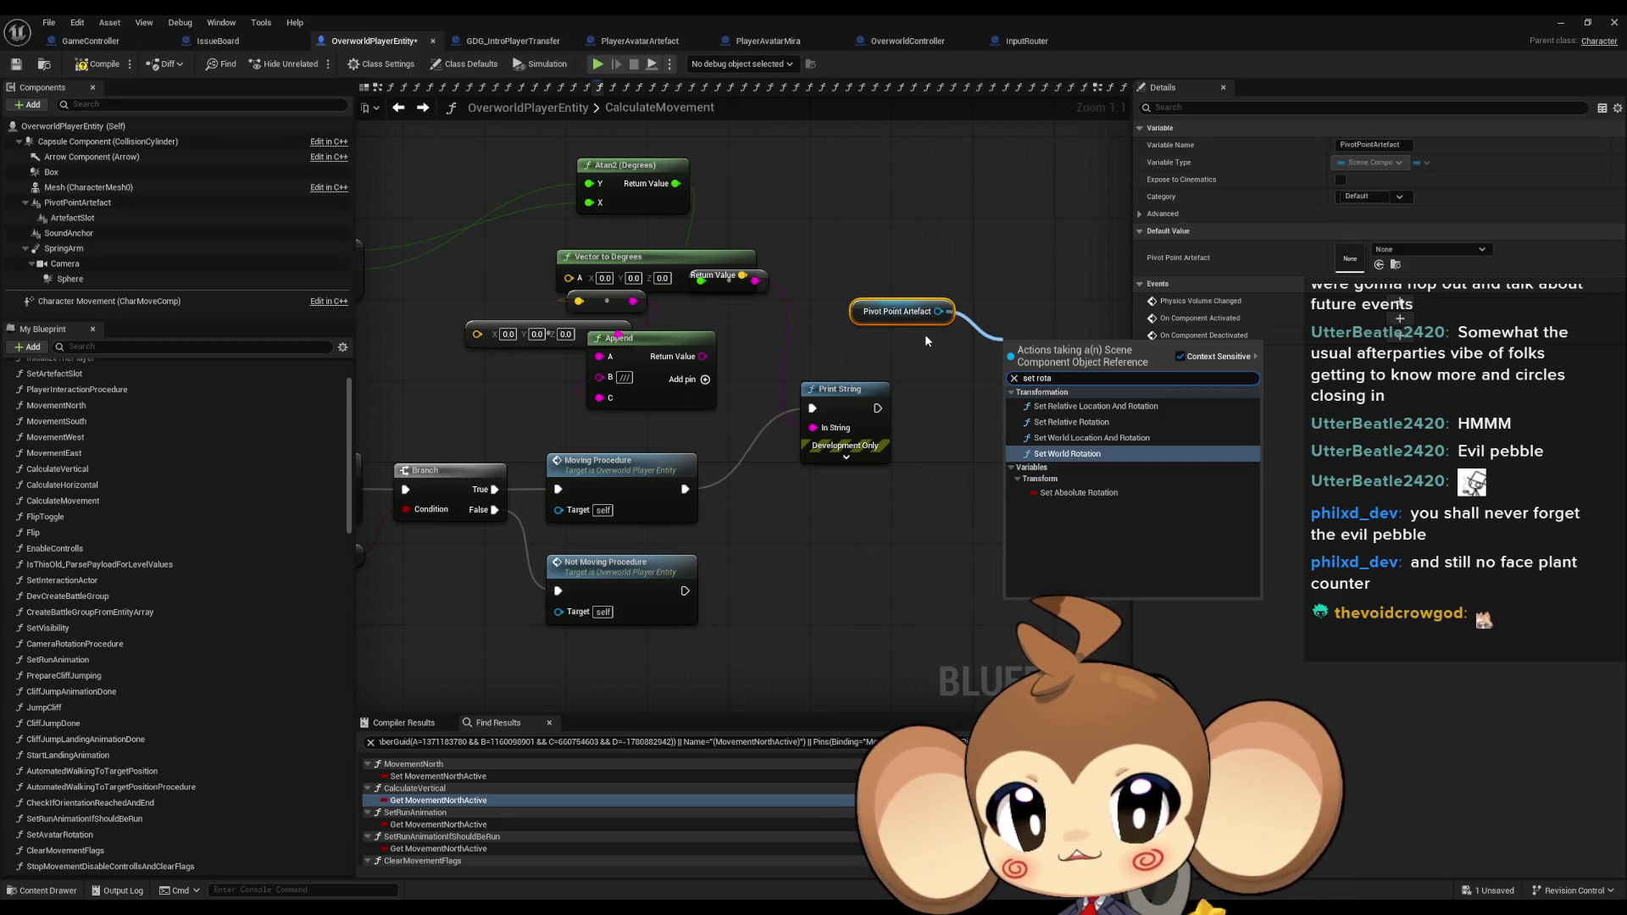
key("Up")
key("Up")
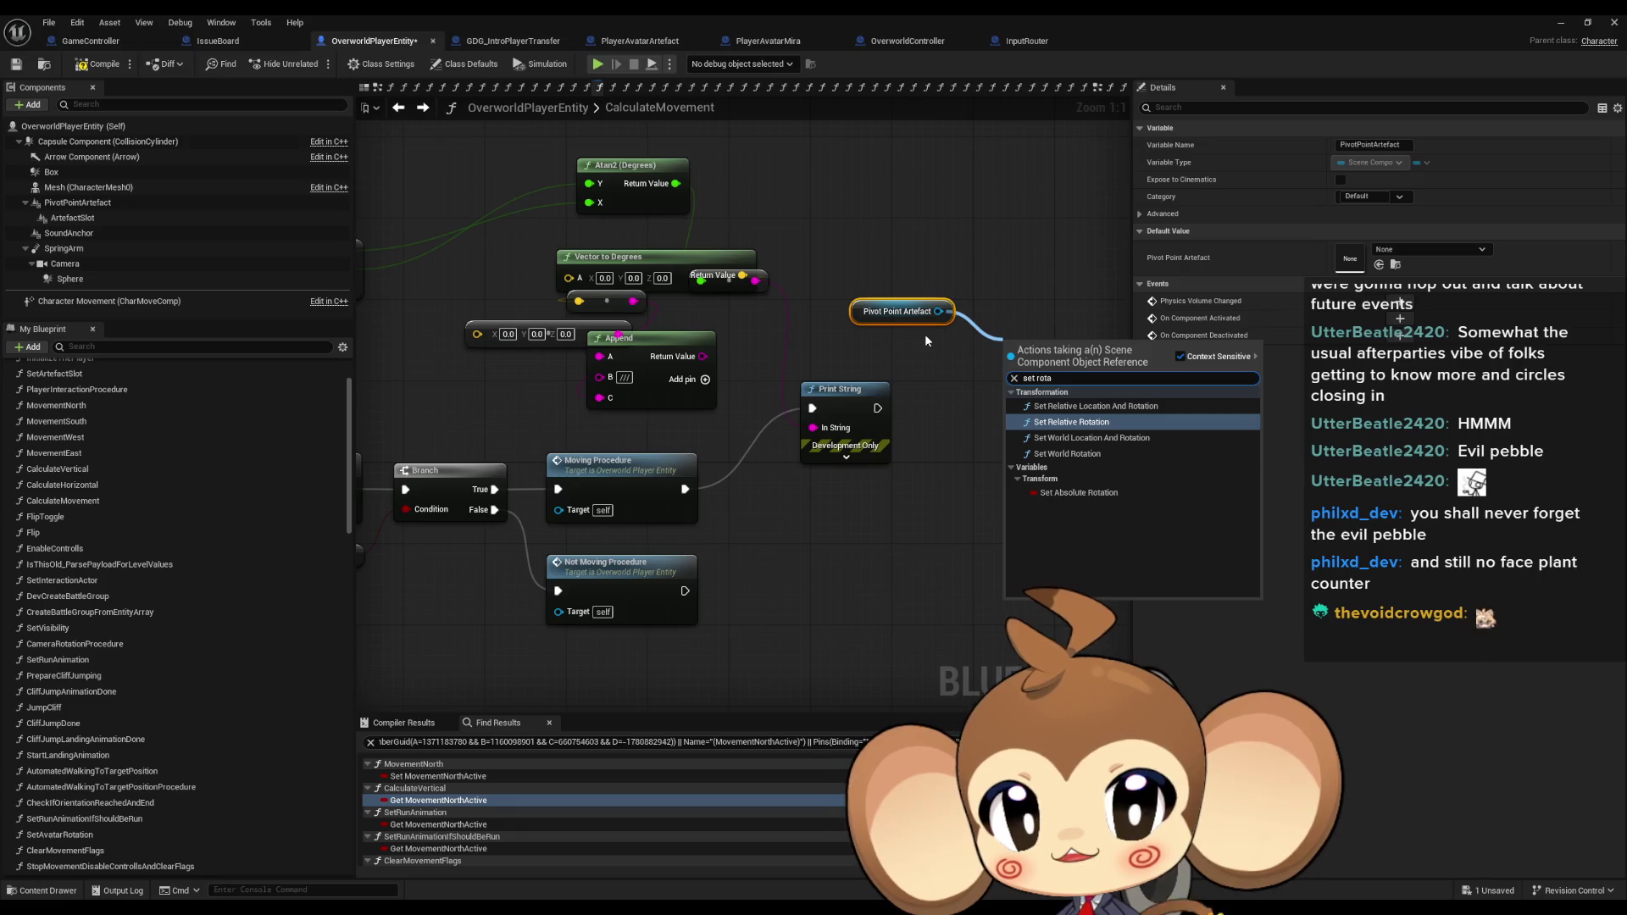
key("Return")
Add a Get Relative Rotation node for Pivot Point Artefact, undoing a stray Gate node.
left_click_drag(939, 311, 966, 227)
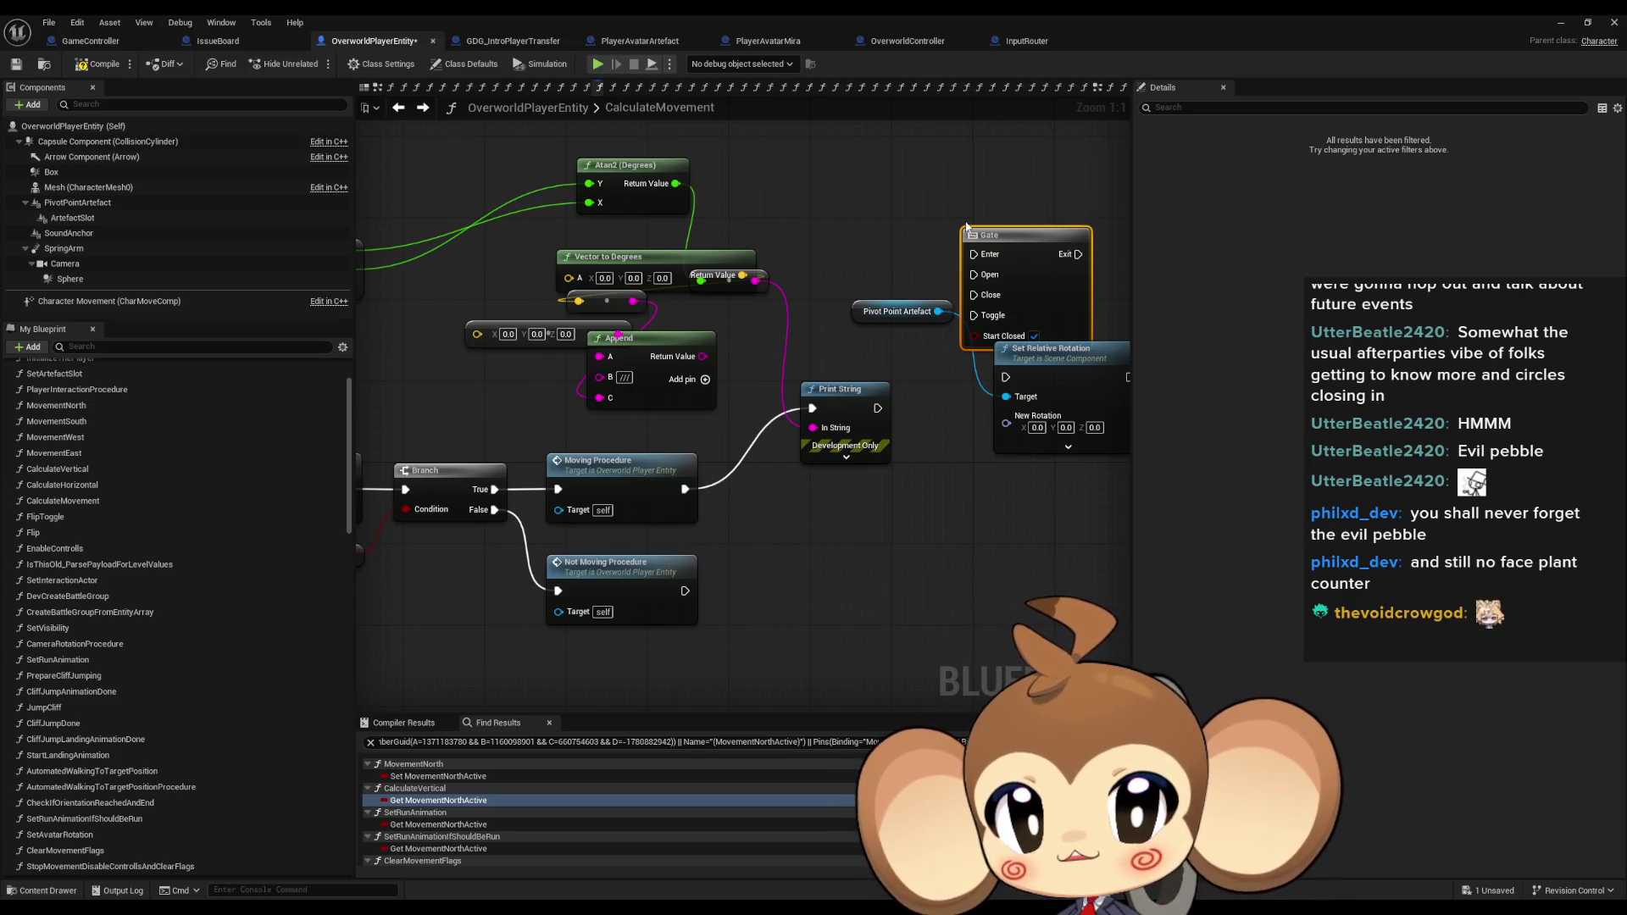
key("ctrl+z")
left_click_drag(939, 312, 909, 230)
type("ge")
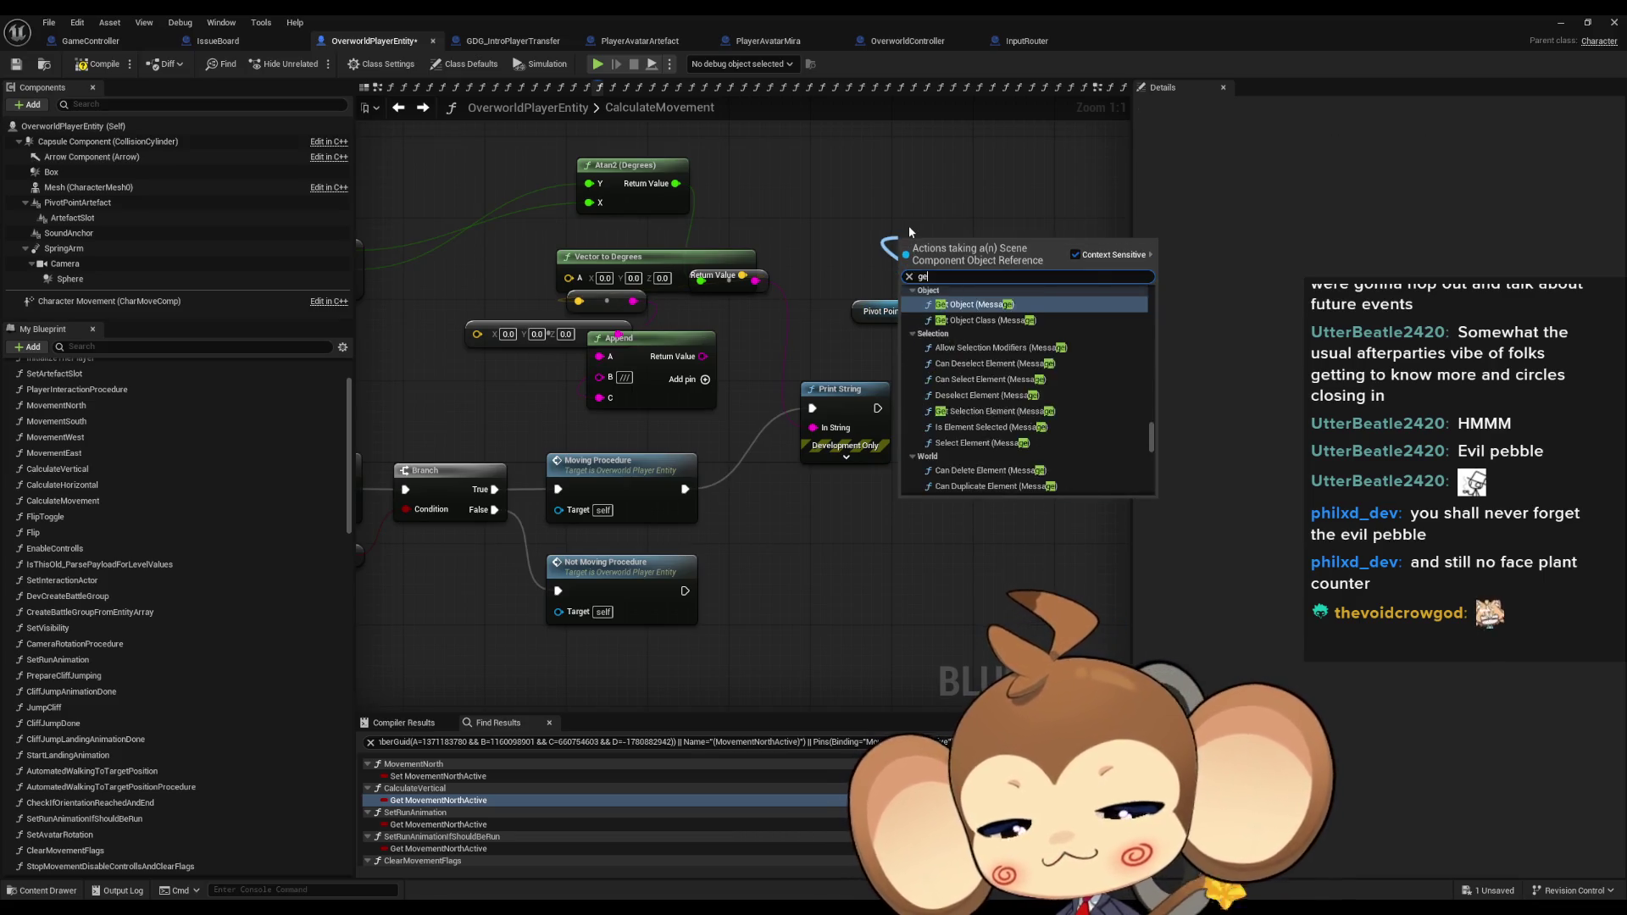
type("t reel rota")
key("ctrl+a")
type("get rel rota")
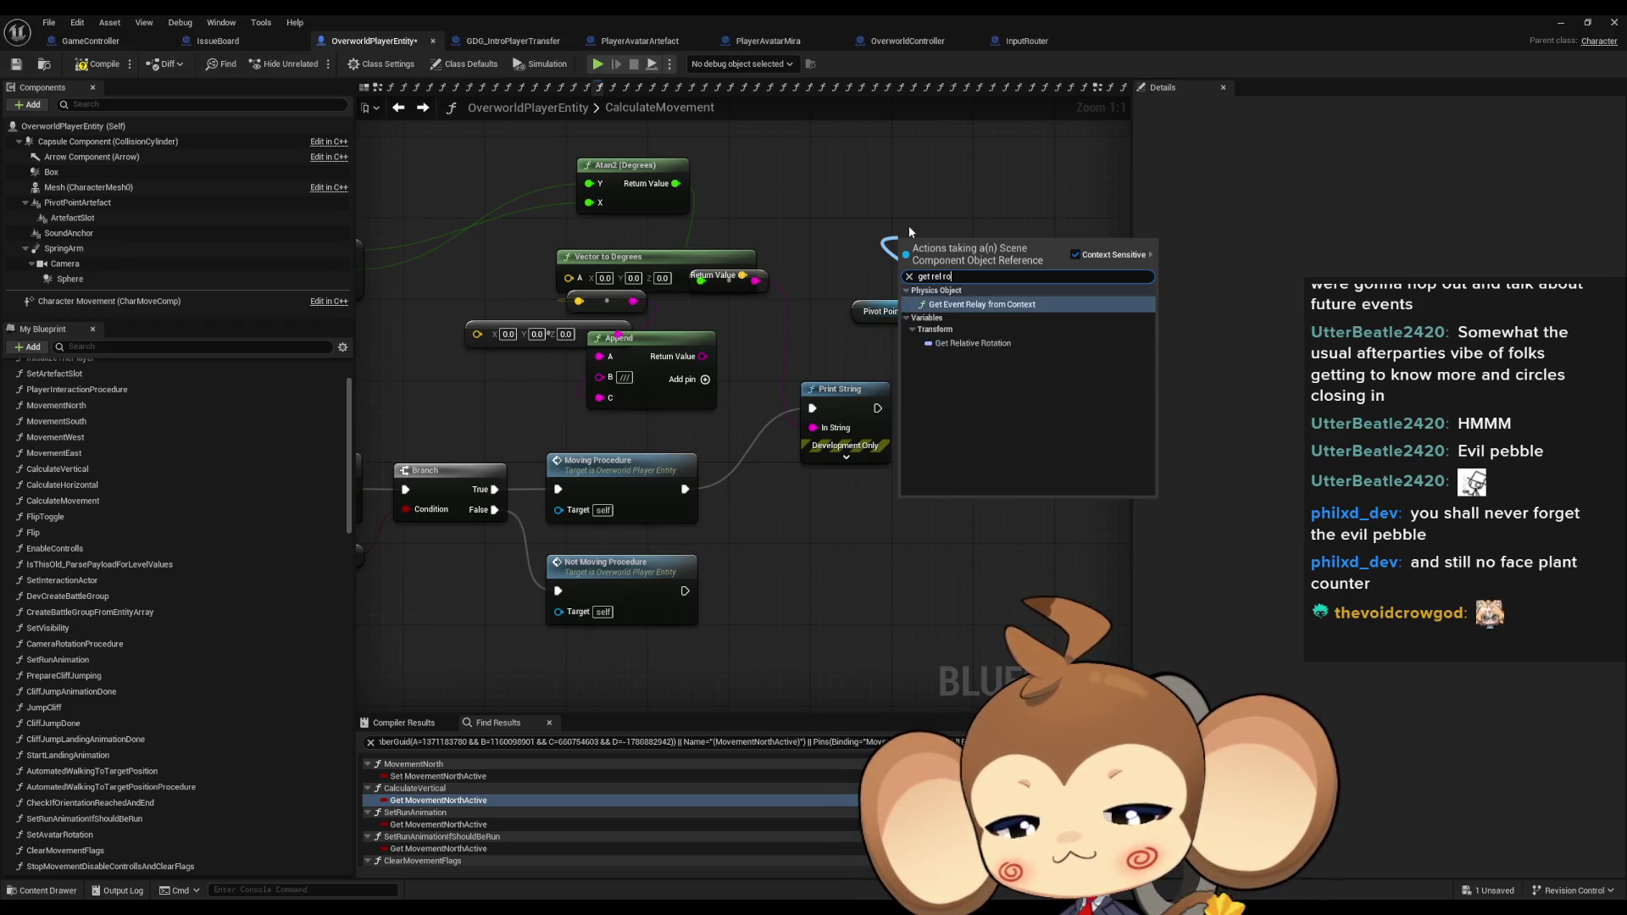
left_click(973, 315)
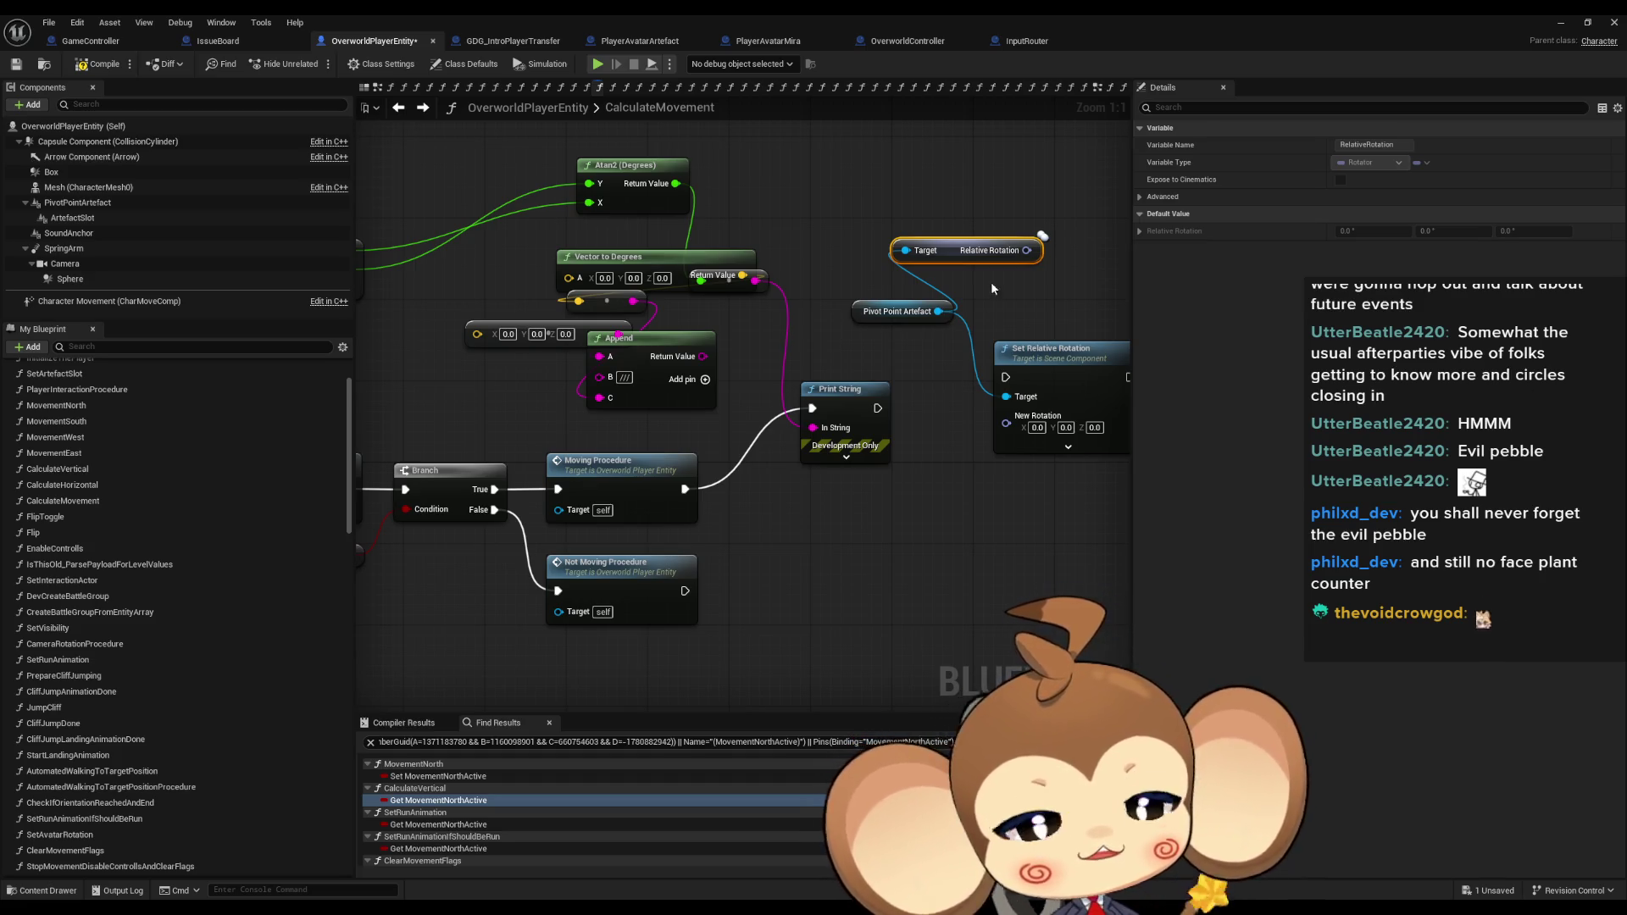
Split the Relative Rotation output and the New Rotation input into roll, pitch and yaw.
left_click_drag(993, 289, 871, 284)
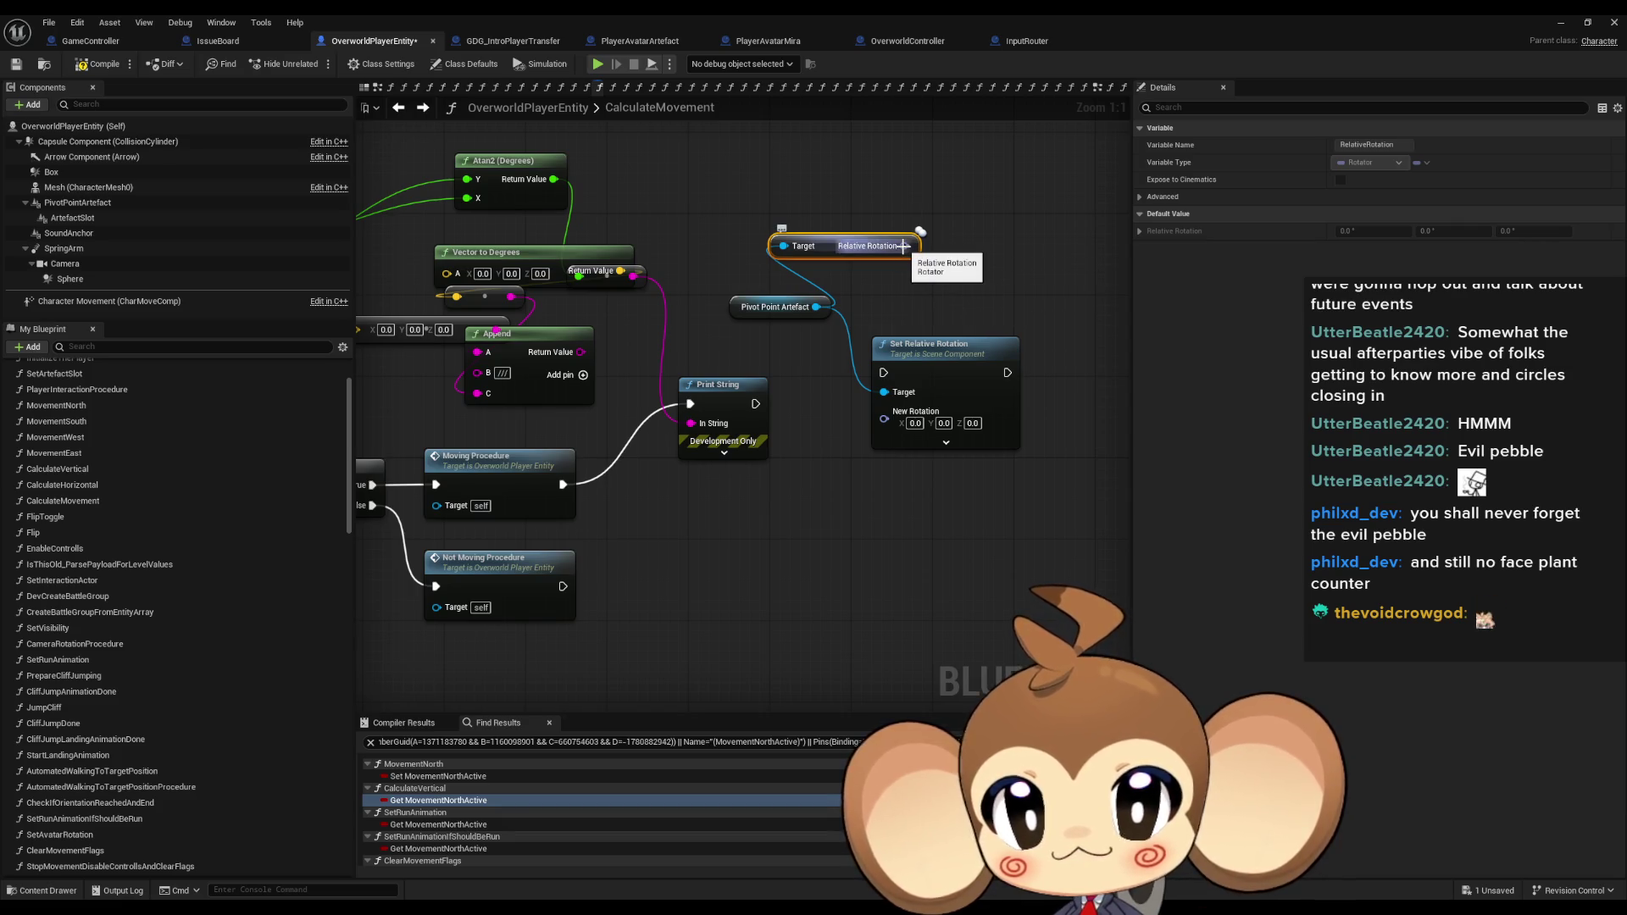
right_click(905, 247)
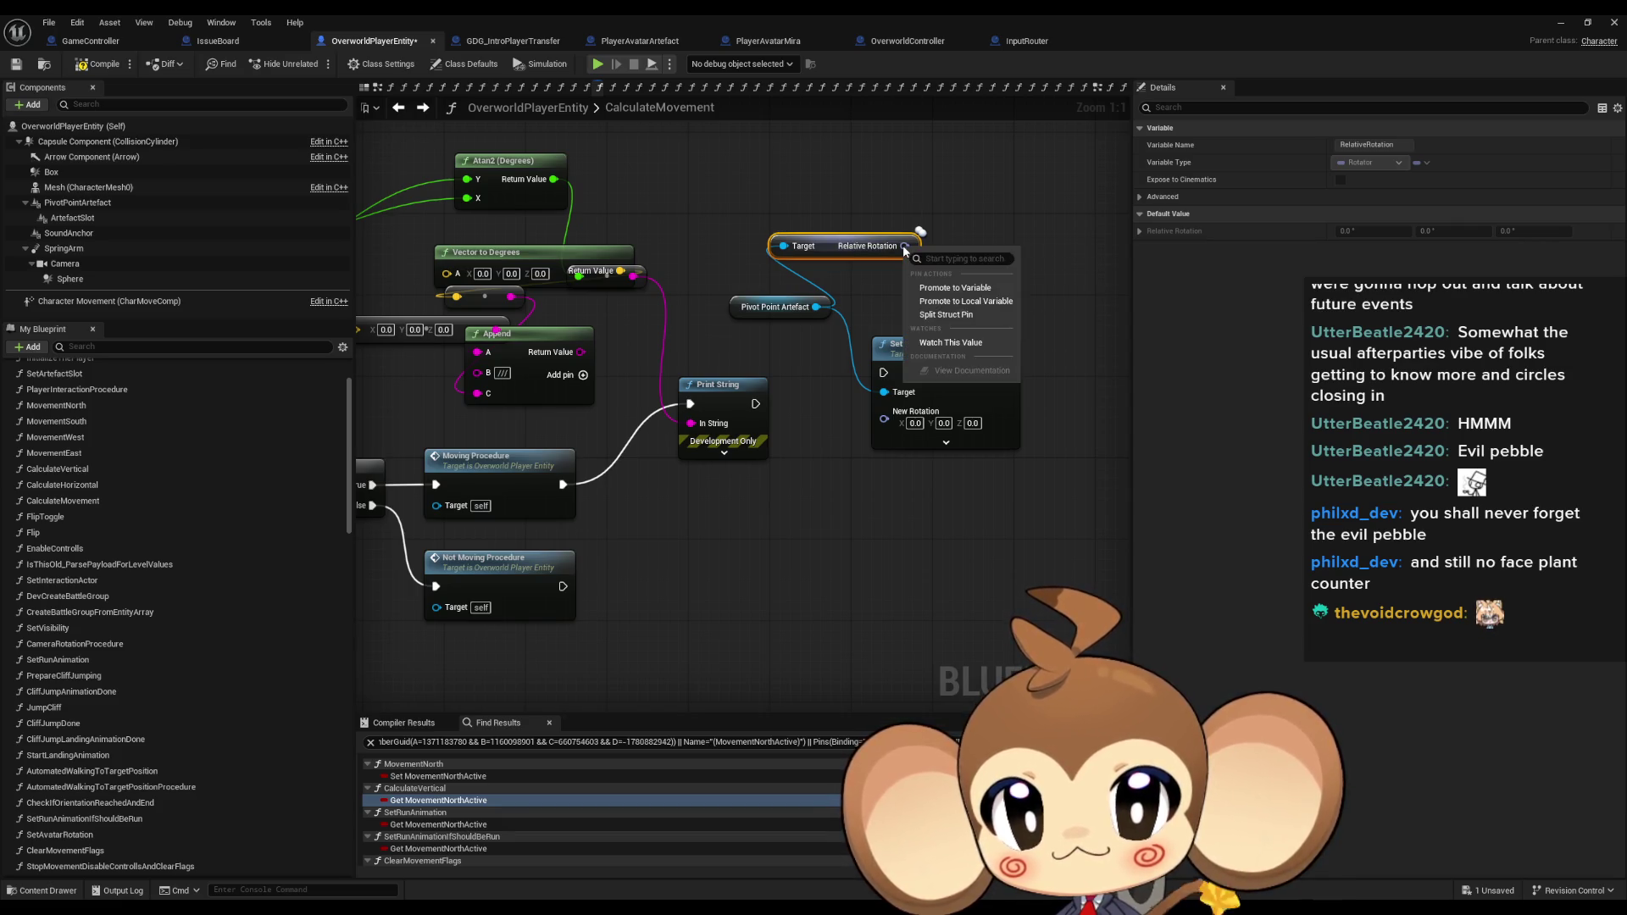
left_click(948, 315)
right_click(883, 421)
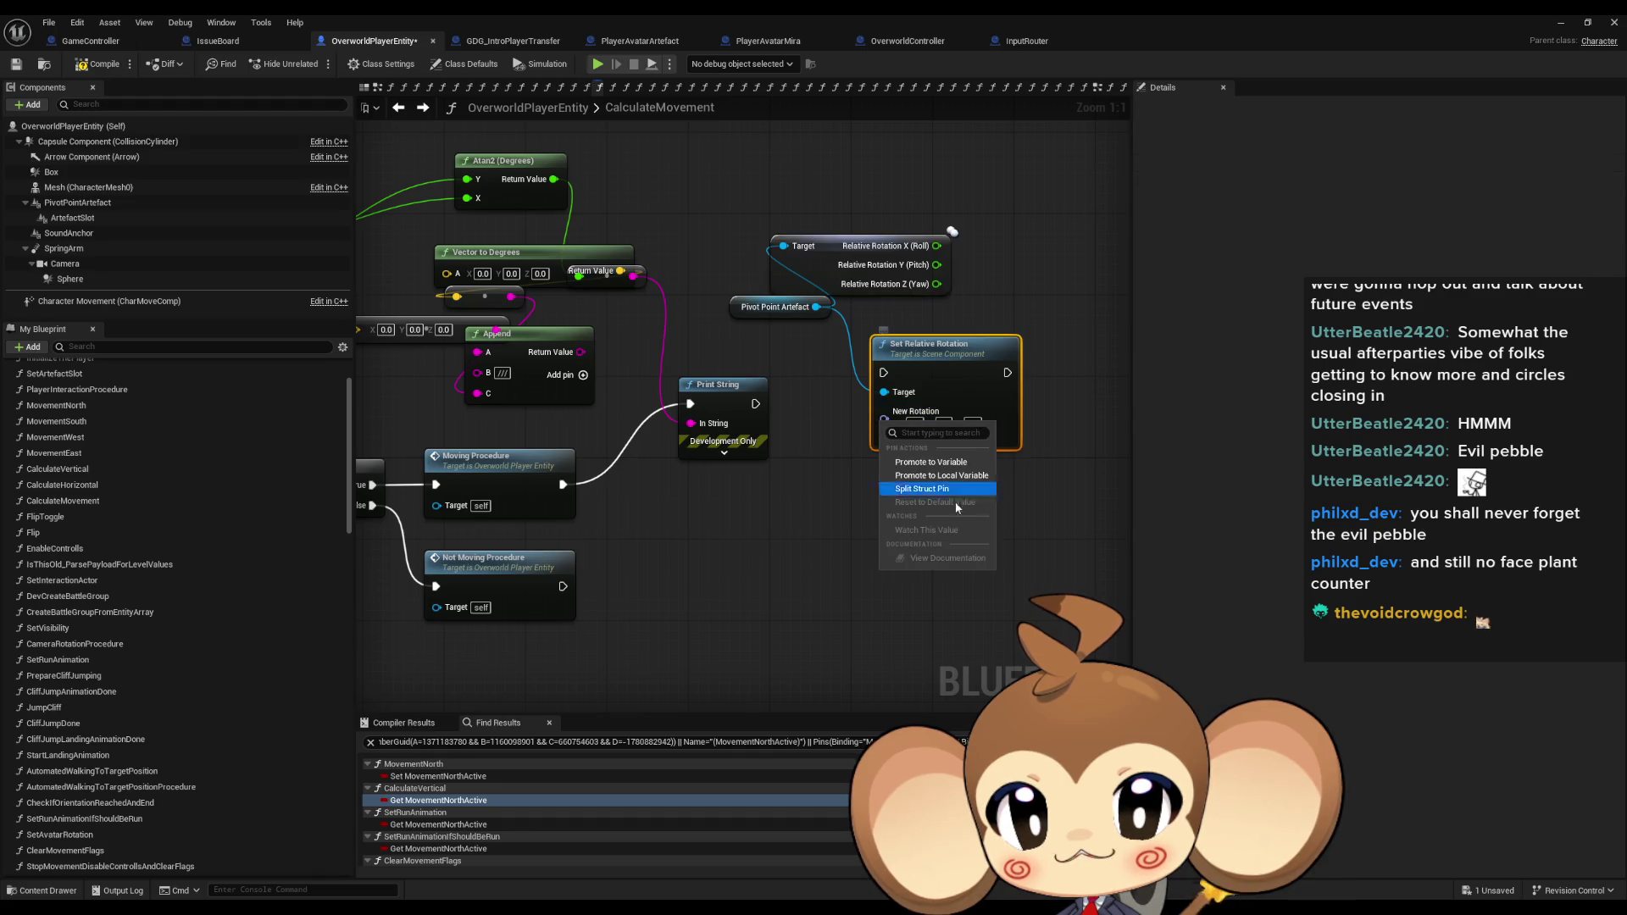
left_click(937, 496)
Wire current roll to new roll, Atan2 to yaw, and run it after Moving Procedure.
left_click_drag(932, 343, 1034, 333)
left_click_drag(936, 246, 986, 421)
mouse_move(554, 178)
left_mouse_down()
mouse_move(979, 470)
mouse_move(986, 439)
left_mouse_up()
mouse_move(986, 362)
left_mouse_down()
mouse_move(553, 476)
mouse_move(562, 485)
left_mouse_up()
left_click(1561, 22)
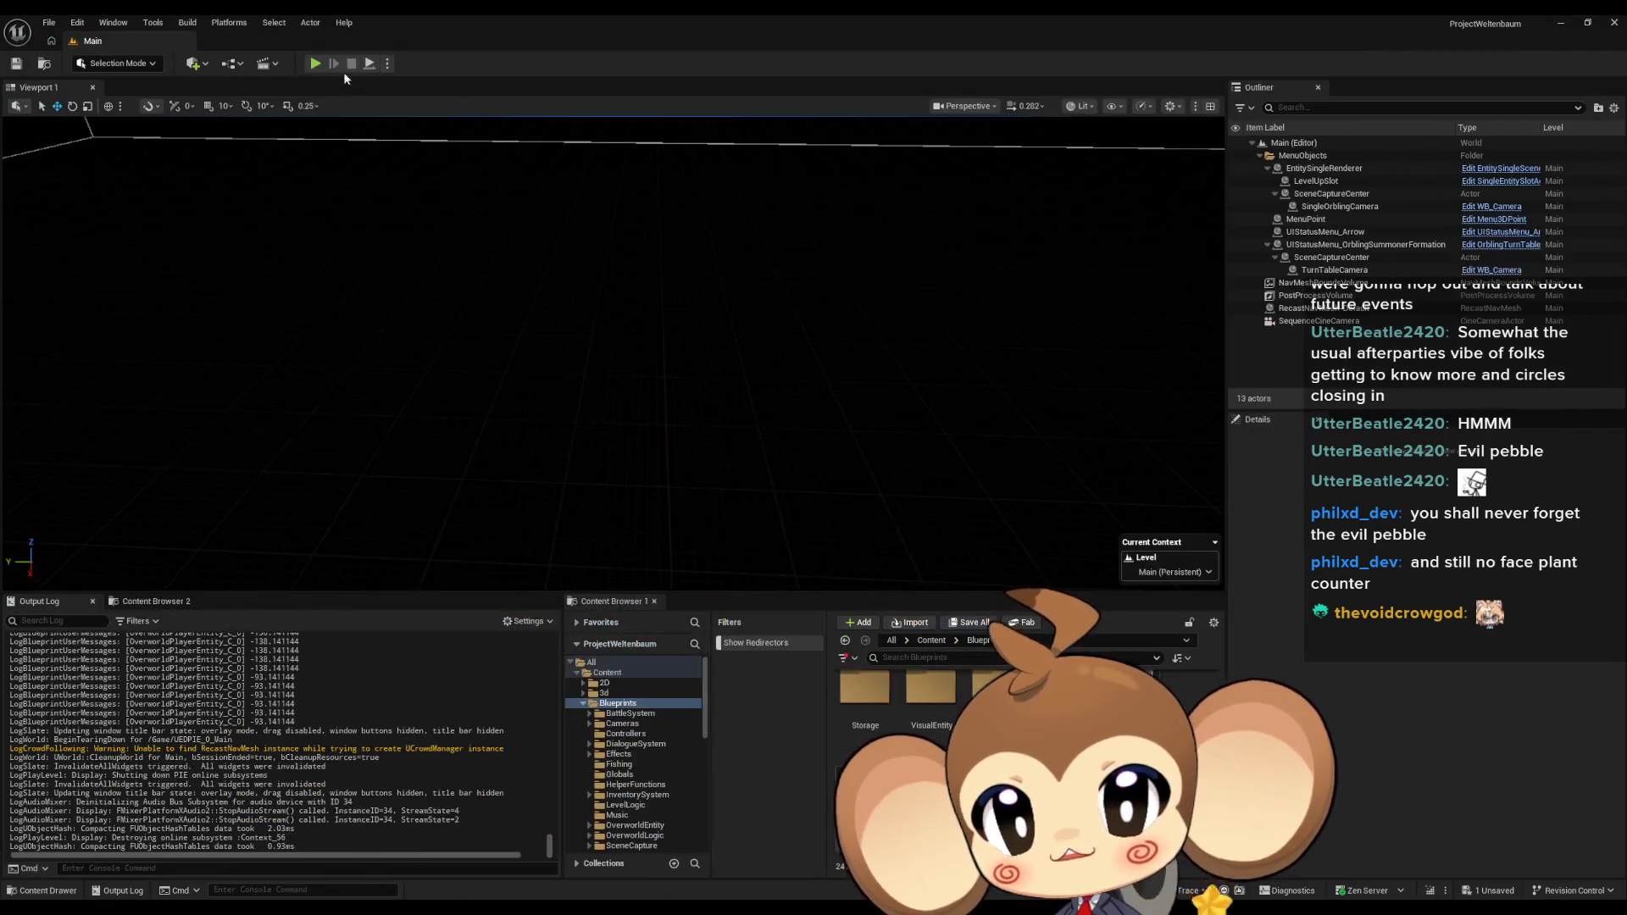
Start a new play-in-editor test with Alt+P.
key("alt+p")
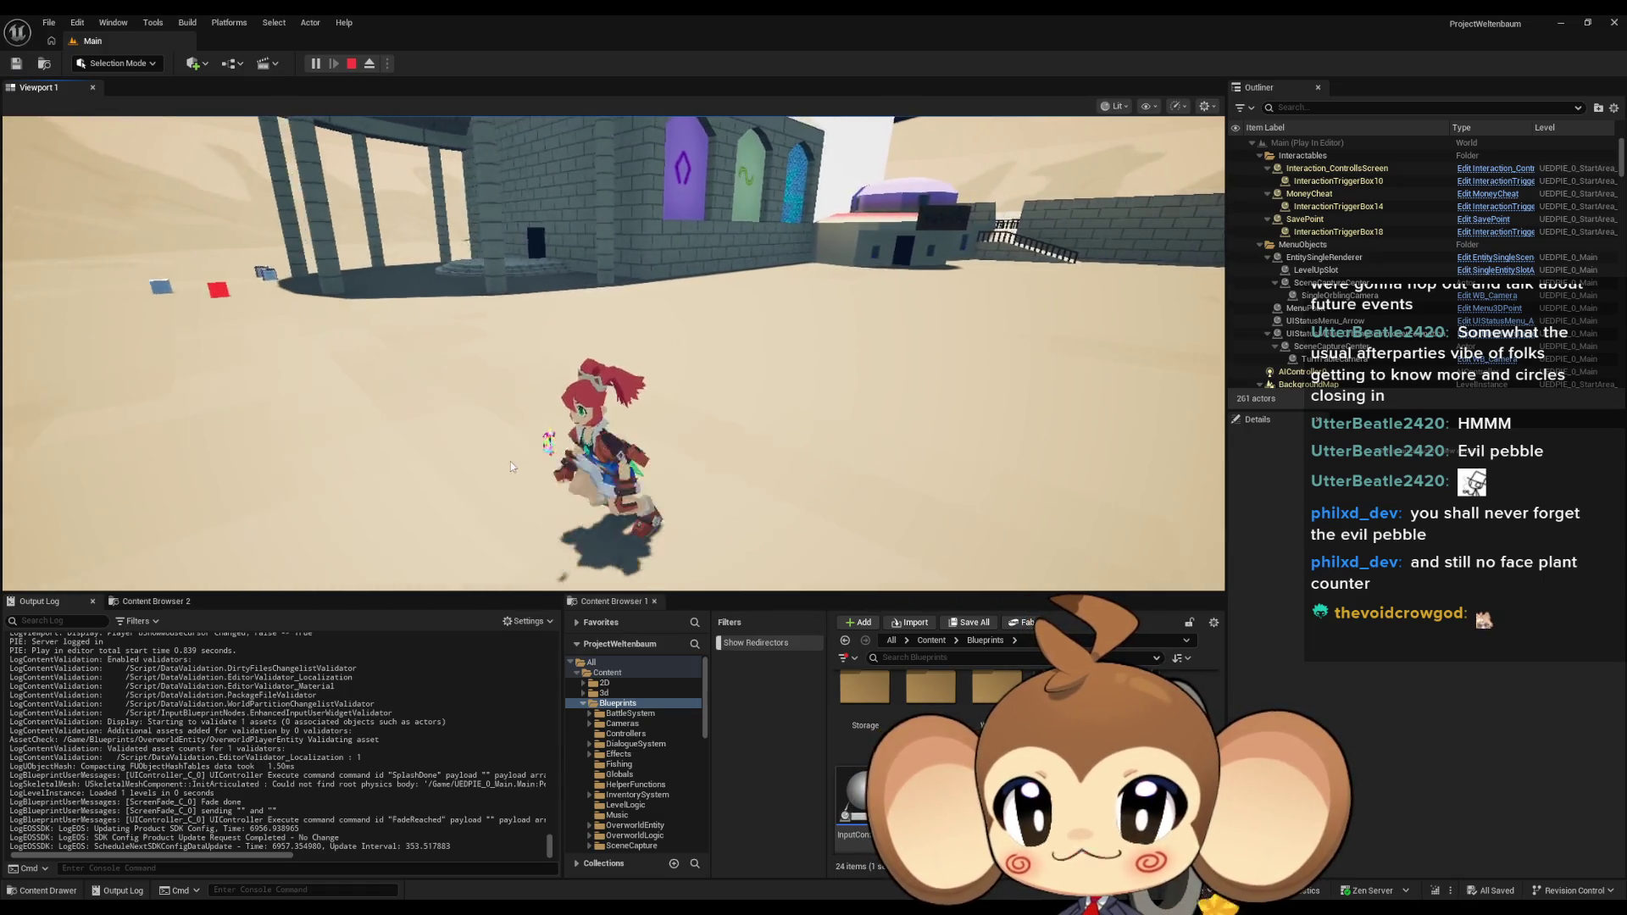
Run the character around the desert town with WASD, release the mouse with Shift+F1, and stop play.
left_click(613, 384)
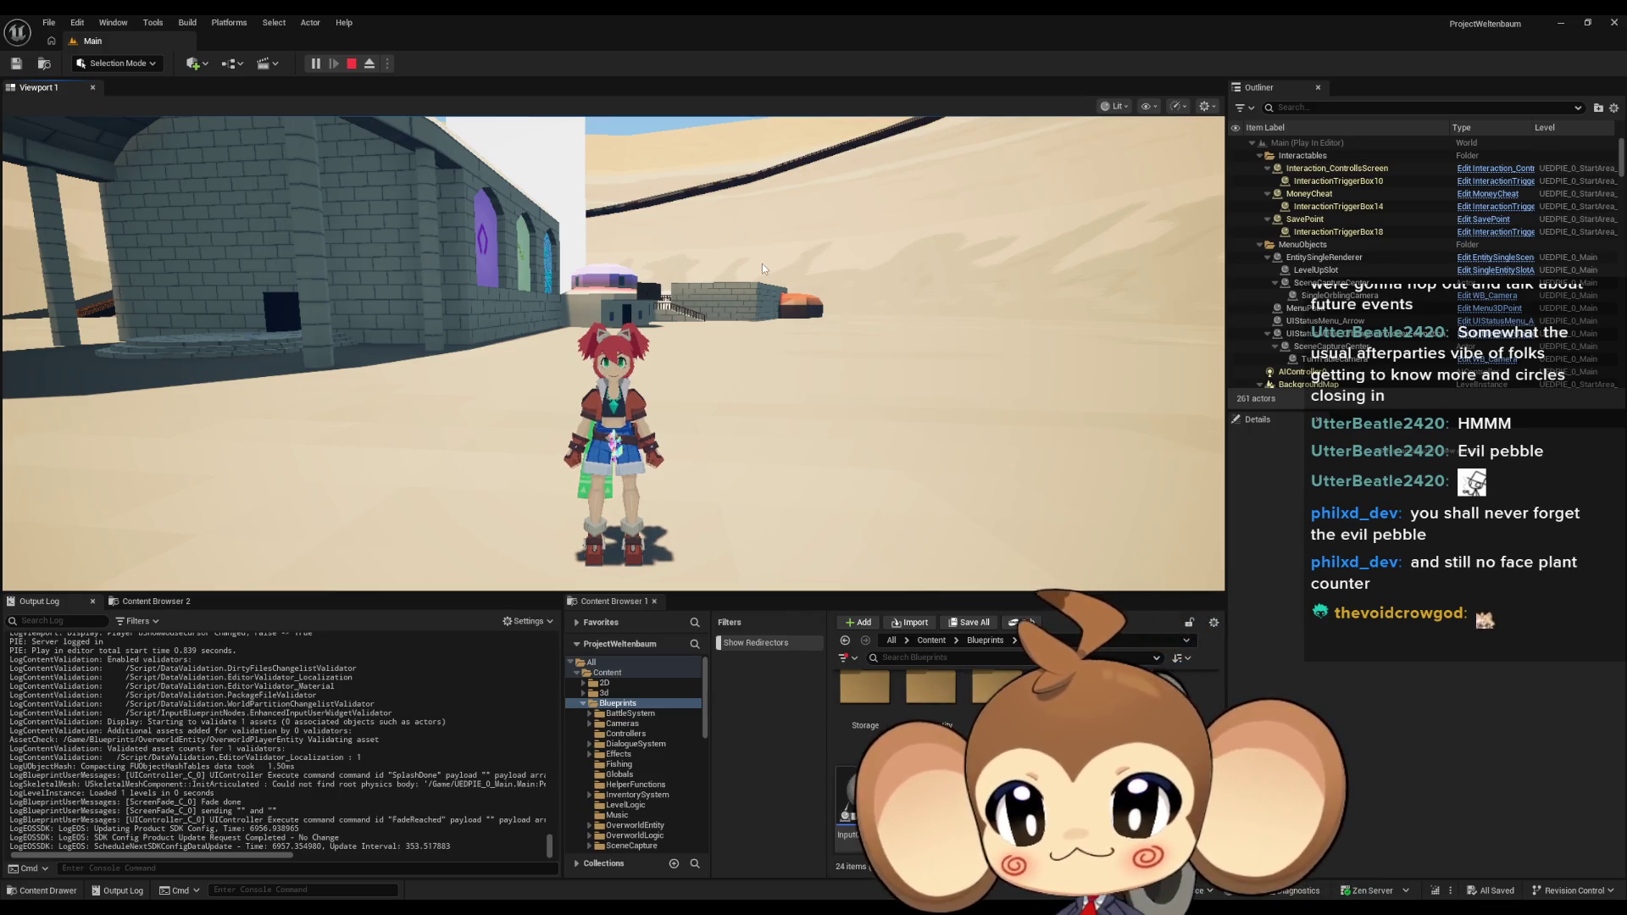
key("w")
left_click(683, 415)
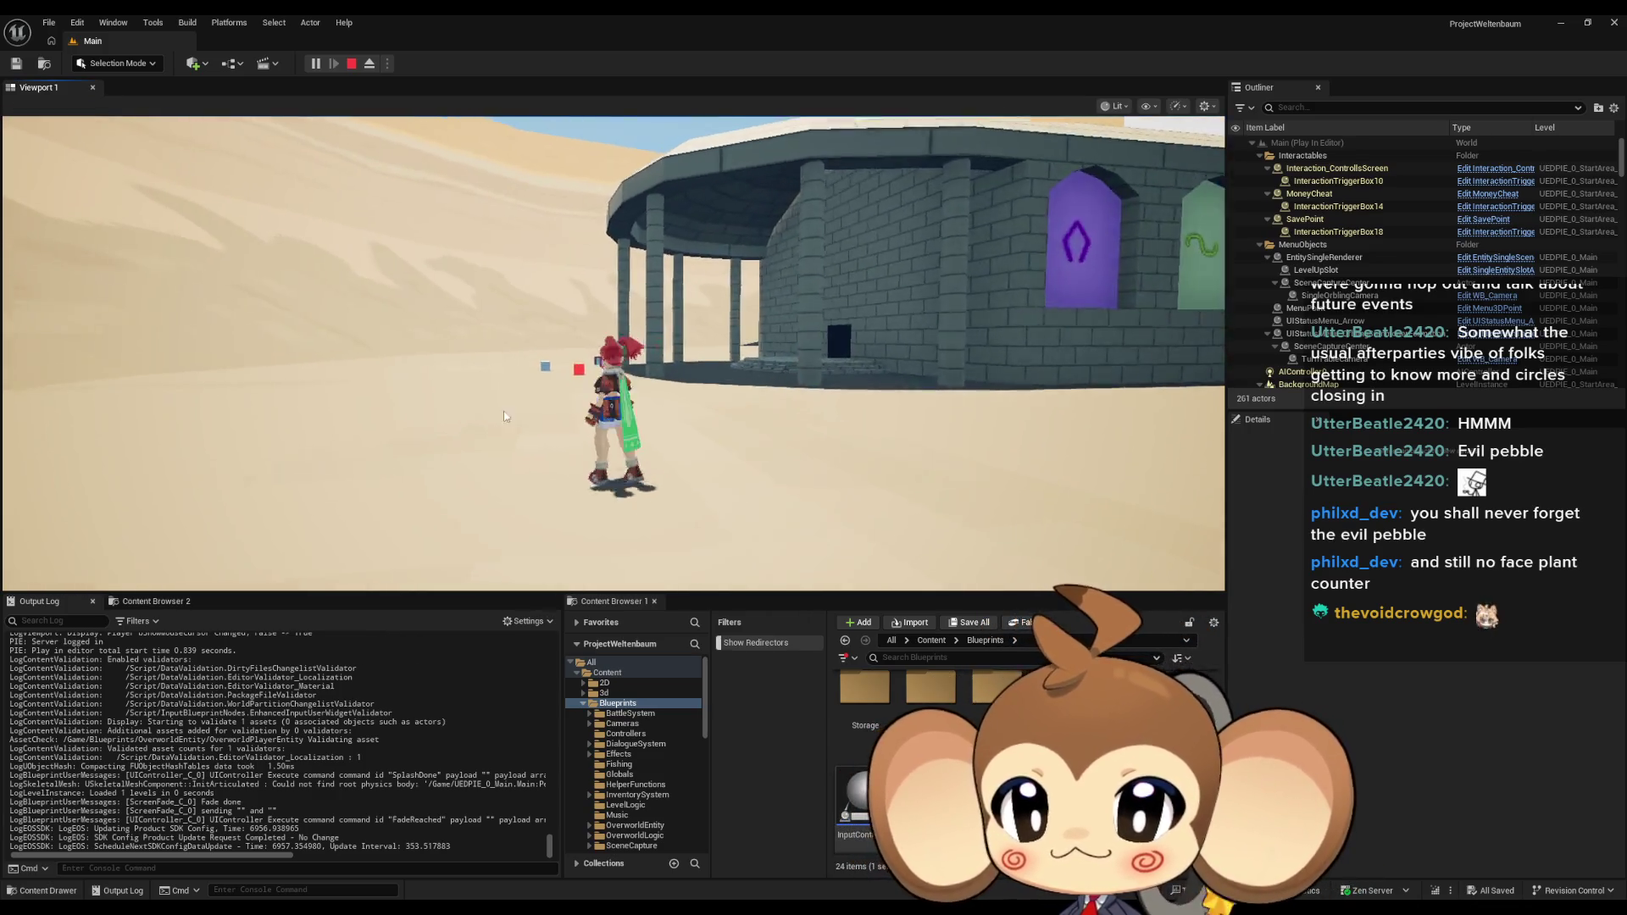
key("w")
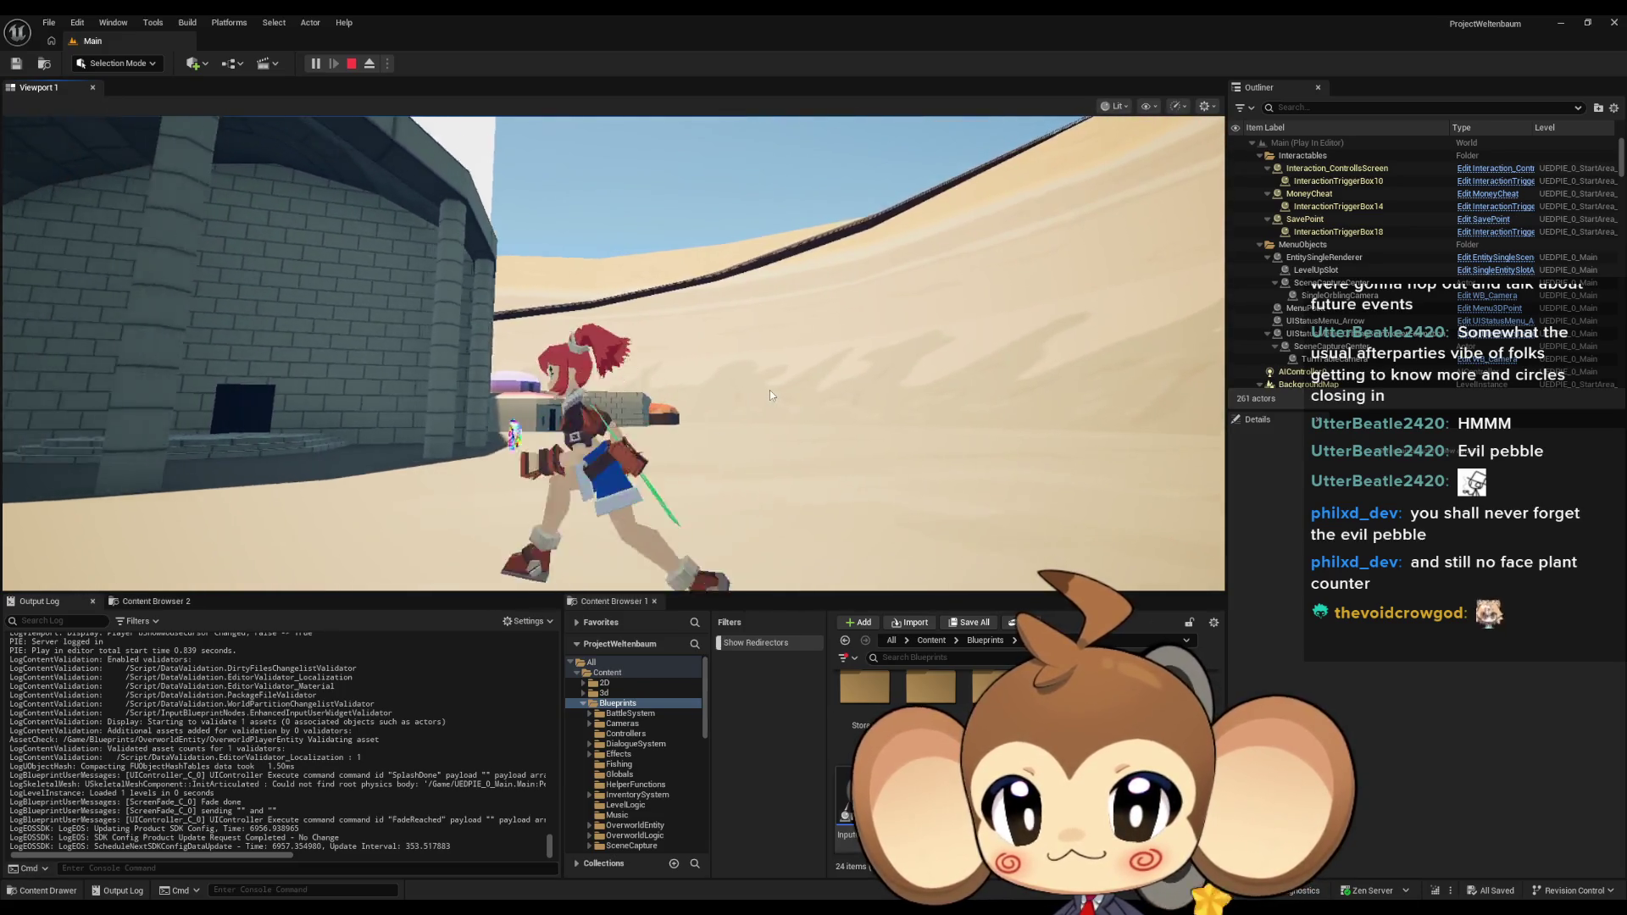
left_click(770, 390)
key("a")
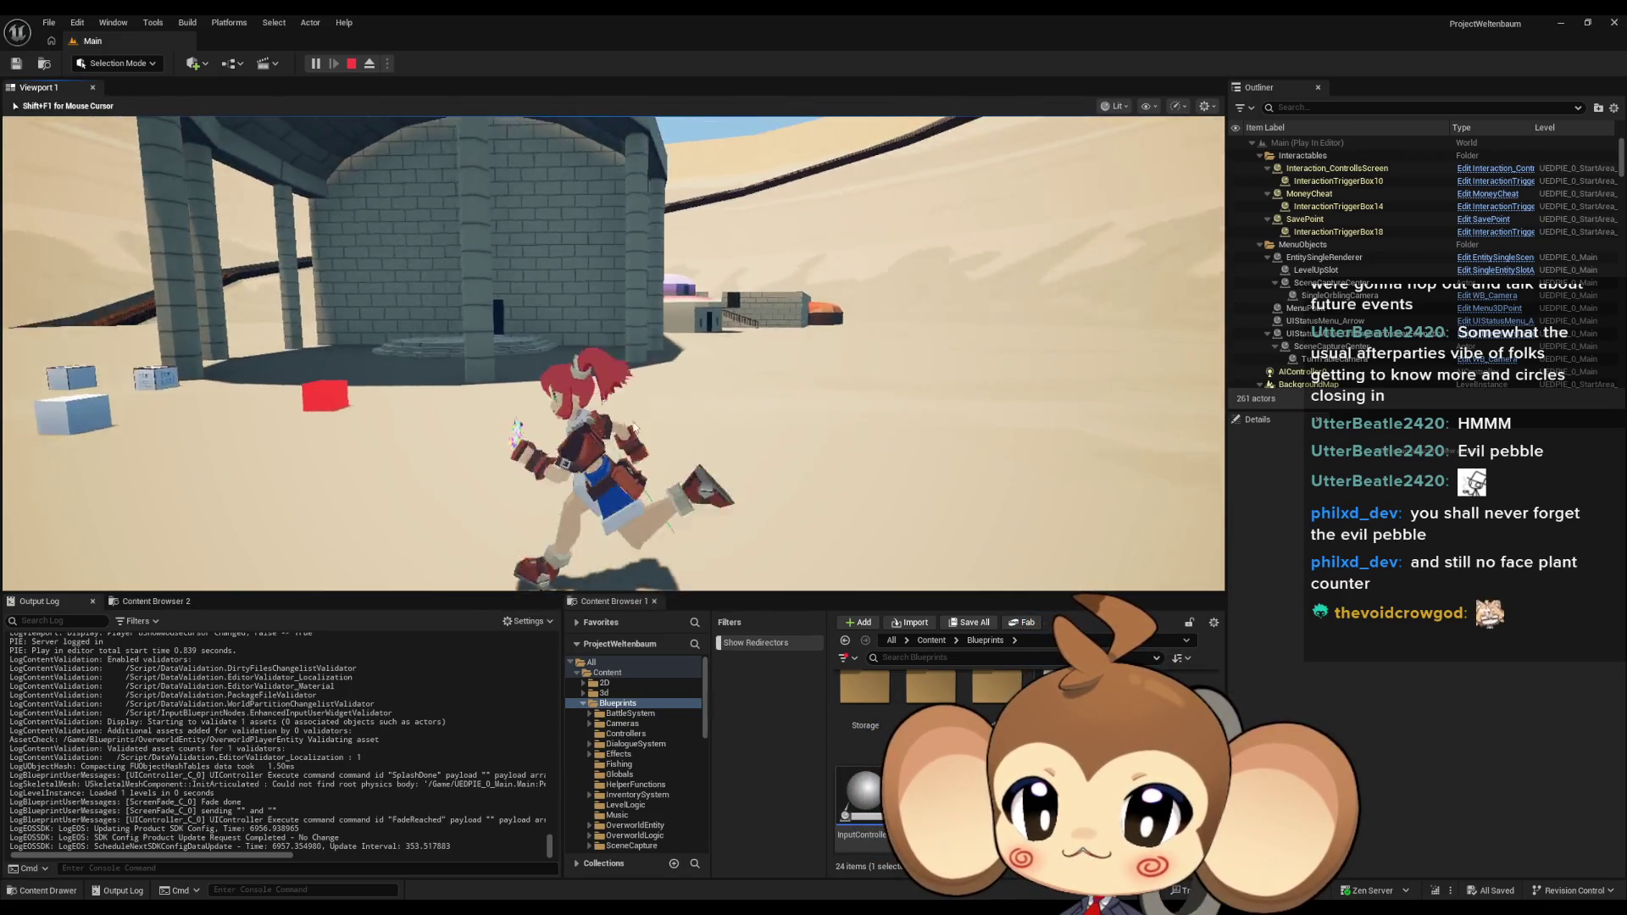
key("w")
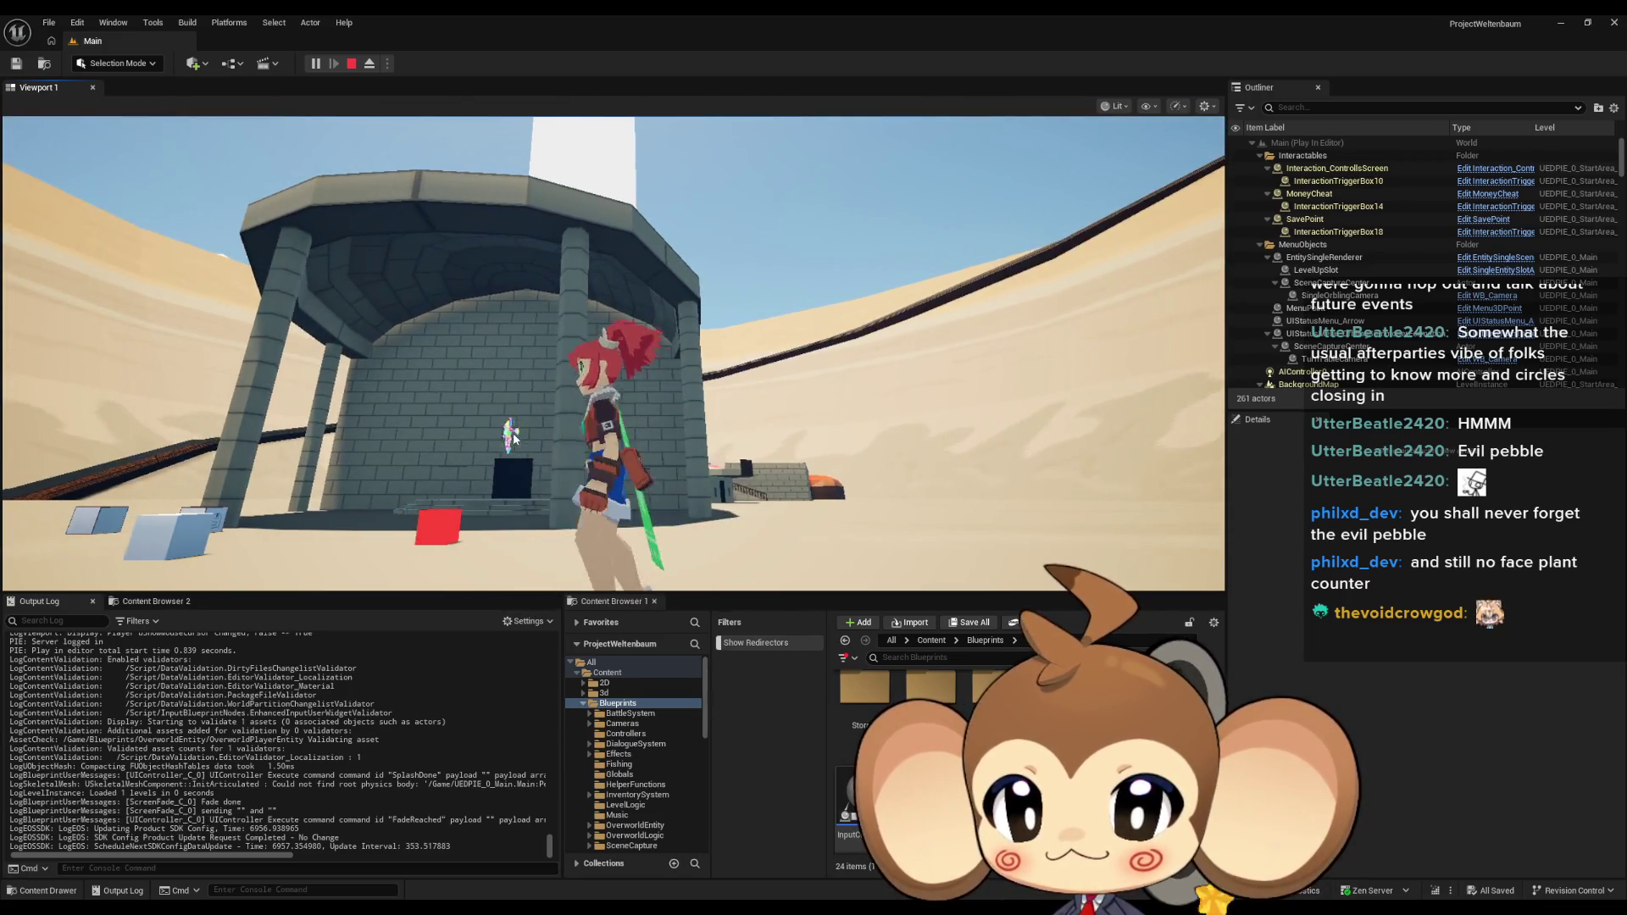
key("a")
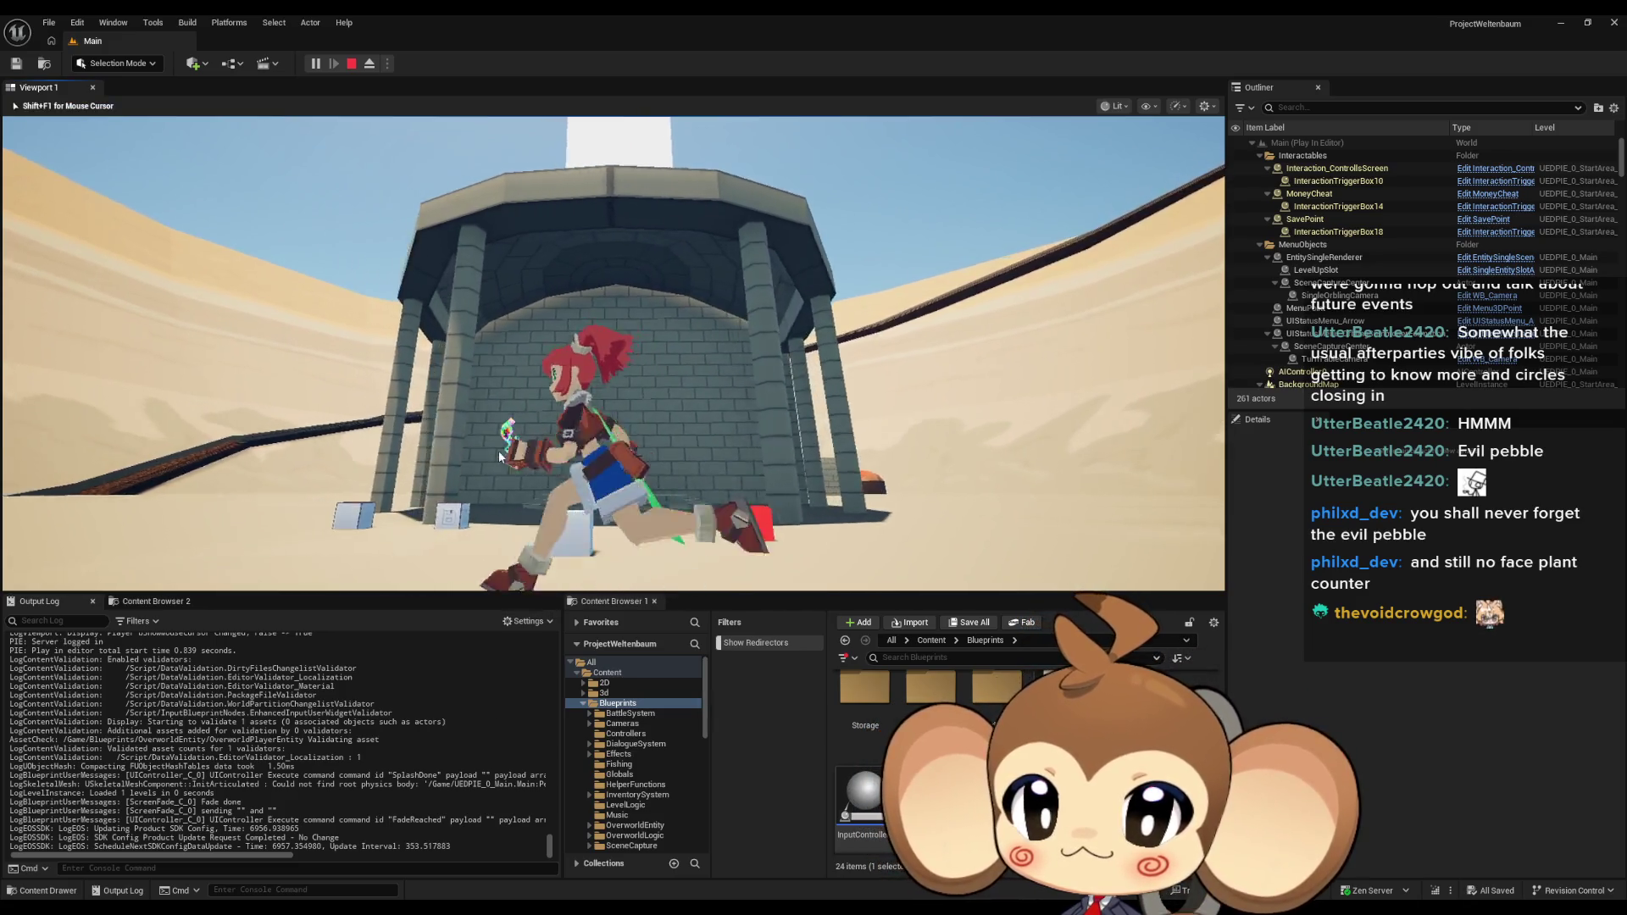
left_click(434, 454)
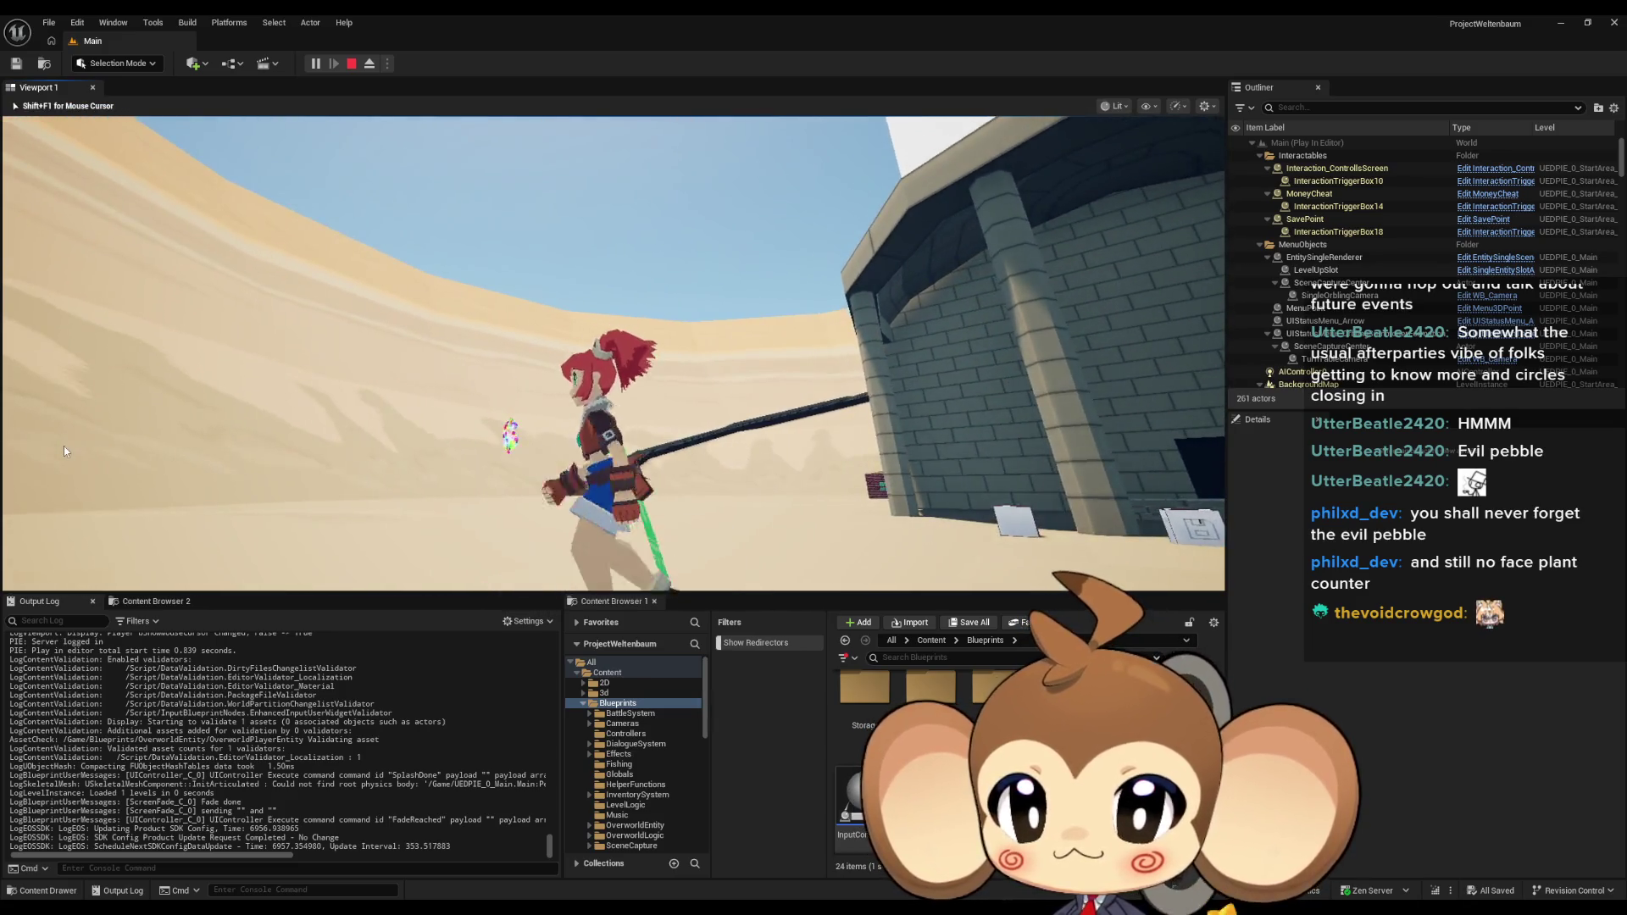
key("w")
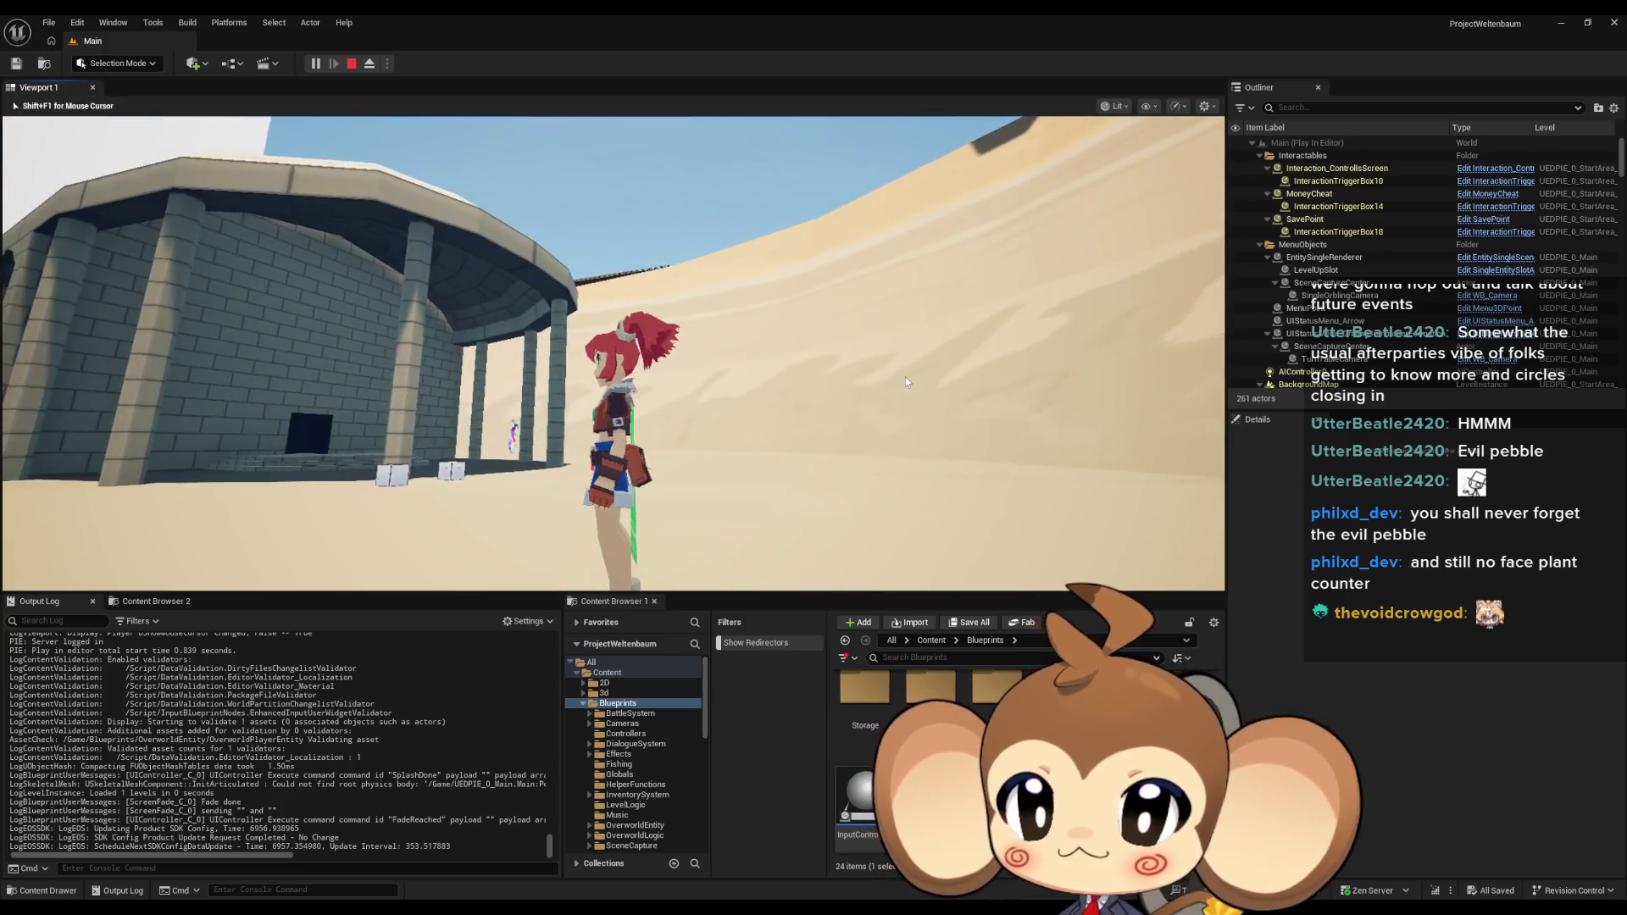
key("shift+F1")
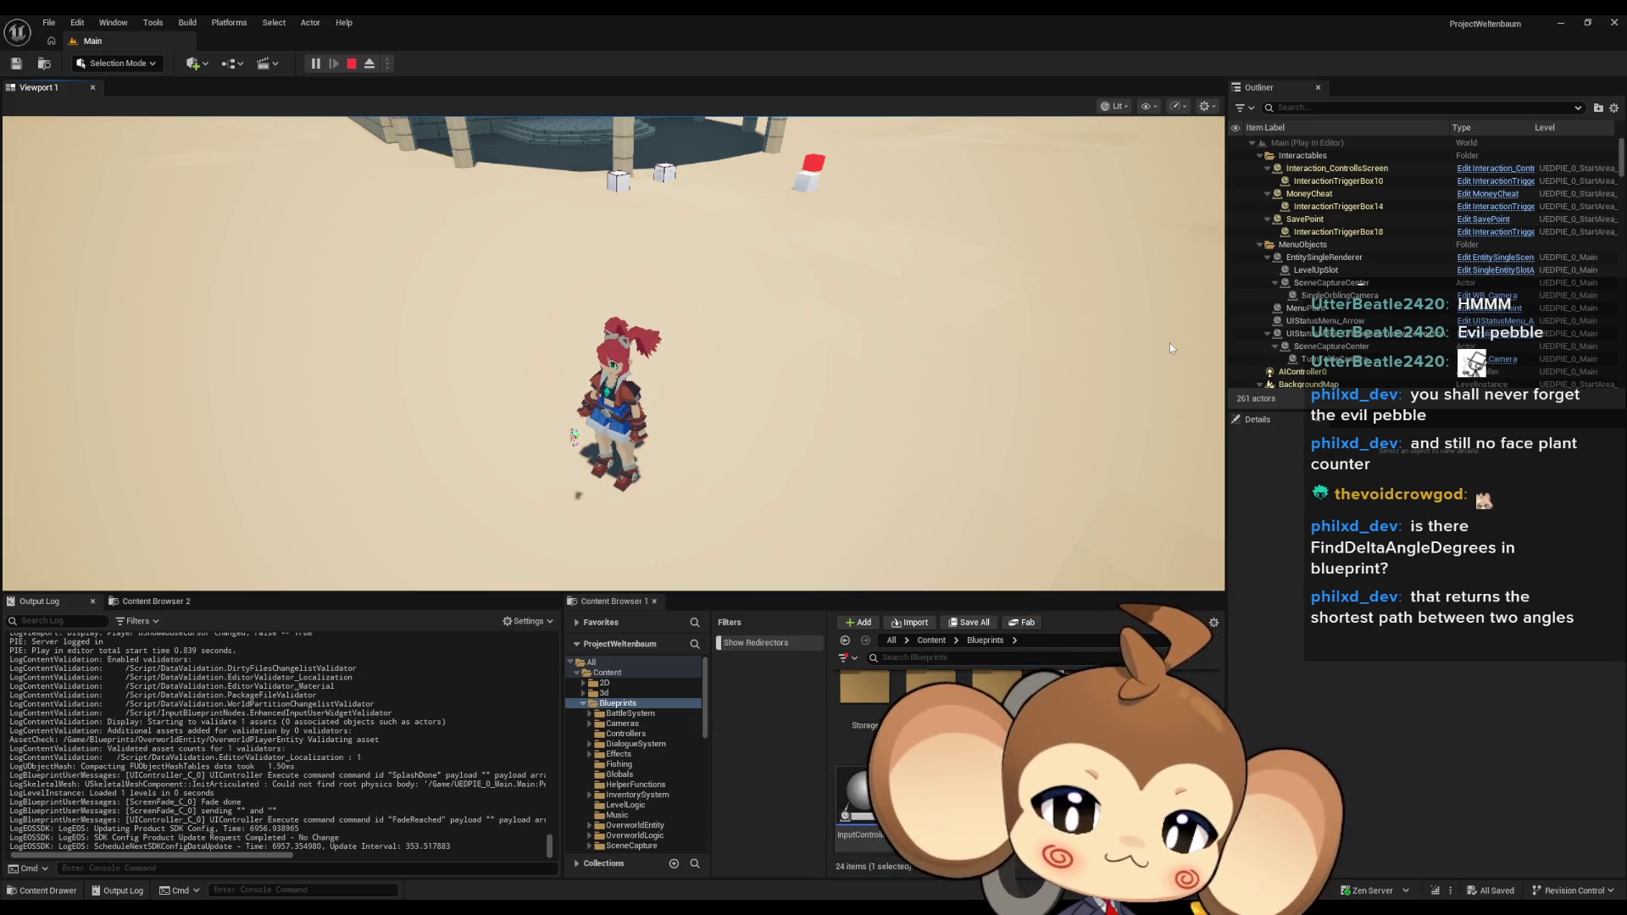
left_click(353, 68)
In the OverworldPlayerEntity Blueprint, search 'deg delta' for nodes from the Atan2 result.
mouse_move(623, 908)
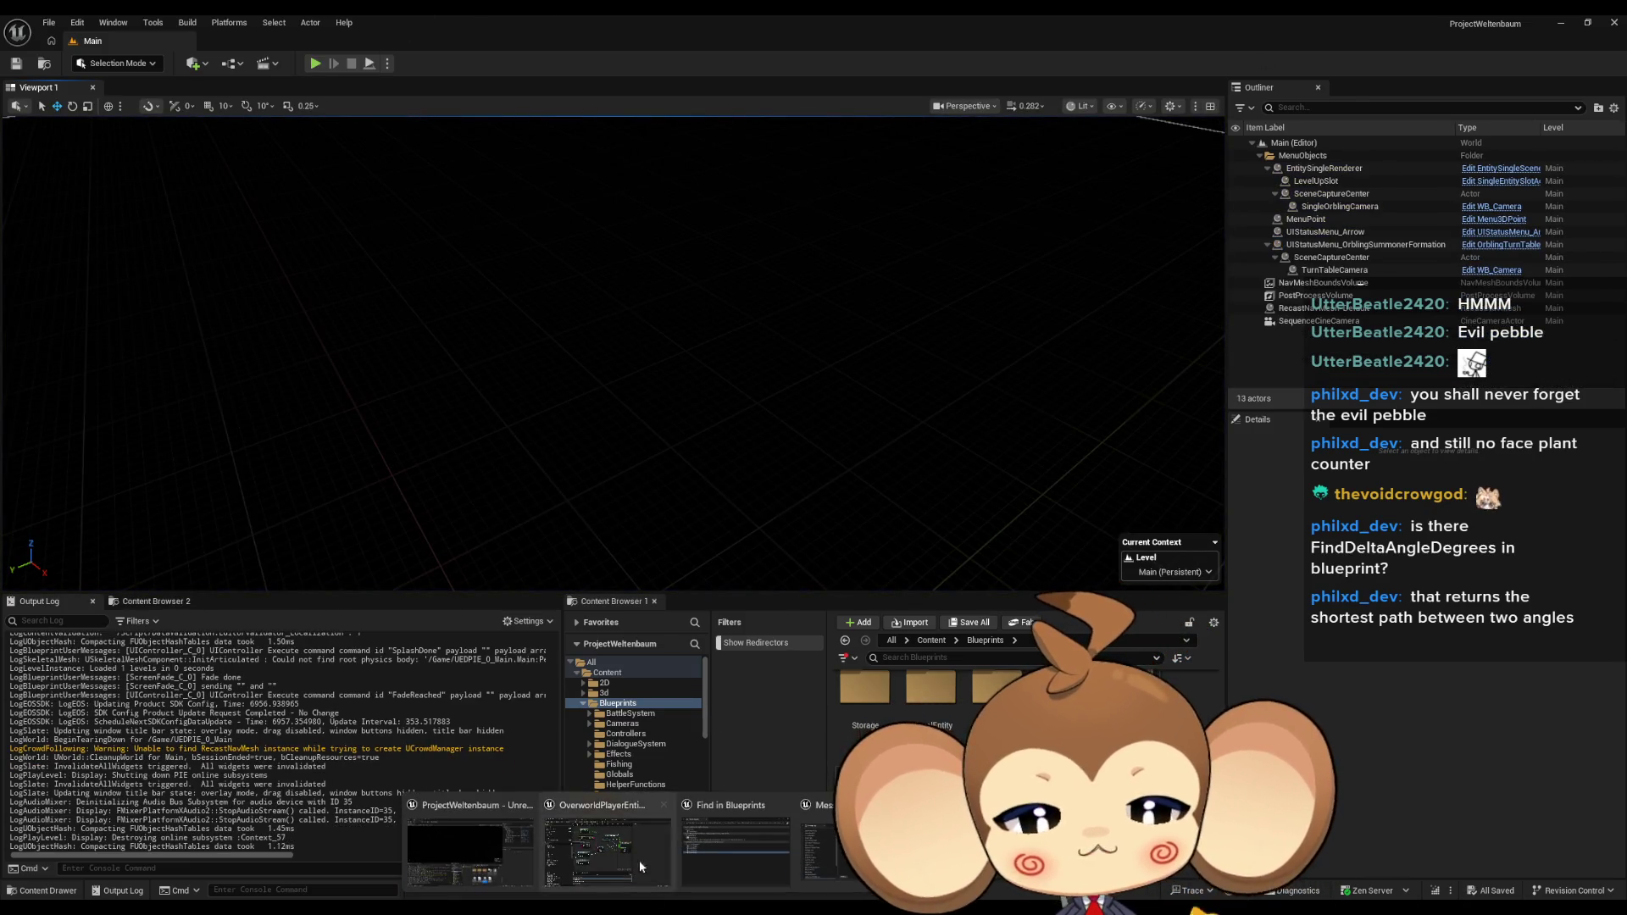
left_click(643, 873)
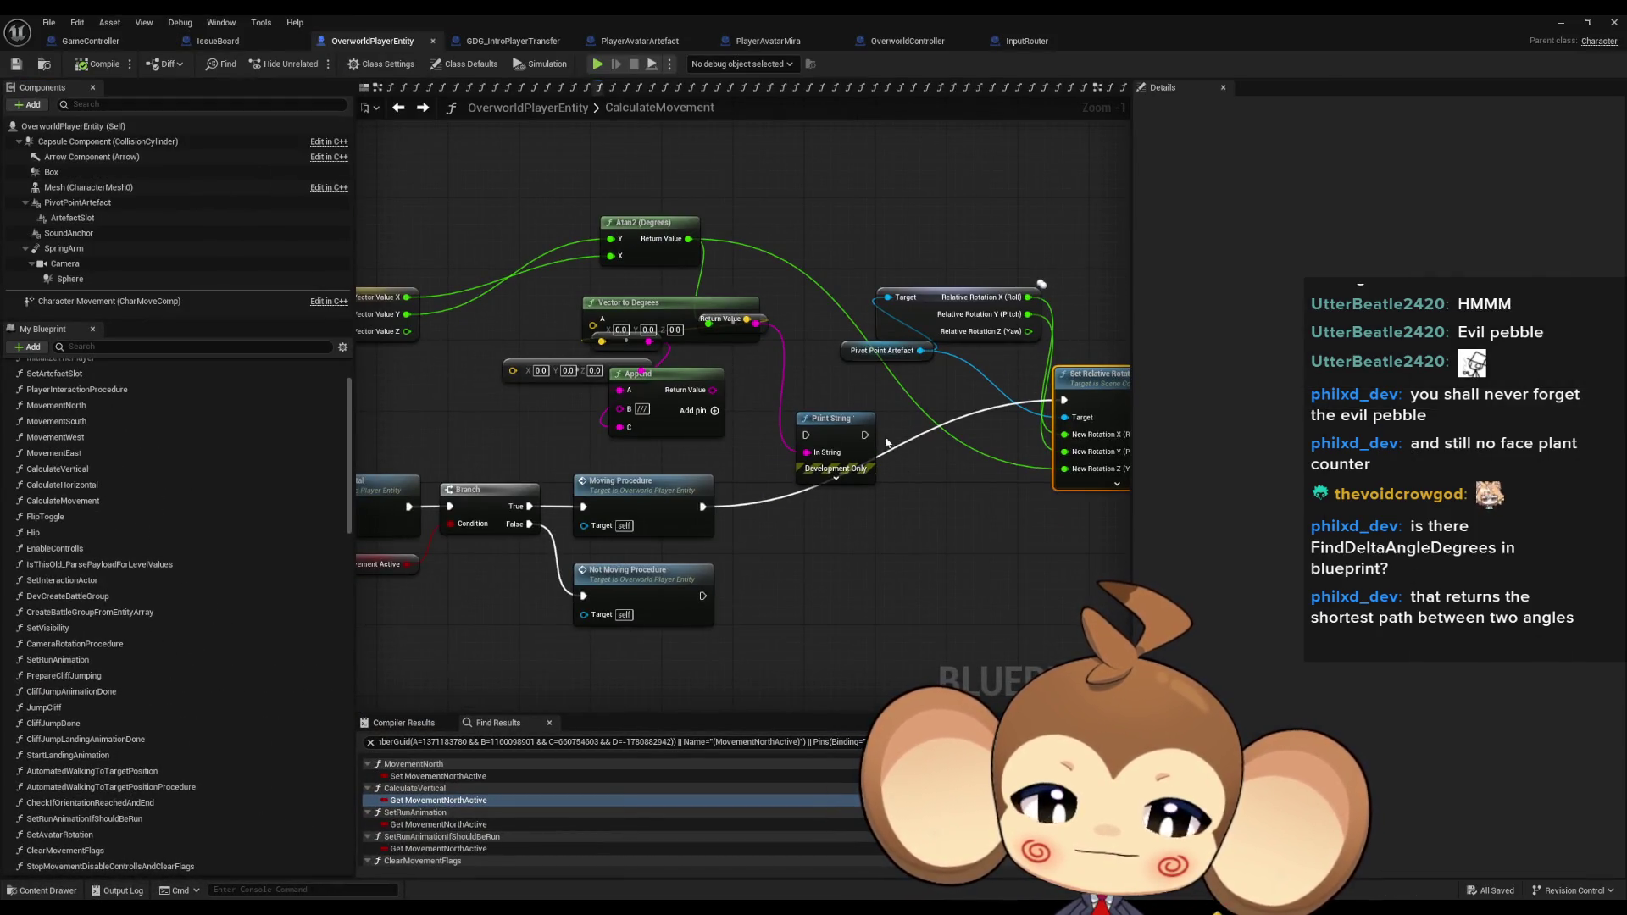
left_click_drag(688, 238, 852, 208)
type("de")
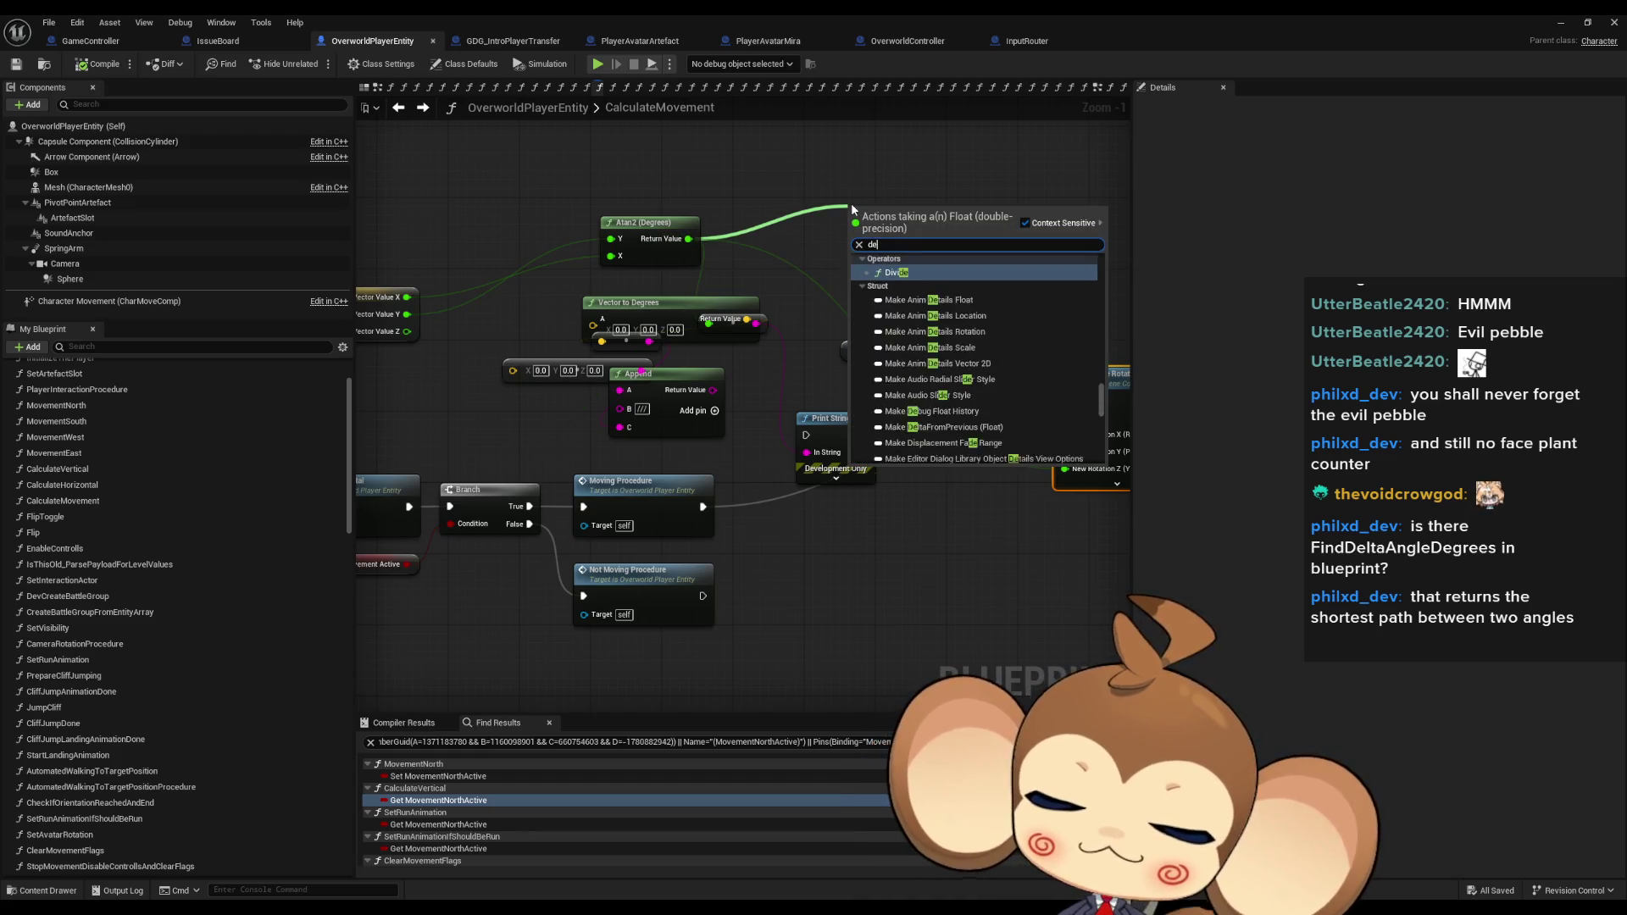
type("g delta")
key("BackSpace")
key("BackSpace")
key("BackSpace")
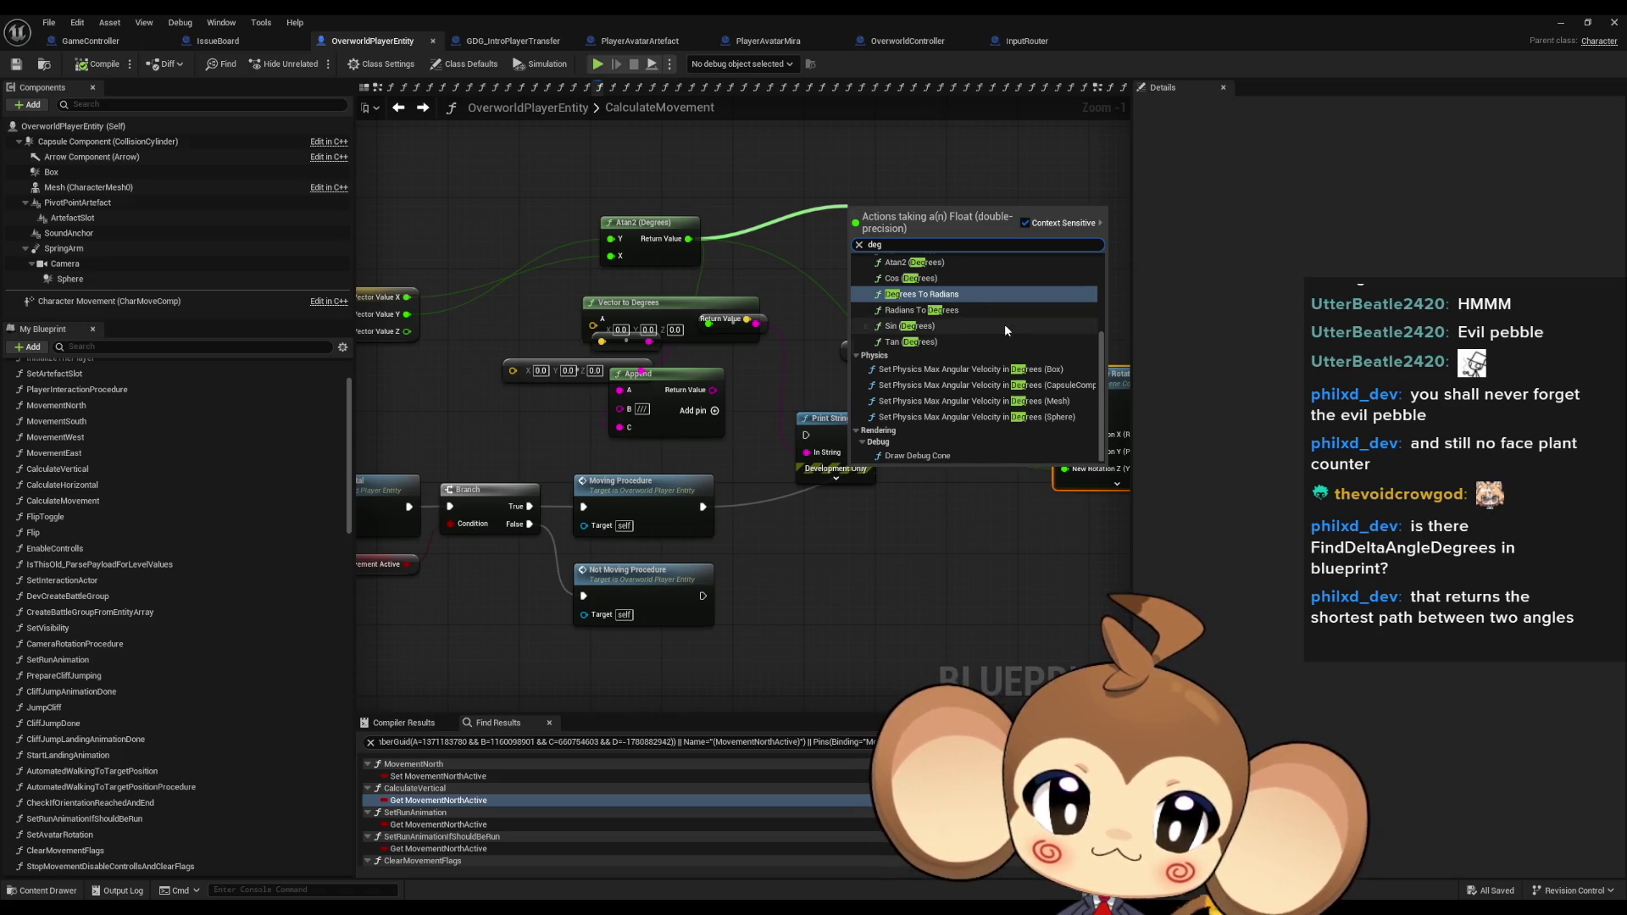
scroll(1005, 331, "up", 2)
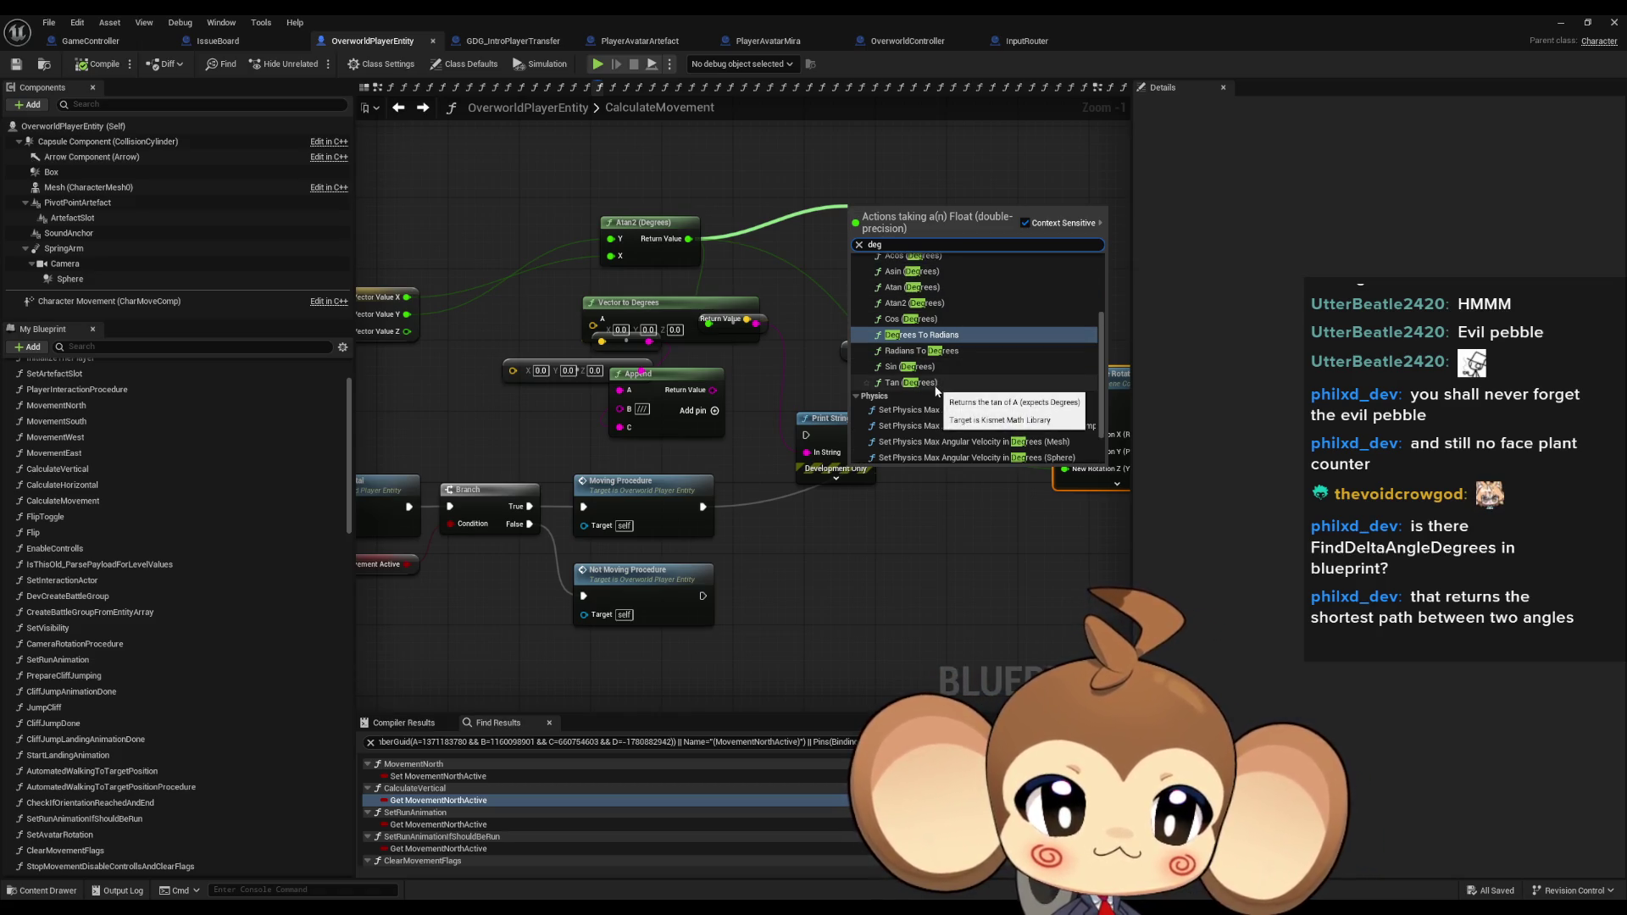
scroll(940, 390, "up", 1)
scroll(934, 391, "up", 1)
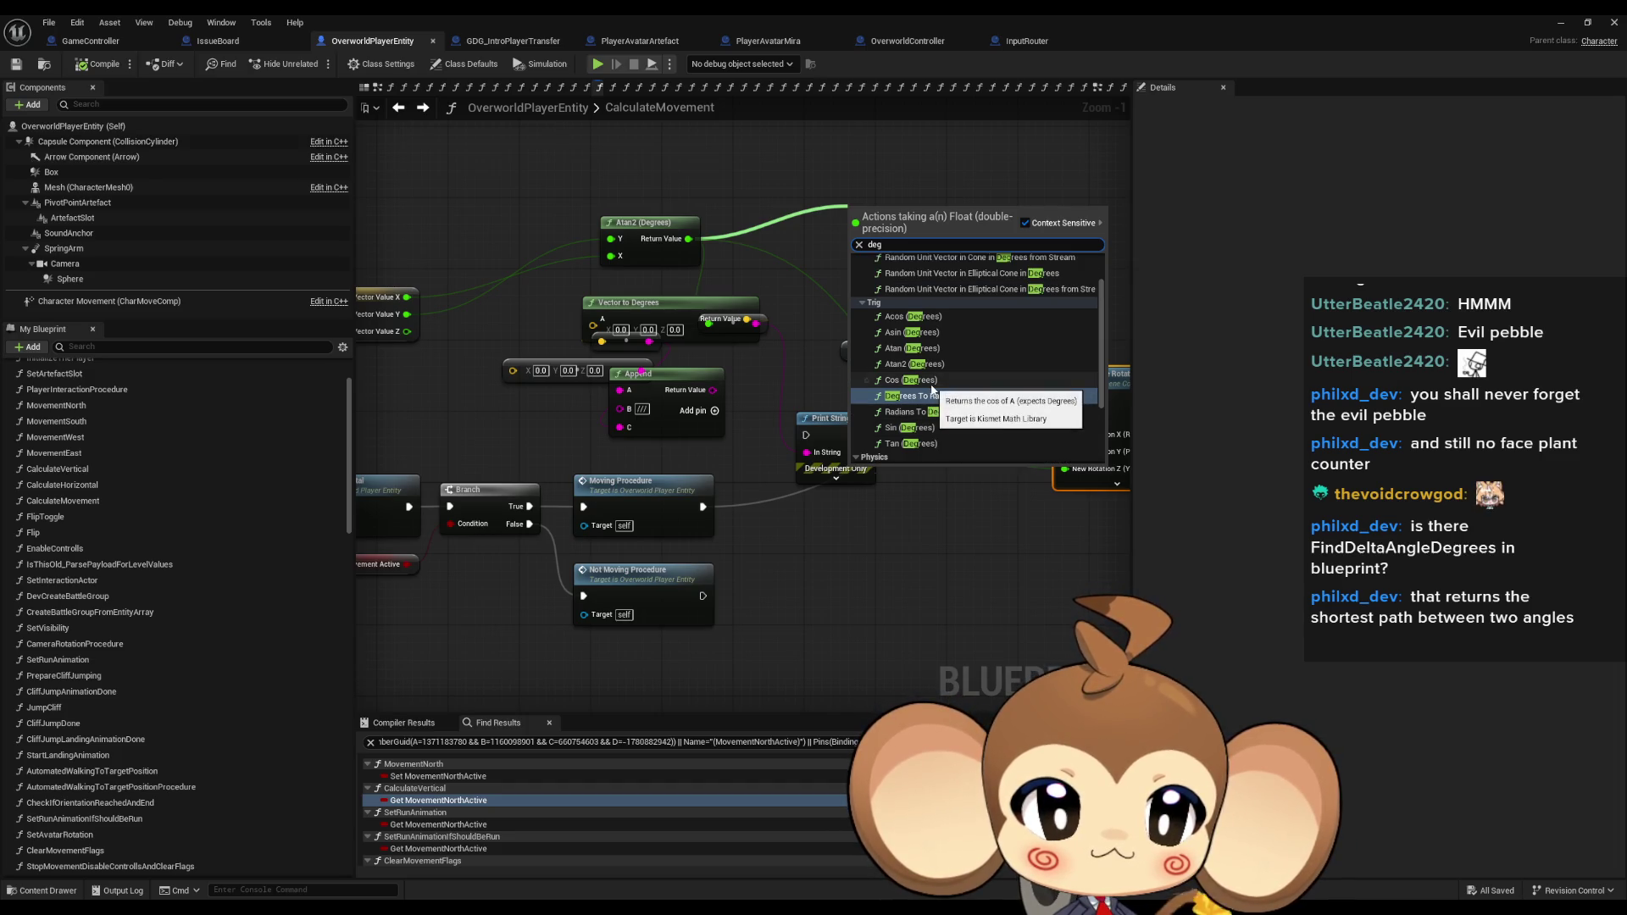
Search 'short deg' and 'deg' from the Atan2 result, dismiss without adding a node, and pan the graph.
mouse_move(688, 238)
left_mouse_down()
mouse_move(1041, 284)
mouse_move(770, 237)
left_mouse_up()
type("short deg")
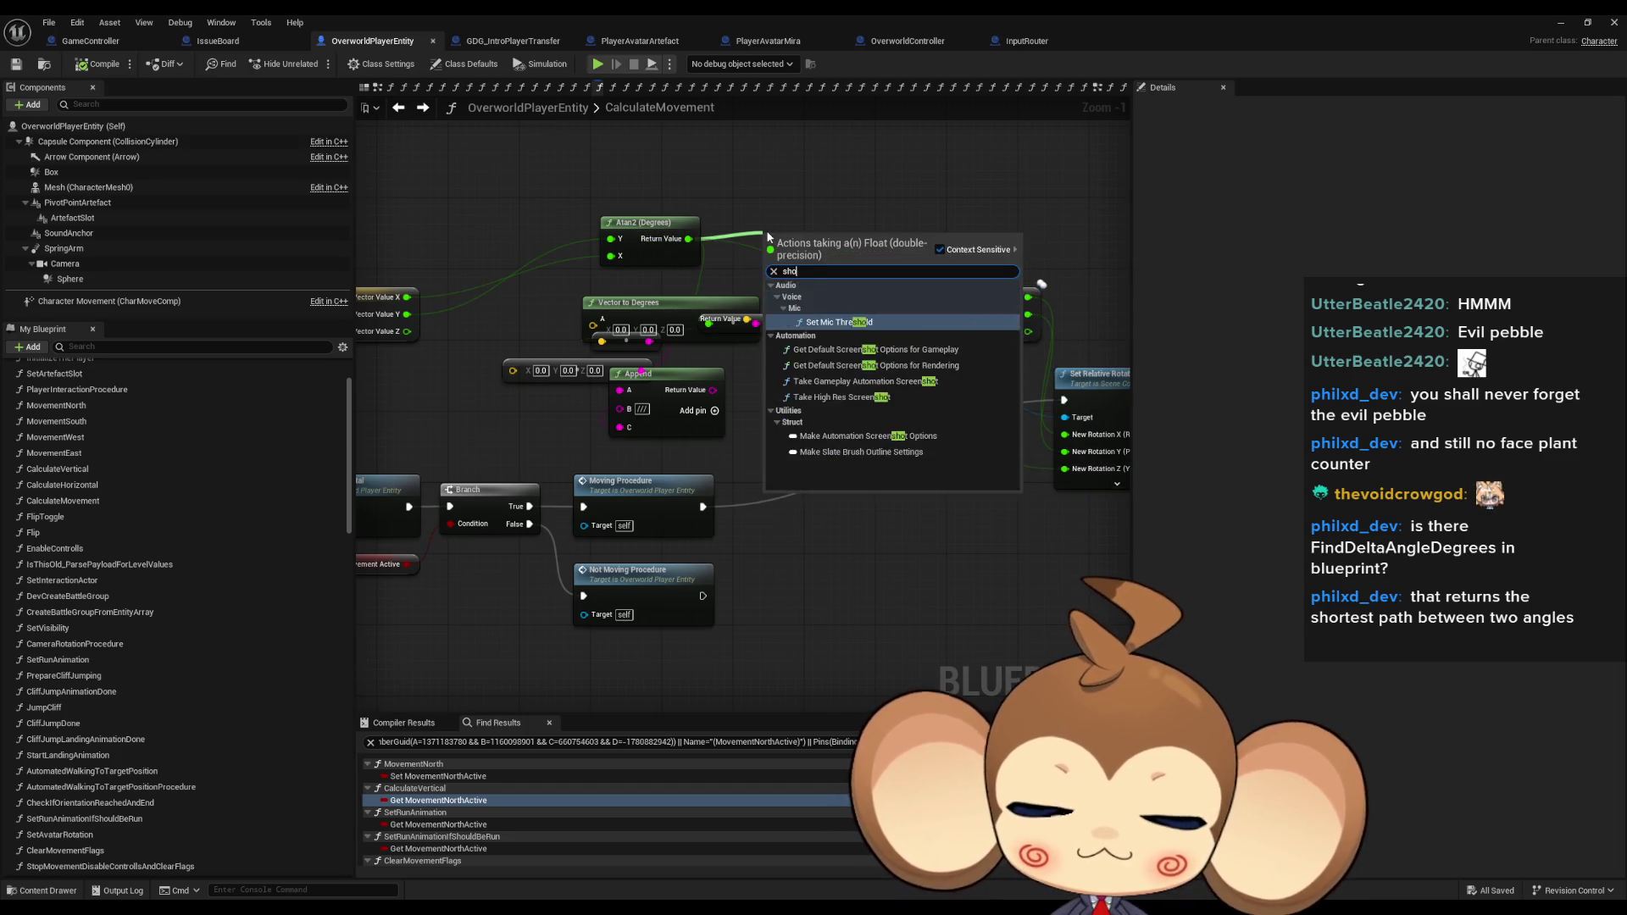
key("ctrl+a")
type("shor")
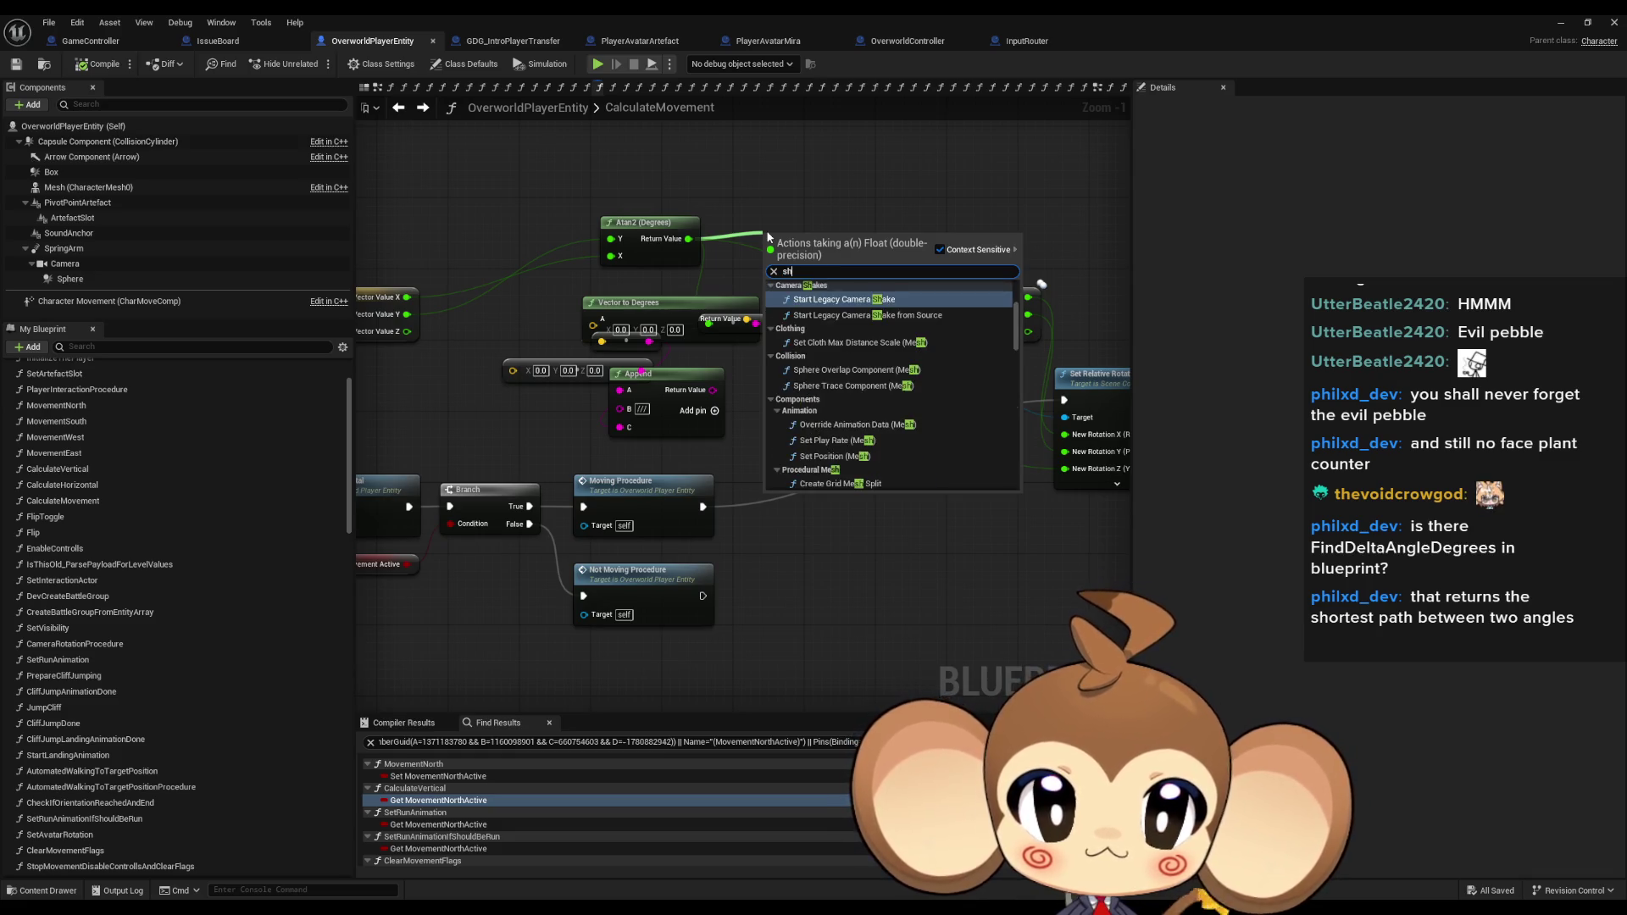
key("ctrl+a")
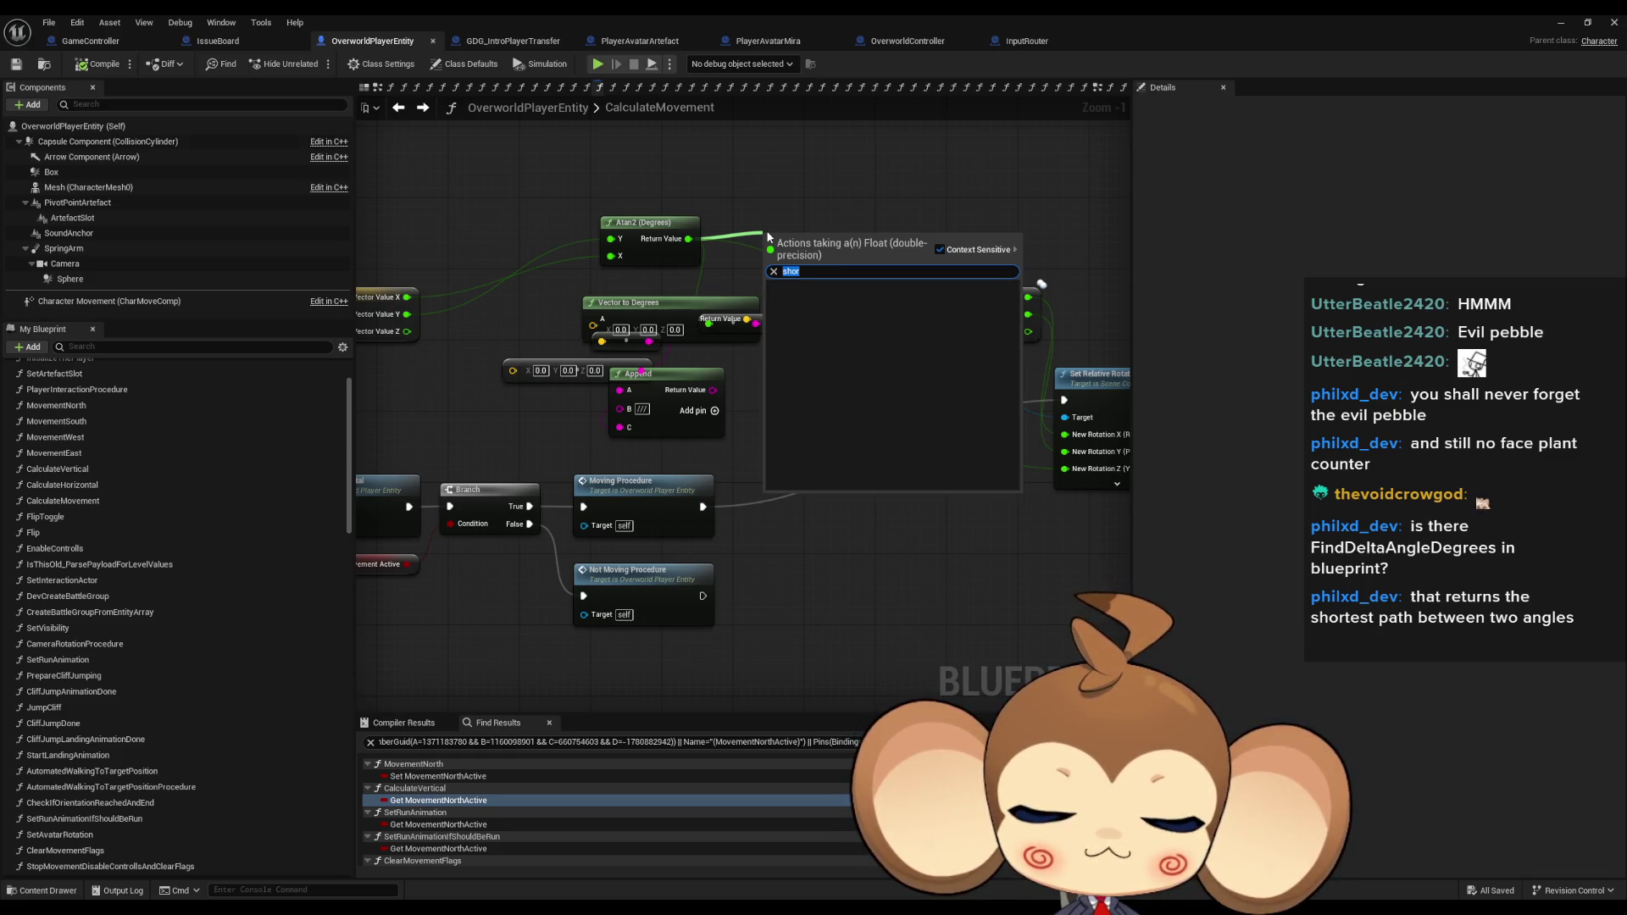
type("deg")
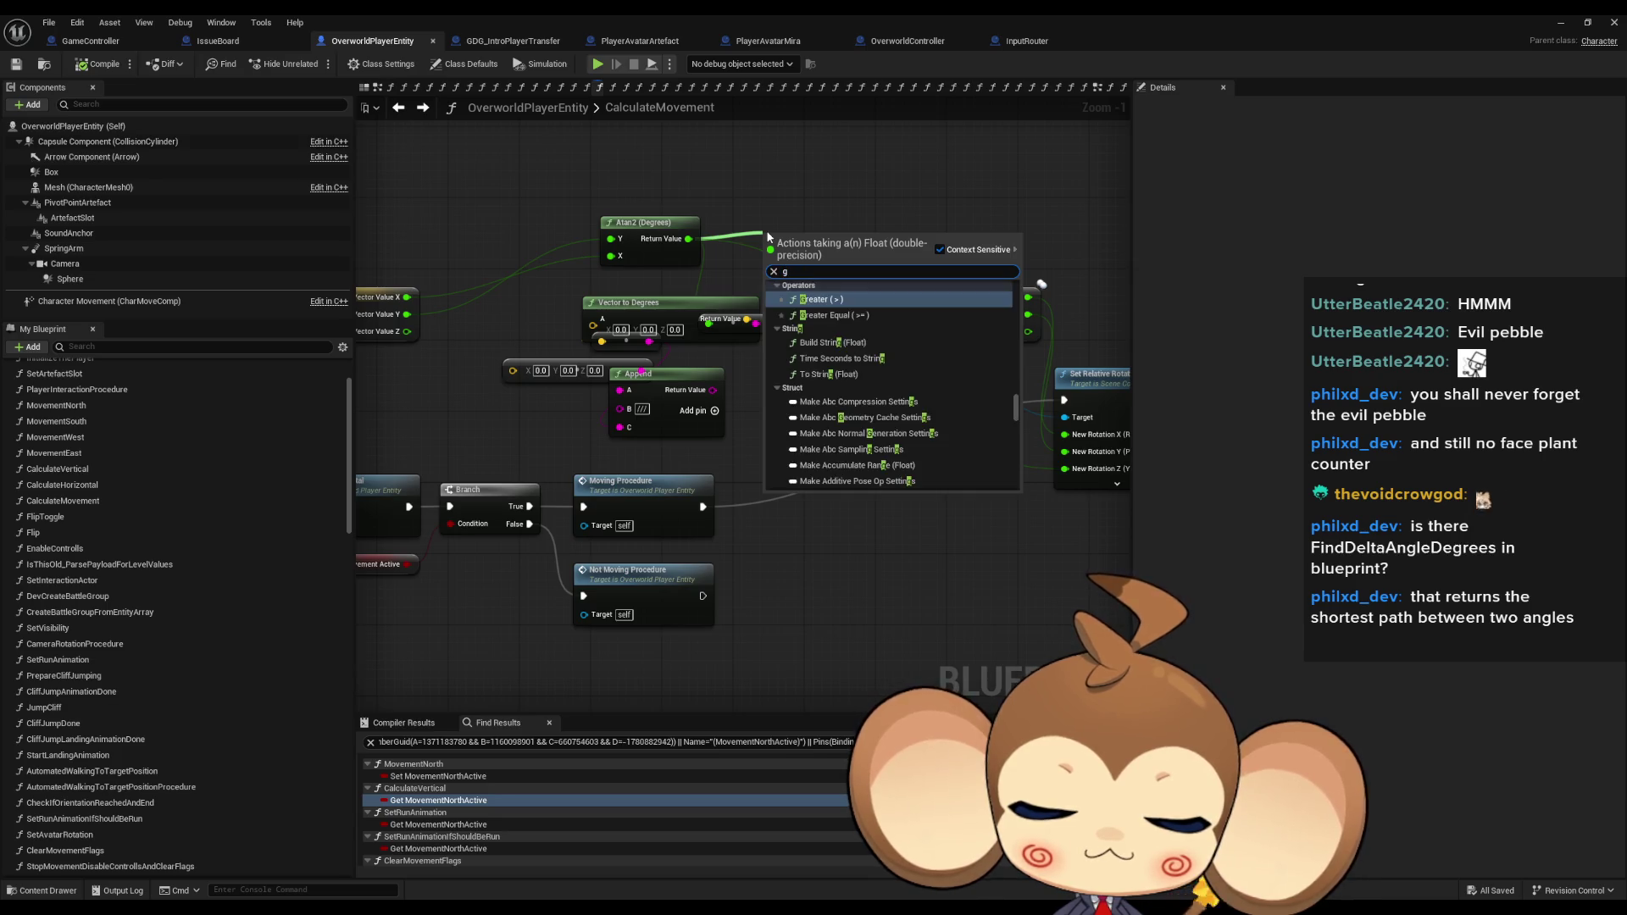
scroll(950, 404, "up", 3)
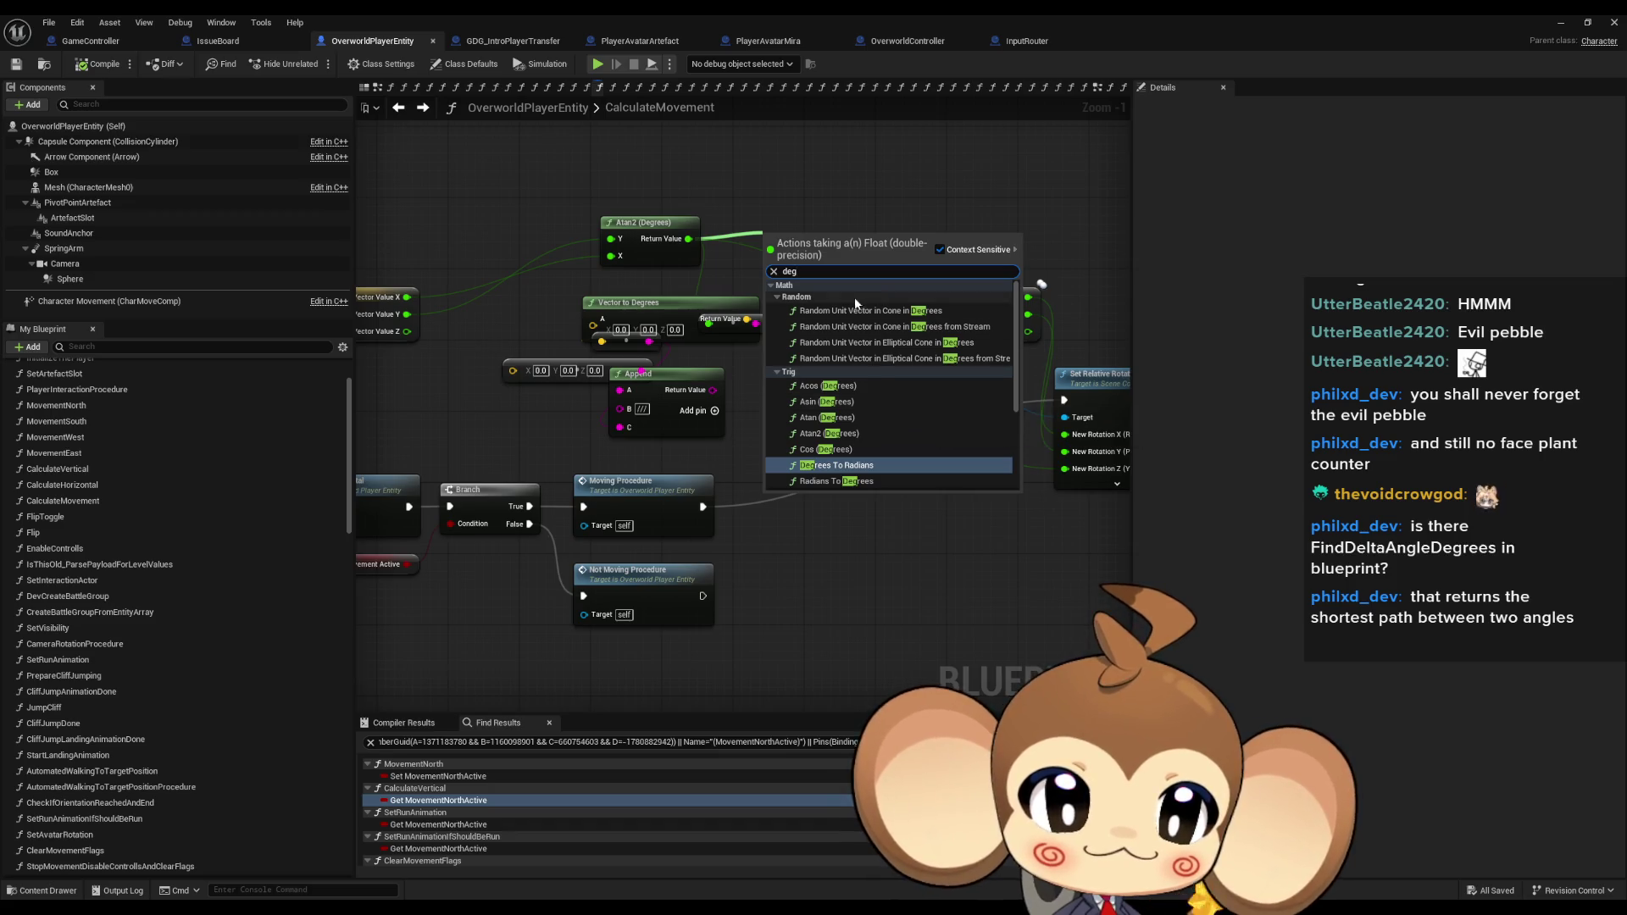
scroll(864, 361, "down", 2)
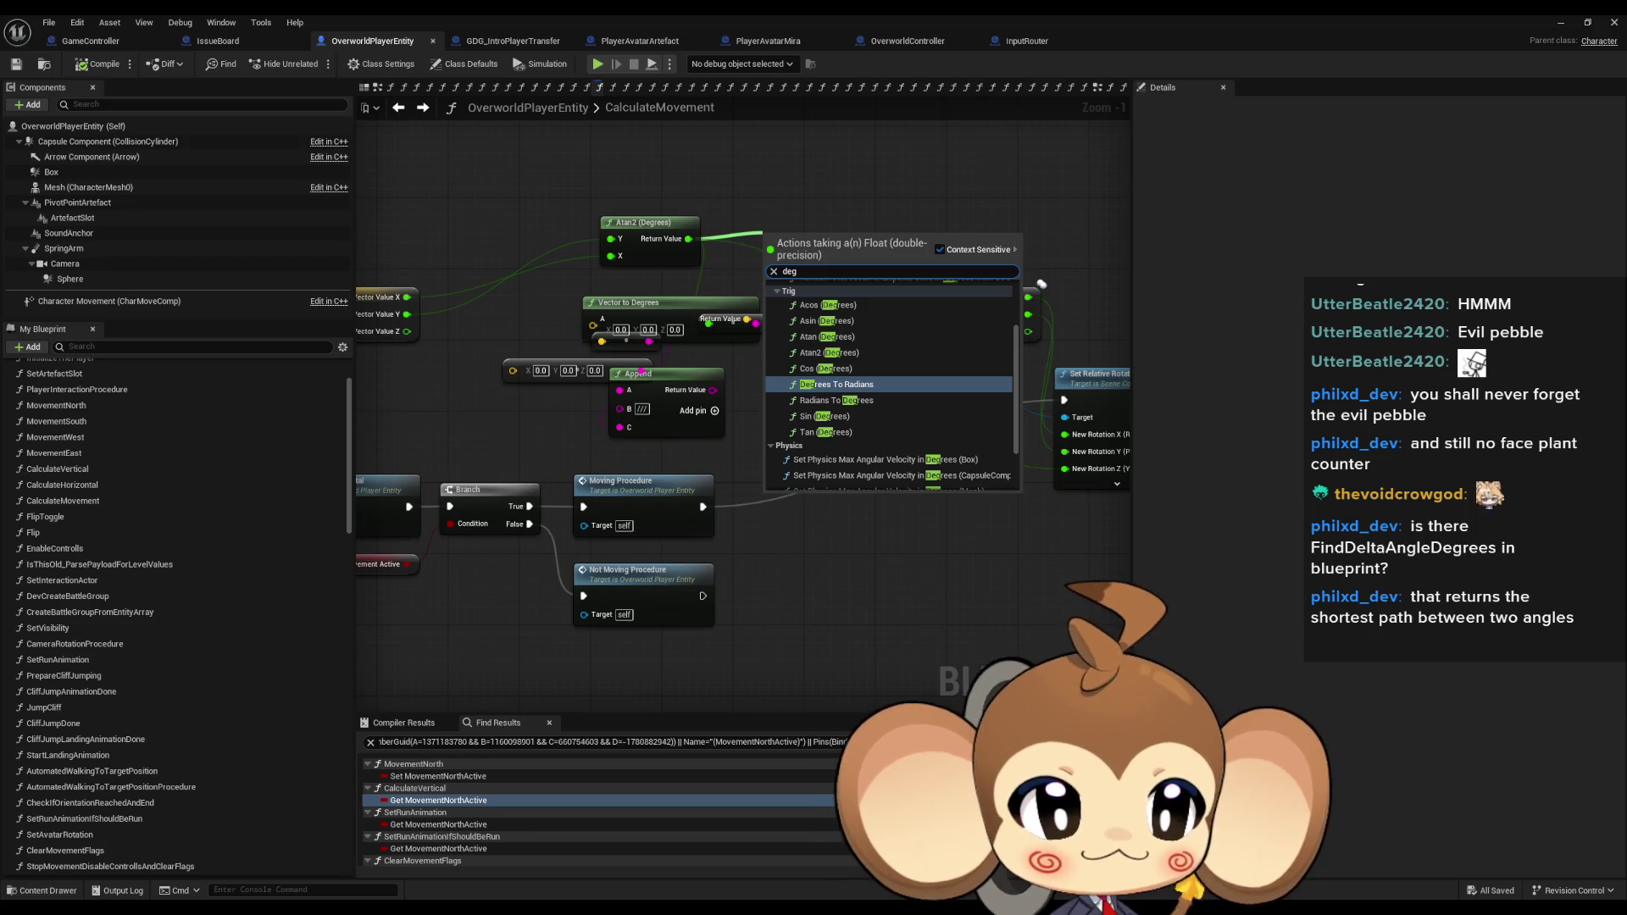
key("Escape")
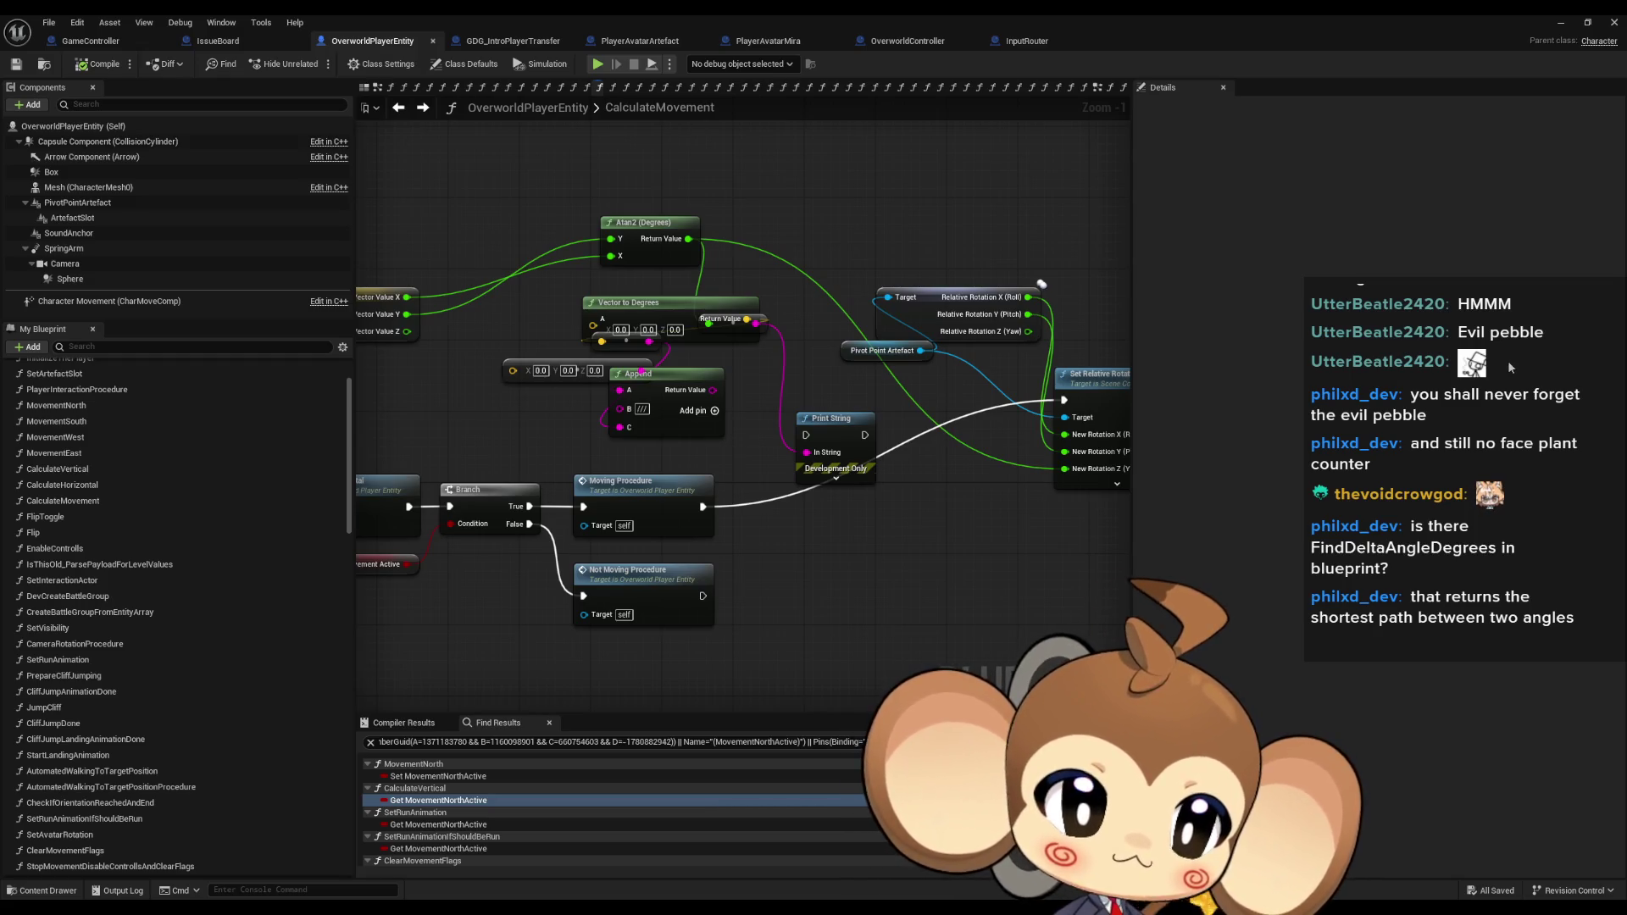
mouse_move(784, 263)
left_mouse_down()
mouse_move(1138, 396)
mouse_move(1210, 355)
left_mouse_up()
Add a Make From Rotator node near the Atan2 nodes and move it up-left.
mouse_move(1094, 407)
left_mouse_down()
mouse_move(690, 395)
mouse_move(778, 367)
left_mouse_up()
right_click(639, 191)
type("l")
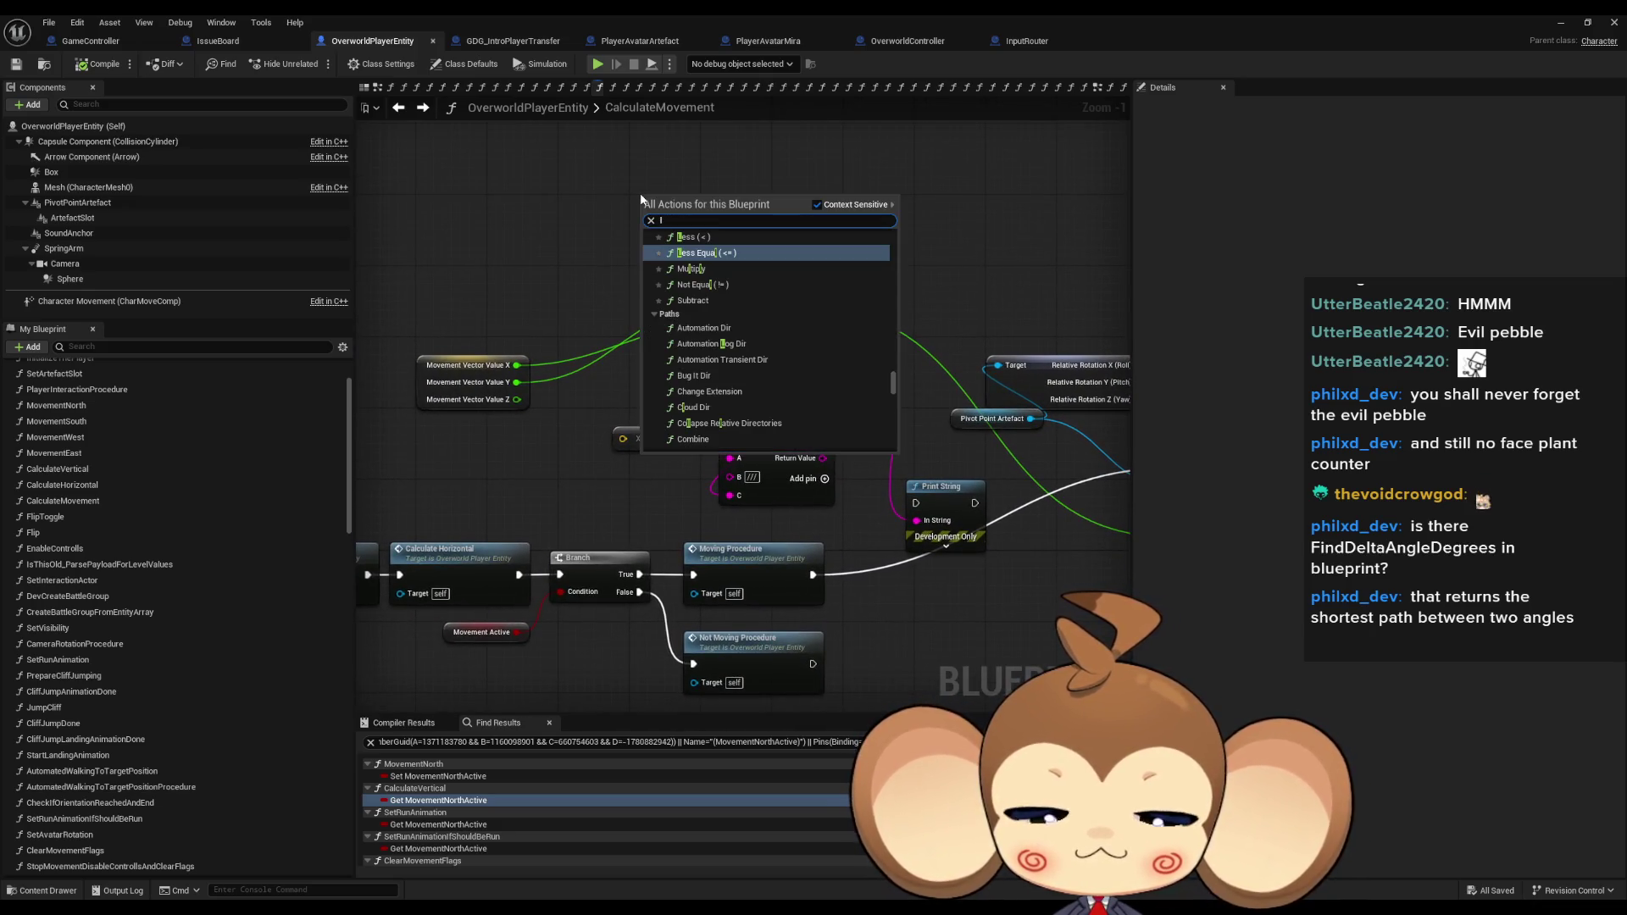
type("it rotat")
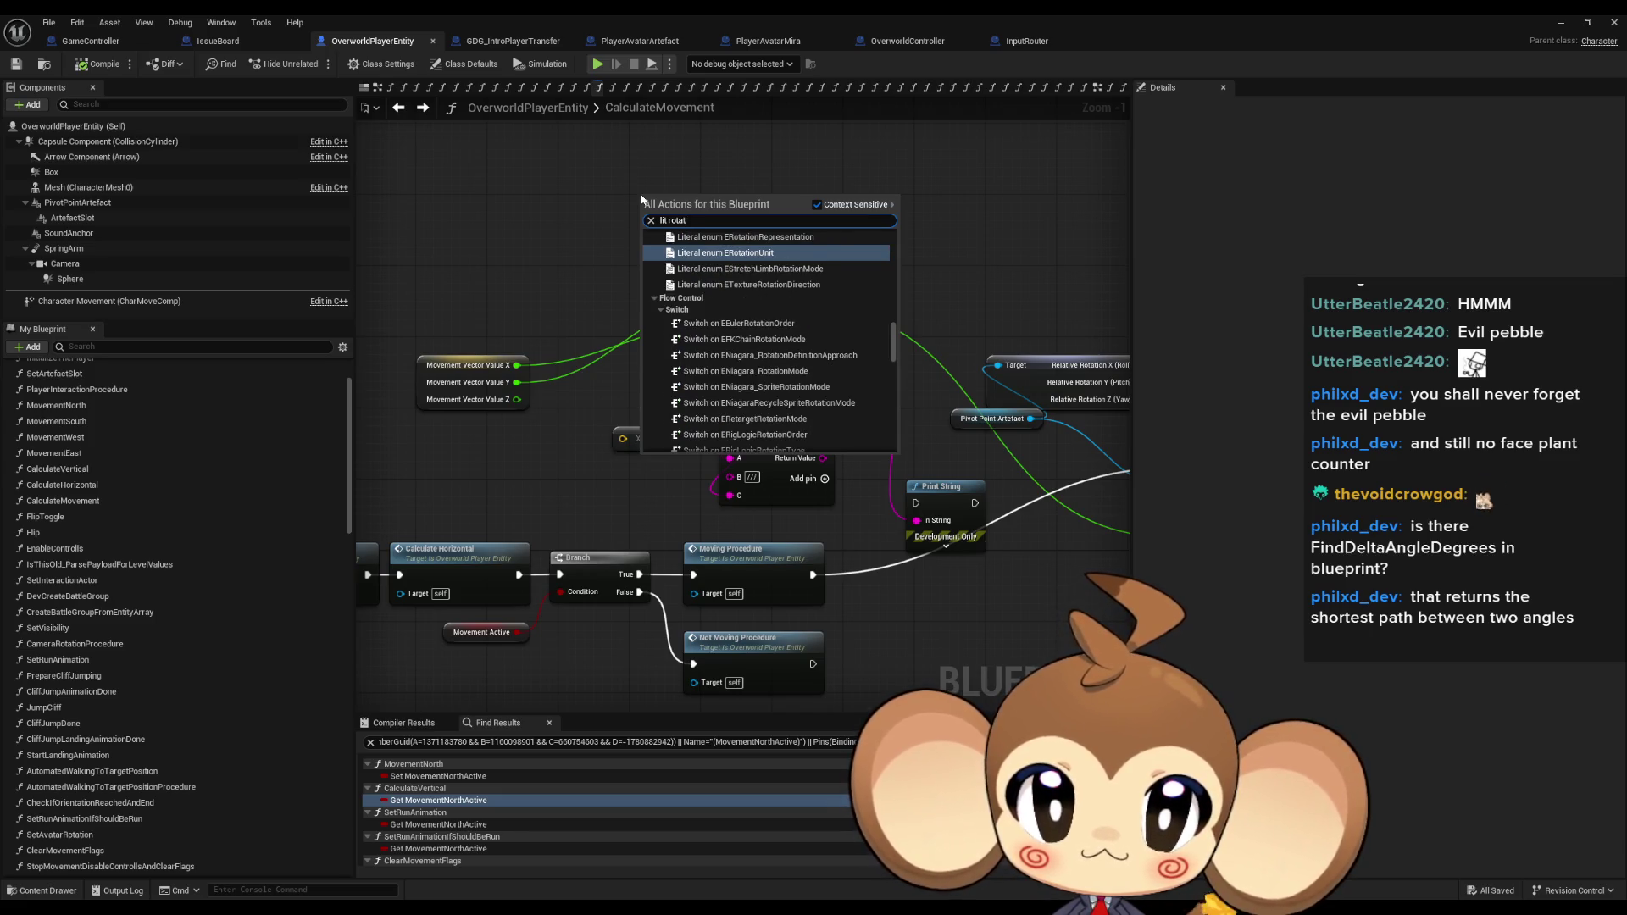
type("or")
scroll(763, 356, "down", 1)
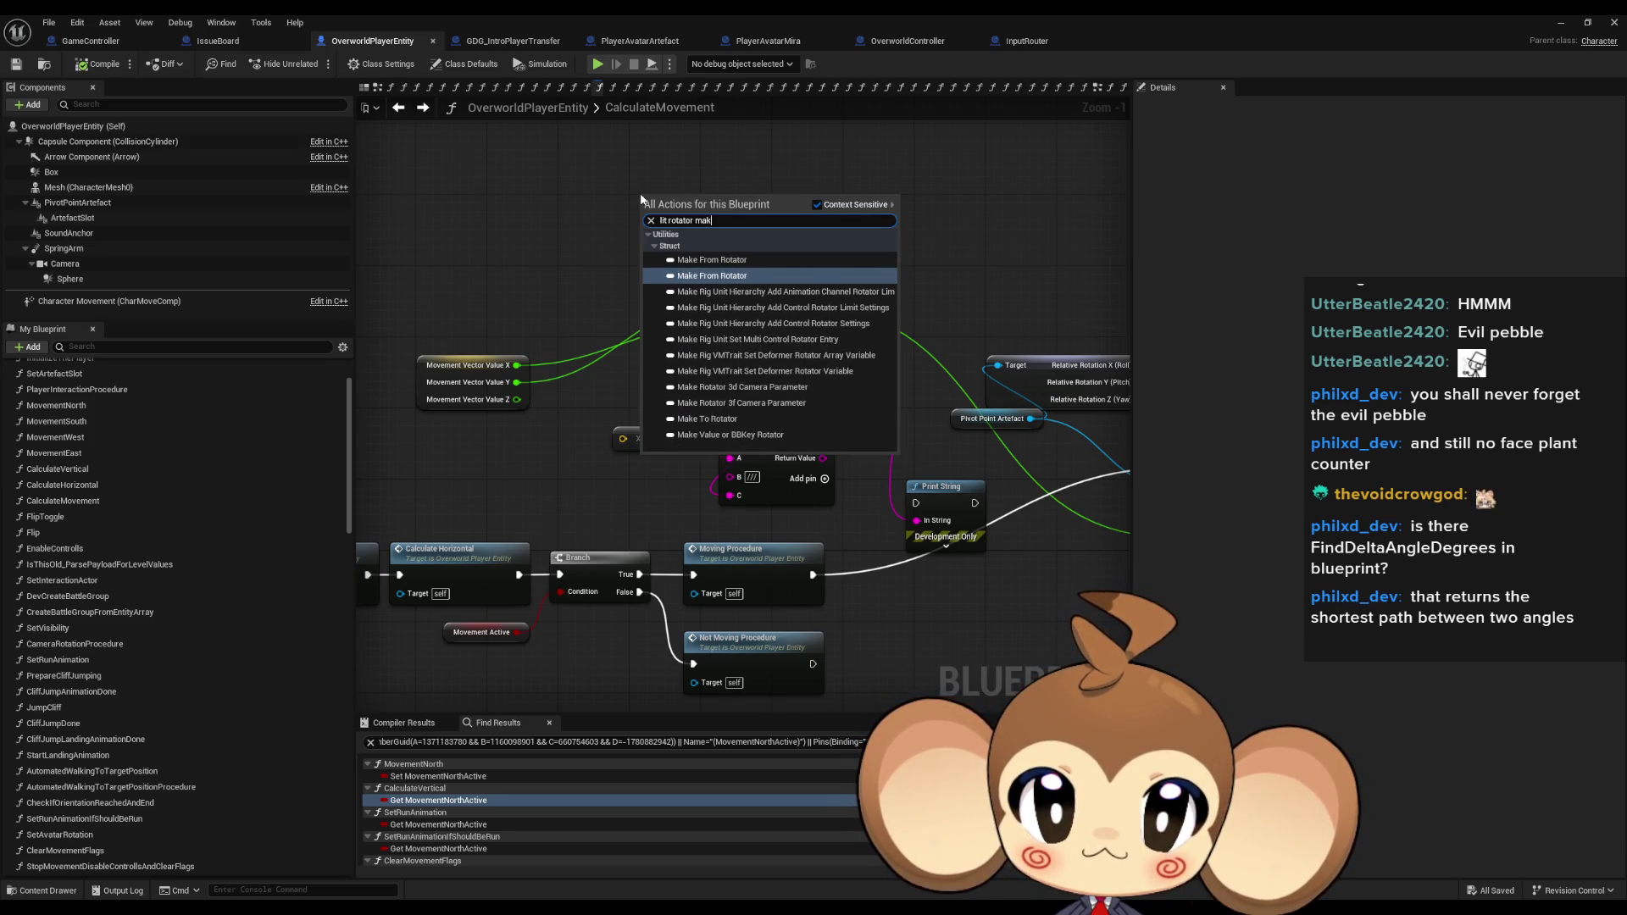
left_click(720, 424)
left_click_drag(880, 233, 821, 190)
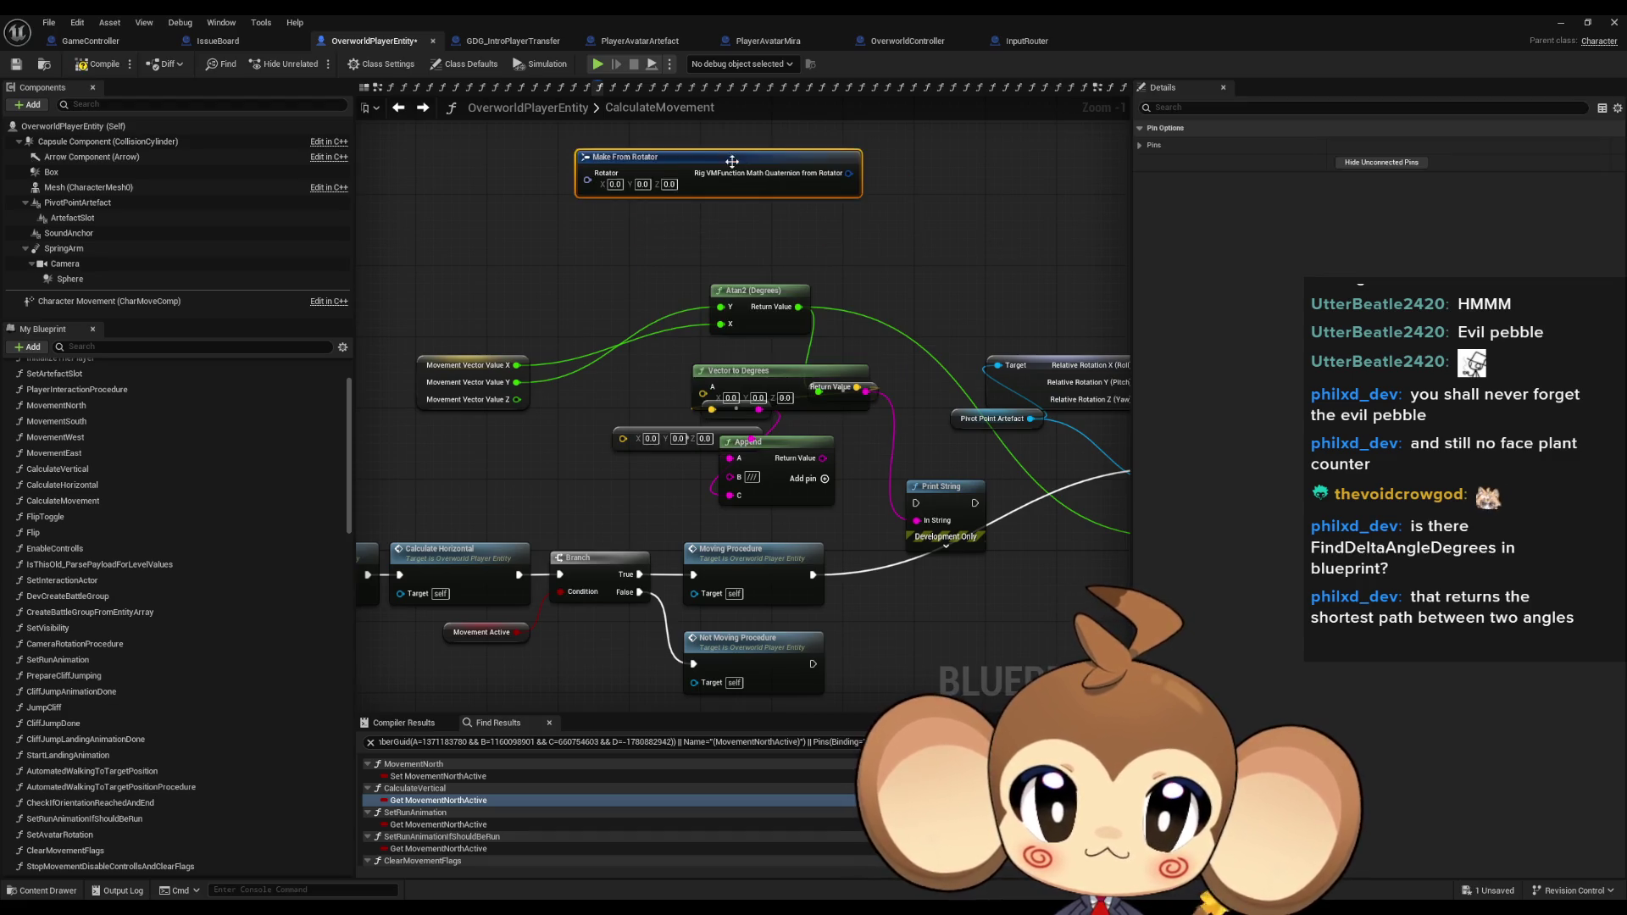
Add a Make Rotator node to the CalculateMovement graph.
right_click(630, 227)
type("make rotator")
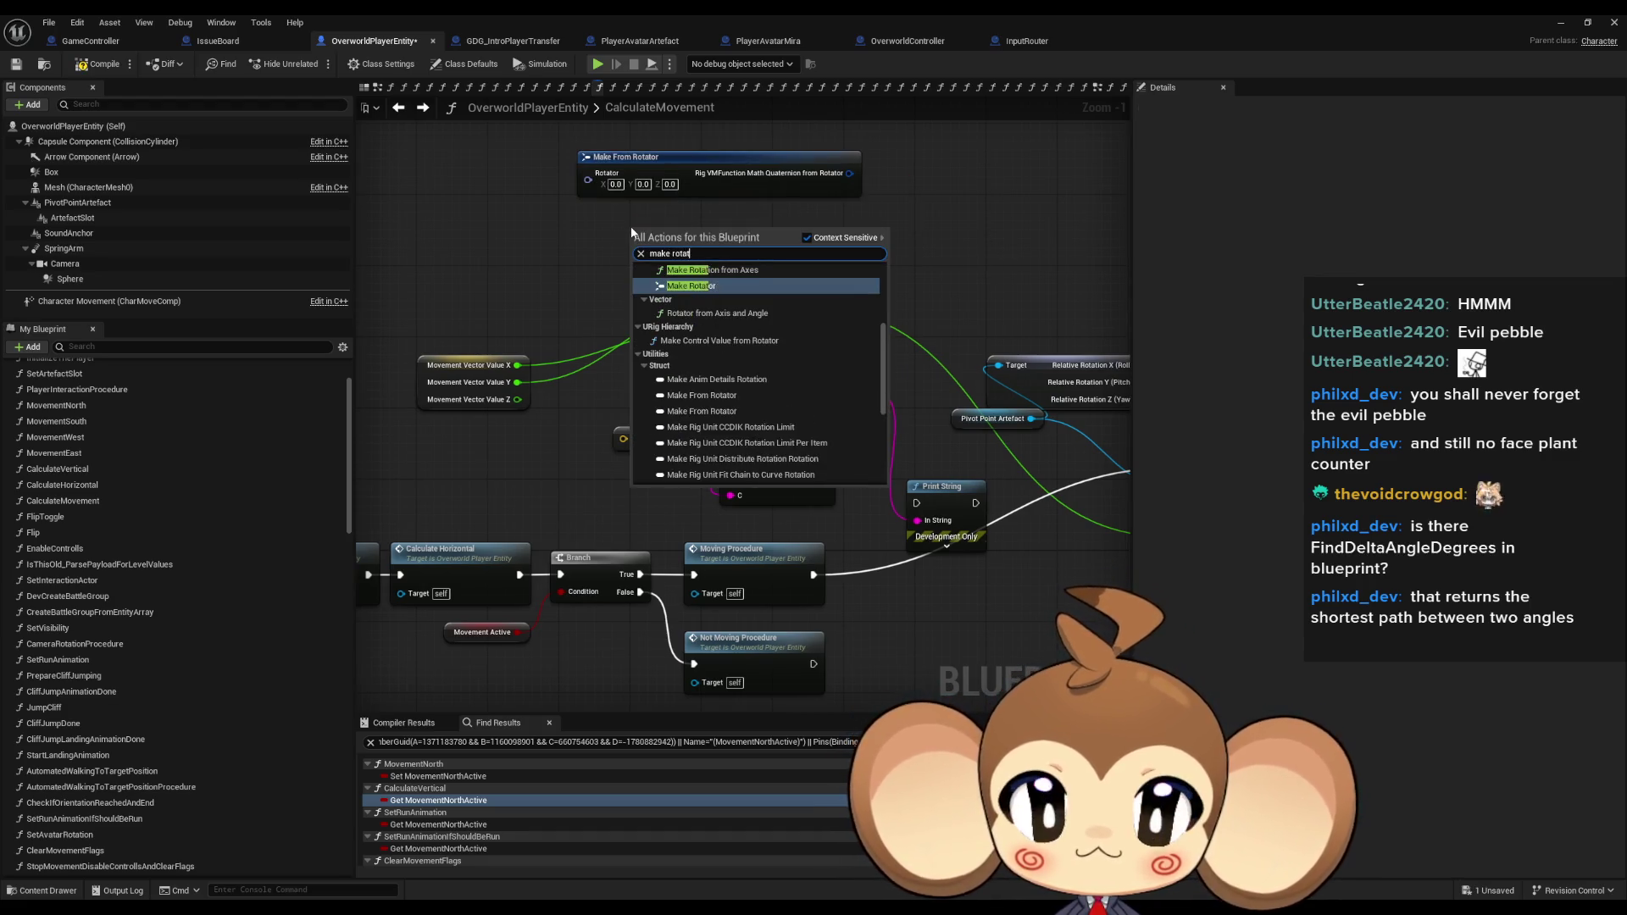
key("Return")
right_click(673, 245)
key("Escape")
Add a Delta (Rotator) node fed by Make Rotator's Return Value into its A input.
mouse_move(670, 237)
left_mouse_down()
mouse_move(563, 219)
mouse_move(728, 242)
mouse_move(923, 228)
left_mouse_up()
type("delta")
key("Return")
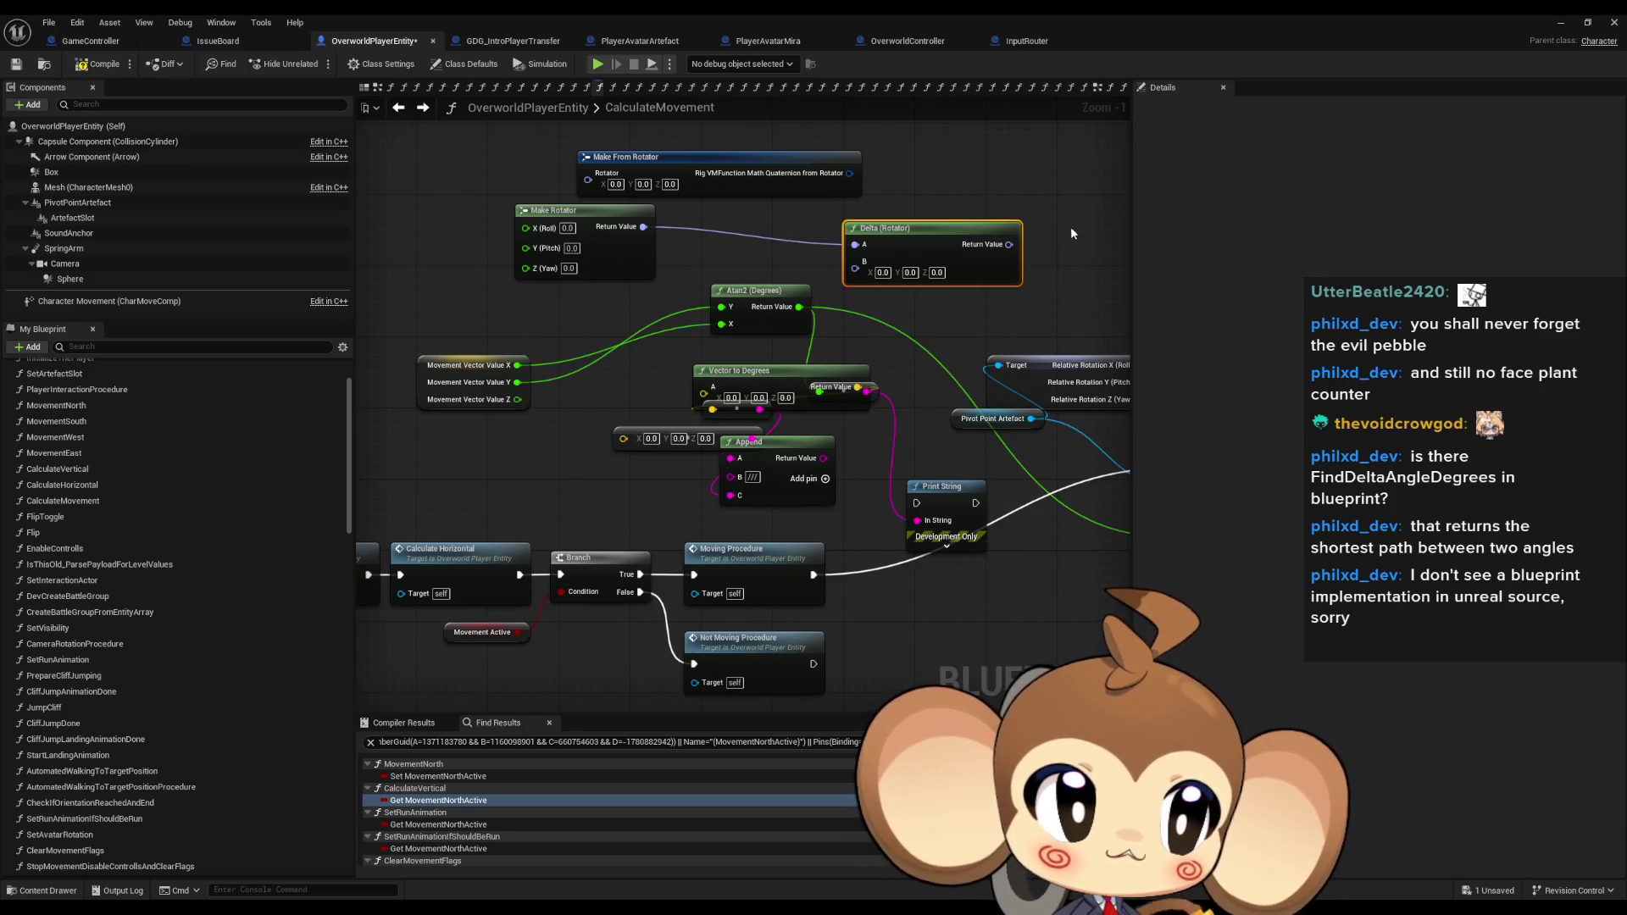
left_click_drag(1086, 219, 1046, 288)
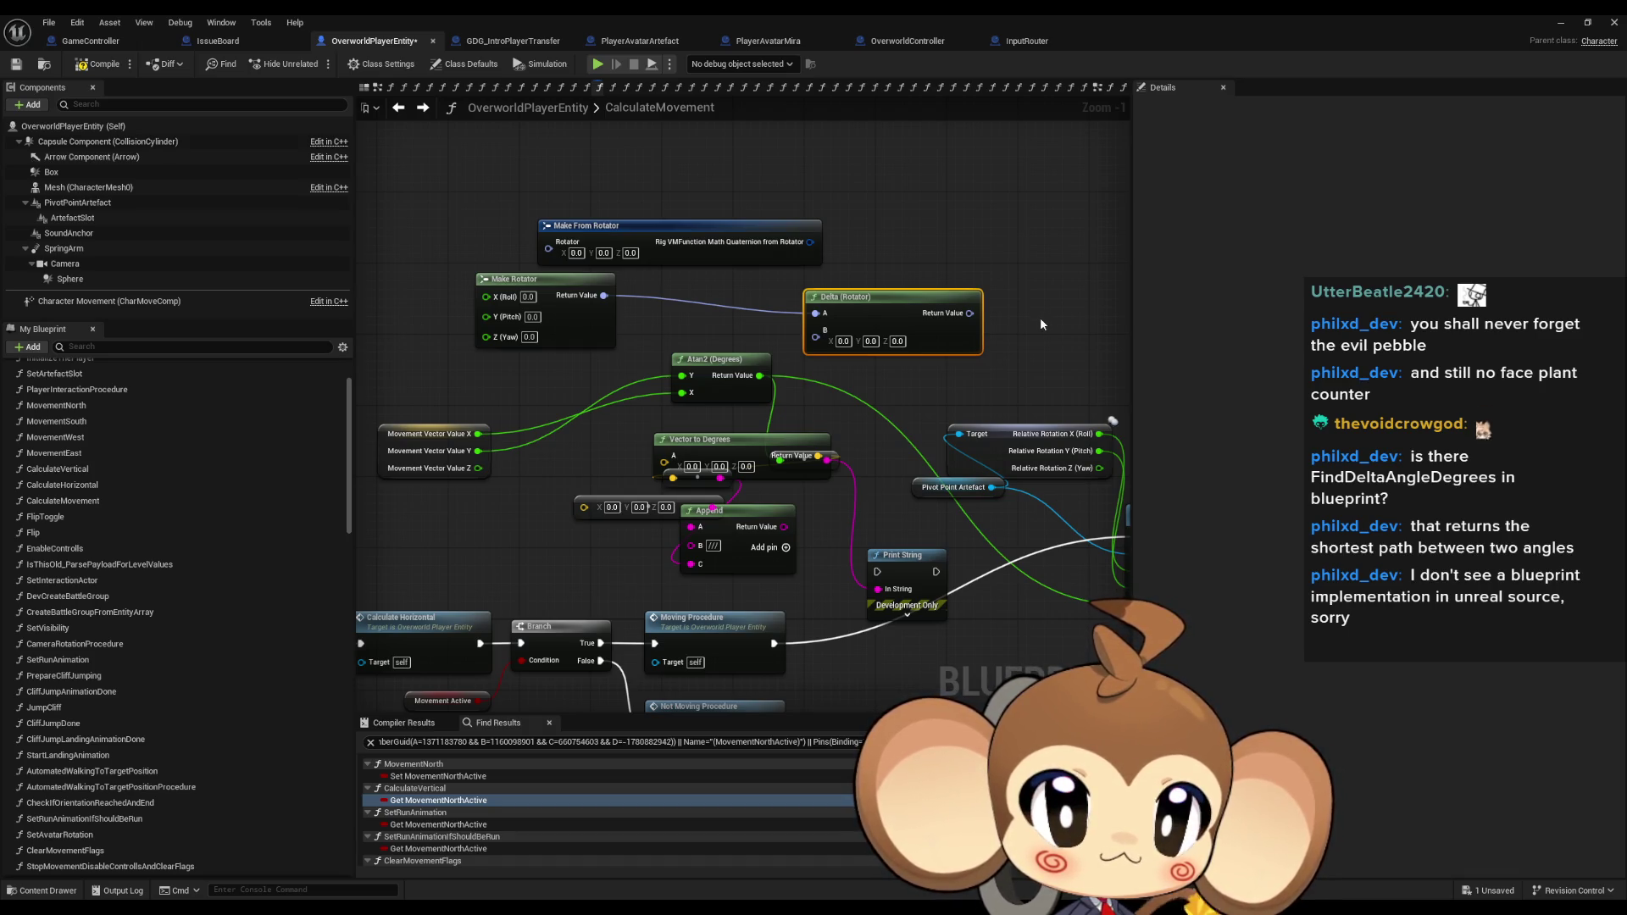
scroll(904, 318, "down", 2)
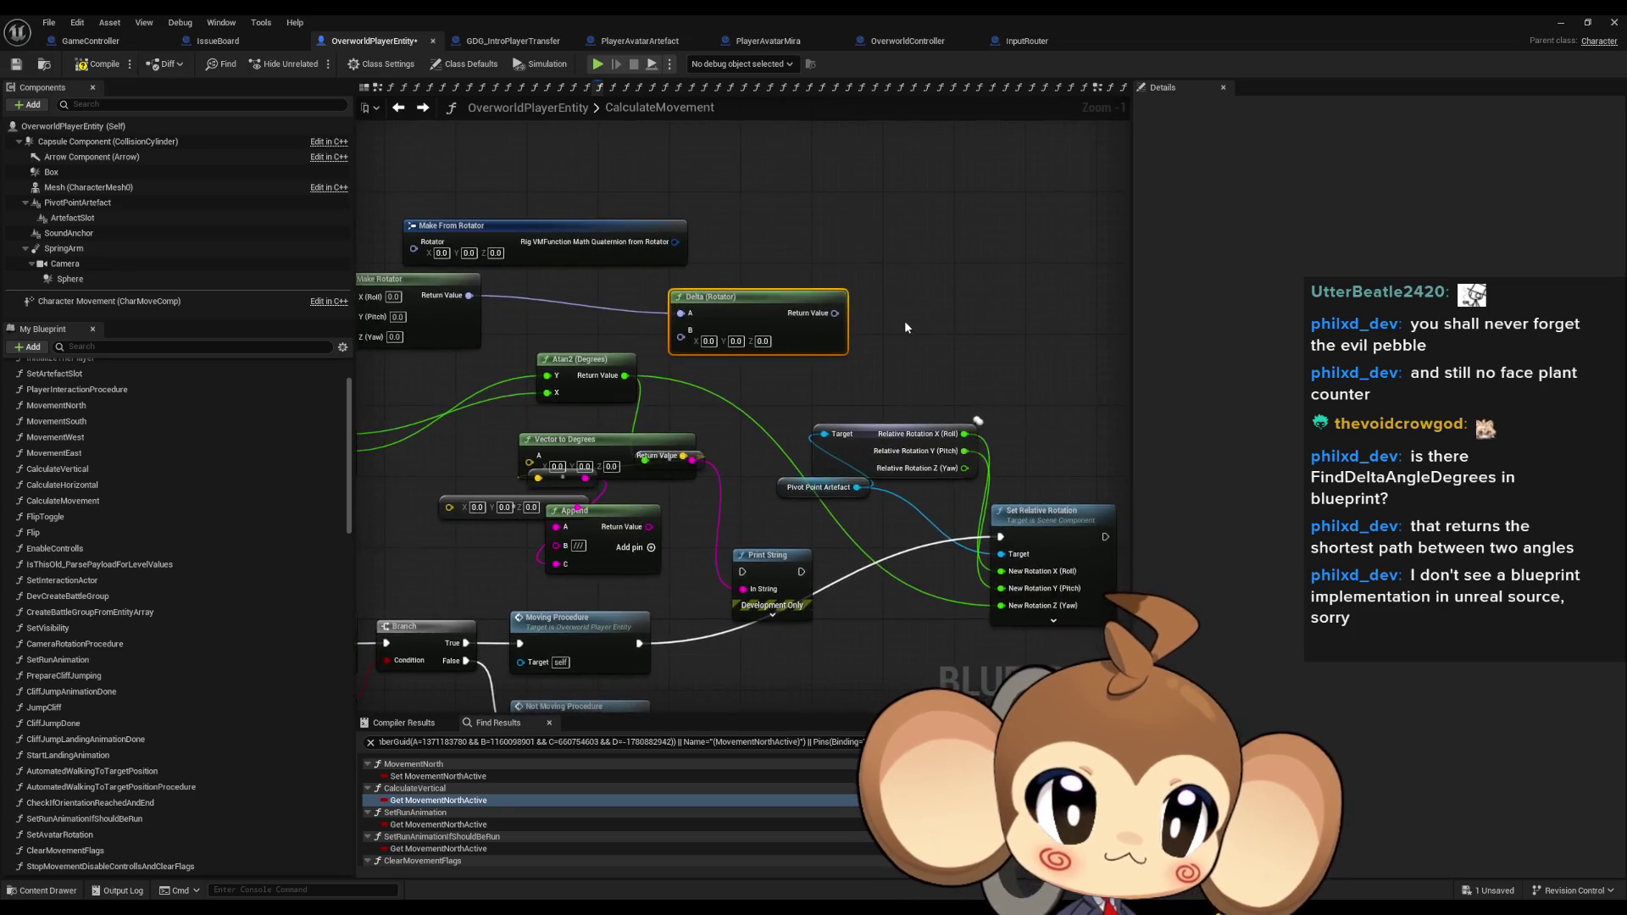
left_click(833, 311)
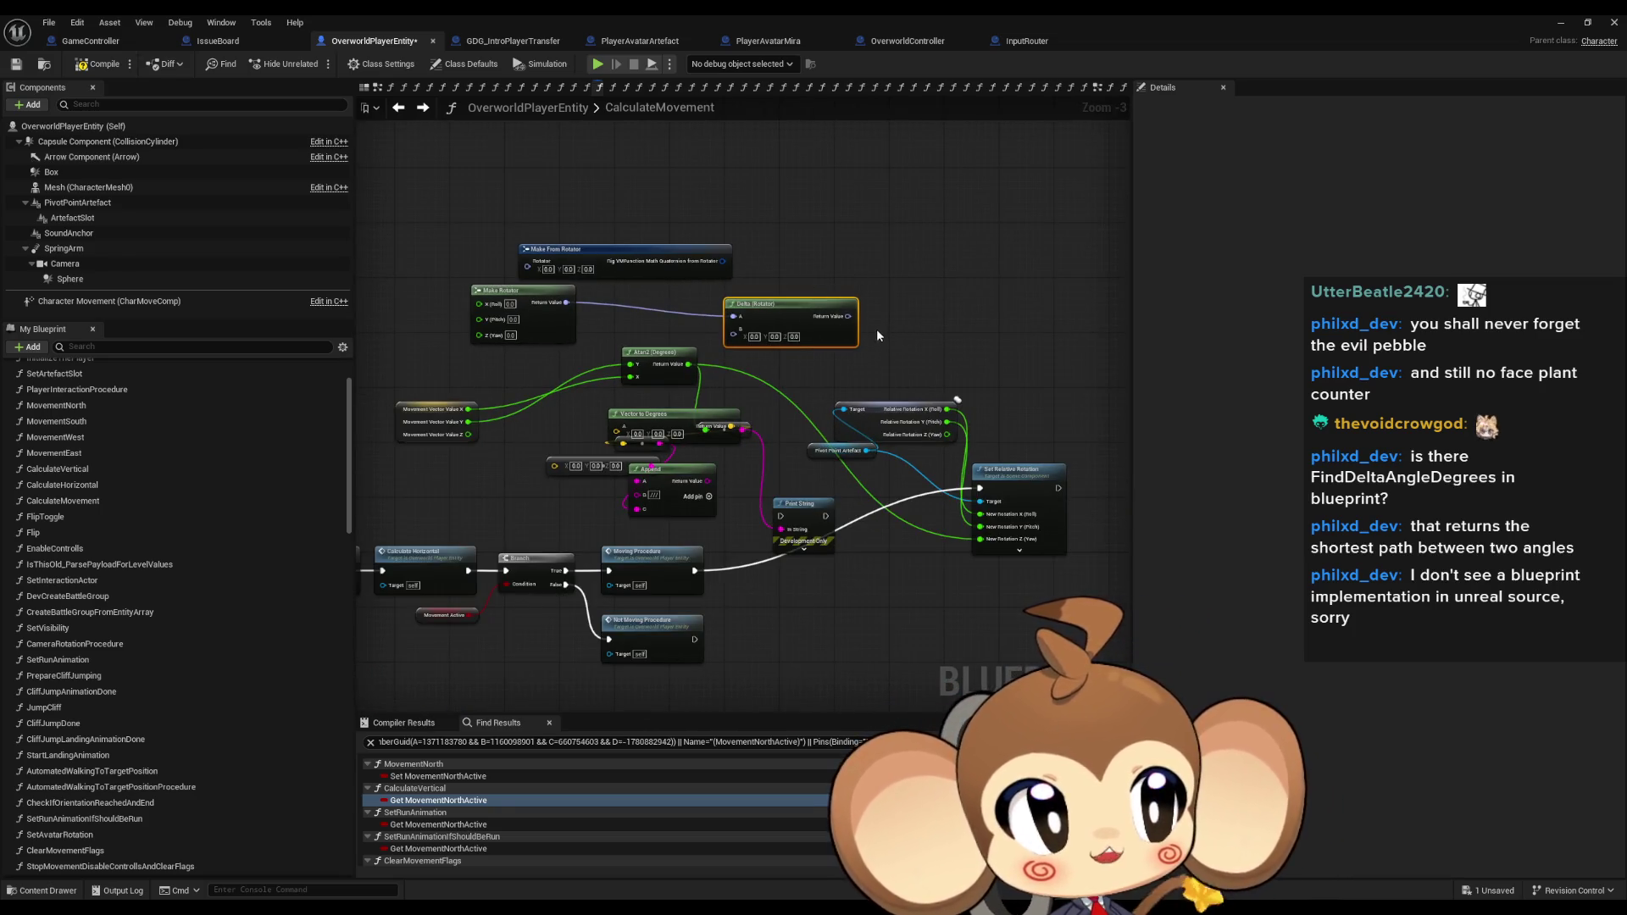
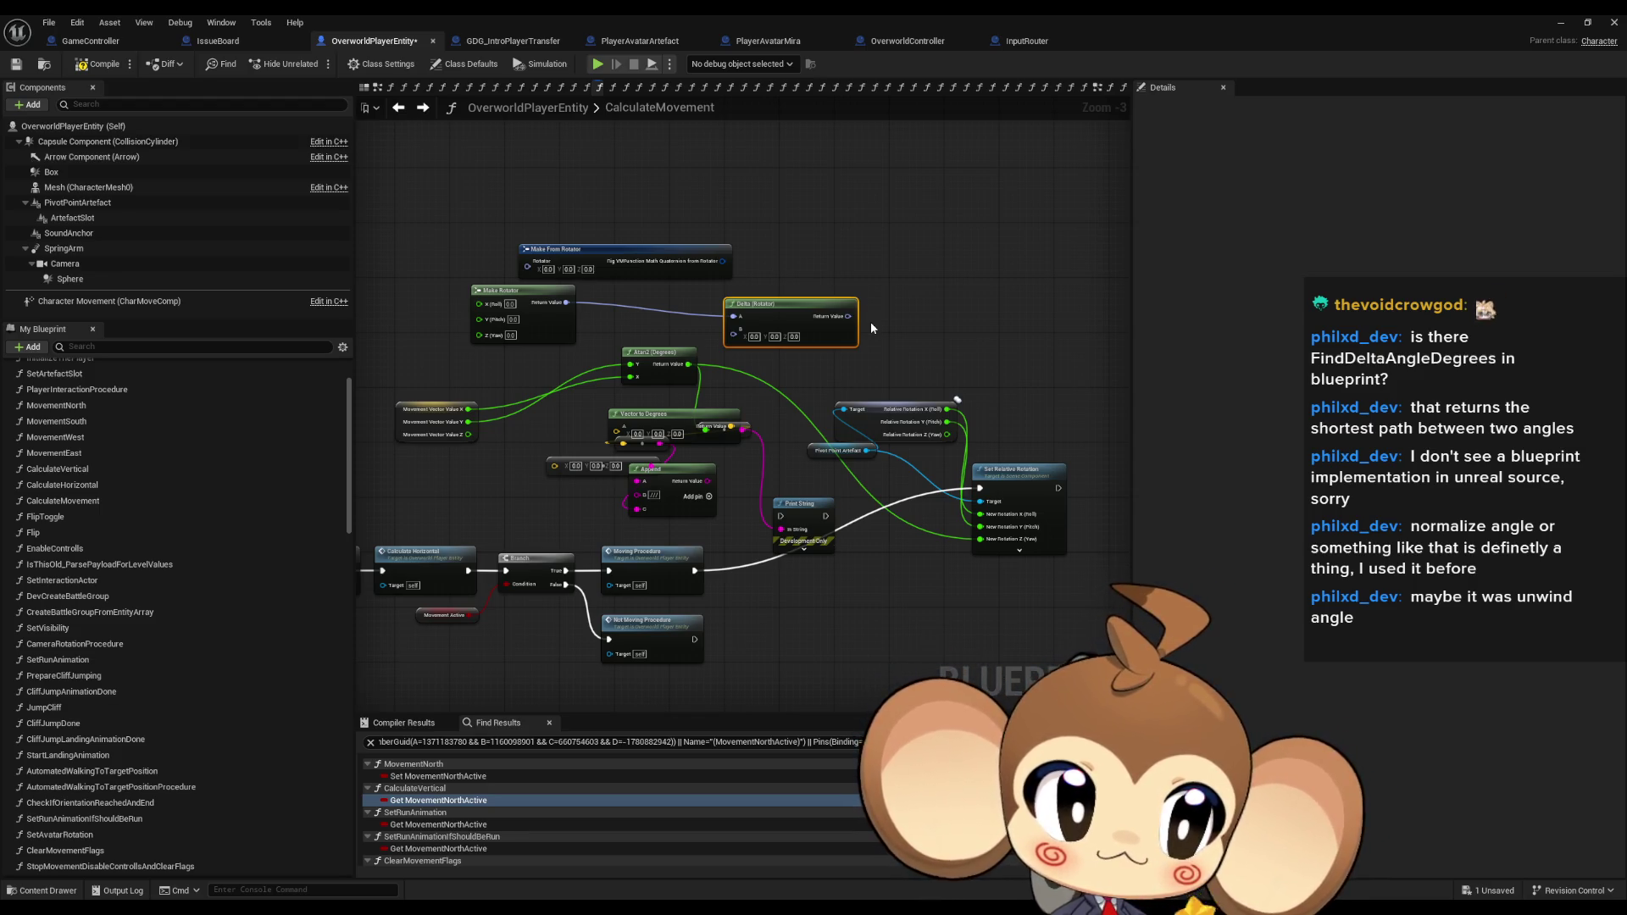
Search 'unwind' and 'norm' for an angle node off the Delta (Rotator) result, adding nothing.
left_click_drag(847, 316, 913, 322)
type("unwind")
key("ctrl+a")
type("norm")
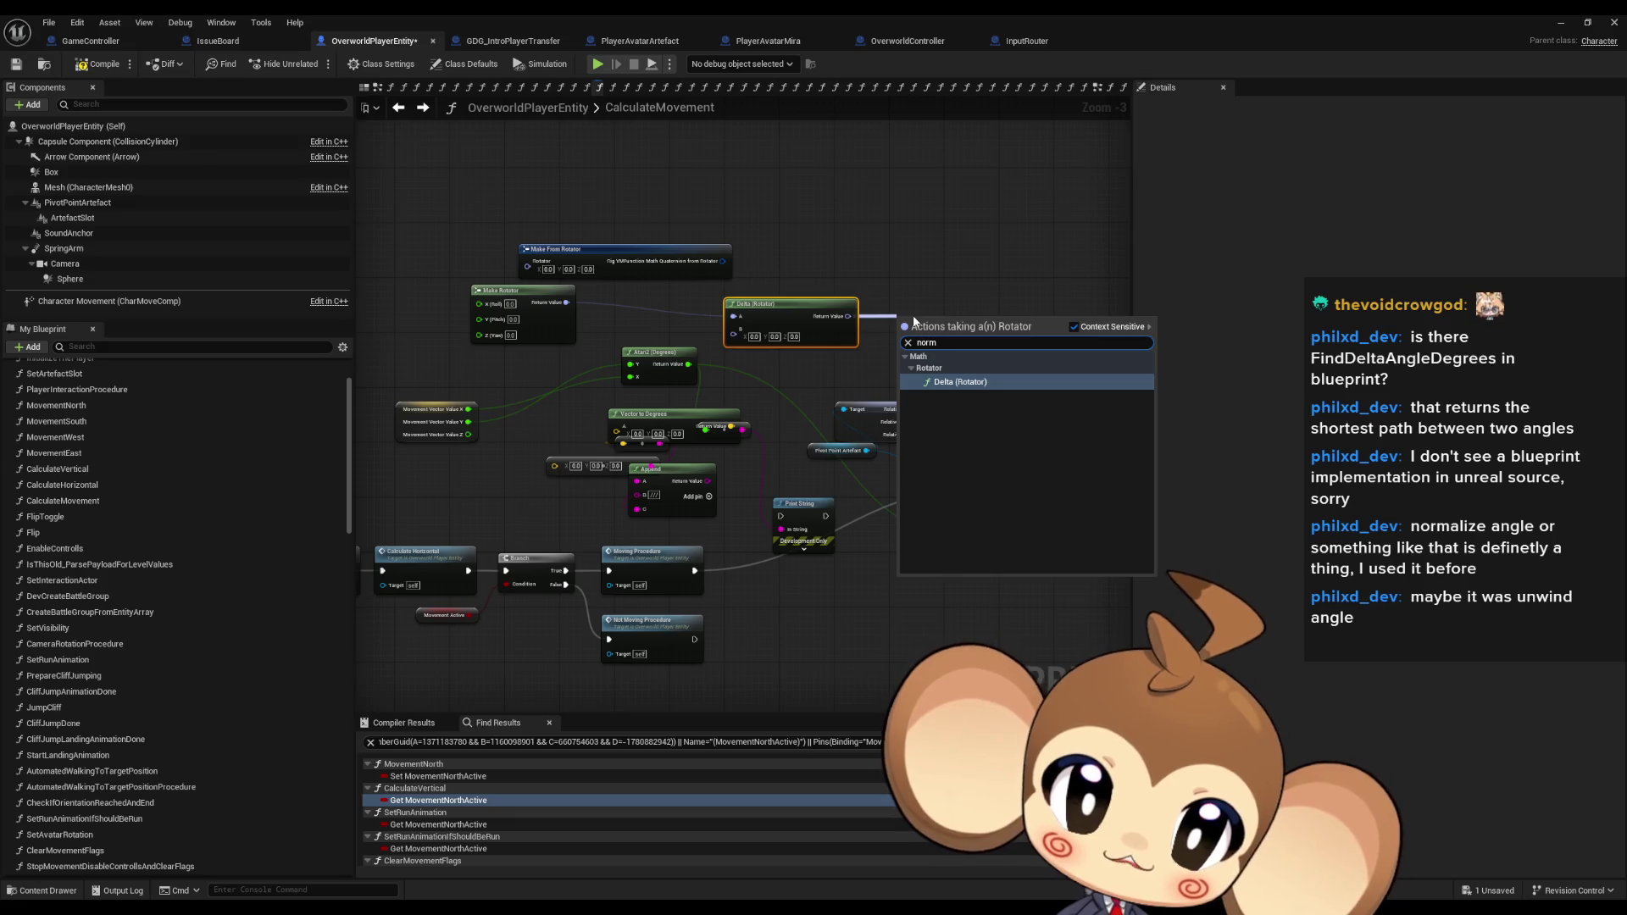
left_click(907, 256)
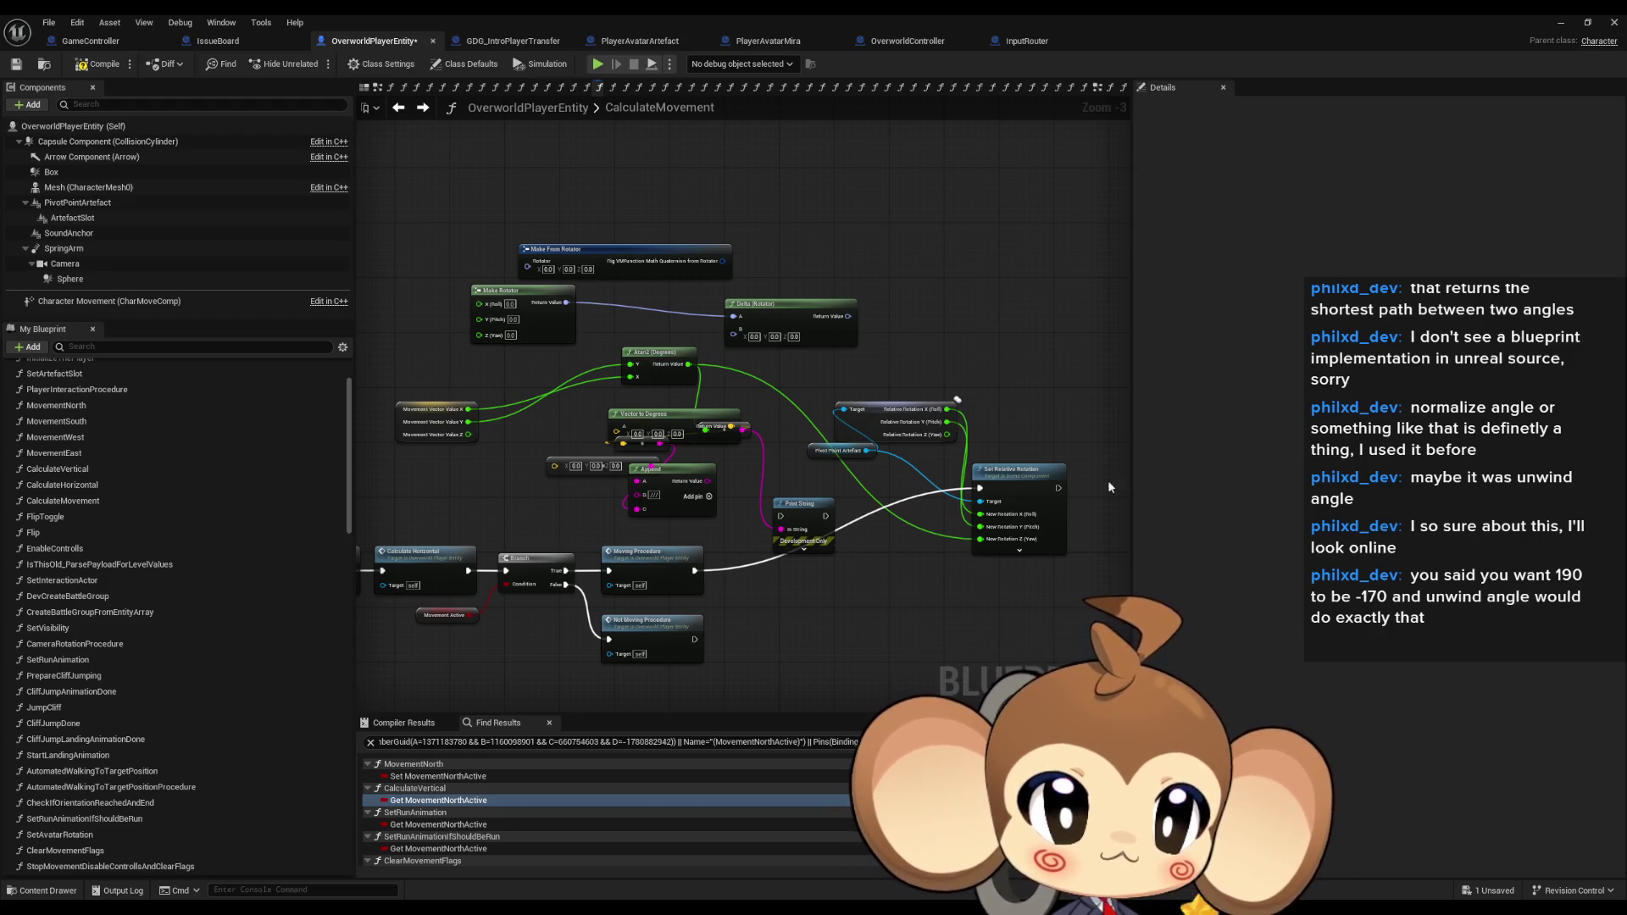
left_click_drag(848, 316, 898, 310)
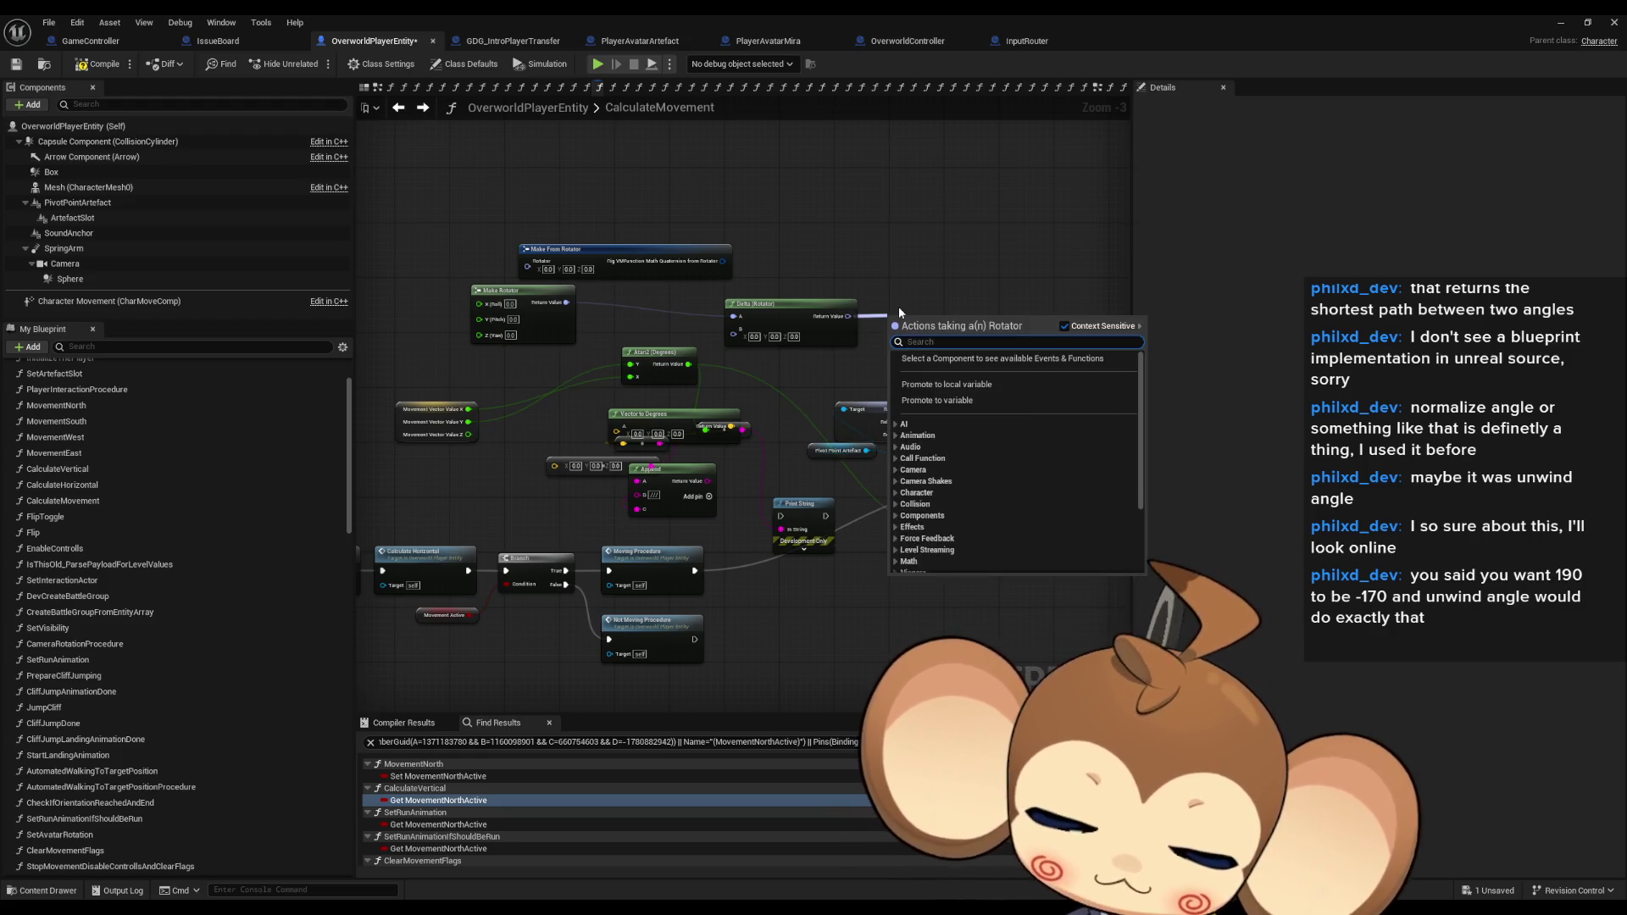
type("norm")
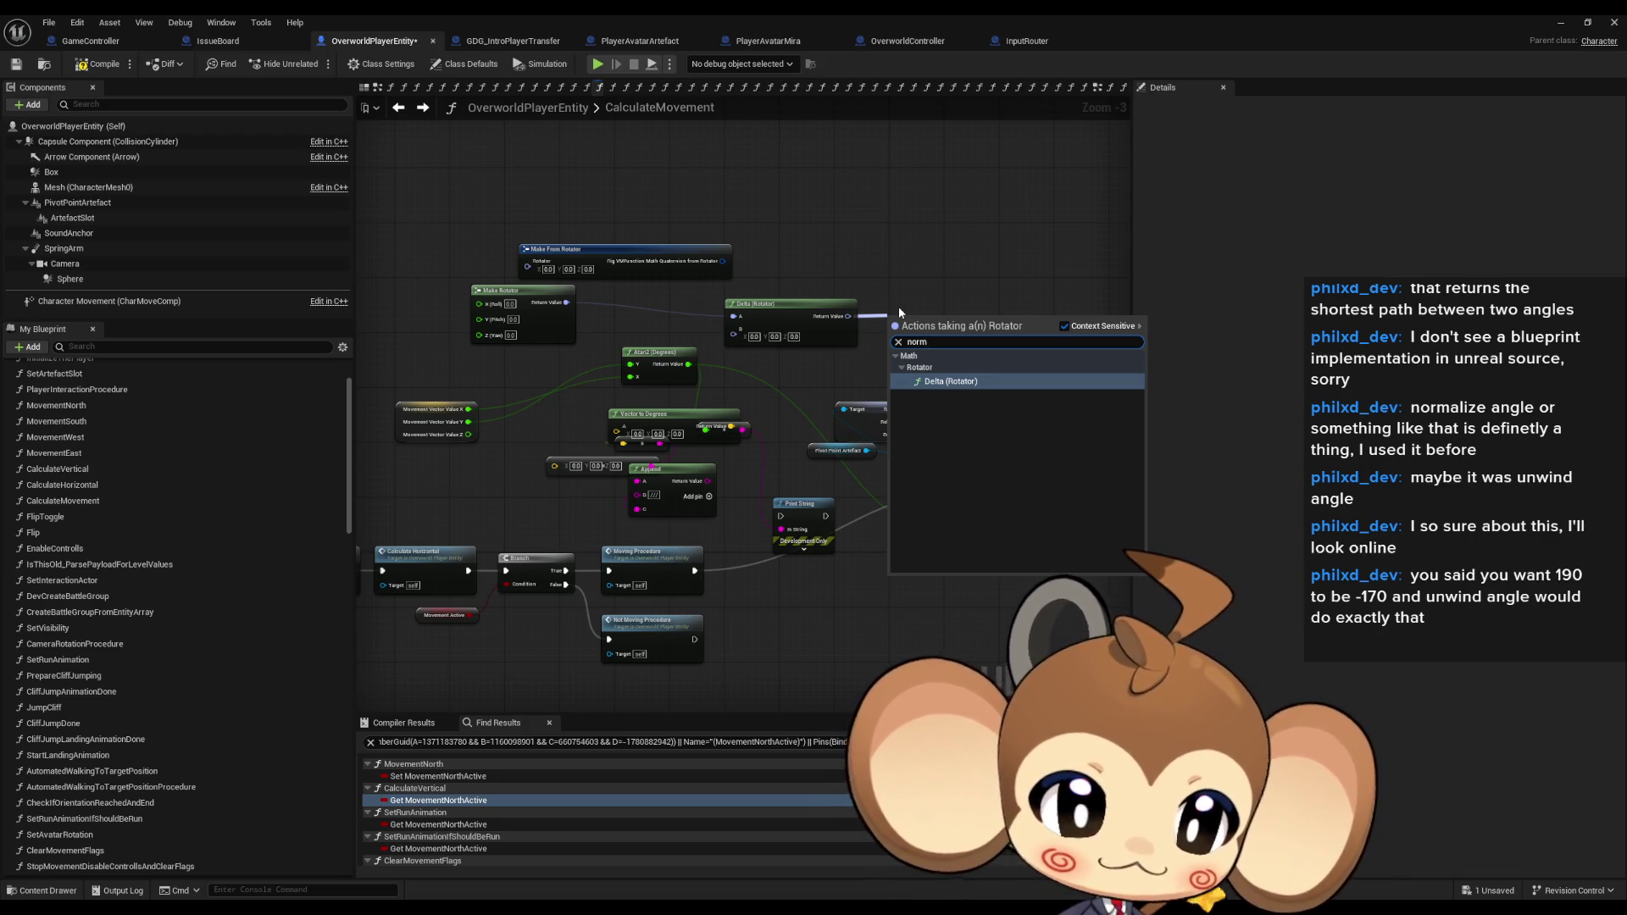
key("ctrl+a")
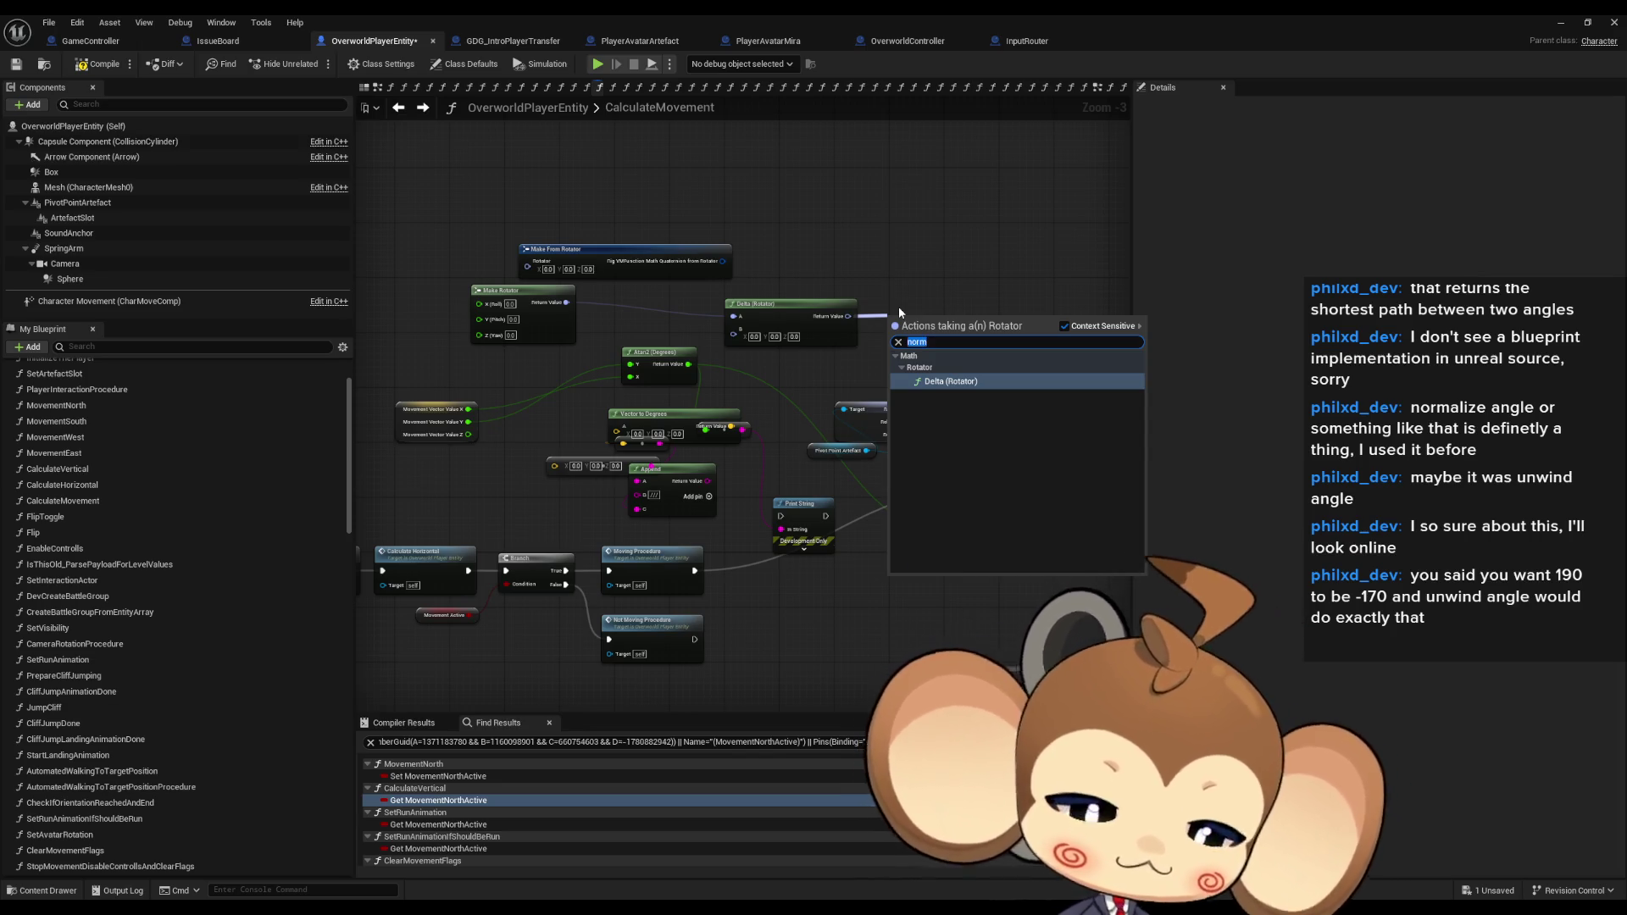
type("unwi")
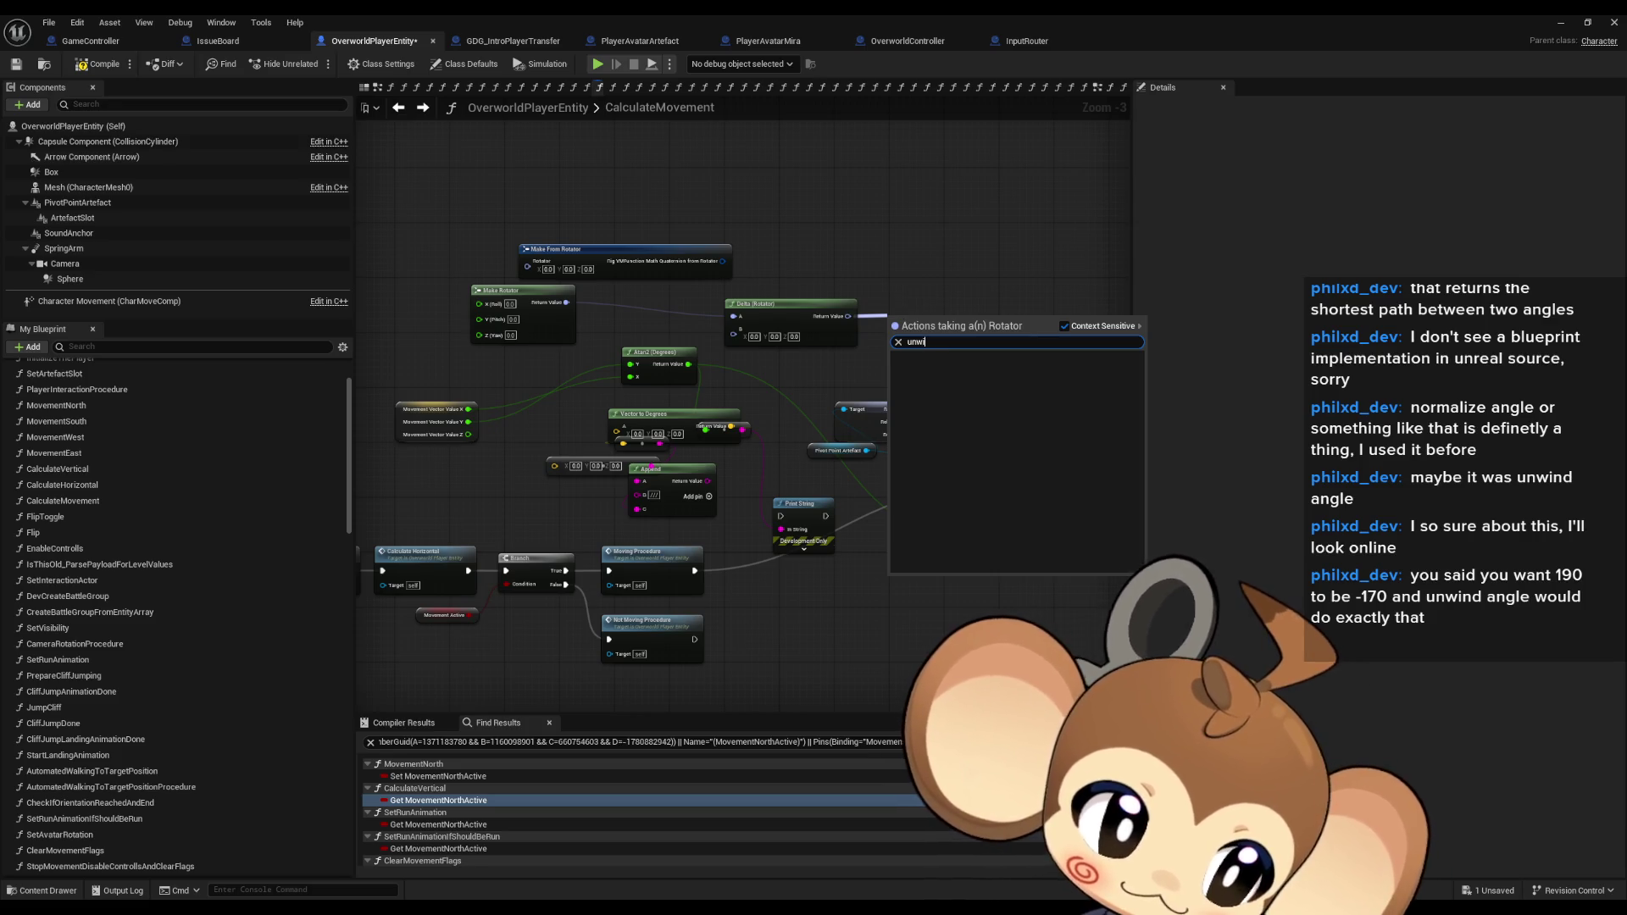
key("Escape")
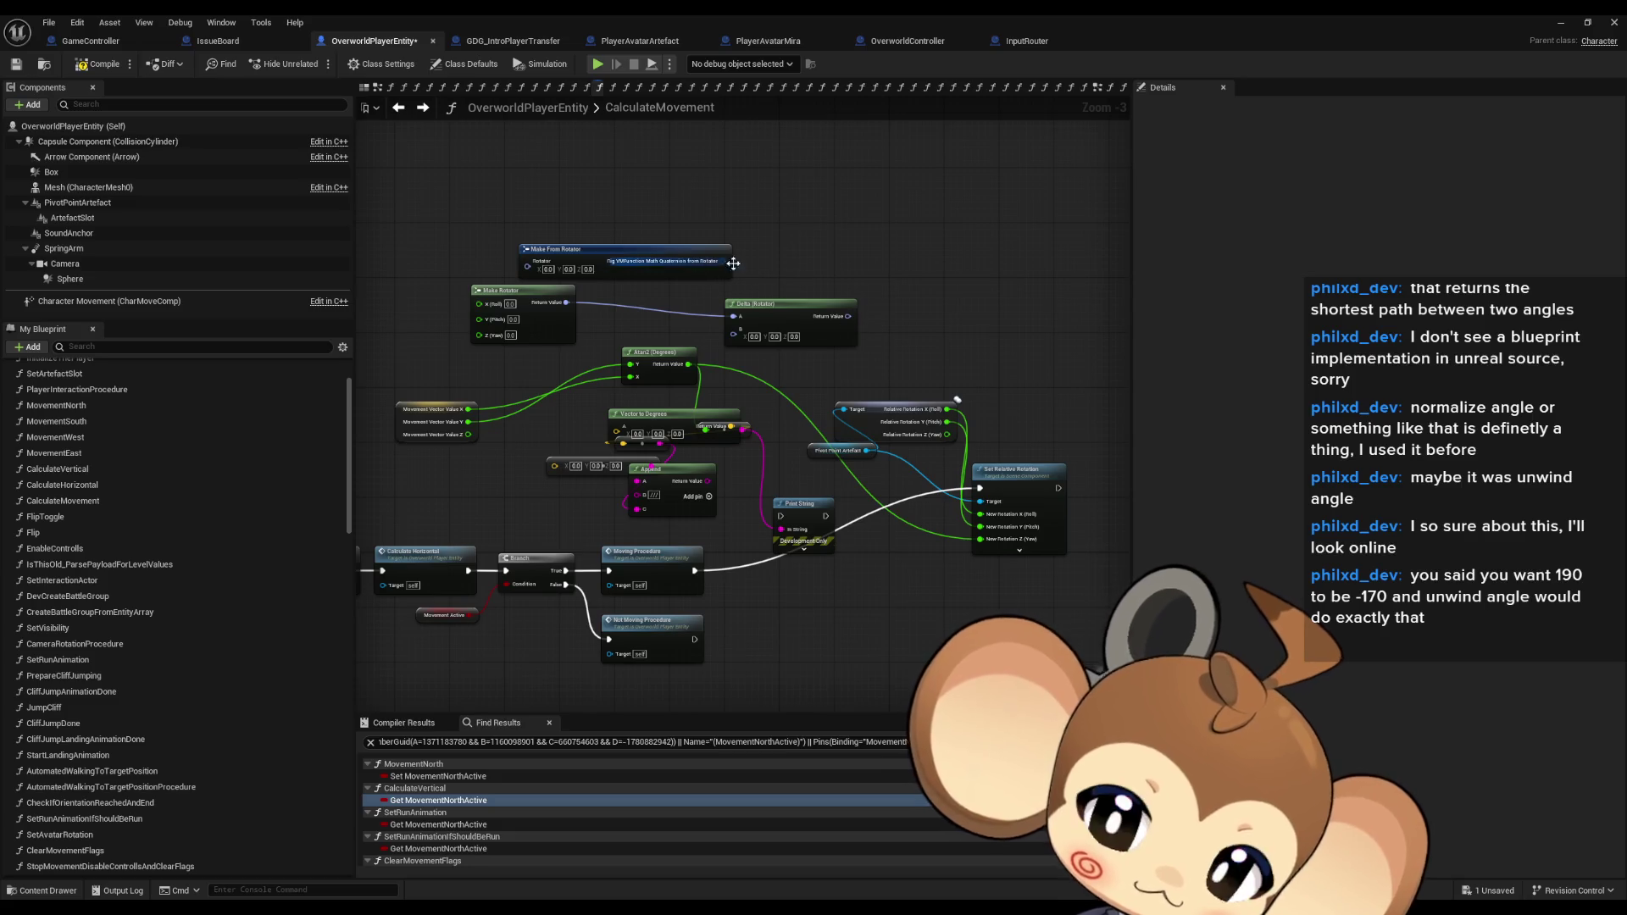
Add a Normalize Axis node fed by the Atan2 angle and move it lower.
left_click_drag(689, 364, 831, 373)
type("no")
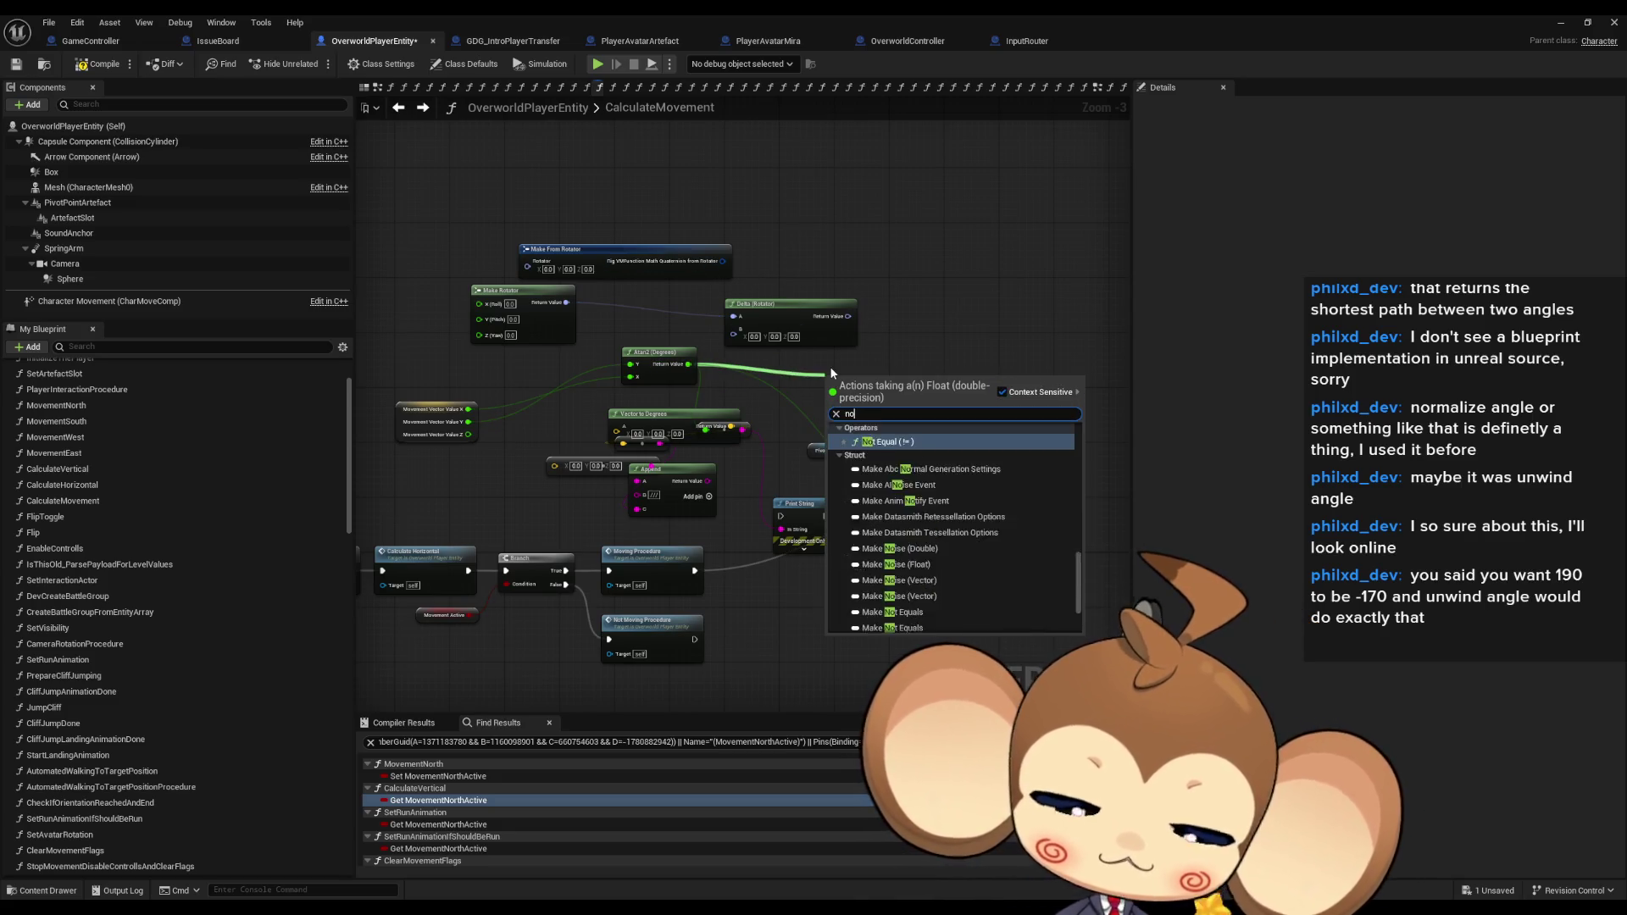
type("rm ax")
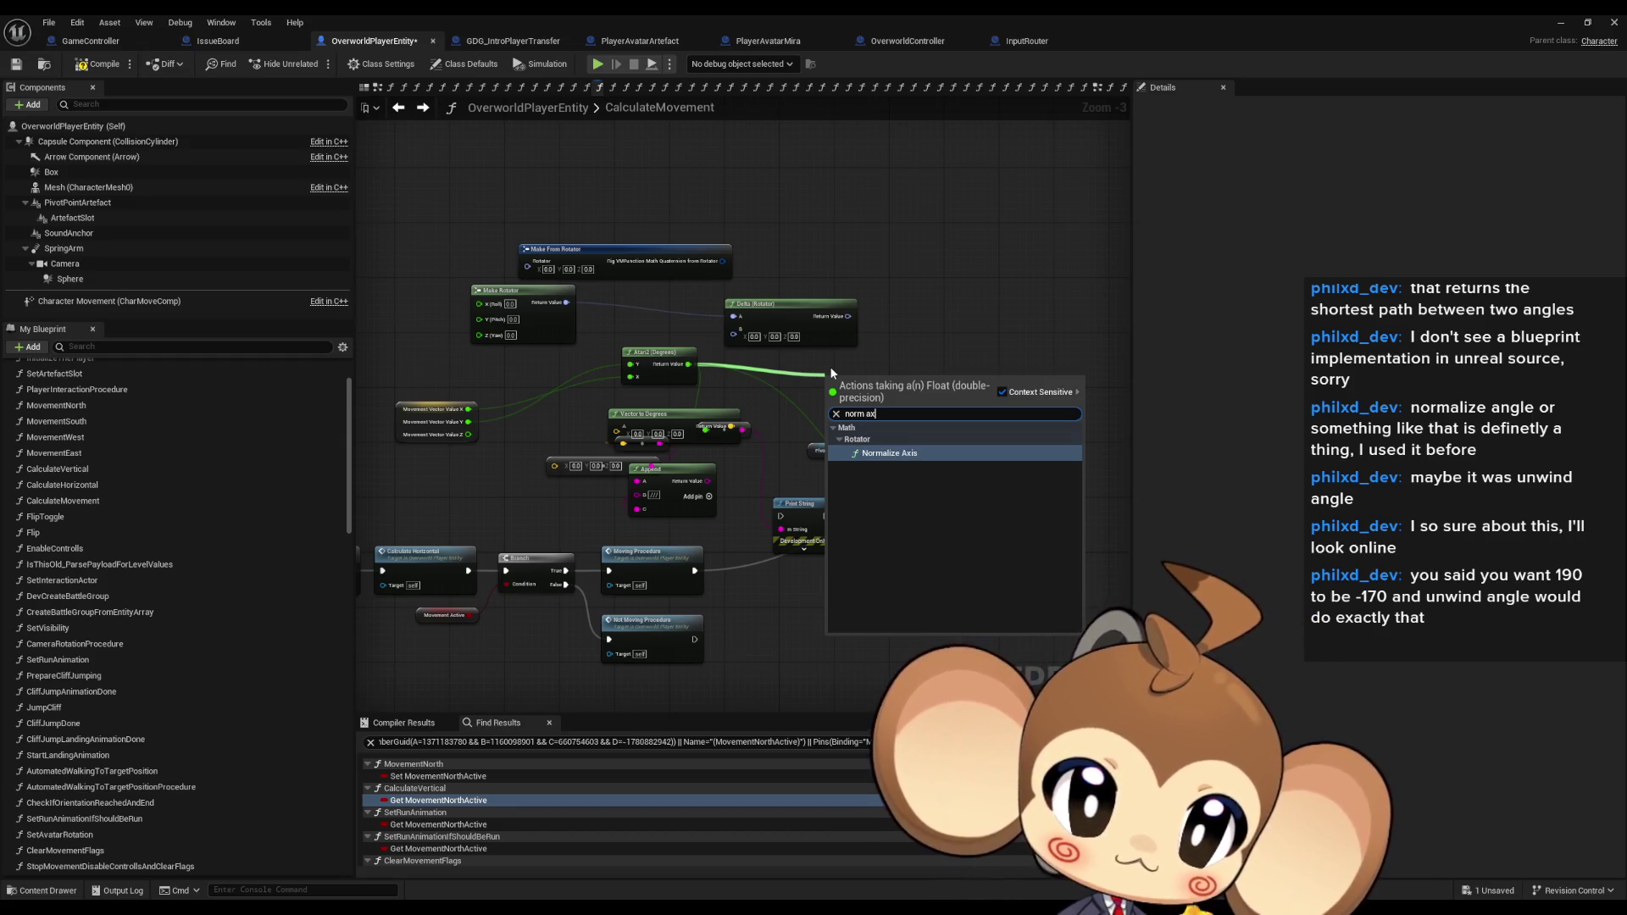
left_click_drag(847, 317, 880, 321)
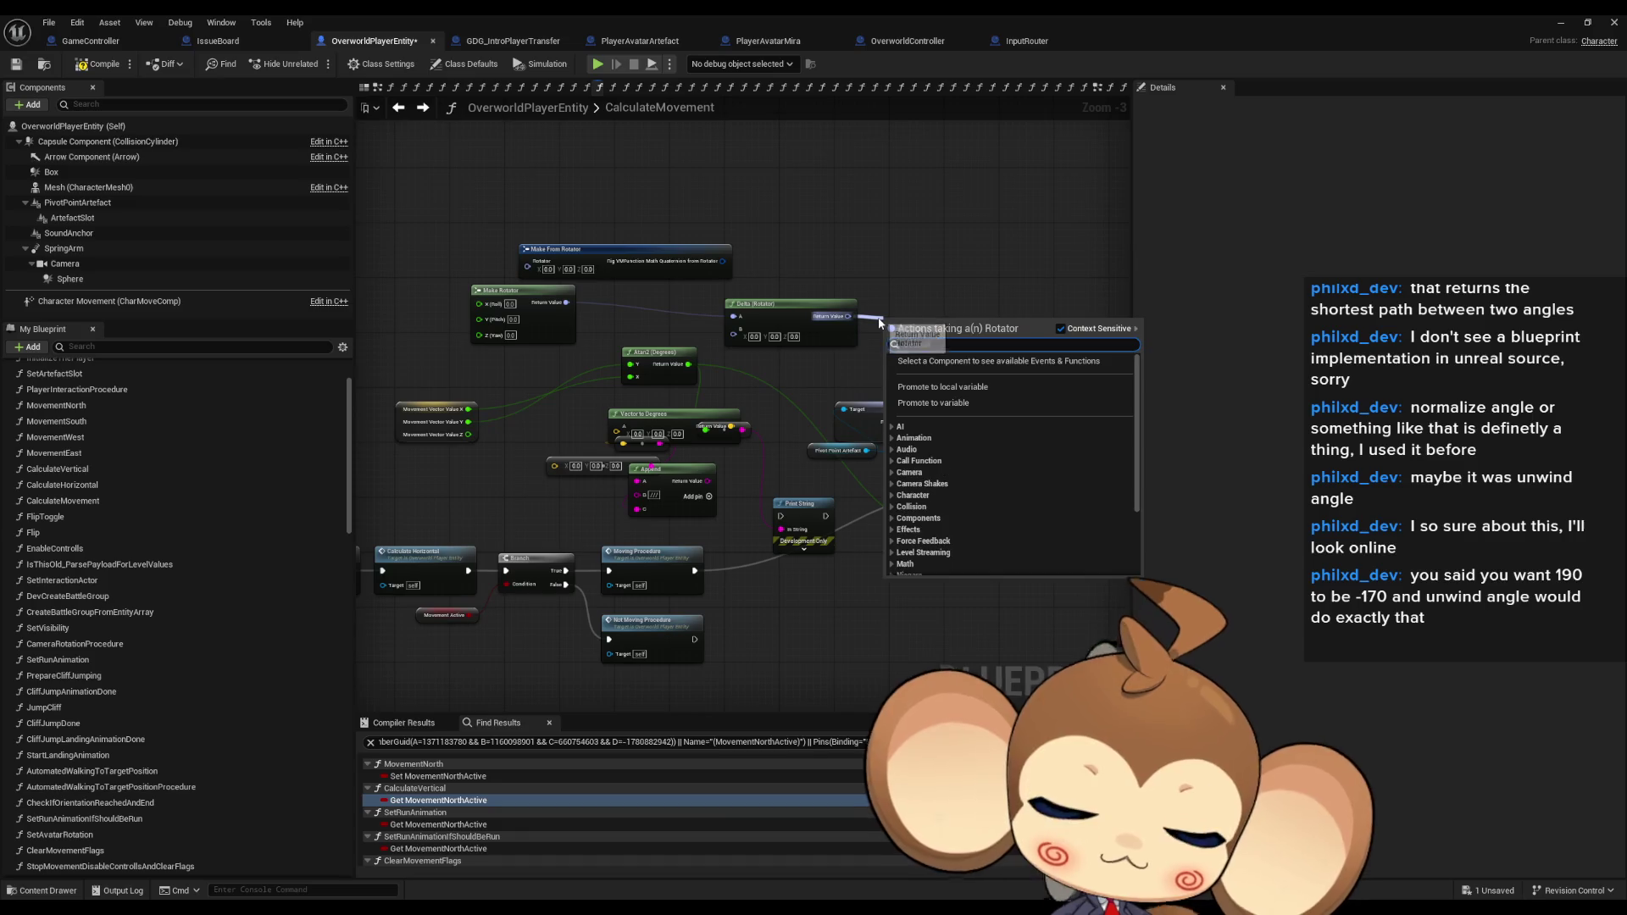
type("norm")
left_click(882, 263)
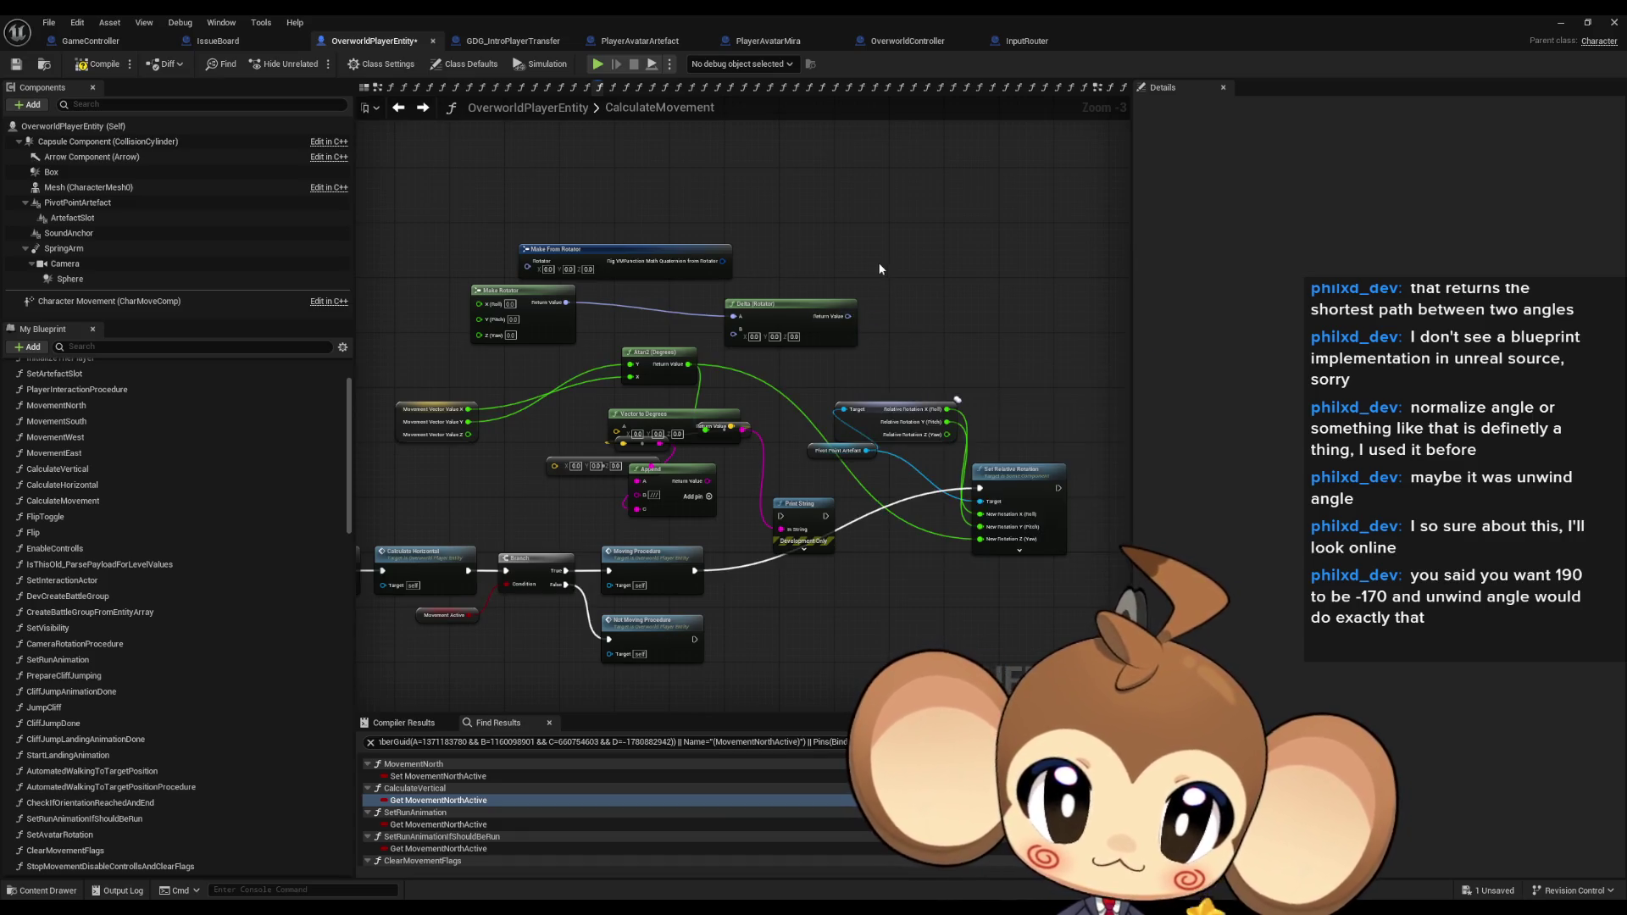
left_click_drag(688, 365, 931, 246)
type("nor ax")
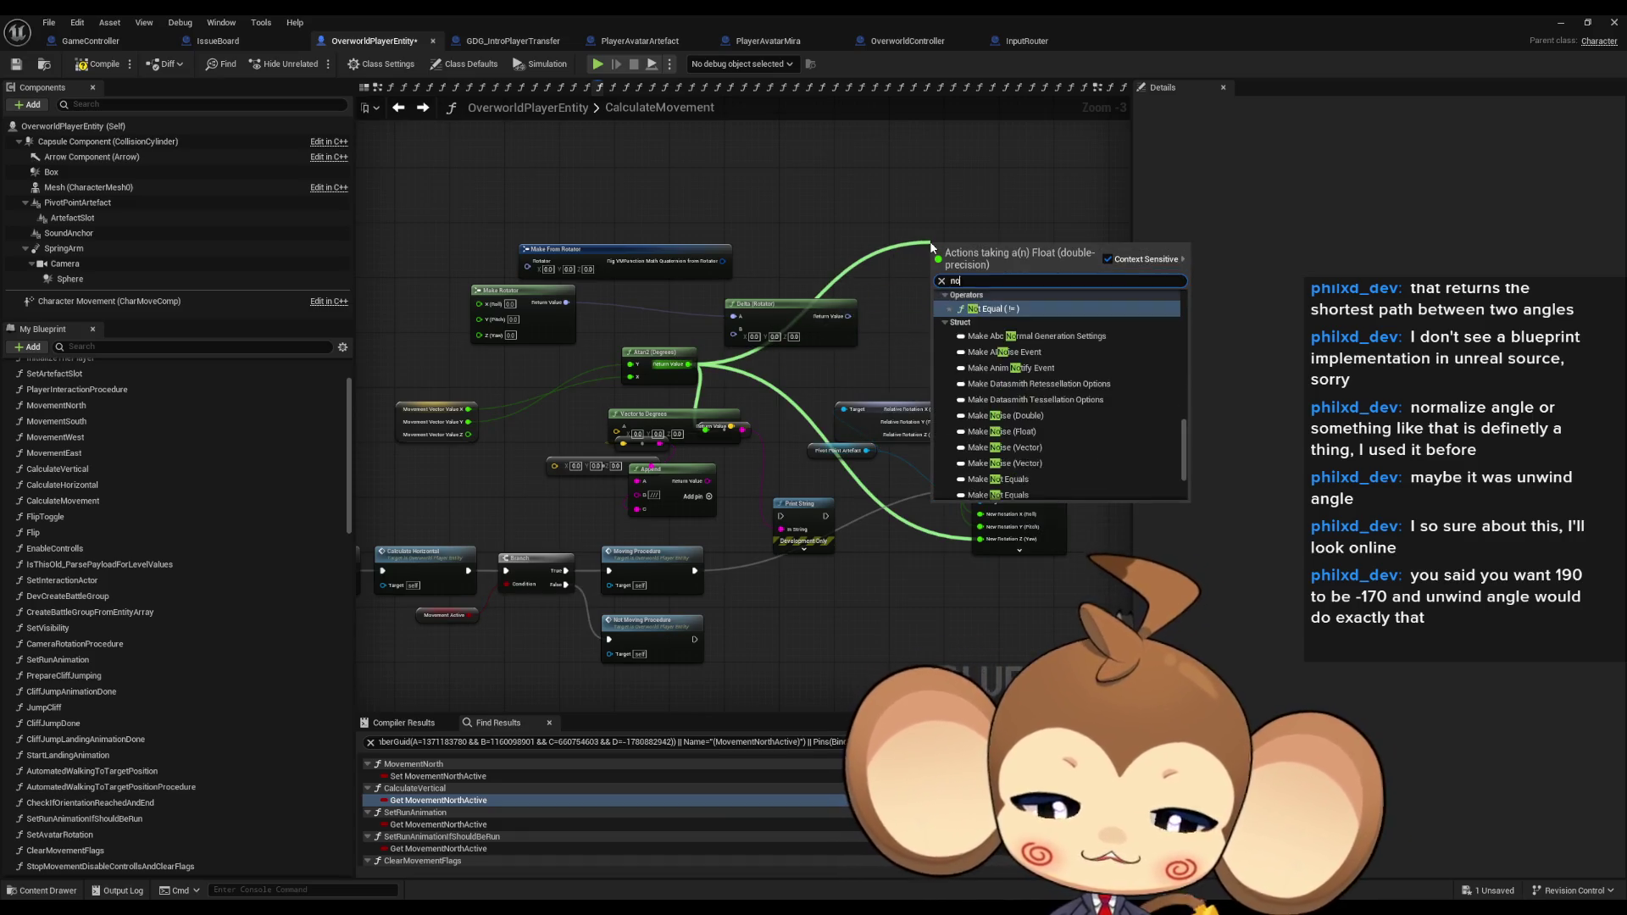
left_click(983, 322)
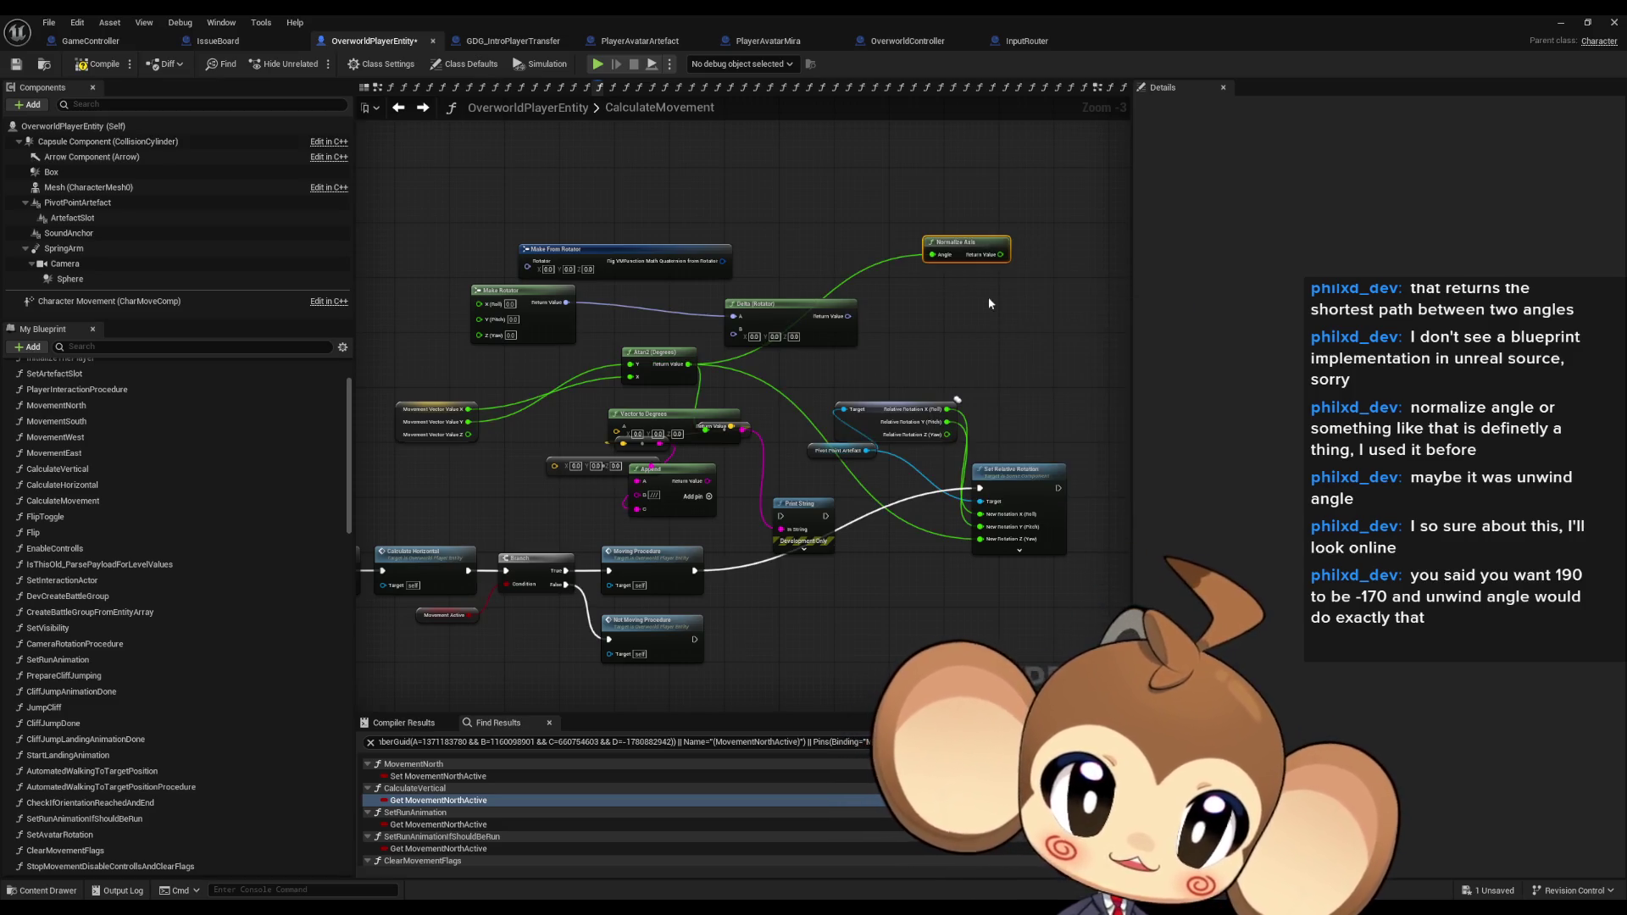
mouse_move(954, 292)
left_mouse_down()
mouse_move(886, 381)
mouse_move(900, 395)
left_mouse_up()
scroll(934, 342, "up", 3)
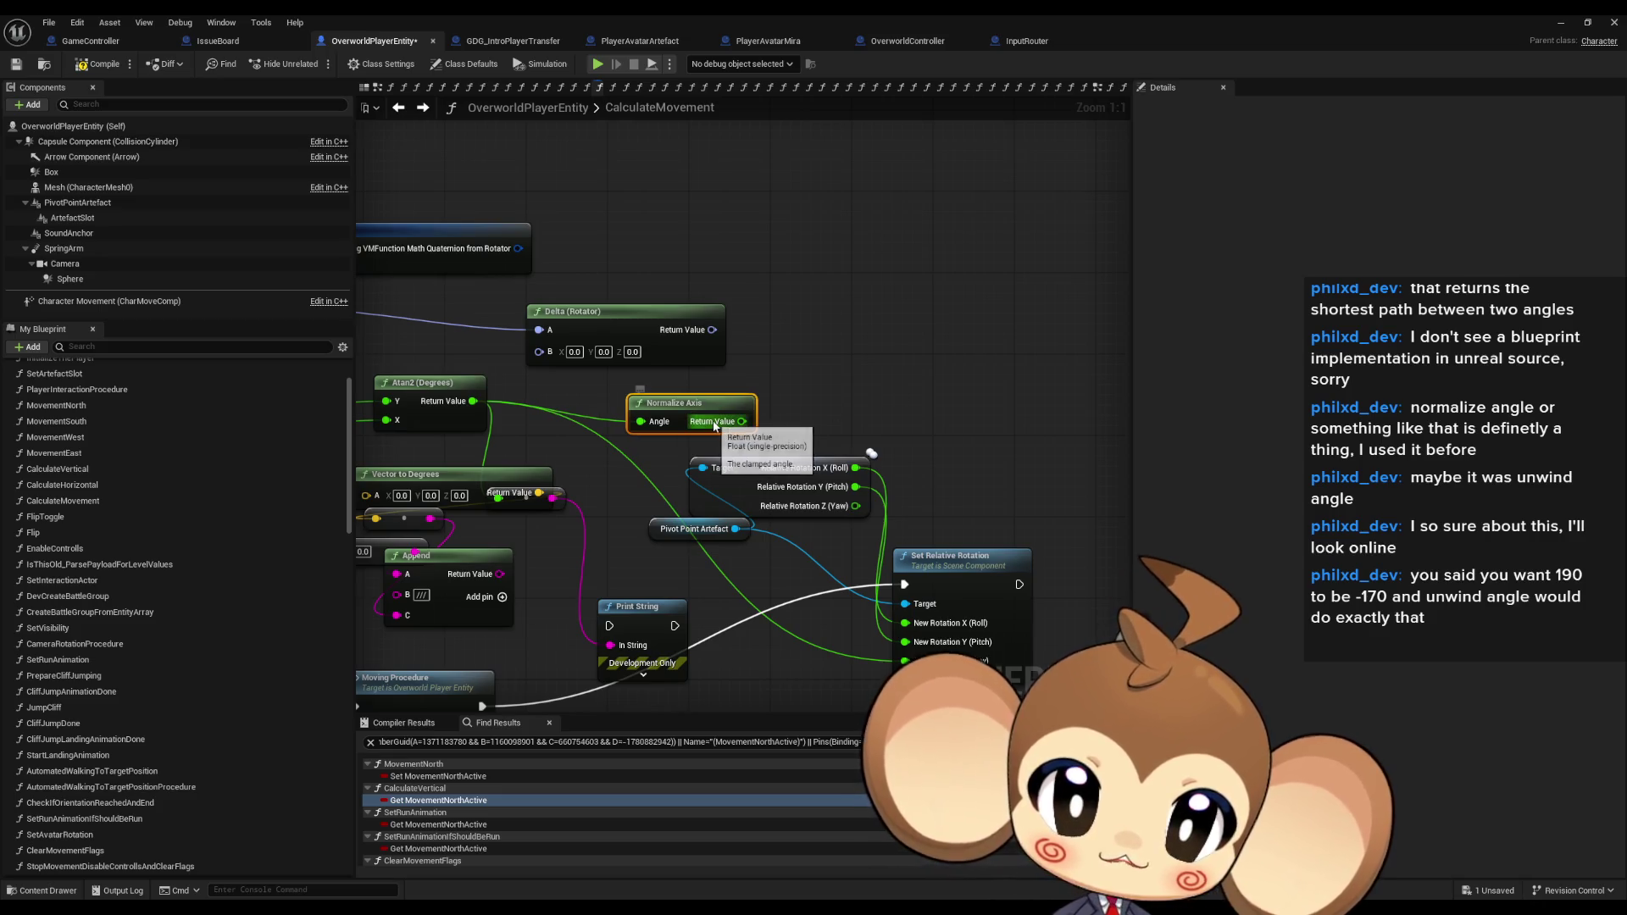
mouse_move(675, 401)
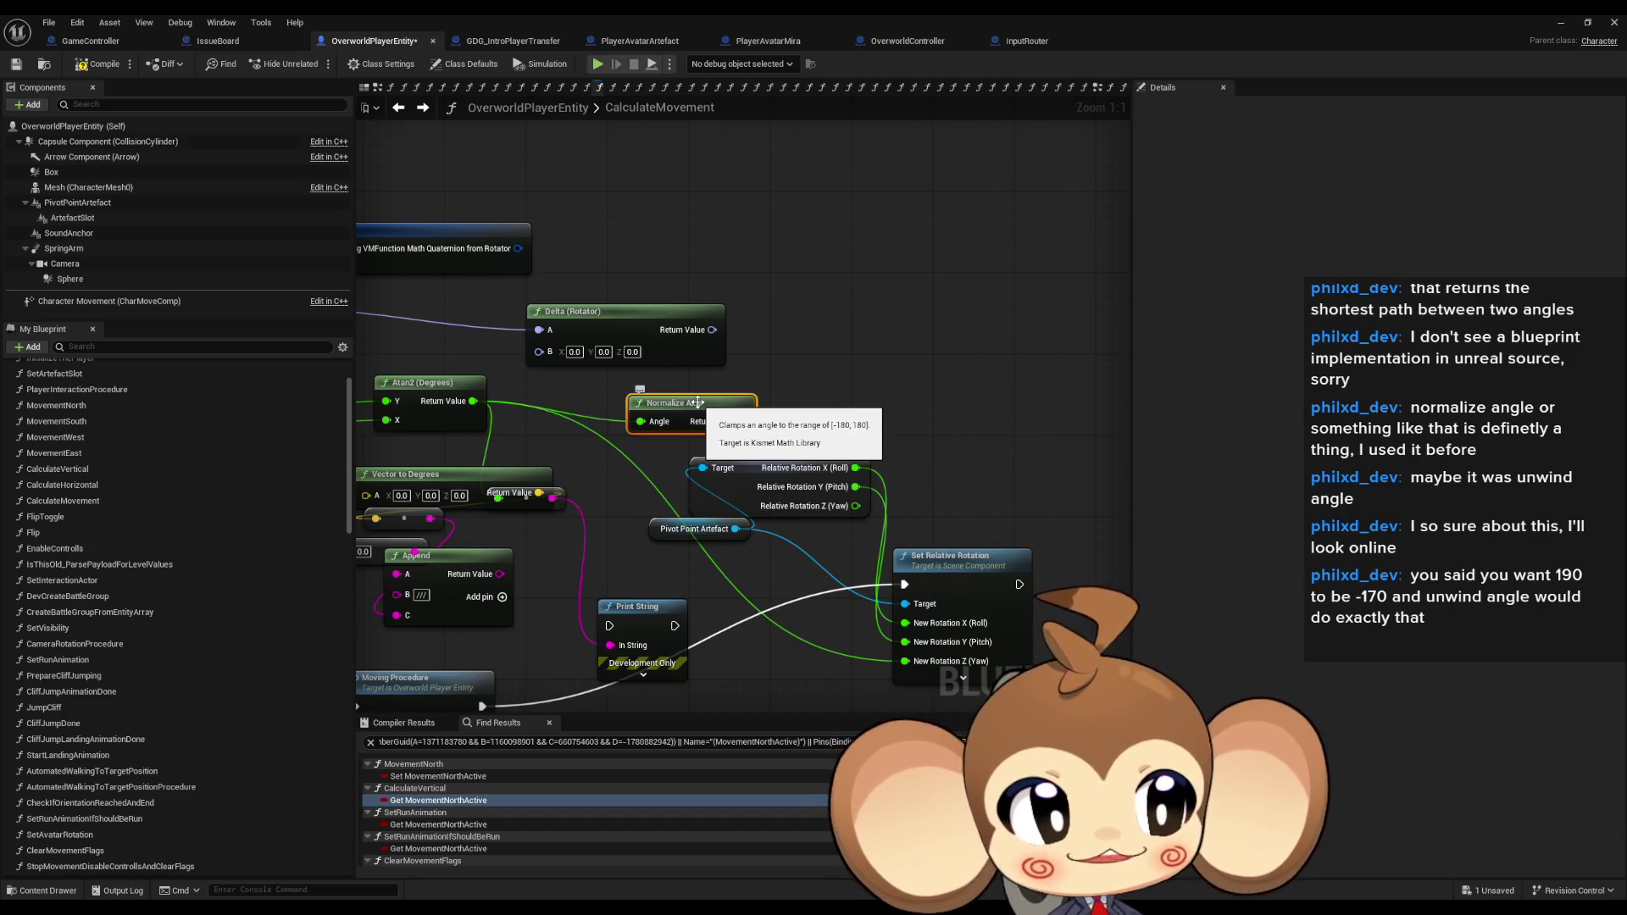
left_click(688, 338)
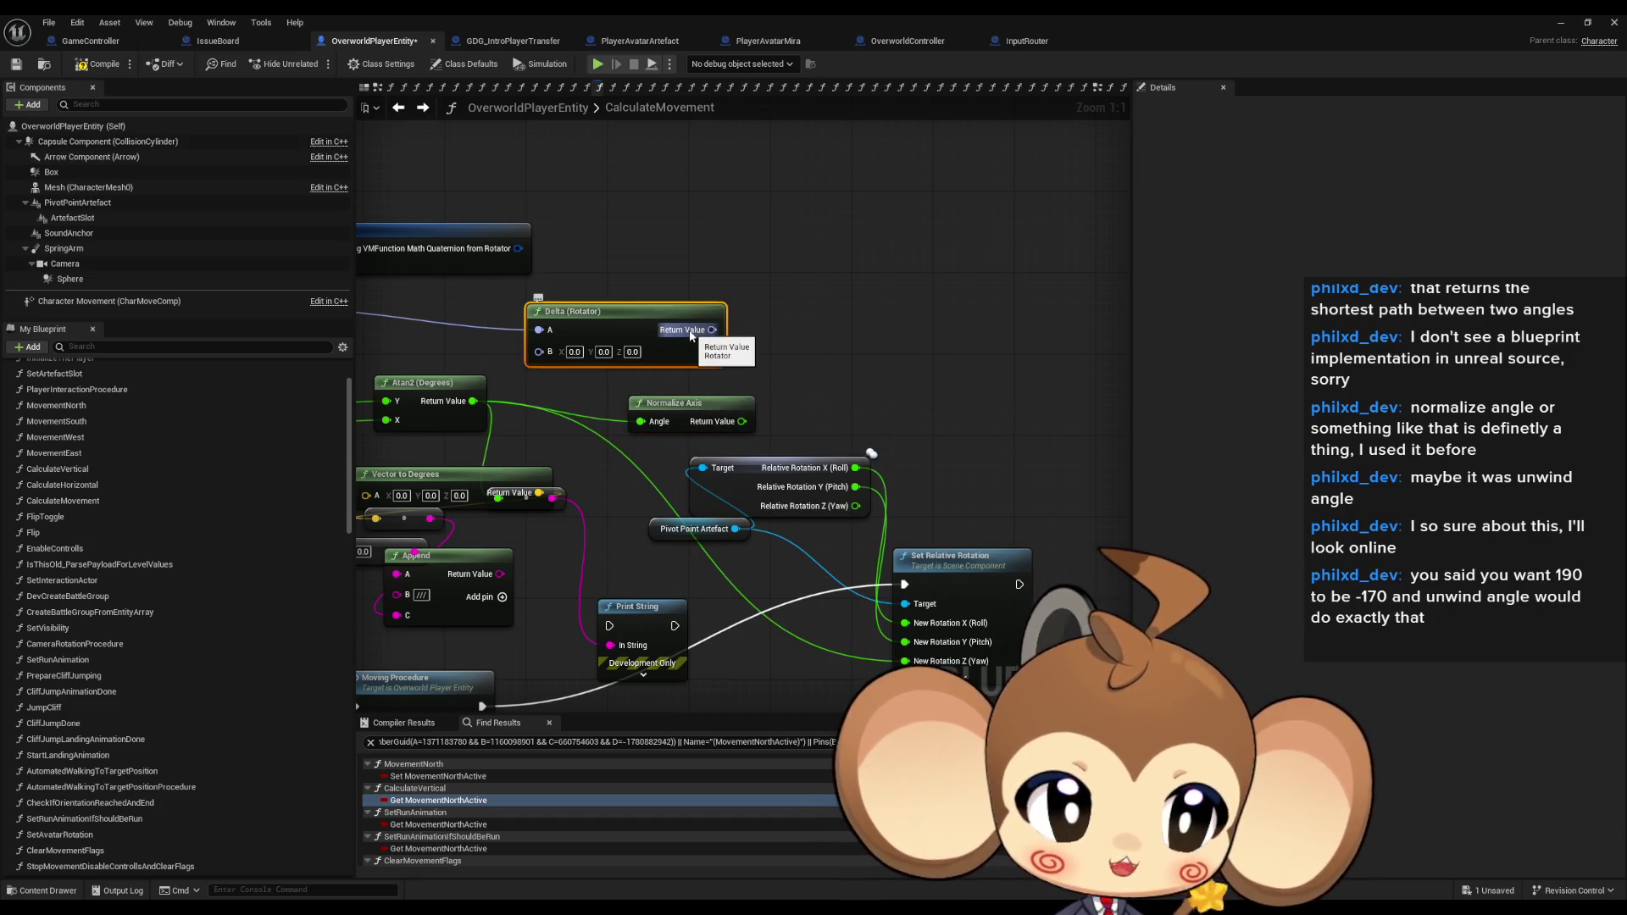
left_click_drag(742, 388, 844, 435)
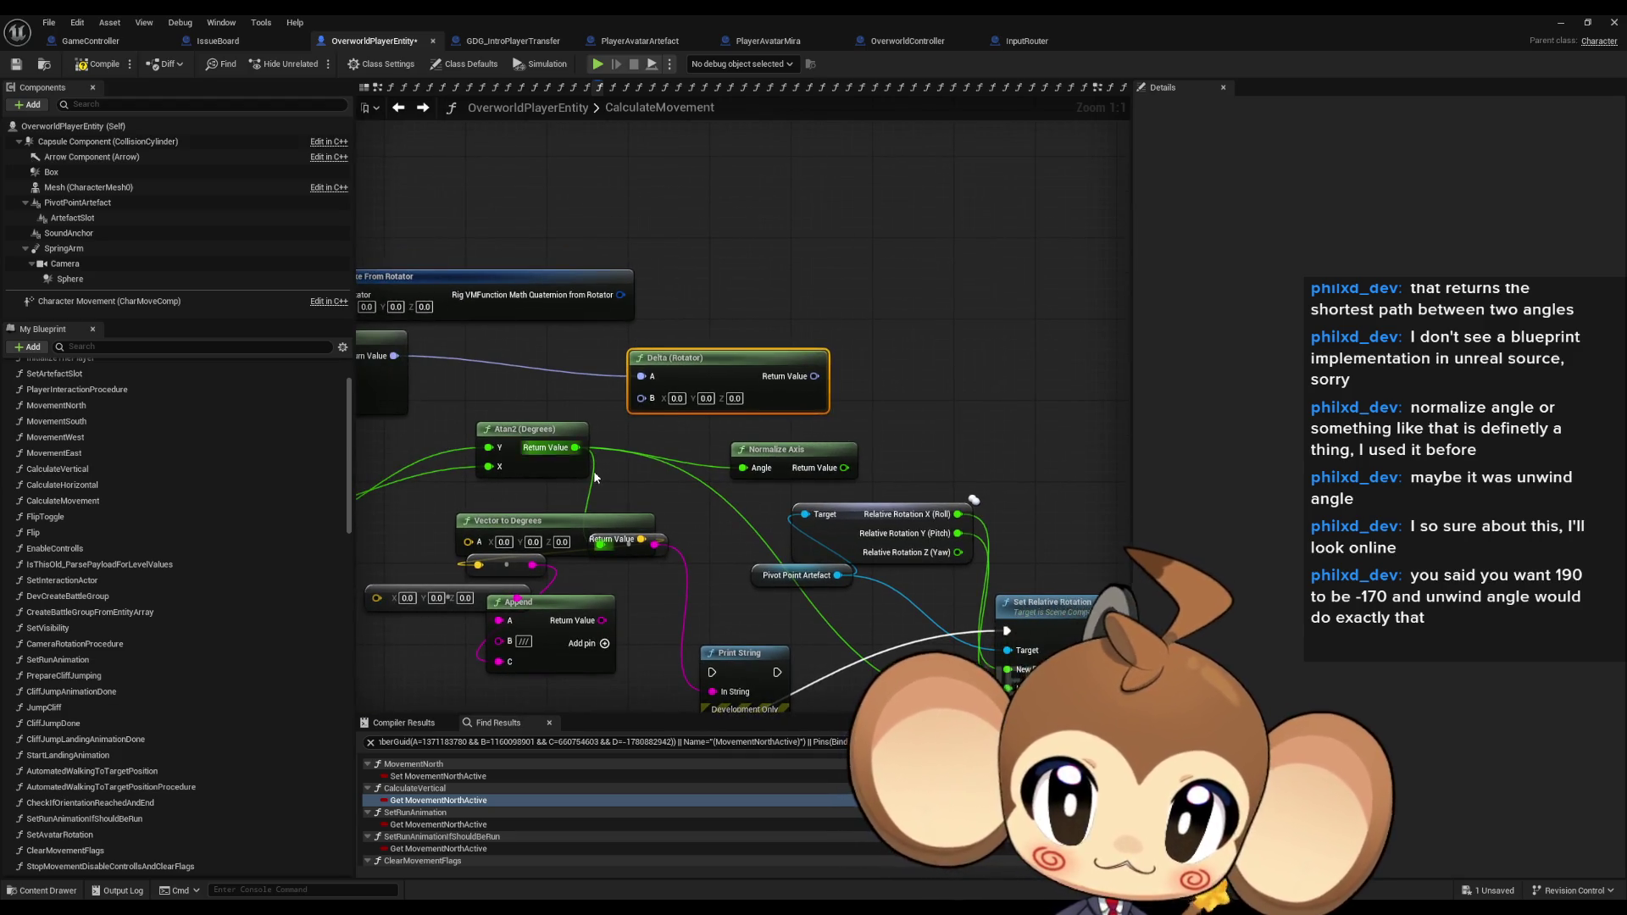
left_click_drag(596, 476, 606, 481)
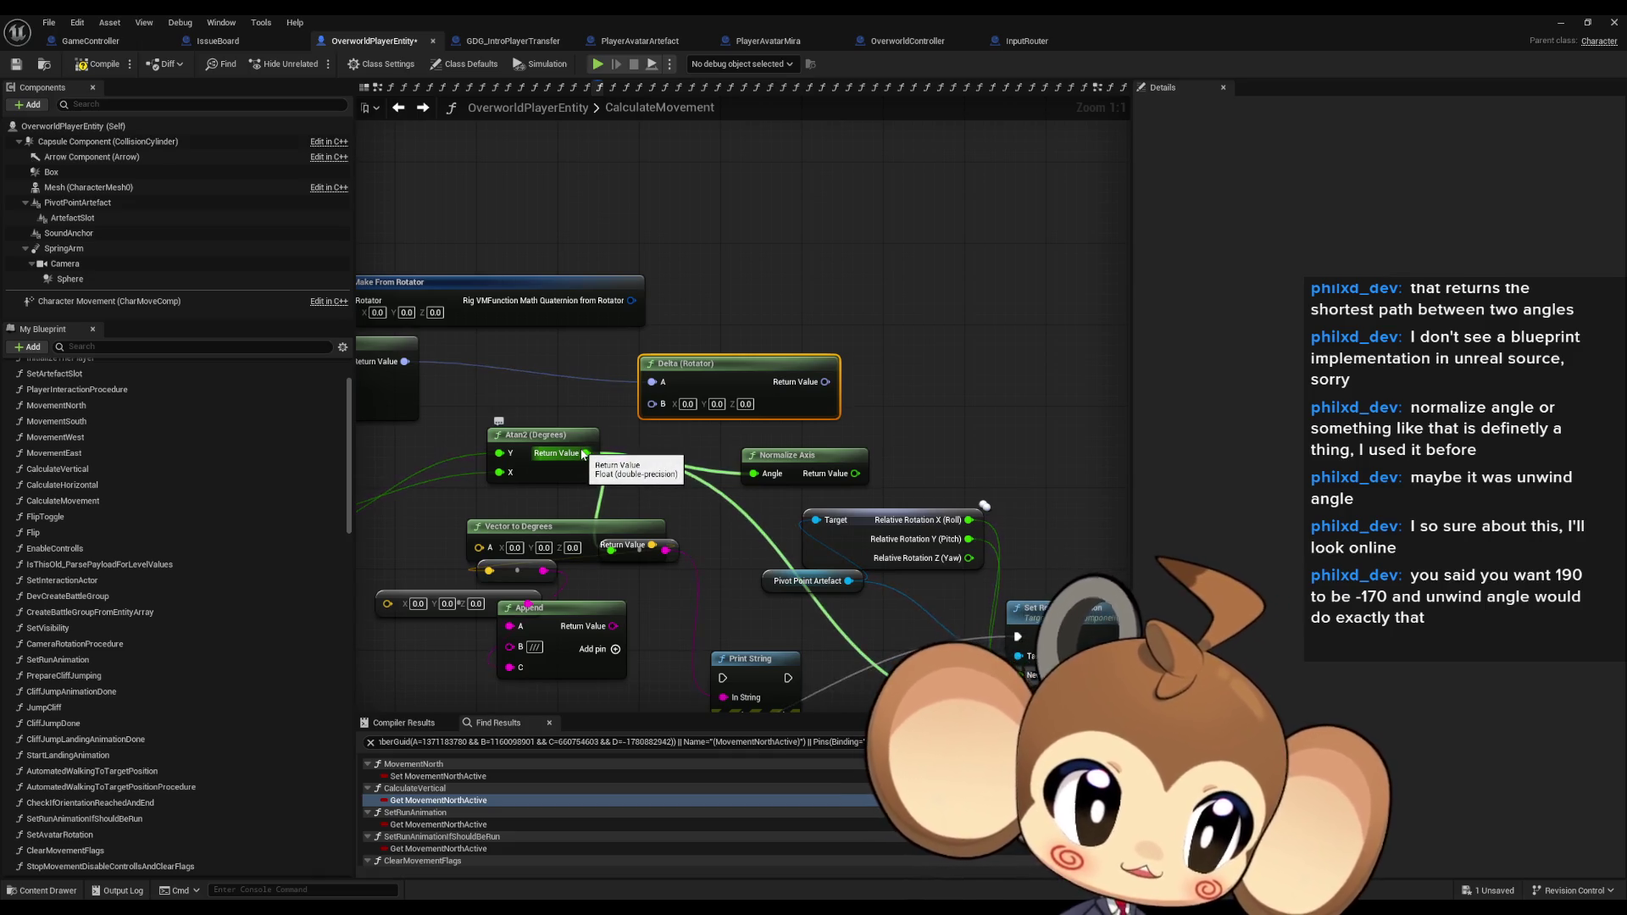
left_click_drag(583, 454, 723, 321)
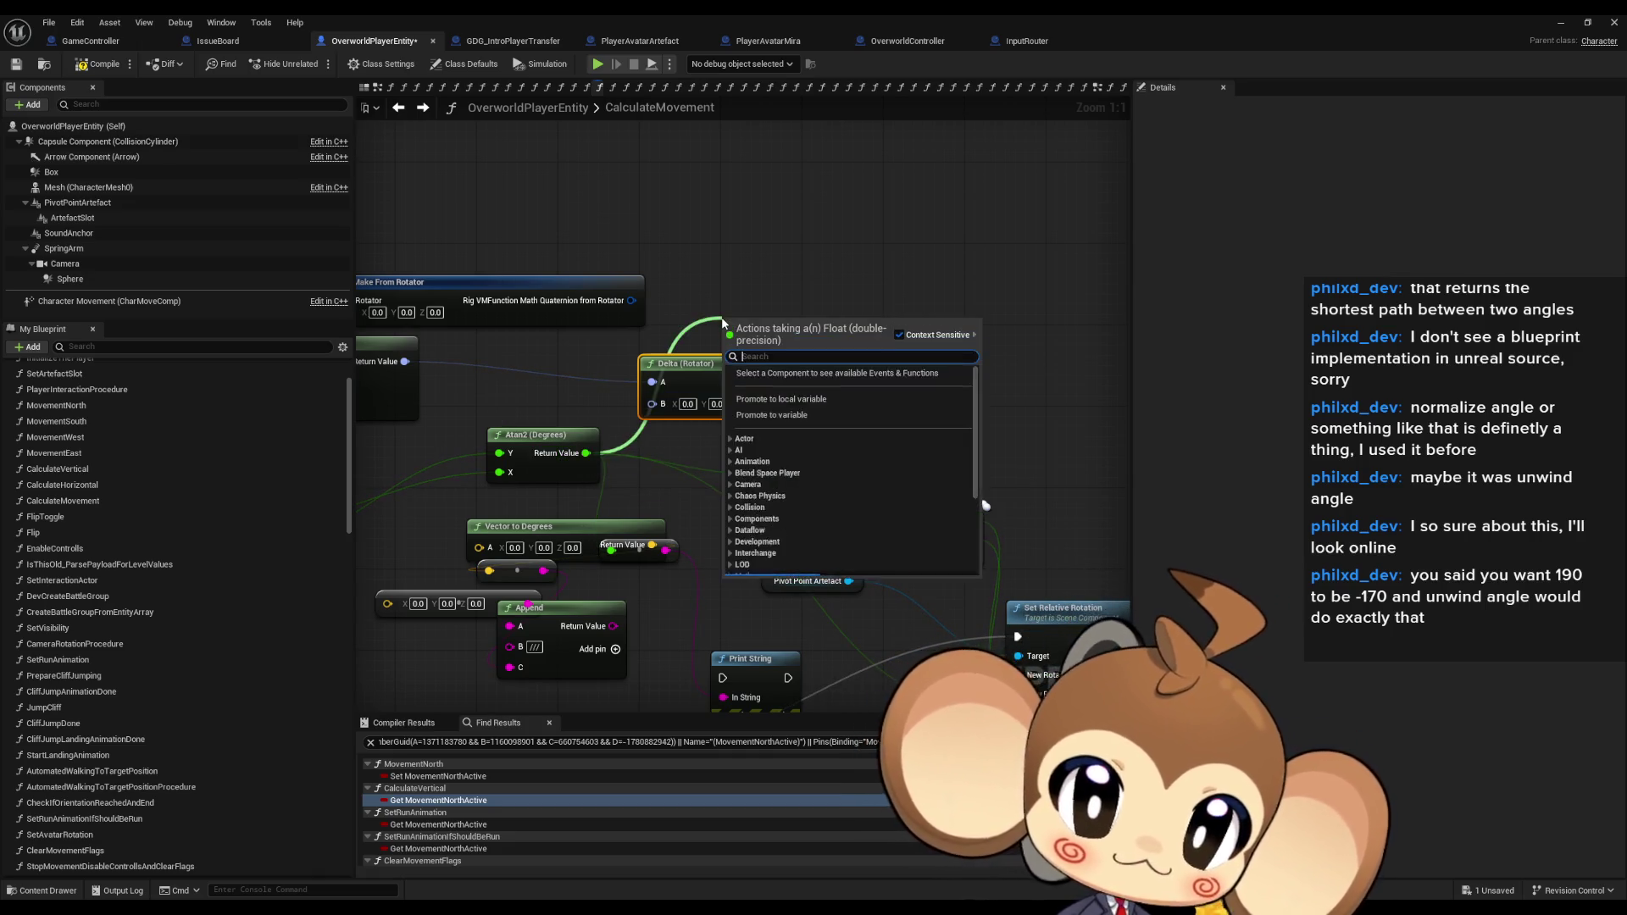
type("del rot")
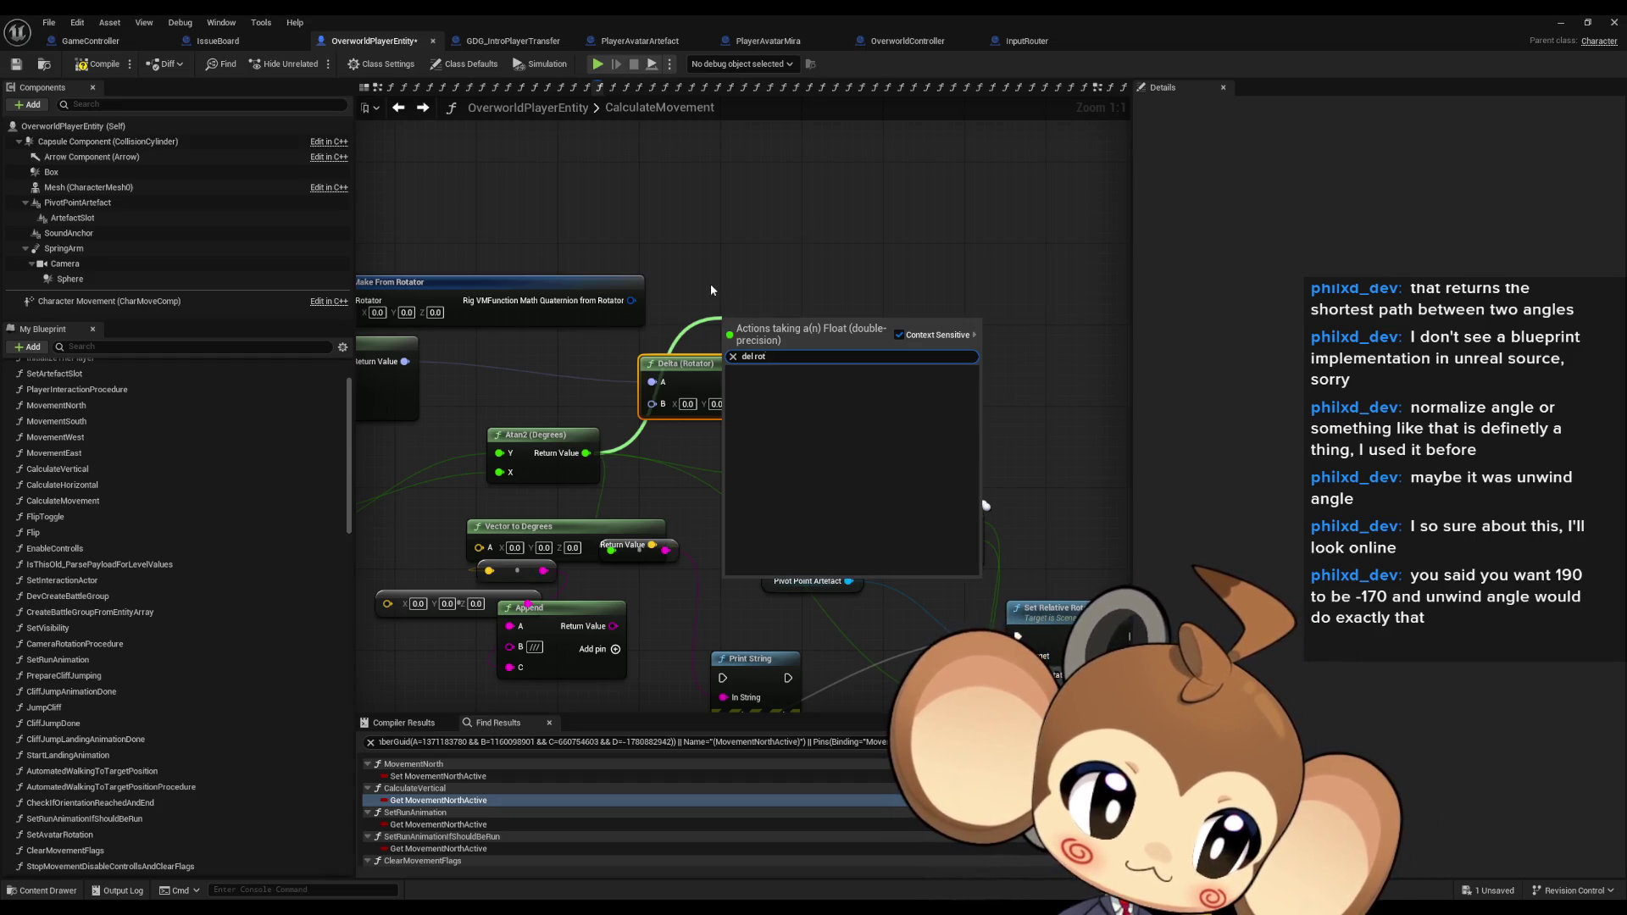
mouse_move(741, 273)
left_mouse_down()
mouse_move(904, 266)
mouse_move(811, 276)
left_mouse_up()
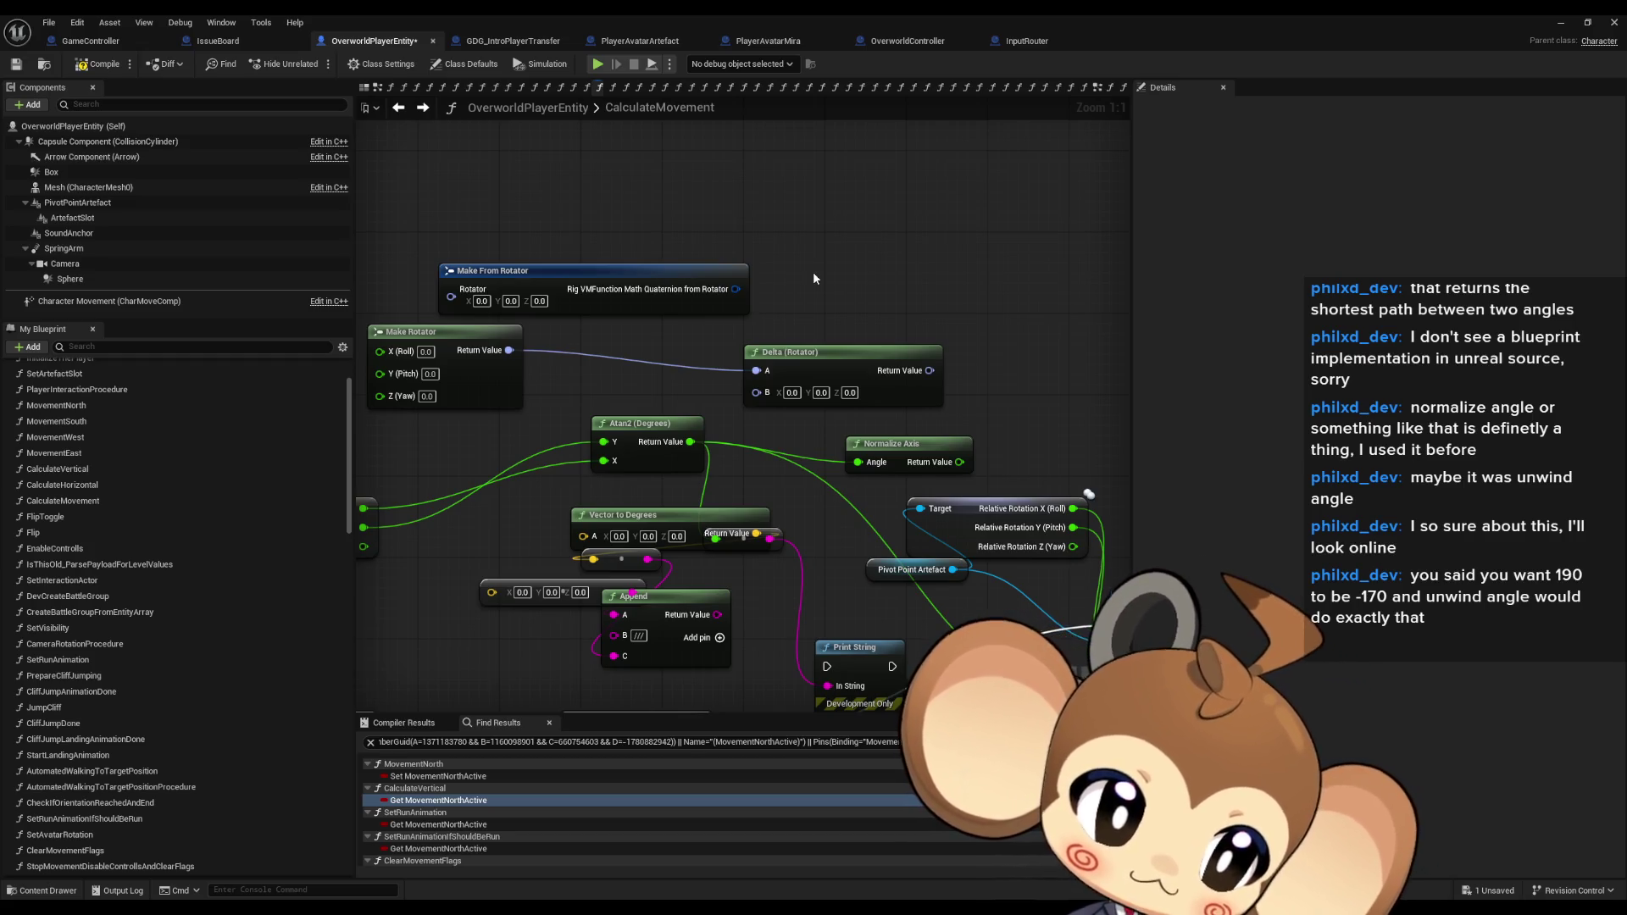
left_click_drag(814, 278, 795, 360)
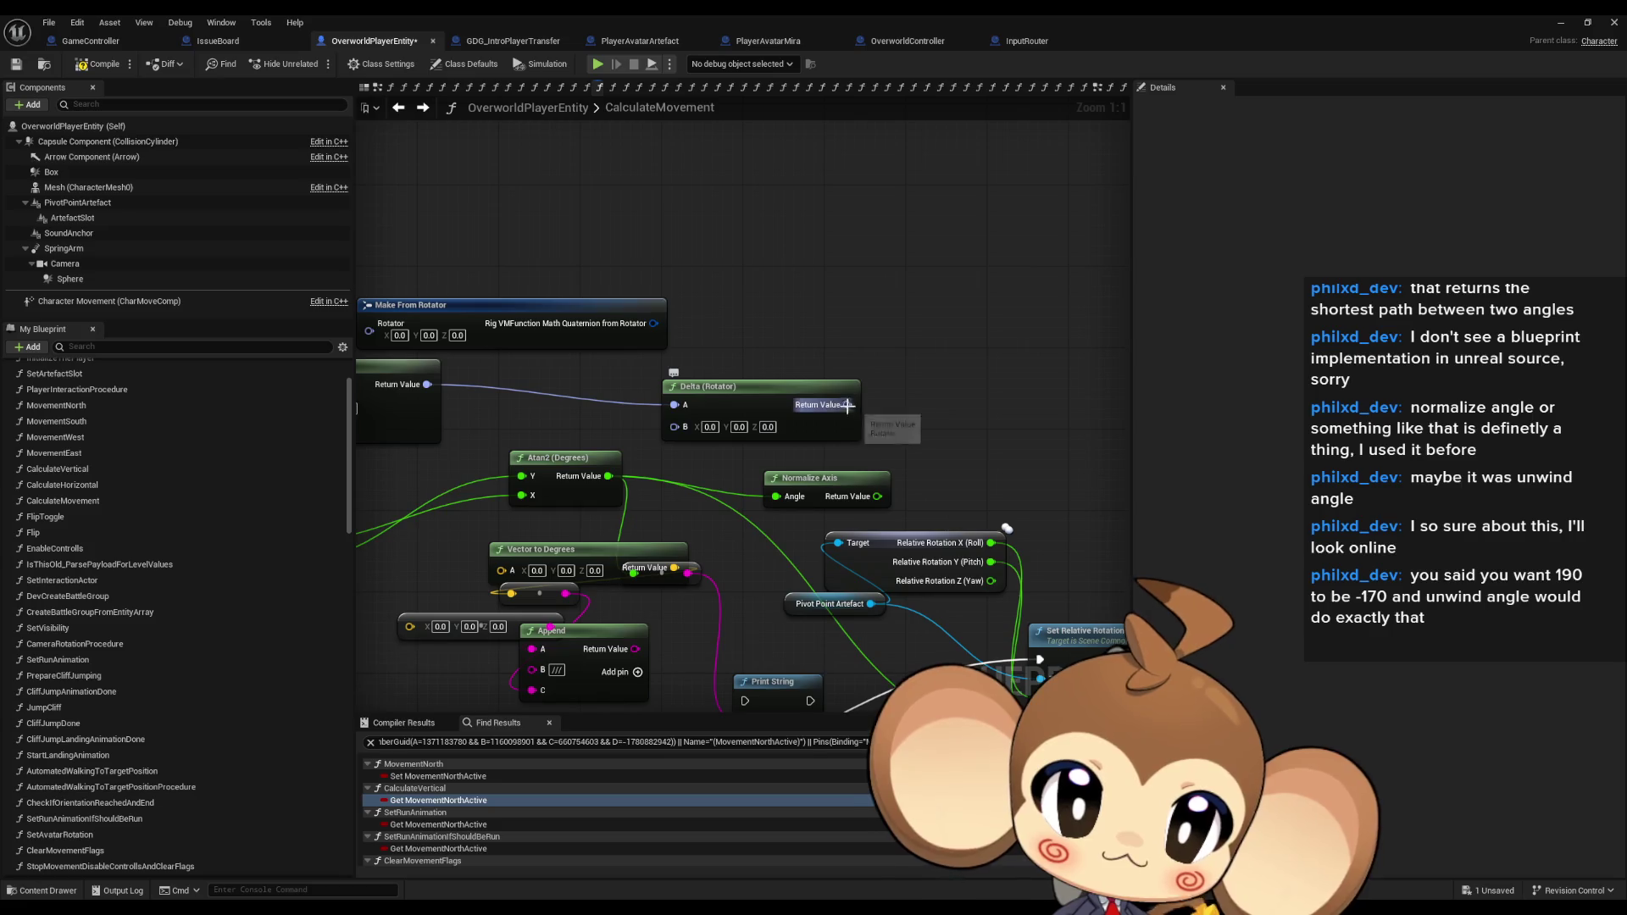
right_click(890, 282)
type("nor rotator")
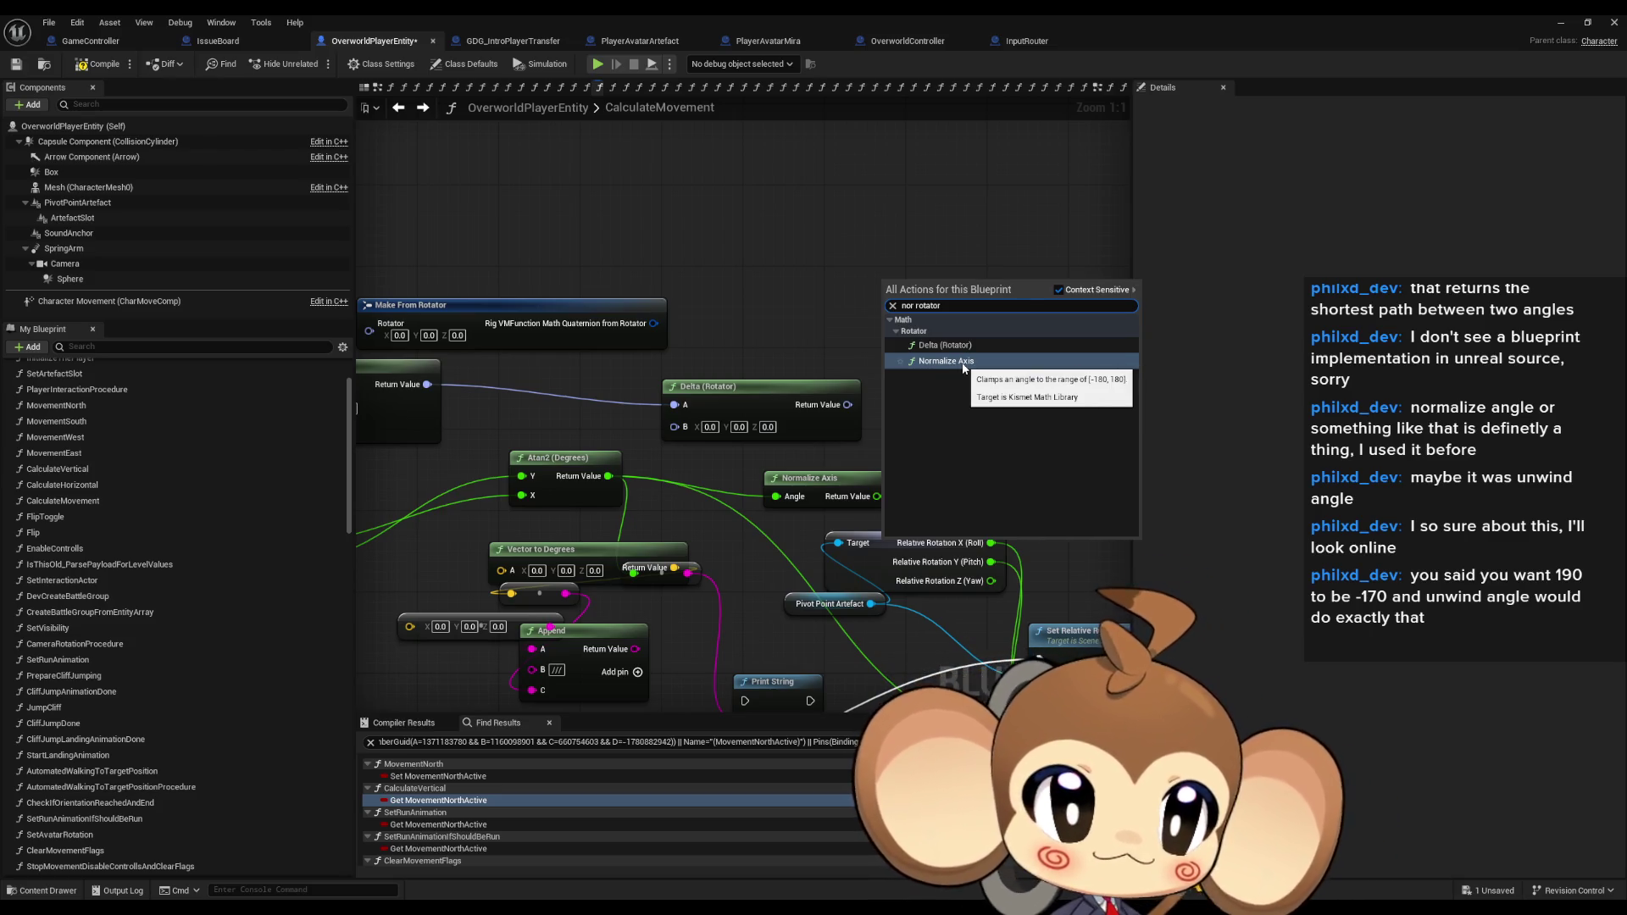
left_click(678, 314)
scroll(849, 364, "down", 5)
scroll(762, 359, "up", 3)
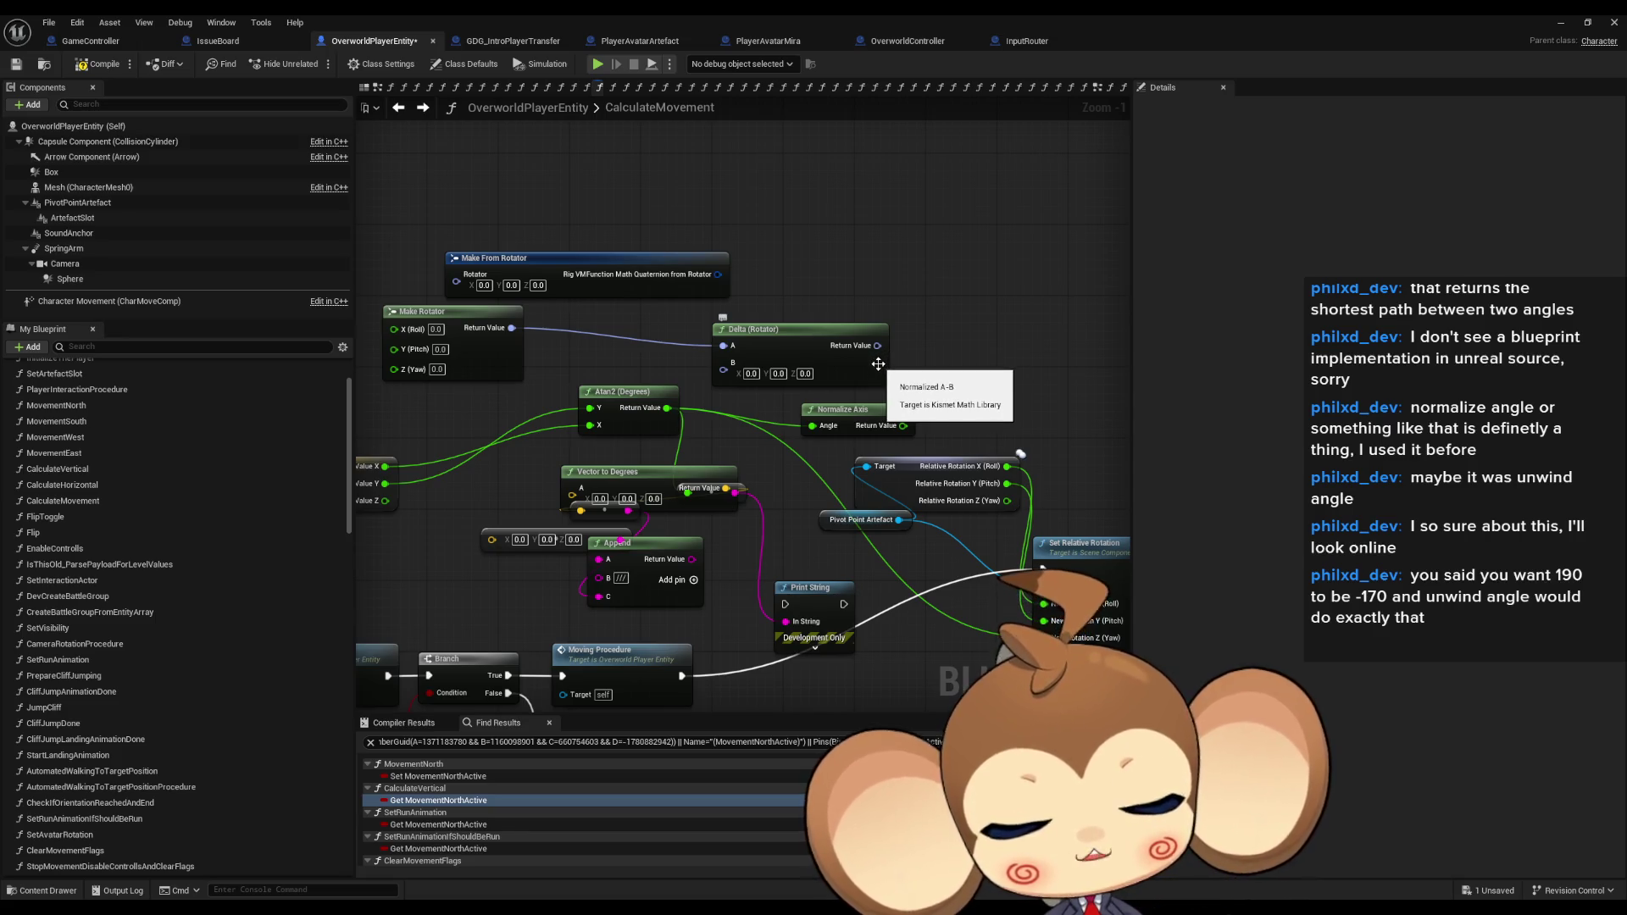
scroll(882, 378, "down", 3)
left_click_drag(885, 390, 851, 392)
left_click_drag(348, 475, 347, 680)
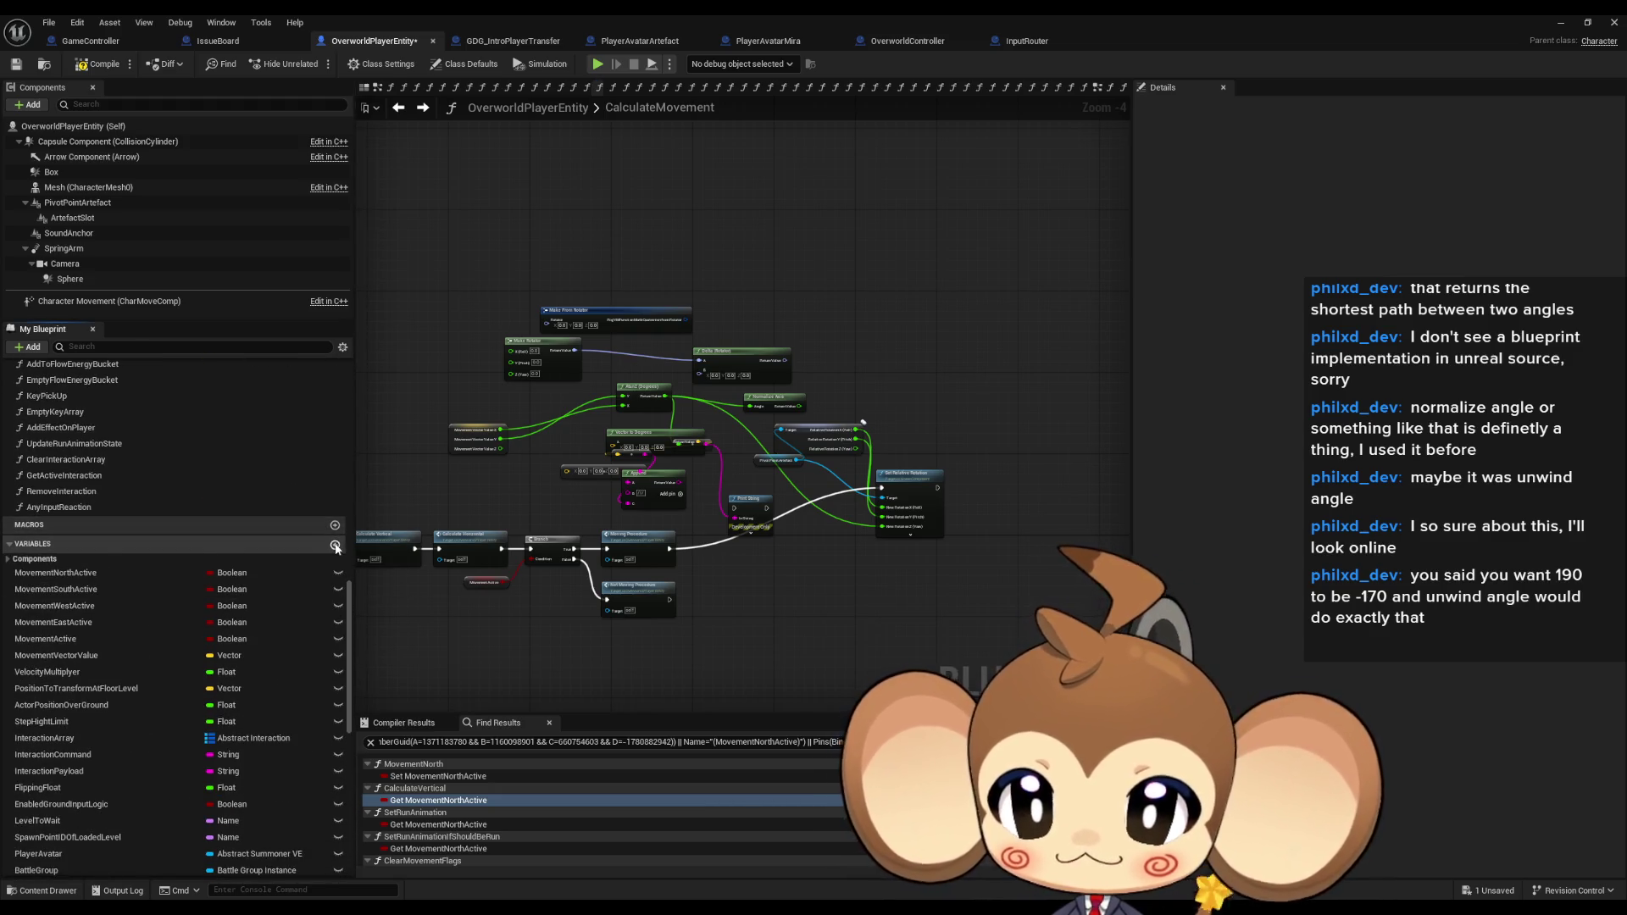
Create a Rotator variable named TargetWalkDirectionForArtefact.
left_click(335, 544)
left_click(226, 832)
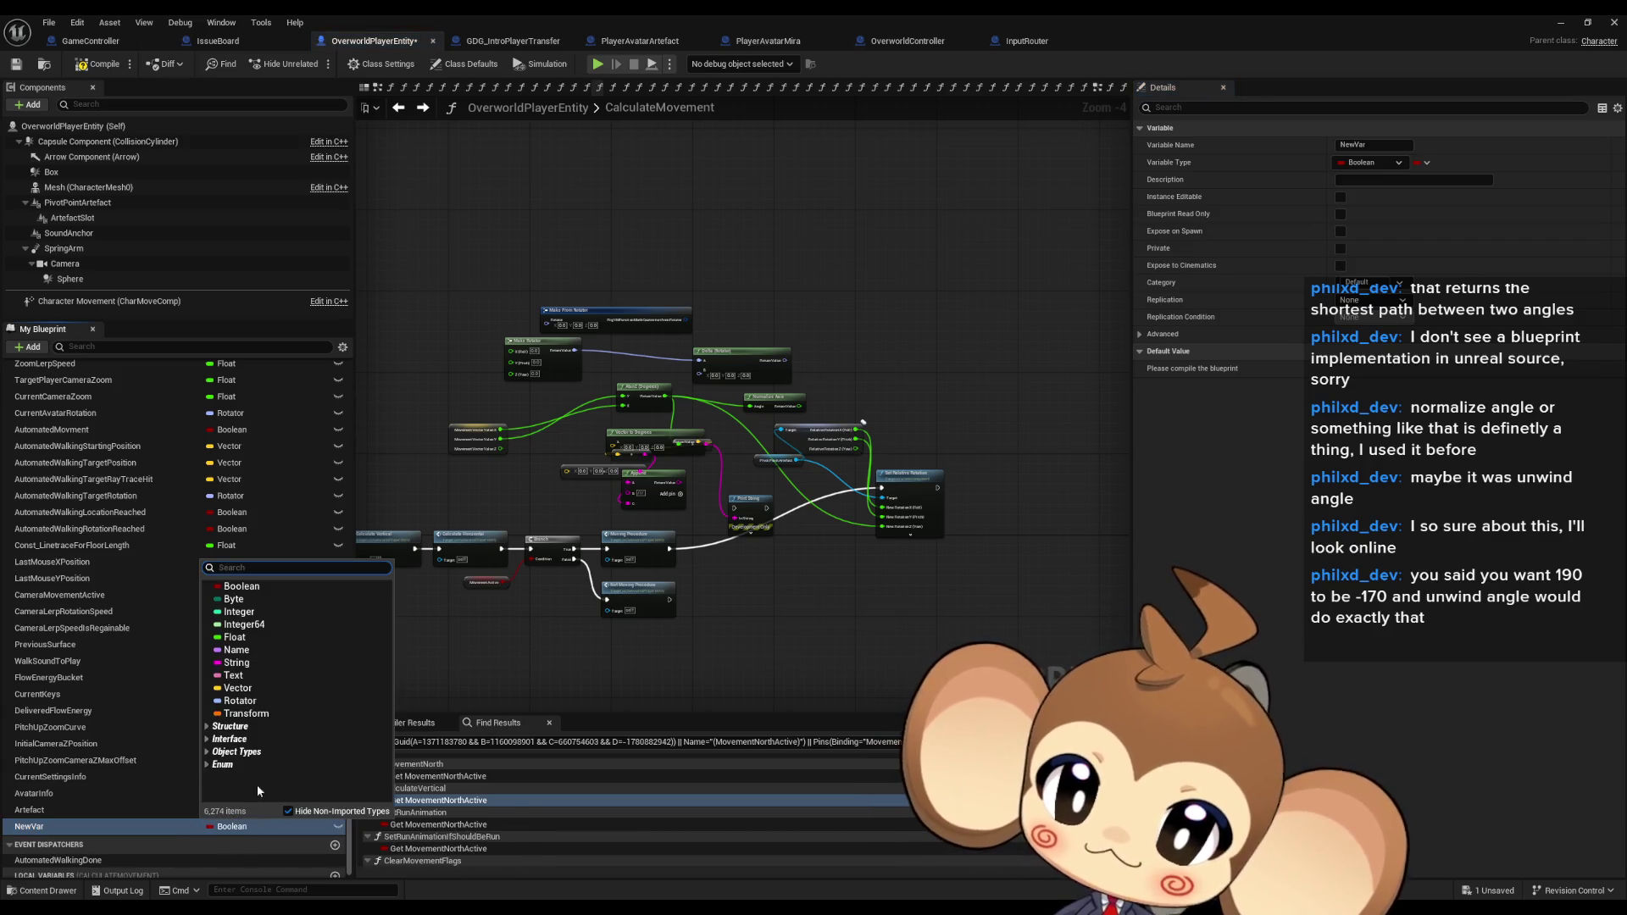
left_click(241, 700)
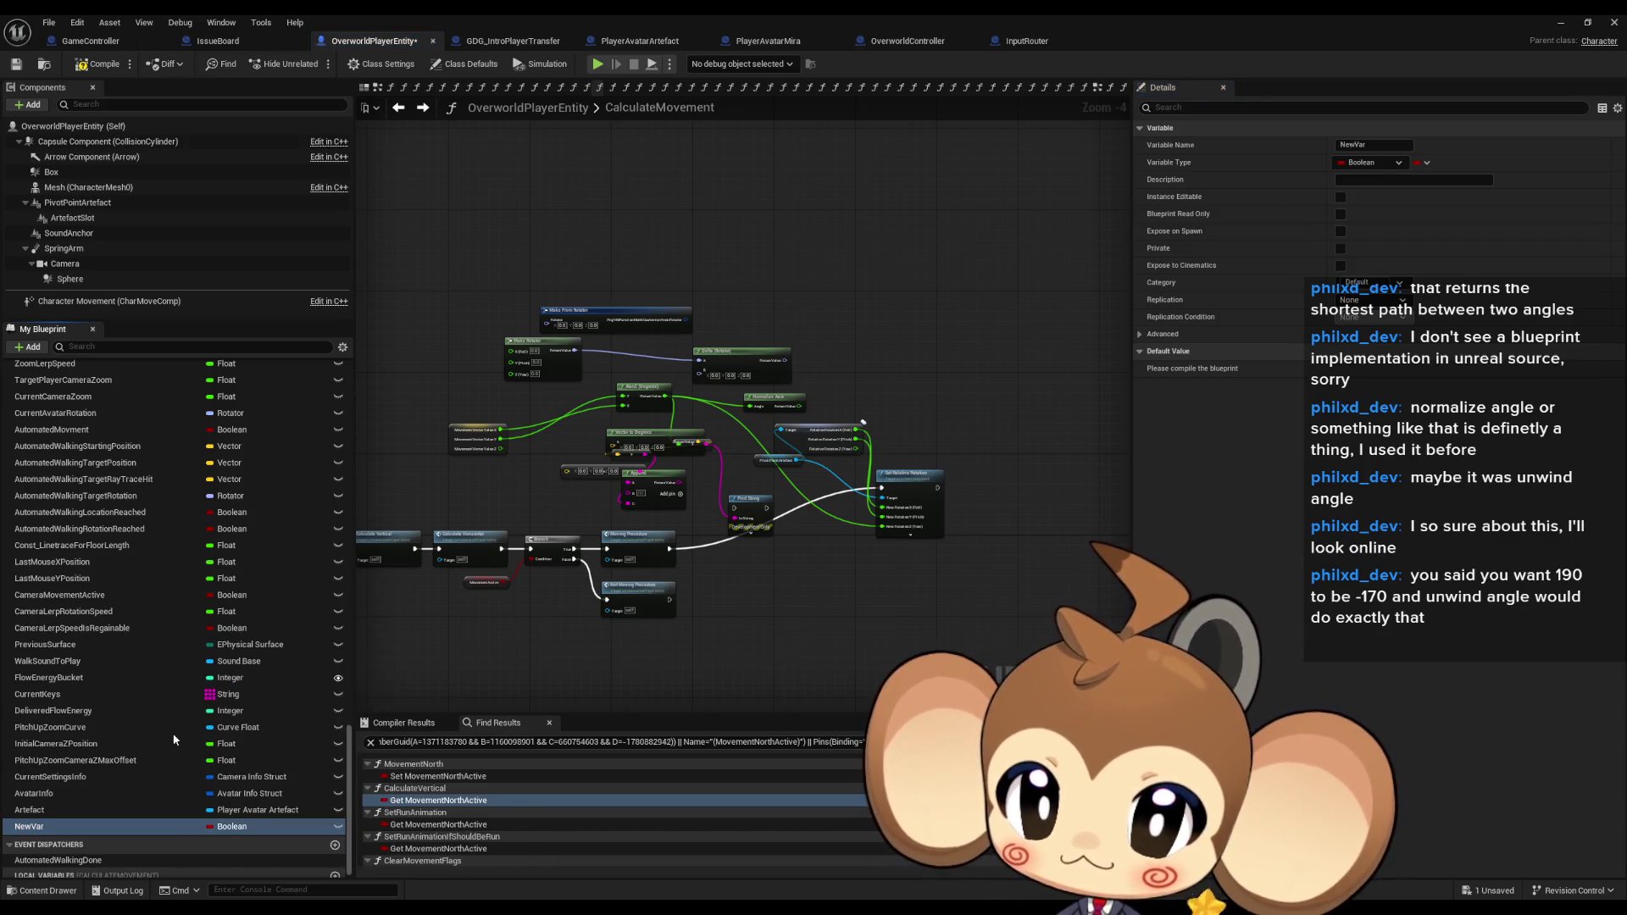
double_click(70, 826)
type("TargetWalkDirection")
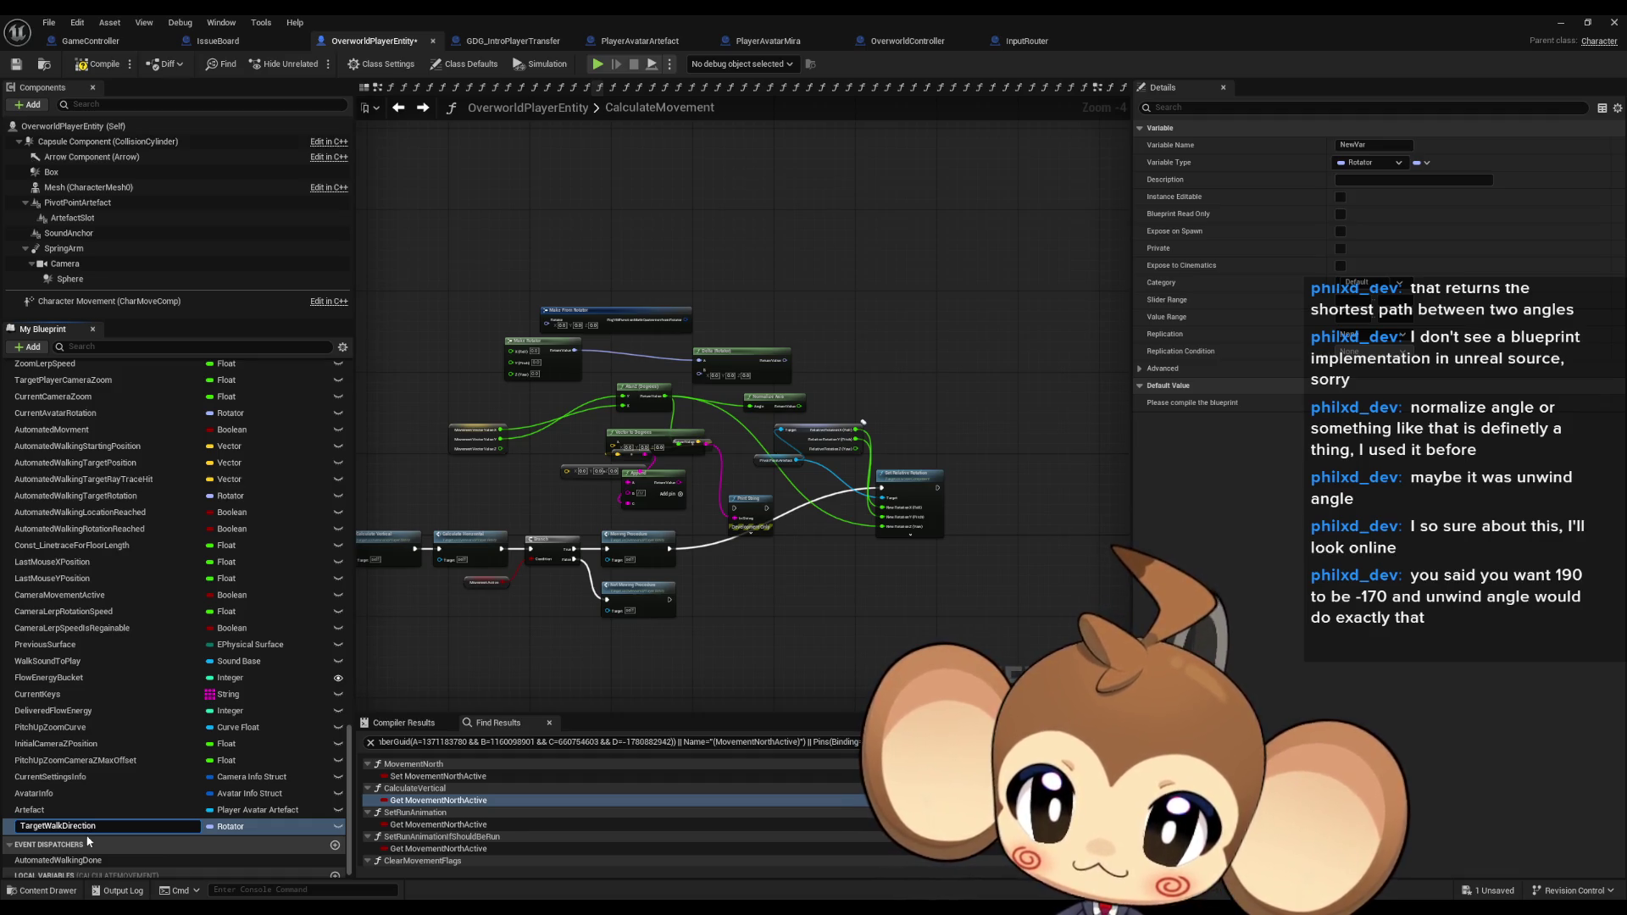
type("rArtefact")
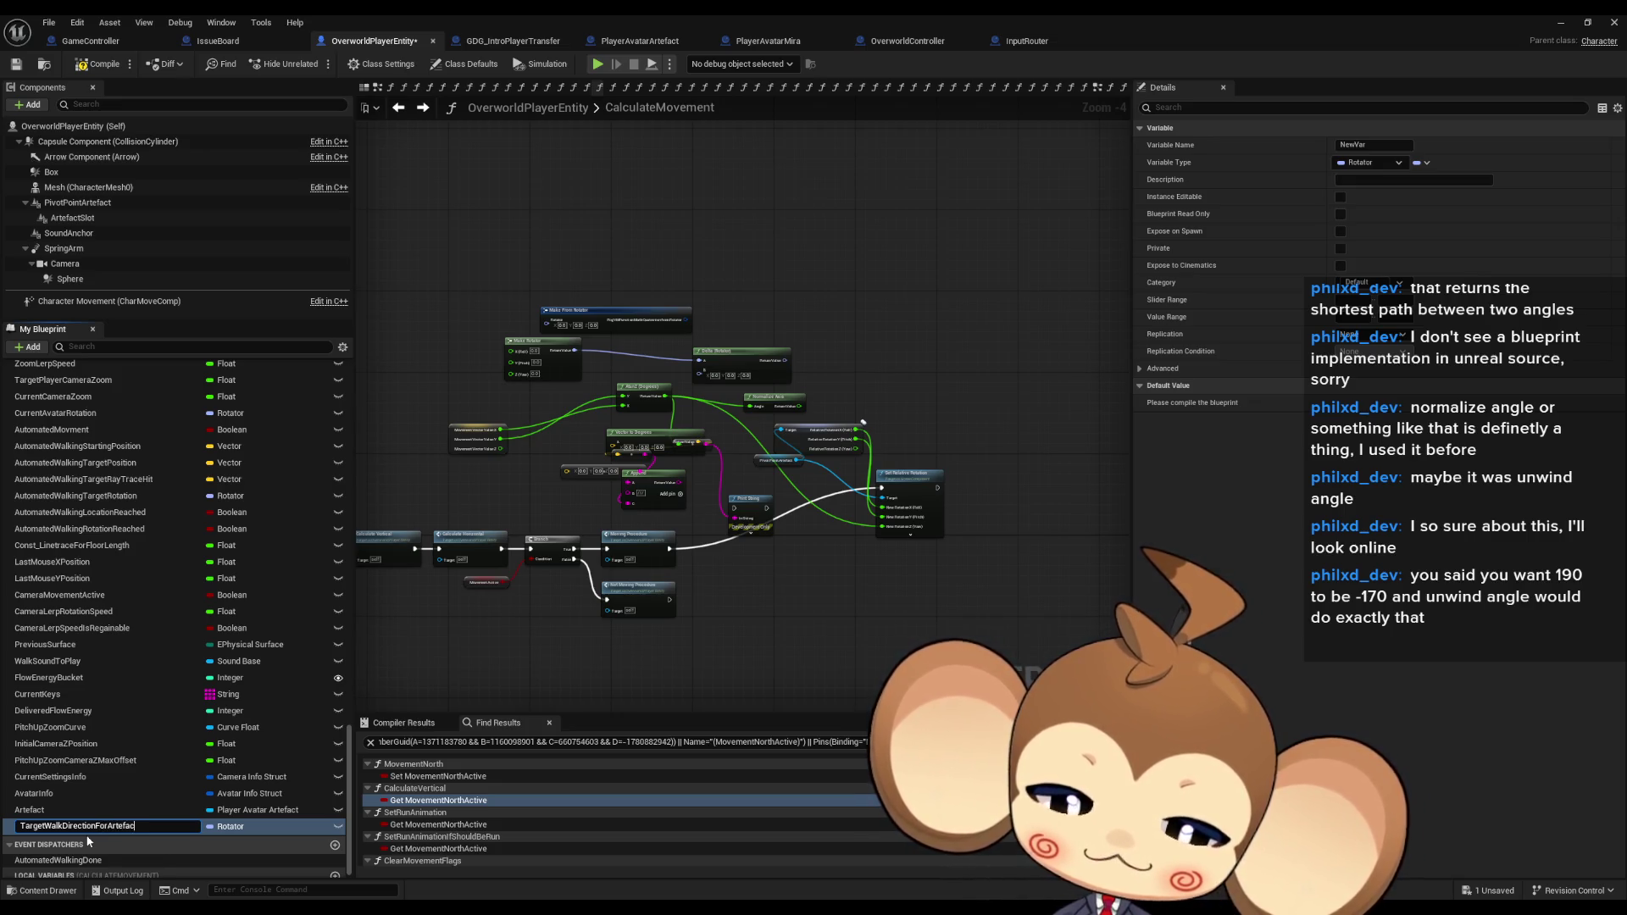
key("Return")
Place a SET node for TargetWalkDirectionForArtefact in the CalculateMovement graph.
mouse_move(104, 834)
left_mouse_down()
mouse_move(807, 600)
mouse_move(917, 545)
left_mouse_up()
left_click(907, 582)
scroll(907, 582, "up", 4)
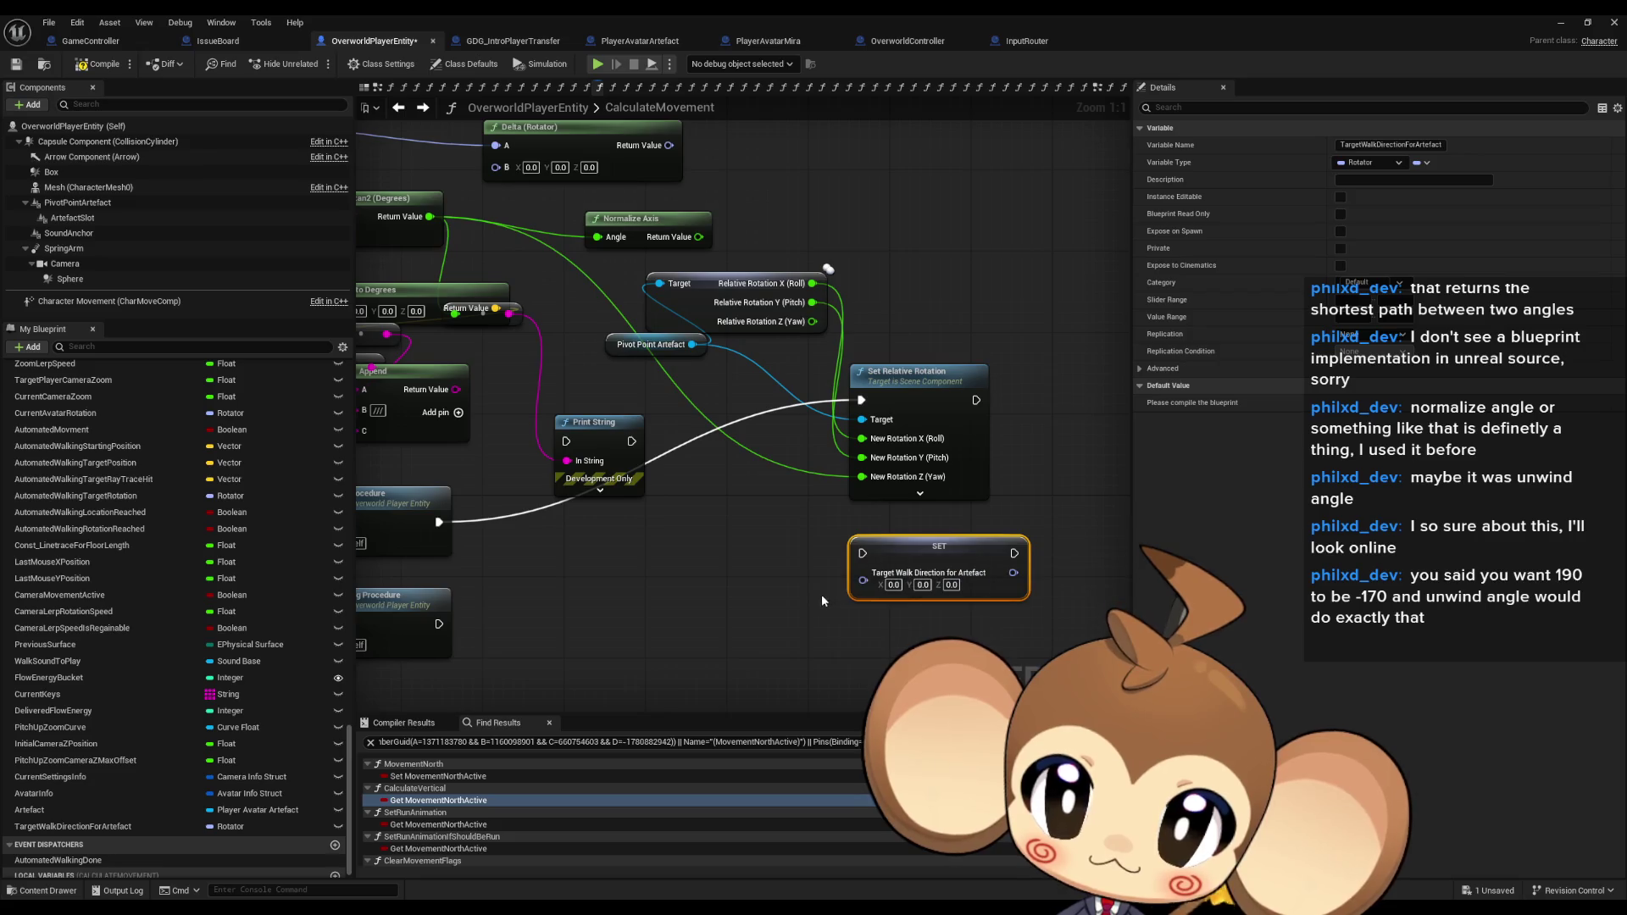
Split the SET node's rotator pin and wire the Atan2 result into Z (Yaw).
scroll(783, 607, "down", 2)
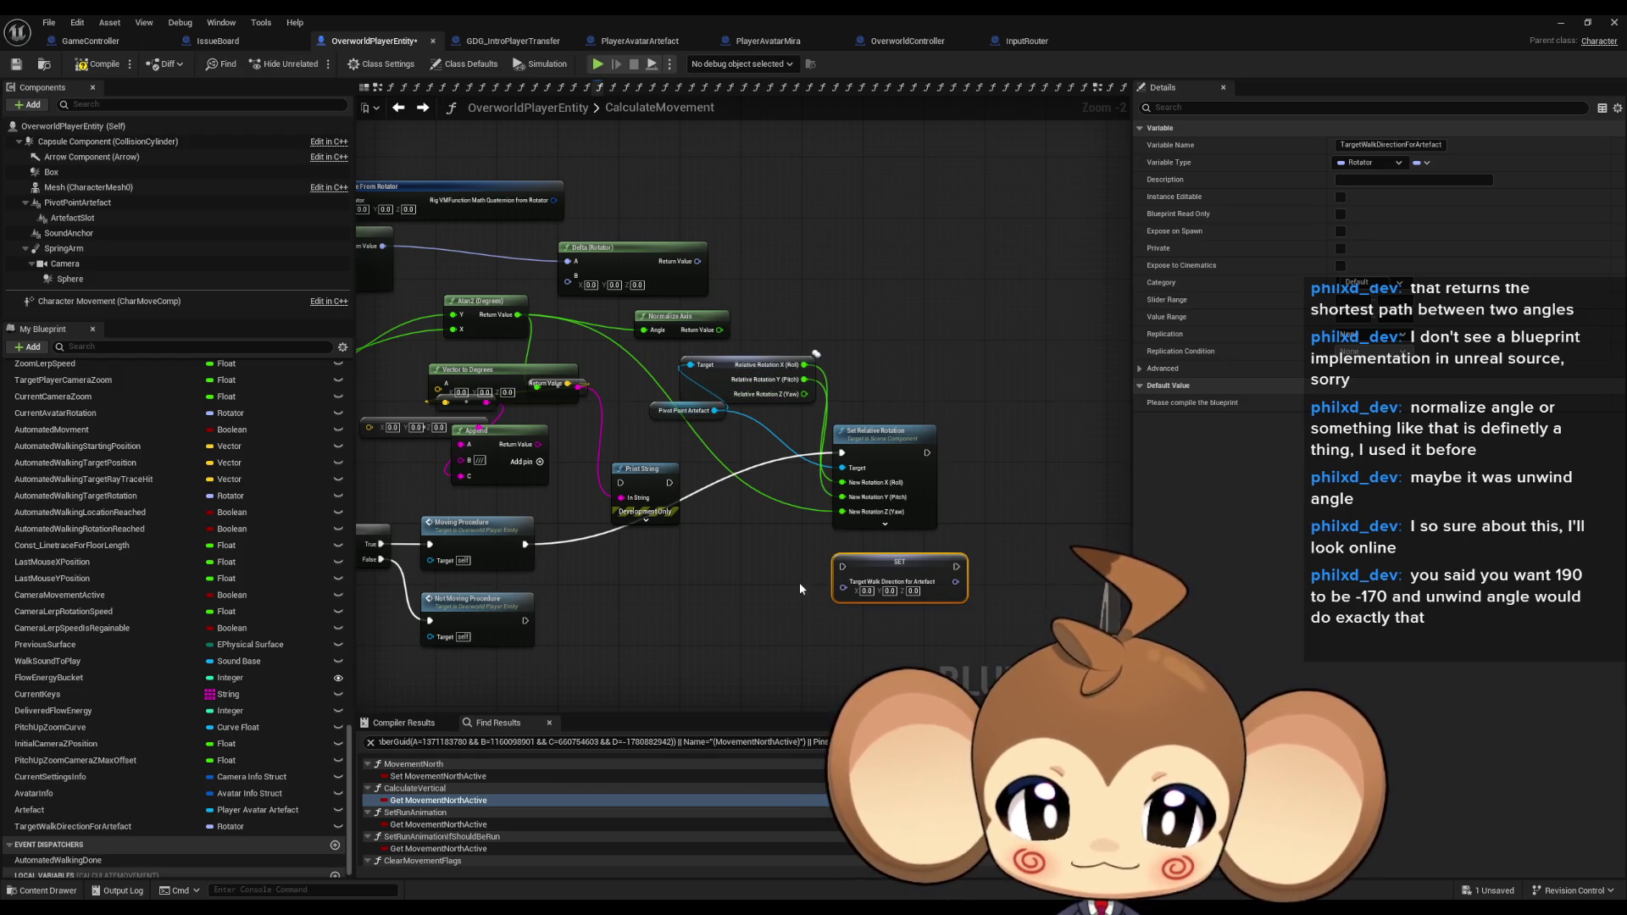
mouse_move(792, 585)
left_mouse_down()
mouse_move(835, 582)
mouse_move(836, 552)
left_mouse_up()
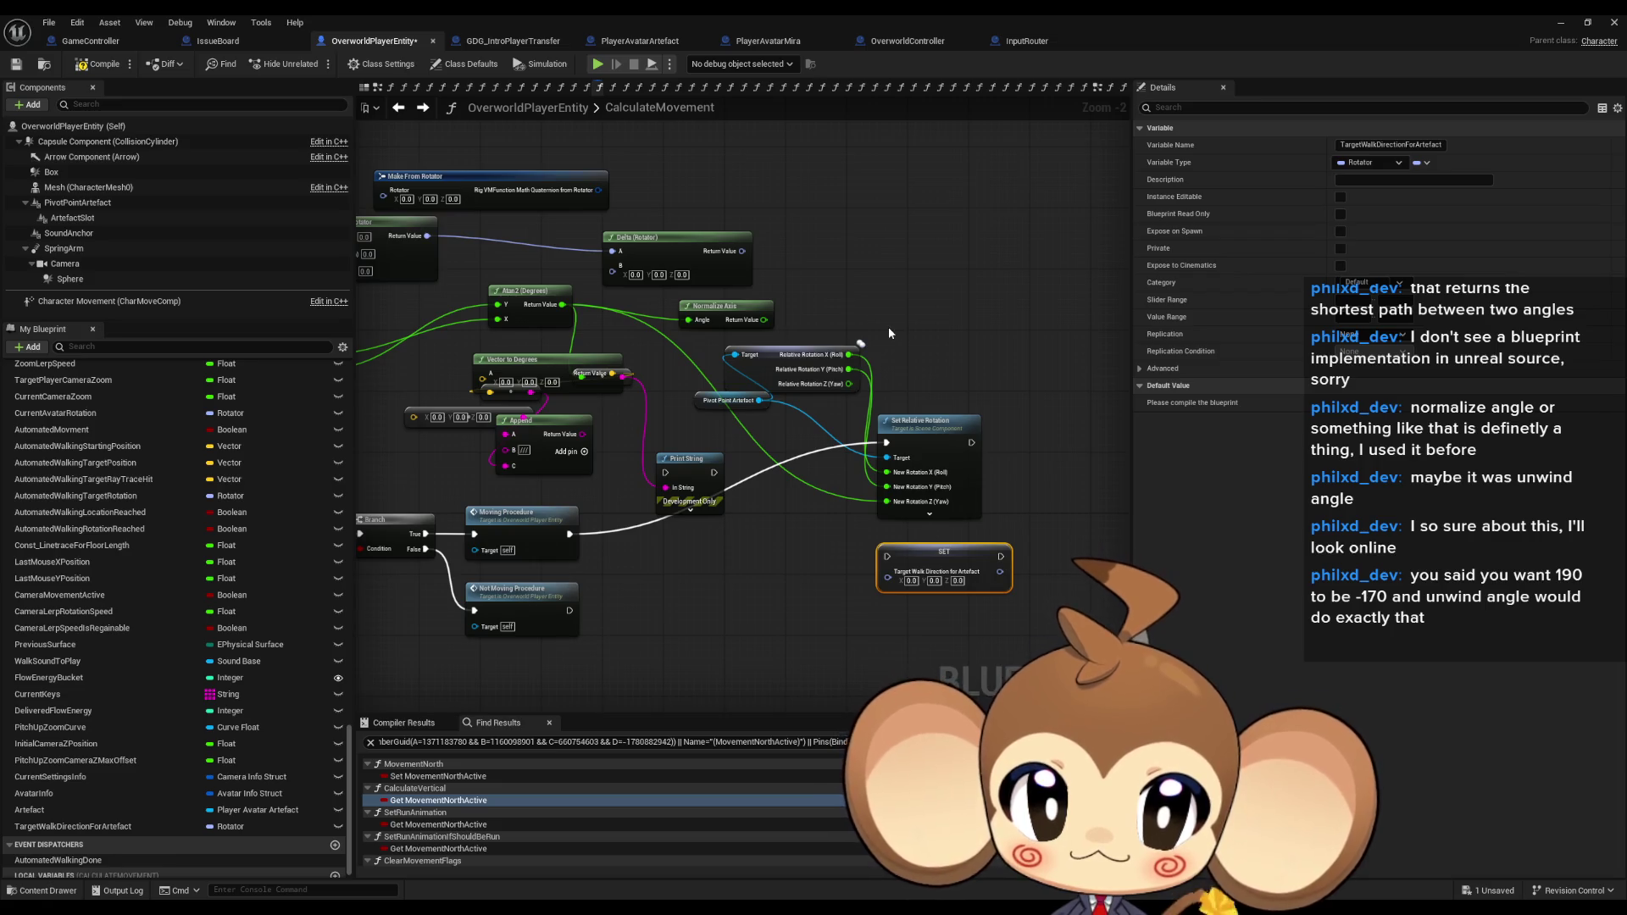
left_click_drag(875, 332, 897, 341)
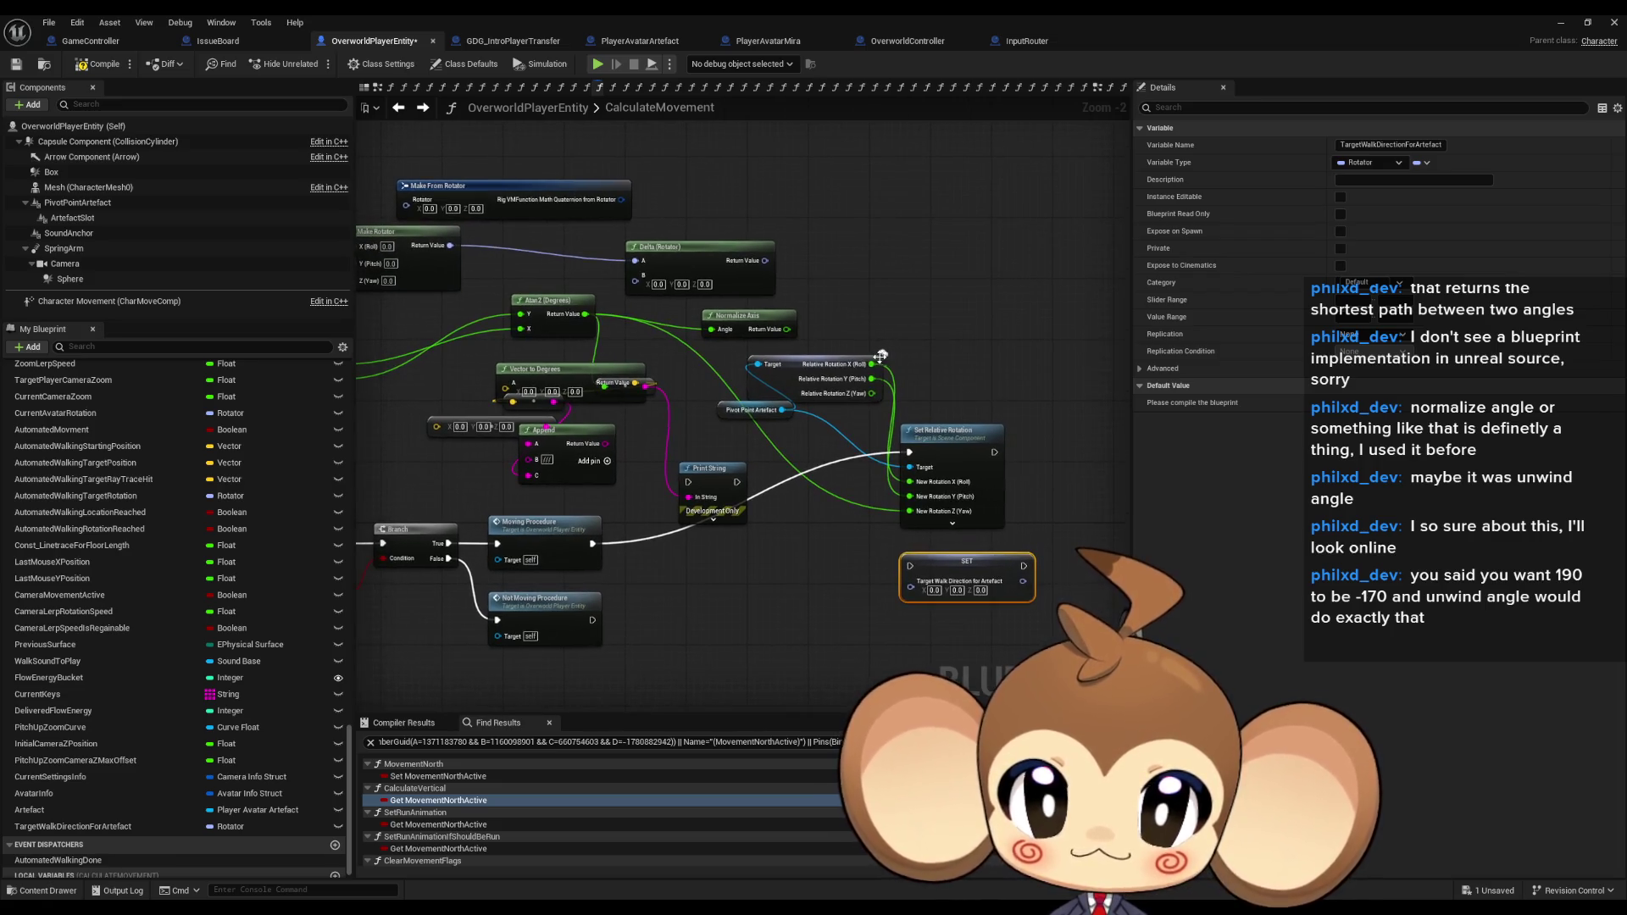
right_click(911, 588)
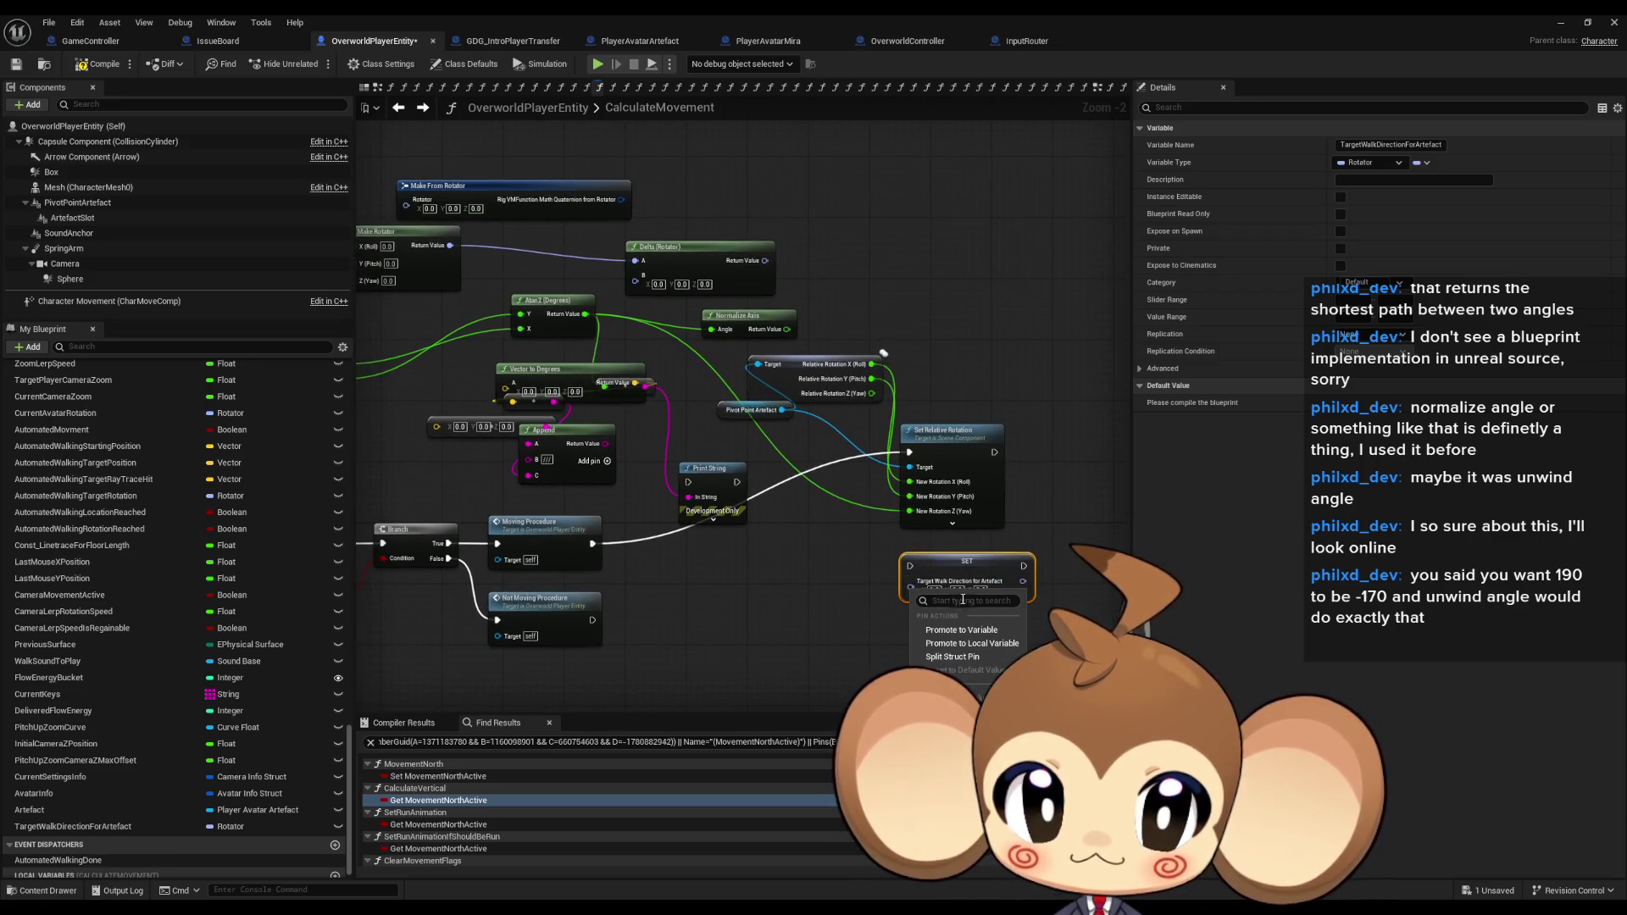
left_click(958, 657)
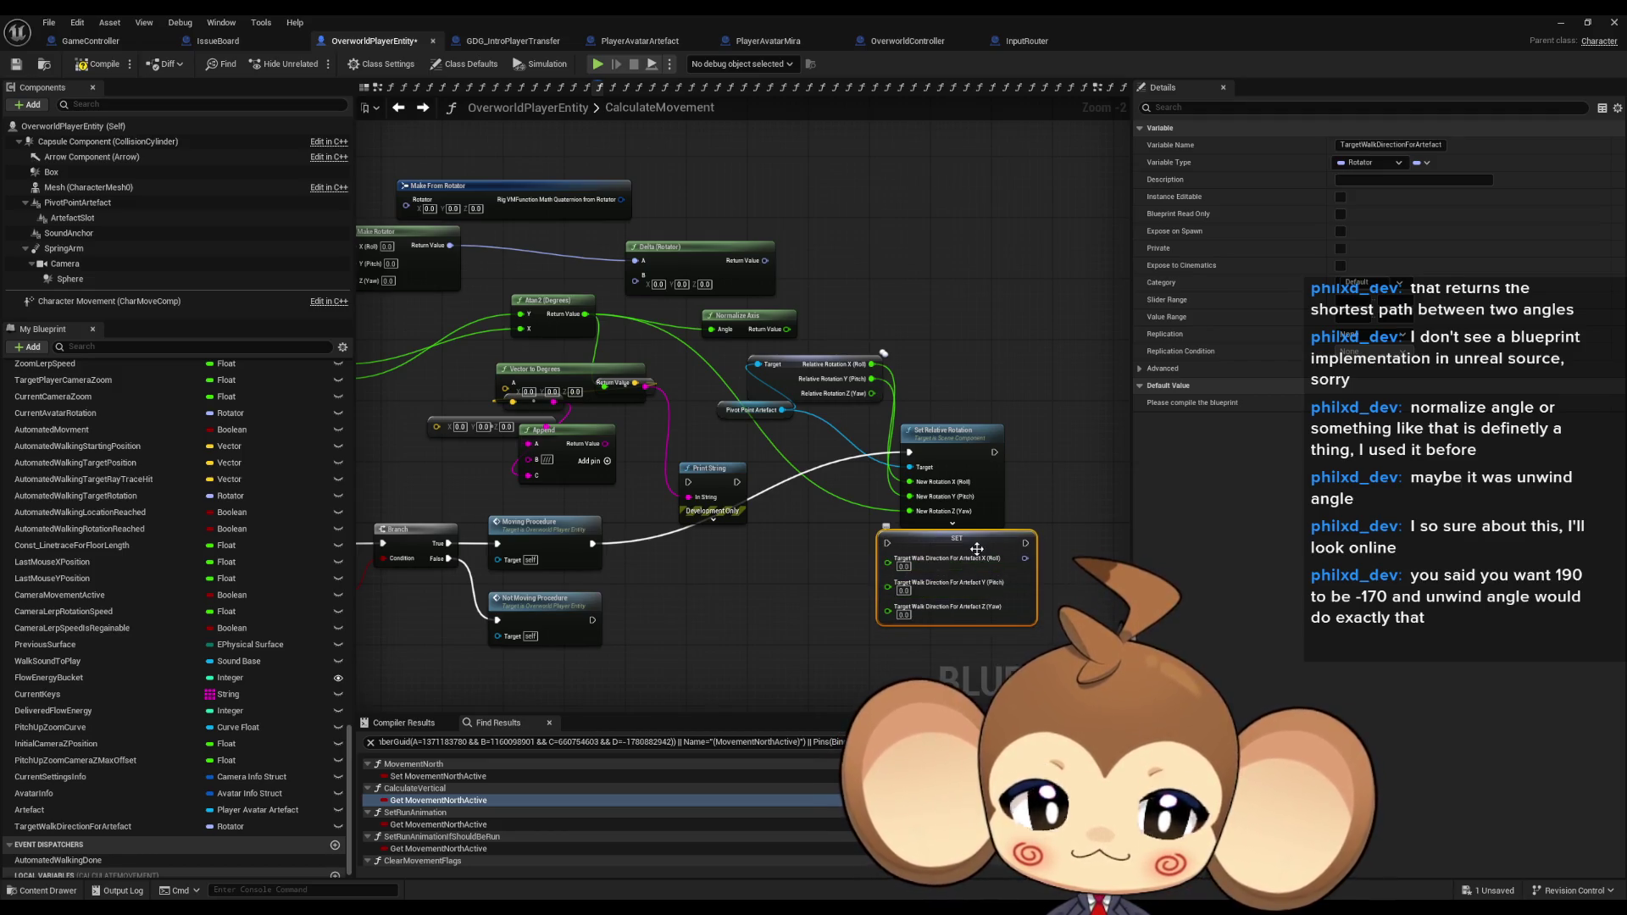
left_click_drag(981, 566, 974, 566)
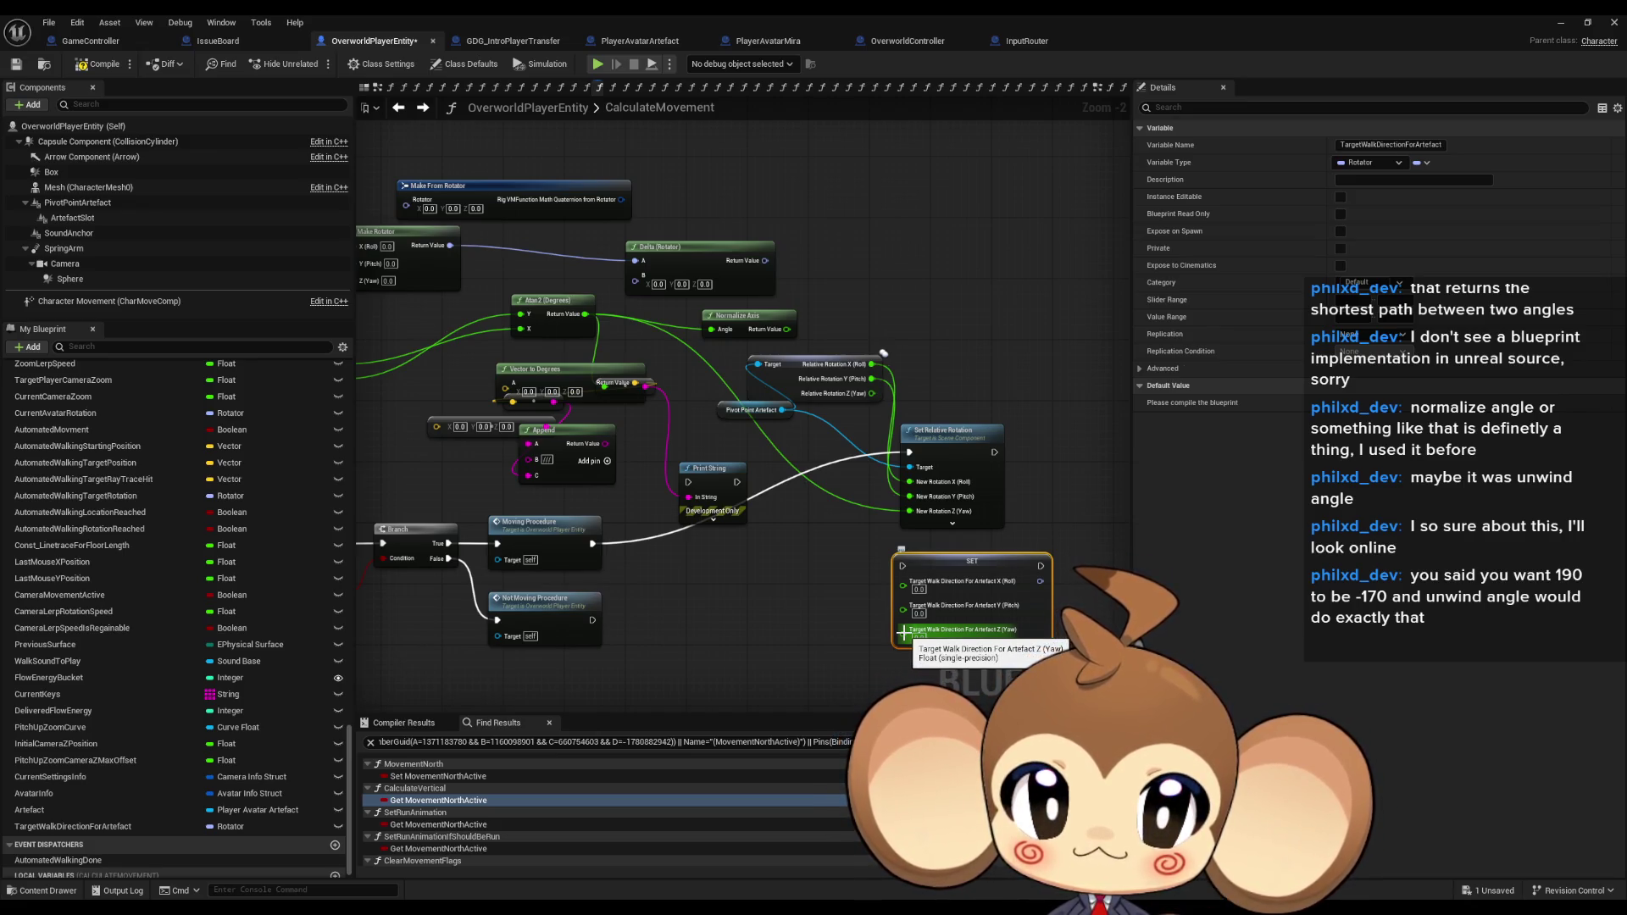
left_click_drag(904, 632, 583, 317)
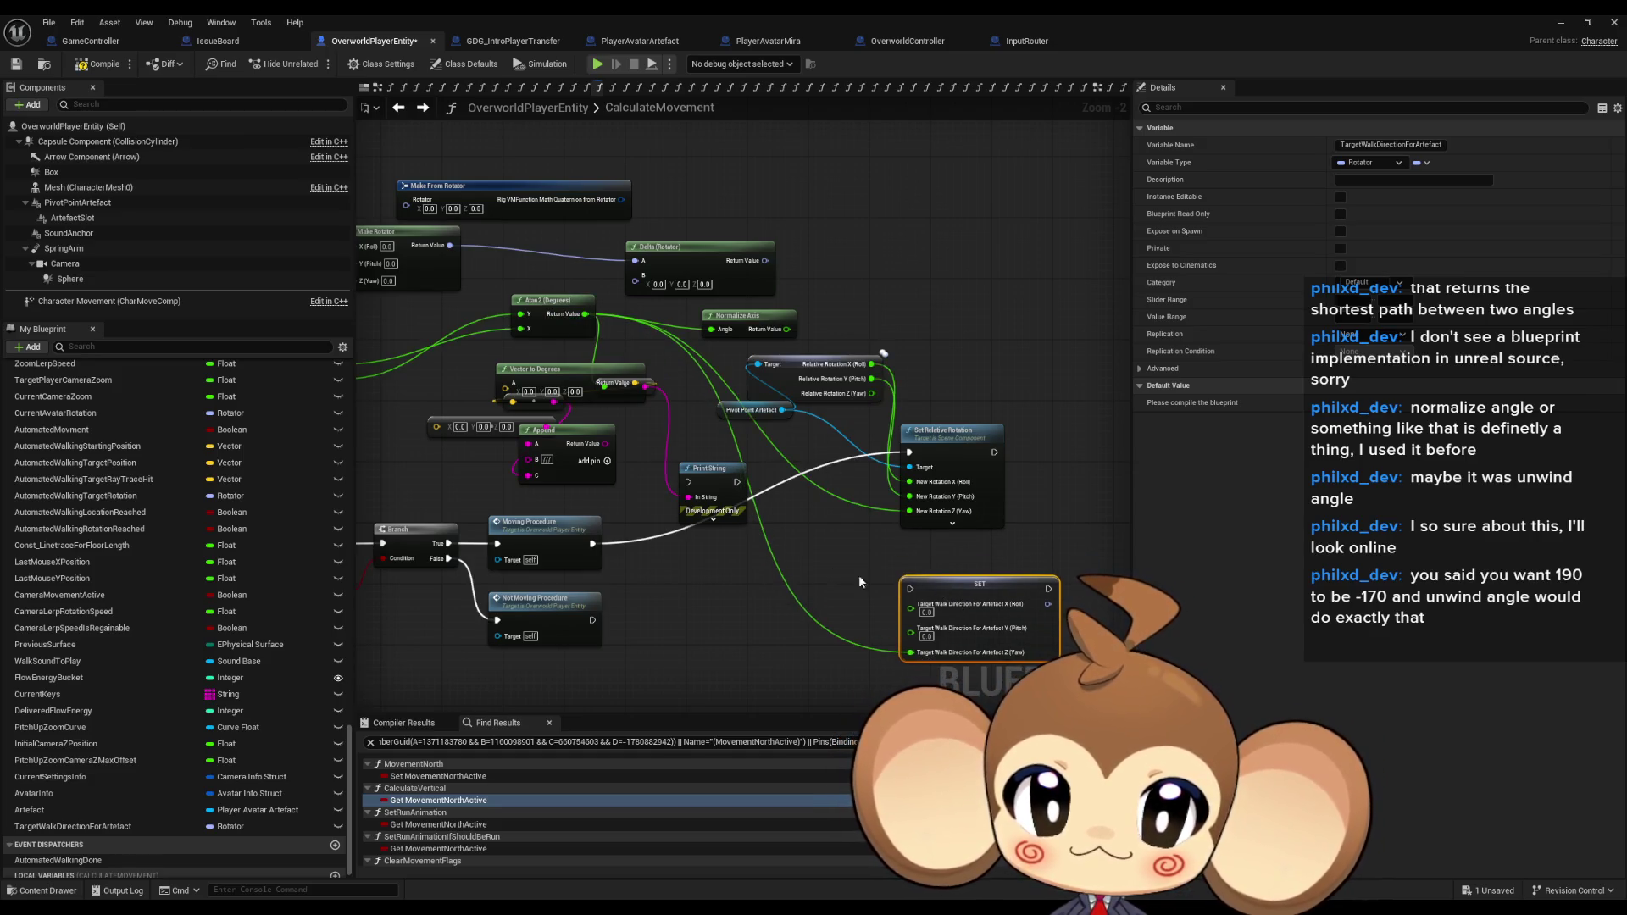
Make the TargetWalkDirectionForArtefact SET run after both movement procedures.
left_click_drag(993, 480, 826, 504)
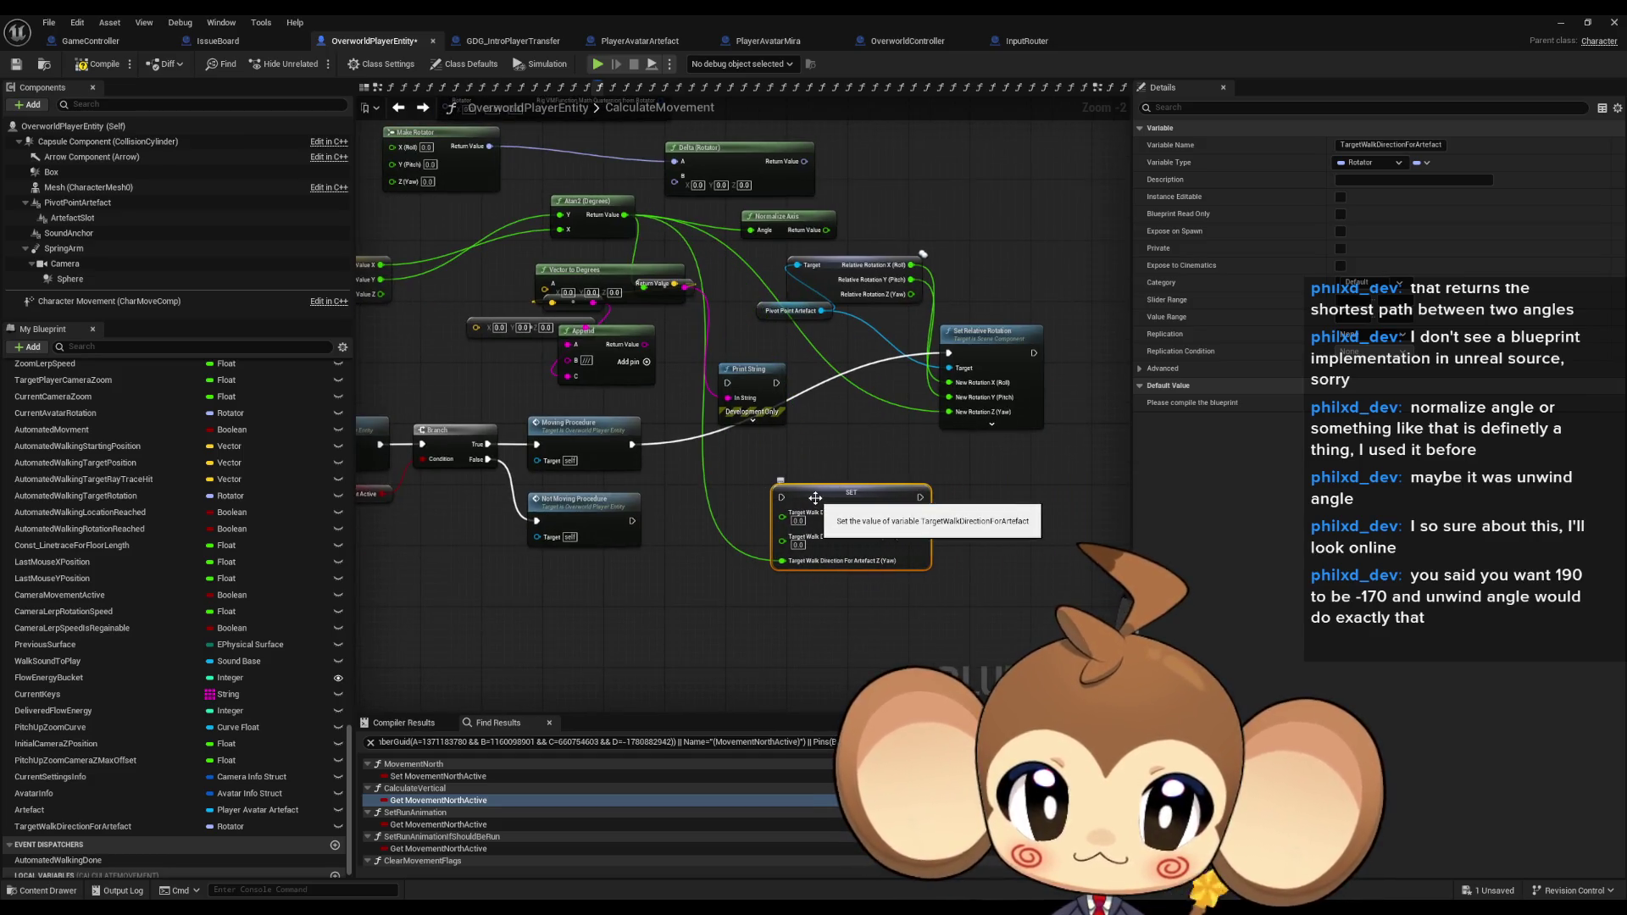
mouse_move(814, 497)
left_mouse_down()
mouse_move(911, 520)
mouse_move(789, 508)
mouse_move(899, 508)
mouse_move(778, 472)
mouse_move(891, 505)
mouse_move(864, 504)
left_mouse_up()
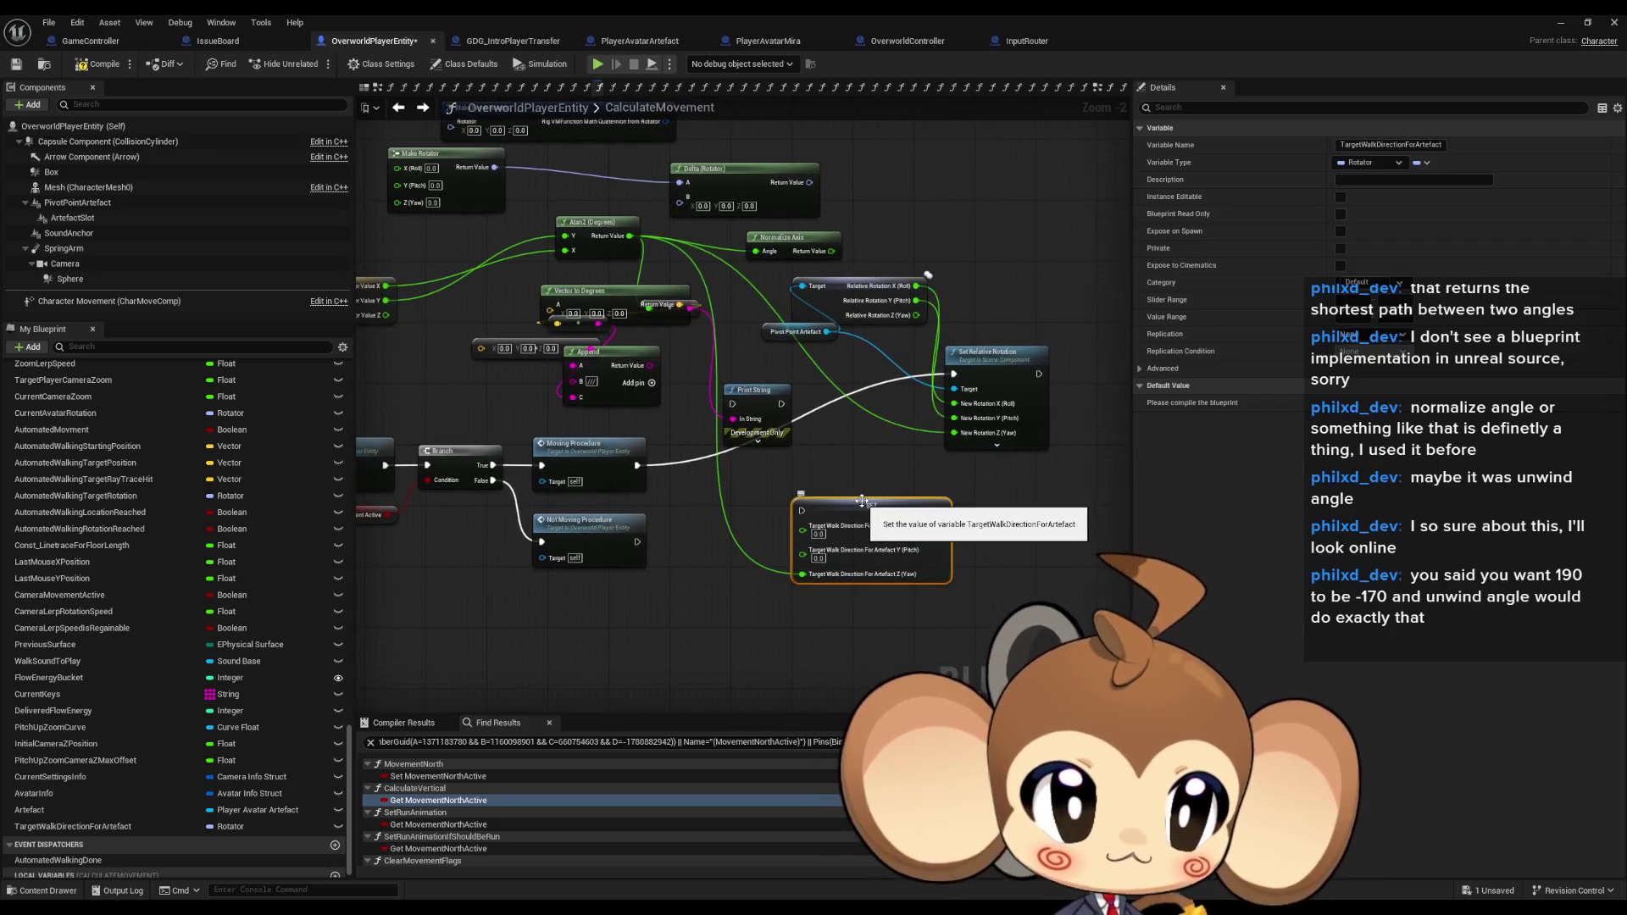
mouse_move(833, 455)
left_mouse_down()
mouse_move(964, 503)
mouse_move(851, 491)
left_mouse_up()
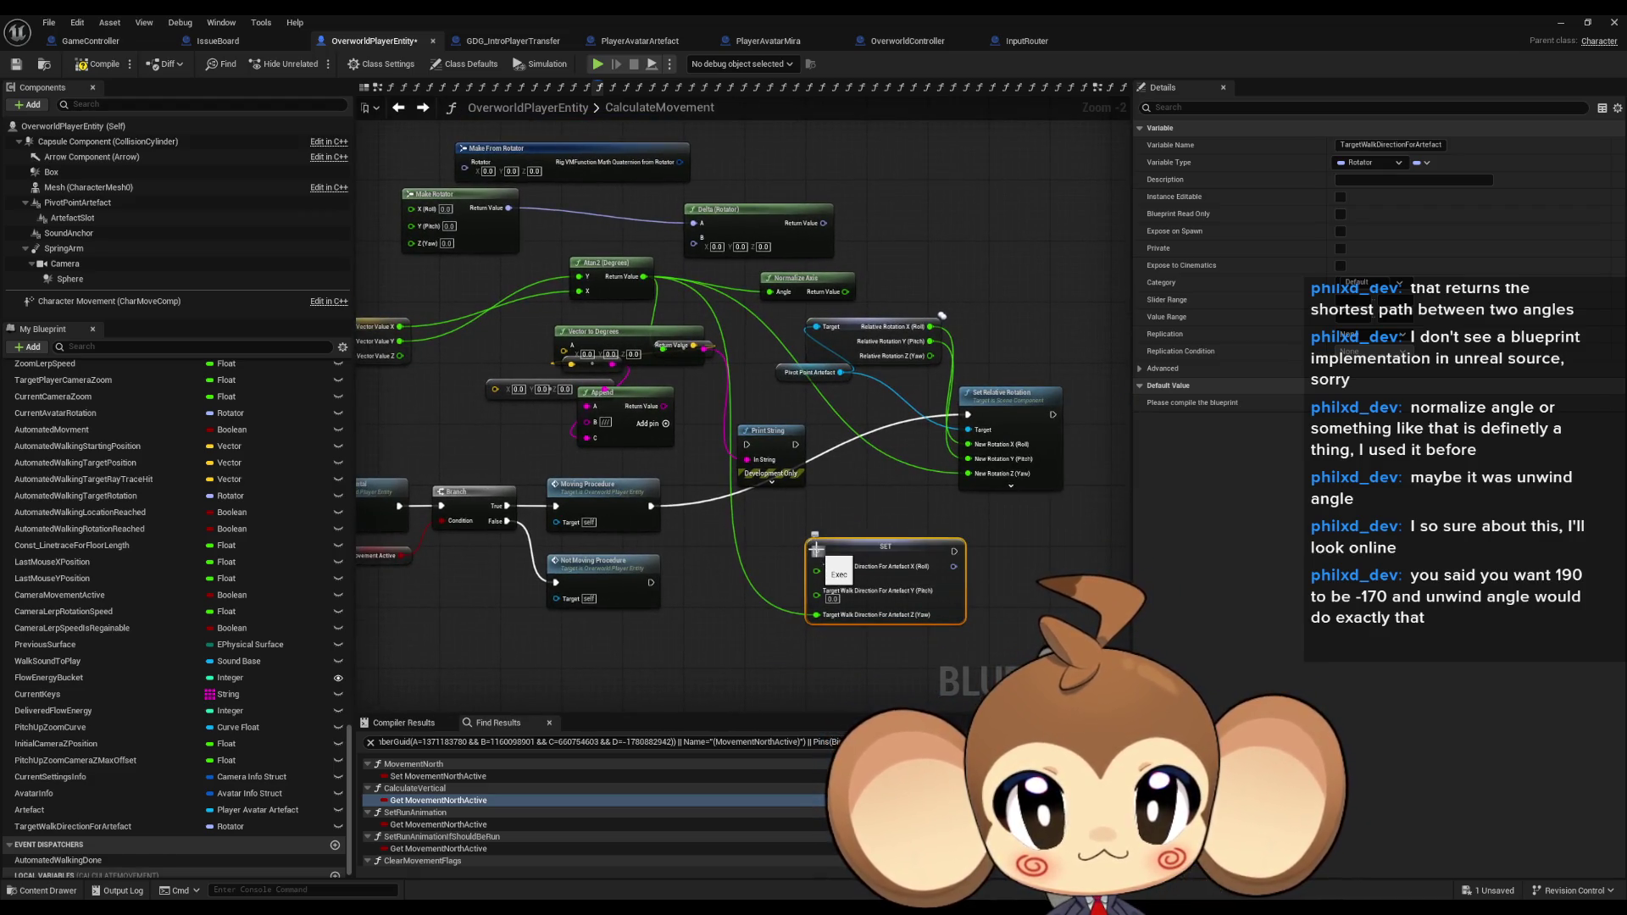
mouse_move(817, 550)
left_mouse_down()
mouse_move(663, 526)
mouse_move(651, 507)
left_mouse_up()
mouse_move(651, 583)
left_mouse_down()
mouse_move(816, 551)
mouse_move(891, 585)
left_mouse_up()
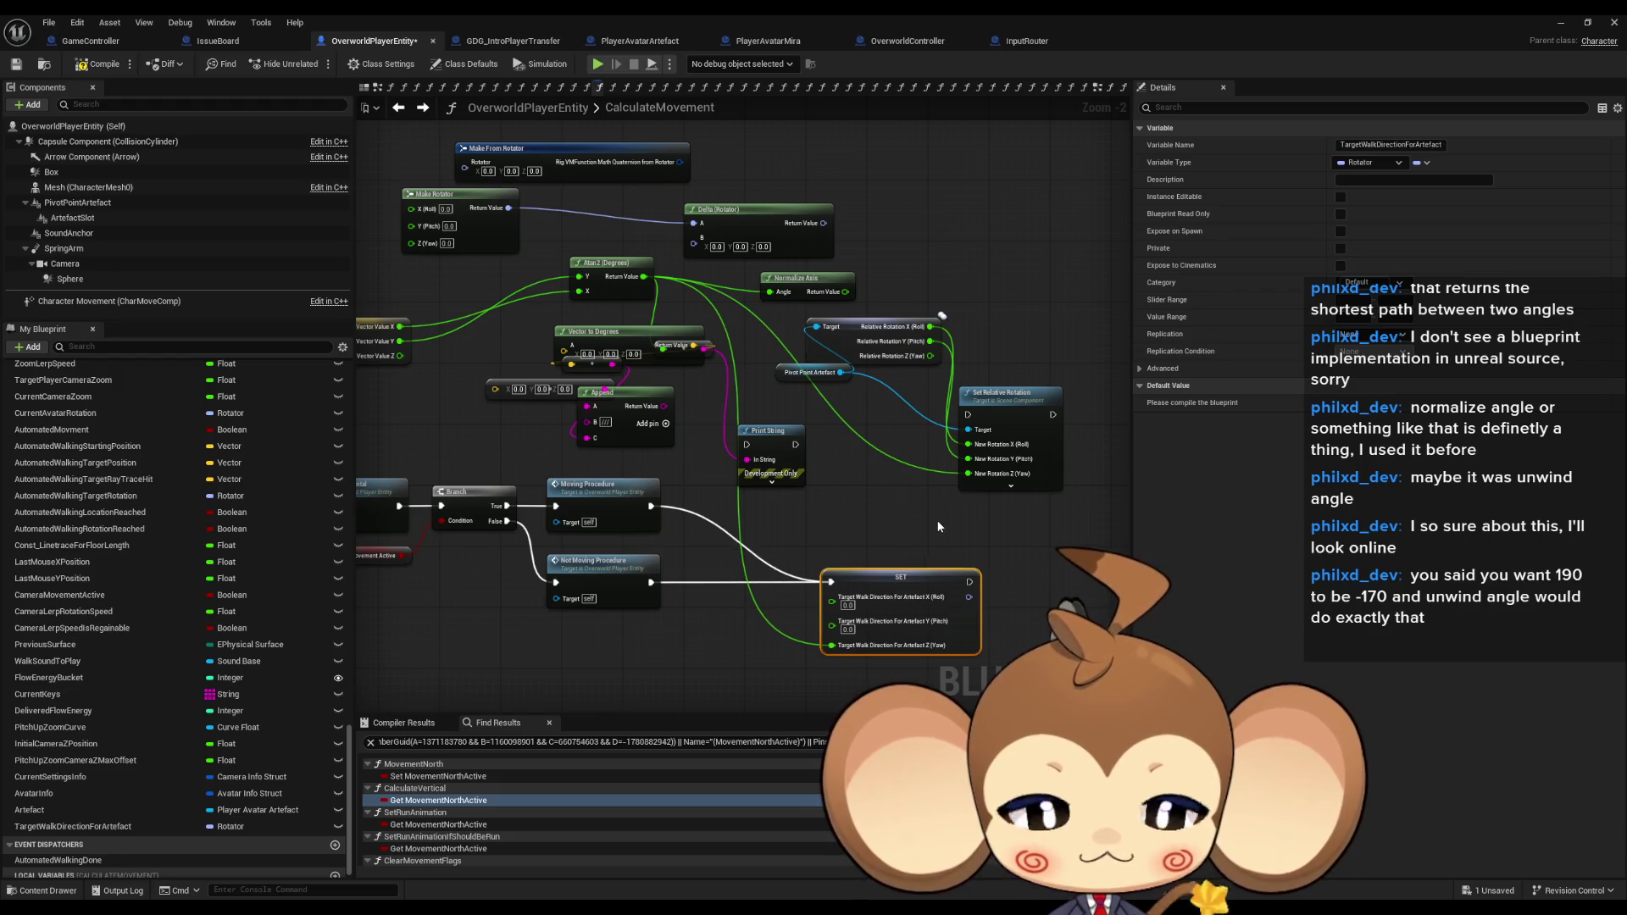
Add a Pivot Point Artefact getter to the graph.
left_click_drag(934, 522, 786, 503)
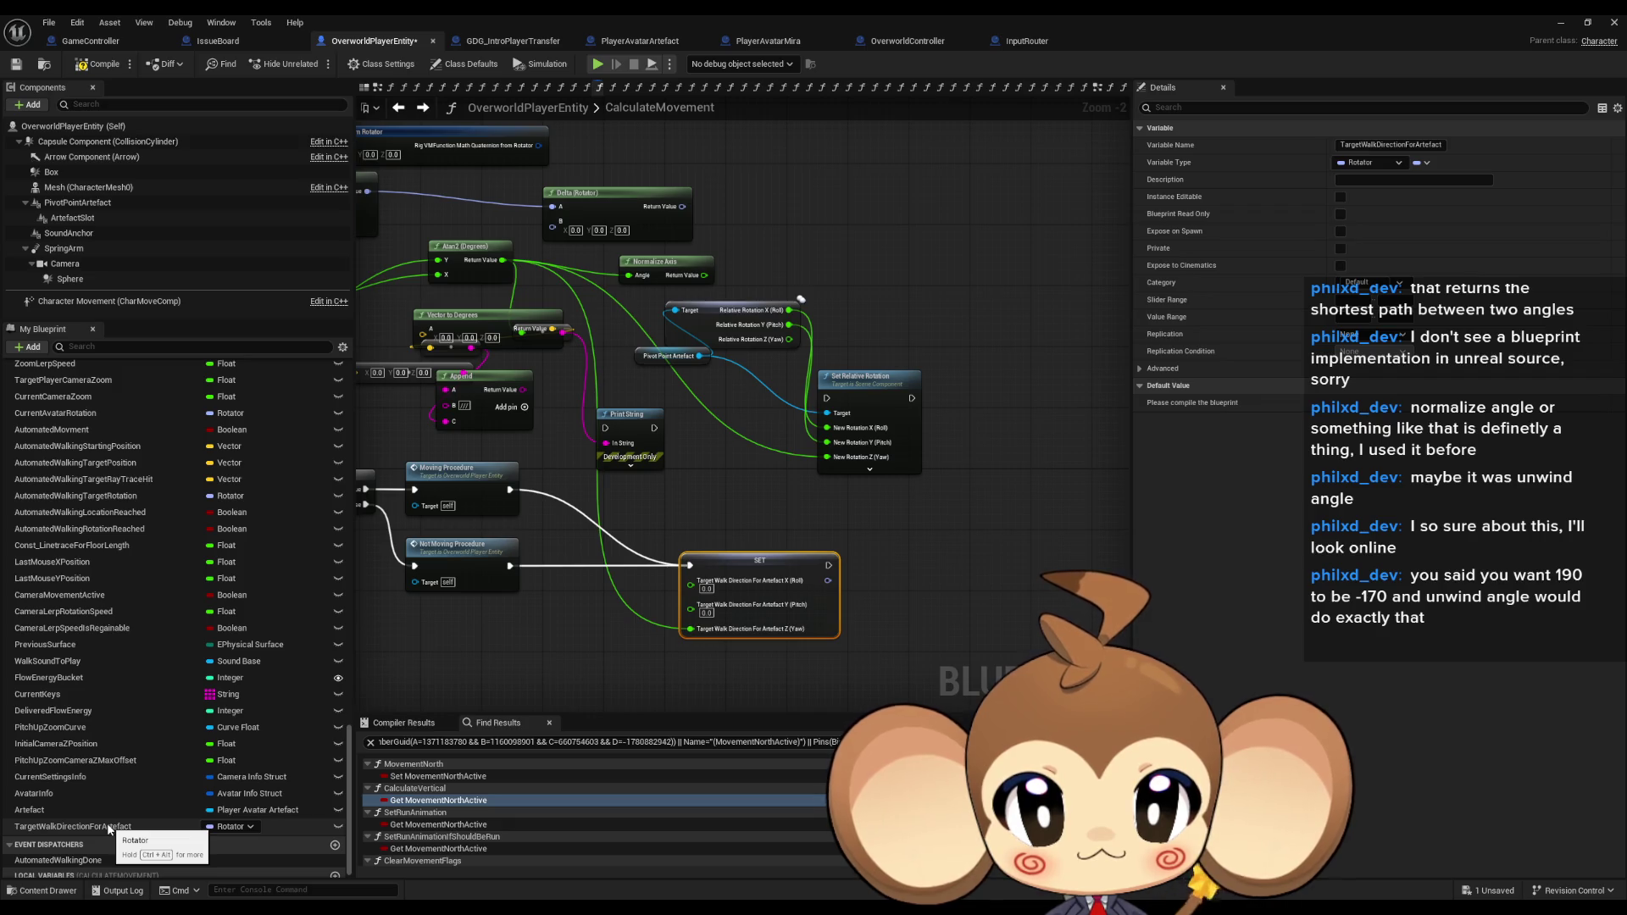
mouse_move(490, 512)
left_mouse_down()
mouse_move(768, 636)
mouse_move(659, 572)
mouse_move(693, 555)
mouse_move(625, 470)
left_mouse_up()
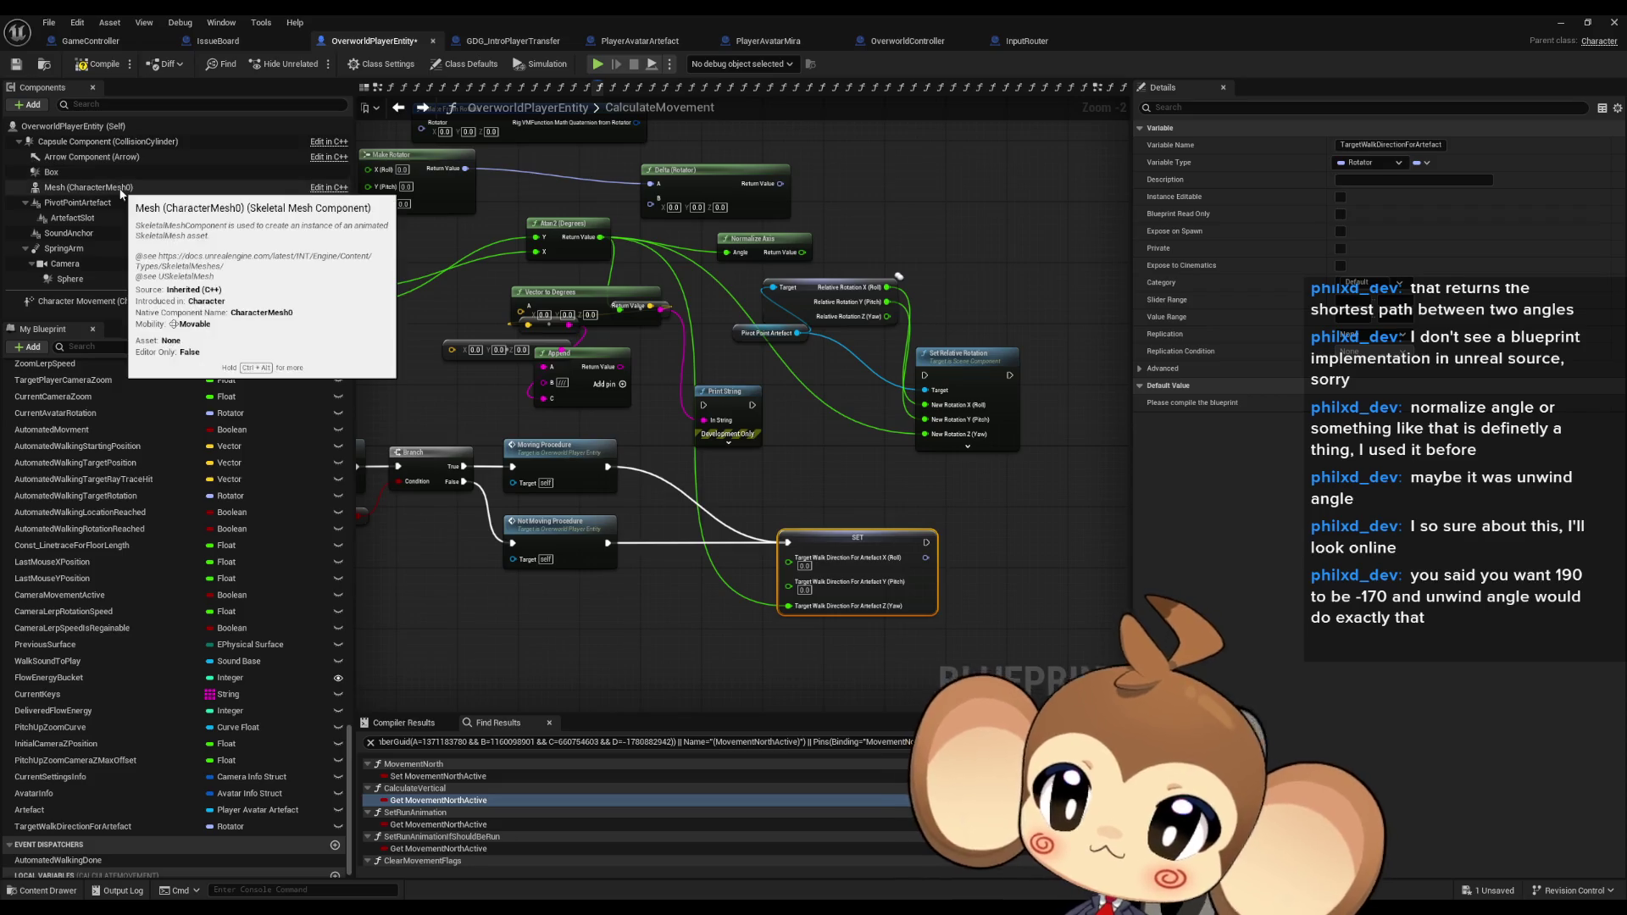
mouse_move(120, 207)
left_mouse_down()
mouse_move(859, 538)
mouse_move(714, 670)
mouse_move(663, 661)
mouse_move(690, 682)
left_mouse_up()
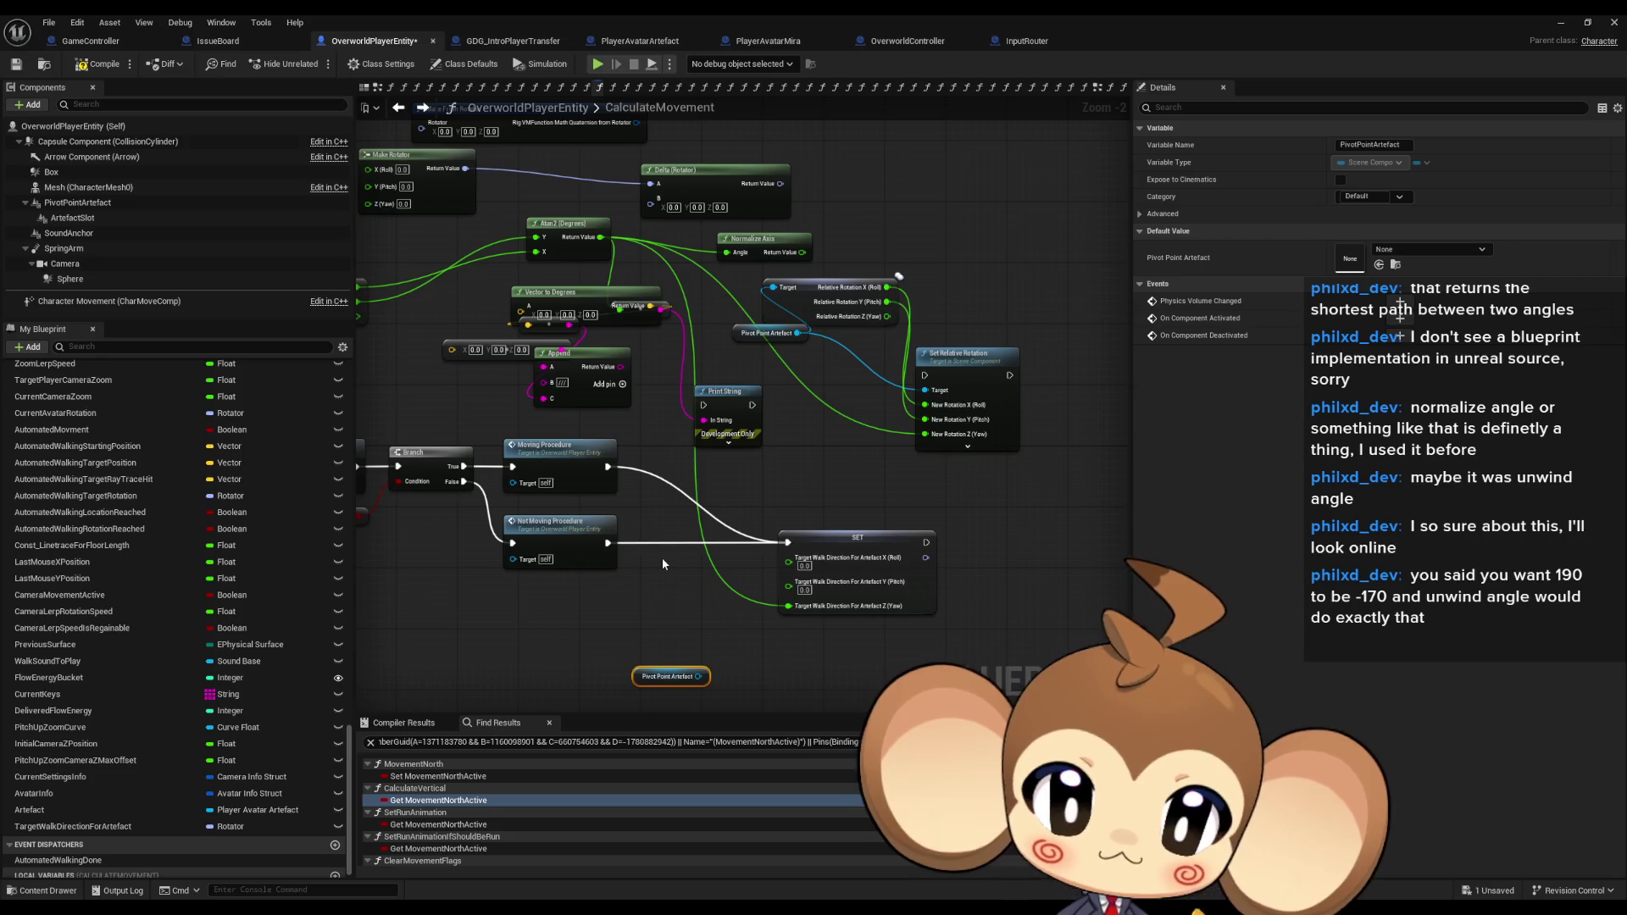
Browse 'get rota' rotation getters from Pivot Point Artefact, then cancel without adding one.
left_click_drag(663, 557, 685, 556)
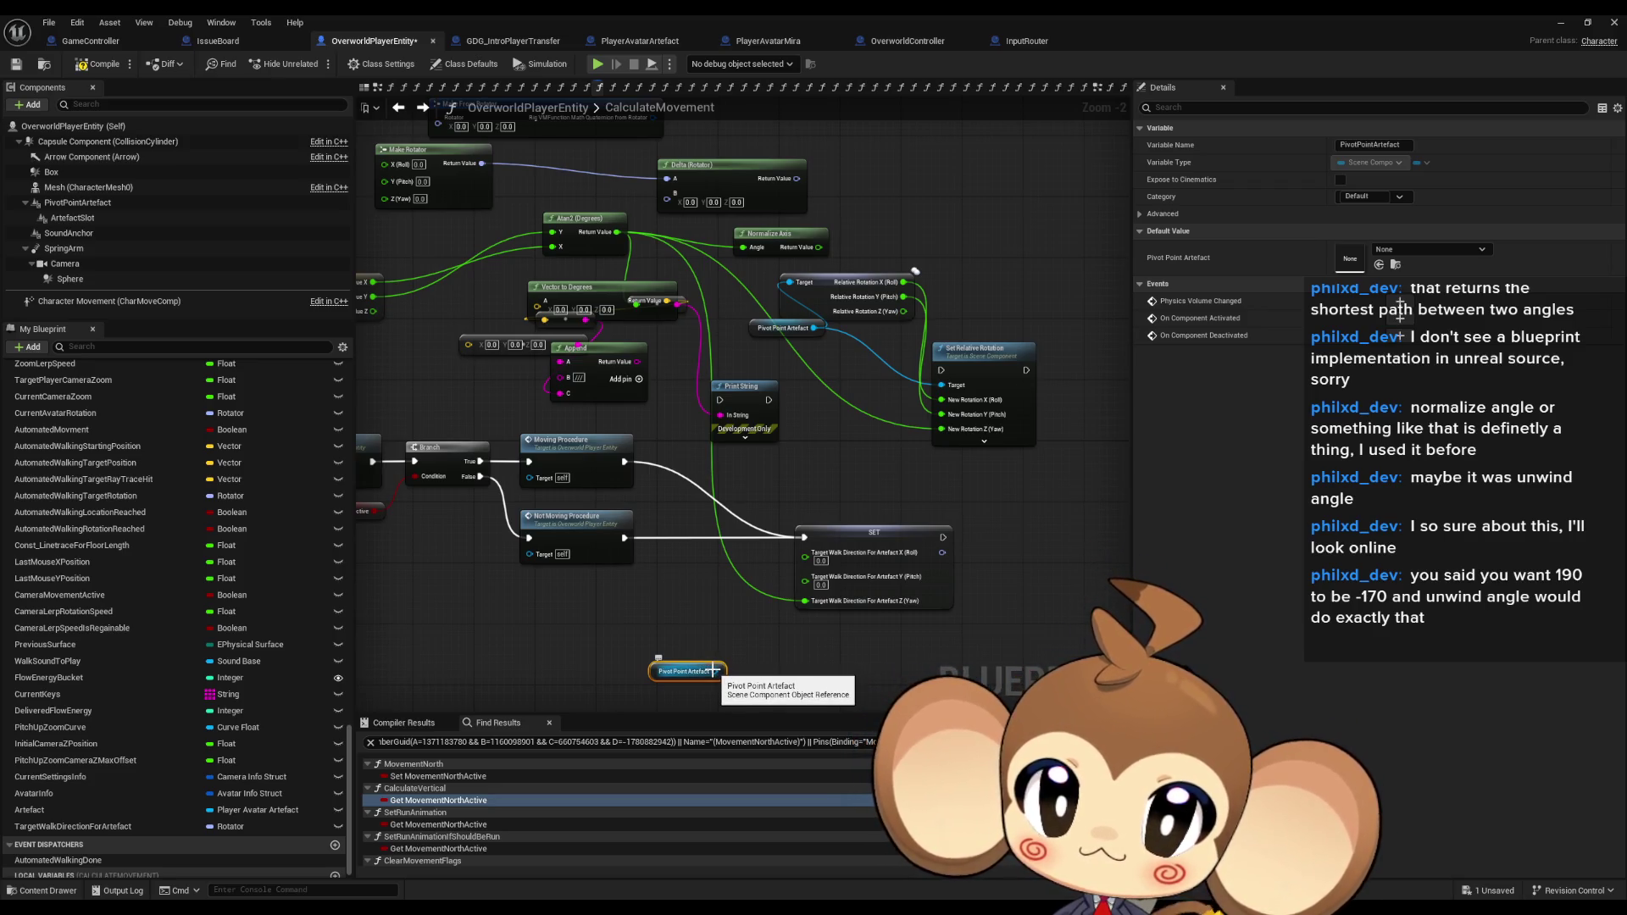
left_click_drag(715, 670, 760, 678)
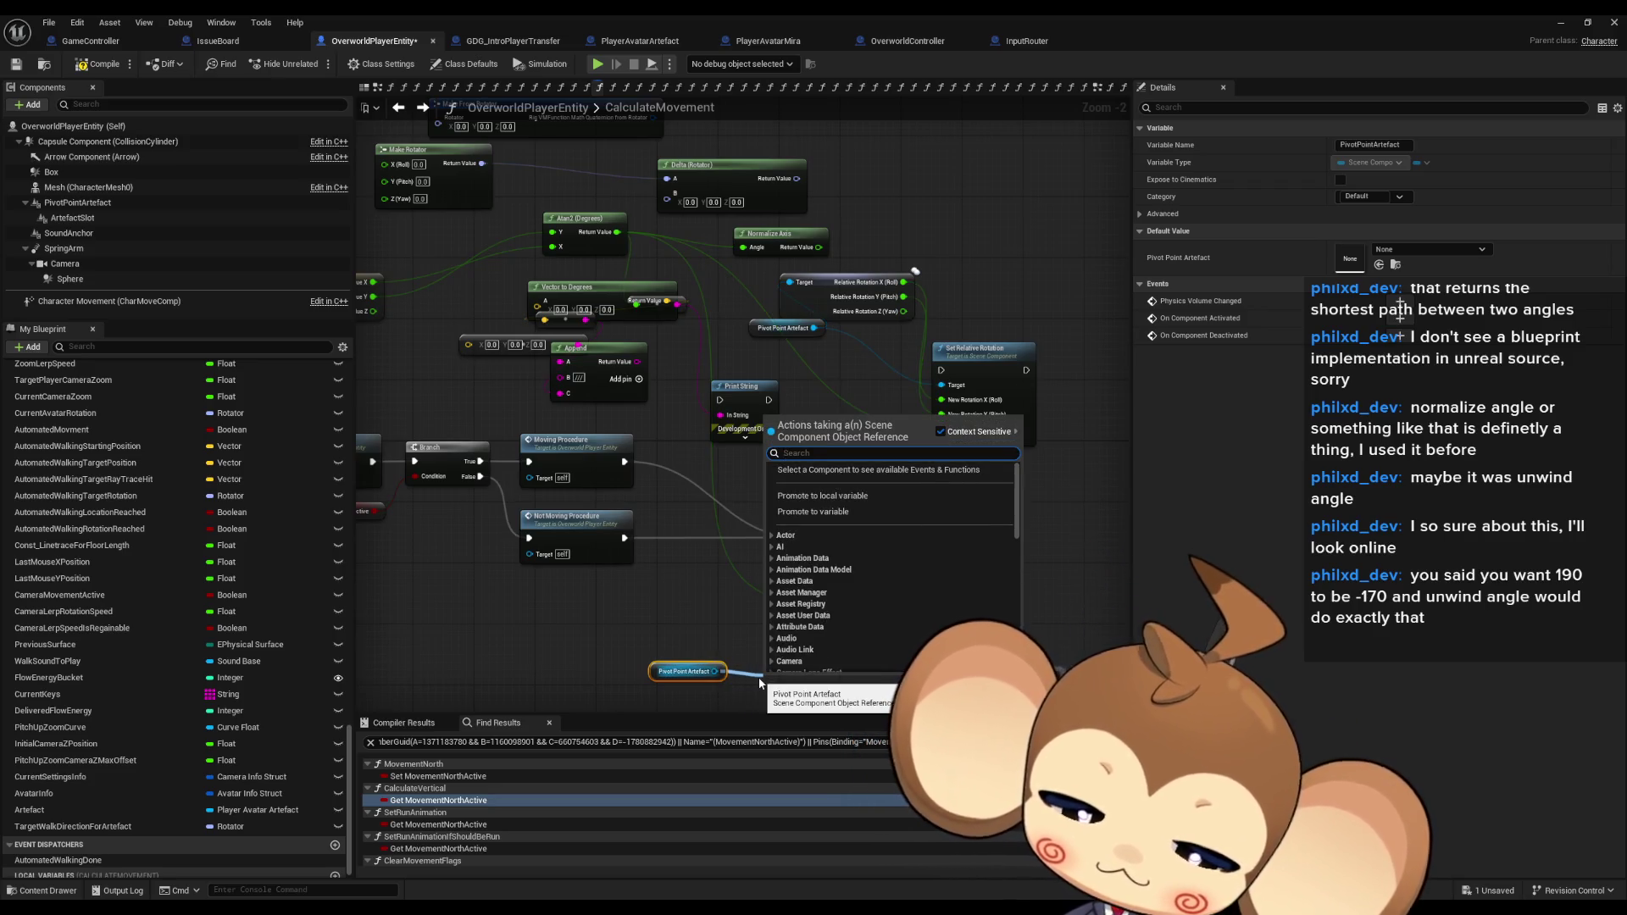
type("get rota")
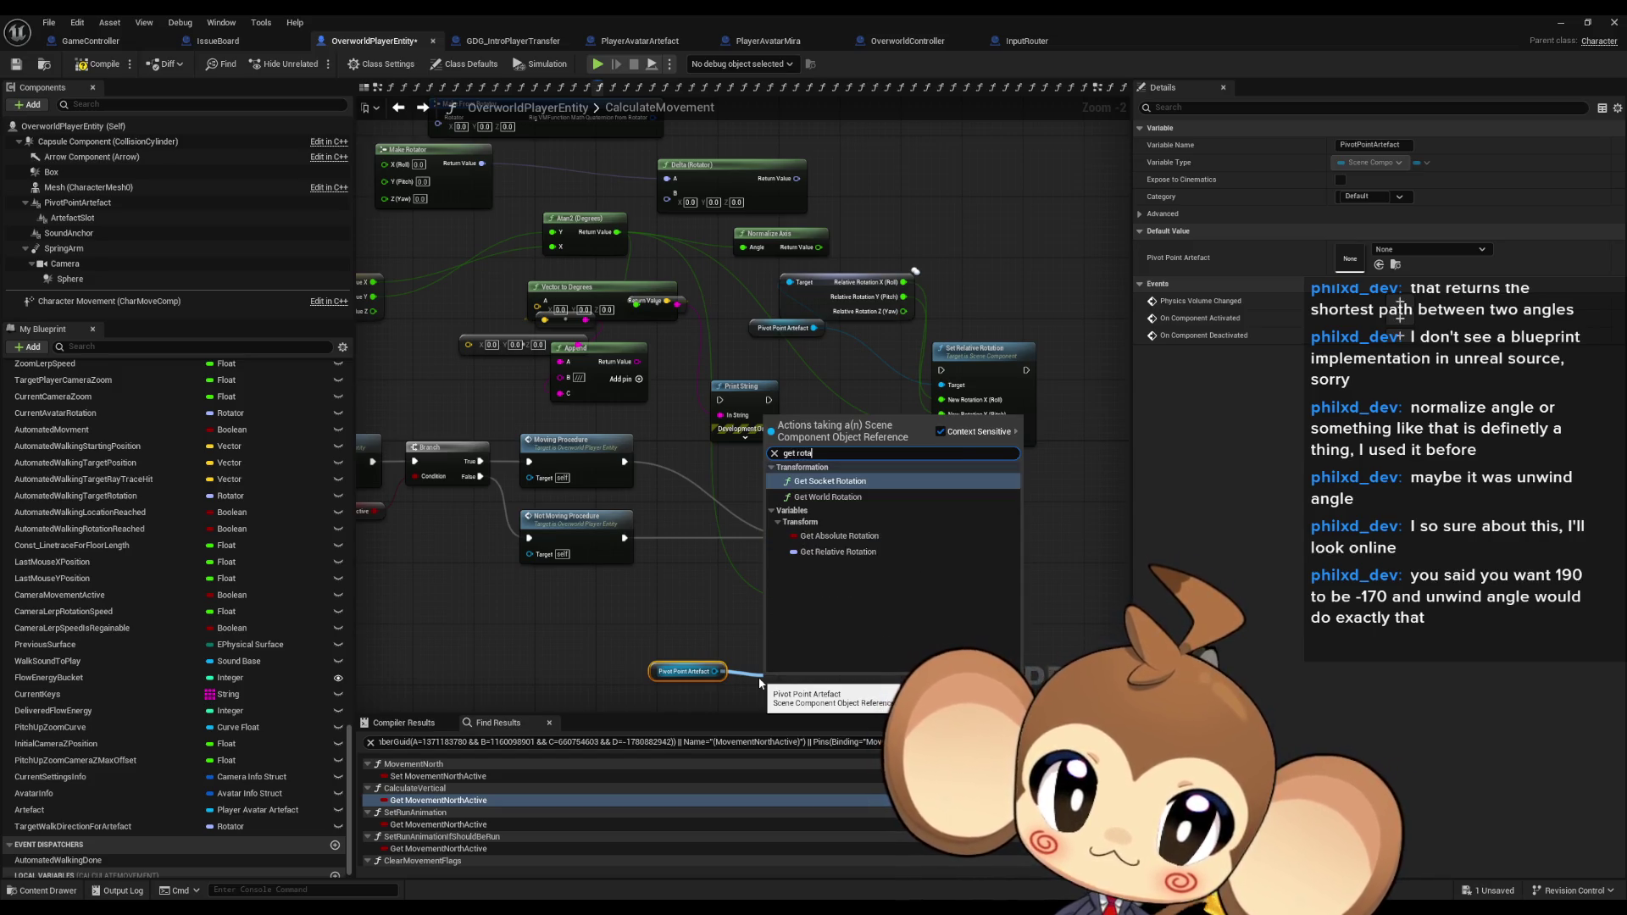
key("Down")
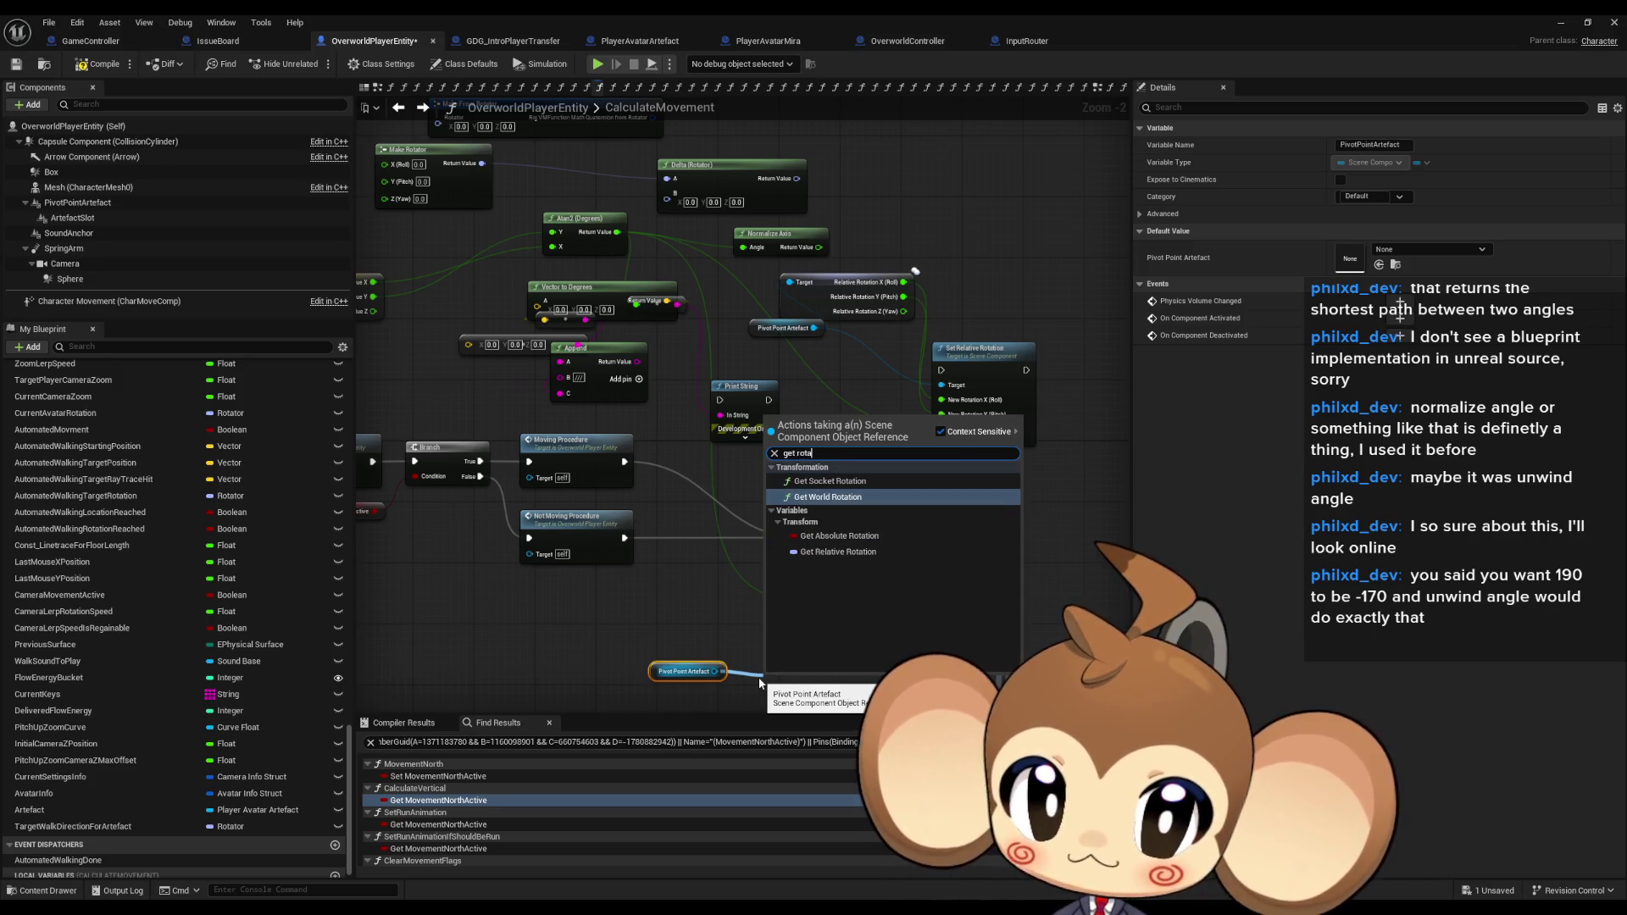
key("Down")
key("Down")
key("Down")
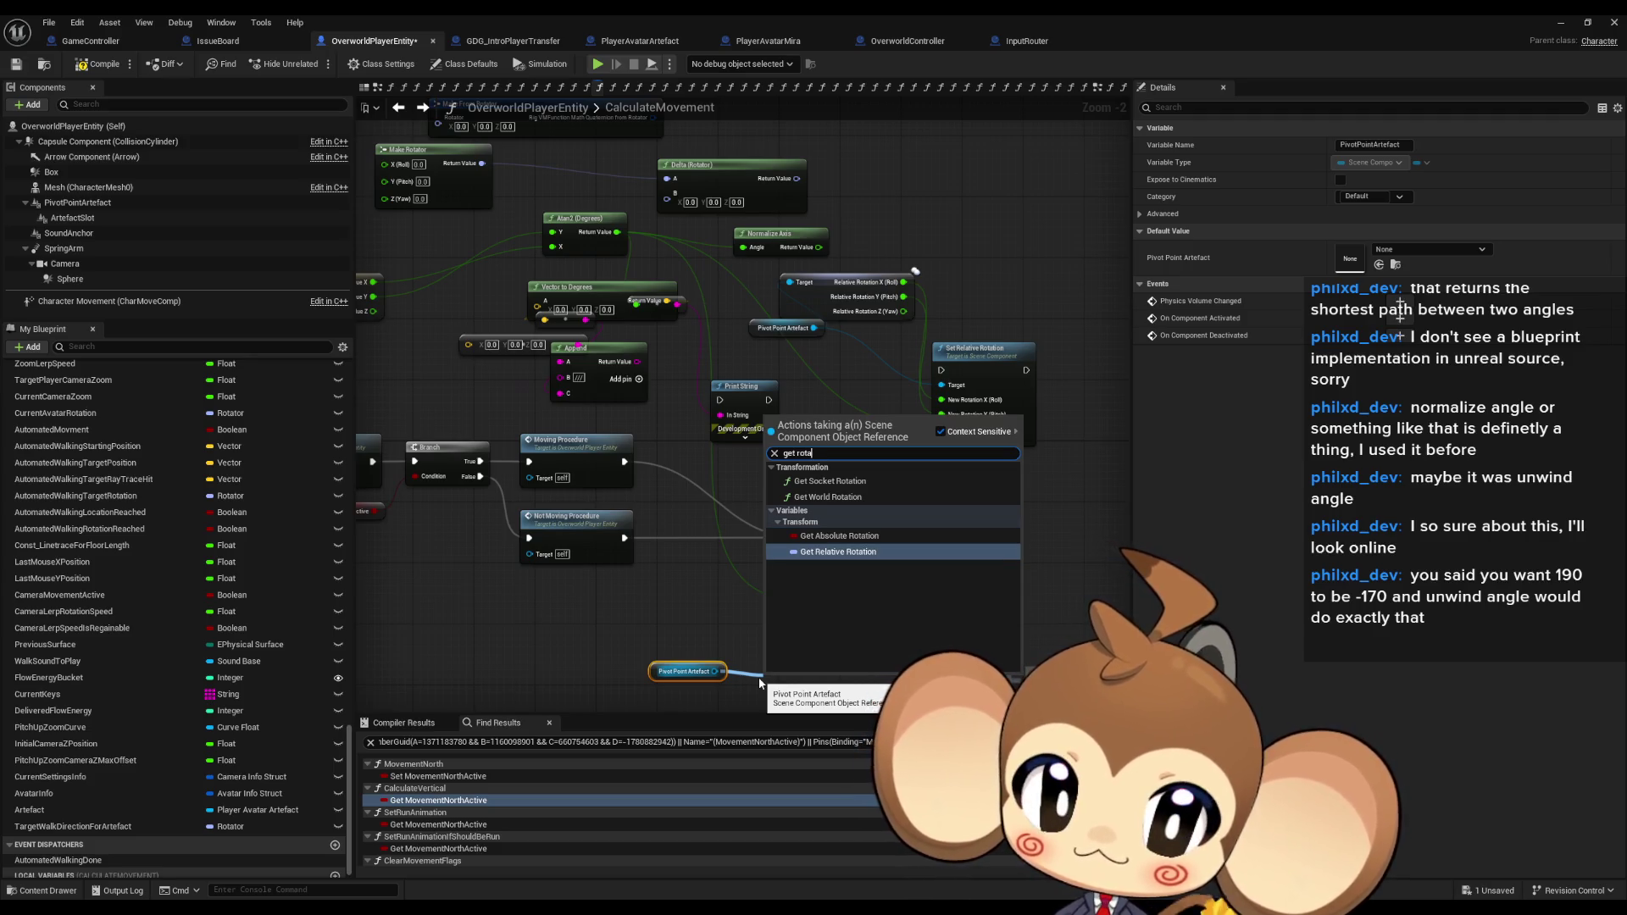
key("Up")
key("Up")
key("Up")
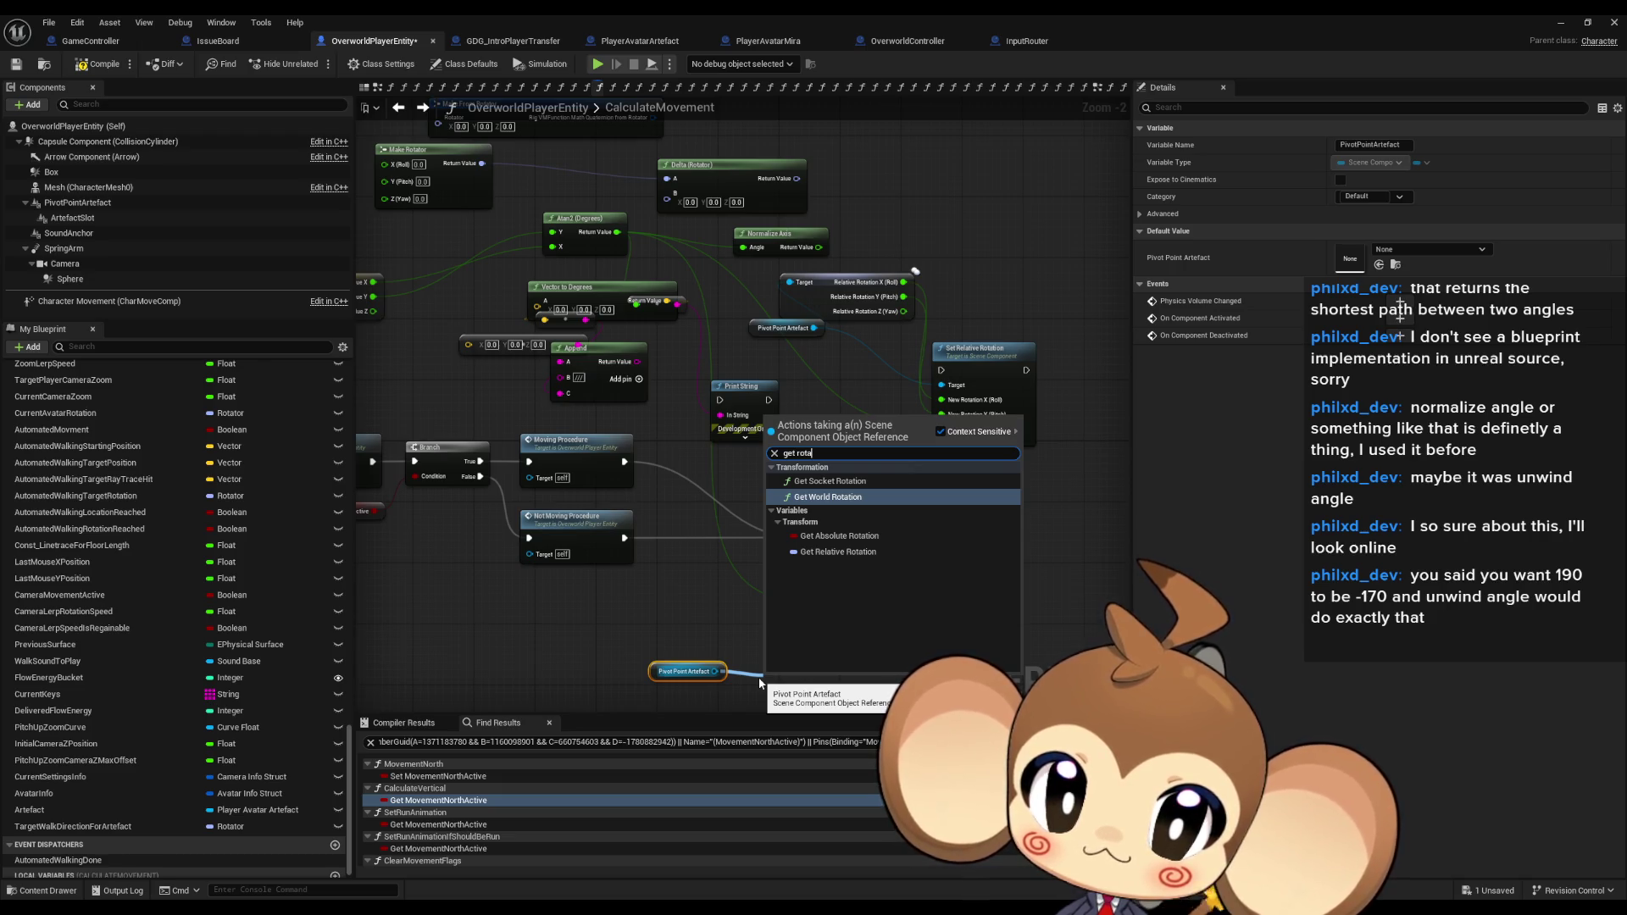
left_click_drag(617, 607, 744, 583)
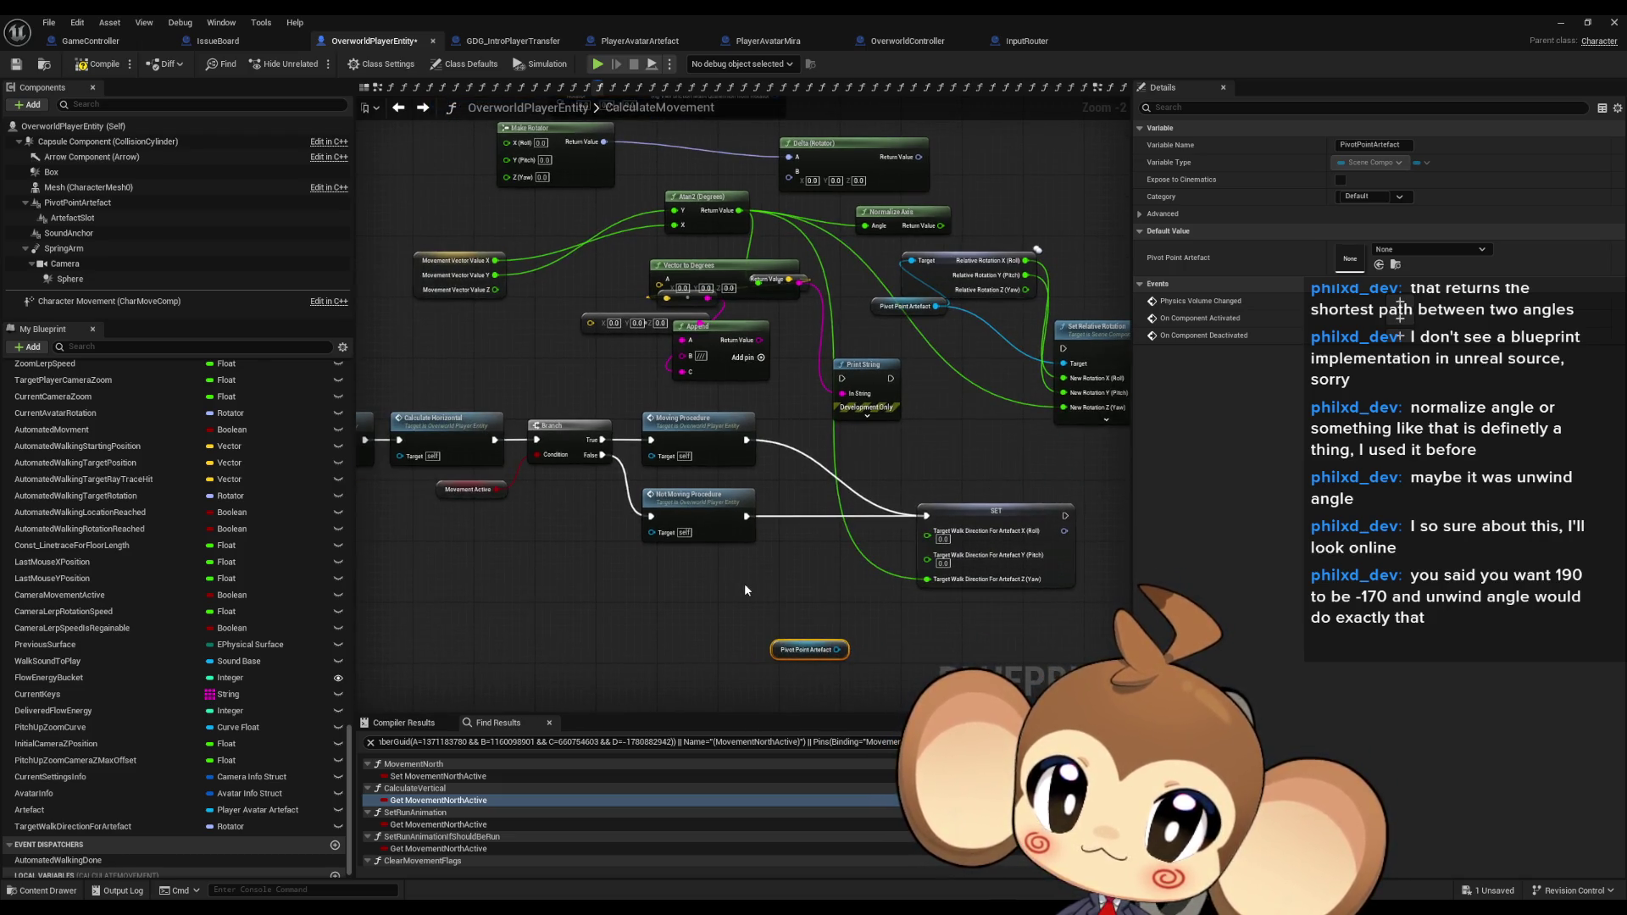
left_click_drag(774, 649, 744, 657)
Duplicate the Movement Vector and Atan2 nodes and place the copies lower down.
left_click_drag(402, 216, 678, 255)
left_click_drag(843, 605, 761, 539)
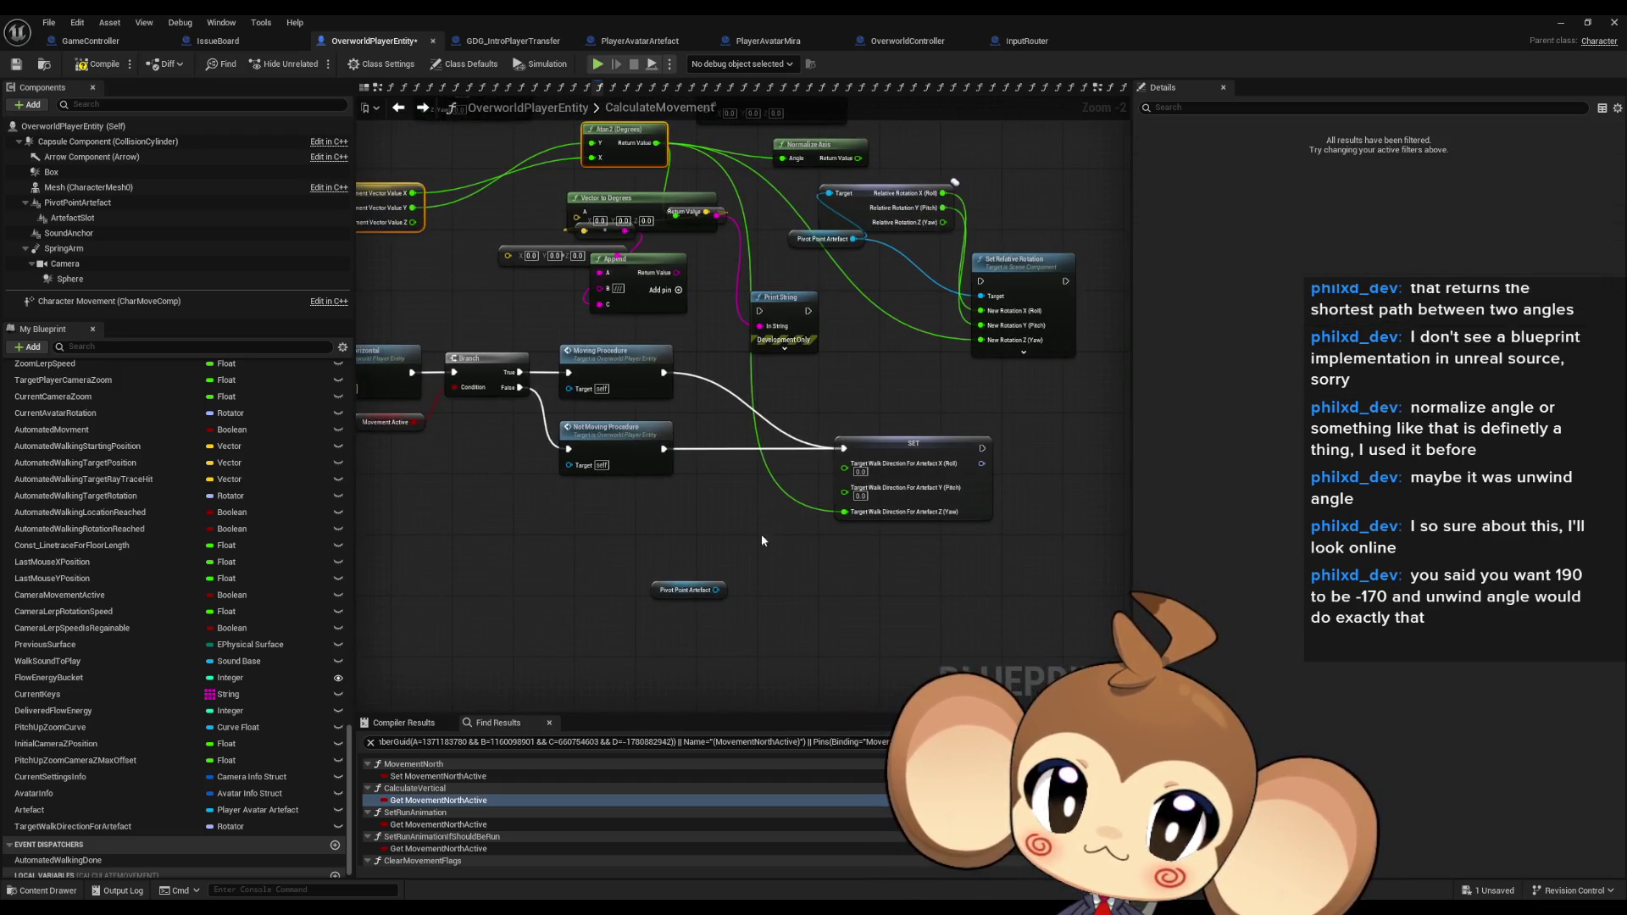
key("ctrl+c")
key("ctrl+v")
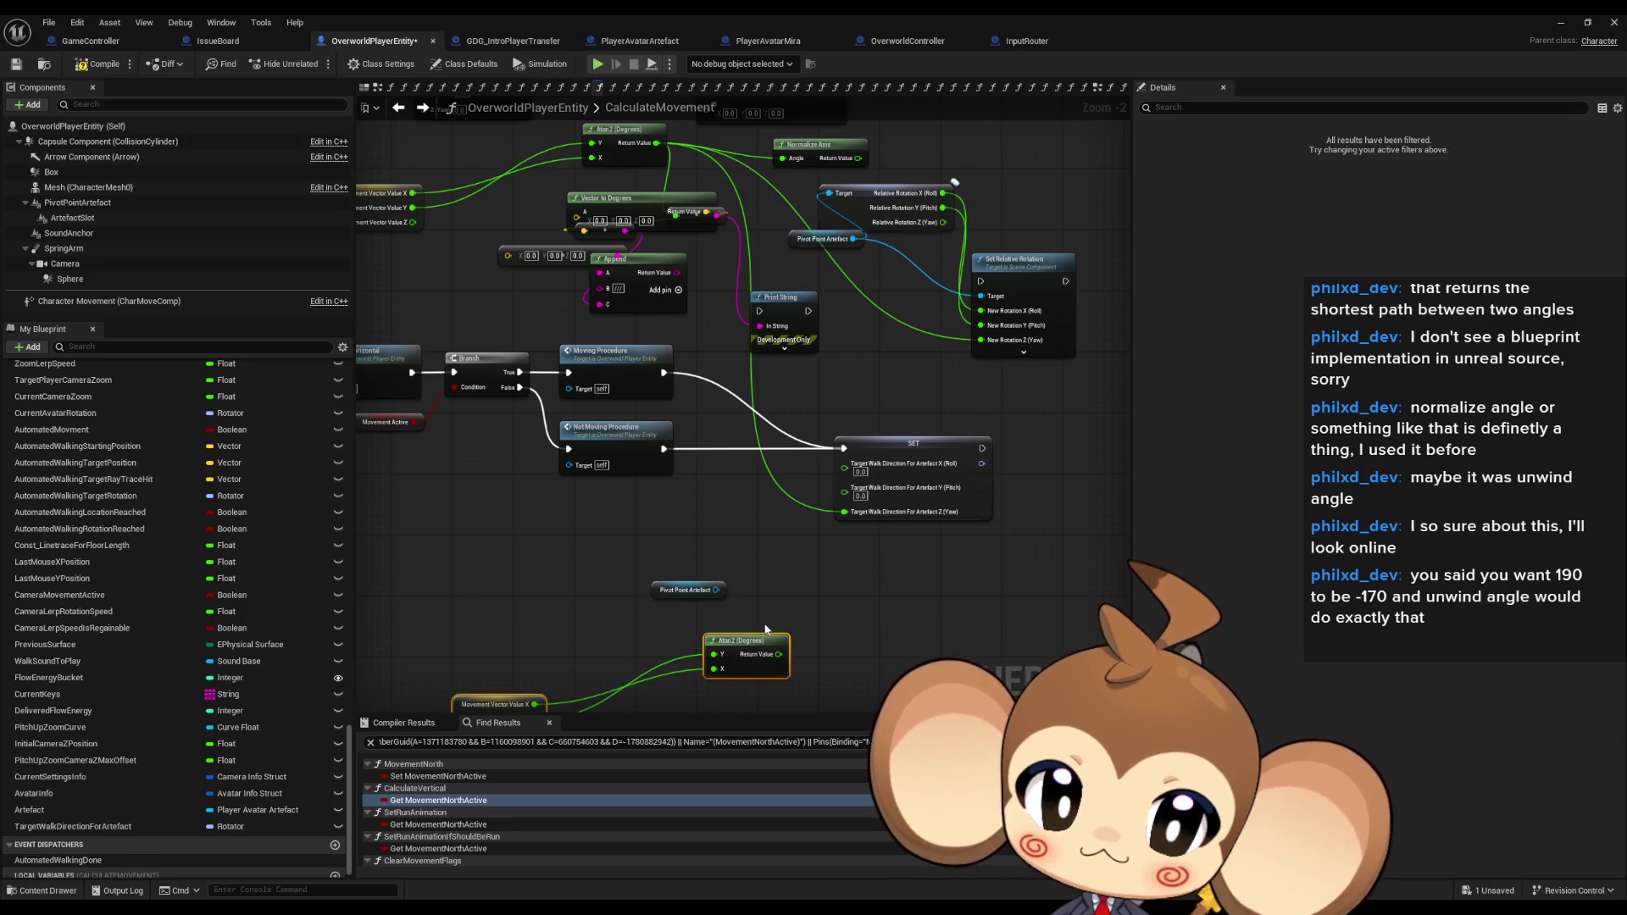
left_click_drag(763, 634, 657, 700)
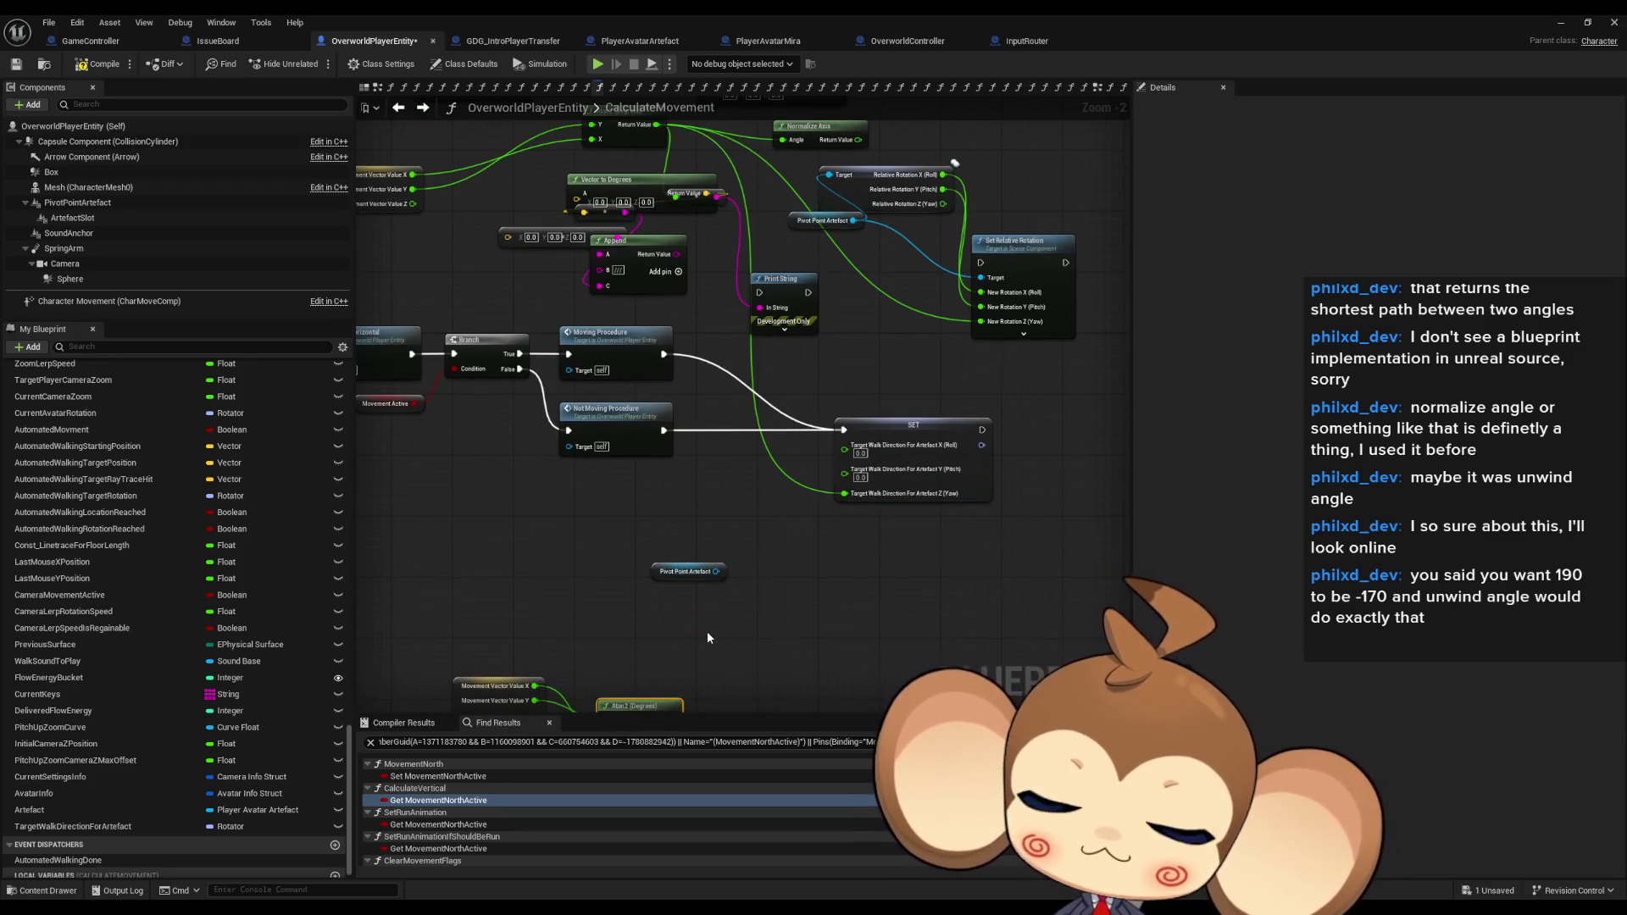
Shift the Pivot Point Artefact getter right and move Delta (Rotator) down beside the copies.
left_click_drag(770, 510, 783, 569)
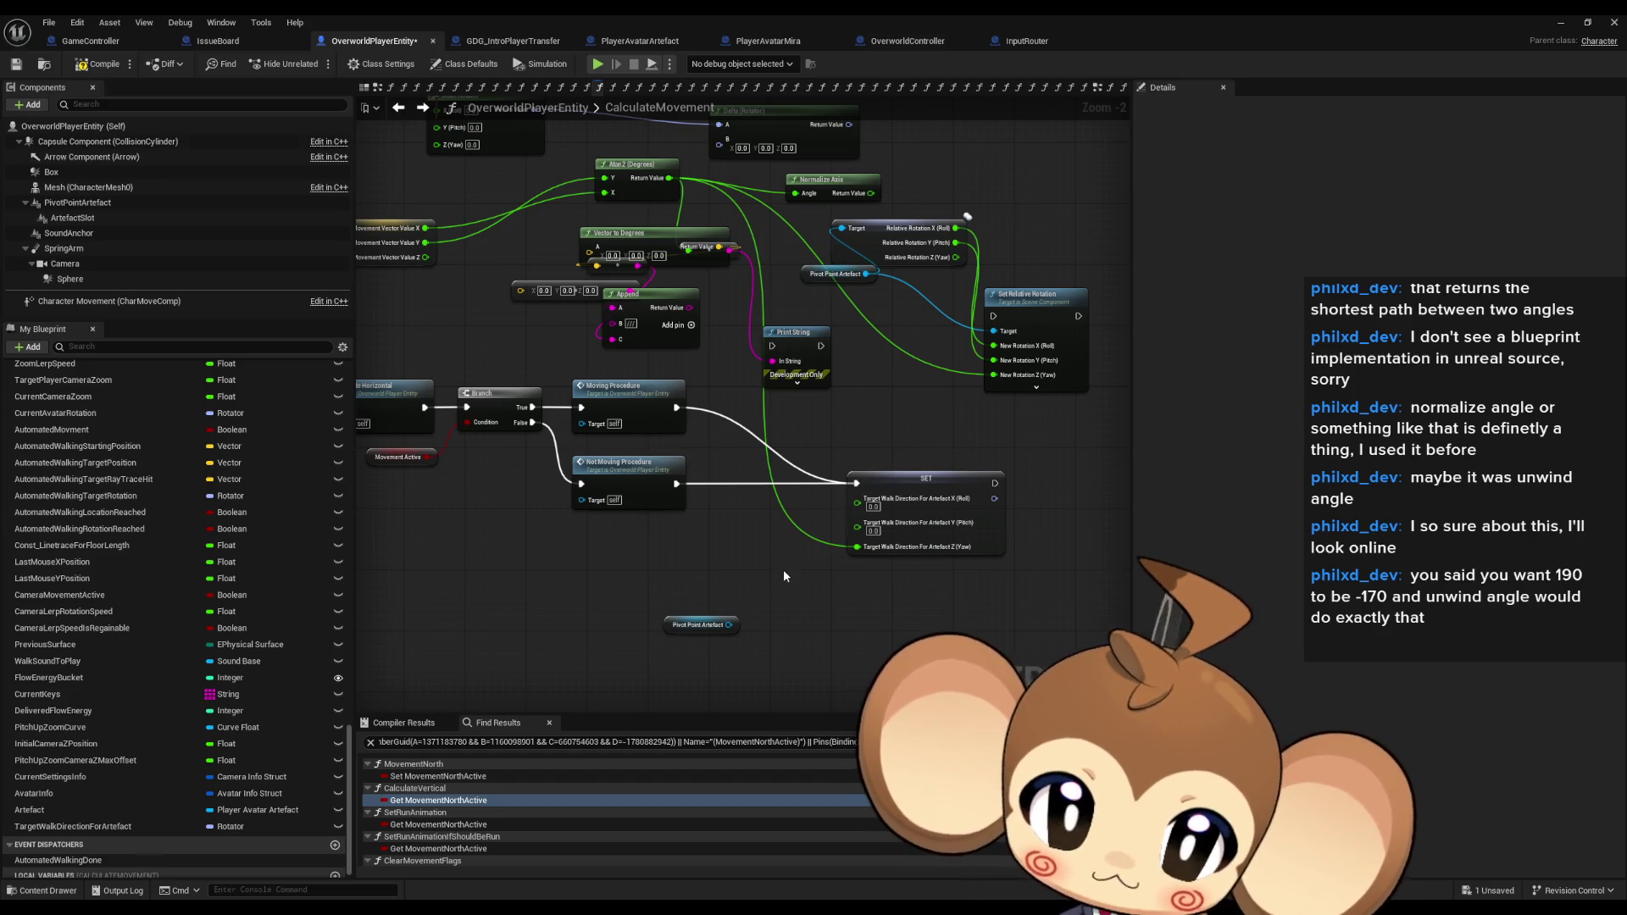
left_click_drag(784, 575, 711, 547)
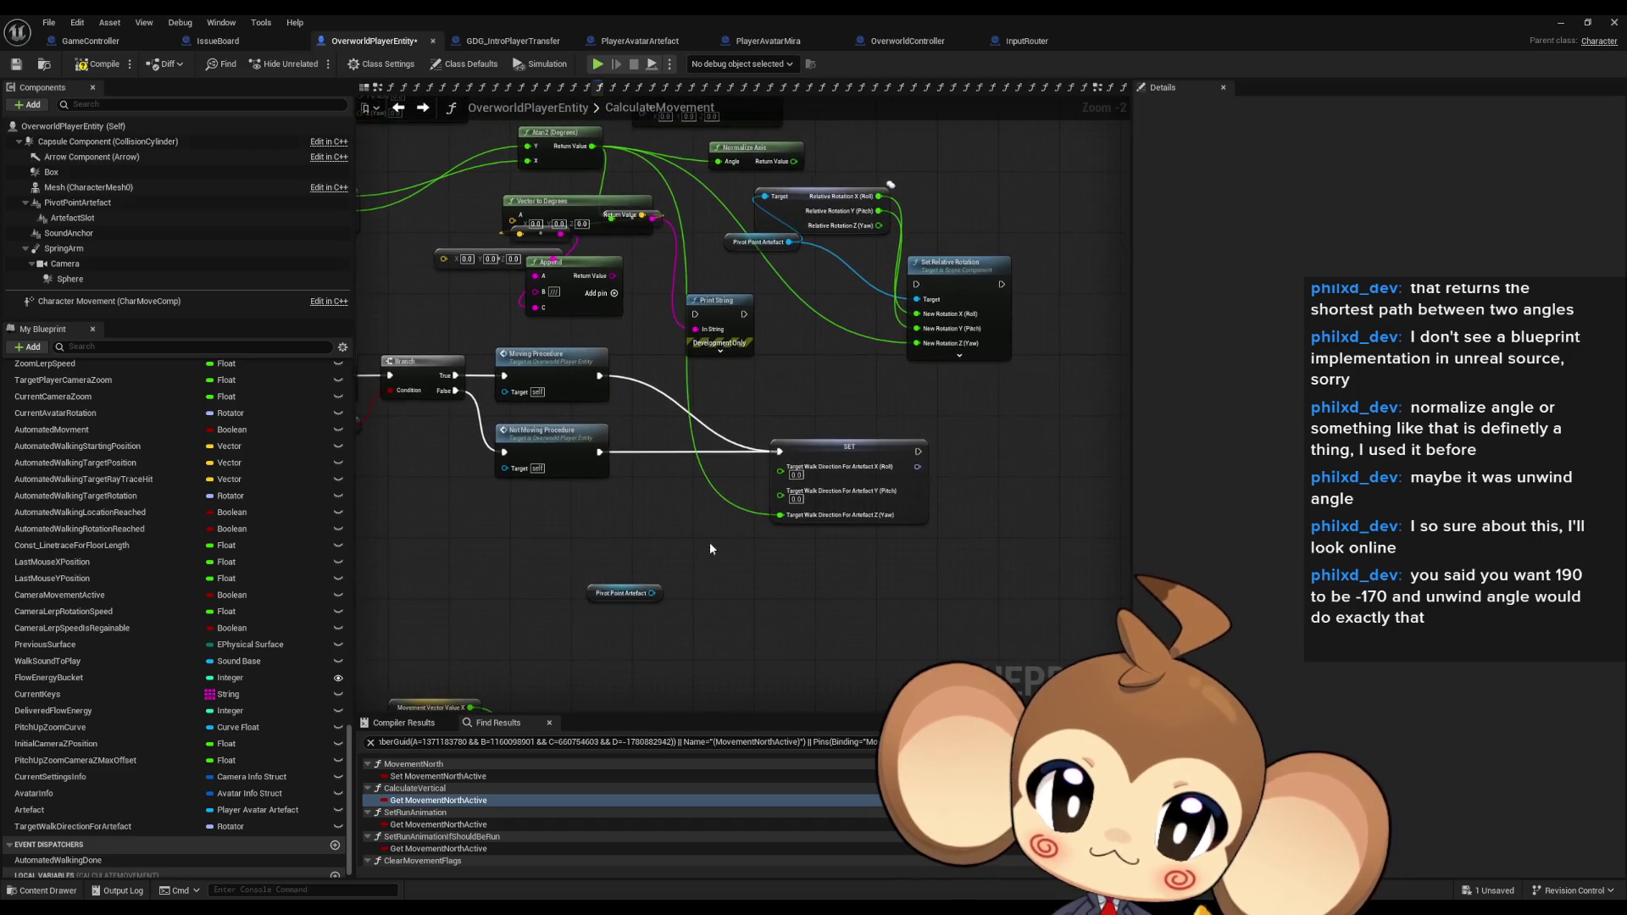
left_click_drag(624, 593, 739, 608)
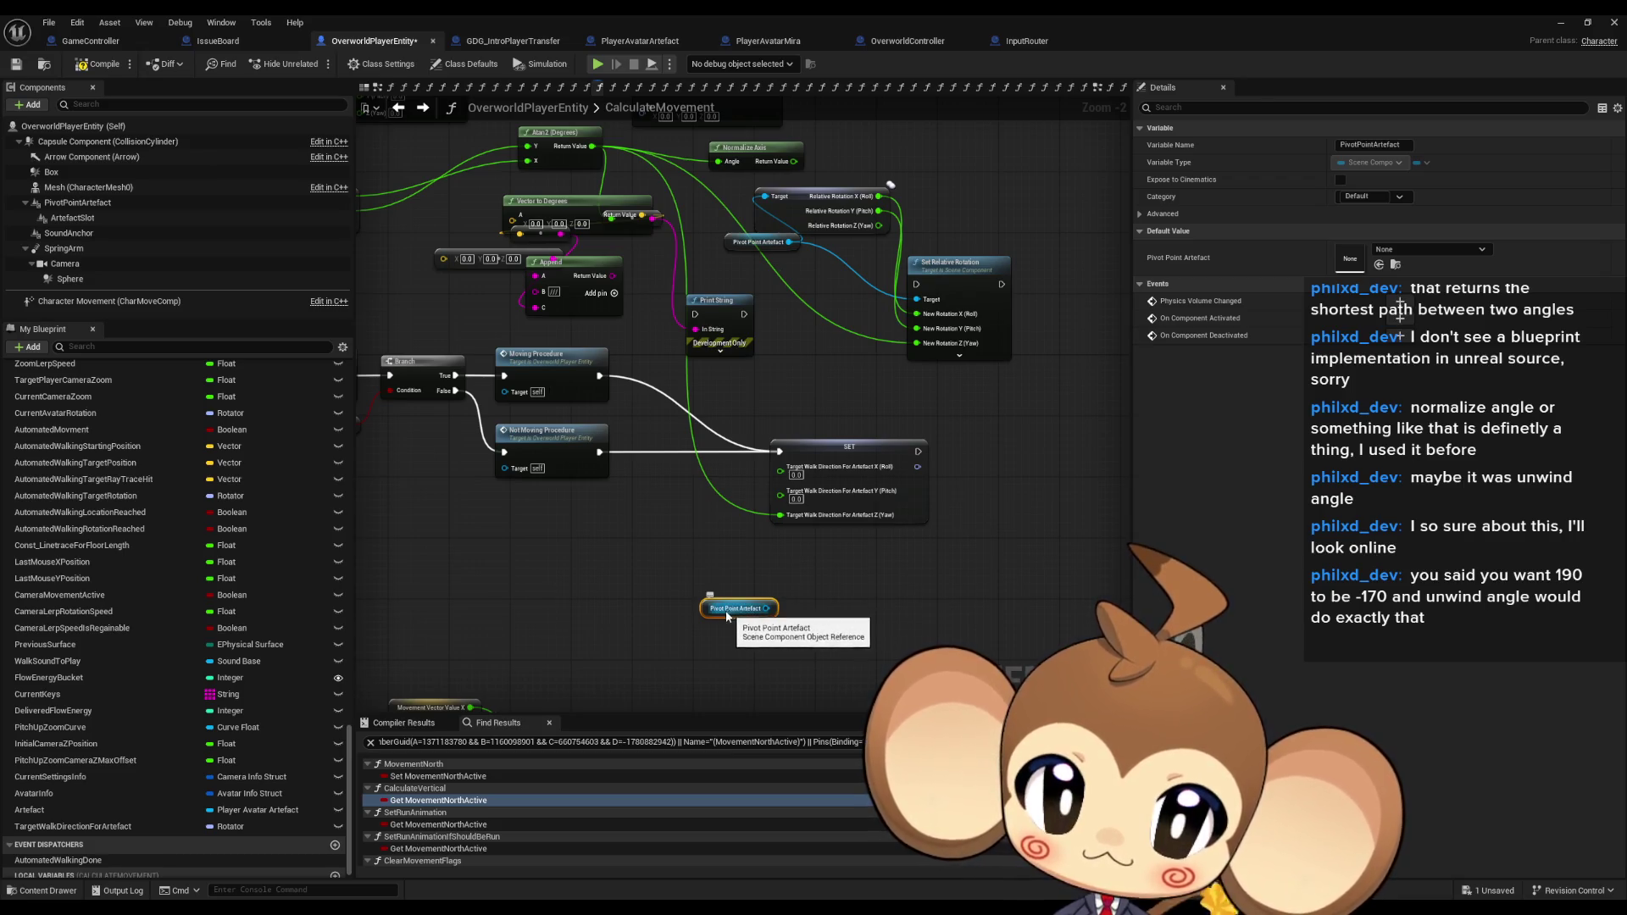
left_click_drag(714, 609, 770, 618)
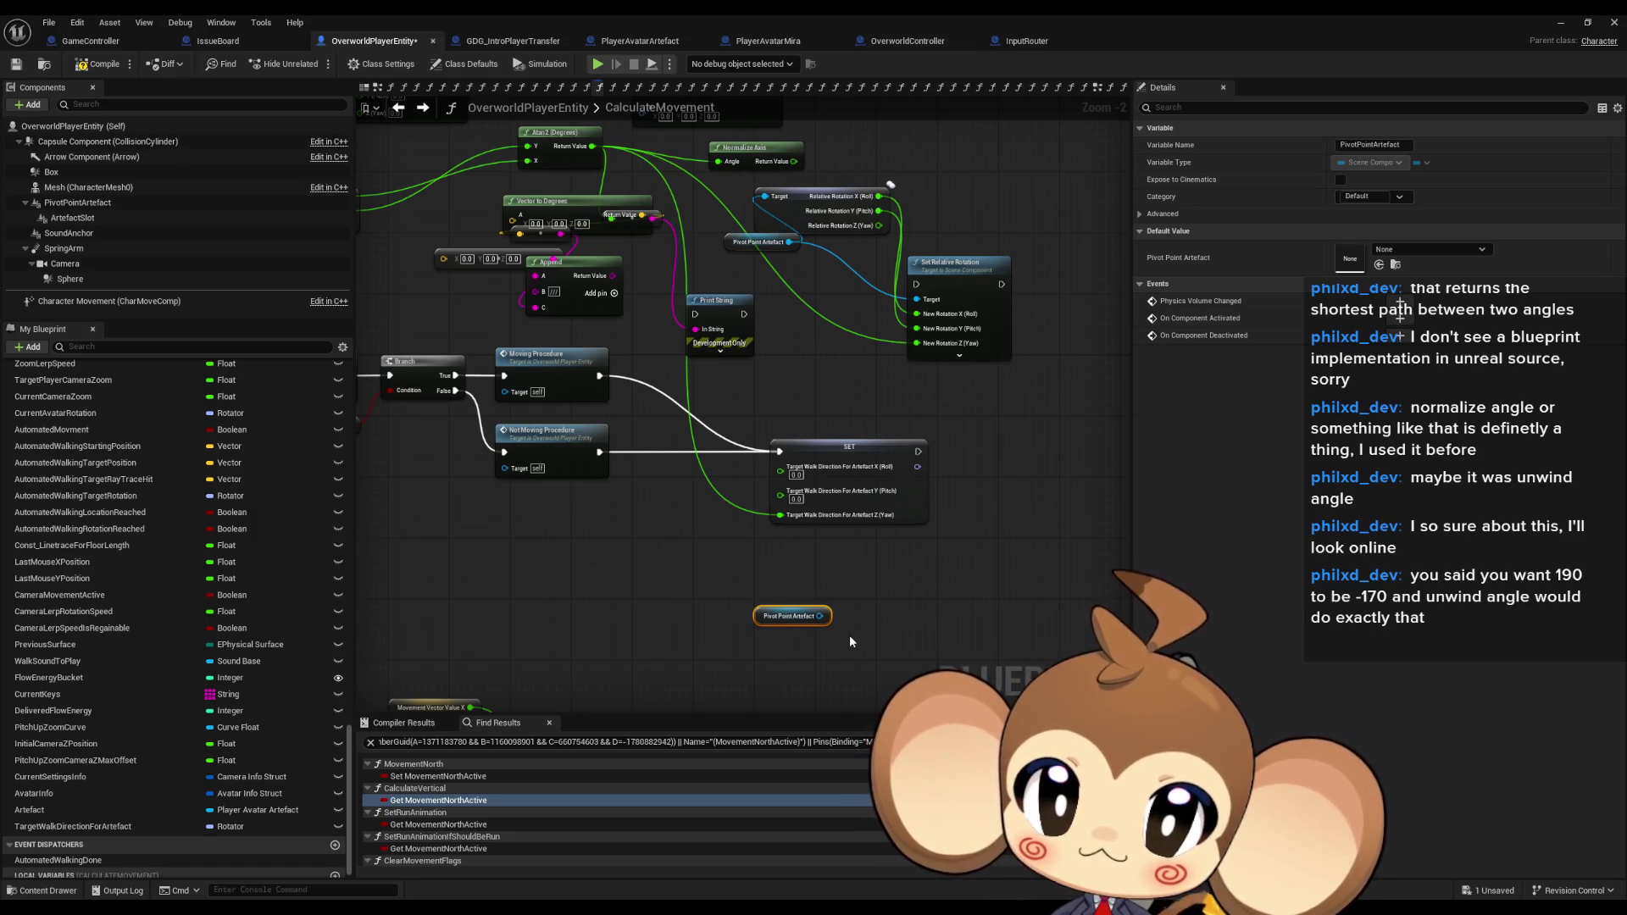
mouse_move(710, 617)
left_mouse_down()
mouse_move(825, 652)
mouse_move(794, 710)
left_mouse_up()
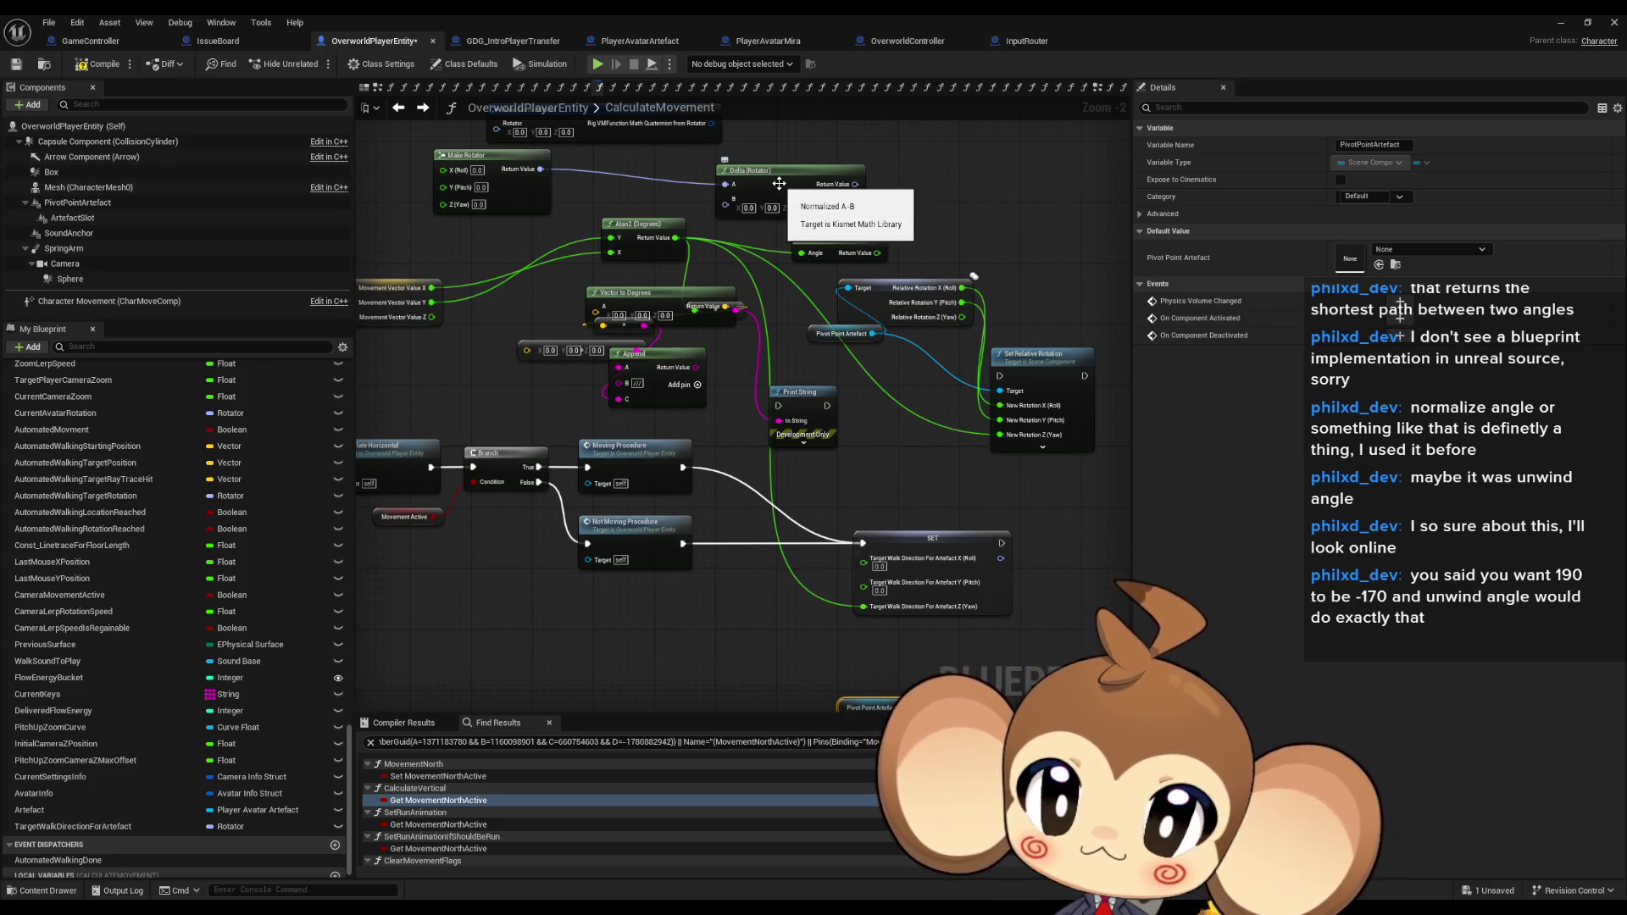
mouse_move(779, 183)
left_mouse_down()
mouse_move(805, 661)
mouse_move(809, 549)
left_mouse_up()
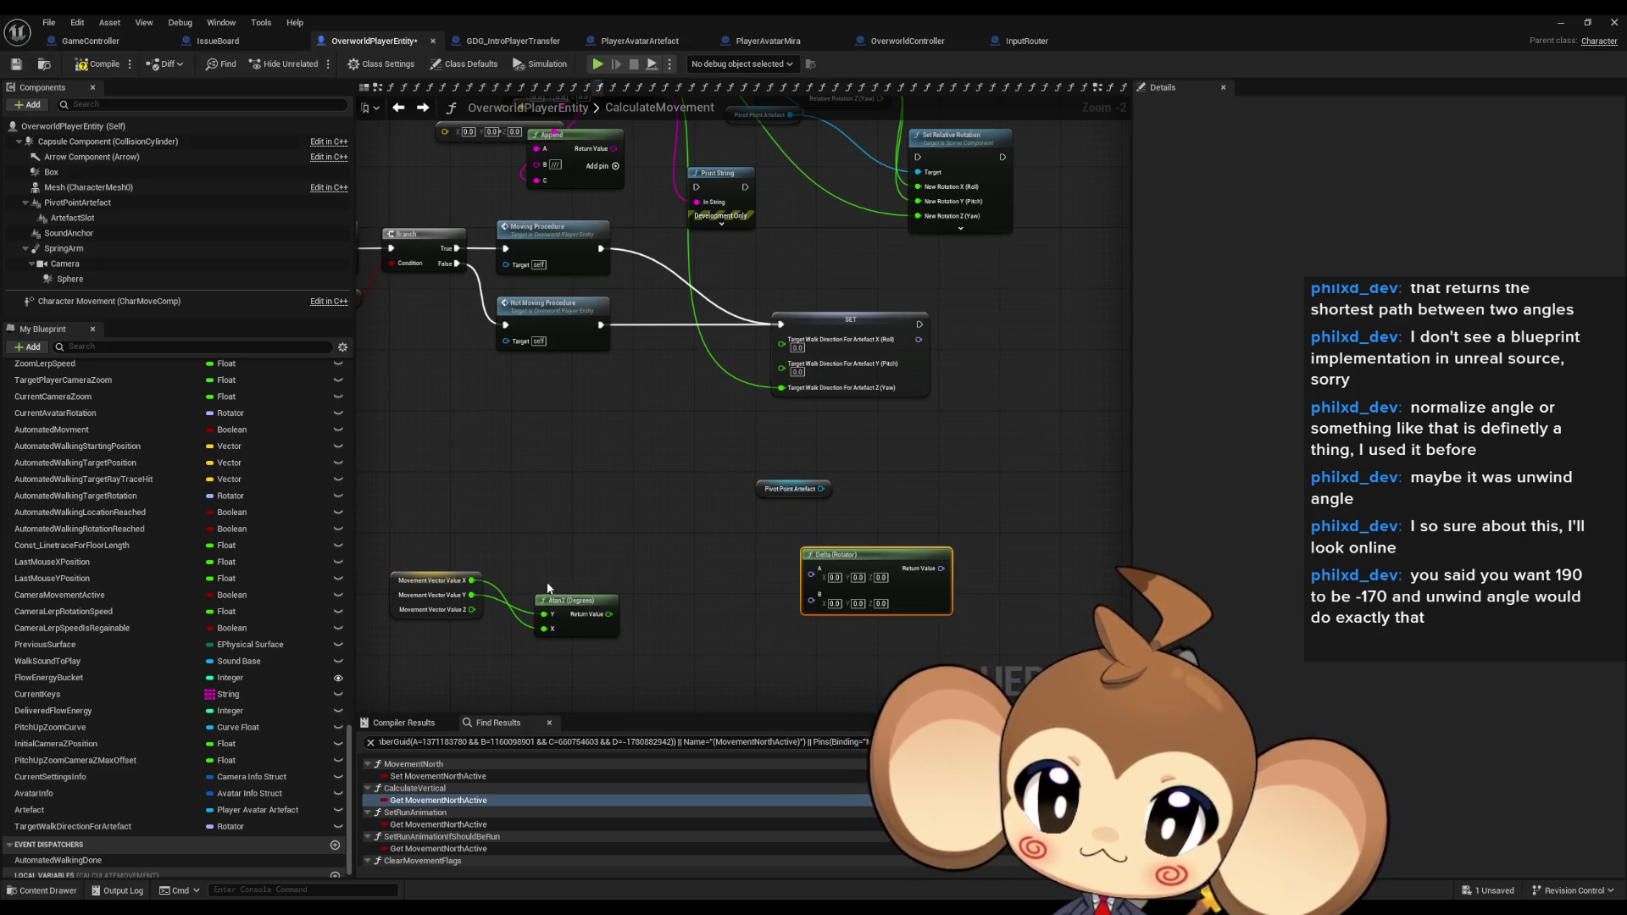
Feed a TargetWalkDirectionForArtefact getter into Delta (Rotator) B.
mouse_move(627, 500)
left_mouse_down()
mouse_move(631, 596)
mouse_move(630, 534)
left_mouse_up()
left_click_drag(73, 820, 682, 654)
left_click(781, 684)
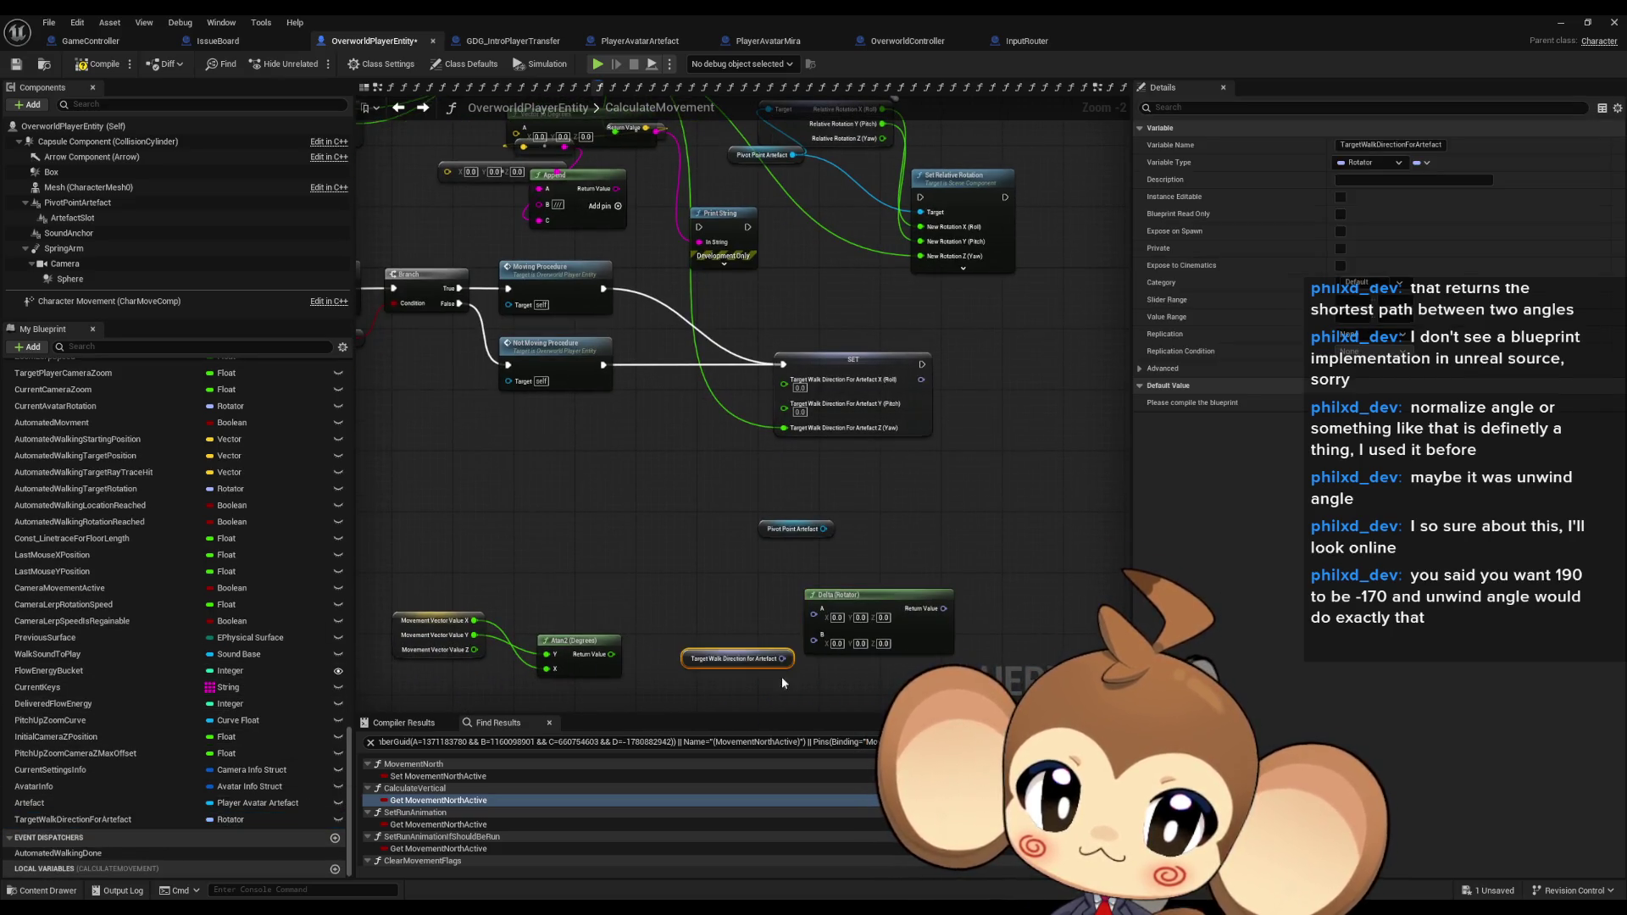
left_click_drag(782, 665, 813, 636)
Add a Get World Rotation node reading Pivot Point Artefact.
mouse_move(795, 529)
left_mouse_down()
mouse_move(651, 531)
mouse_move(702, 593)
left_mouse_up()
type("get rota")
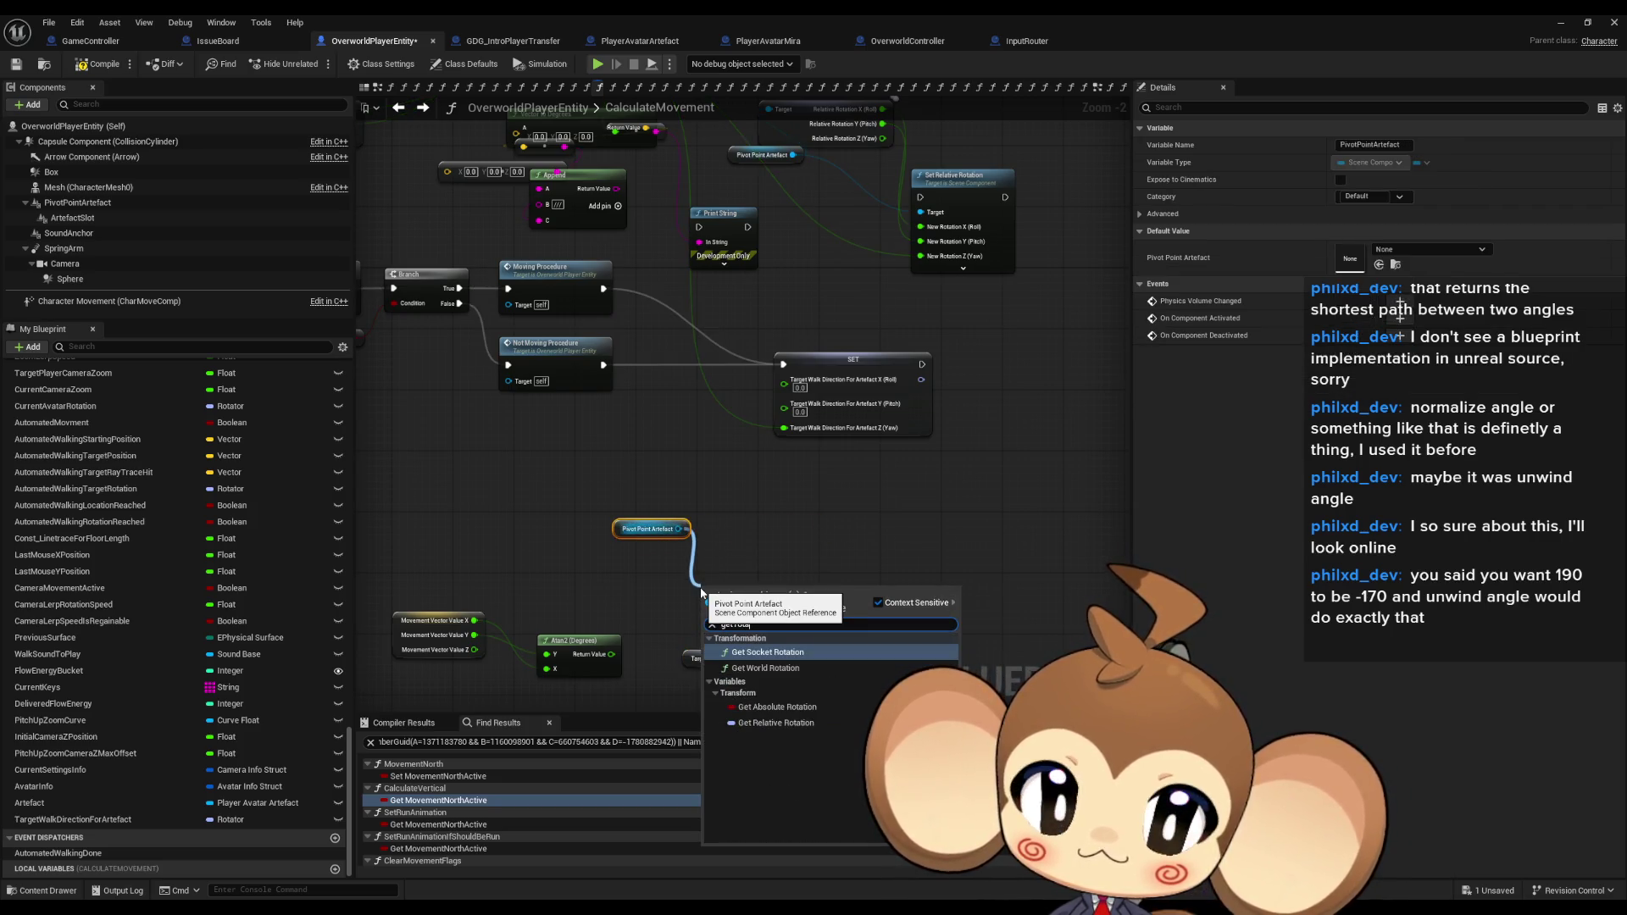
key("Down")
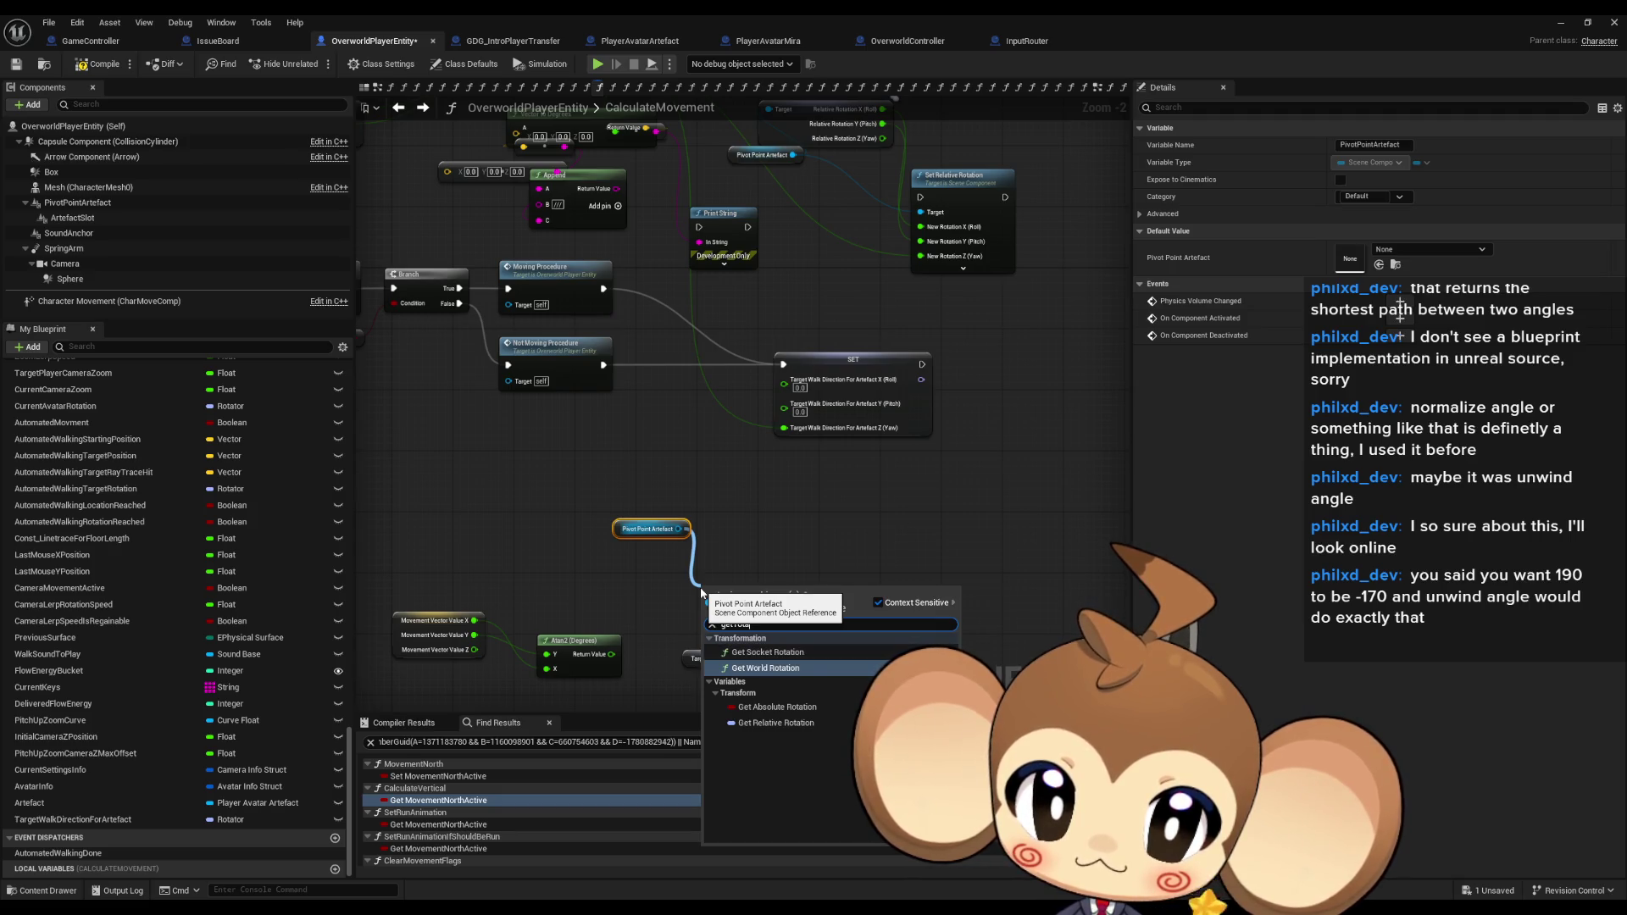
key("Down")
key("Down")
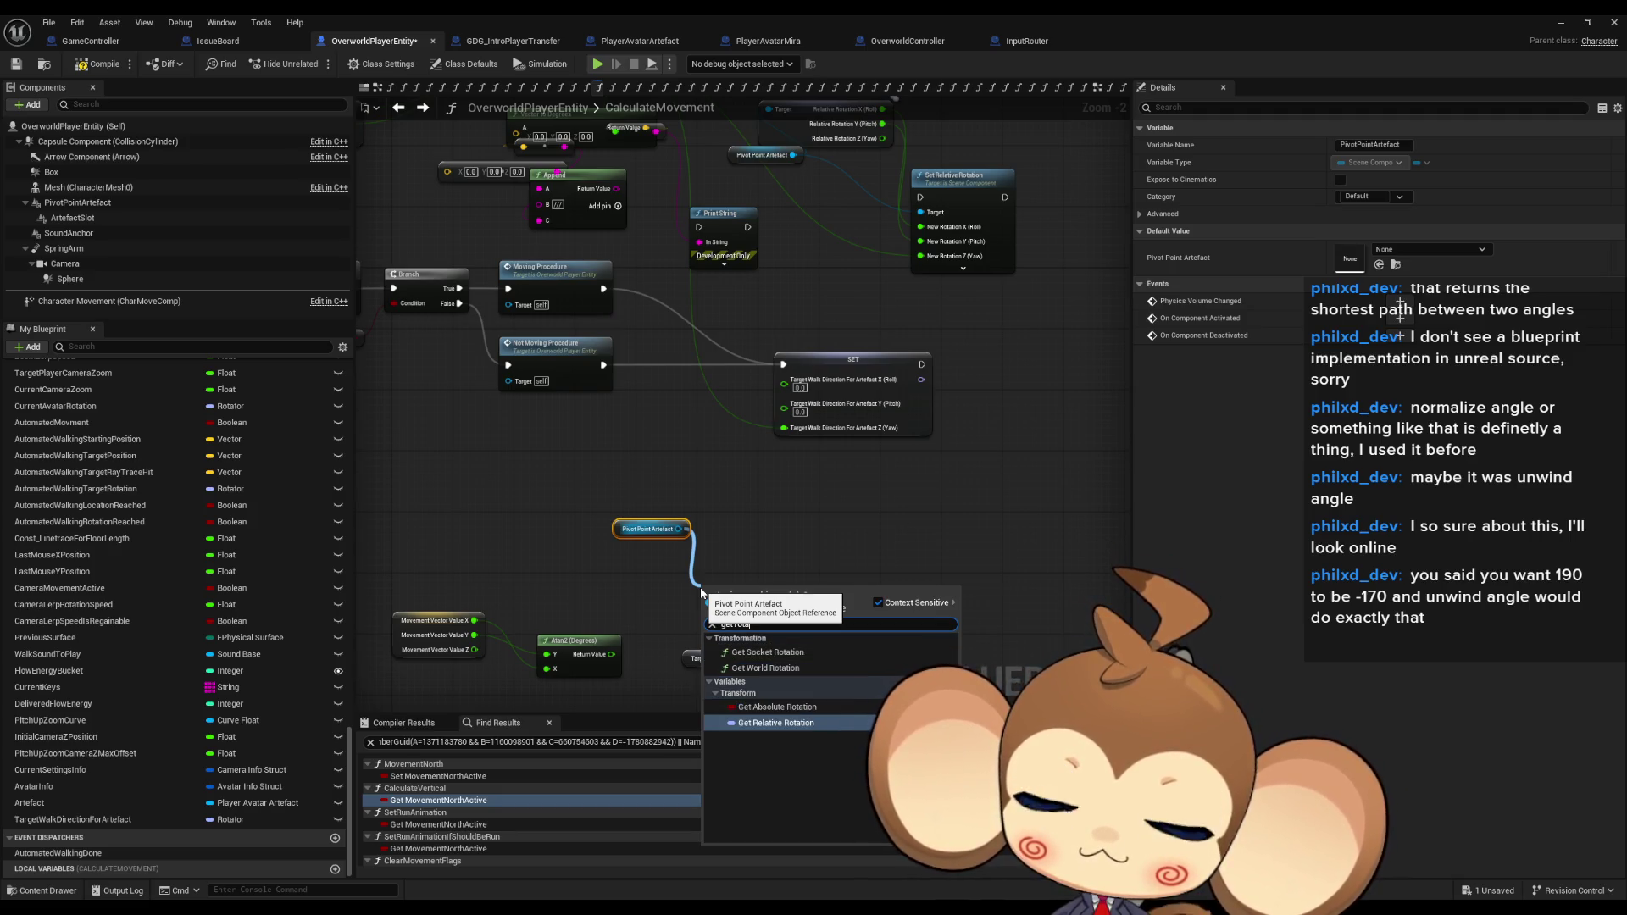
key("Up")
key("Return")
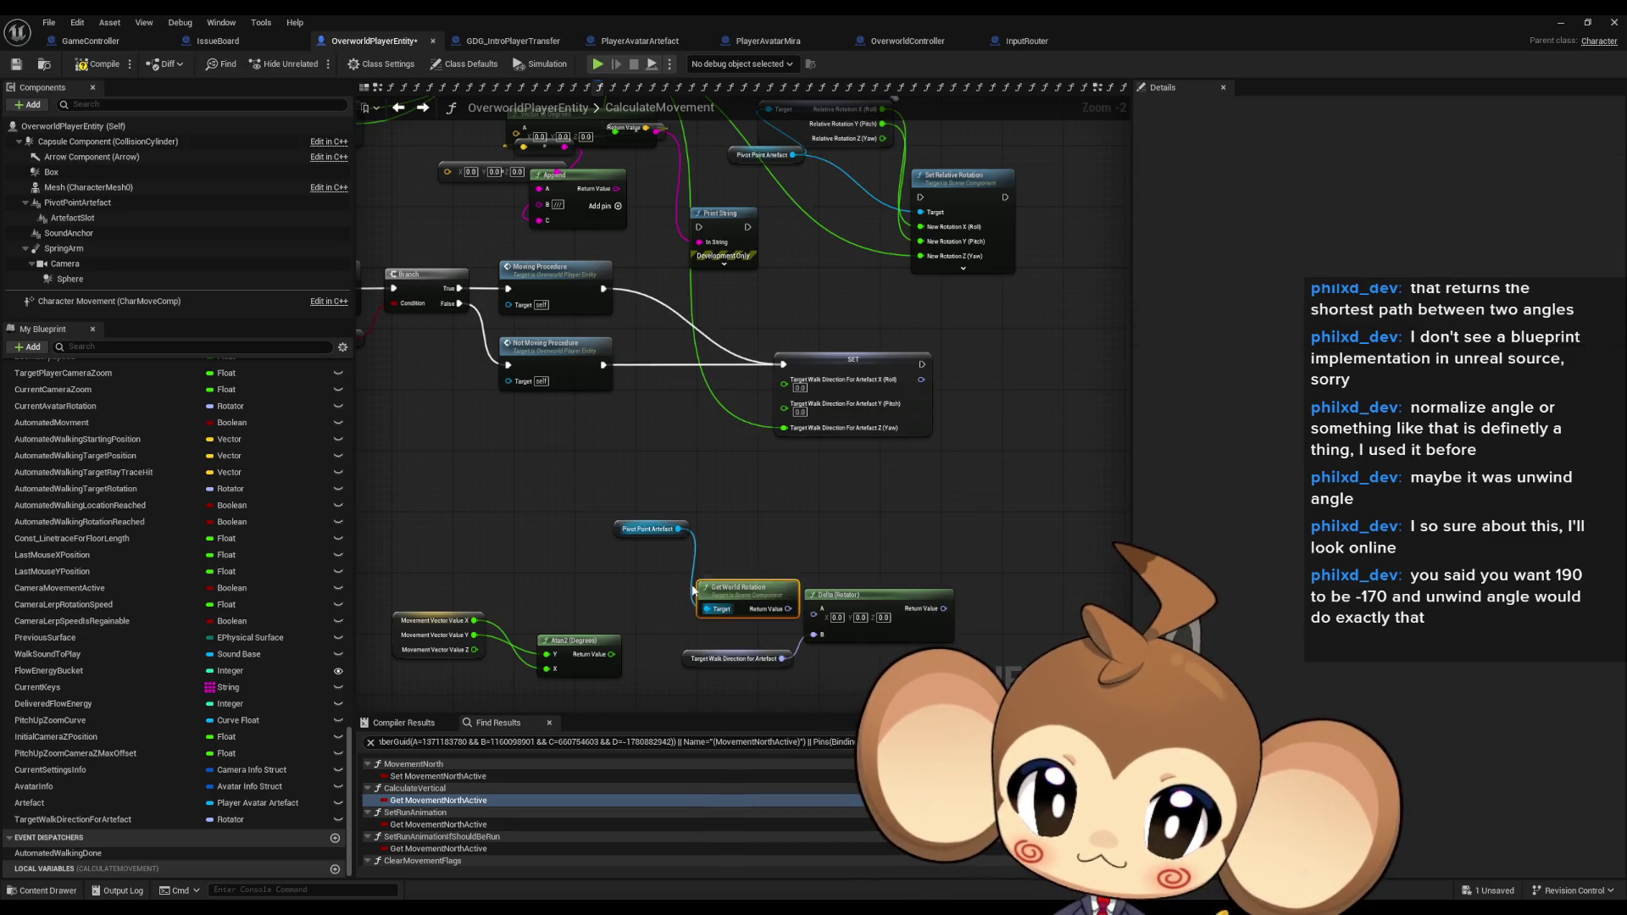
left_click_drag(761, 599, 731, 599)
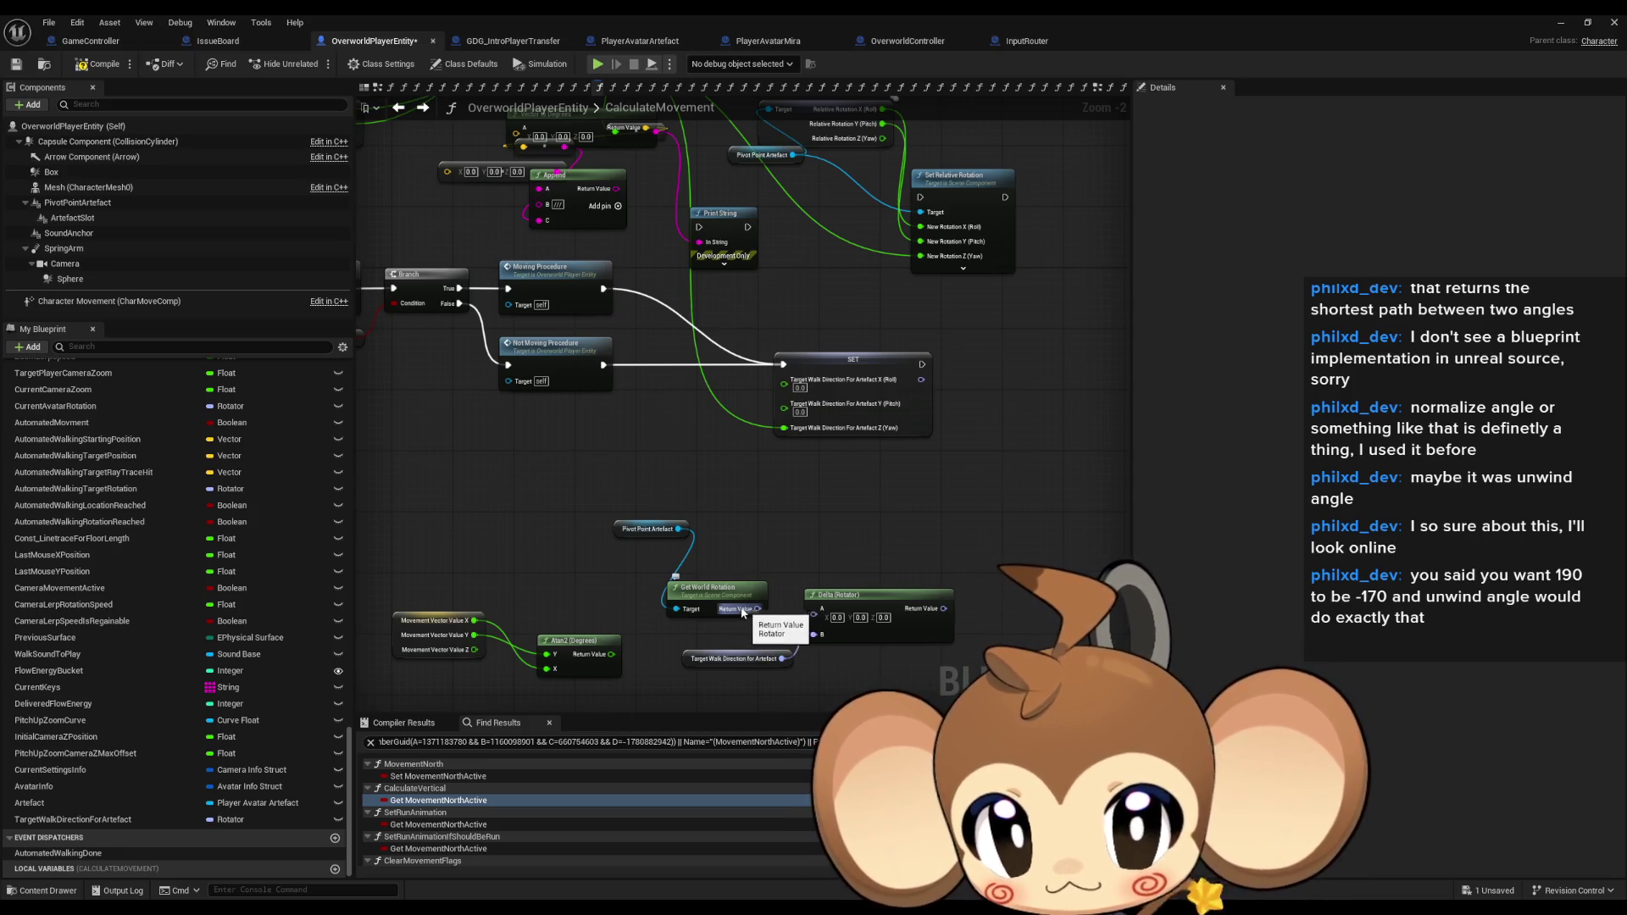
Add Get Relative Rotation for Pivot Point Artefact and wire it into Delta (Rotator) A.
left_click_drag(678, 529, 720, 527)
type("rel rota")
key("Return")
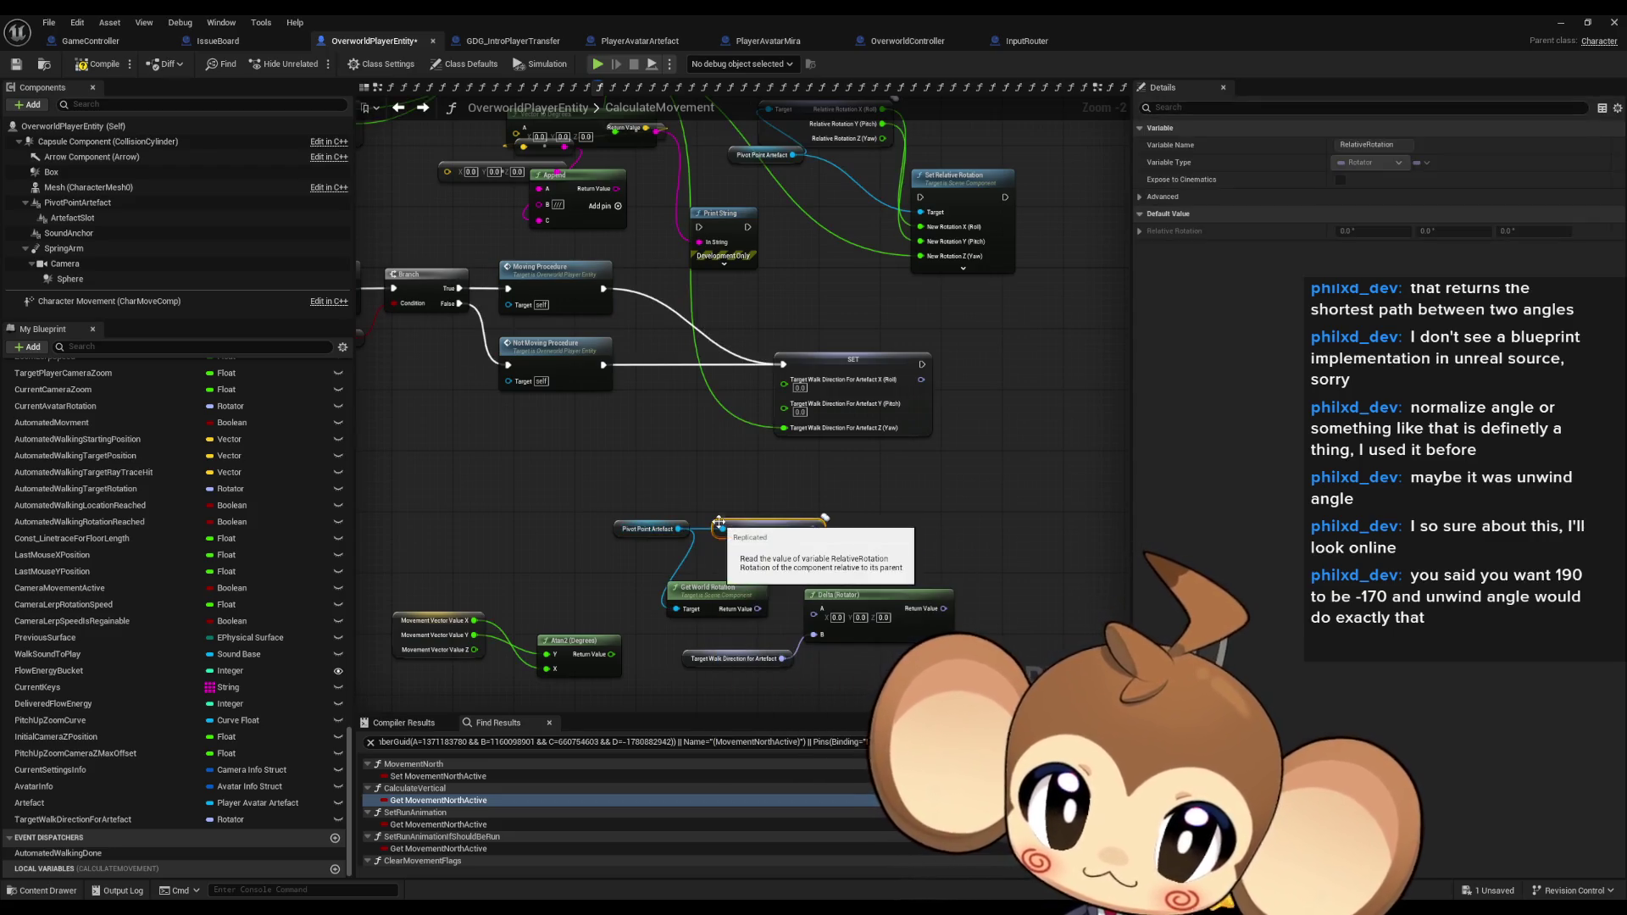
left_click_drag(822, 528, 816, 621)
left_click_drag(708, 586, 585, 579)
left_click_drag(763, 529, 719, 598)
left_click(860, 500)
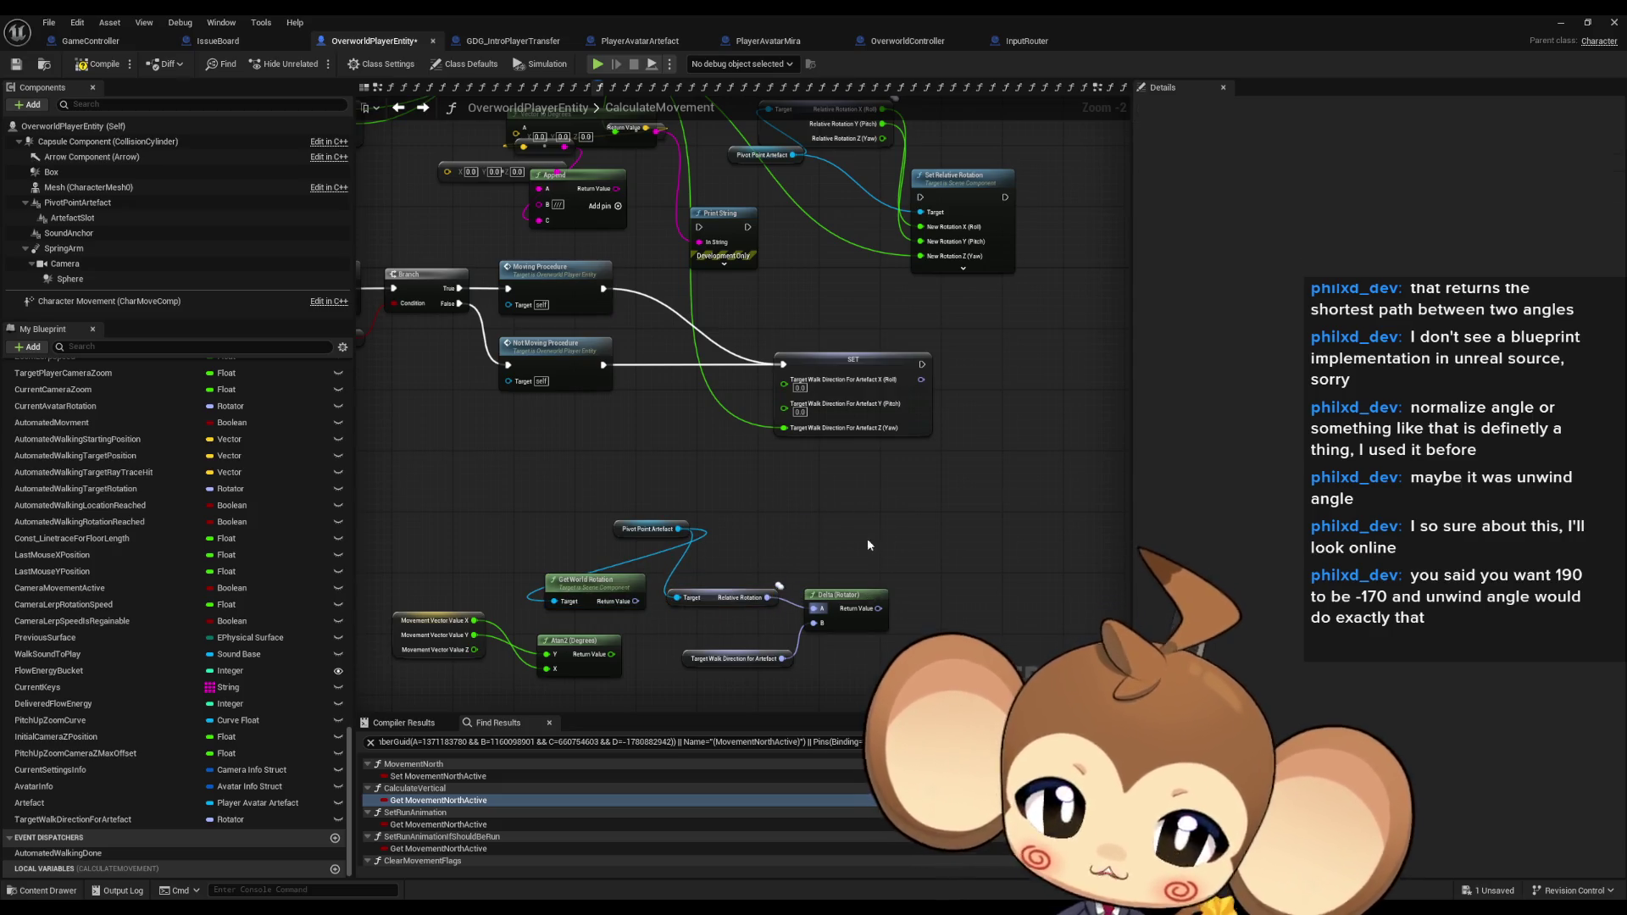
left_click(674, 627)
left_click(770, 490)
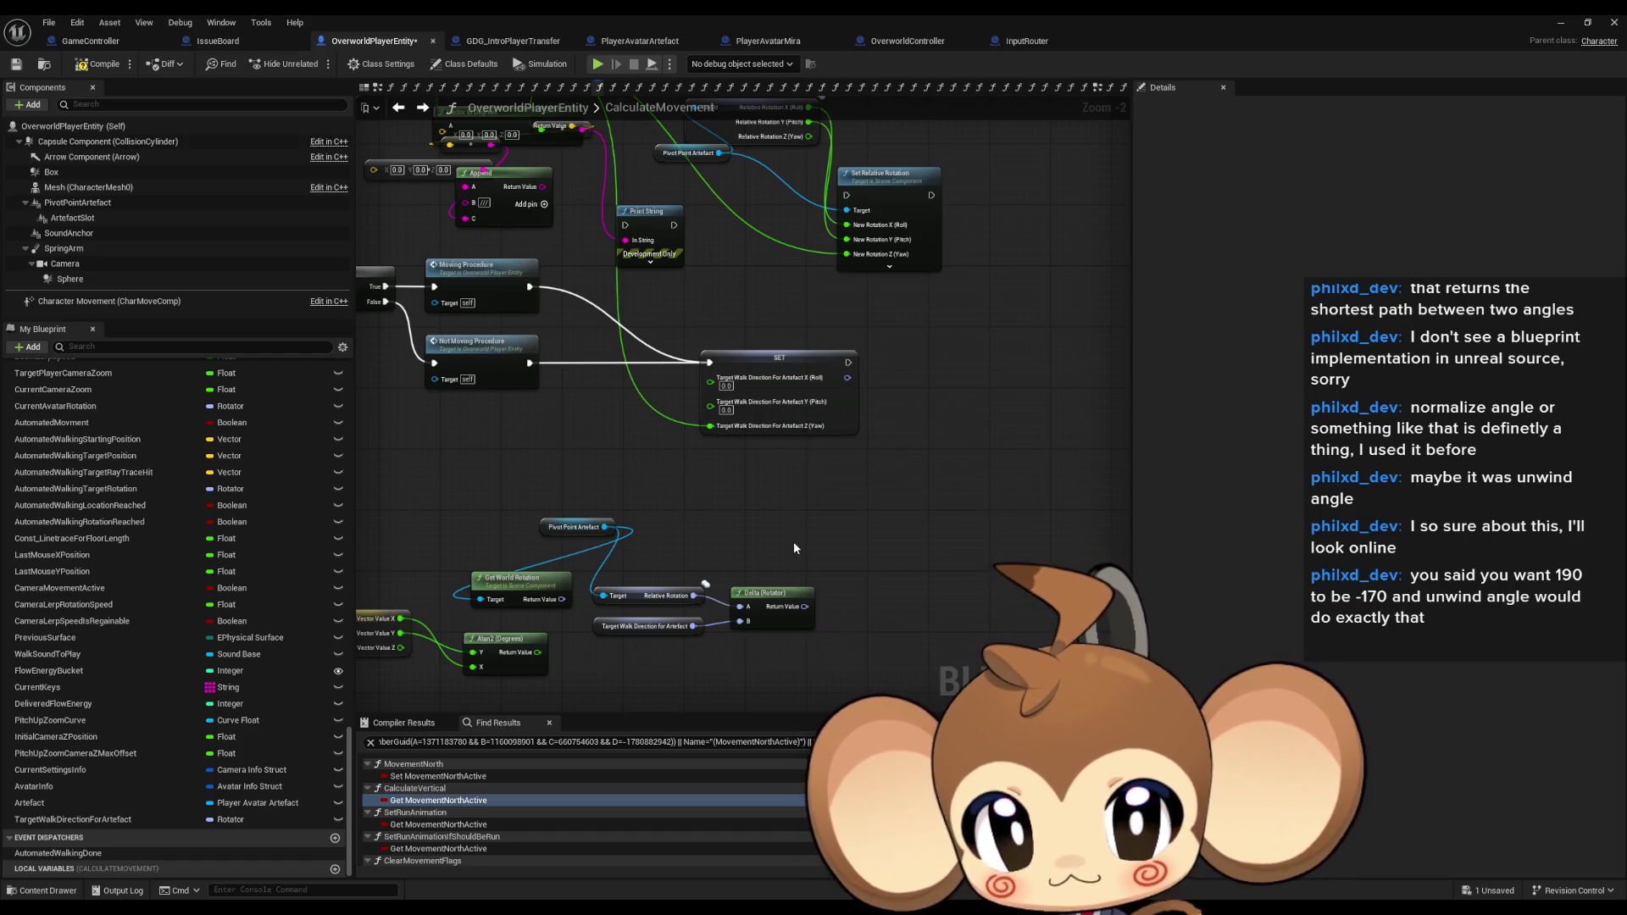
Move the Set Relative Rotation node further right.
left_click_drag(882, 174, 850, 290)
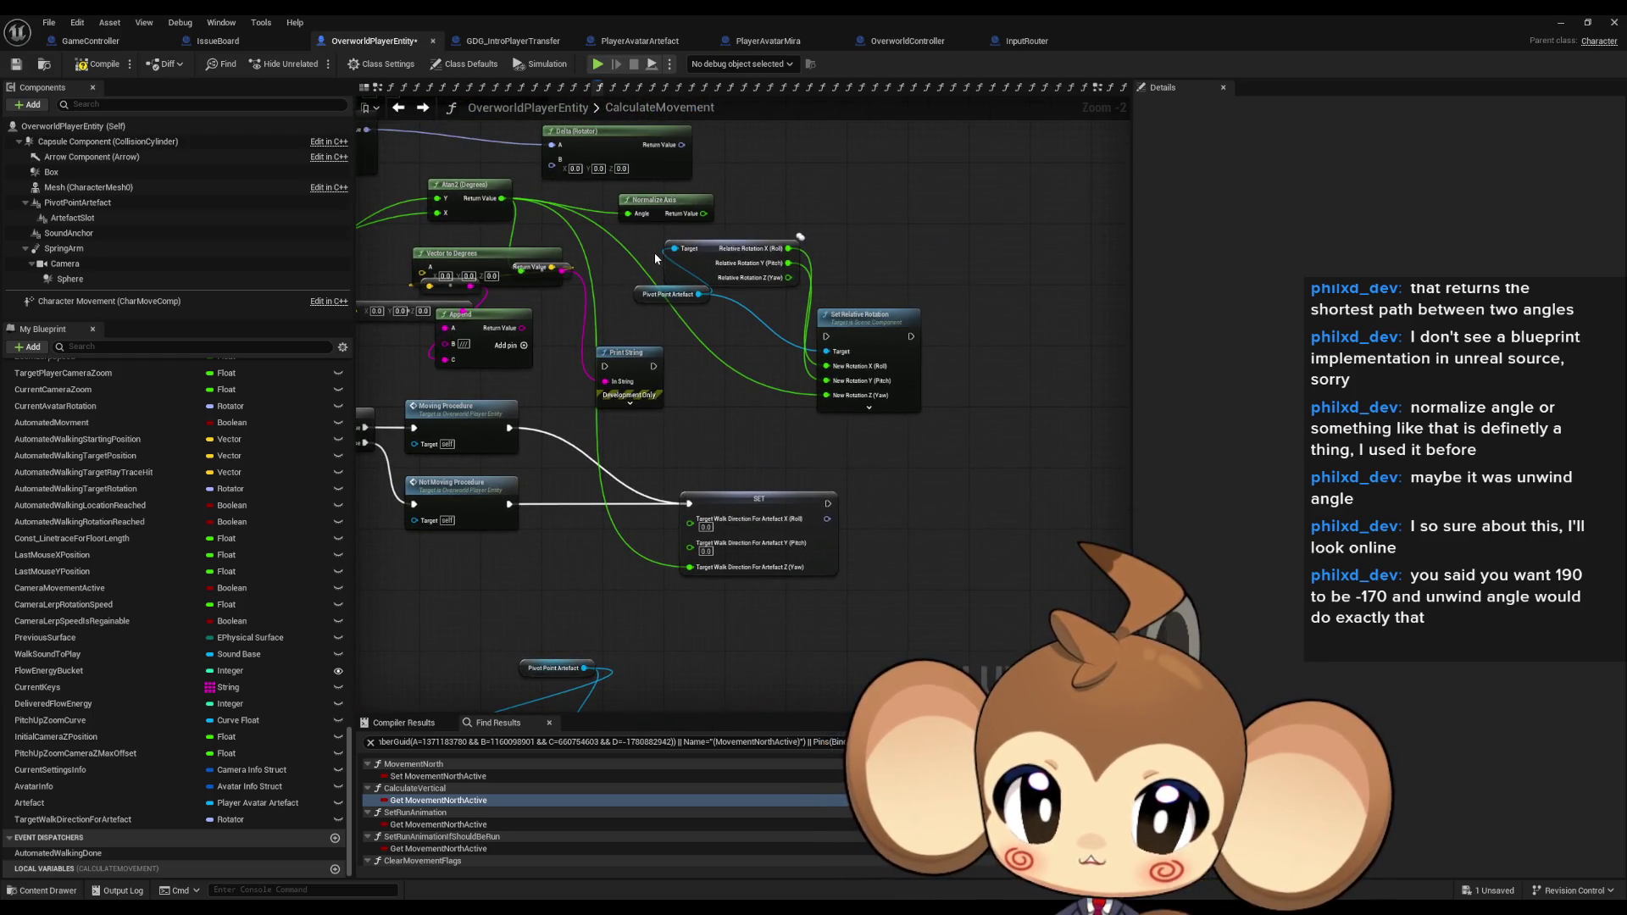
left_click_drag(868, 337, 972, 375)
mouse_move(956, 466)
left_mouse_down()
mouse_move(1007, 476)
mouse_move(869, 464)
mouse_move(818, 365)
mouse_move(928, 357)
mouse_move(954, 379)
left_mouse_up()
mouse_move(771, 527)
left_mouse_down()
mouse_move(787, 453)
mouse_move(922, 291)
left_mouse_up()
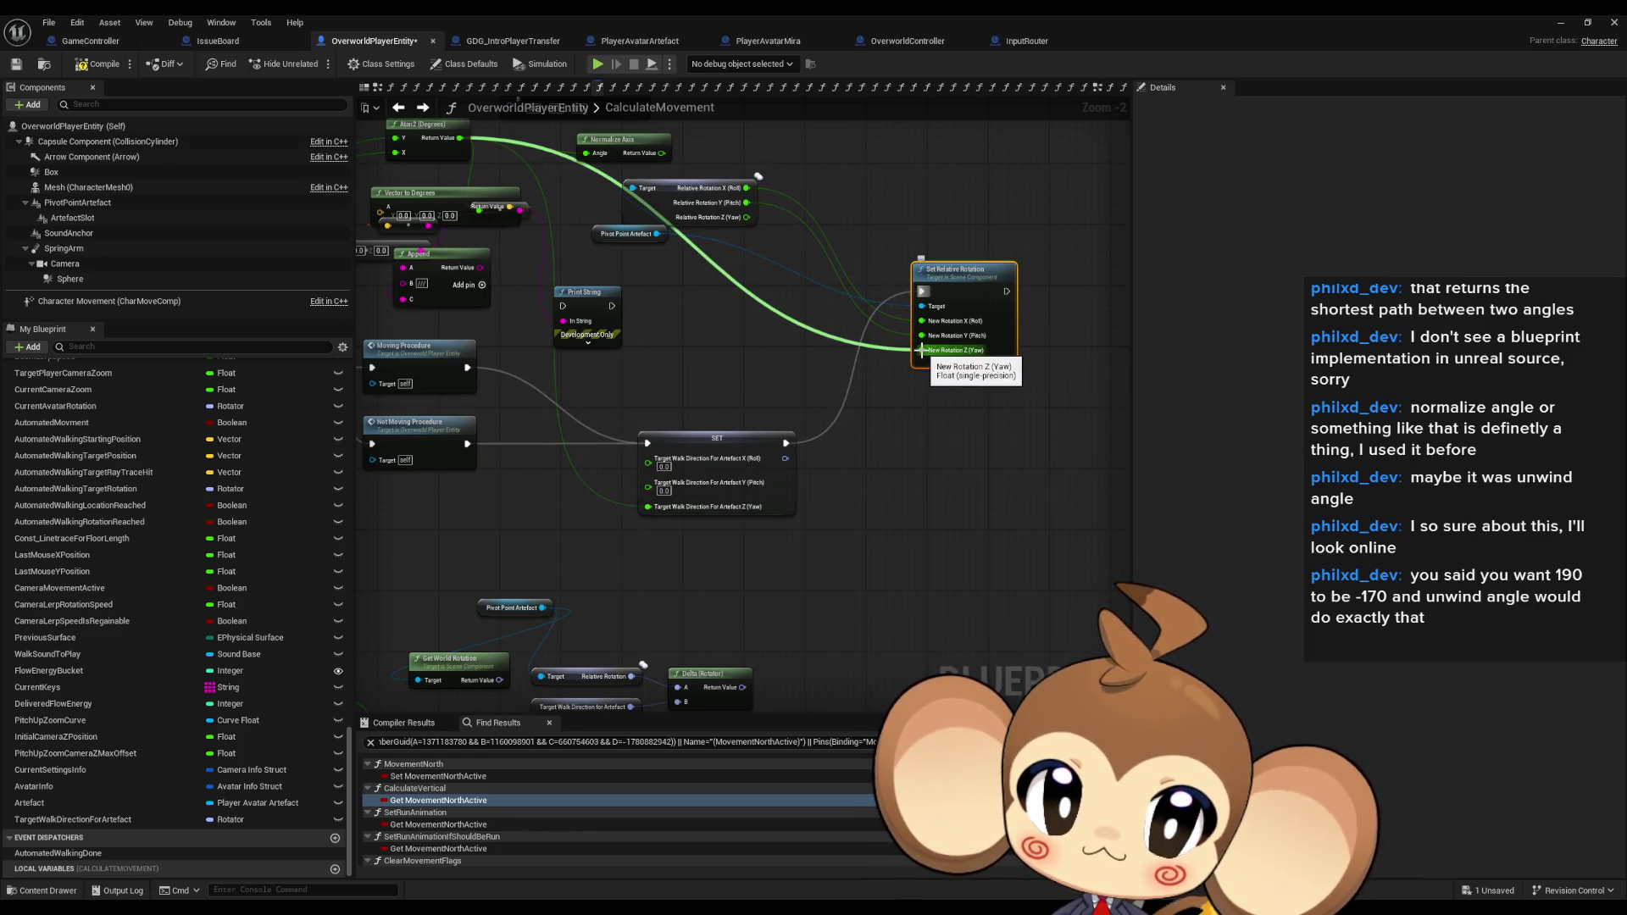
Unhook Set Relative Rotation's yaw and add a Lerp from the current yaw with Alpha 0.5.
left_click(922, 350, "alt")
left_click_drag(794, 526, 813, 498)
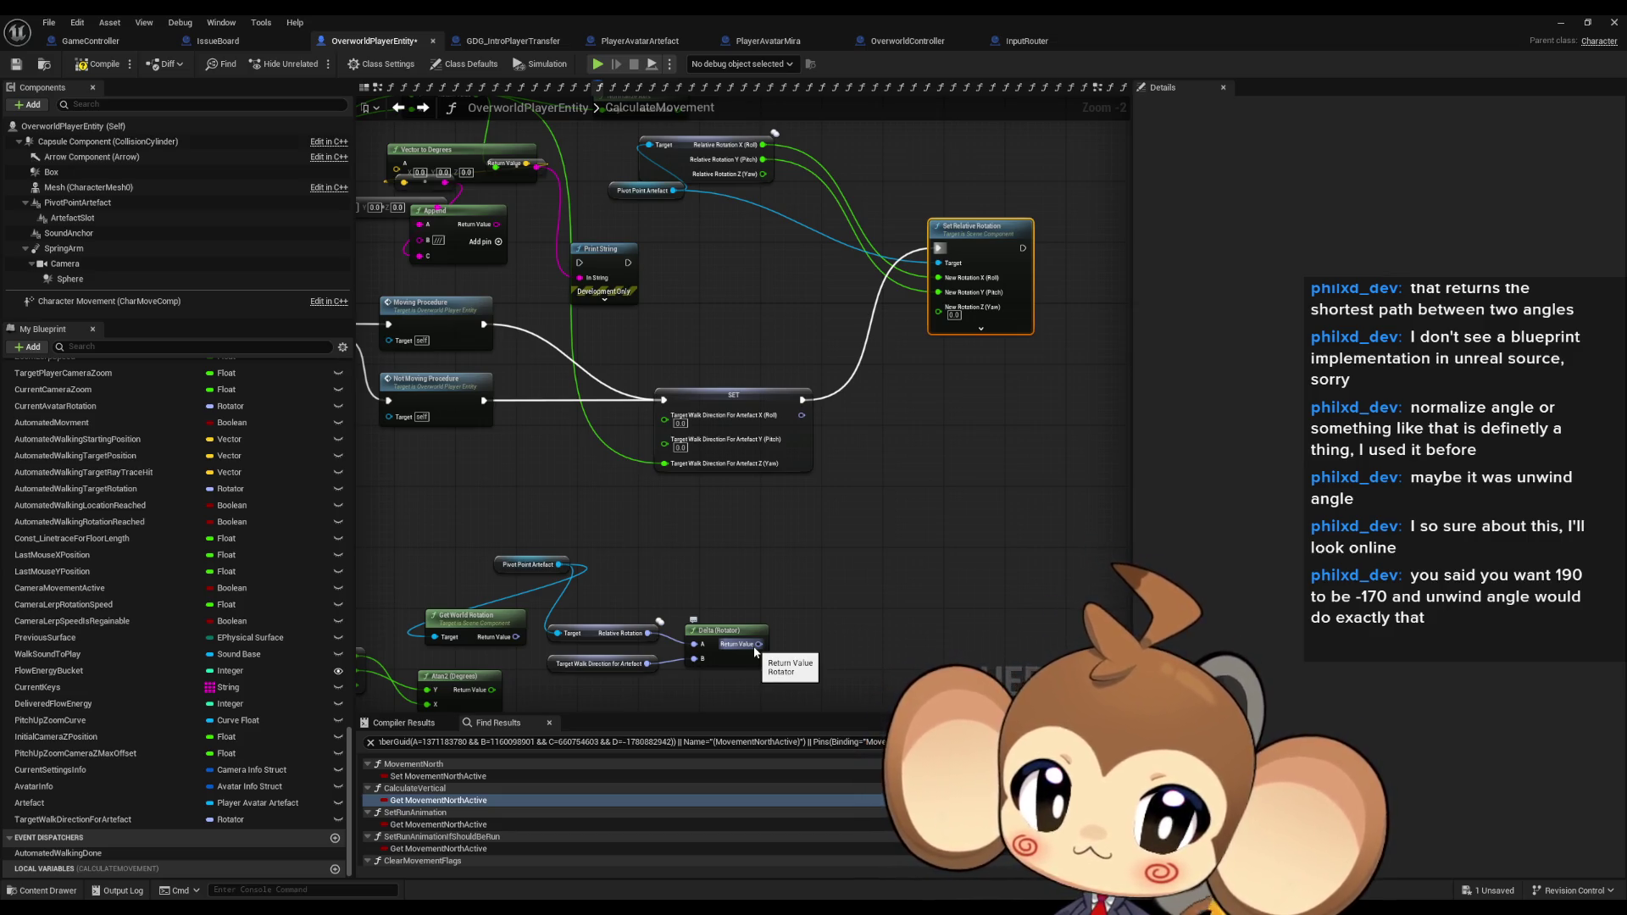
mouse_move(781, 454)
left_mouse_down()
mouse_move(819, 396)
mouse_move(825, 490)
mouse_move(890, 584)
mouse_move(873, 570)
left_mouse_up()
mouse_move(699, 259)
left_mouse_down()
mouse_move(593, 220)
mouse_move(712, 239)
mouse_move(806, 551)
mouse_move(744, 598)
mouse_move(771, 600)
mouse_move(778, 576)
left_mouse_up()
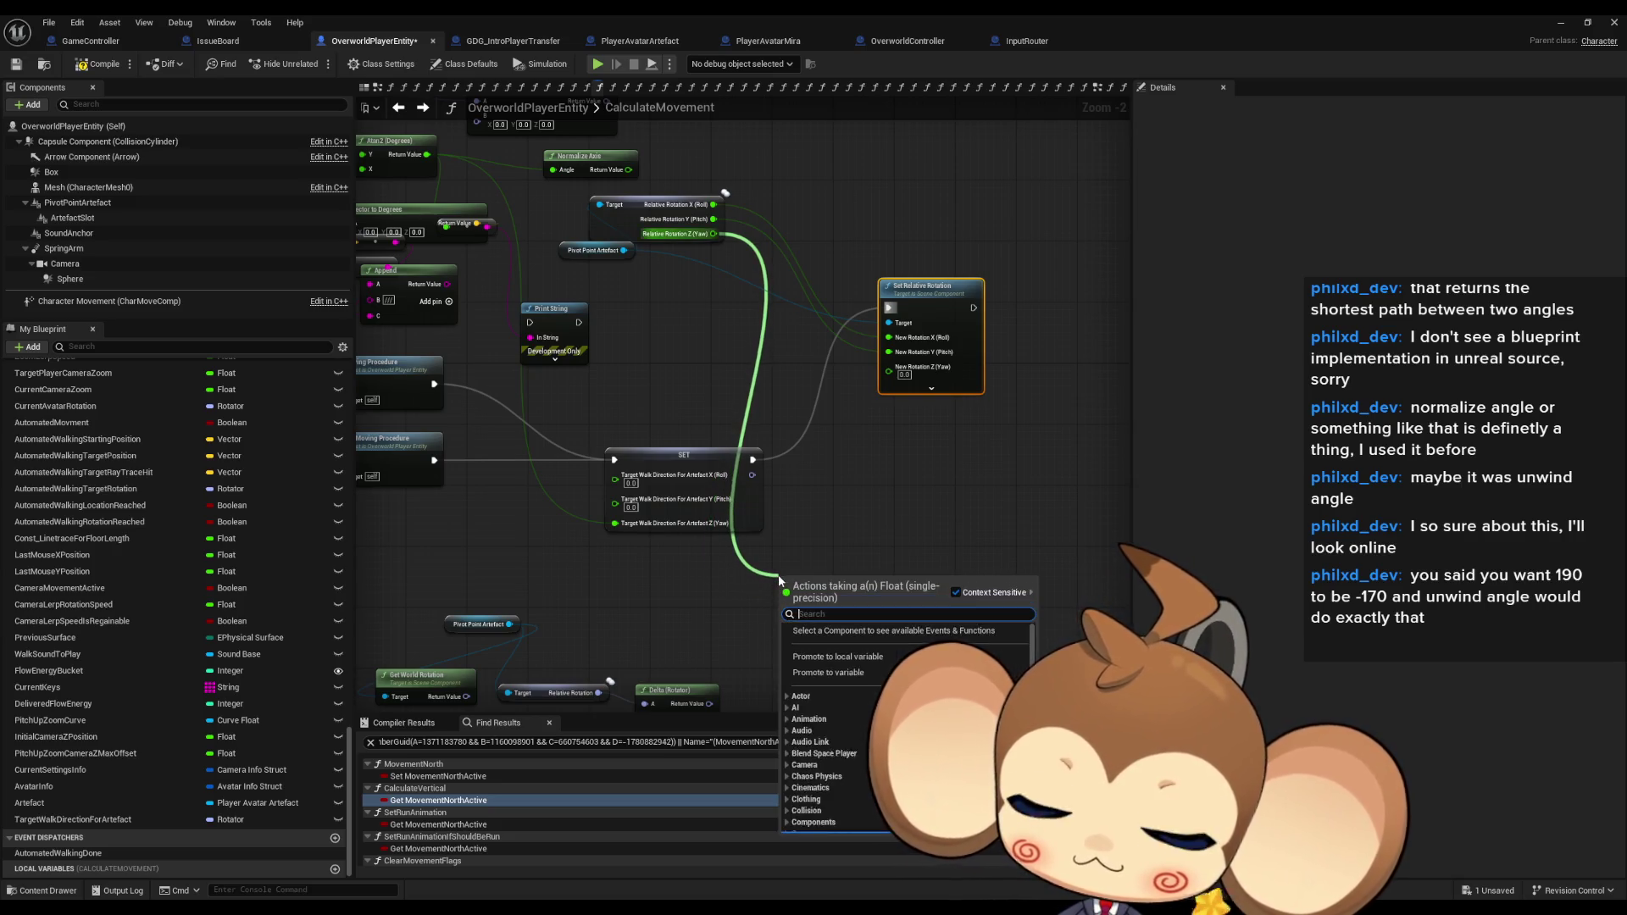
type("lerp")
key("Return")
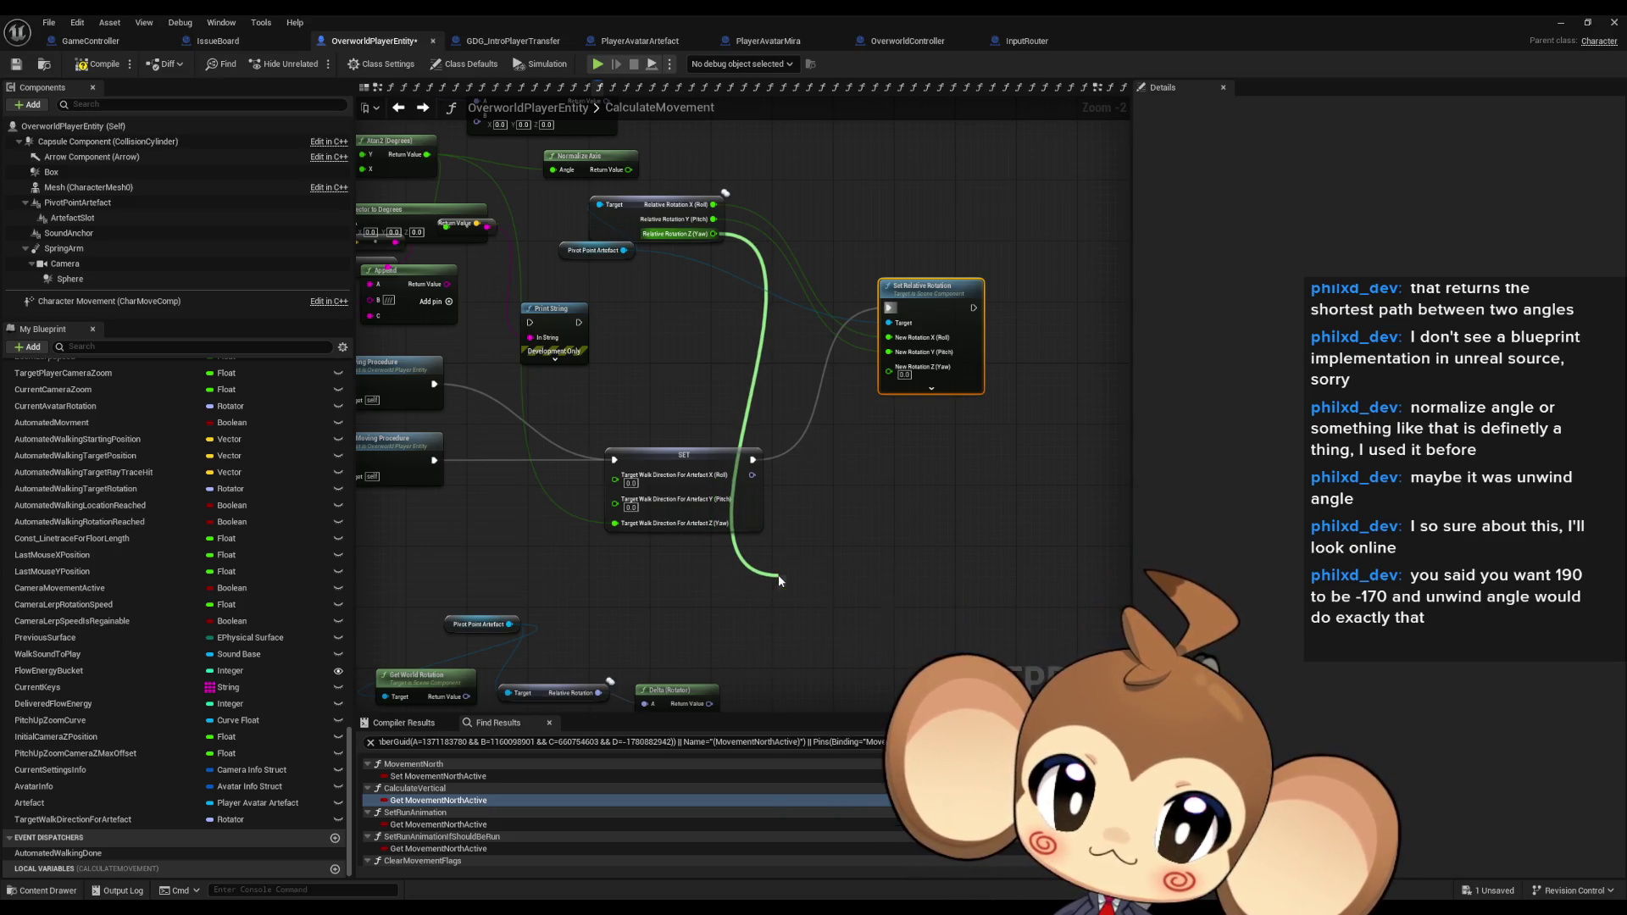
left_click_drag(748, 658, 715, 612)
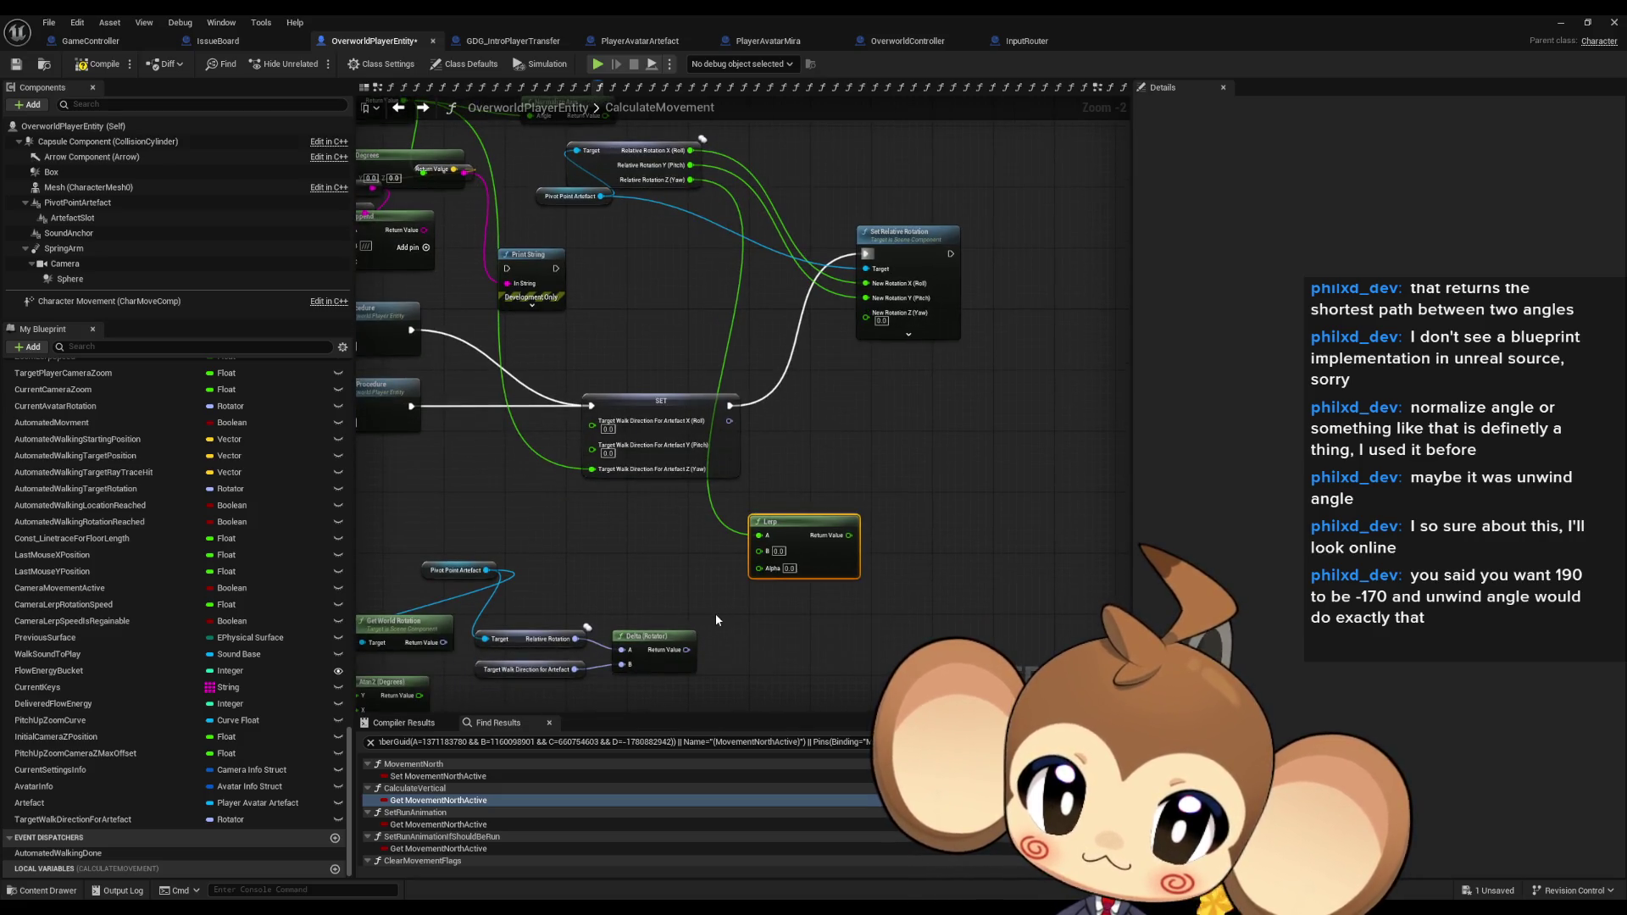
left_click(789, 568)
type("0.5")
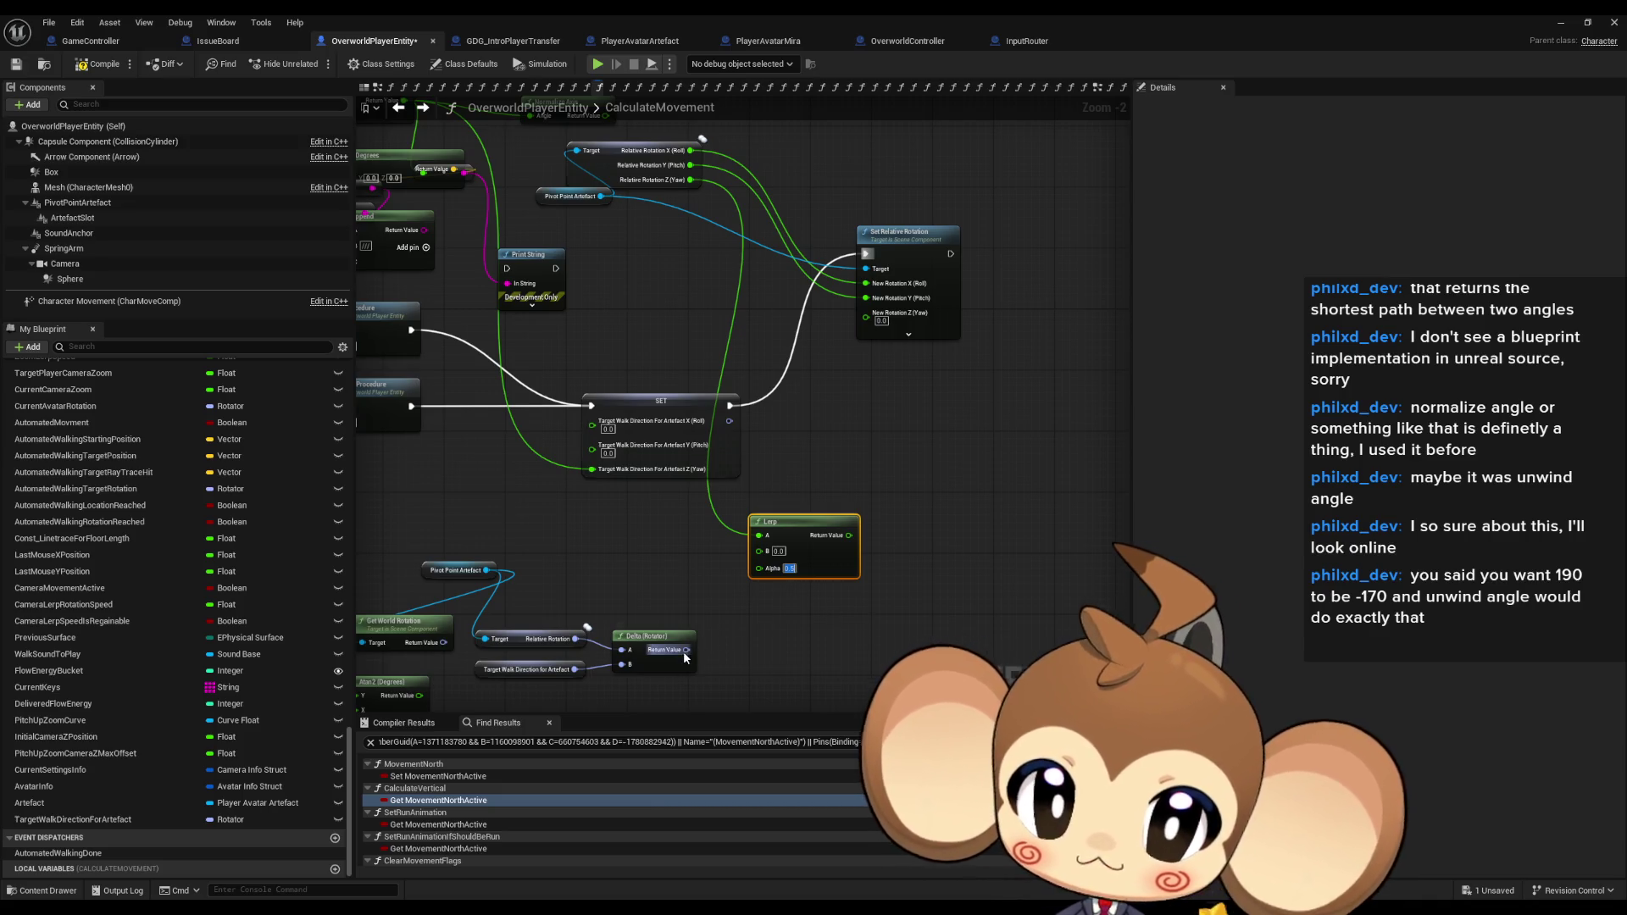
Split Delta (Rotator)'s output, feed its yaw into Lerp B, and add an Add node.
right_click(688, 650)
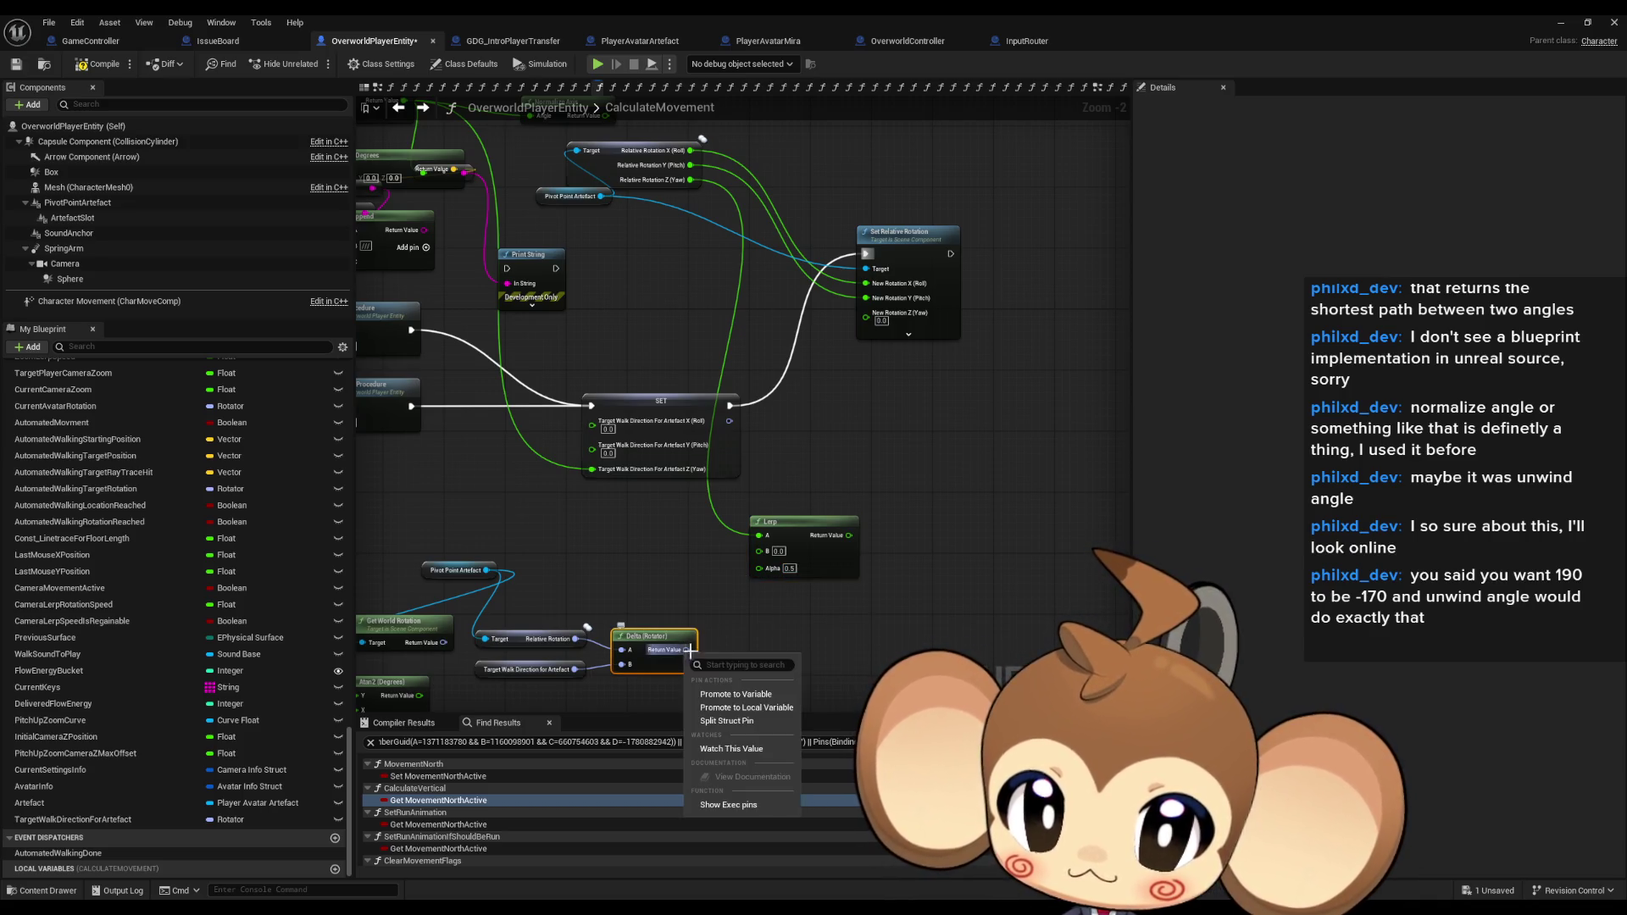
left_click(744, 723)
left_click_drag(717, 678, 757, 551)
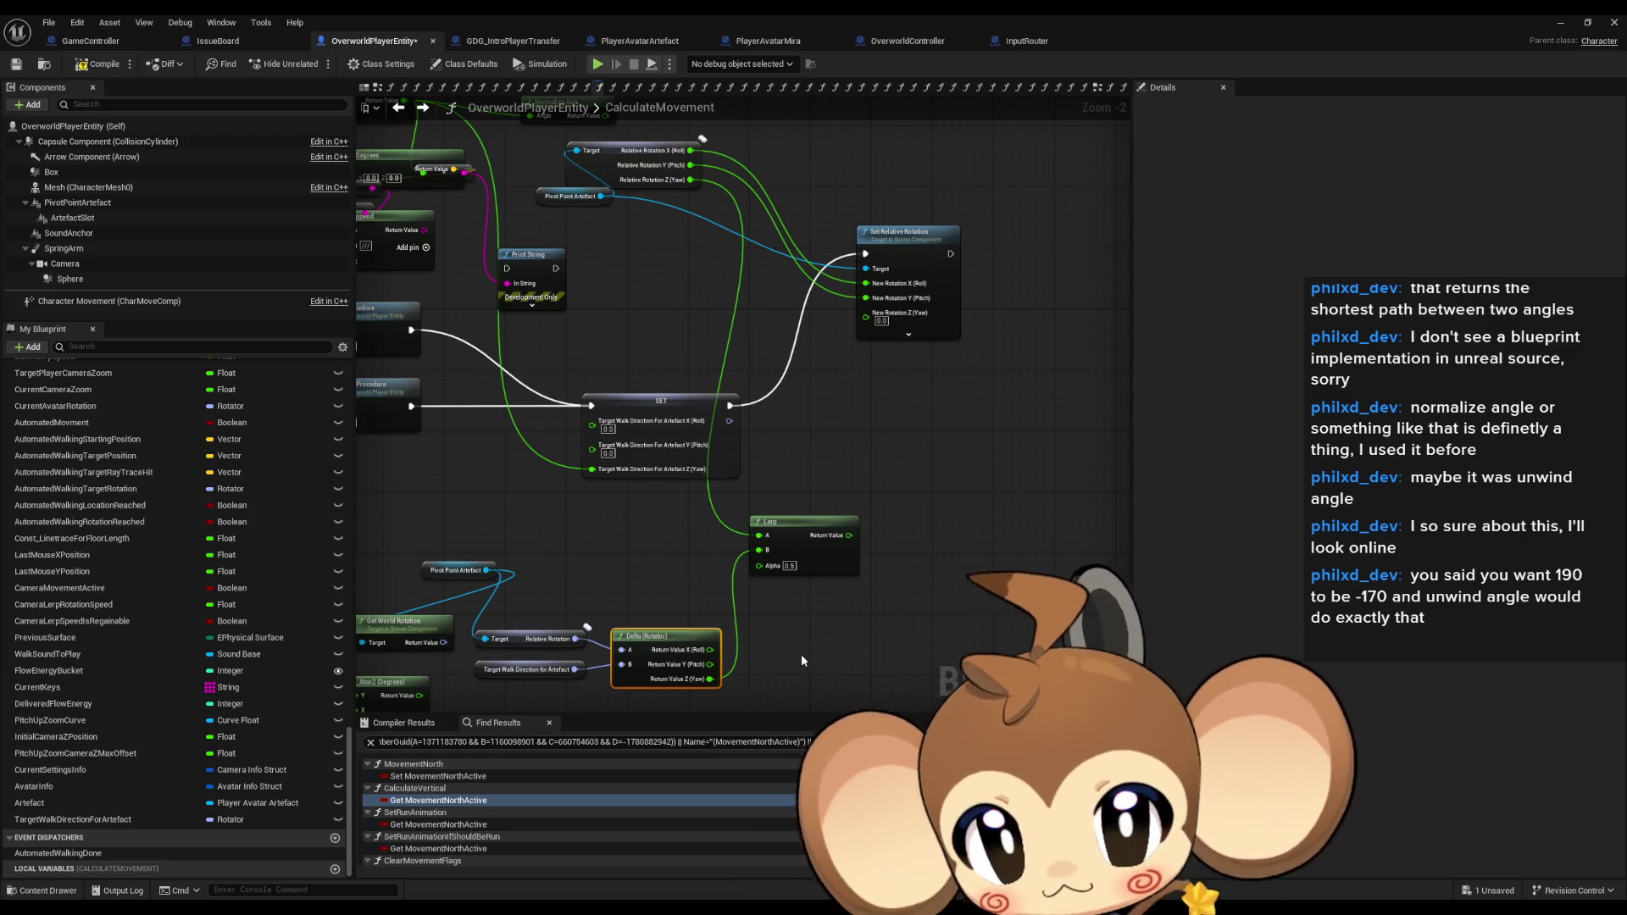
mouse_move(692, 179)
left_mouse_down()
mouse_move(704, 334)
mouse_move(657, 542)
mouse_move(710, 679)
left_mouse_up()
type("+")
key("Return")
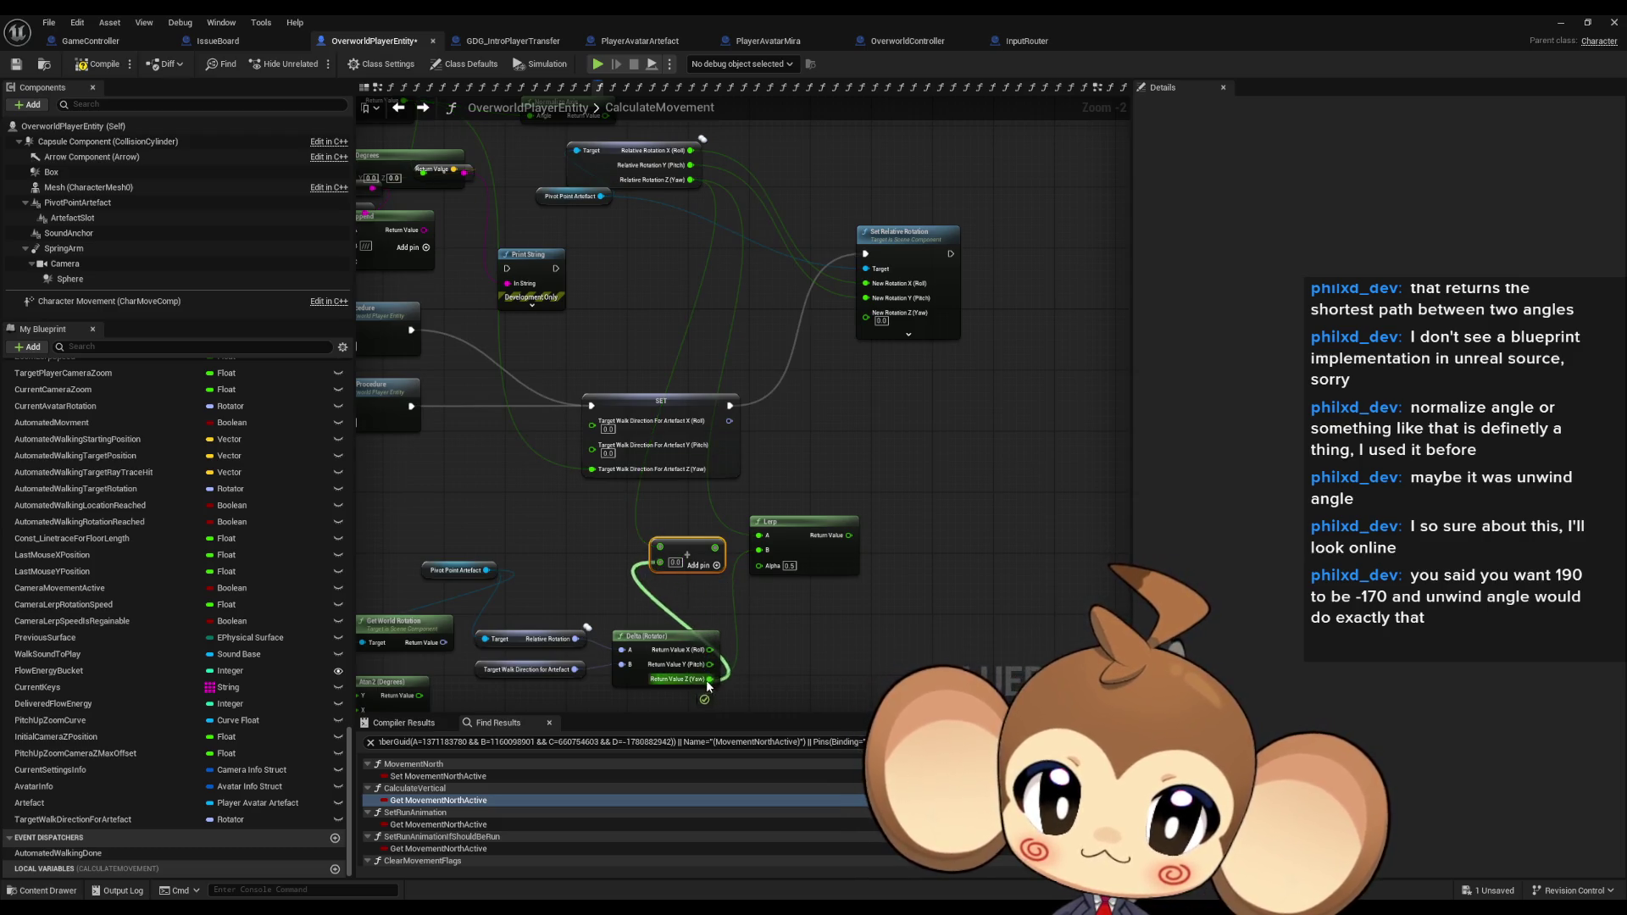
Copy Normalize Axis, wire the Lerp result into it, and save the blueprint.
left_click_drag(785, 439, 824, 519)
key("ctrl+c")
key("ctrl+v")
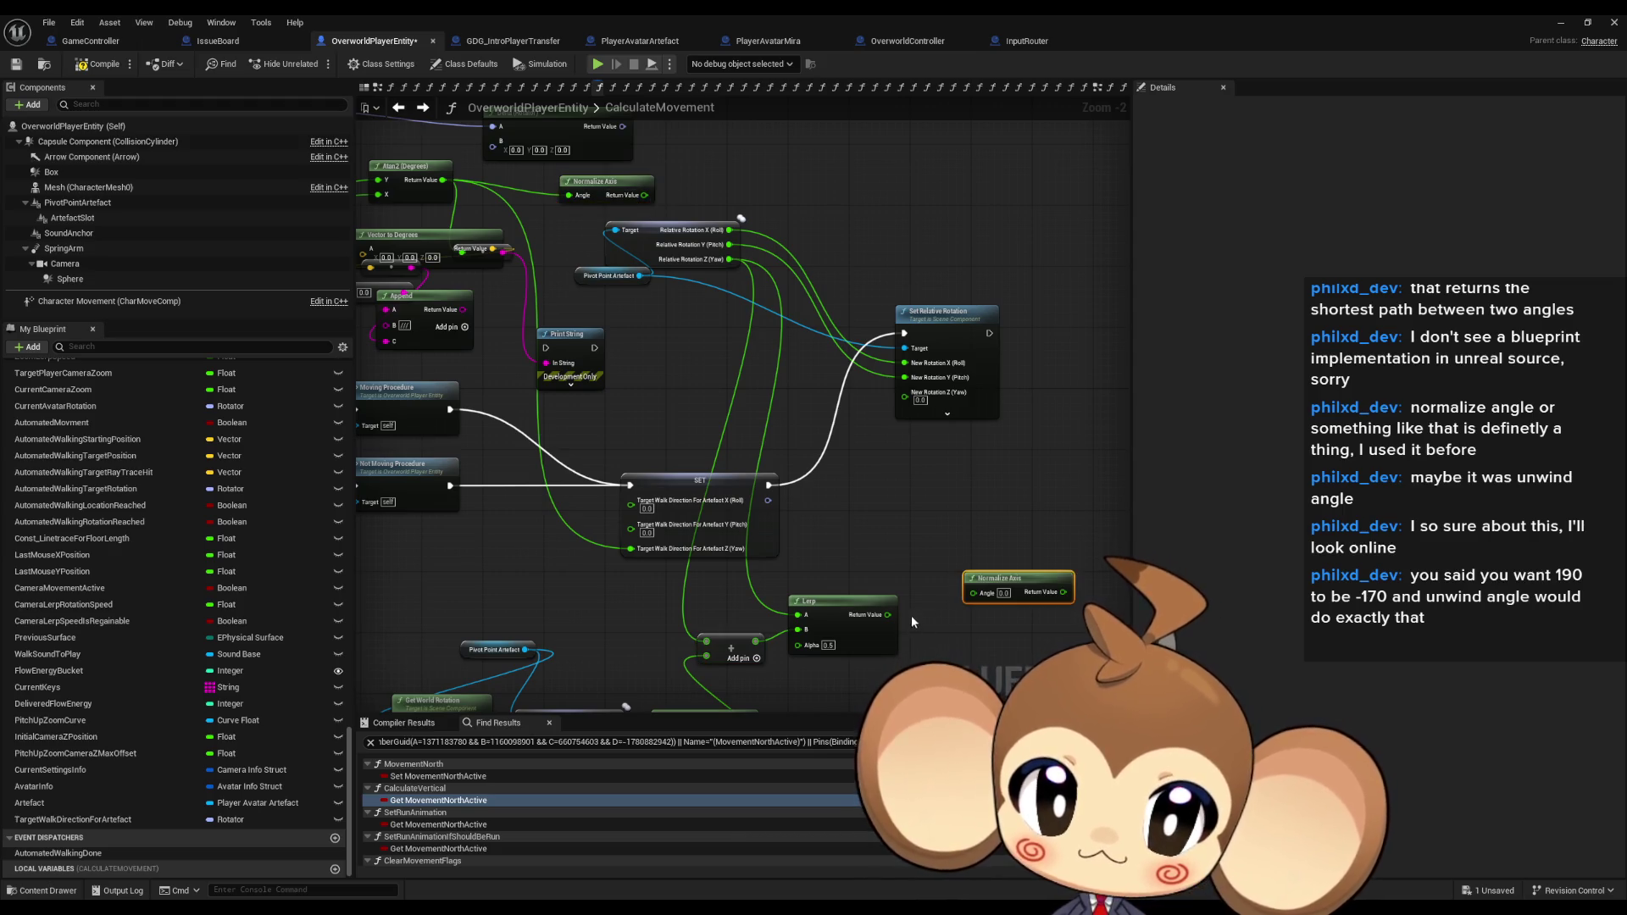
left_click_drag(886, 611, 842, 618)
mouse_move(1000, 578)
left_mouse_down()
mouse_move(947, 612)
mouse_move(981, 548)
mouse_move(904, 393)
left_mouse_up()
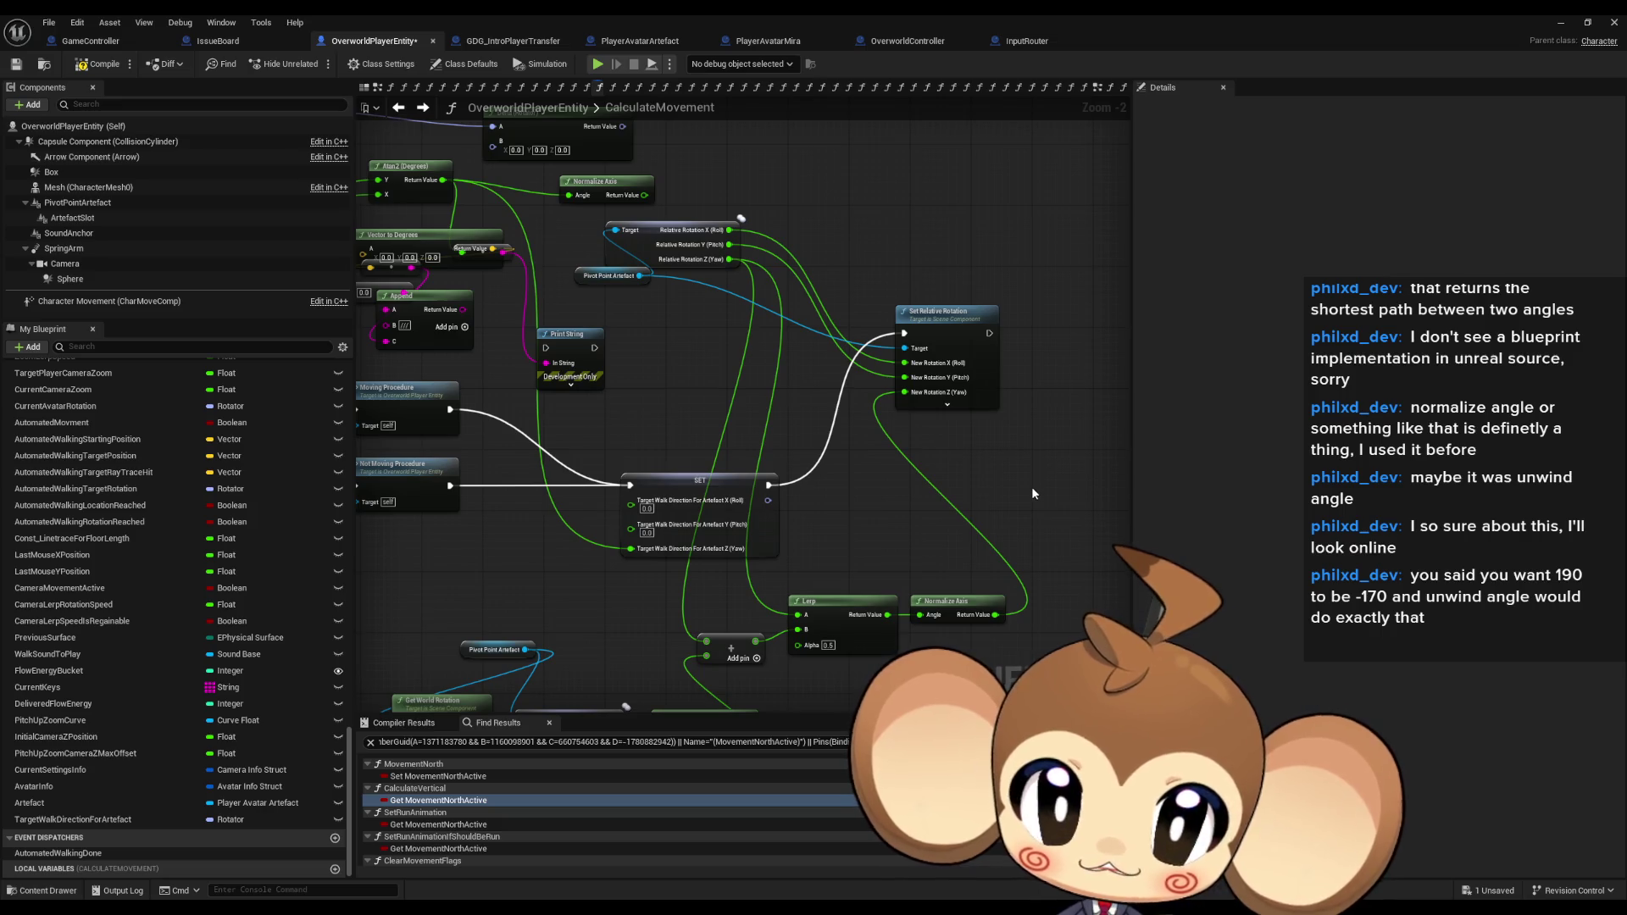
key("ctrl+s")
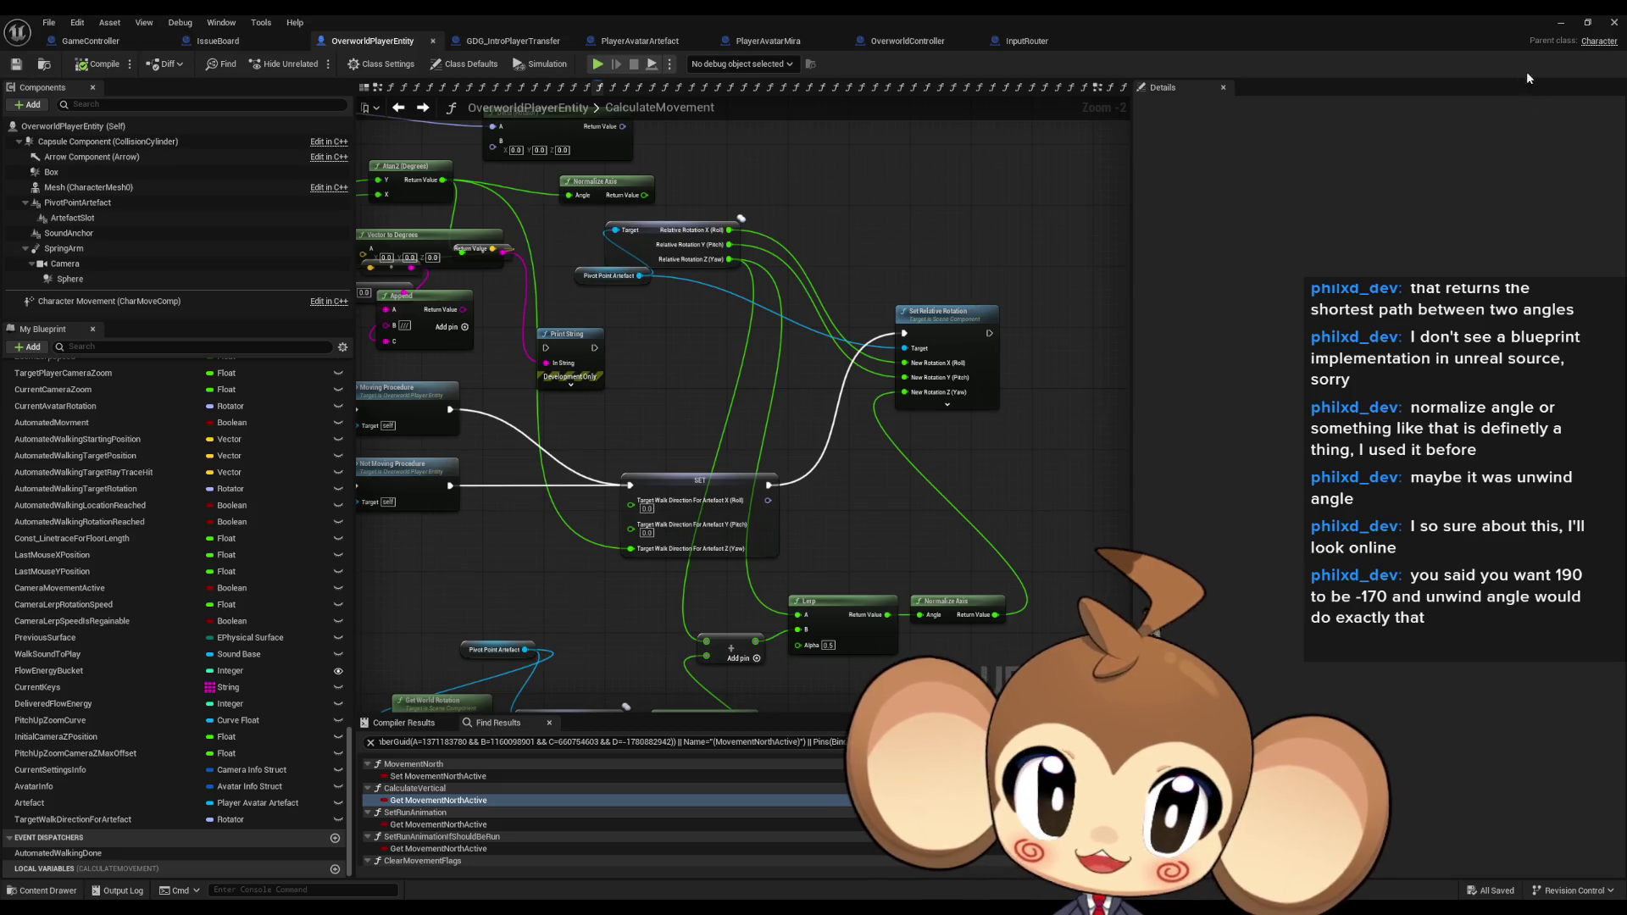
Play-test the level from the main editor, then stop.
left_click(1560, 22)
left_click(316, 64)
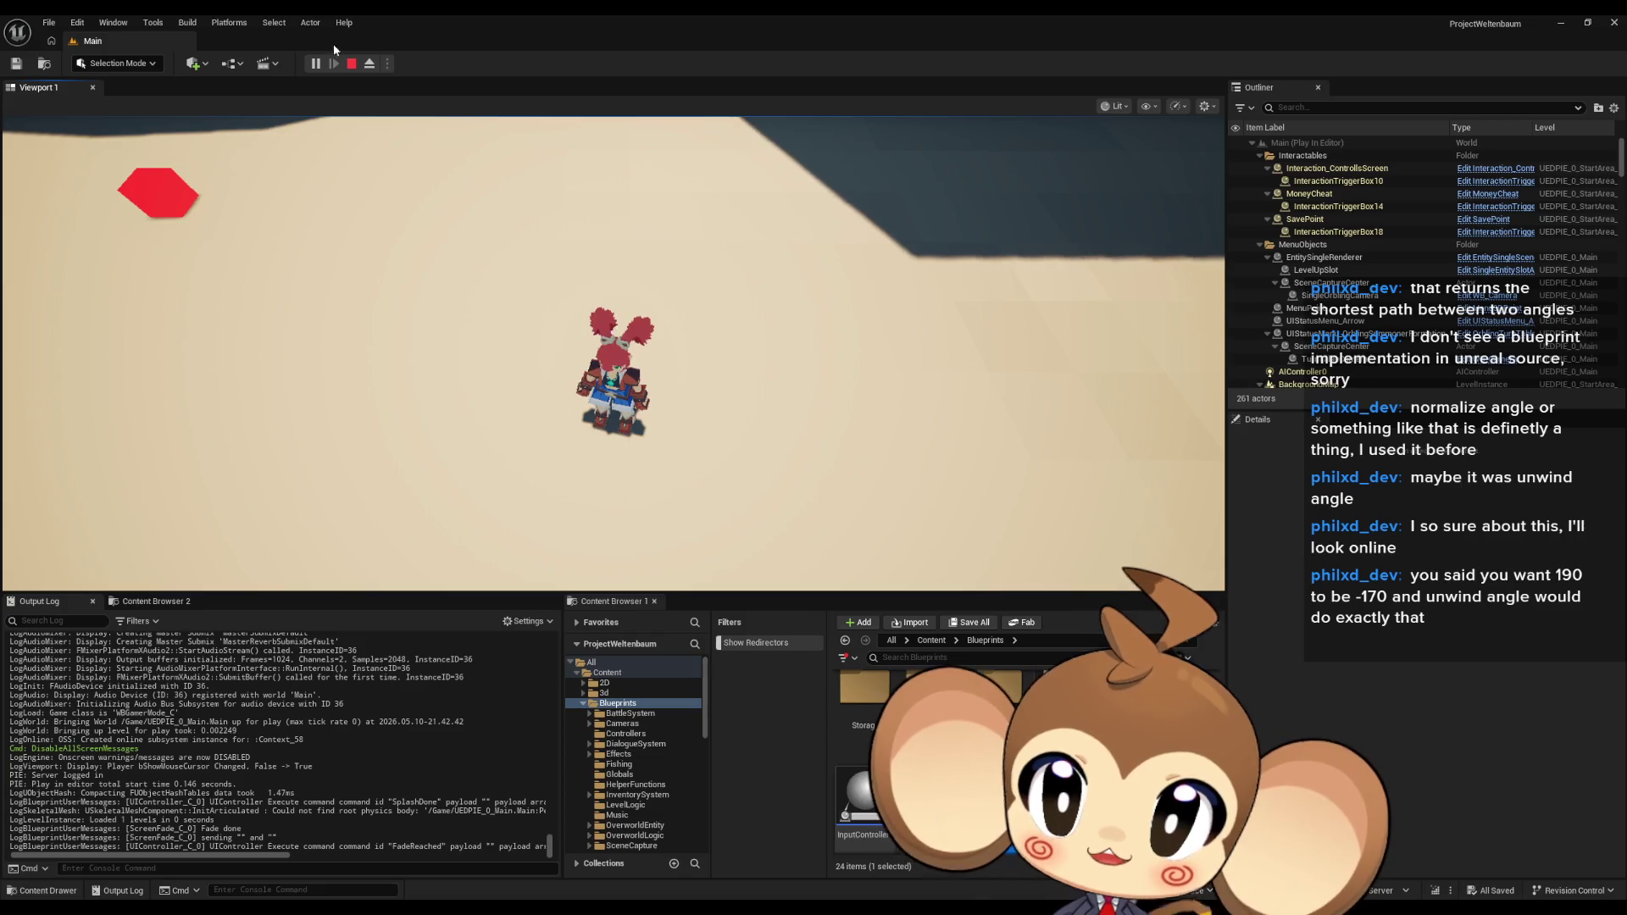
key("Escape")
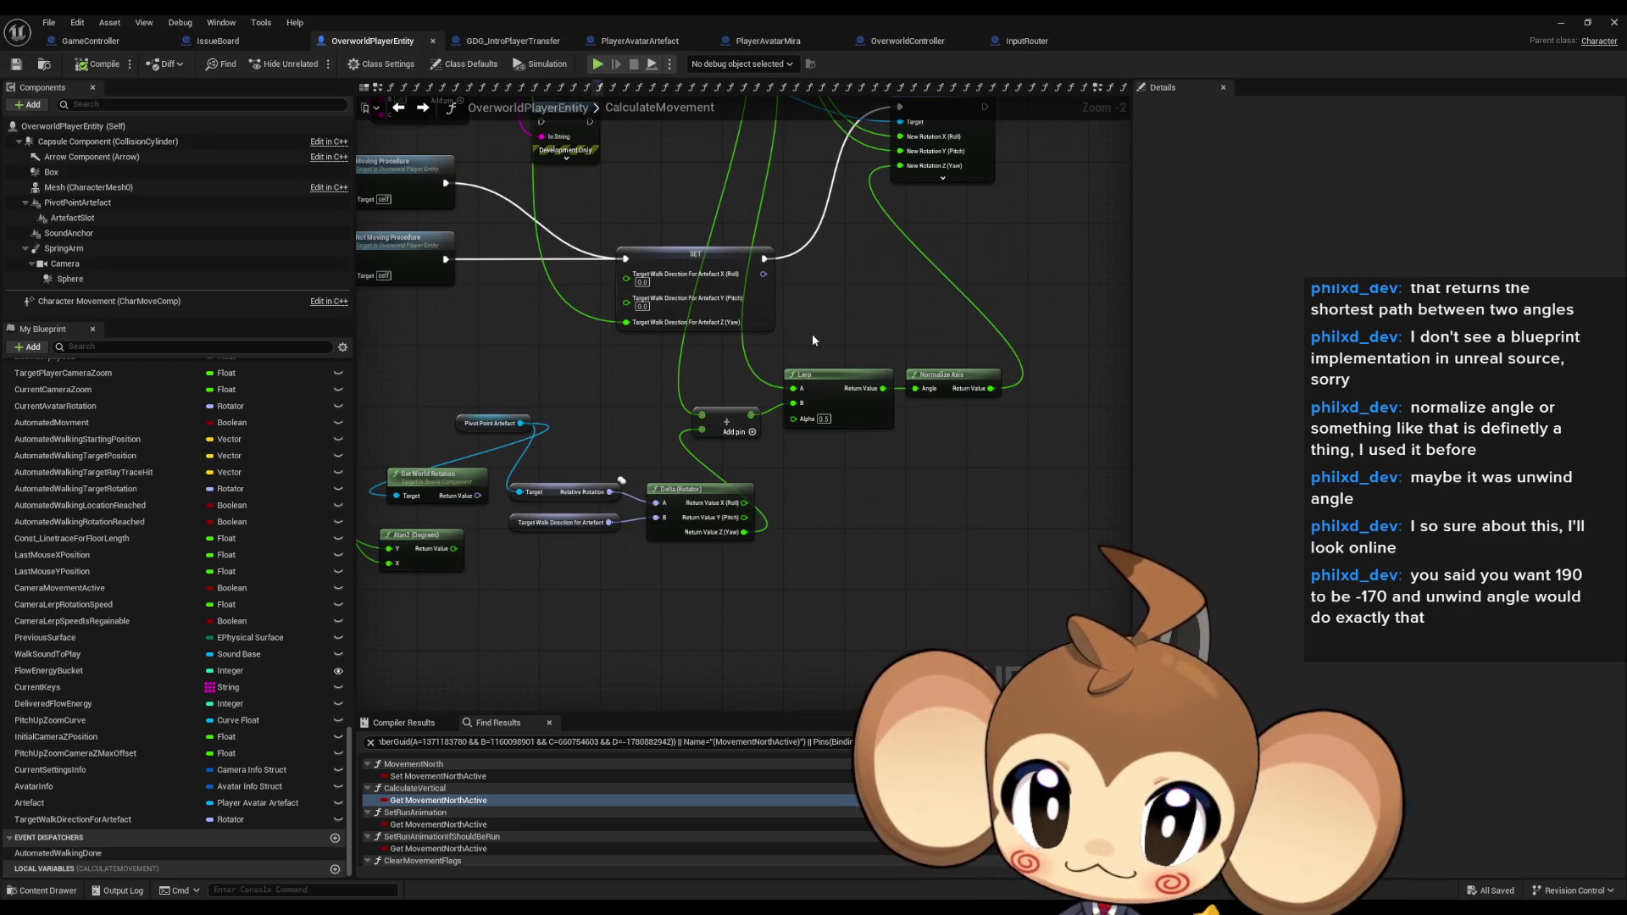
Feed Get World Rotation into Delta (Rotator) A, save, and play-test again.
left_click_drag(518, 525, 695, 531)
left_click(1558, 22)
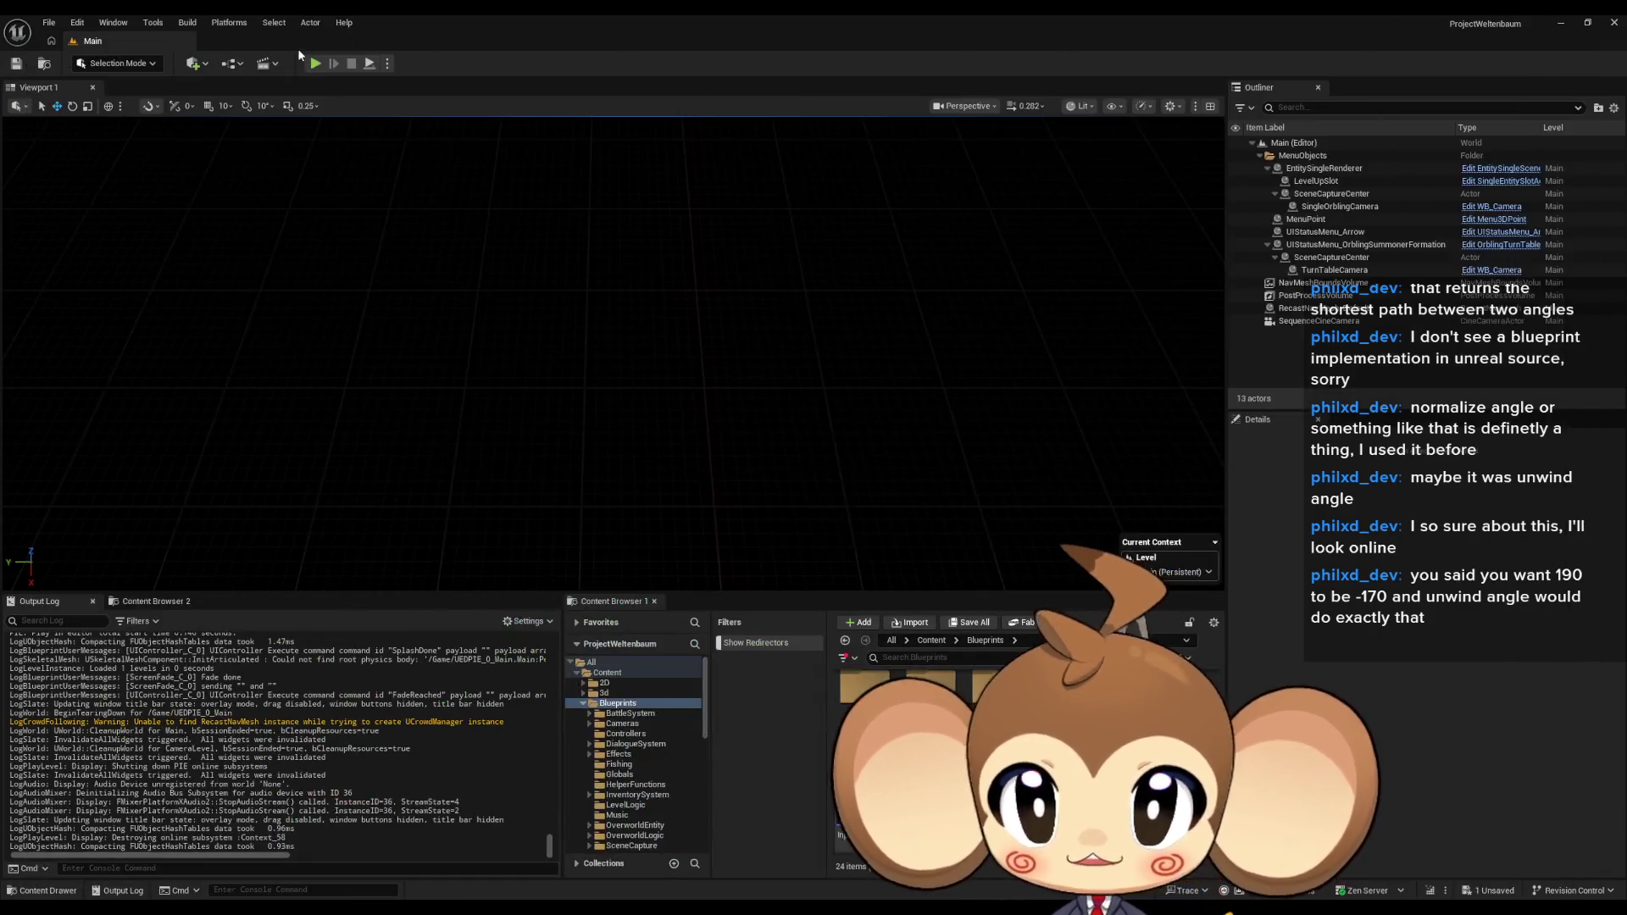
key("ctrl+s")
key("alt+p")
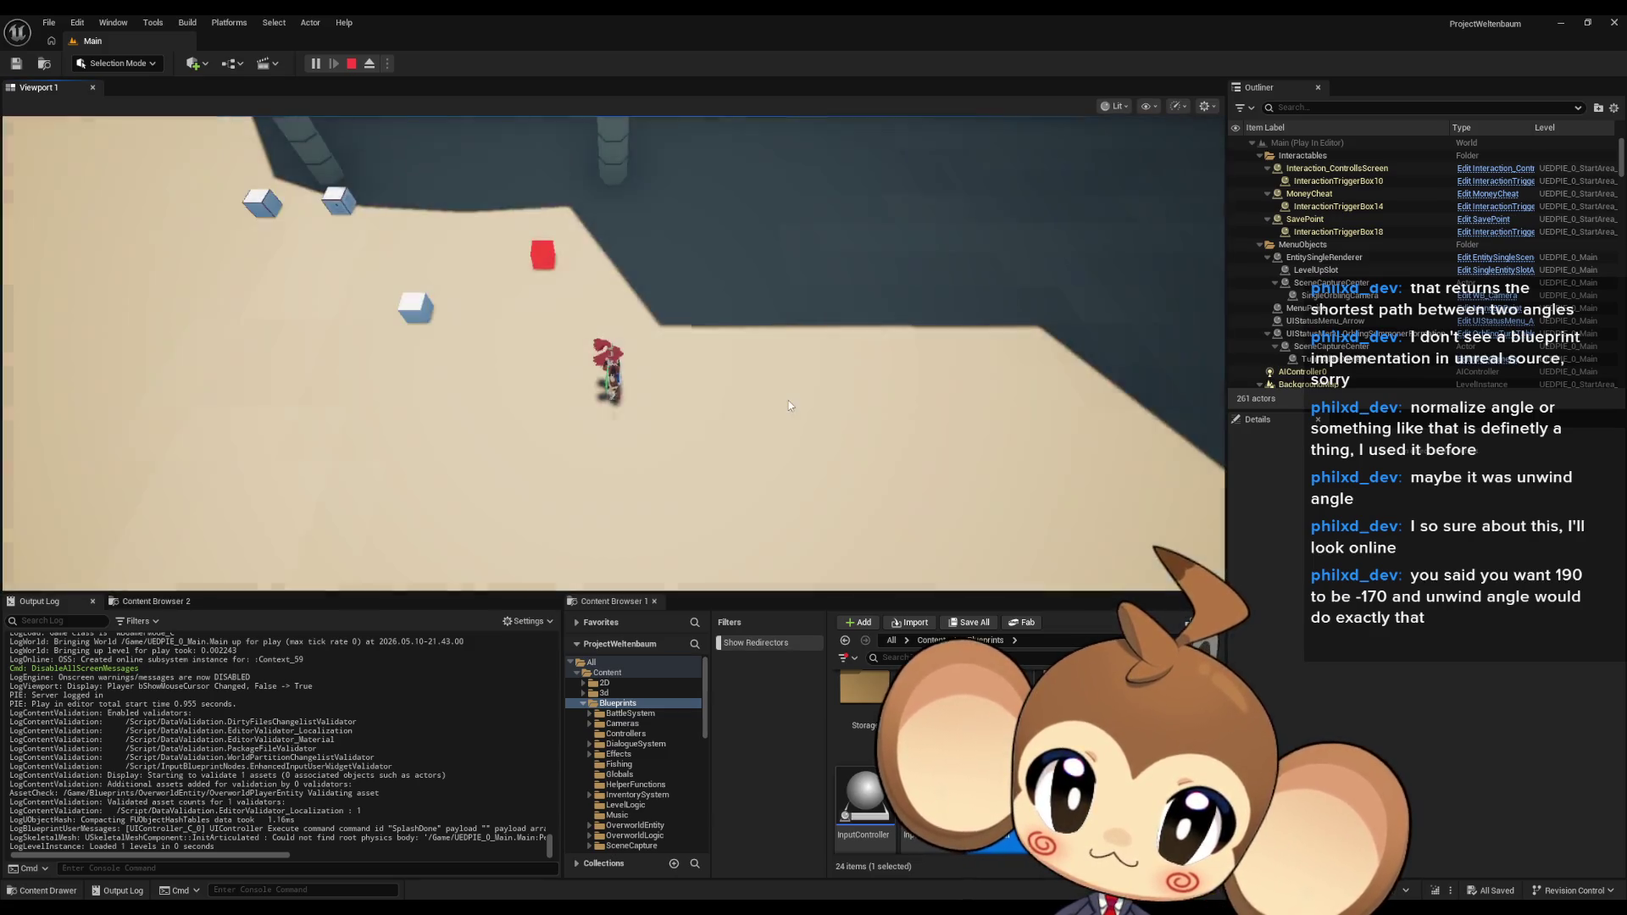
left_click(350, 63)
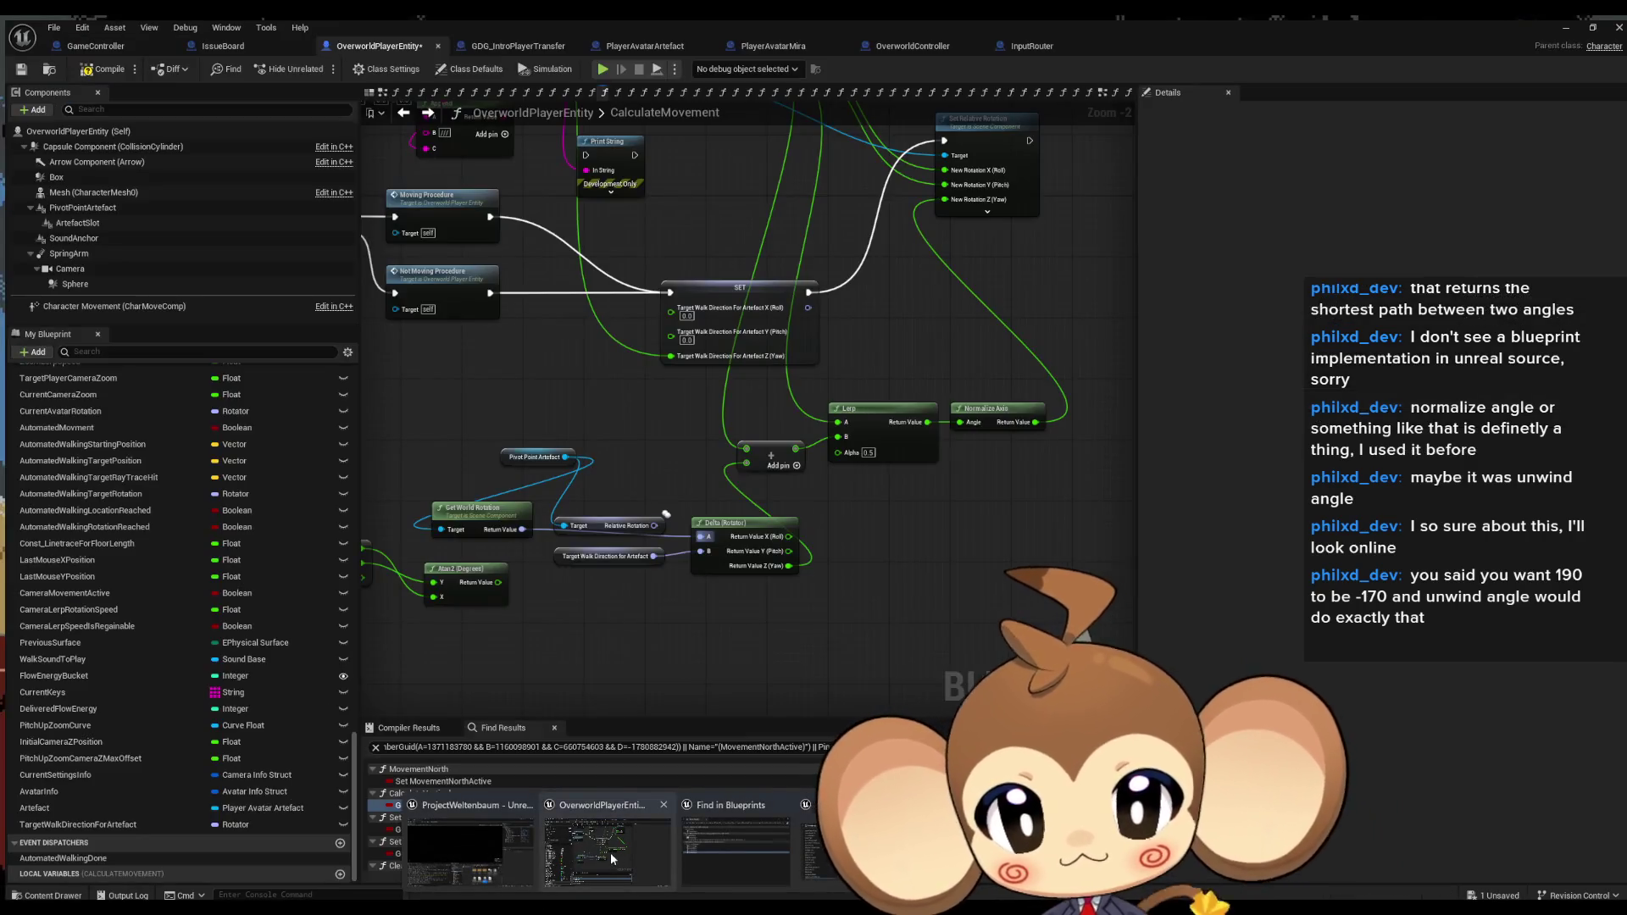
left_click(610, 853)
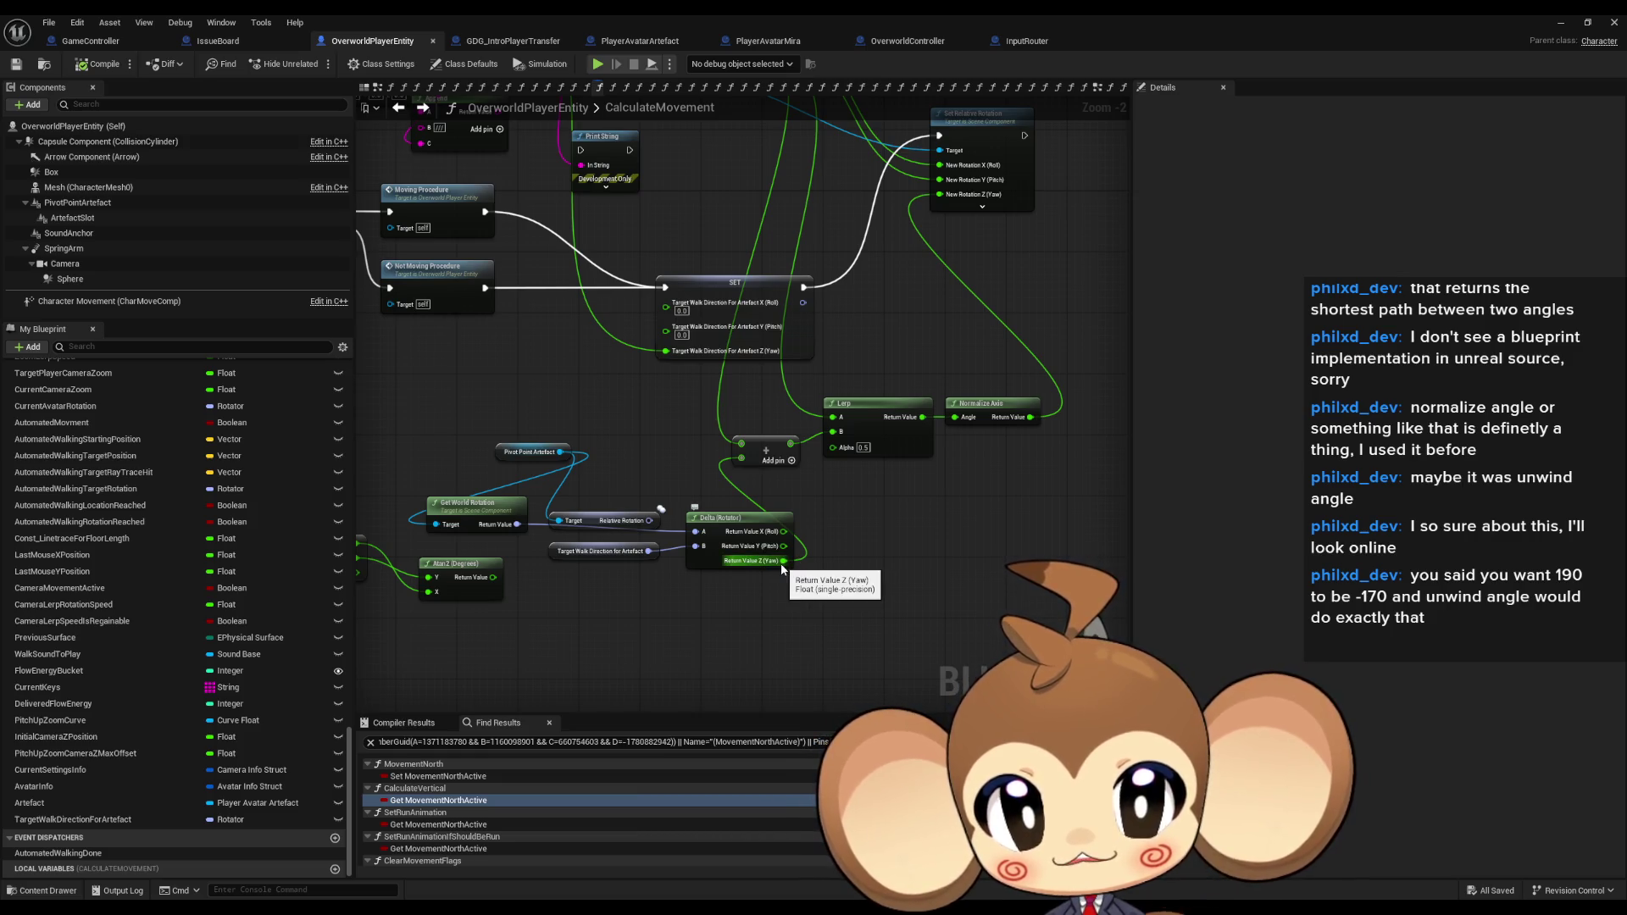
Add a Print String node after the SET node, detached from Set Relative Rotation.
mouse_move(968, 504)
left_mouse_down()
mouse_move(963, 577)
mouse_move(924, 622)
mouse_move(931, 658)
left_mouse_up()
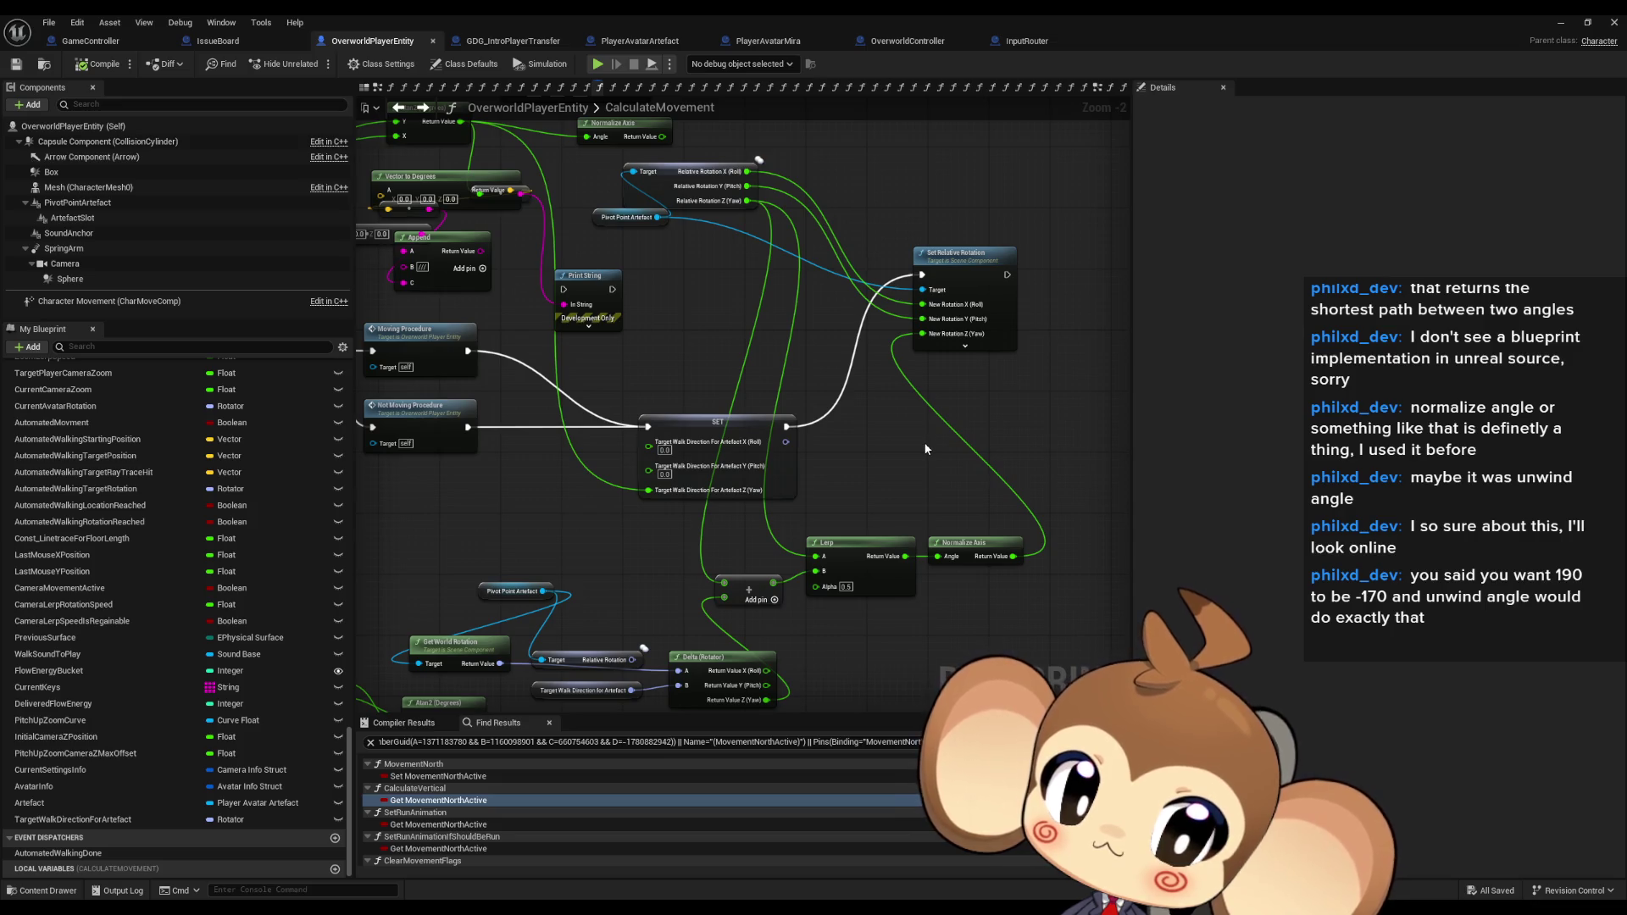
mouse_move(926, 448)
left_mouse_down()
mouse_move(947, 525)
mouse_move(902, 375)
left_mouse_up()
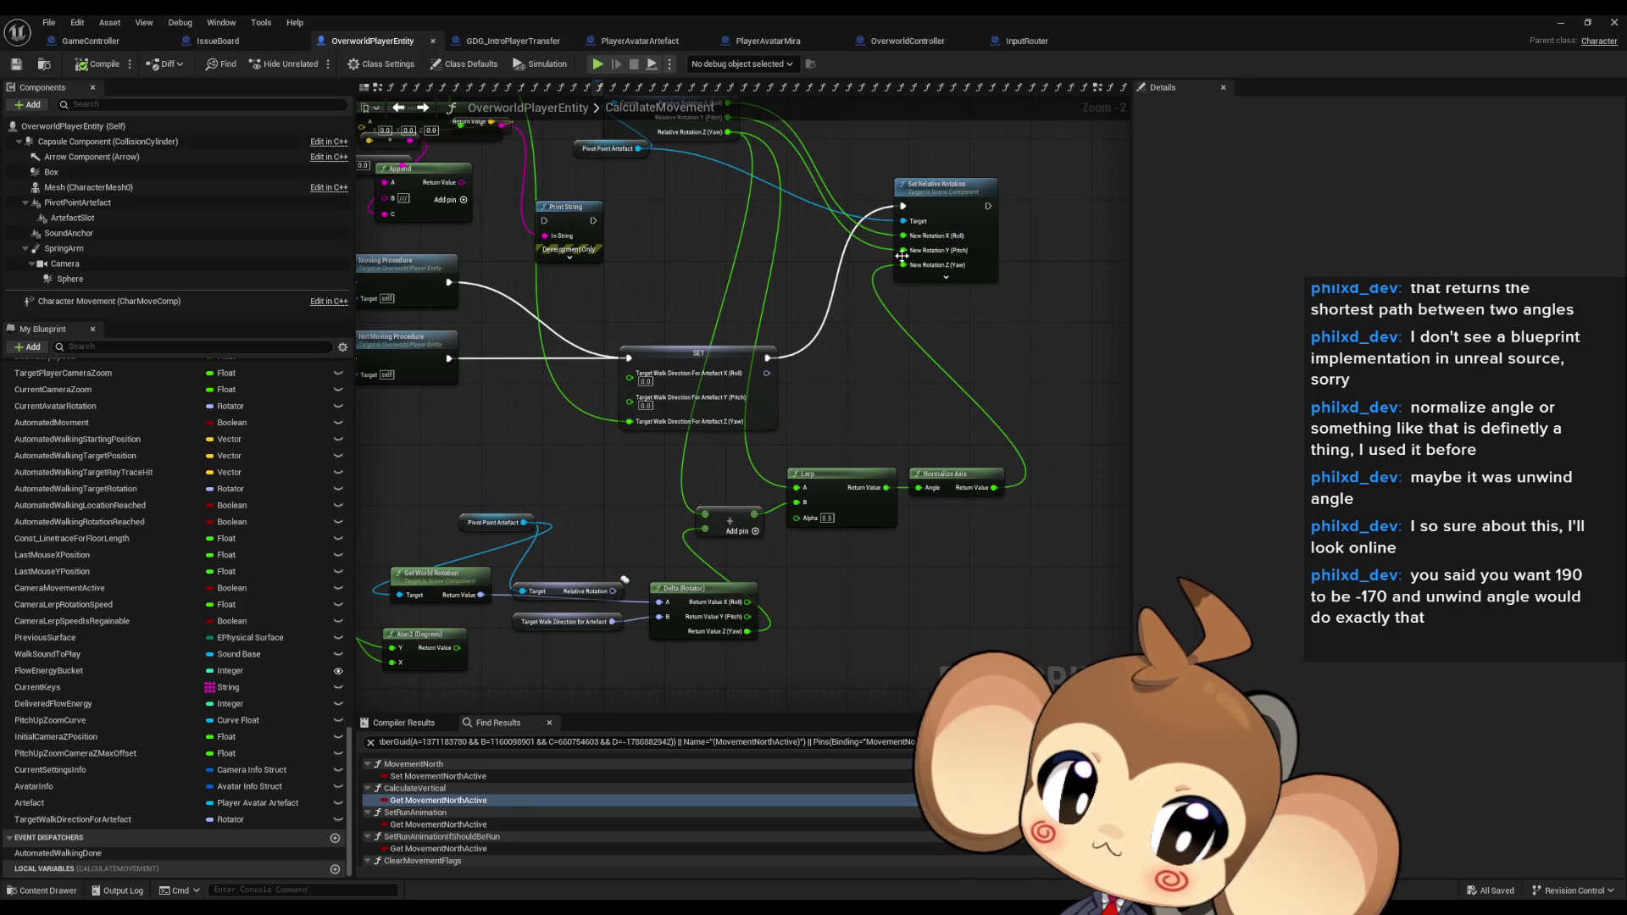
left_click_drag(768, 358, 878, 355)
type("print")
key("Return")
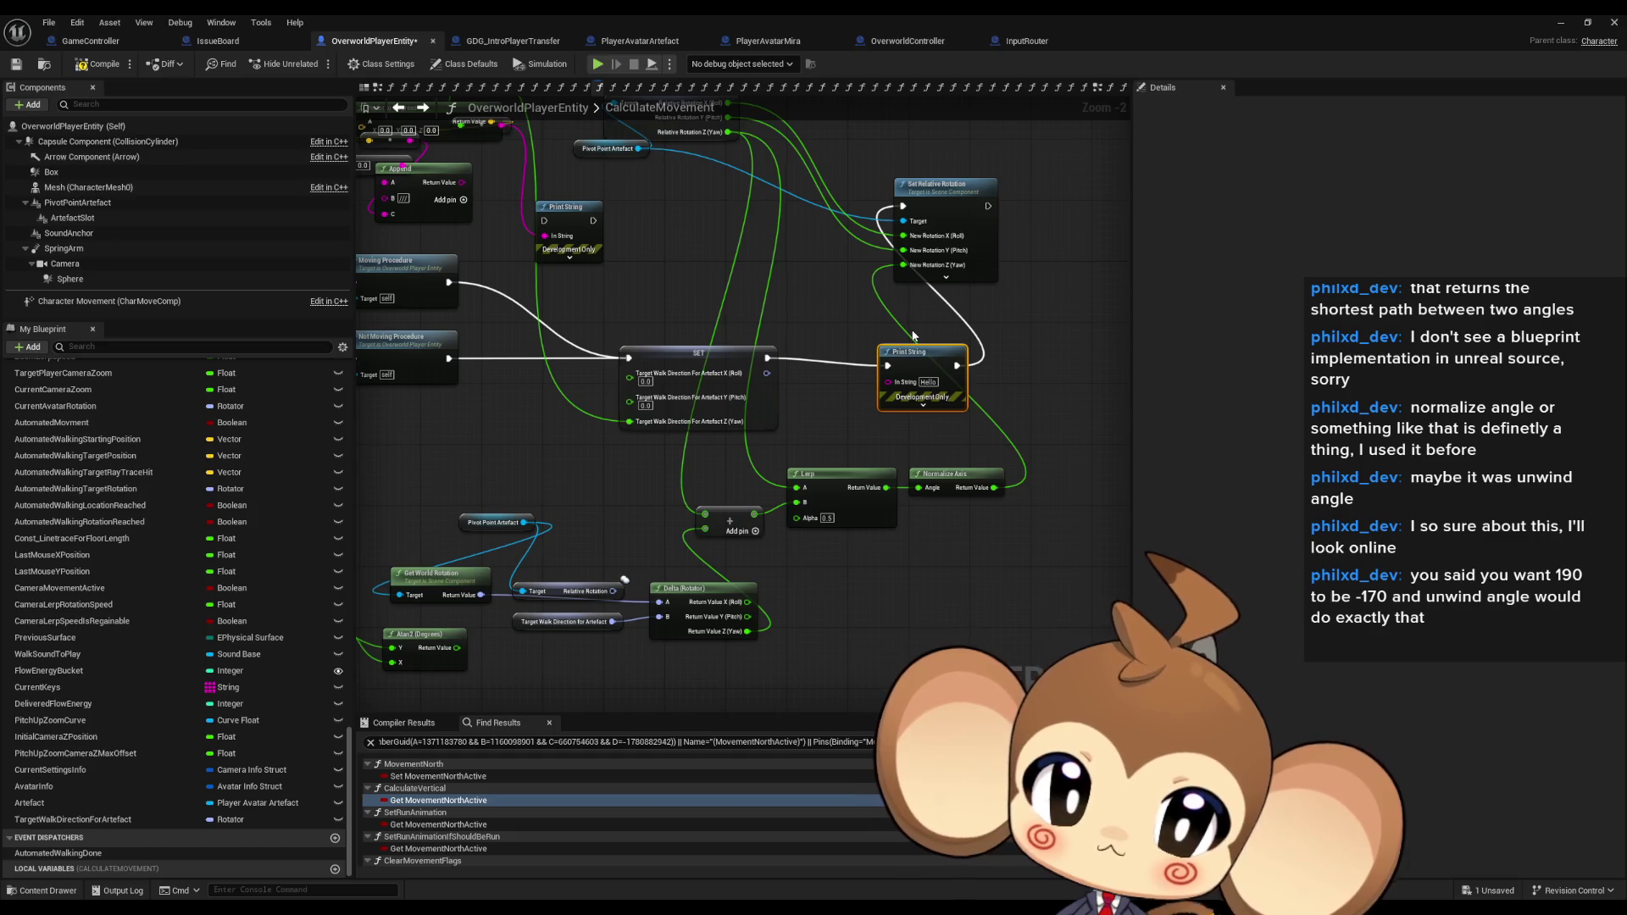
left_click(903, 206, "alt")
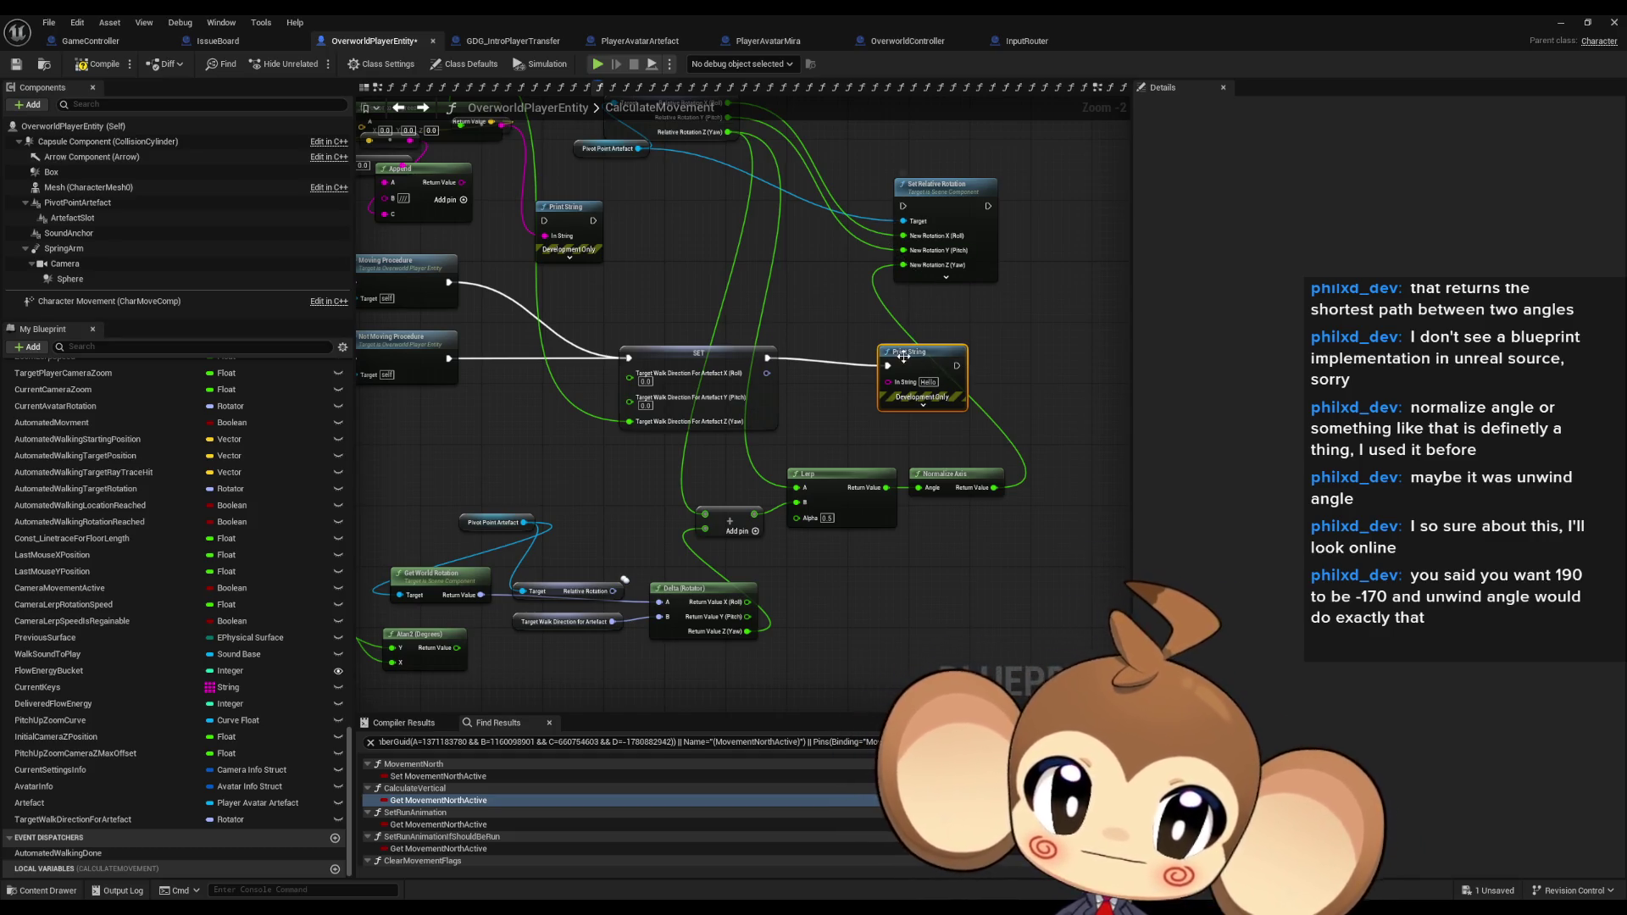
left_click_drag(903, 356, 925, 341)
Duplicate Delta (Rotator), recombine its output pin, and print its result through Print String.
mouse_move(747, 631)
left_mouse_down()
mouse_move(792, 475)
mouse_move(898, 497)
mouse_move(950, 634)
left_mouse_up()
key("Escape")
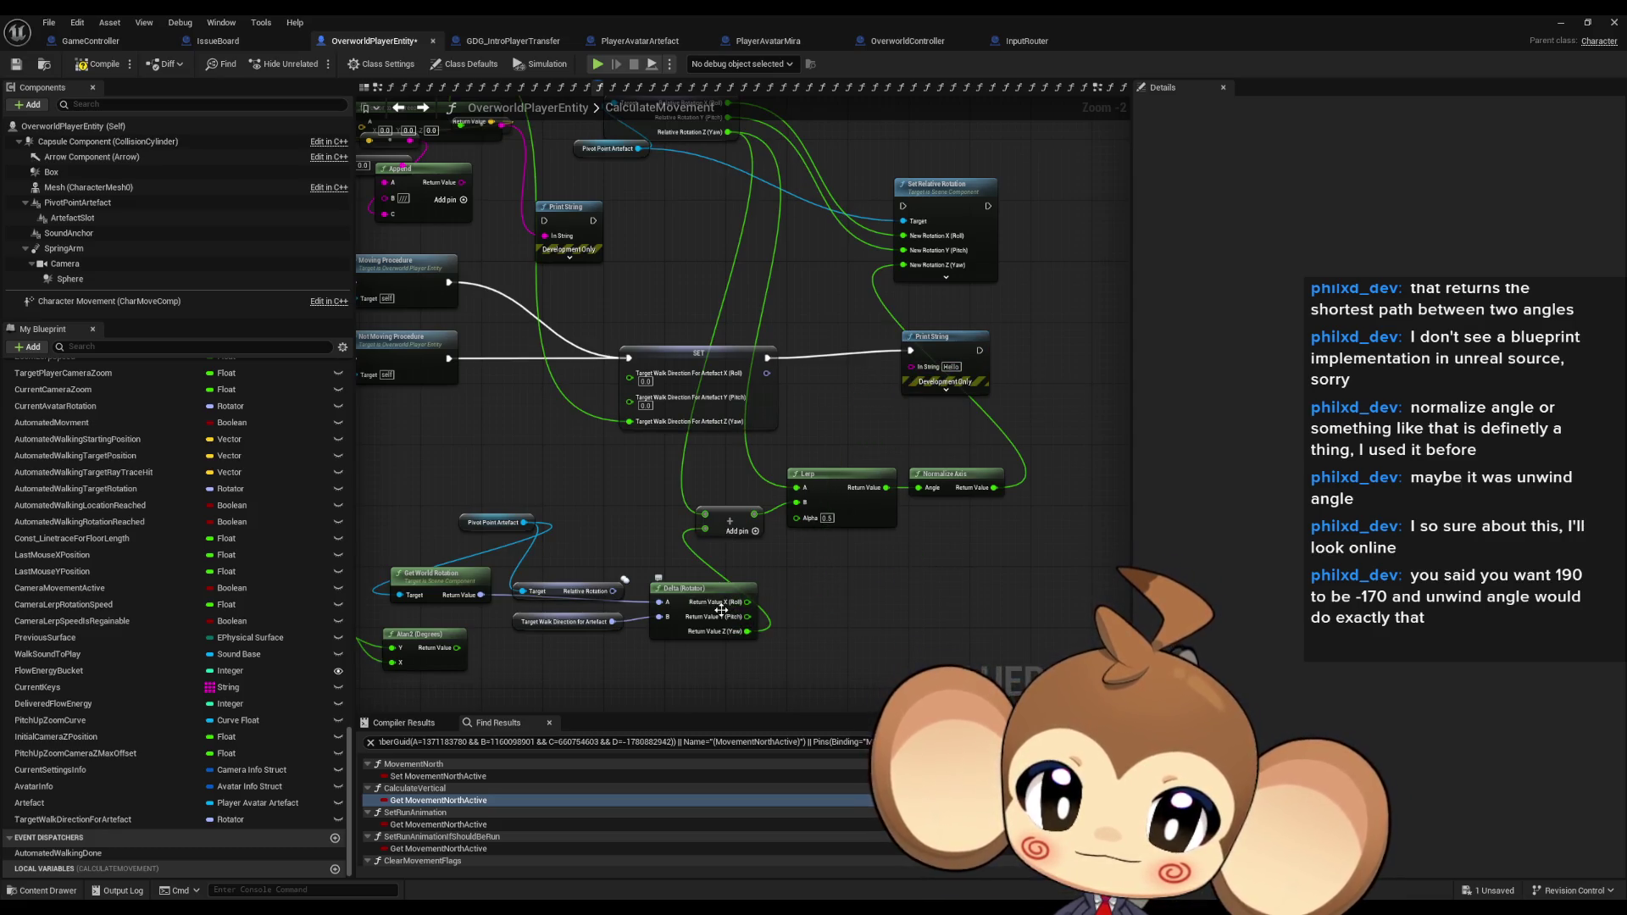
left_click_drag(748, 631, 746, 601)
right_click(746, 602)
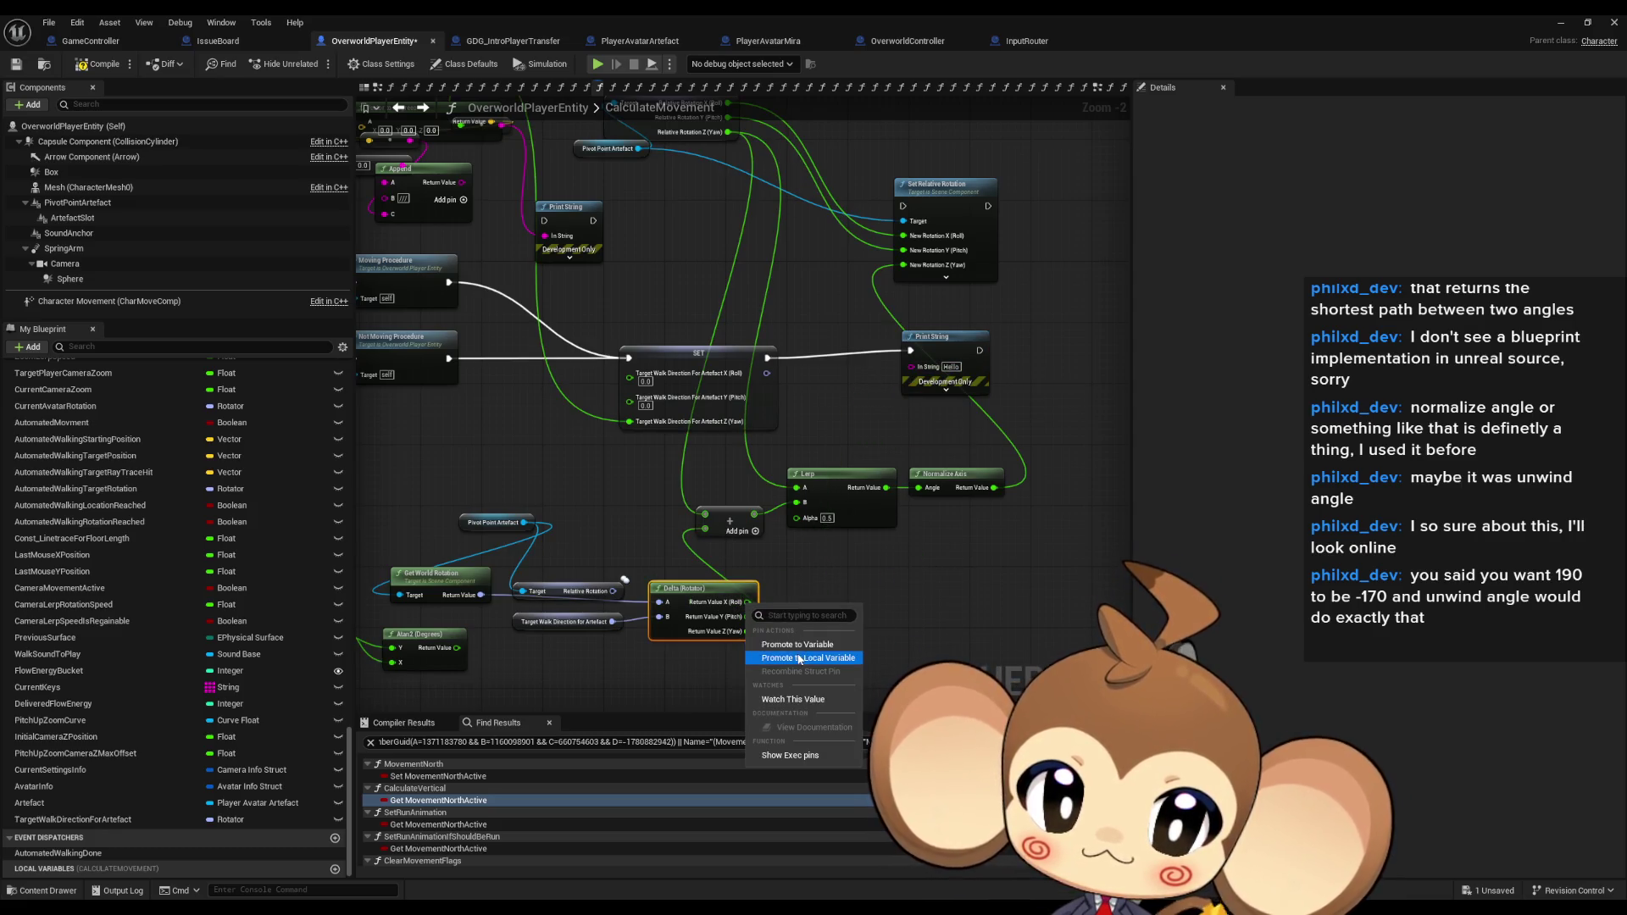
left_click(831, 547)
left_click(703, 588)
key("ctrl+w")
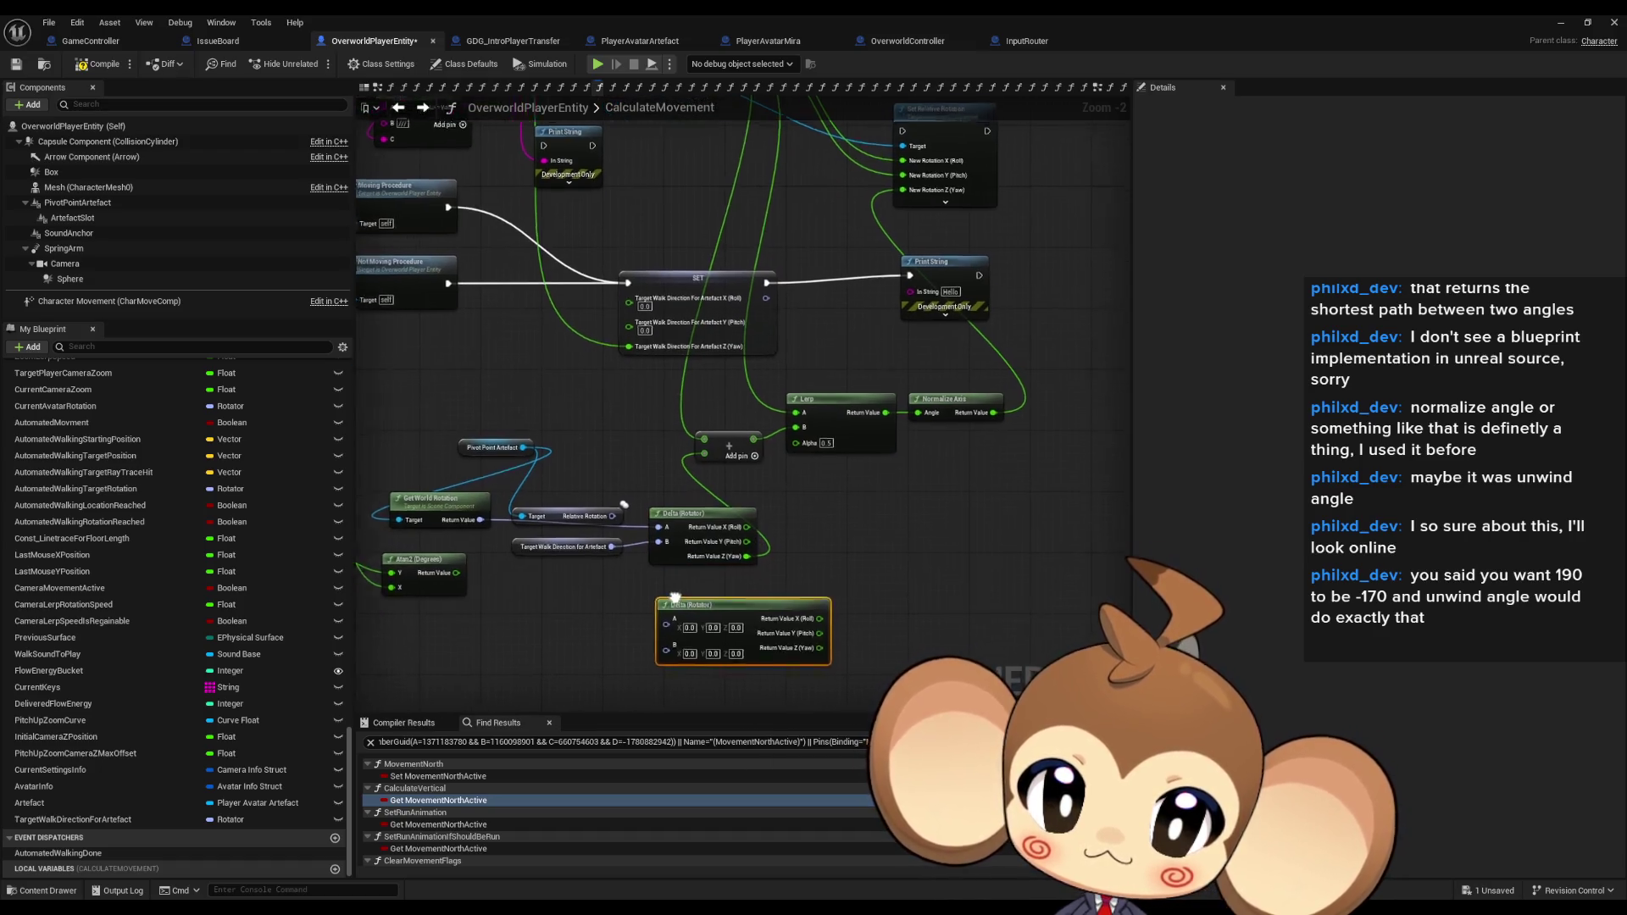
mouse_move(708, 622)
left_mouse_down()
mouse_move(610, 534)
mouse_move(666, 561)
mouse_move(657, 545)
left_mouse_up()
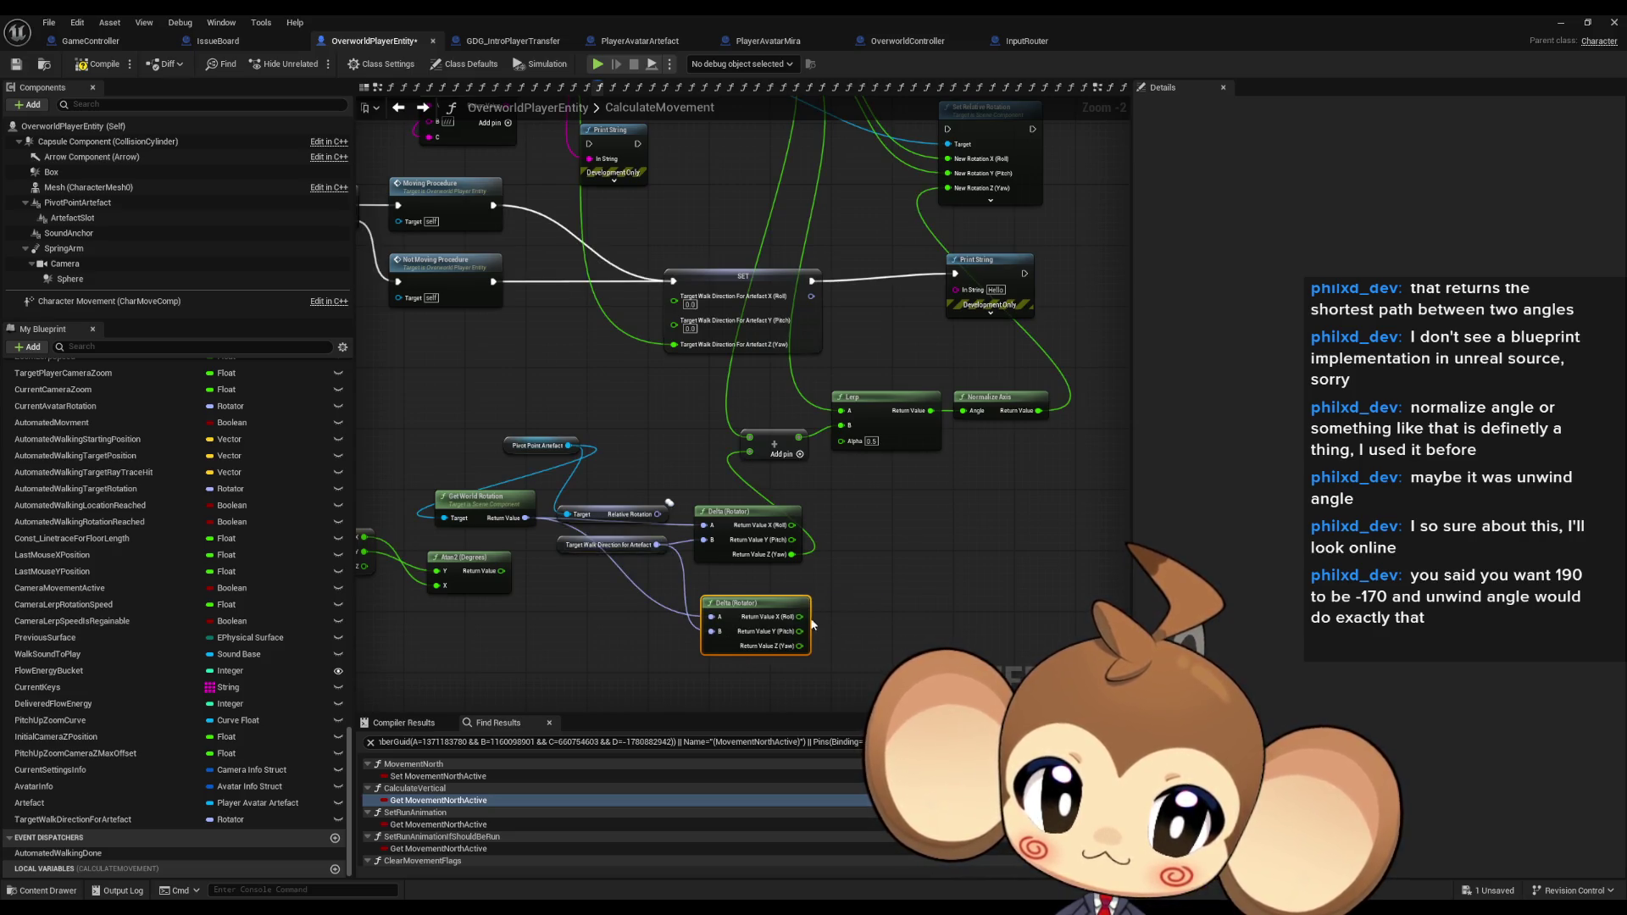
right_click(798, 617)
left_click(848, 685)
left_click_drag(776, 617, 957, 289)
key("alt+Tab")
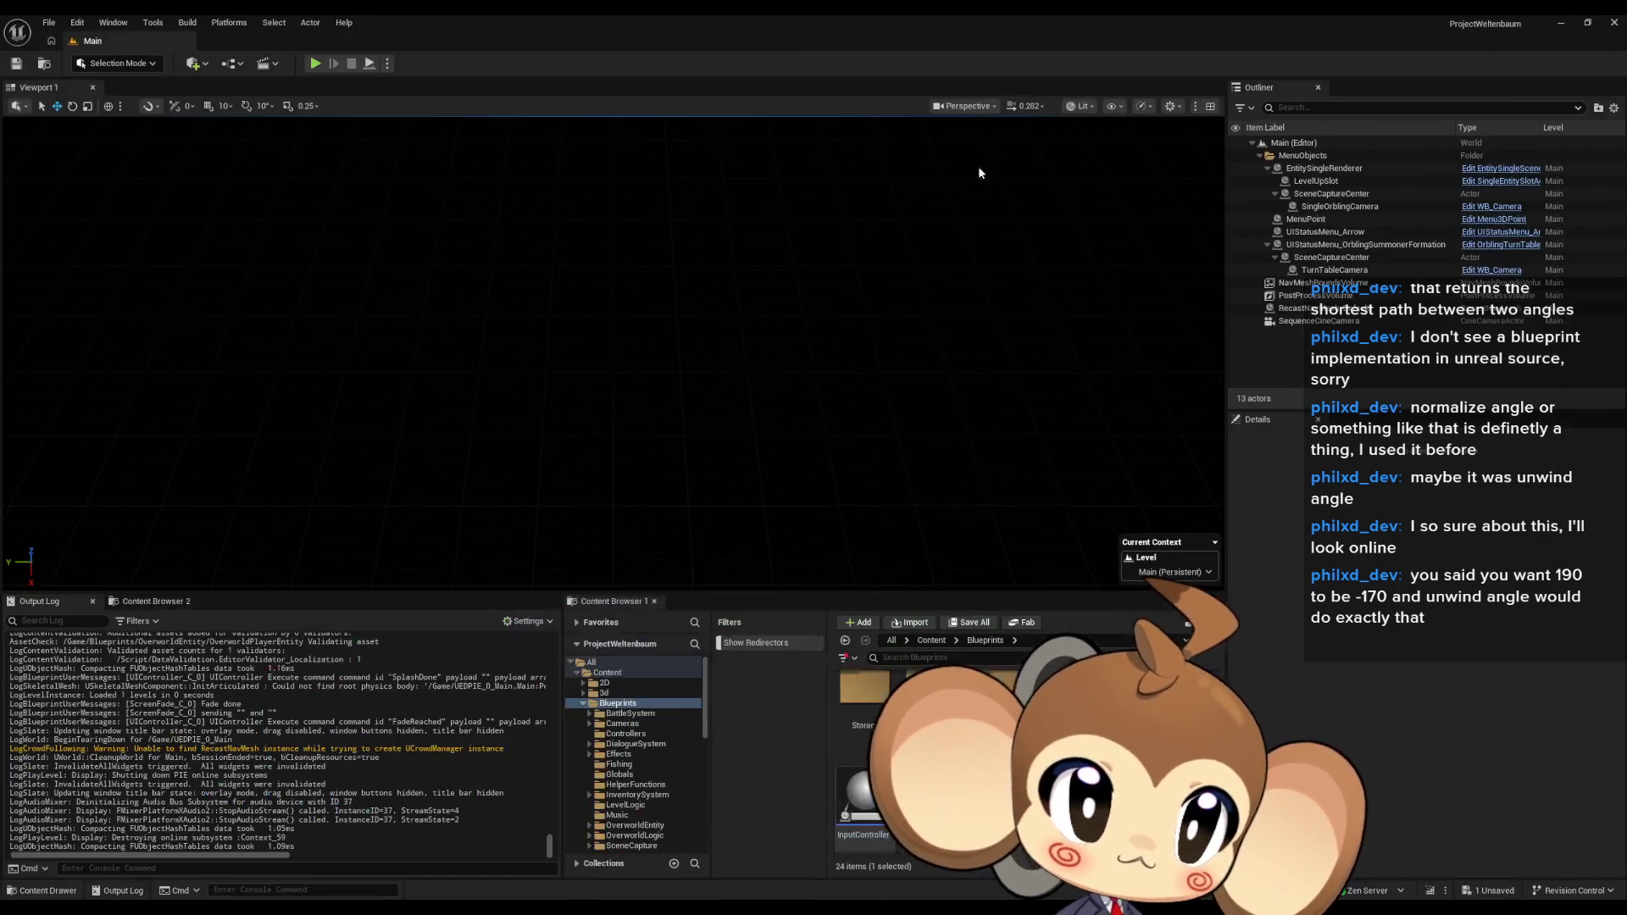
Play-test the level, walking the character in several directions to log yaw values like 90, 0, 180 and -90, then stop.
key("alt+p")
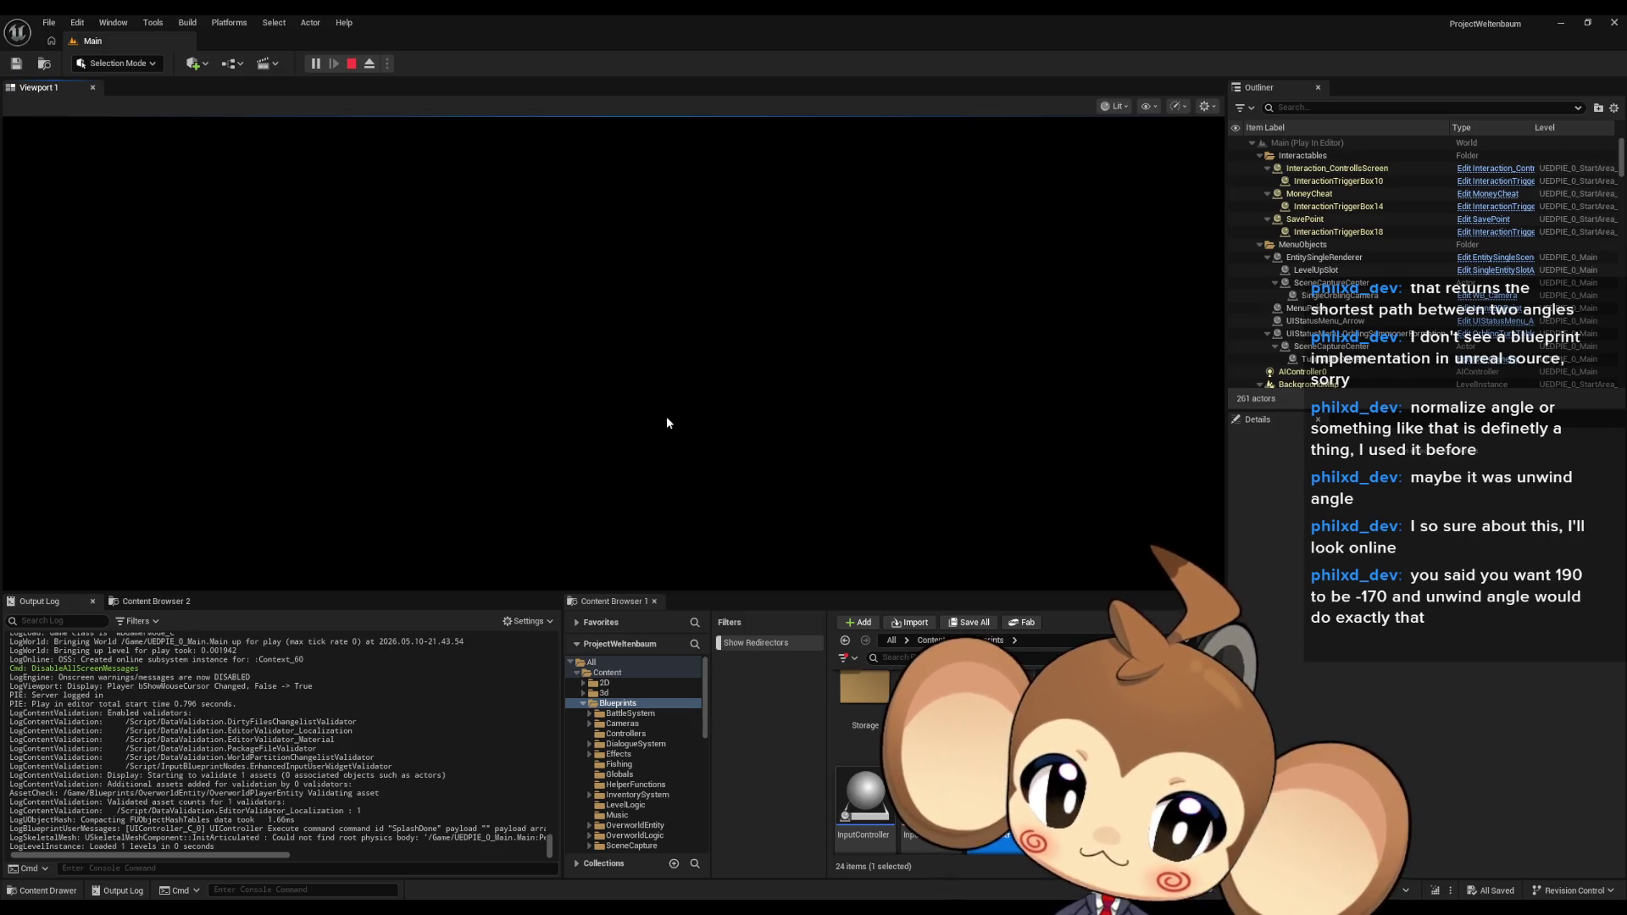
key("d")
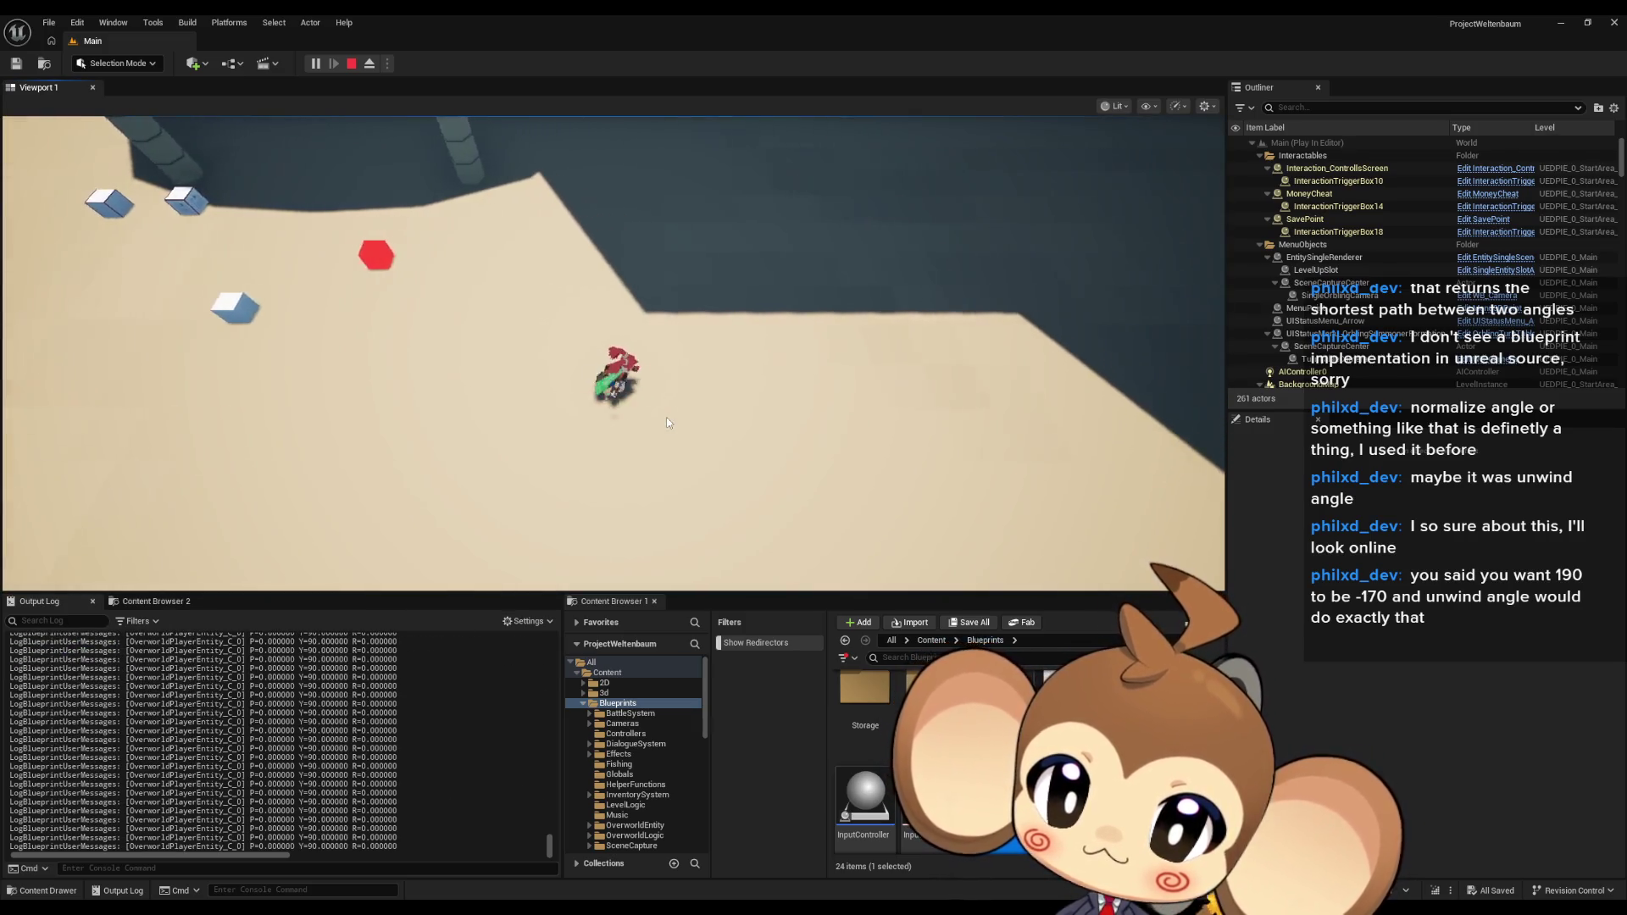
key("a")
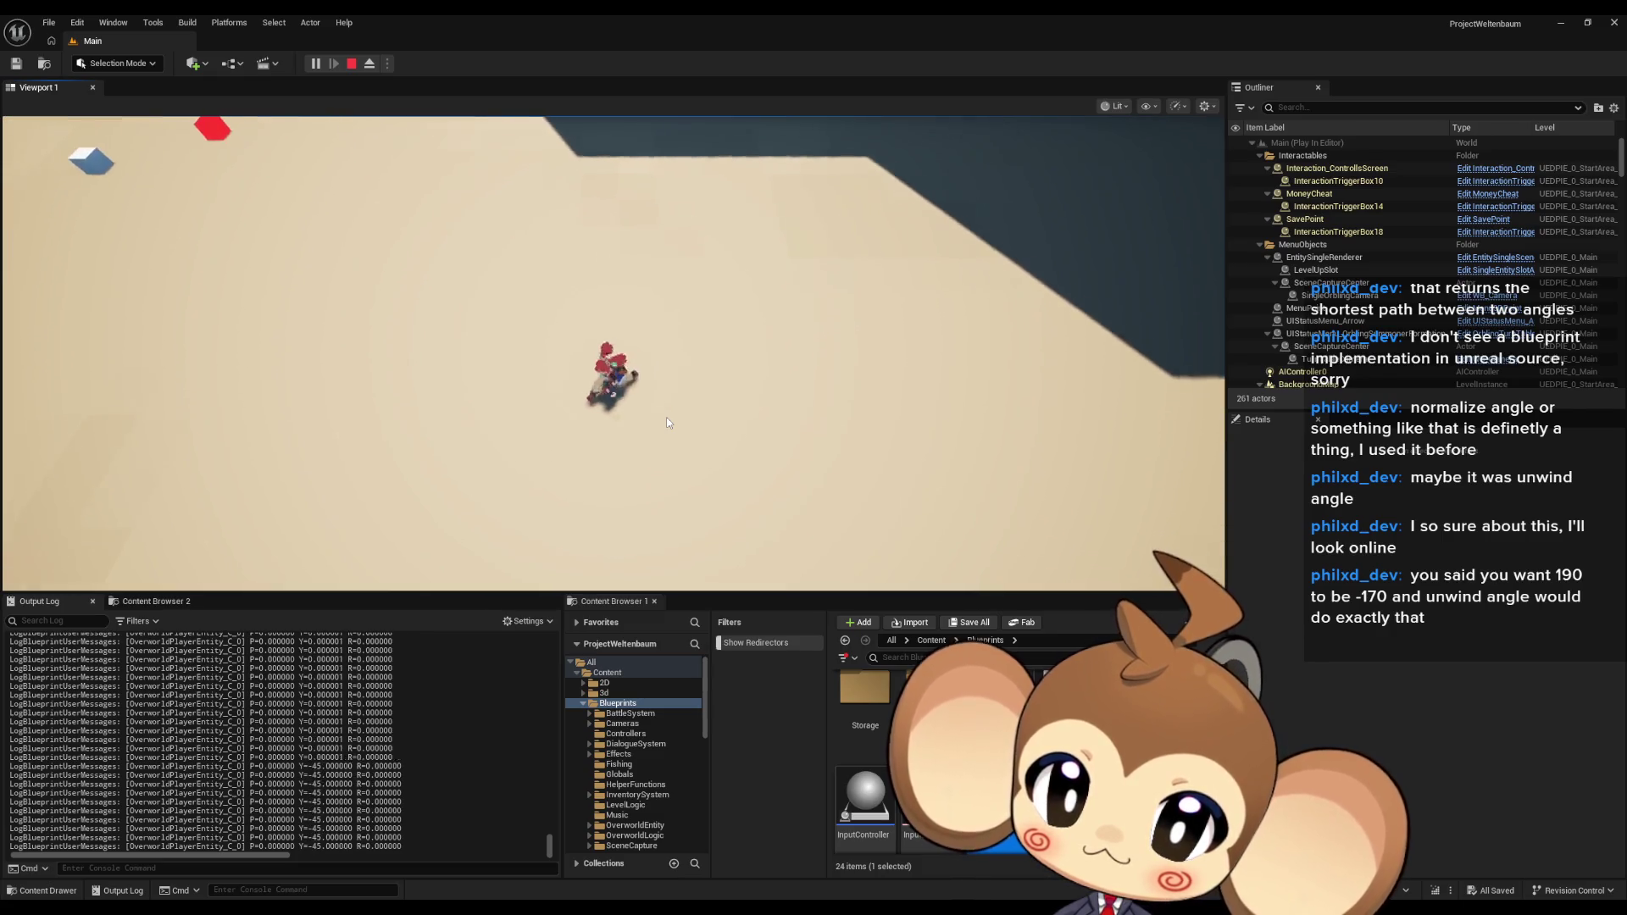
key("s")
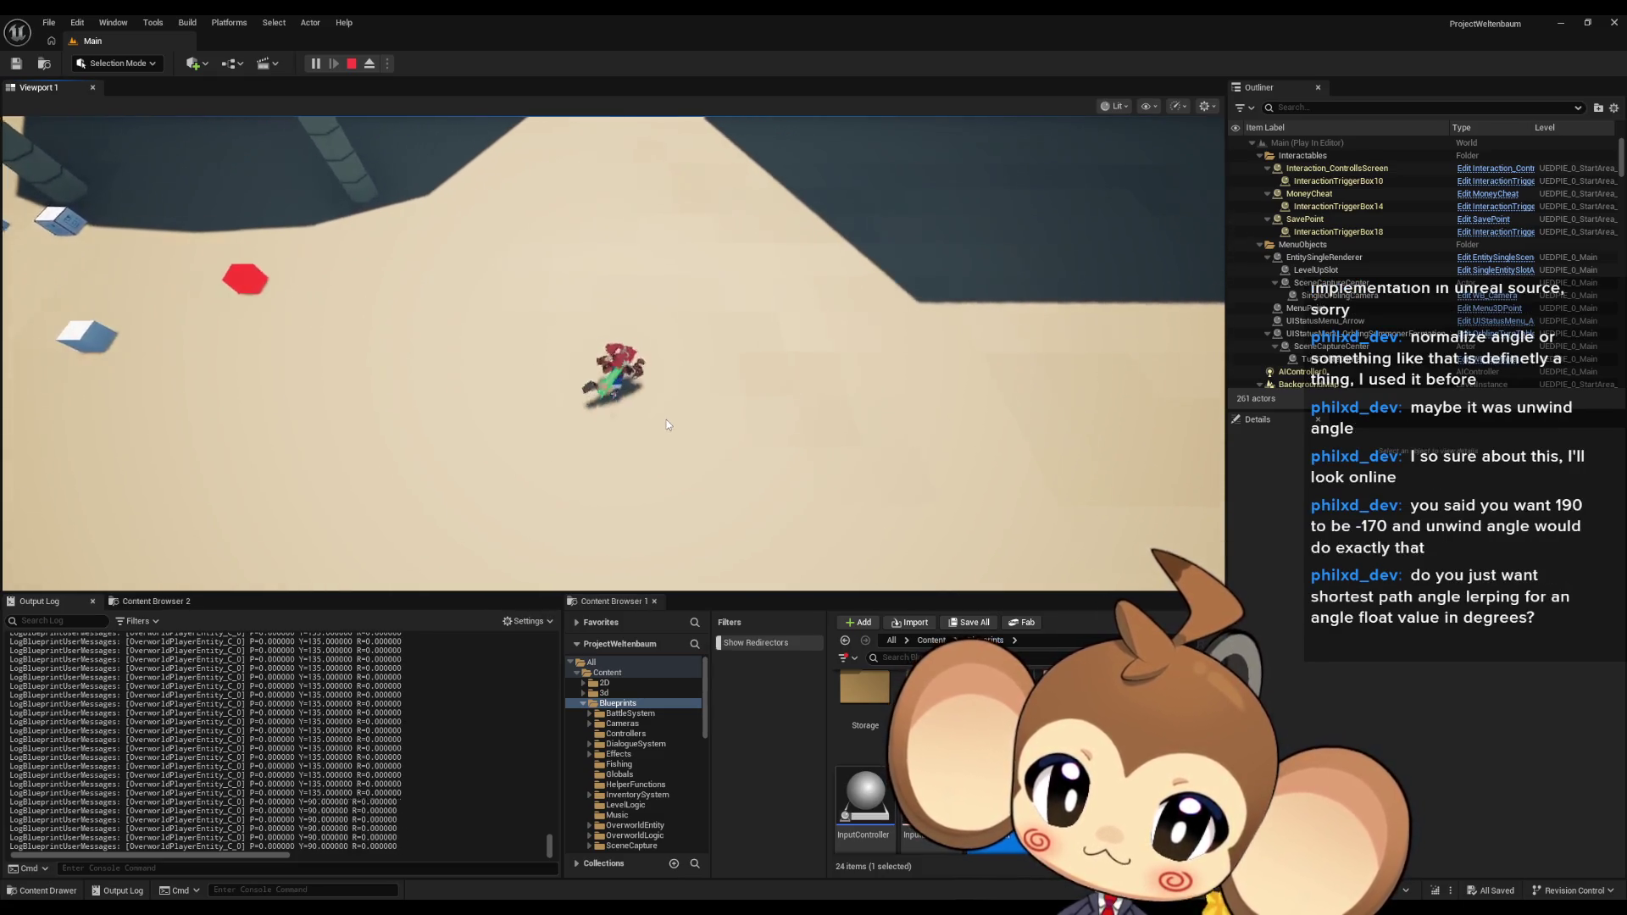
key("w+d")
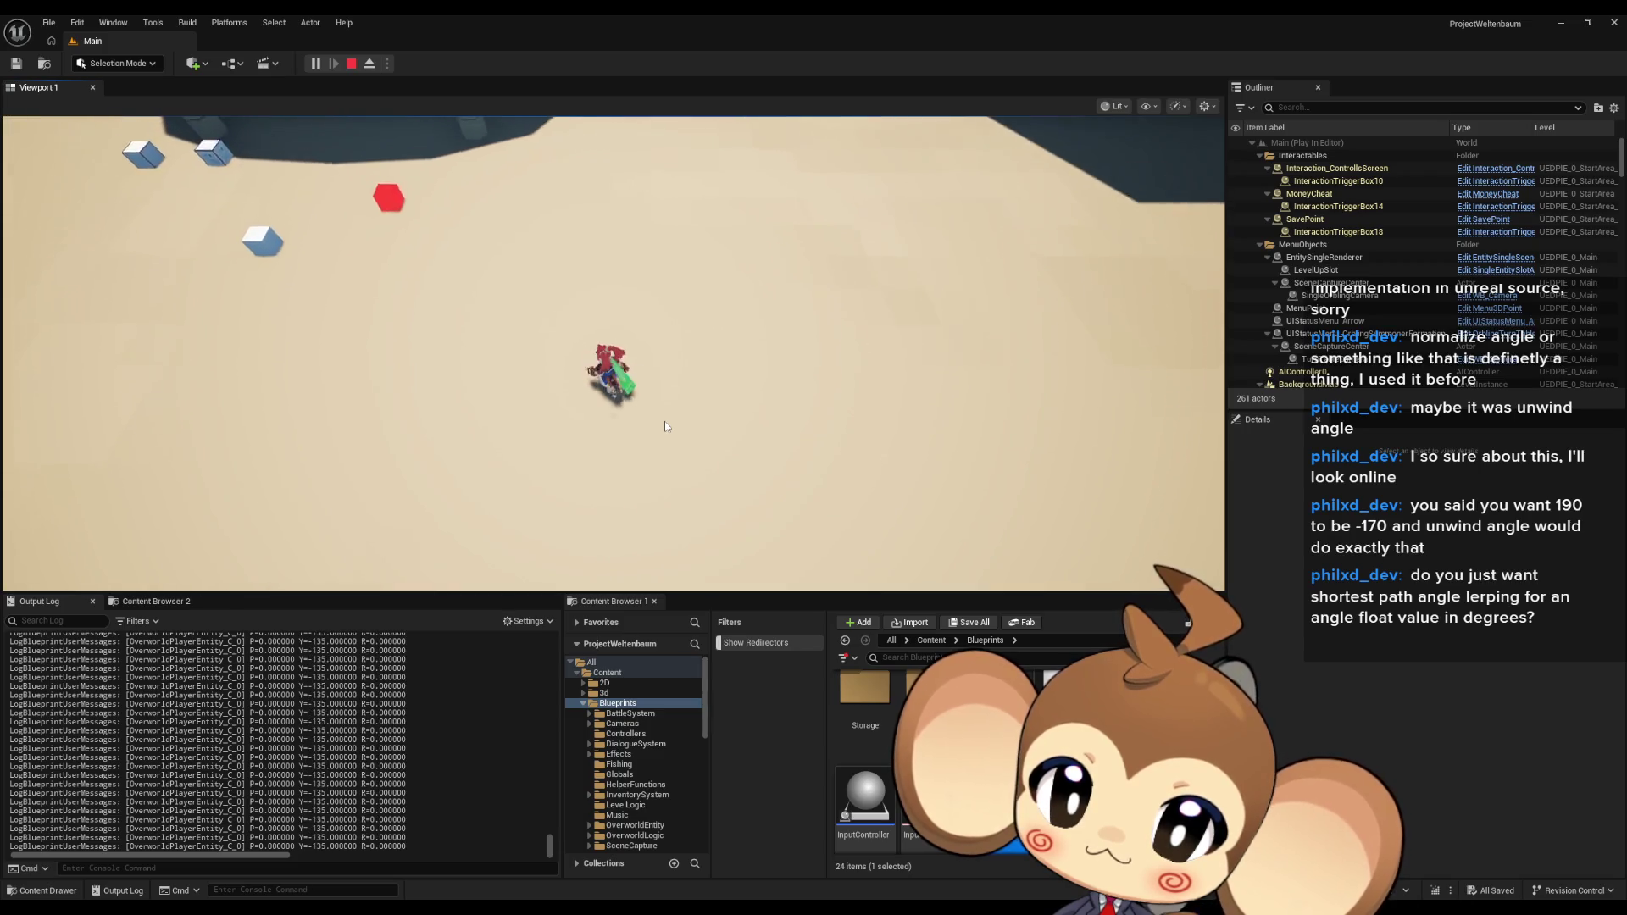
key("s+d")
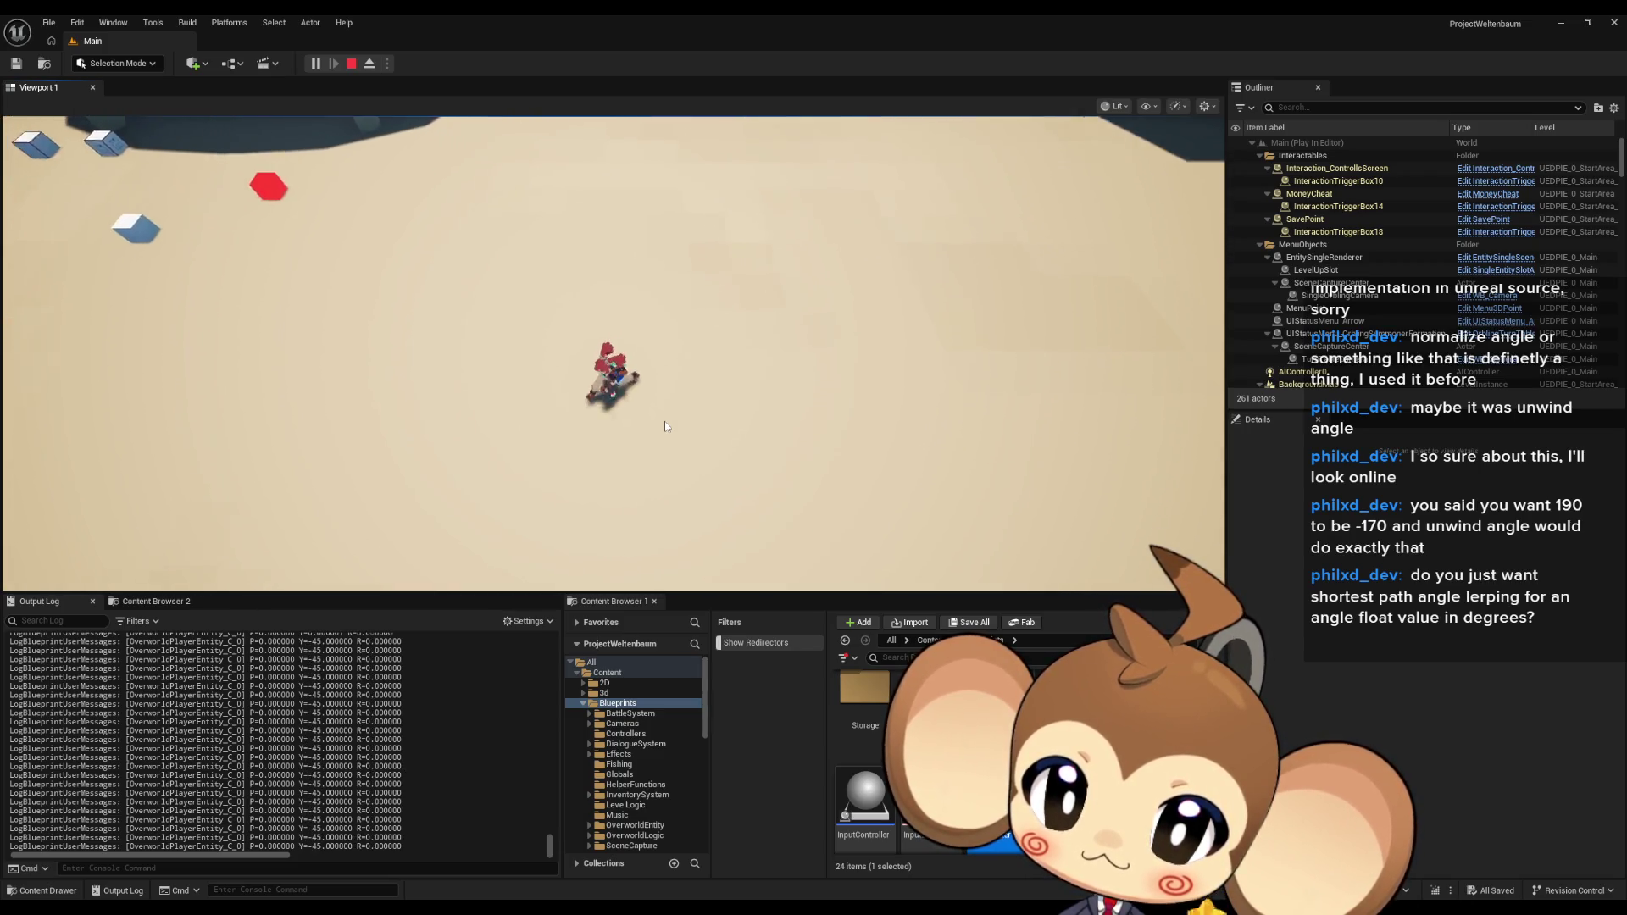
key("w+d")
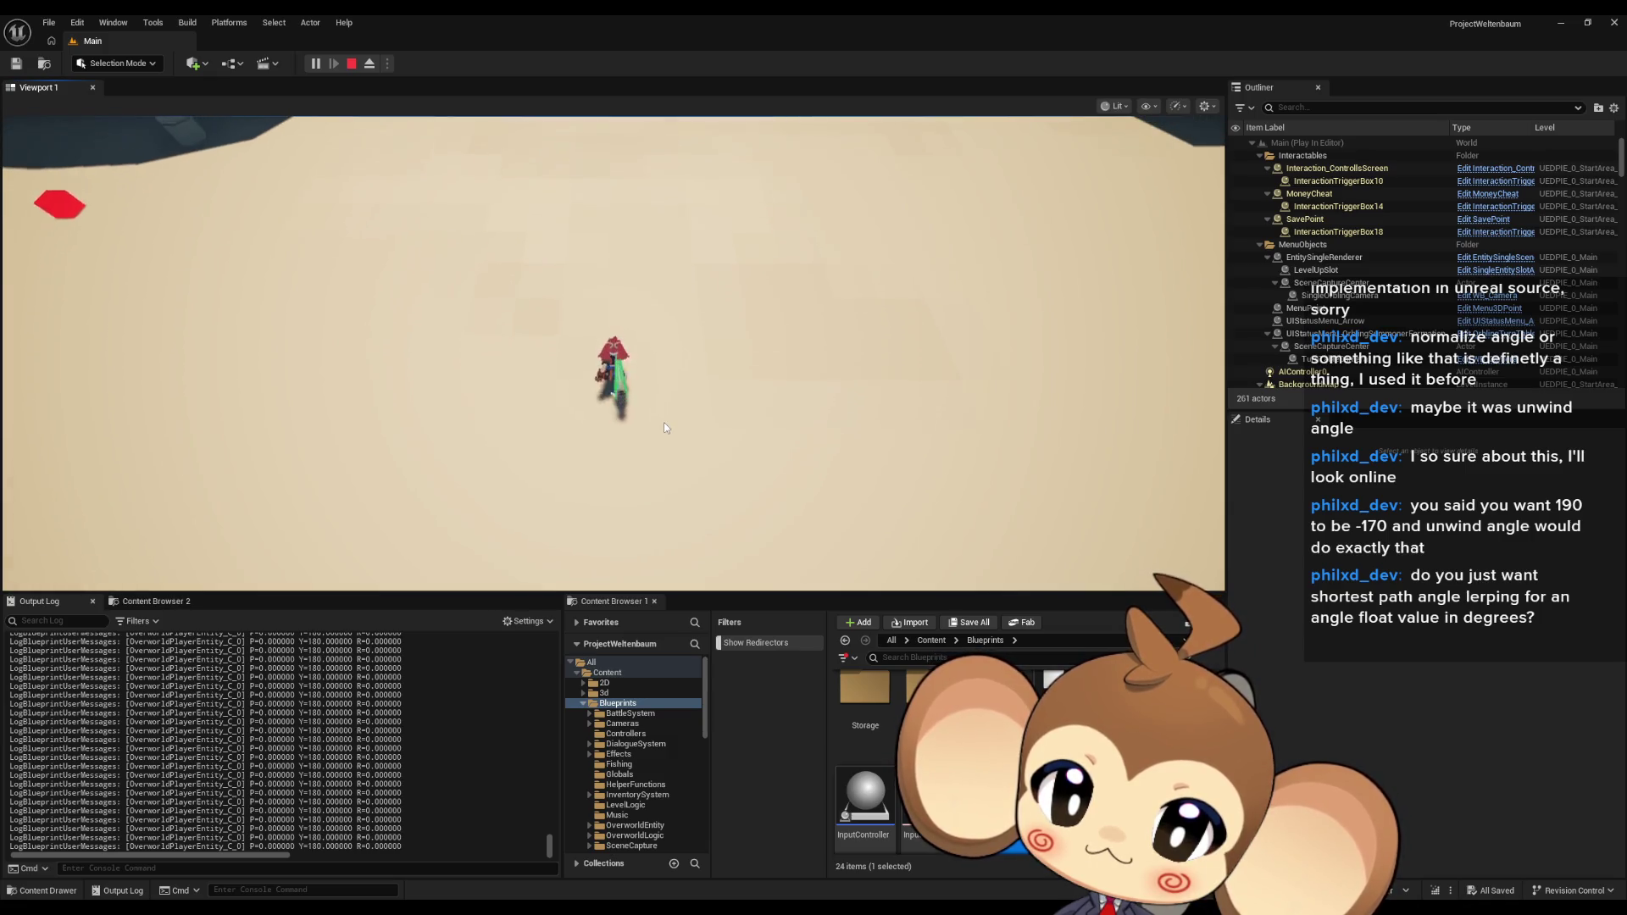
left_click(345, 70)
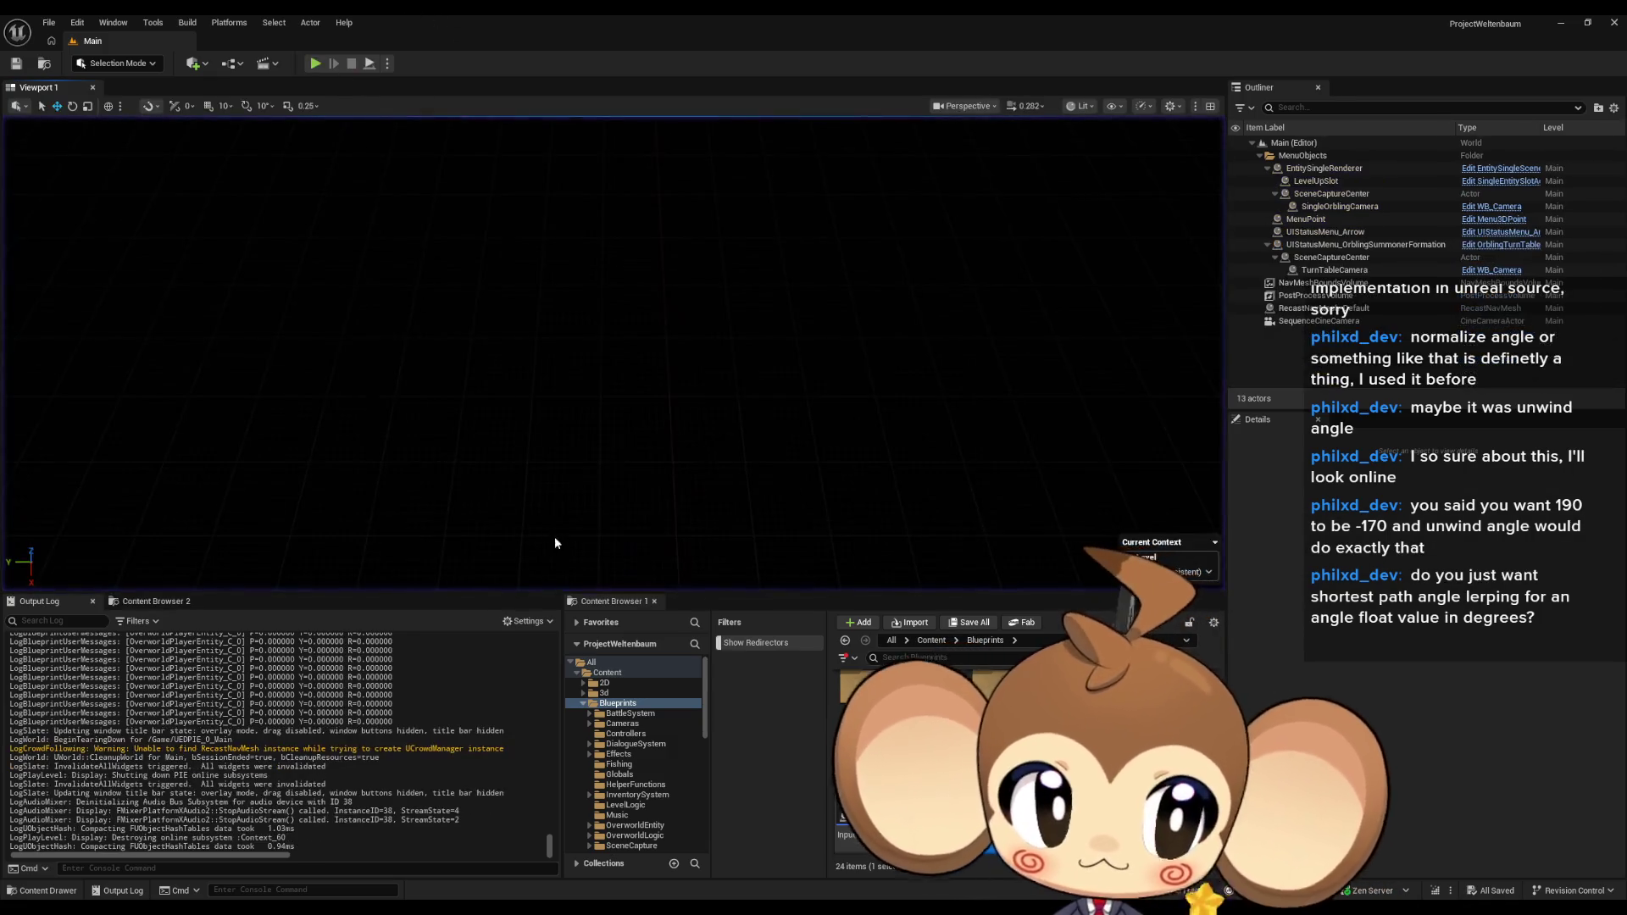
mouse_move(627, 914)
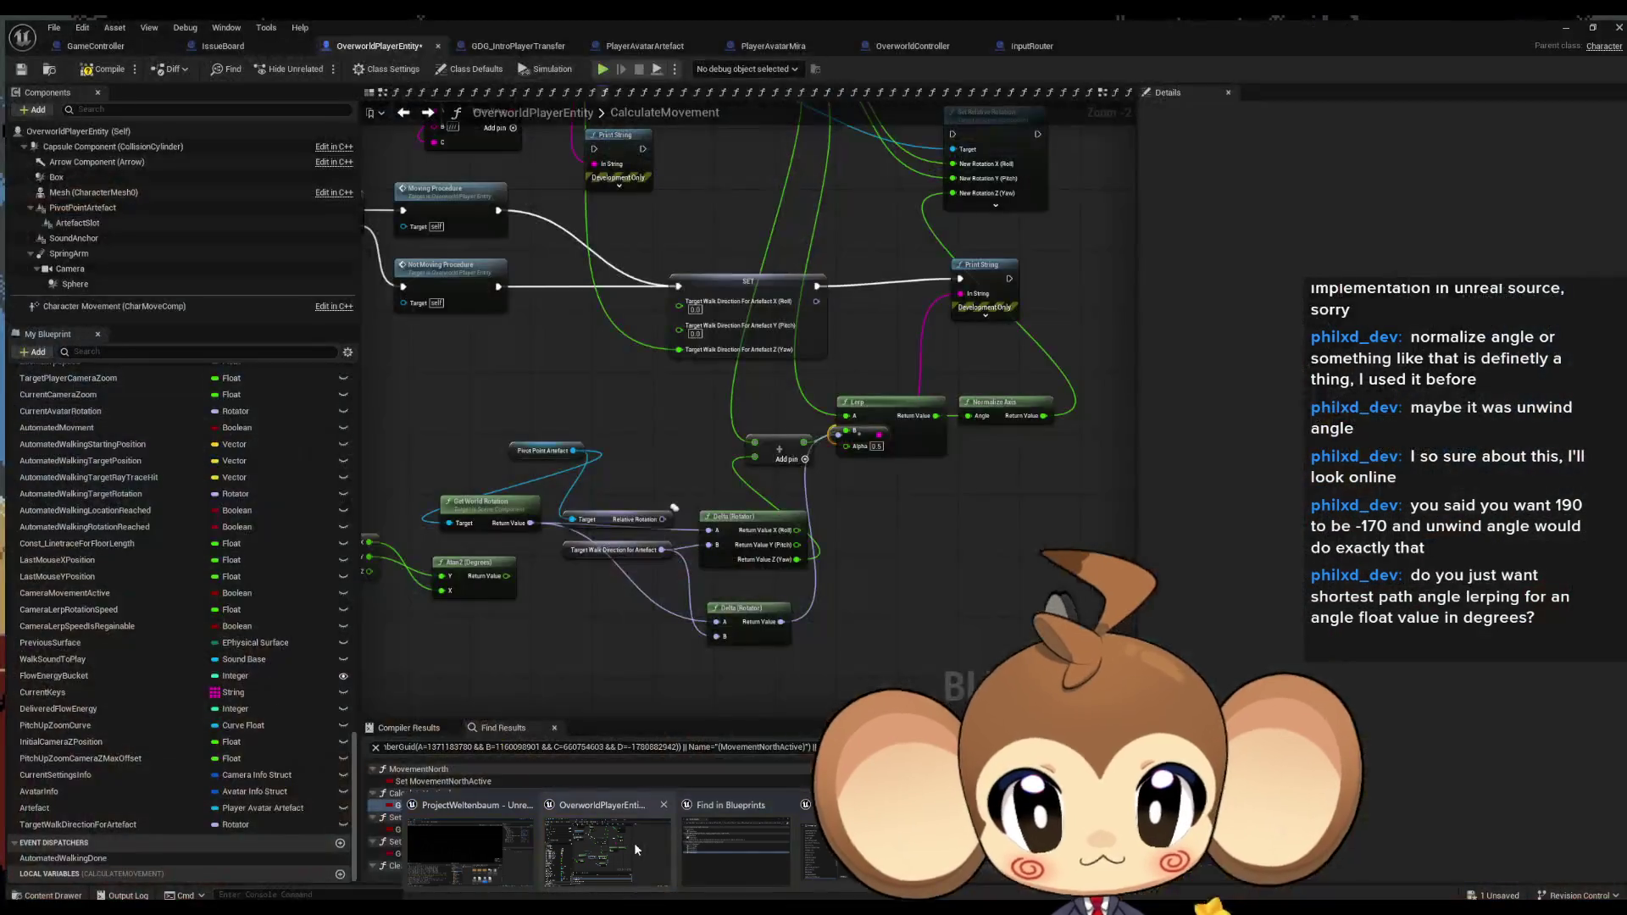
Move the reroute node onto the Delta output in the CalculateMovement graph.
left_click(634, 842)
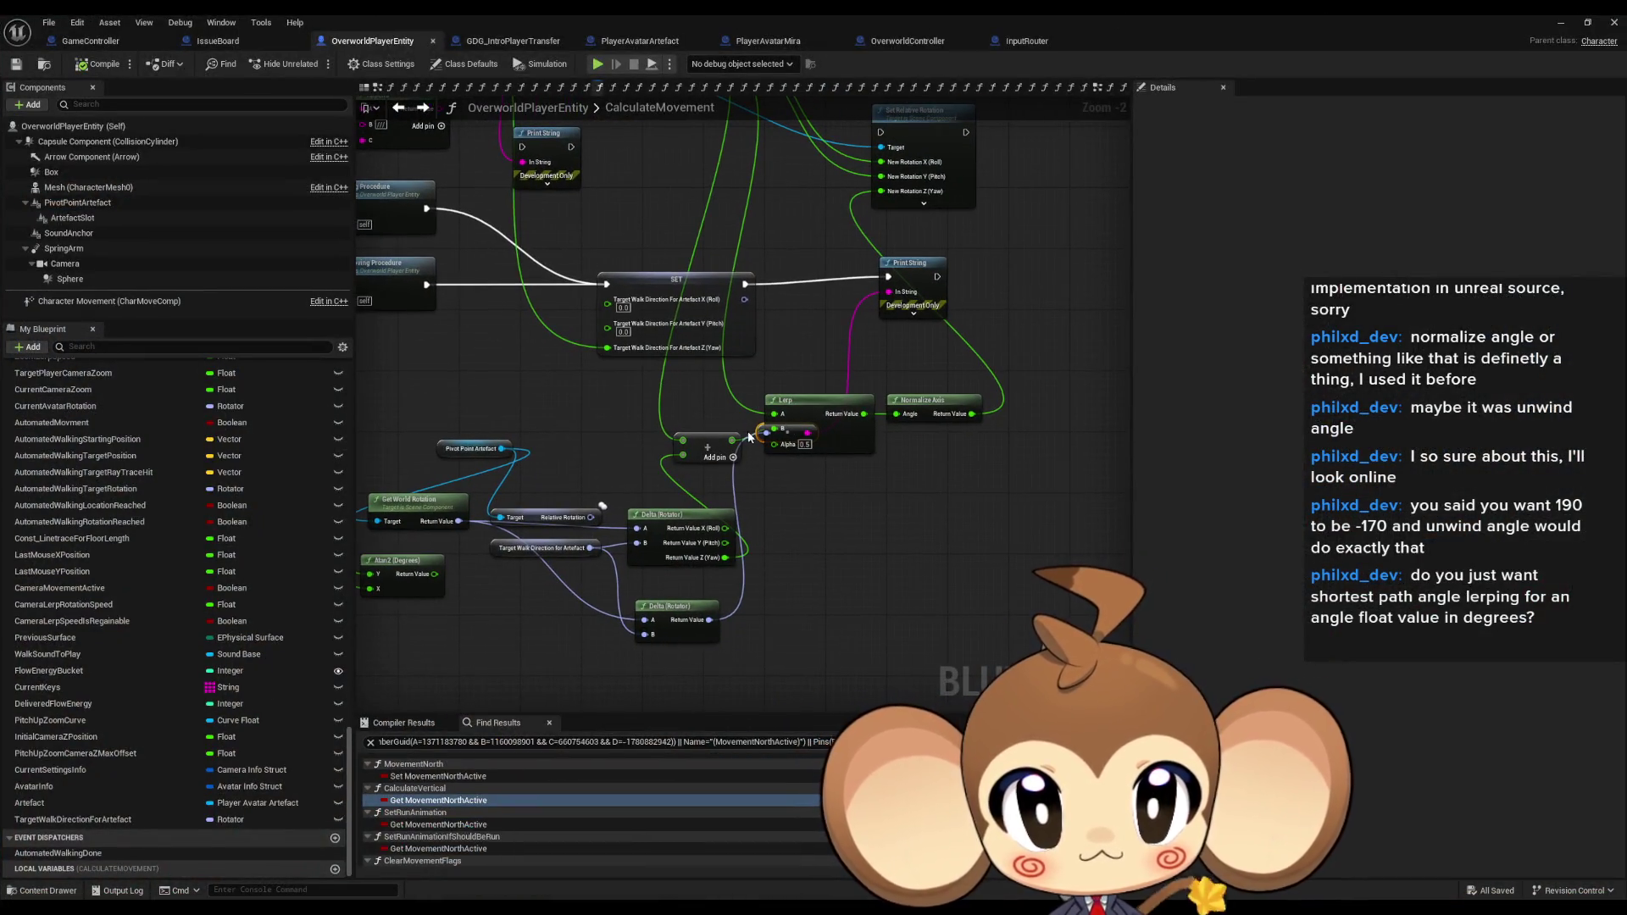
left_click_drag(759, 426, 800, 623)
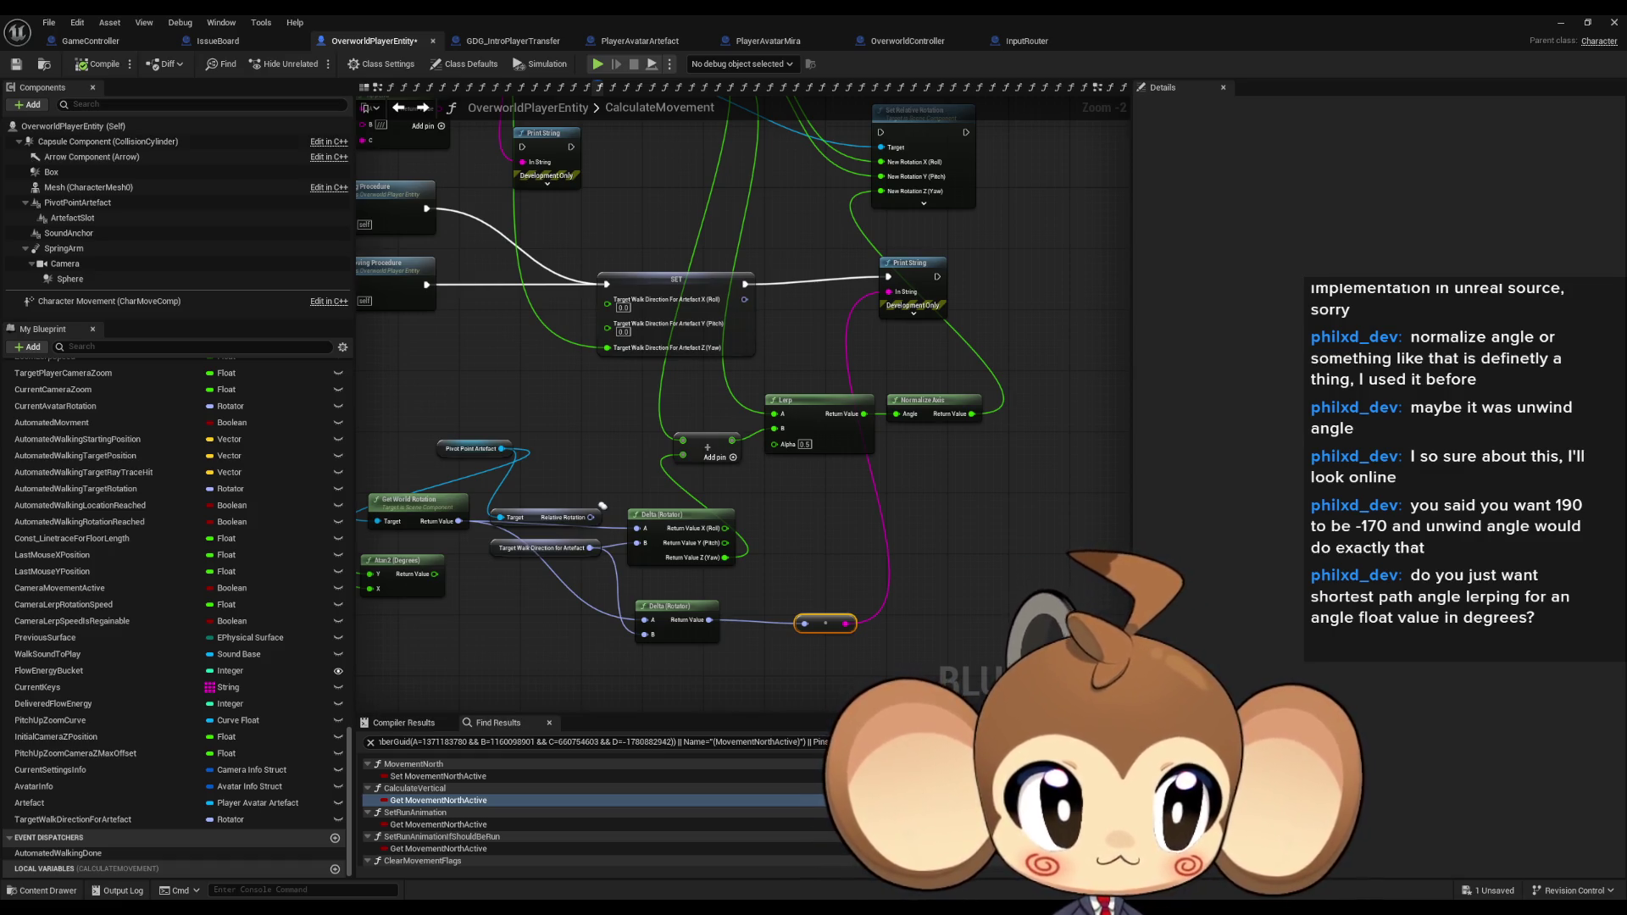
mouse_move(845, 624)
left_mouse_down()
mouse_move(887, 611)
mouse_move(851, 610)
left_mouse_up()
mouse_move(861, 520)
left_mouse_down()
mouse_move(814, 567)
mouse_move(817, 550)
left_mouse_up()
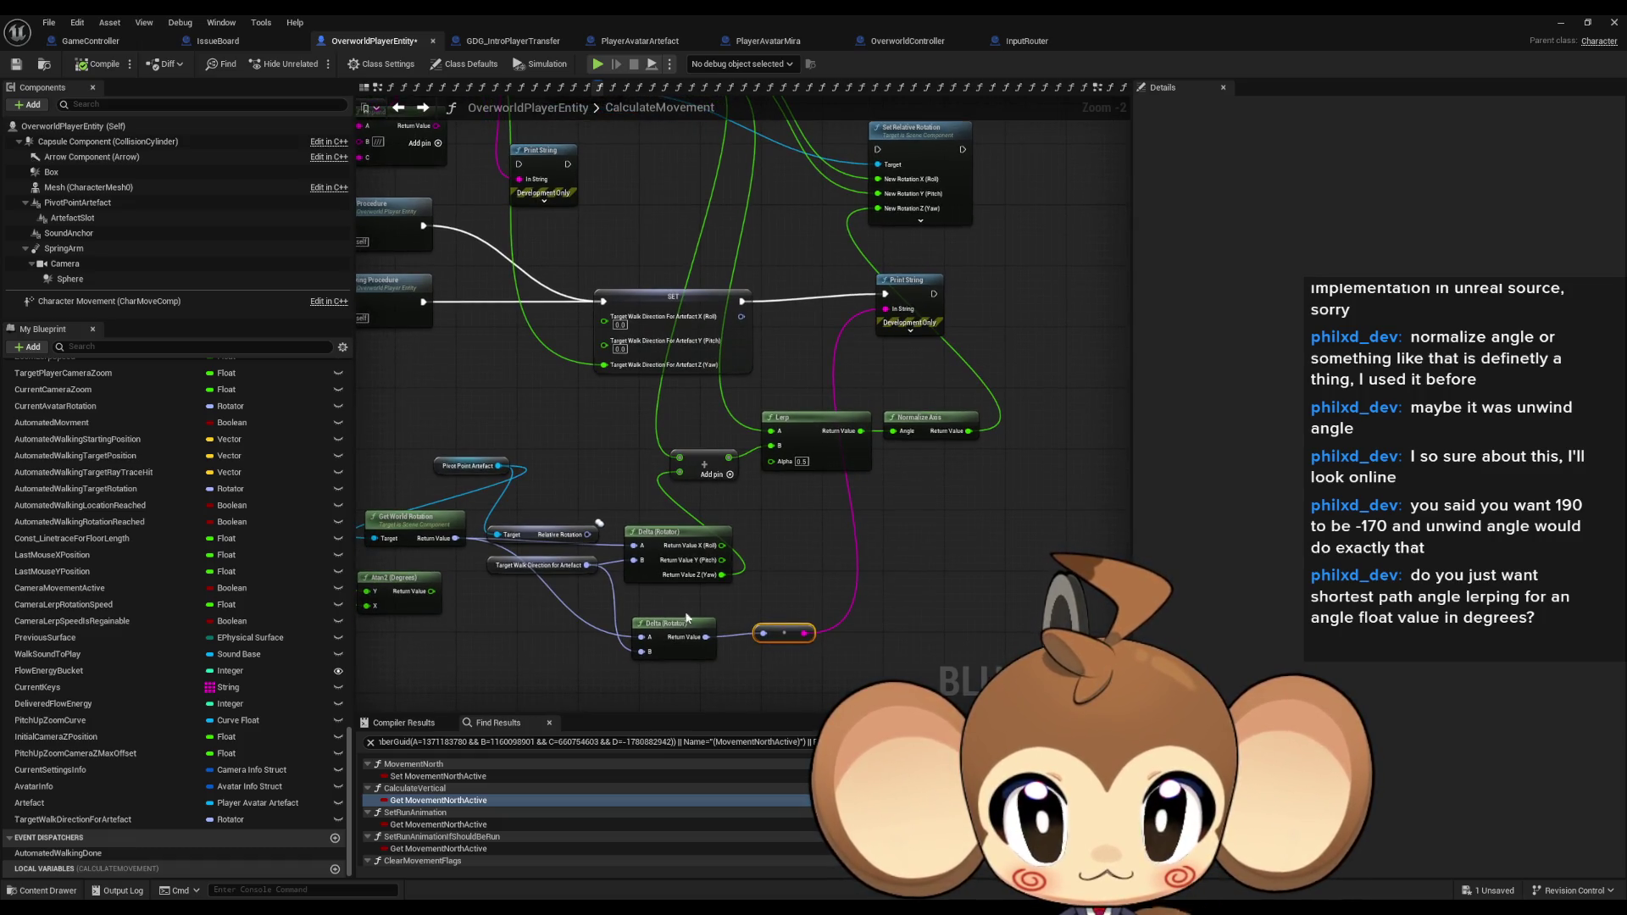
left_click(1589, 22)
left_click(1562, 24)
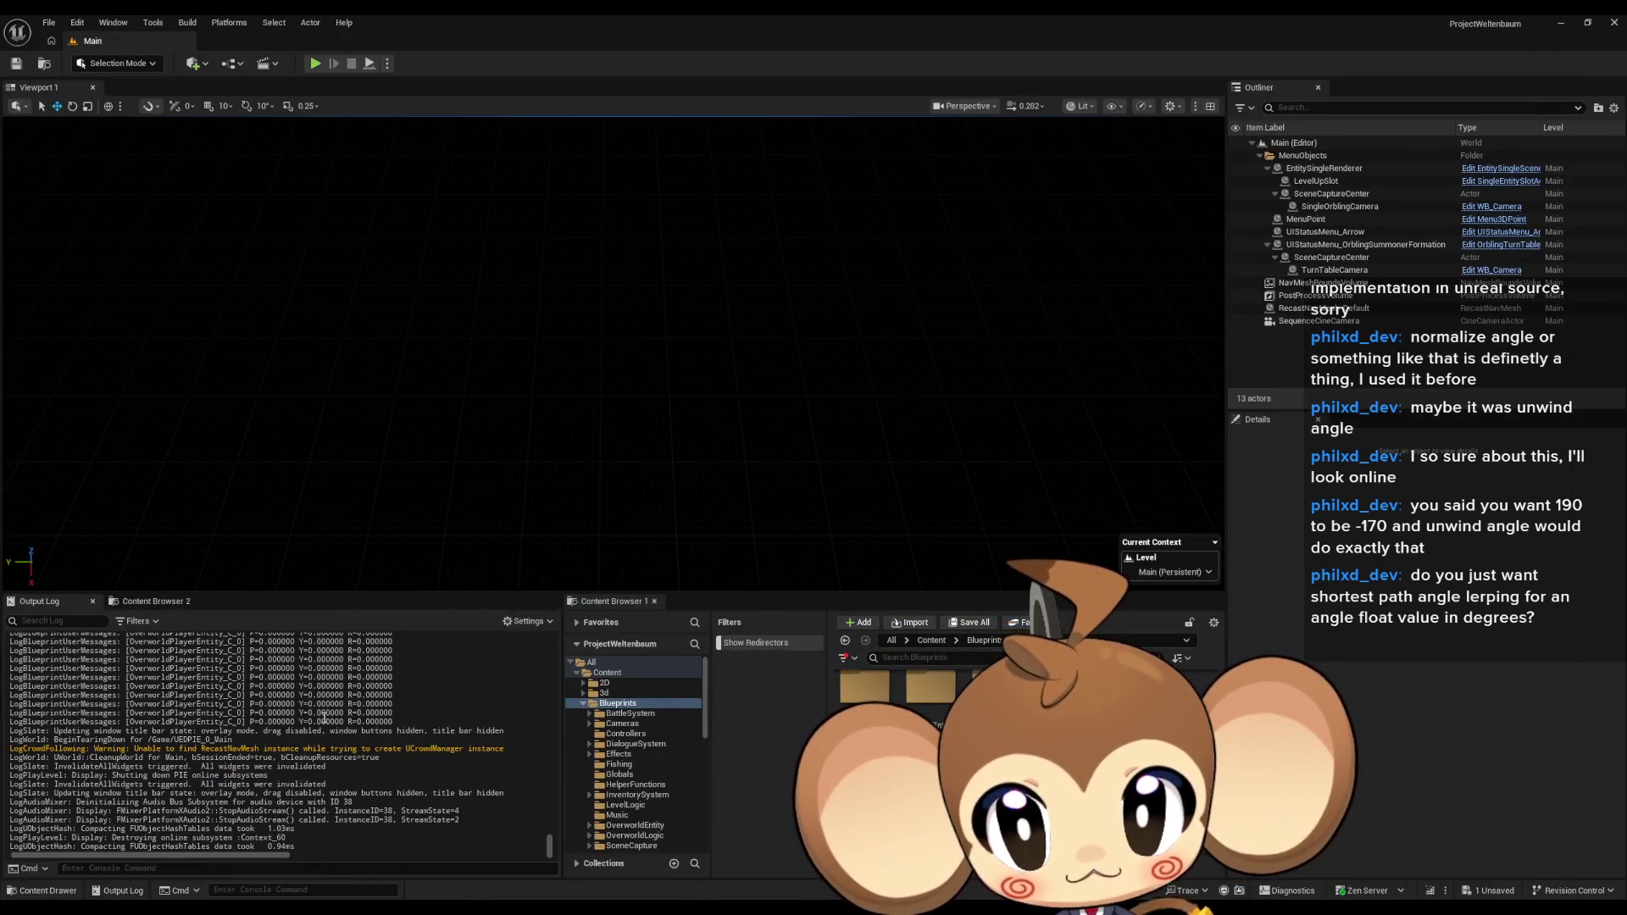
mouse_move(611, 911)
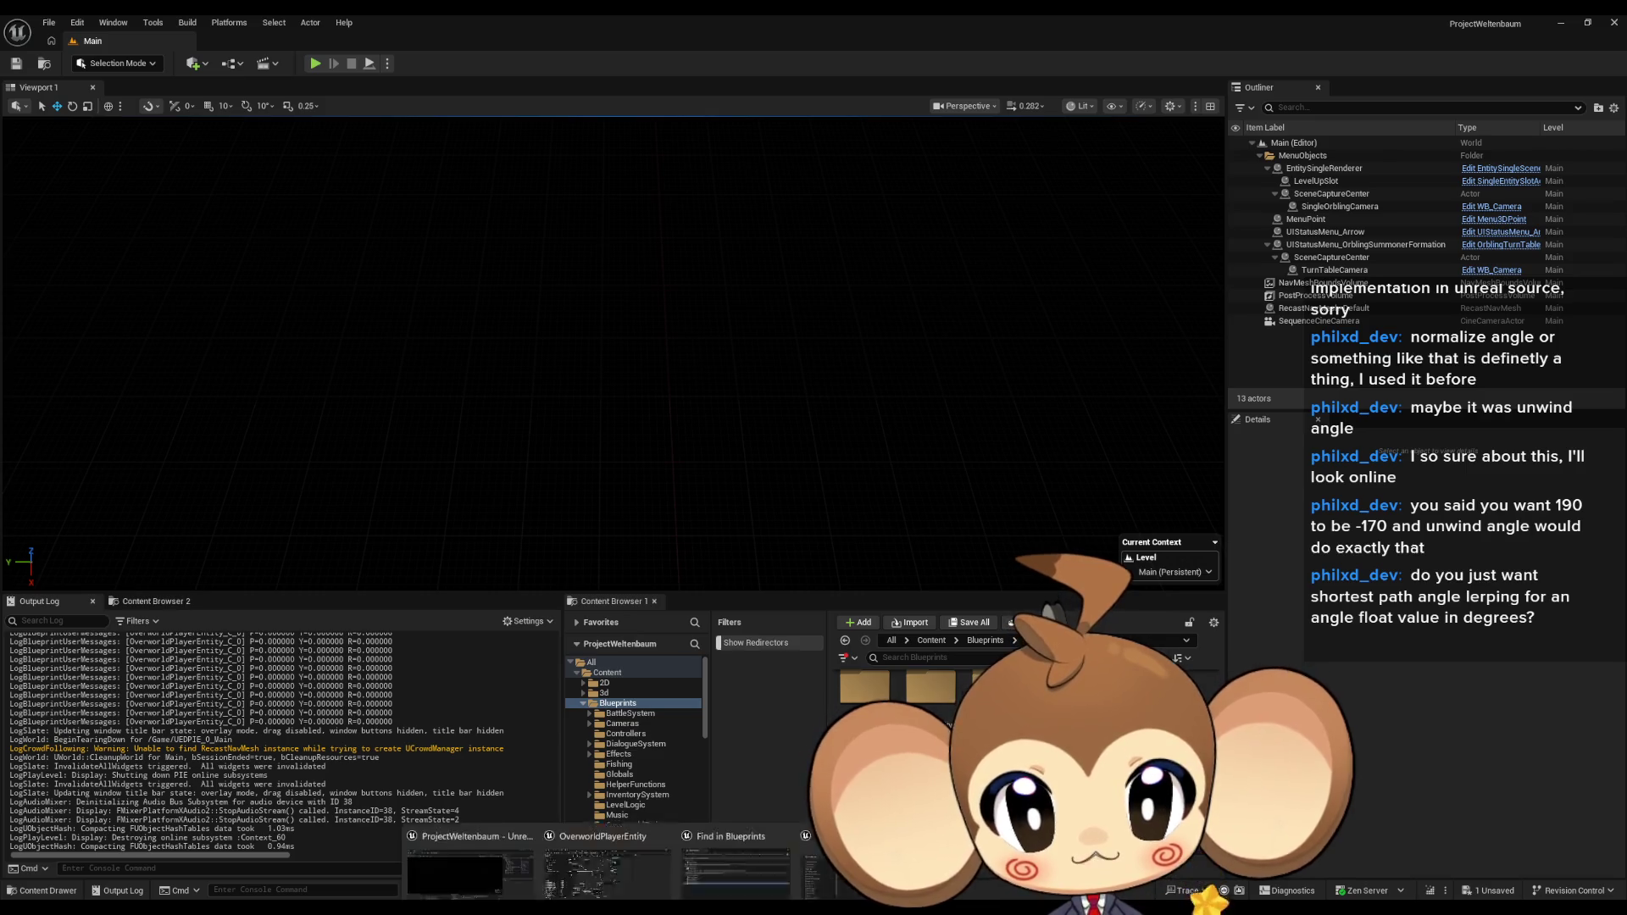
left_click(621, 851)
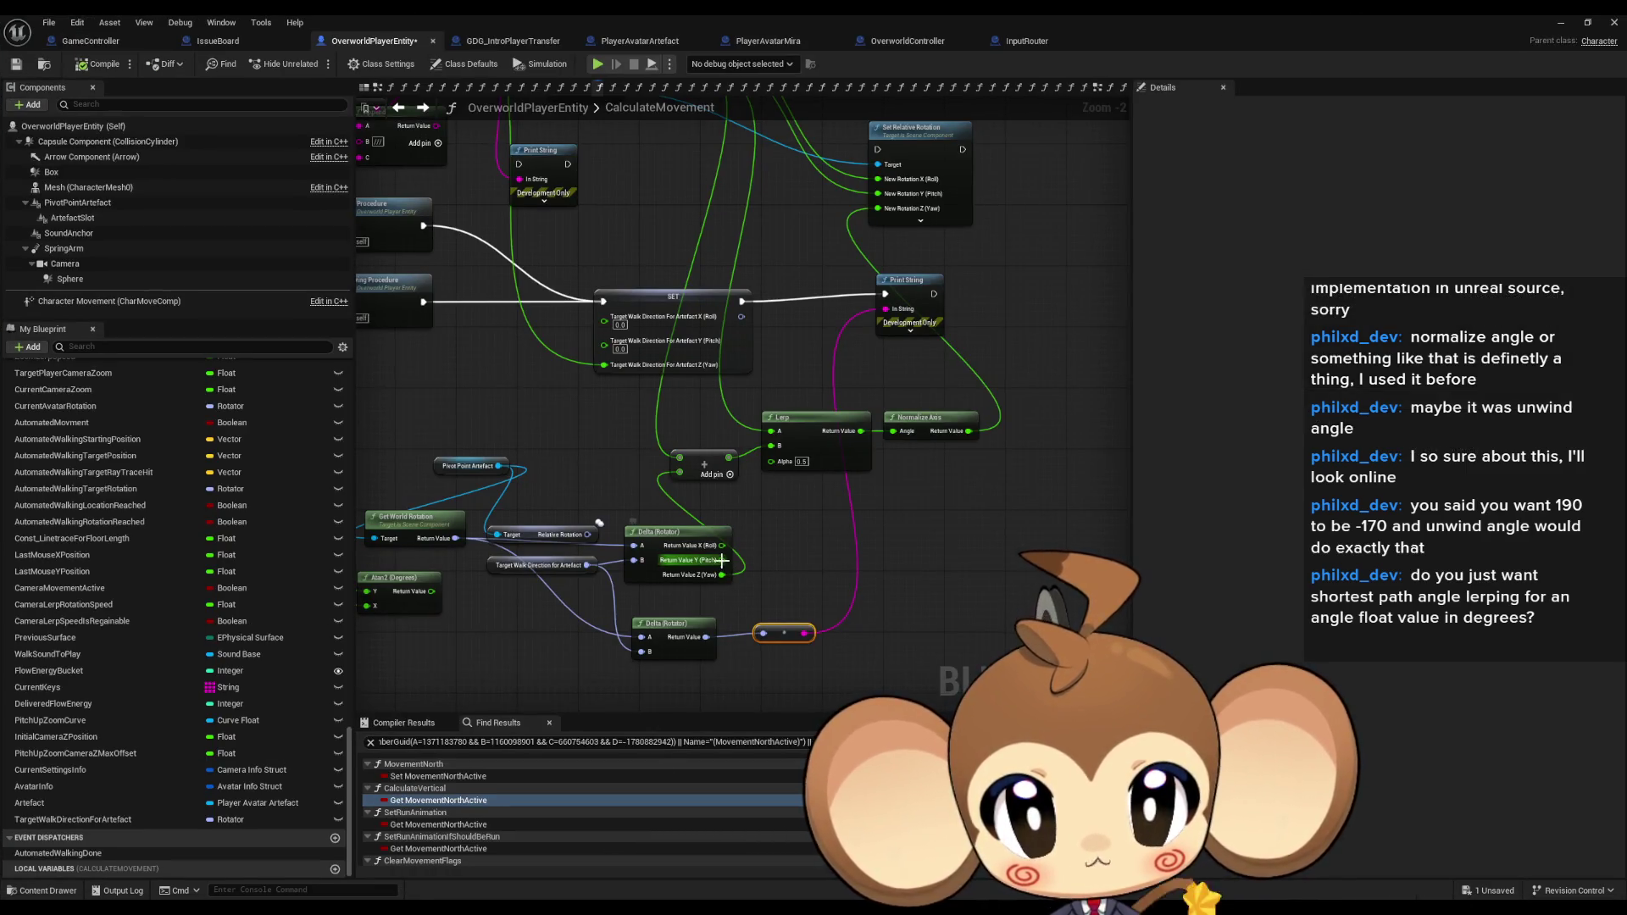
Wire the Delta result into Add, route SET's execution into Set Relative Rotation, and start Play.
left_click_drag(721, 560, 727, 587)
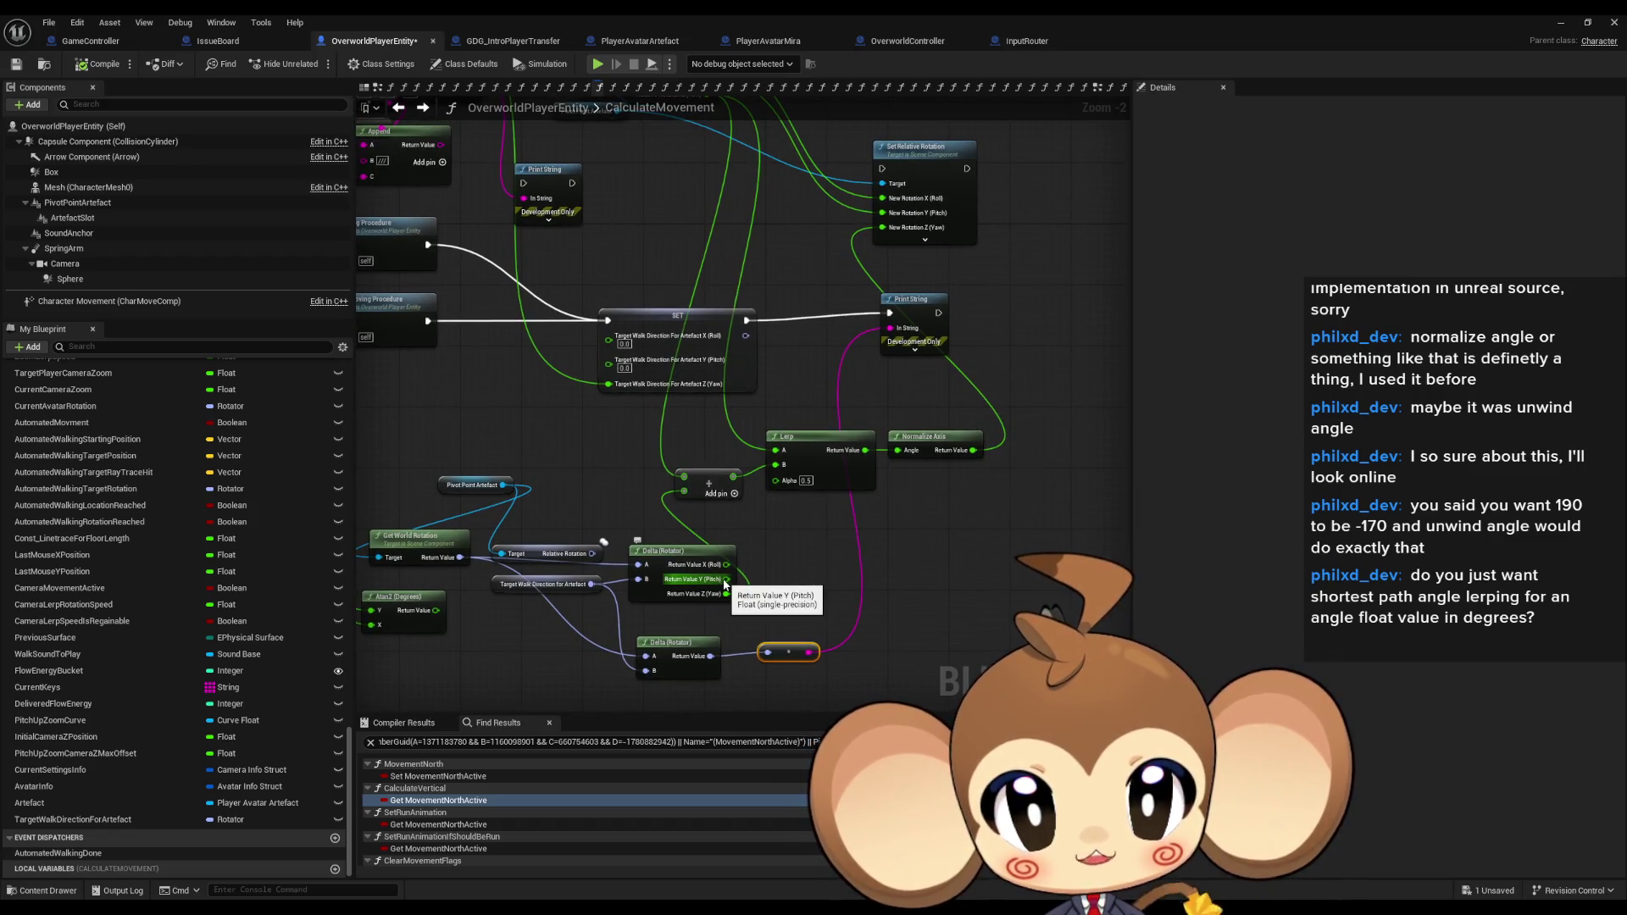
mouse_move(752, 581)
left_mouse_down()
mouse_move(806, 602)
mouse_move(818, 577)
mouse_move(746, 481)
left_mouse_up()
left_click_drag(952, 534, 885, 639)
mouse_move(739, 410)
left_mouse_down()
mouse_move(878, 248)
mouse_move(876, 261)
left_mouse_up()
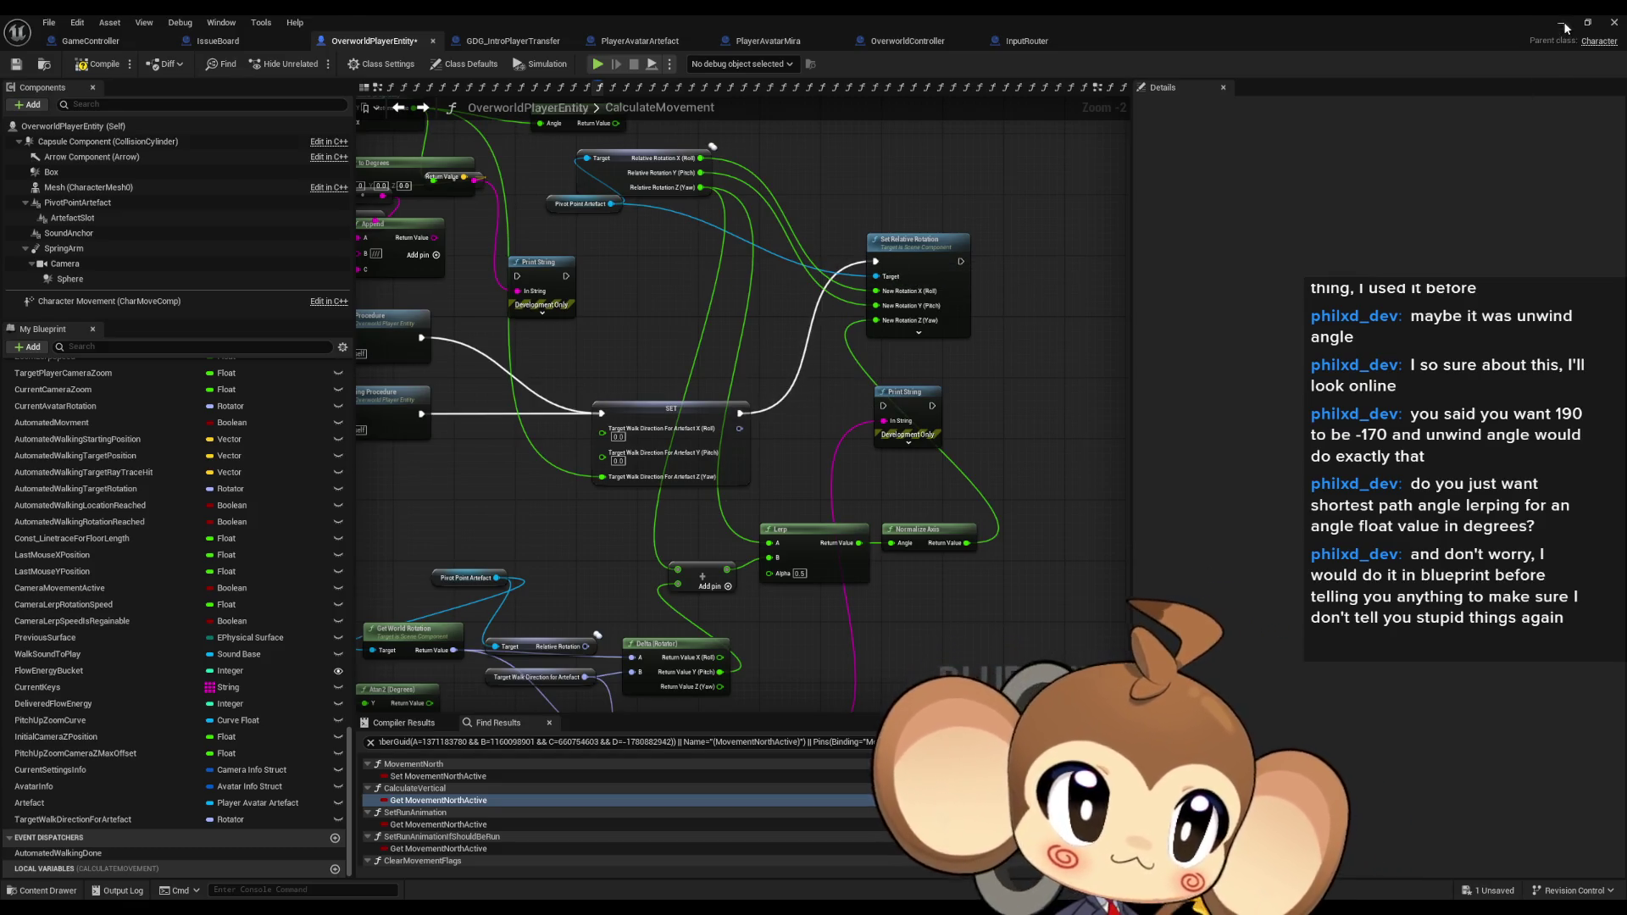
left_click(1565, 27)
left_click(318, 67)
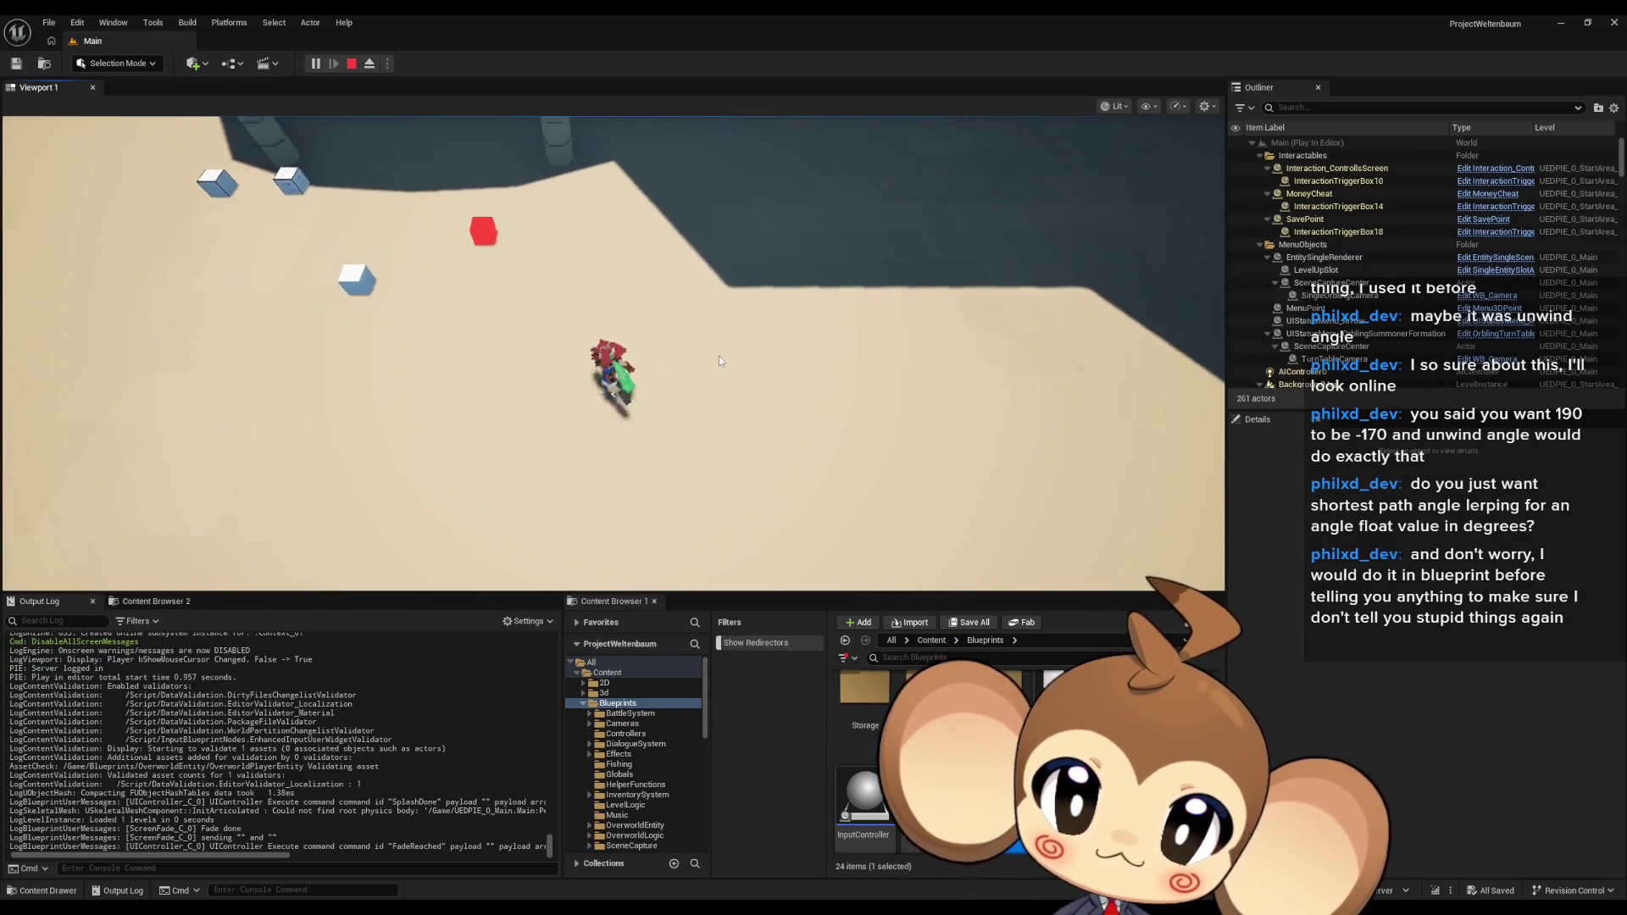
Stop play, switch Delta's output from roll to yaw, and wire the relative yaw into New Rotation Z (Yaw).
key("Escape")
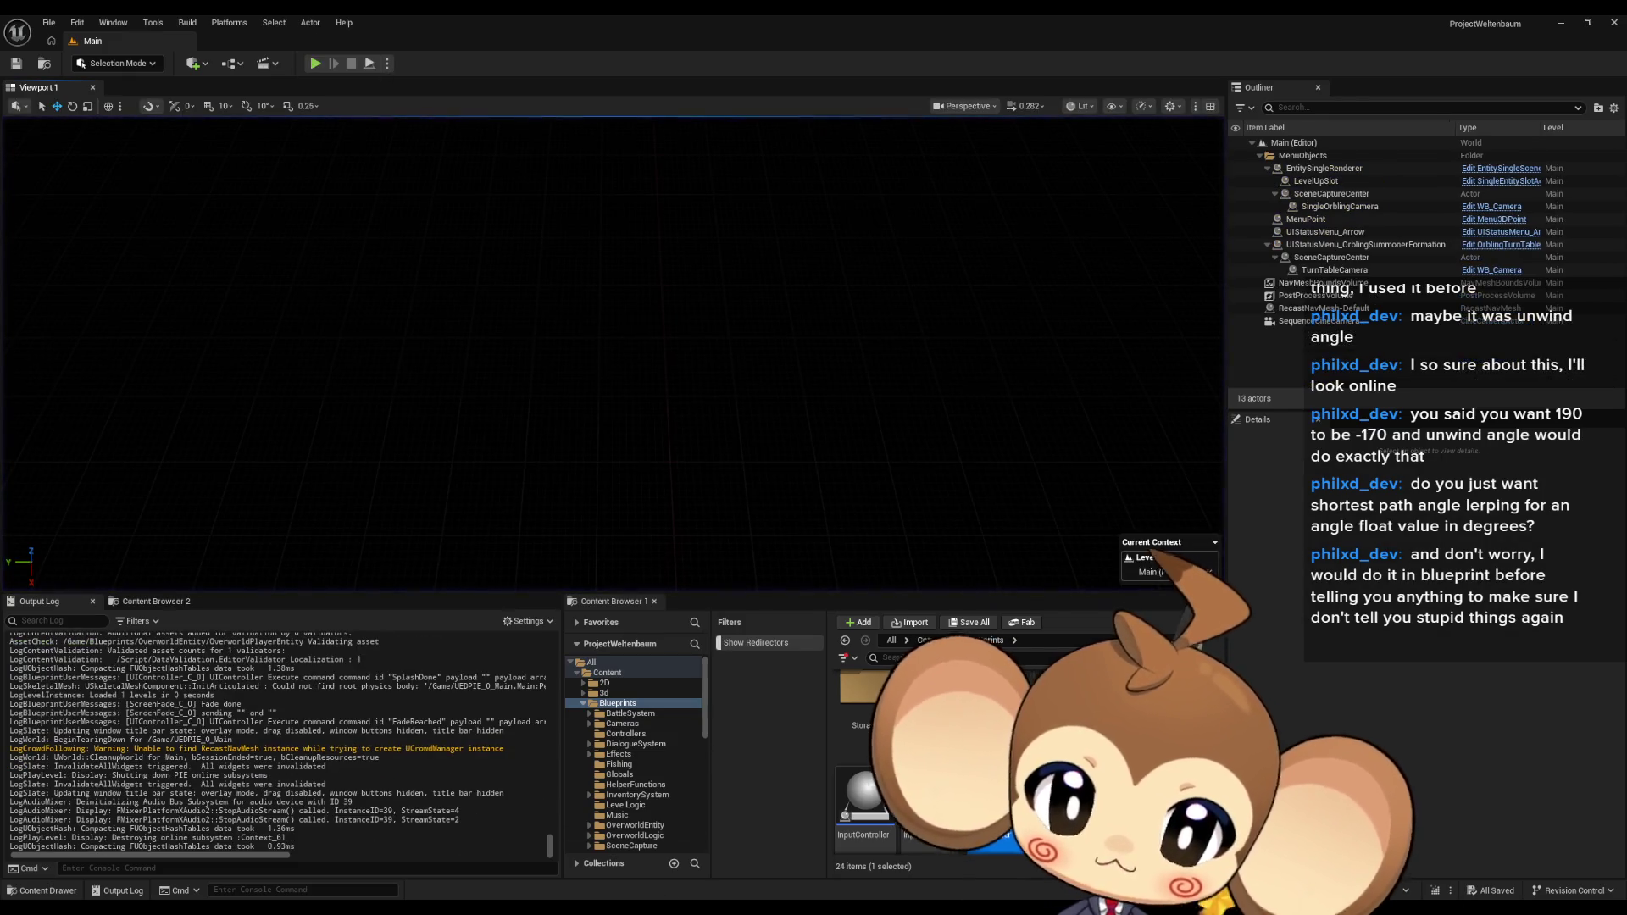
key("alt+Tab")
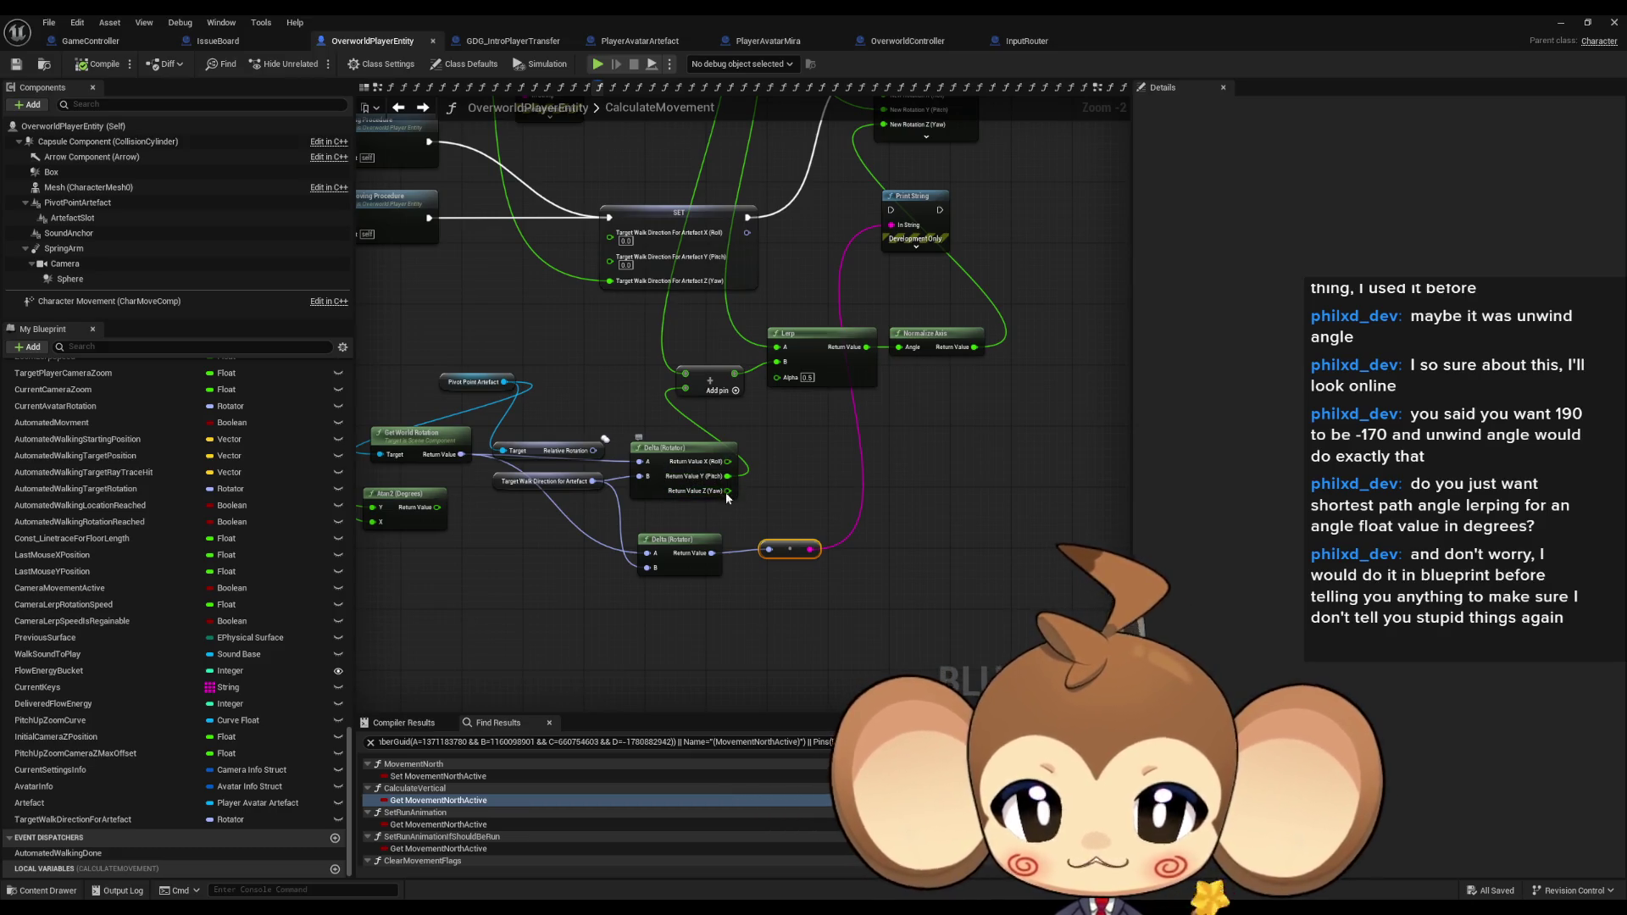
left_click_drag(729, 531, 727, 554)
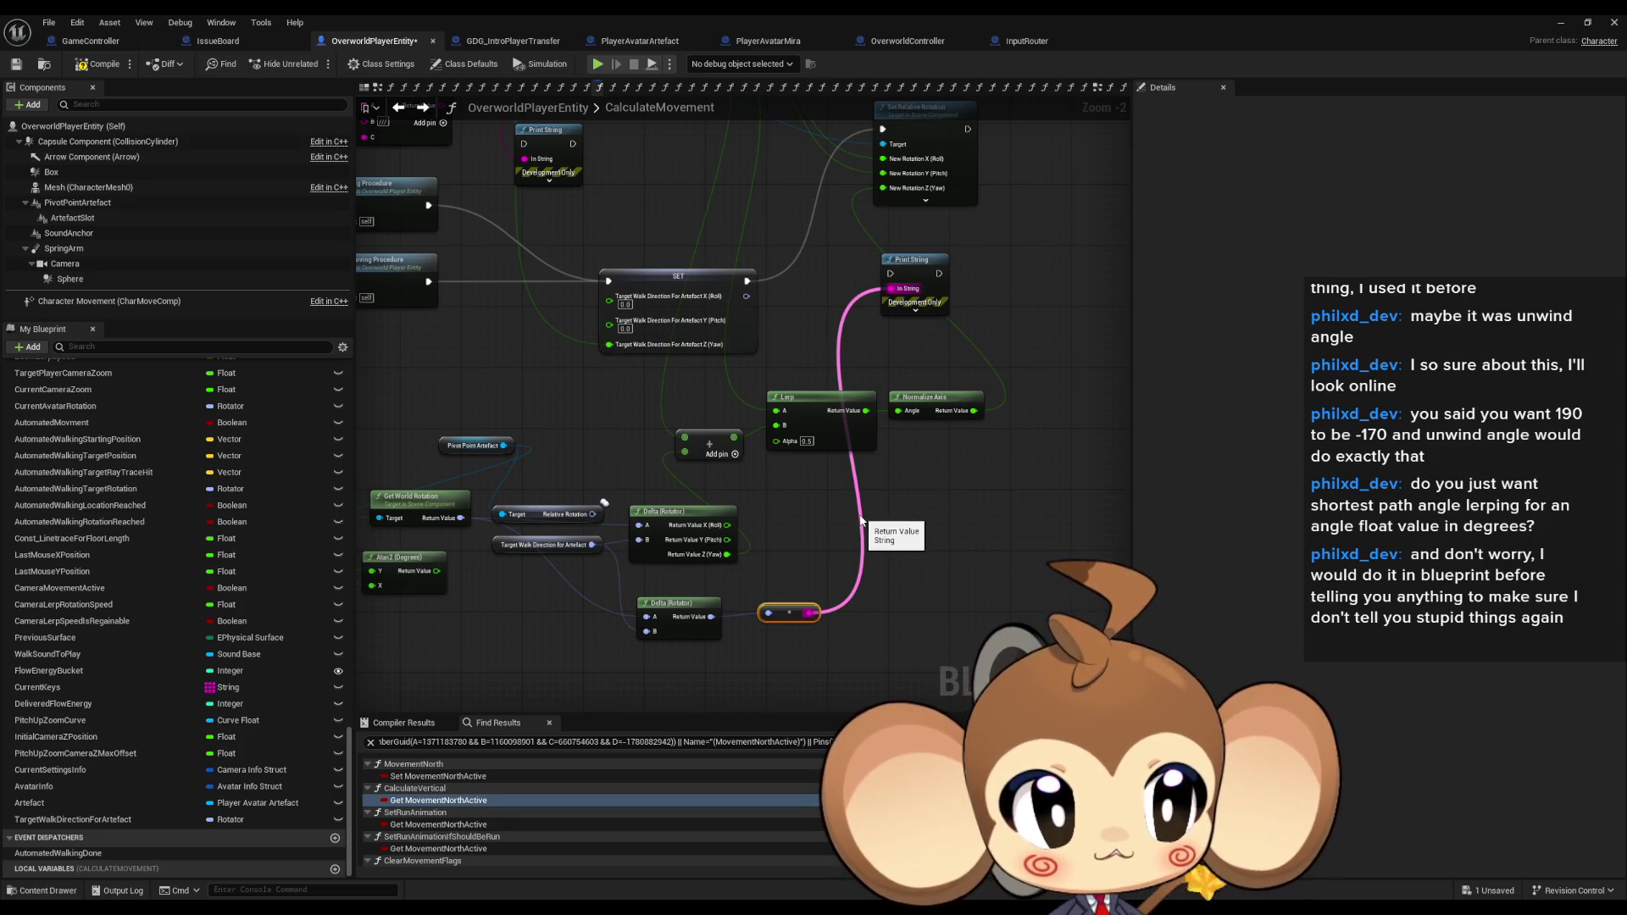
mouse_move(867, 512)
left_mouse_down()
mouse_move(822, 548)
mouse_move(881, 475)
left_mouse_up()
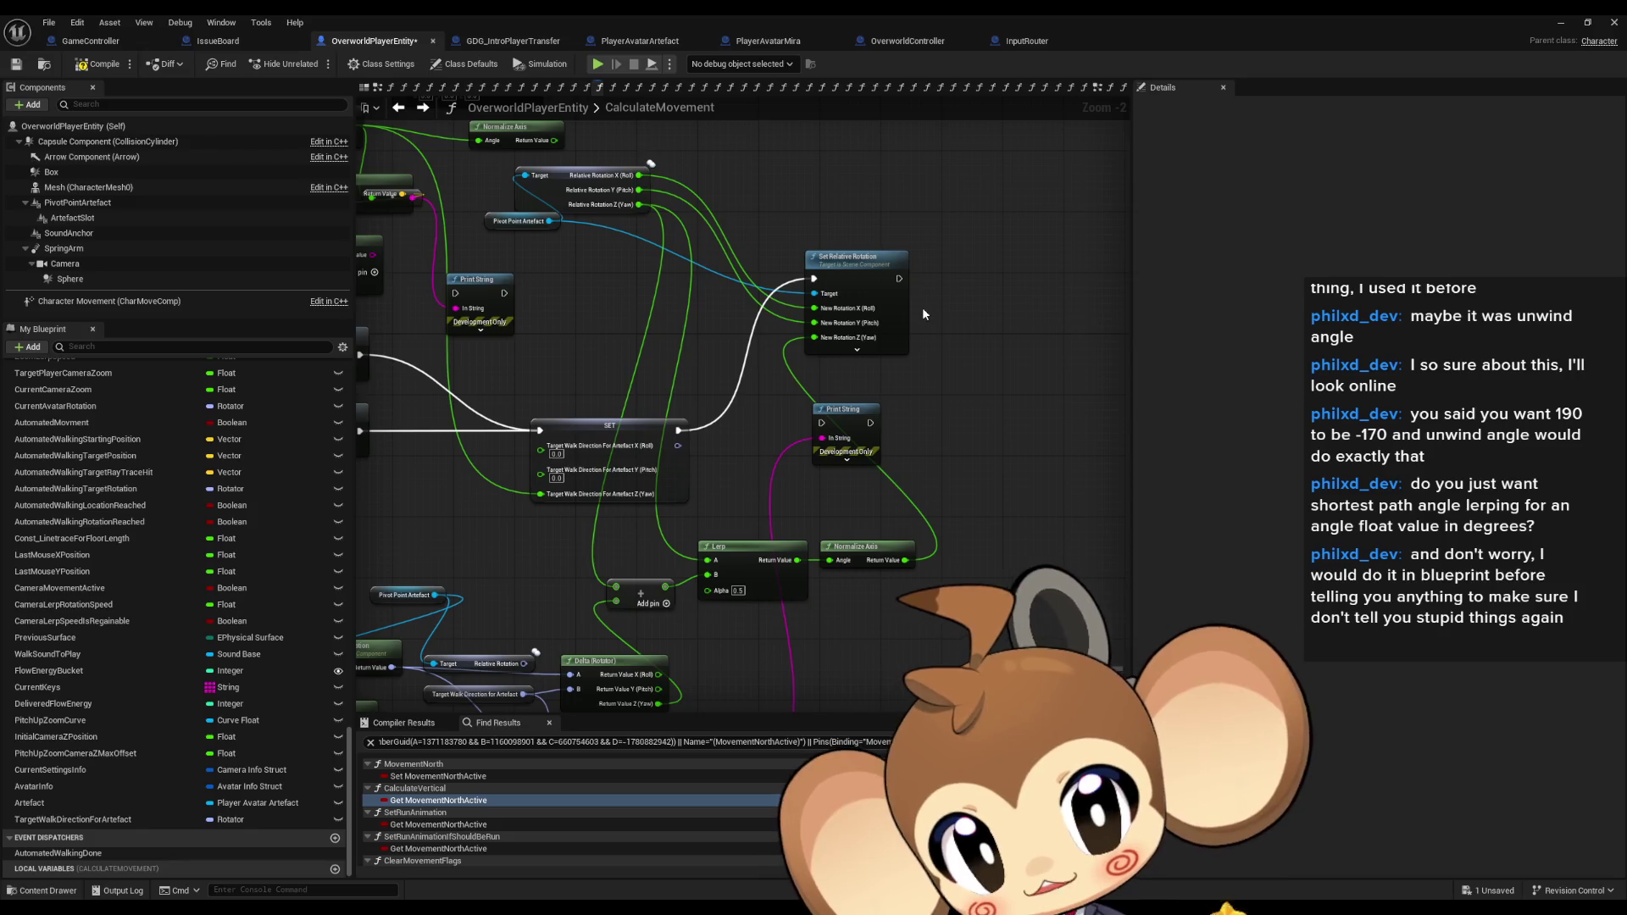
left_click_drag(939, 268, 974, 179)
mouse_move(861, 351)
left_mouse_down()
mouse_move(1049, 359)
mouse_move(713, 341)
left_mouse_up()
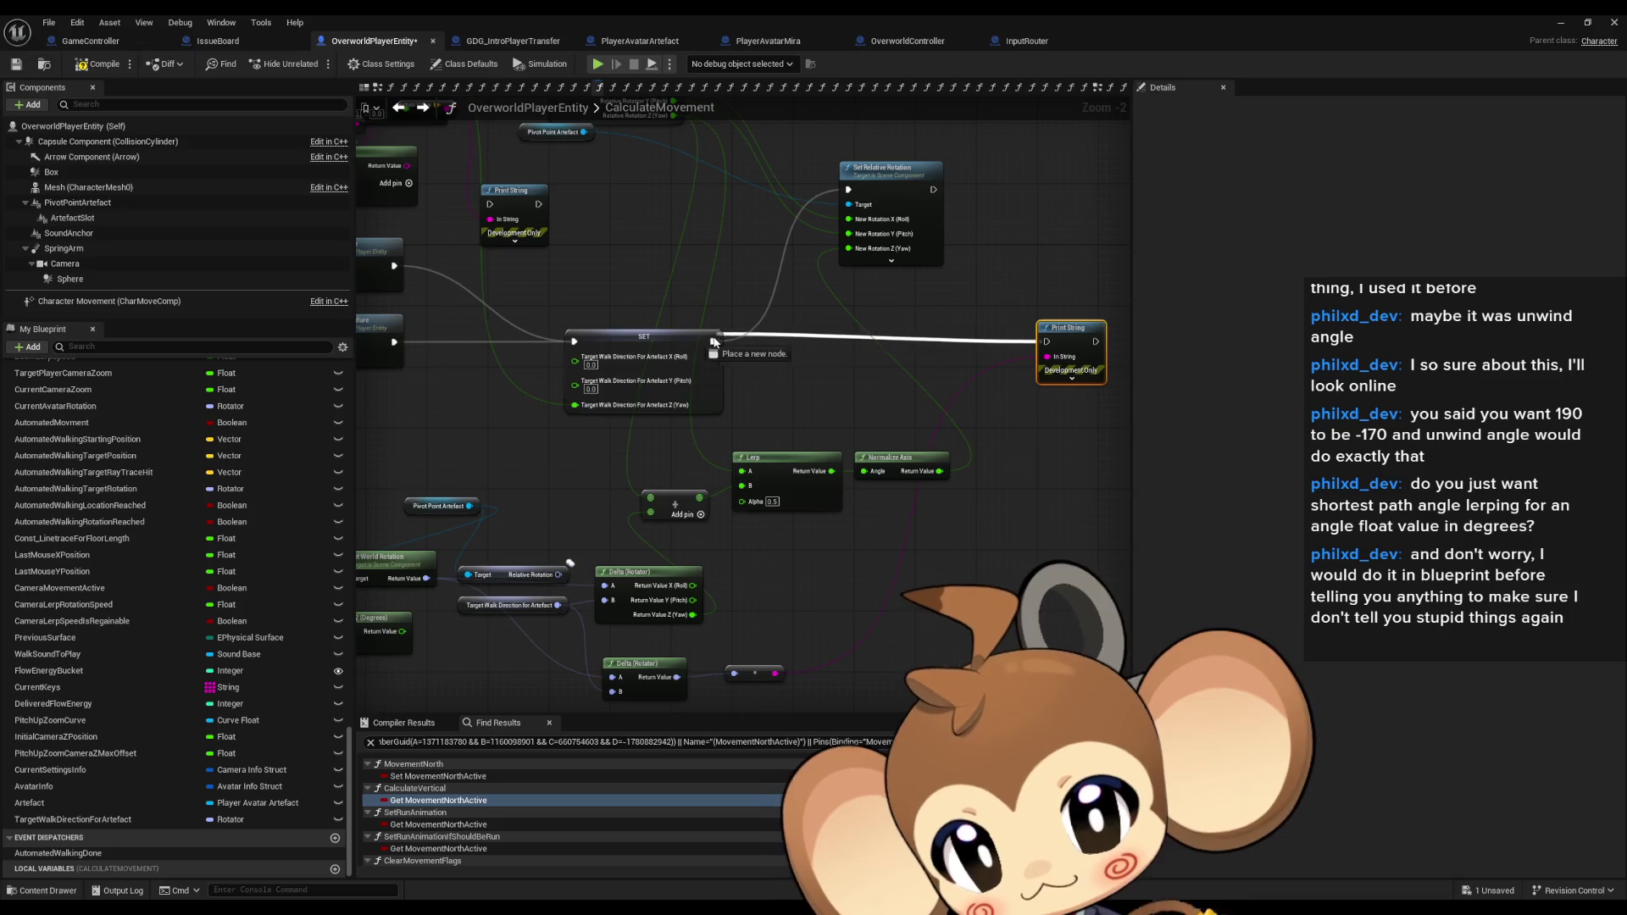
mouse_move(1051, 365)
left_mouse_down()
mouse_move(916, 366)
mouse_move(842, 312)
mouse_move(867, 403)
mouse_move(944, 390)
left_mouse_up()
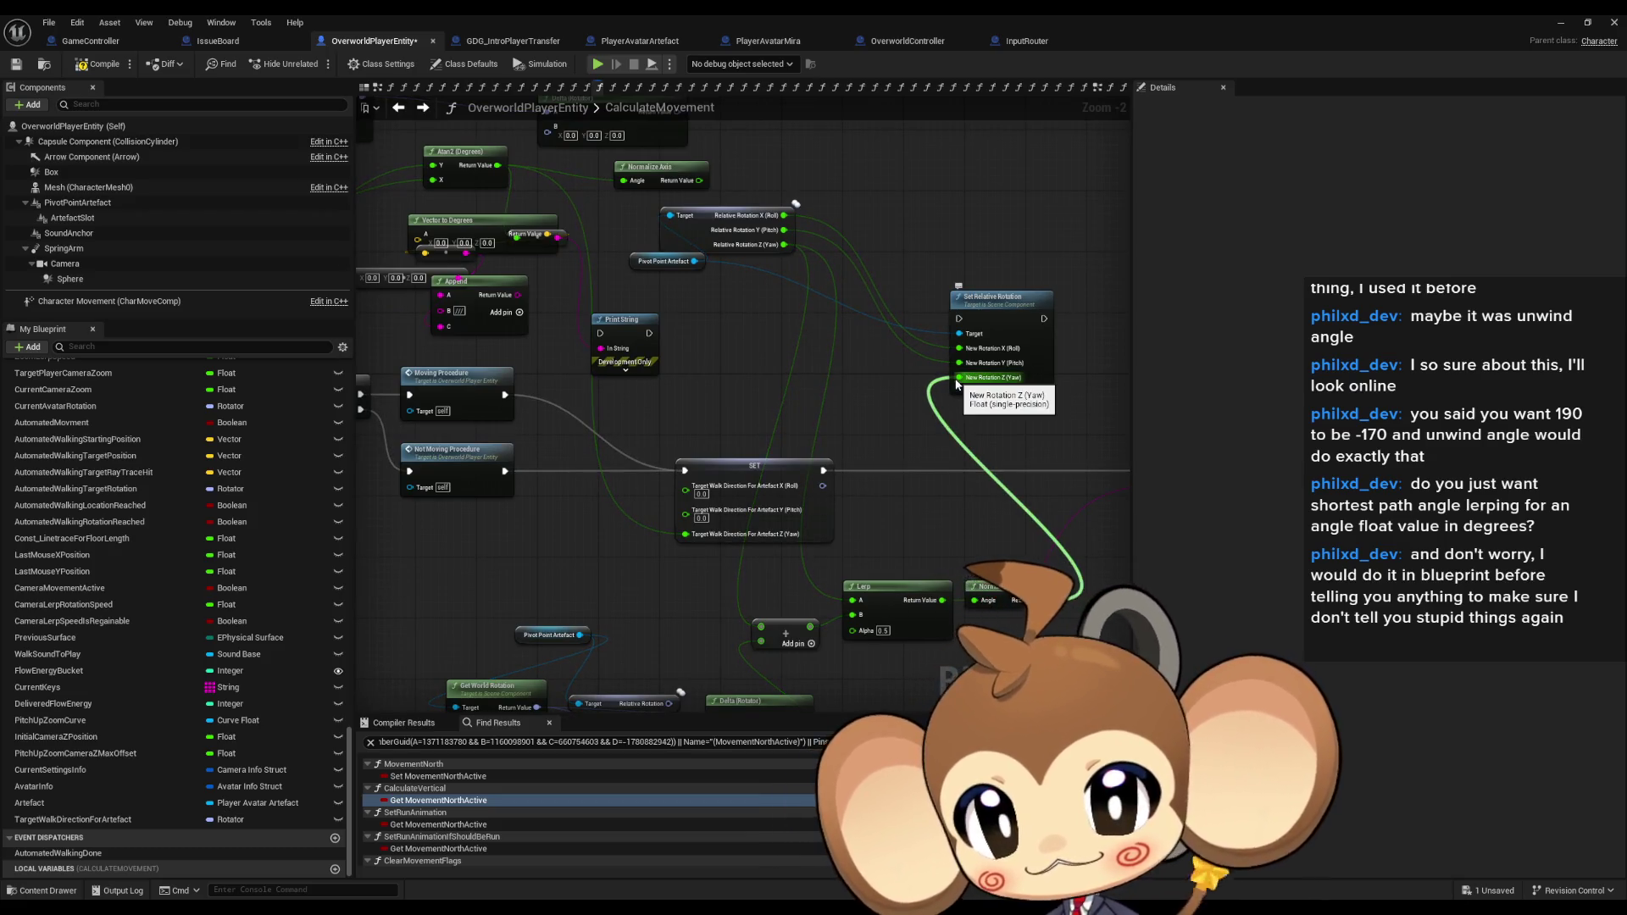
left_click_drag(956, 379, 784, 244)
Add an Append node feeding Print String and chain Print String into Set Relative Rotation.
left_click_drag(1026, 442, 876, 405)
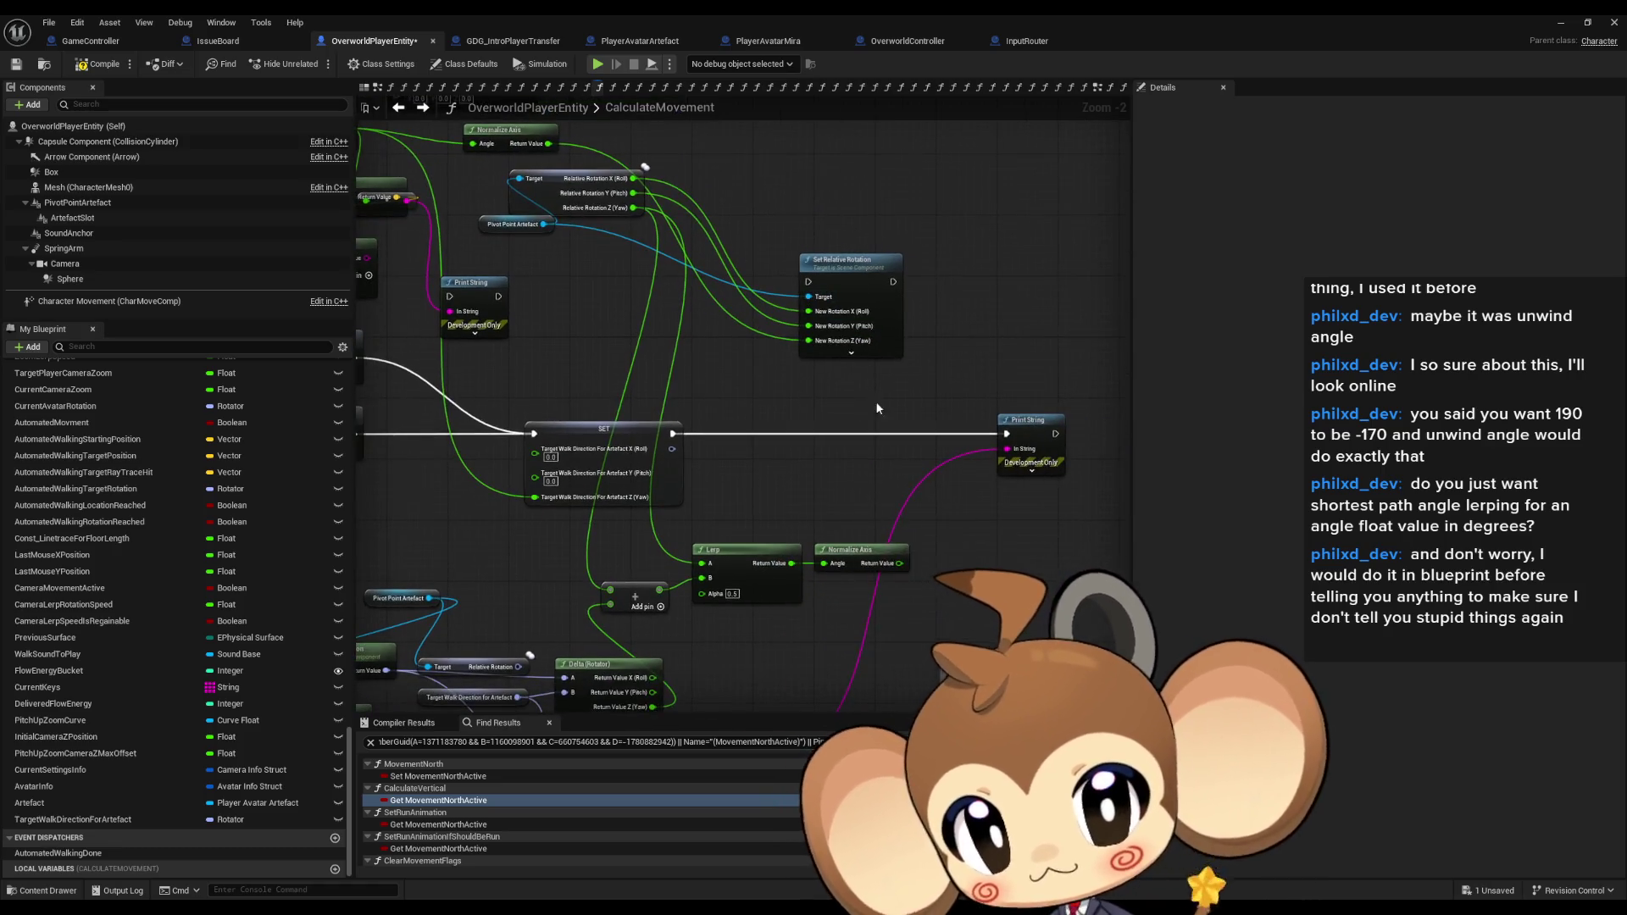
left_click_drag(1022, 450, 845, 433)
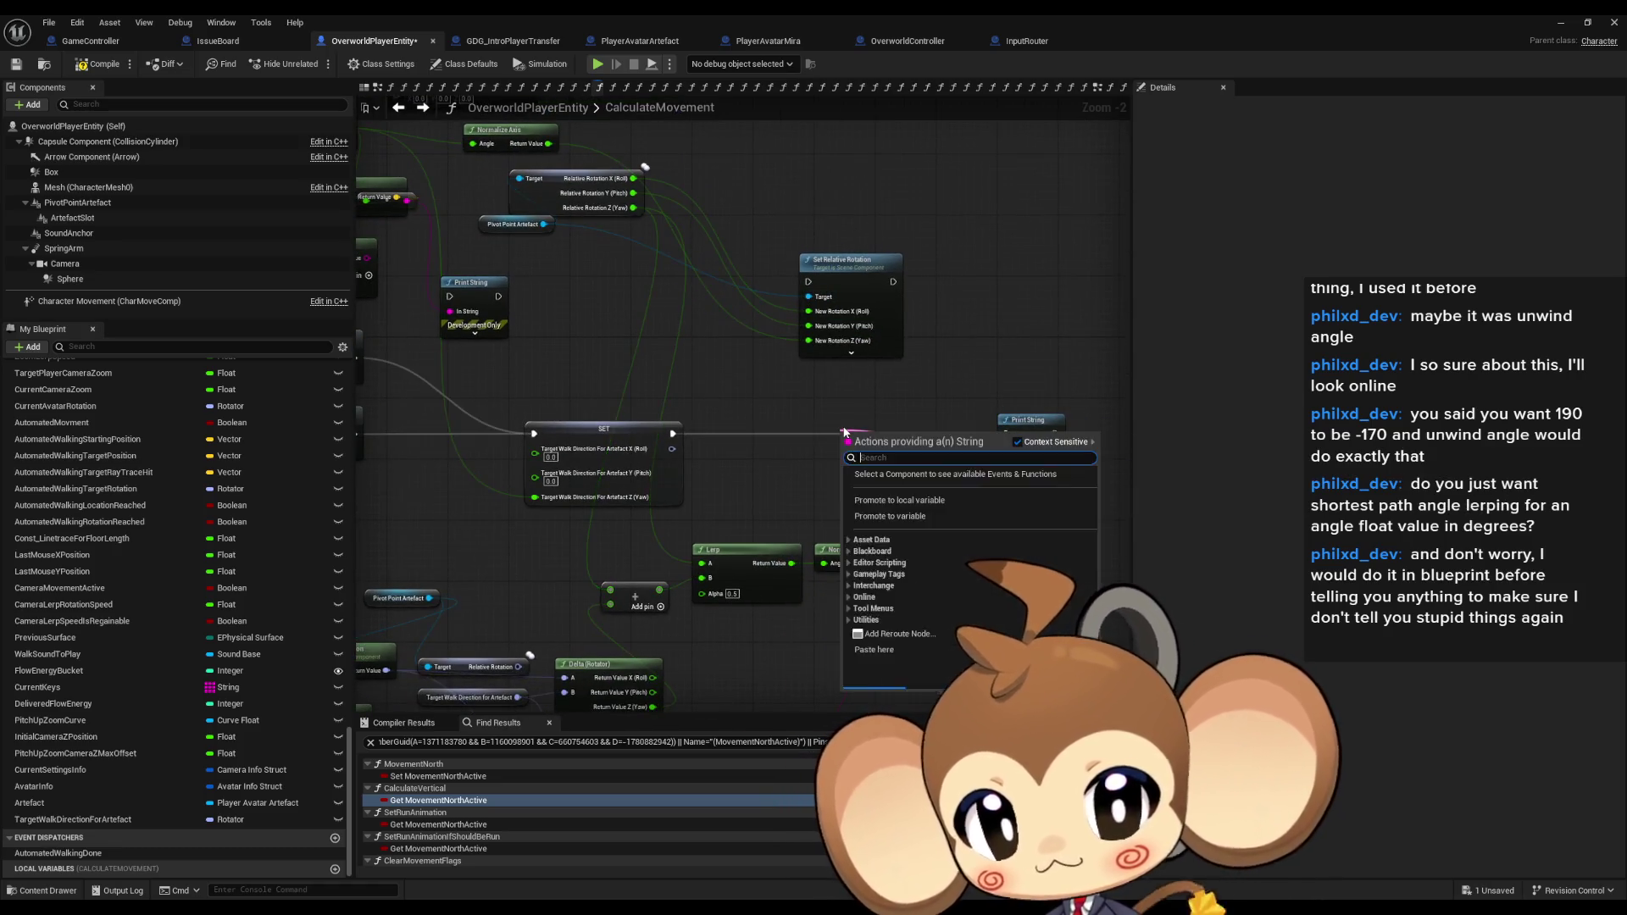
type("append")
key("Return")
left_click_drag(1055, 434, 809, 282)
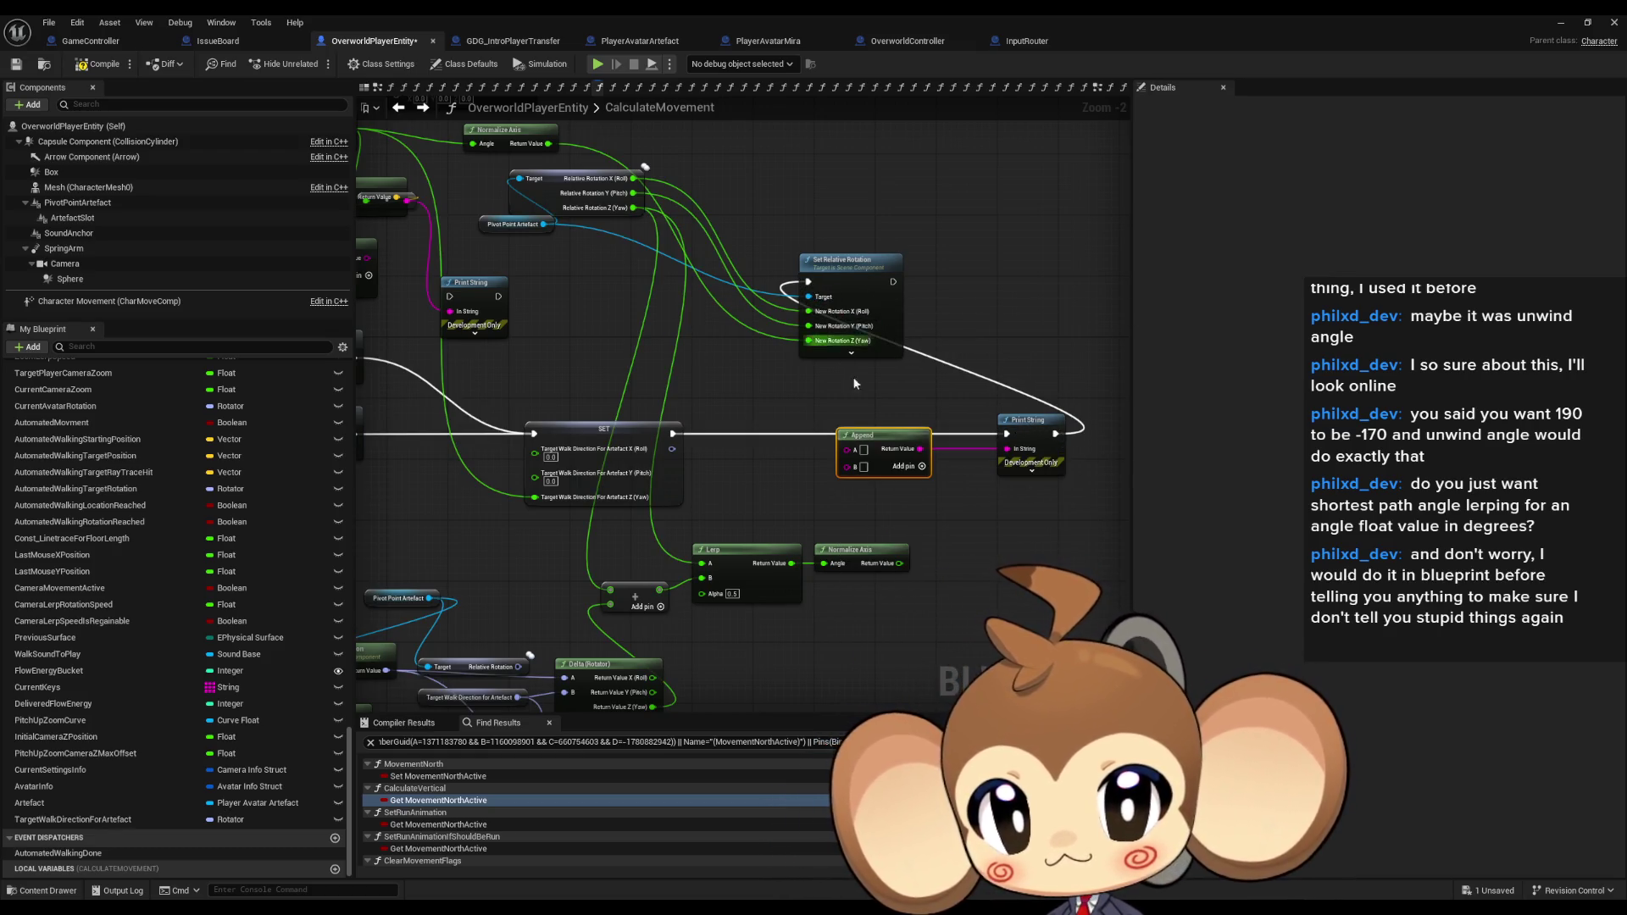
Give Append a C pin with /// in B, wiring Normalize Axis to A and Delta yaw to C.
left_click(921, 467)
type("///")
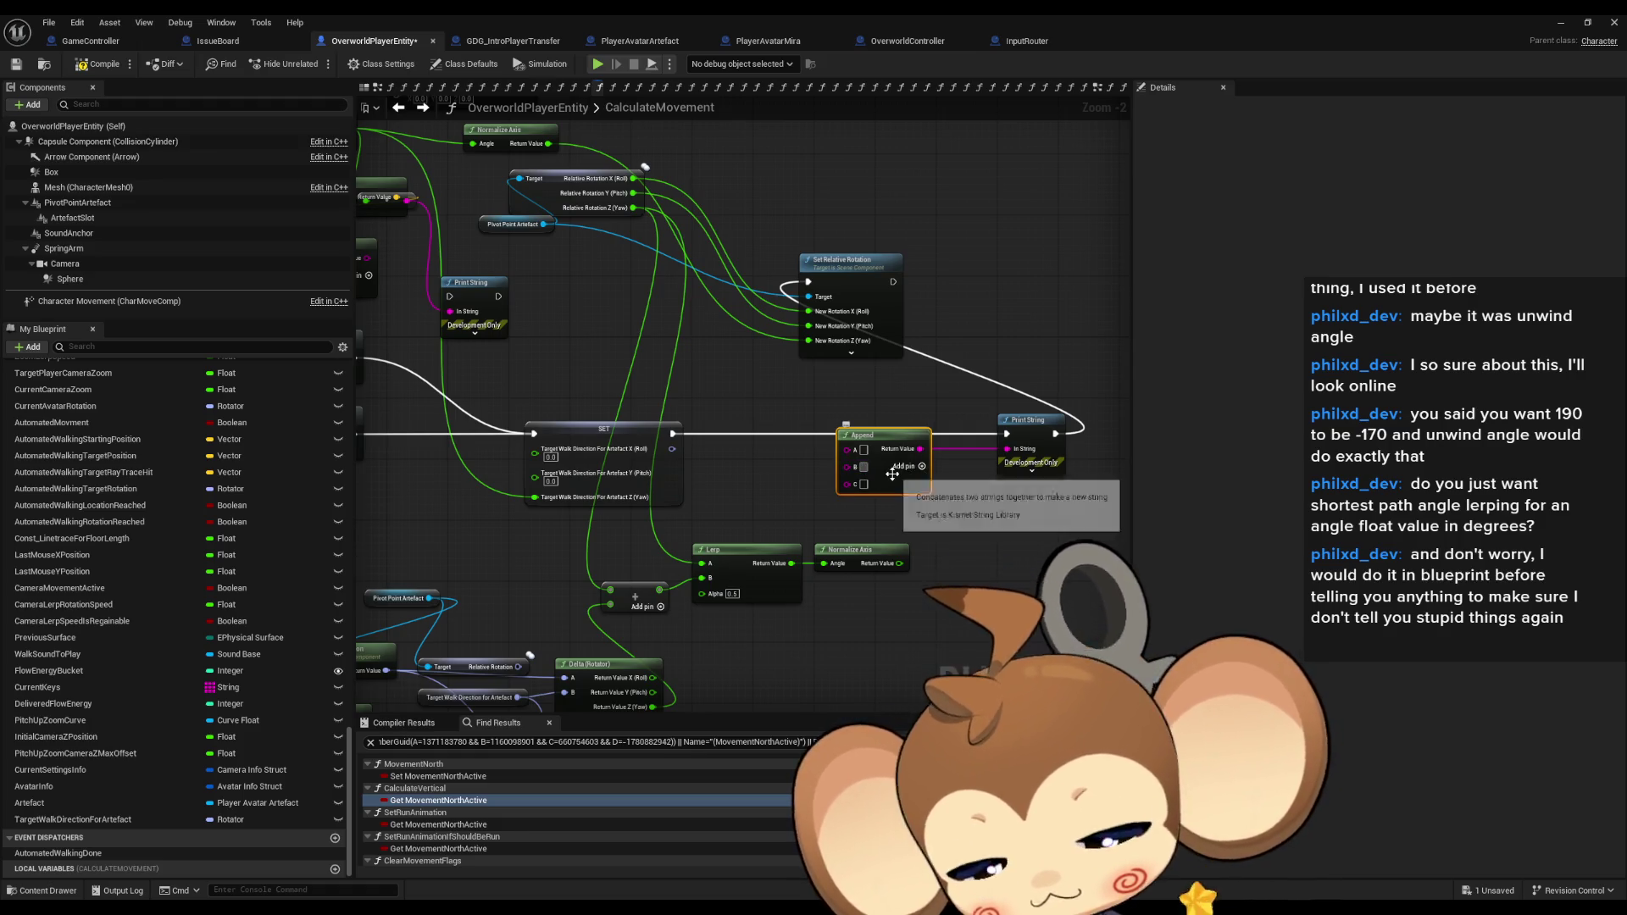
mouse_move(863, 467)
left_mouse_down()
mouse_move(941, 498)
mouse_move(726, 218)
mouse_move(641, 191)
left_mouse_up()
mouse_move(1005, 524)
left_mouse_down()
mouse_move(924, 434)
mouse_move(868, 310)
left_mouse_up()
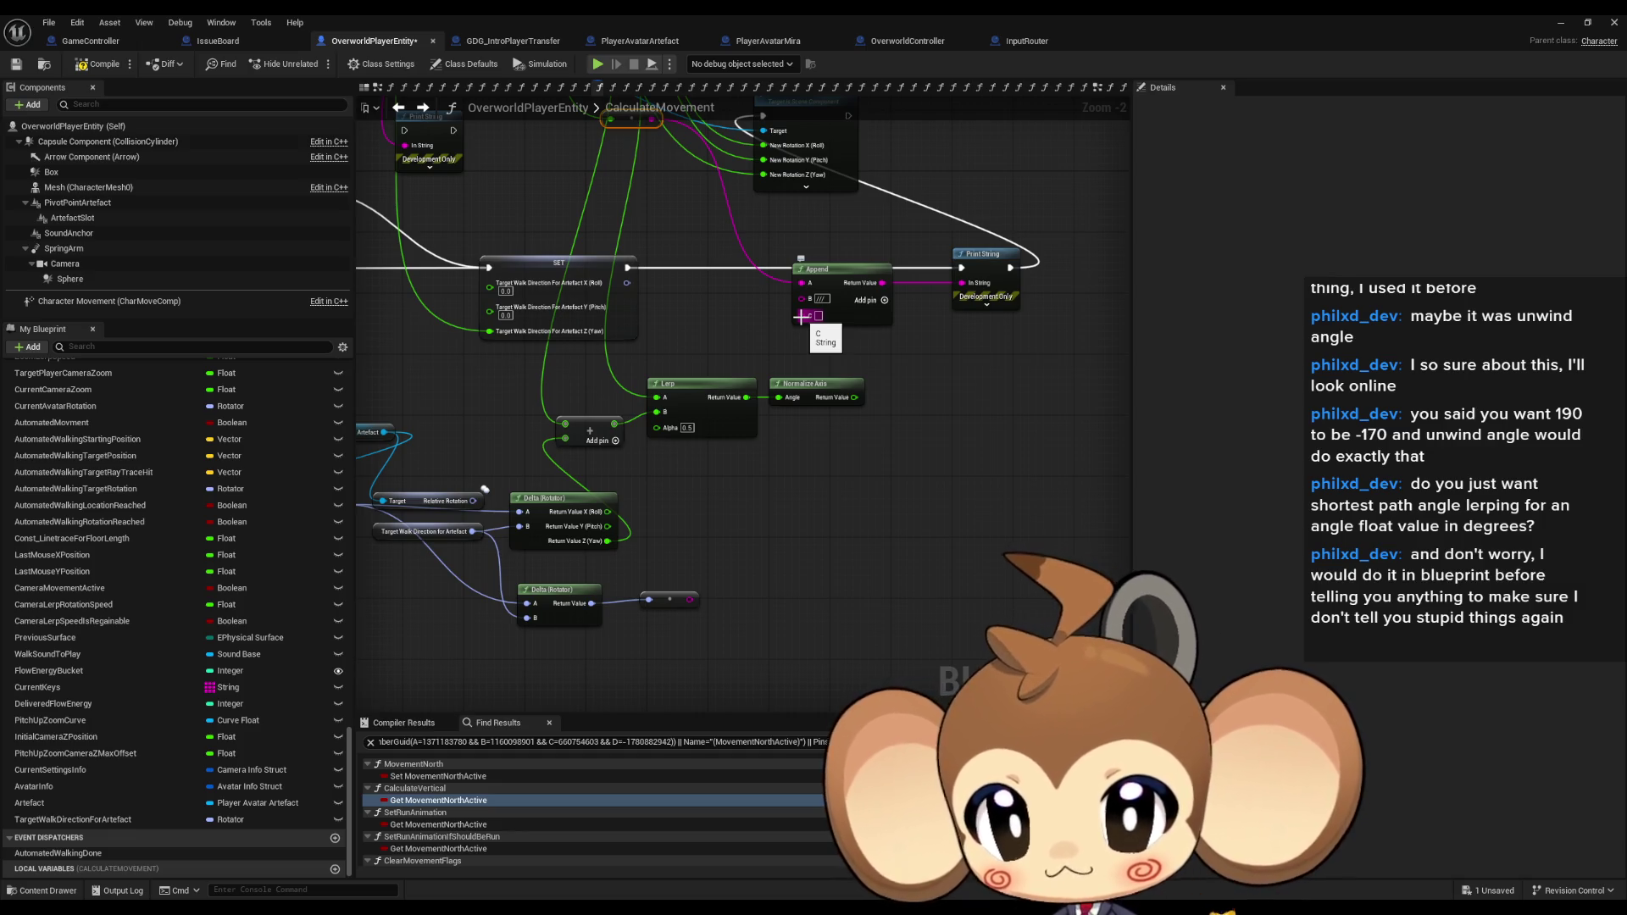
left_click_drag(801, 316, 765, 479)
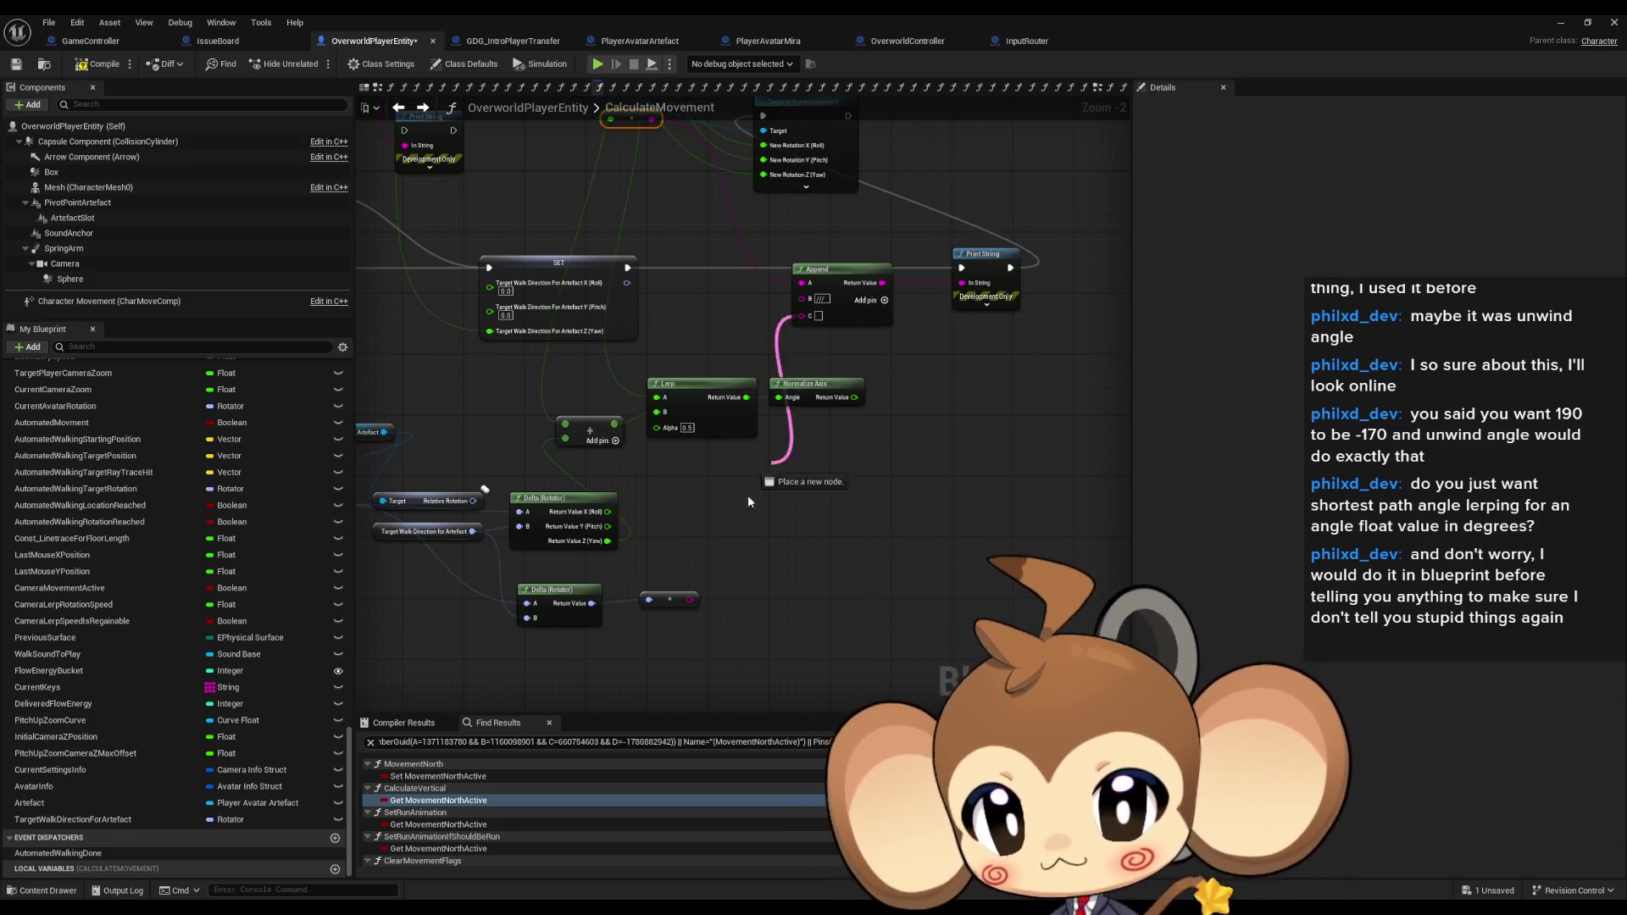
left_click_drag(634, 554, 650, 556)
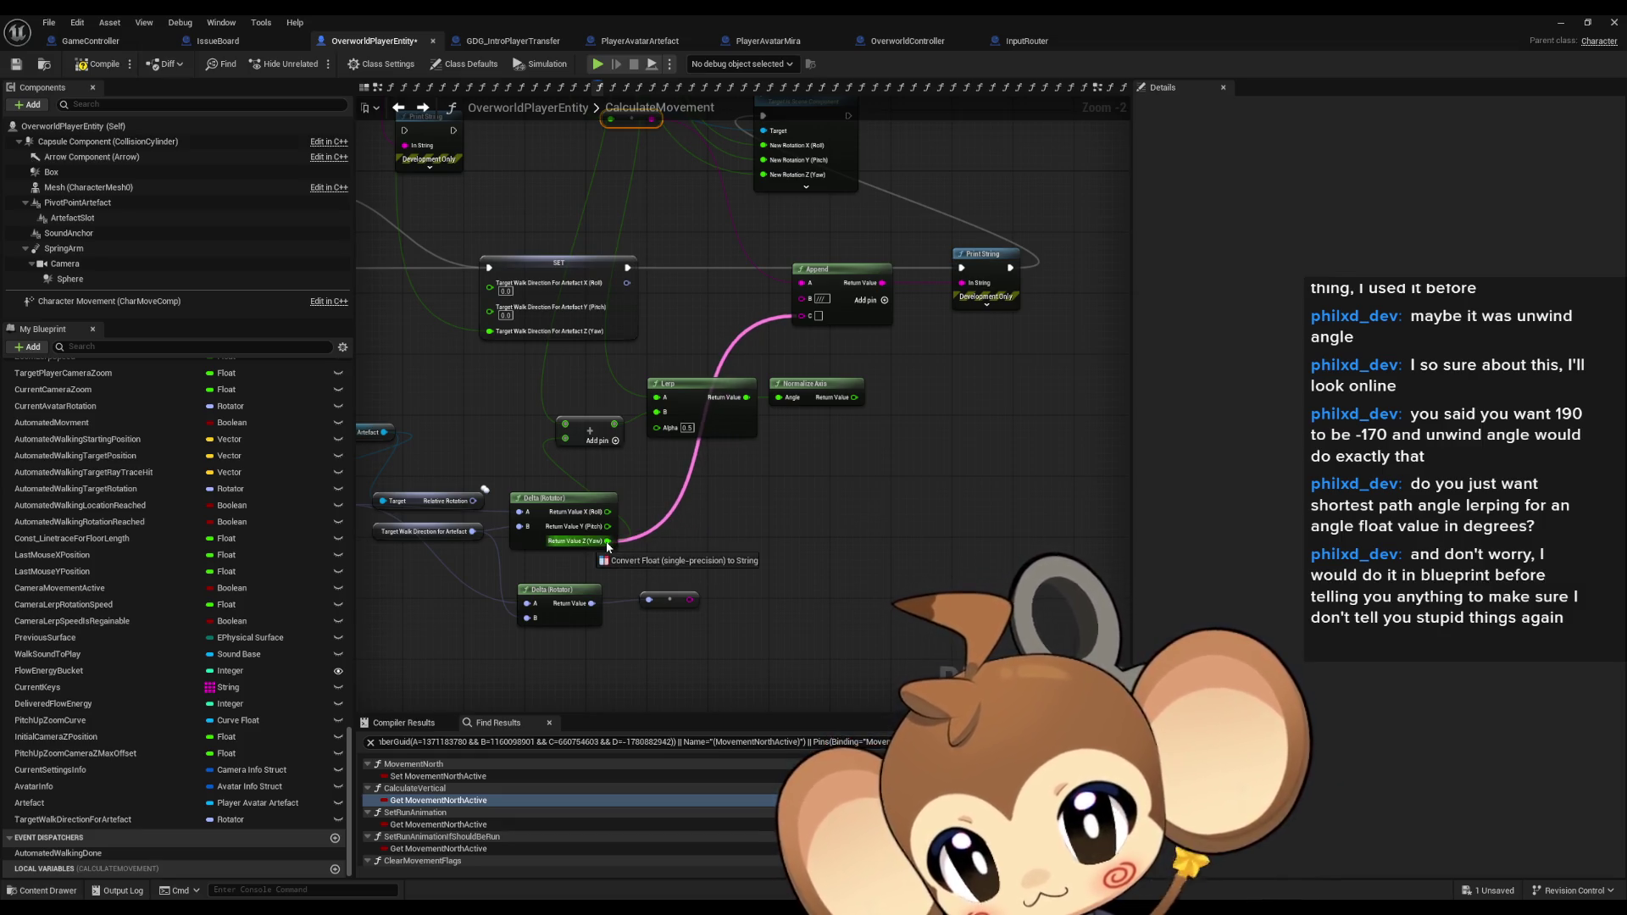
left_click_drag(607, 547, 607, 544)
left_click(1554, 26)
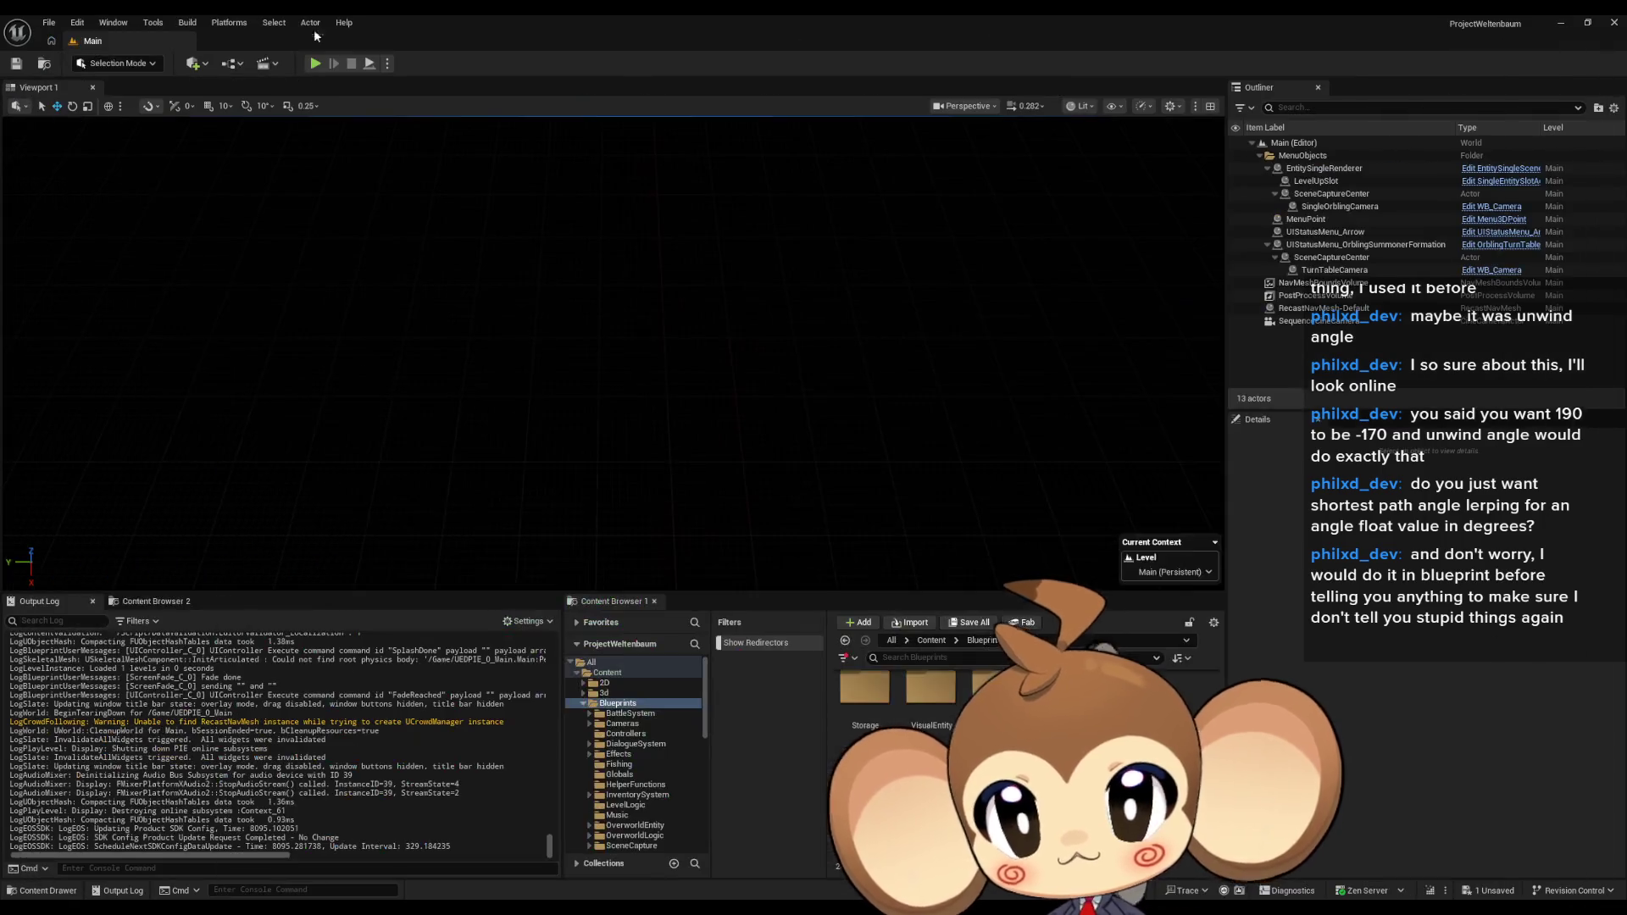
Play-test with D, S and A, pausing once, logging yaw pairs like -90.0///0.0 and 180.0///0.0.
left_click(318, 61)
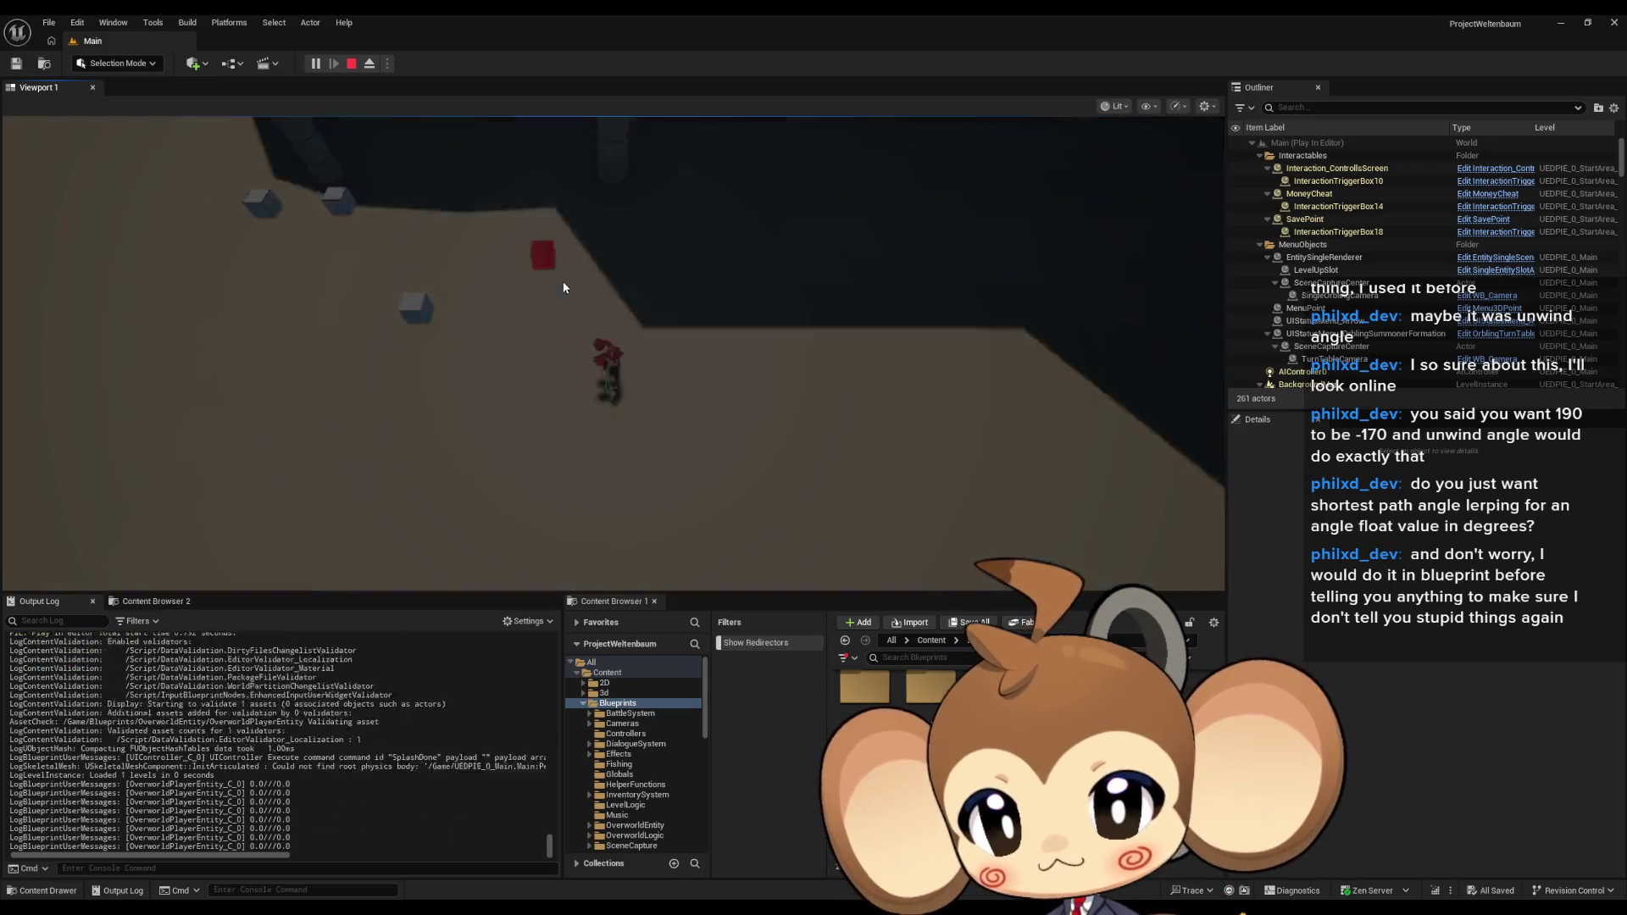
key("d")
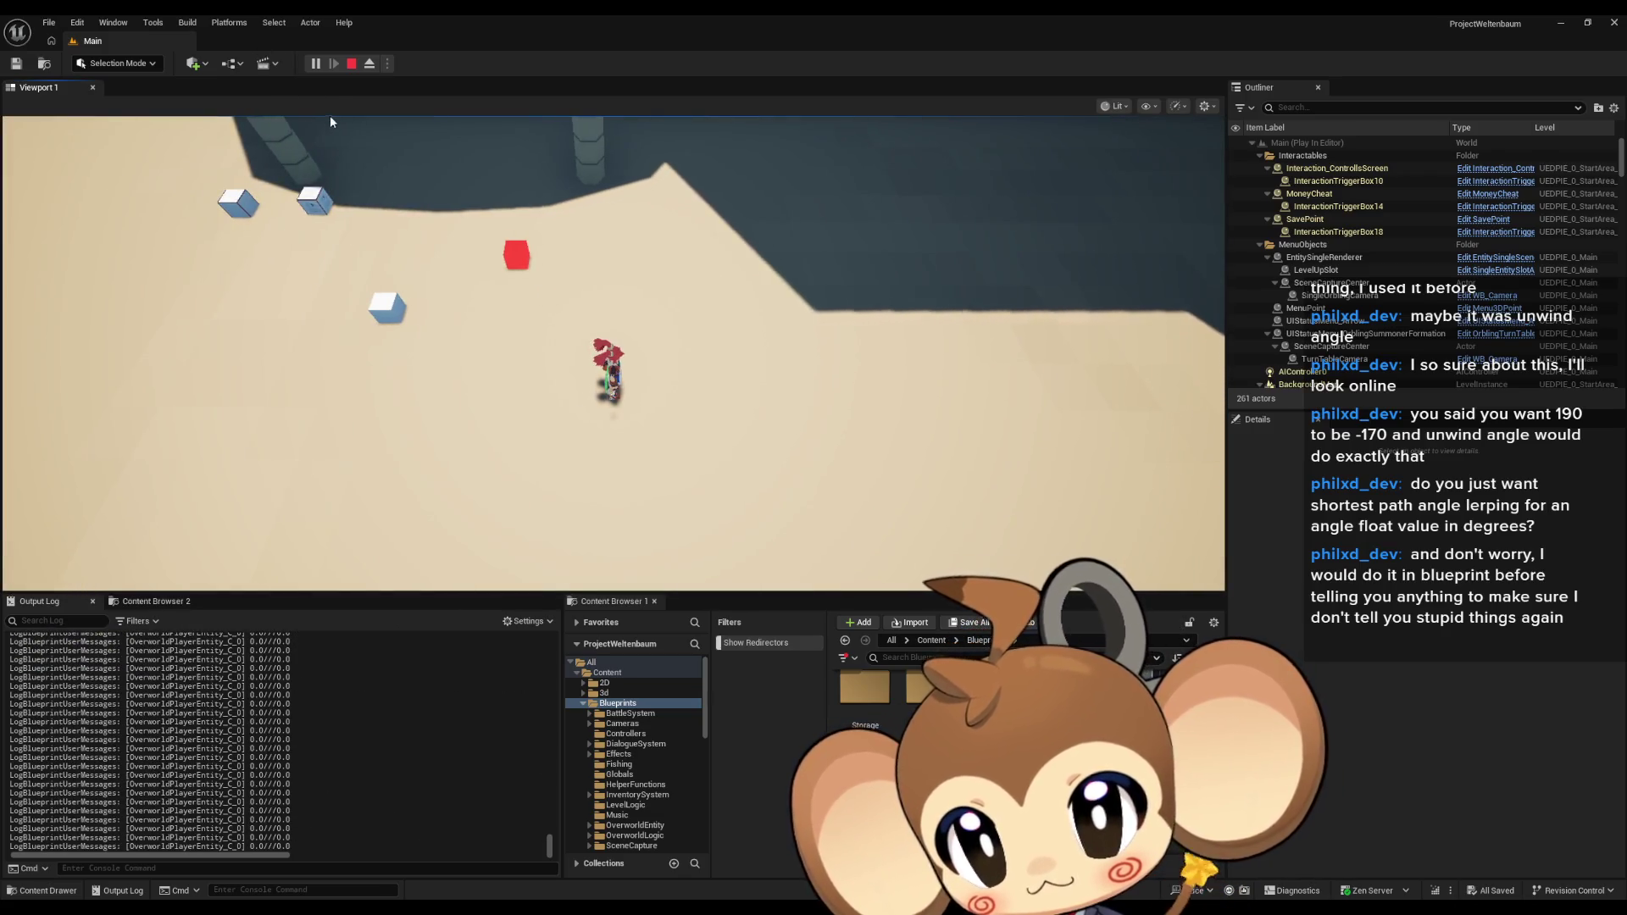
left_click(317, 68)
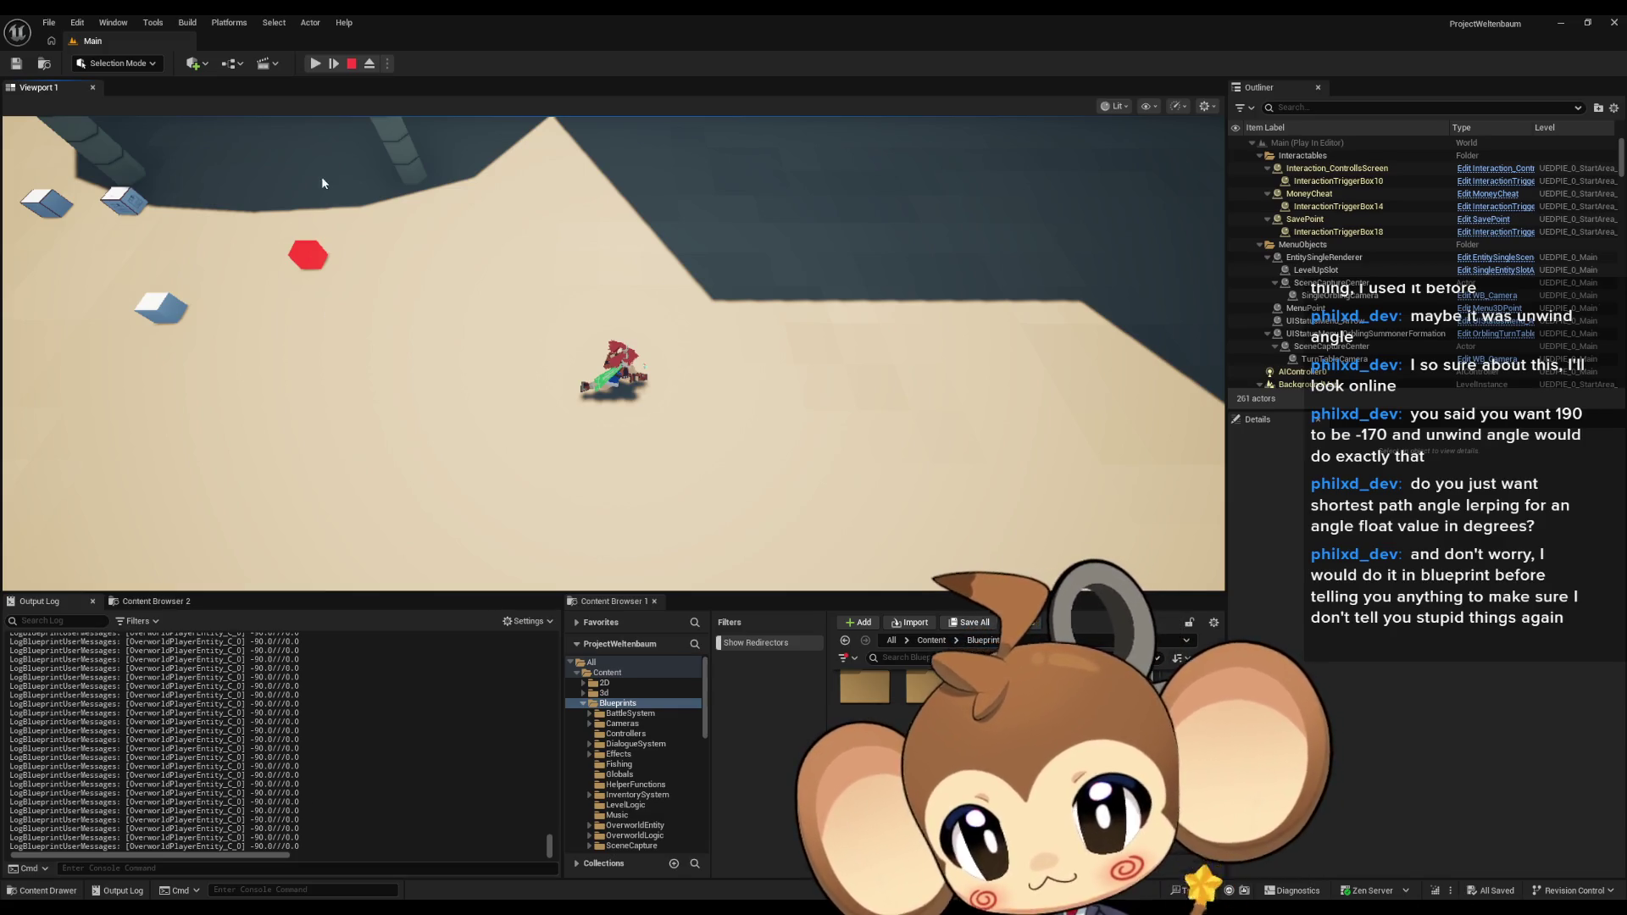
left_click(315, 64)
key("s")
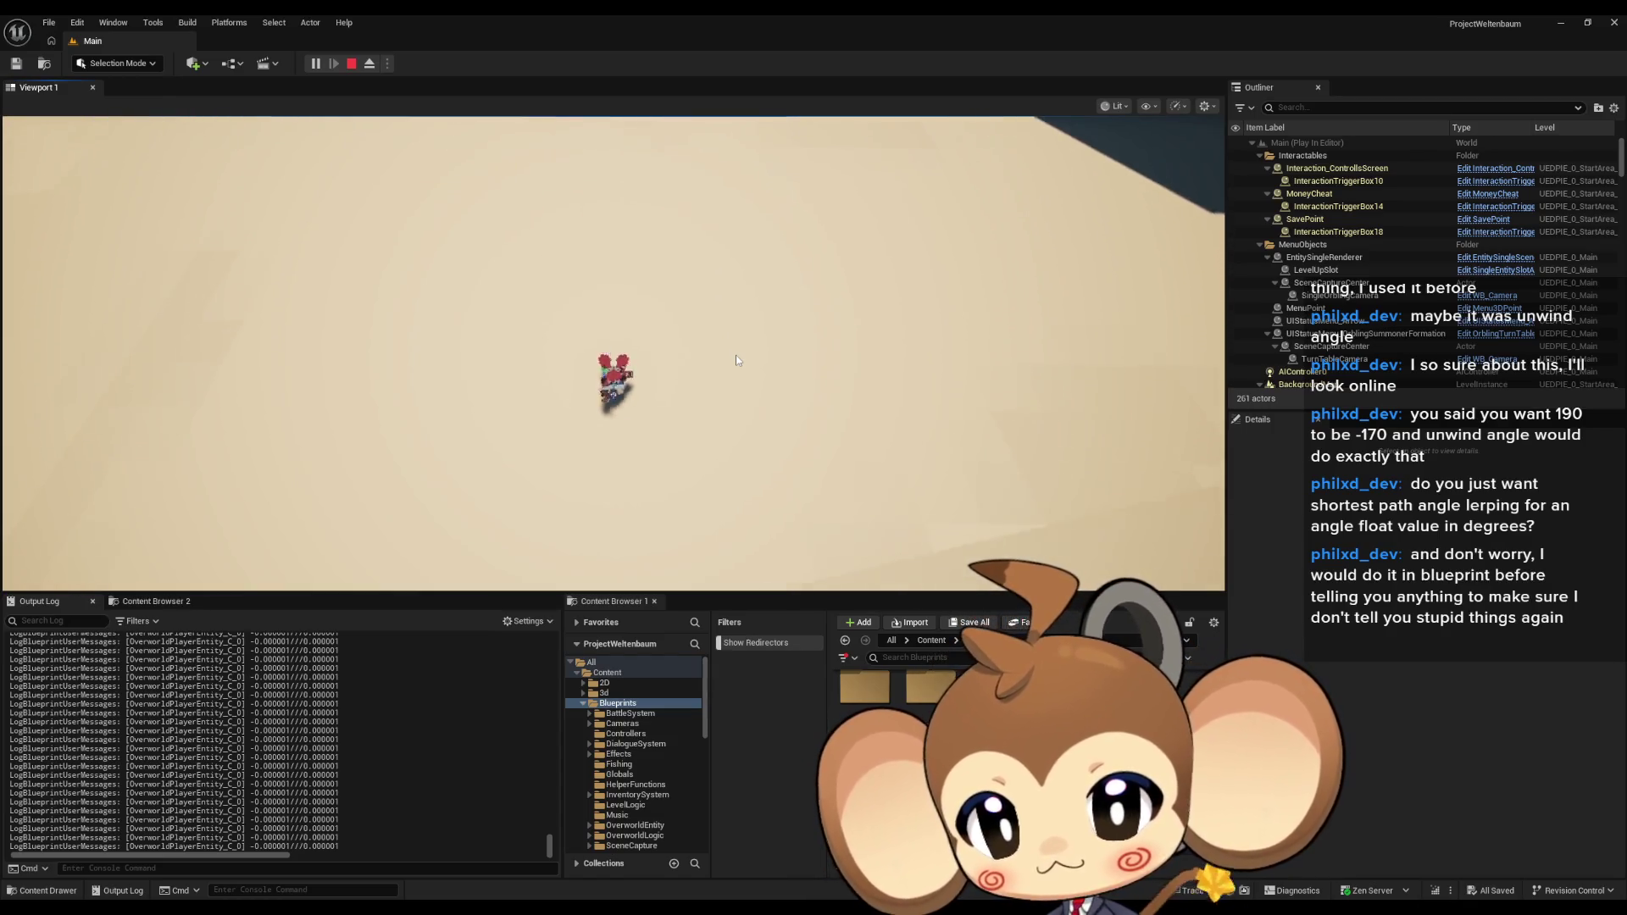
key("a")
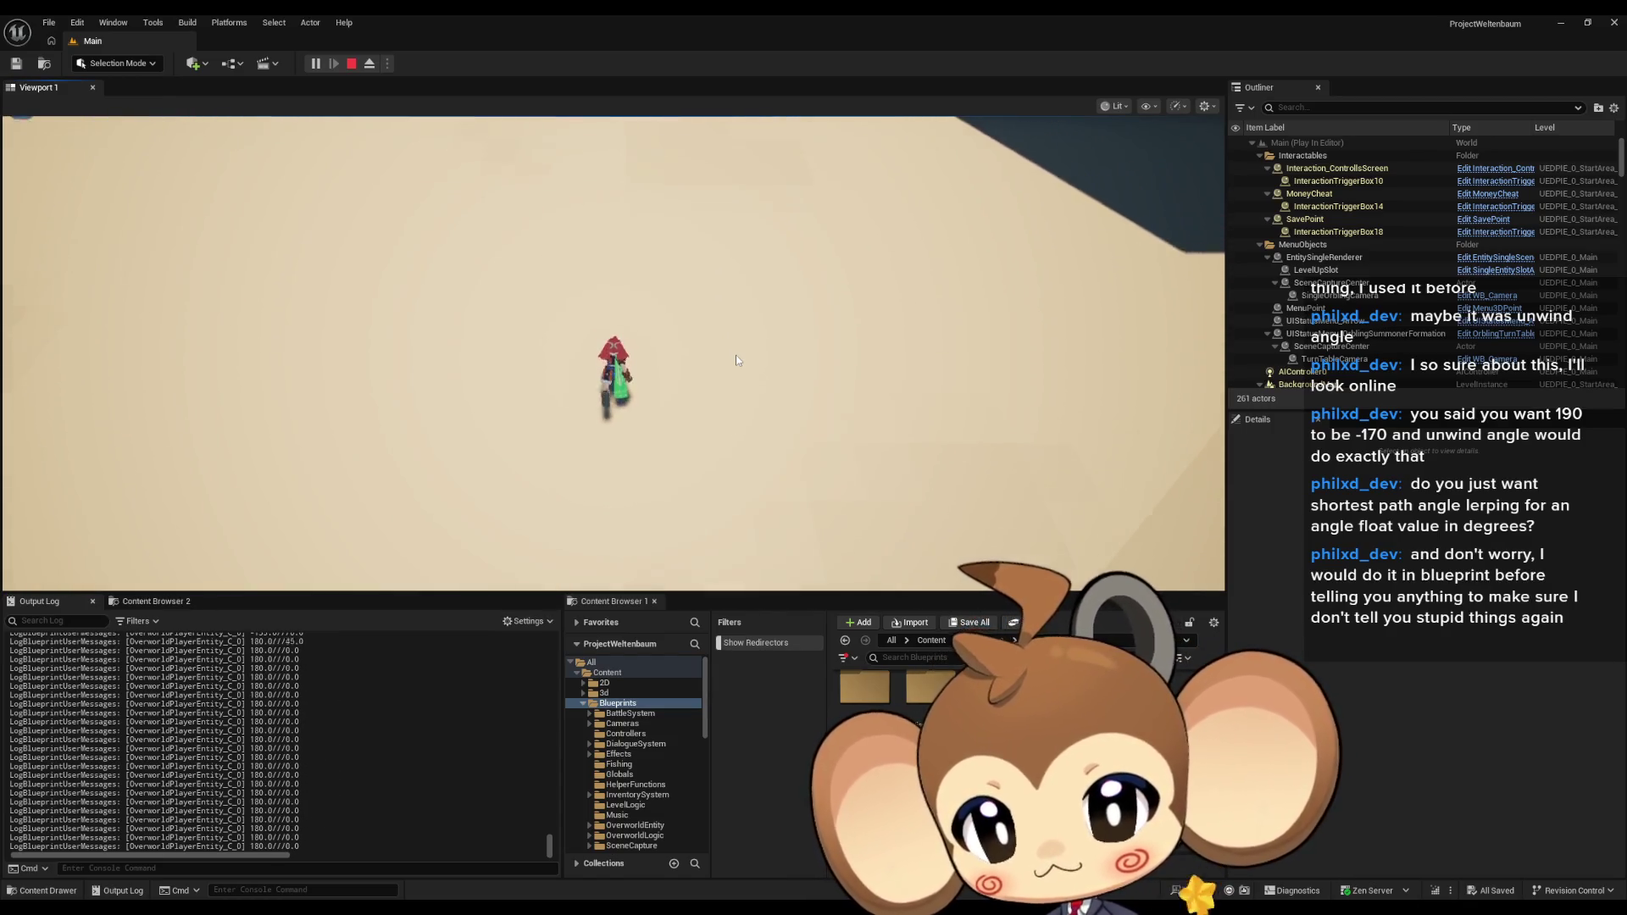
key("s")
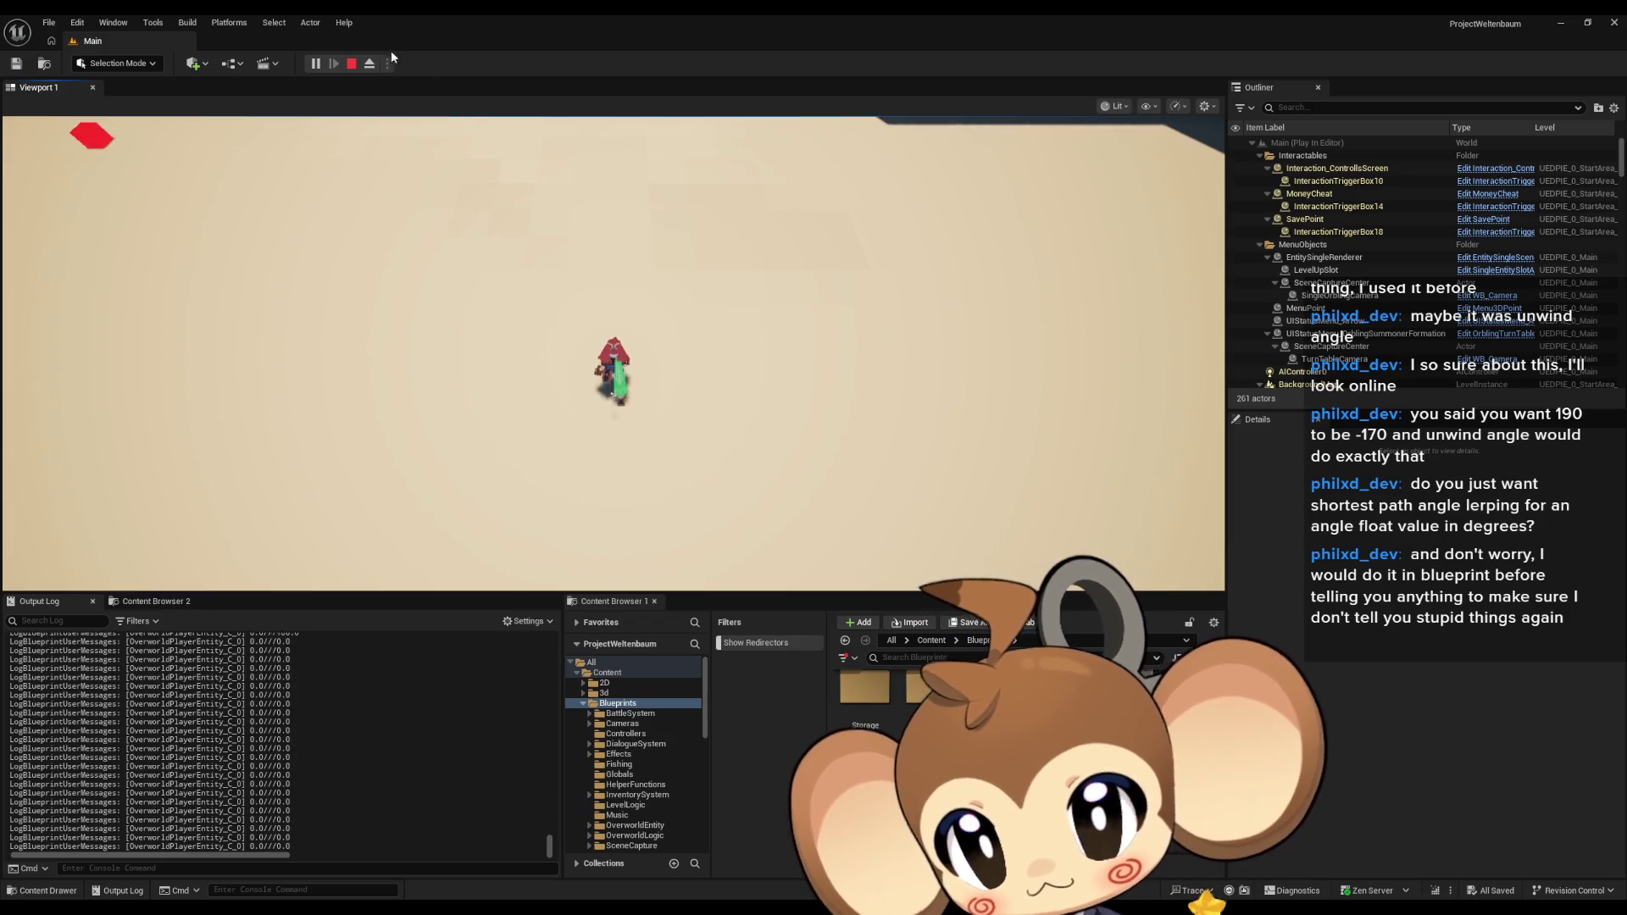
left_click(350, 63)
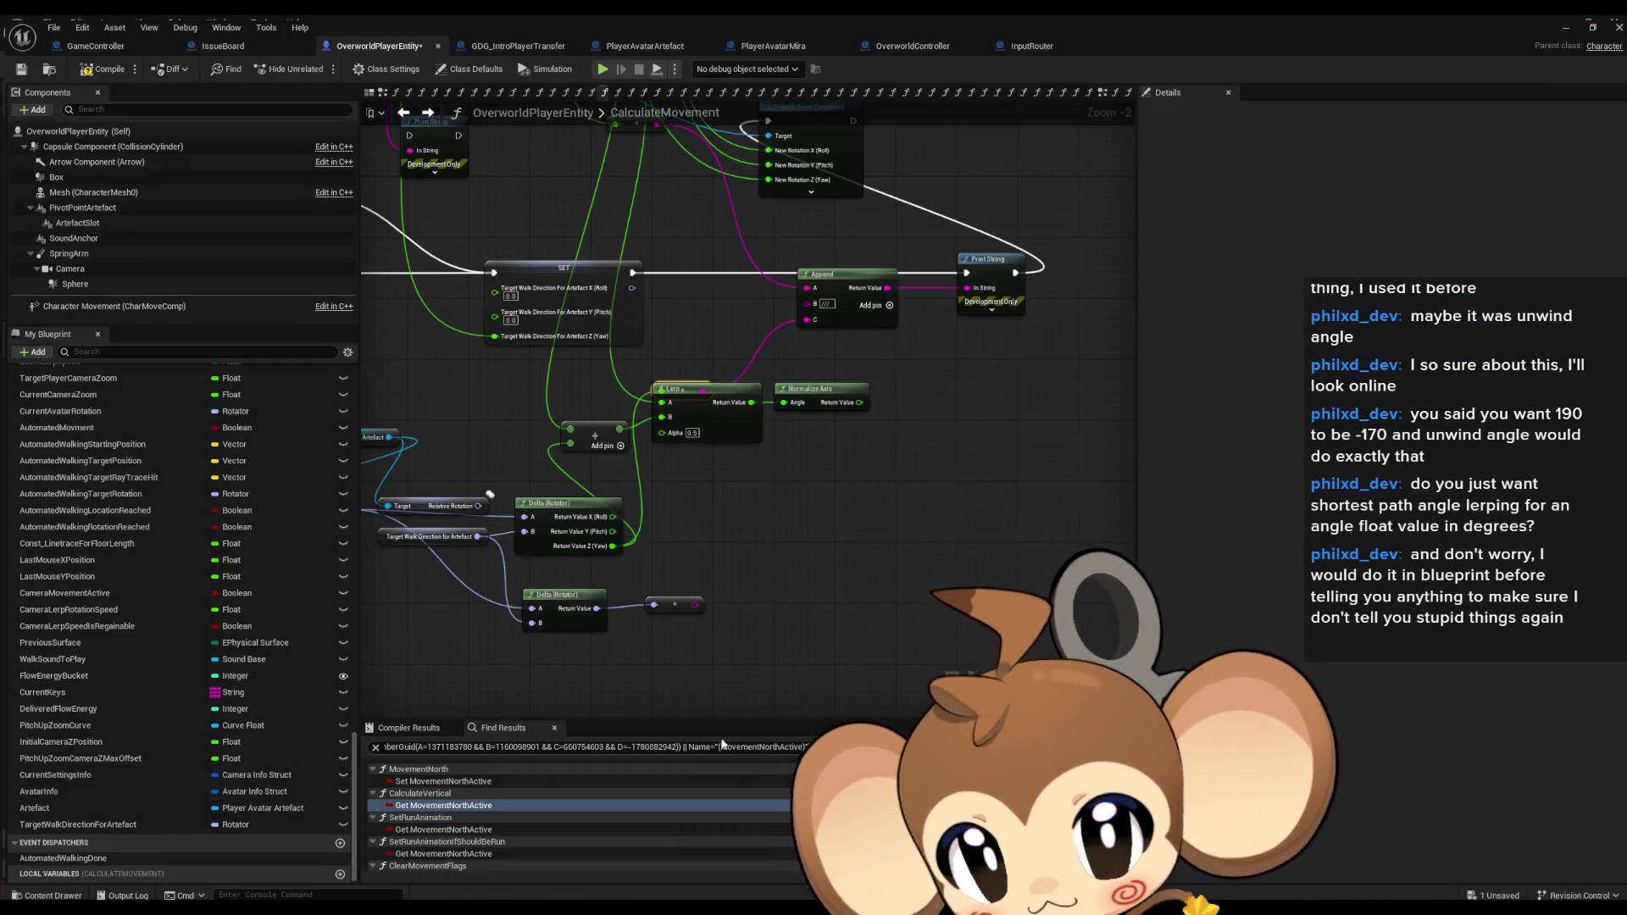
Save the blueprint and rearrange the reroute, Target Walk Direction getter and Relative Rotation nodes near the Lerp.
key("ctrl+s")
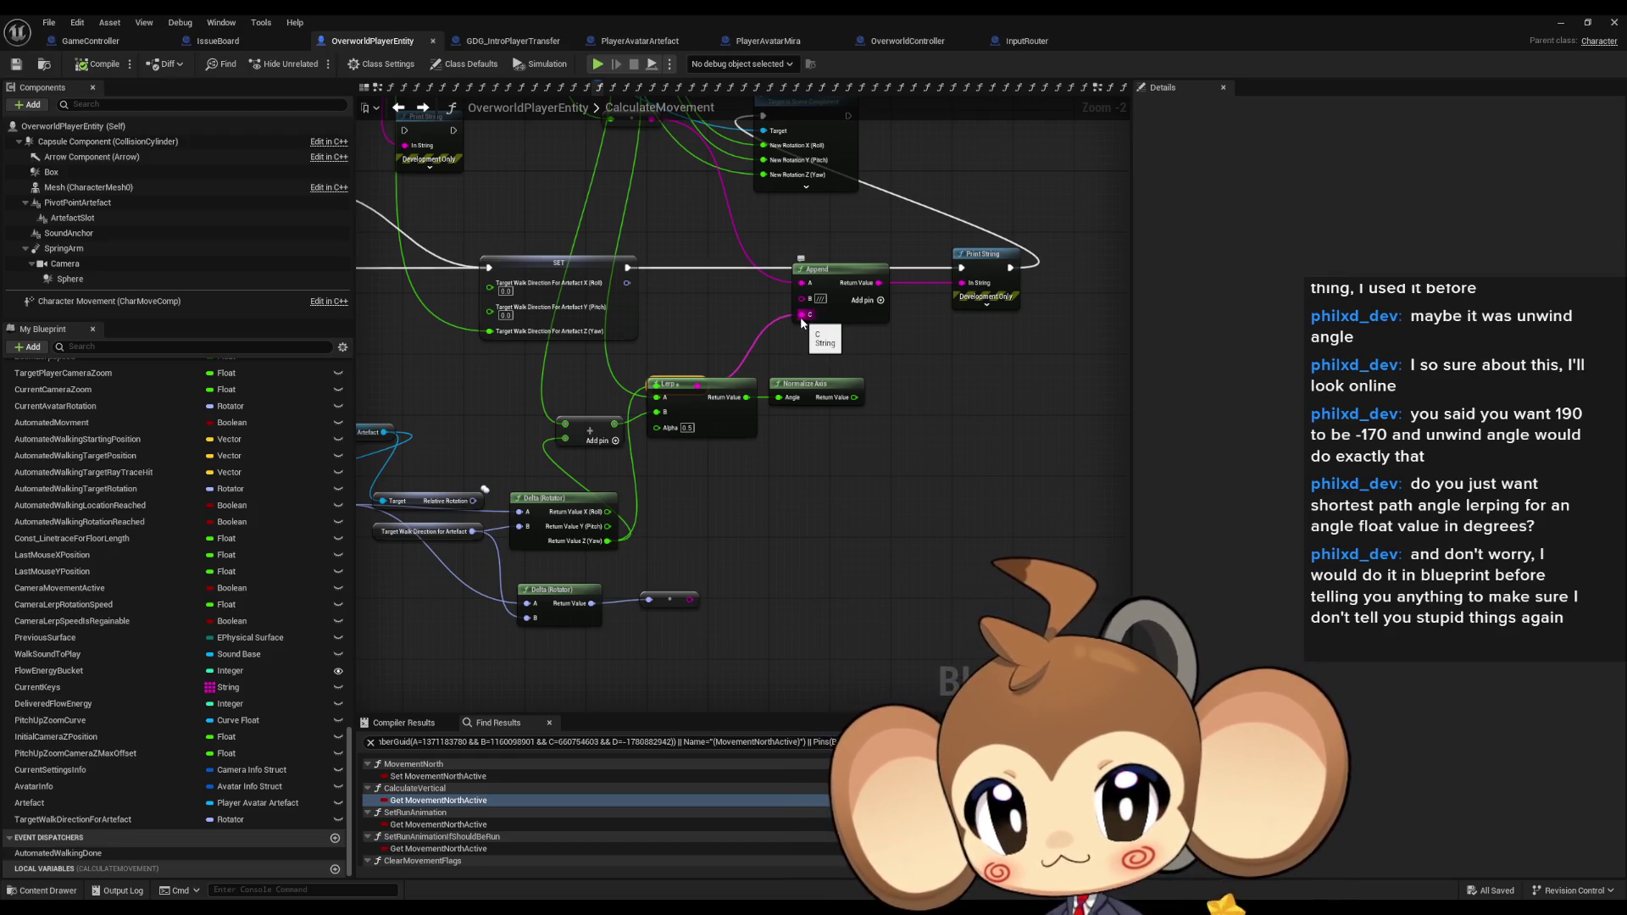
left_click_drag(689, 377, 717, 331)
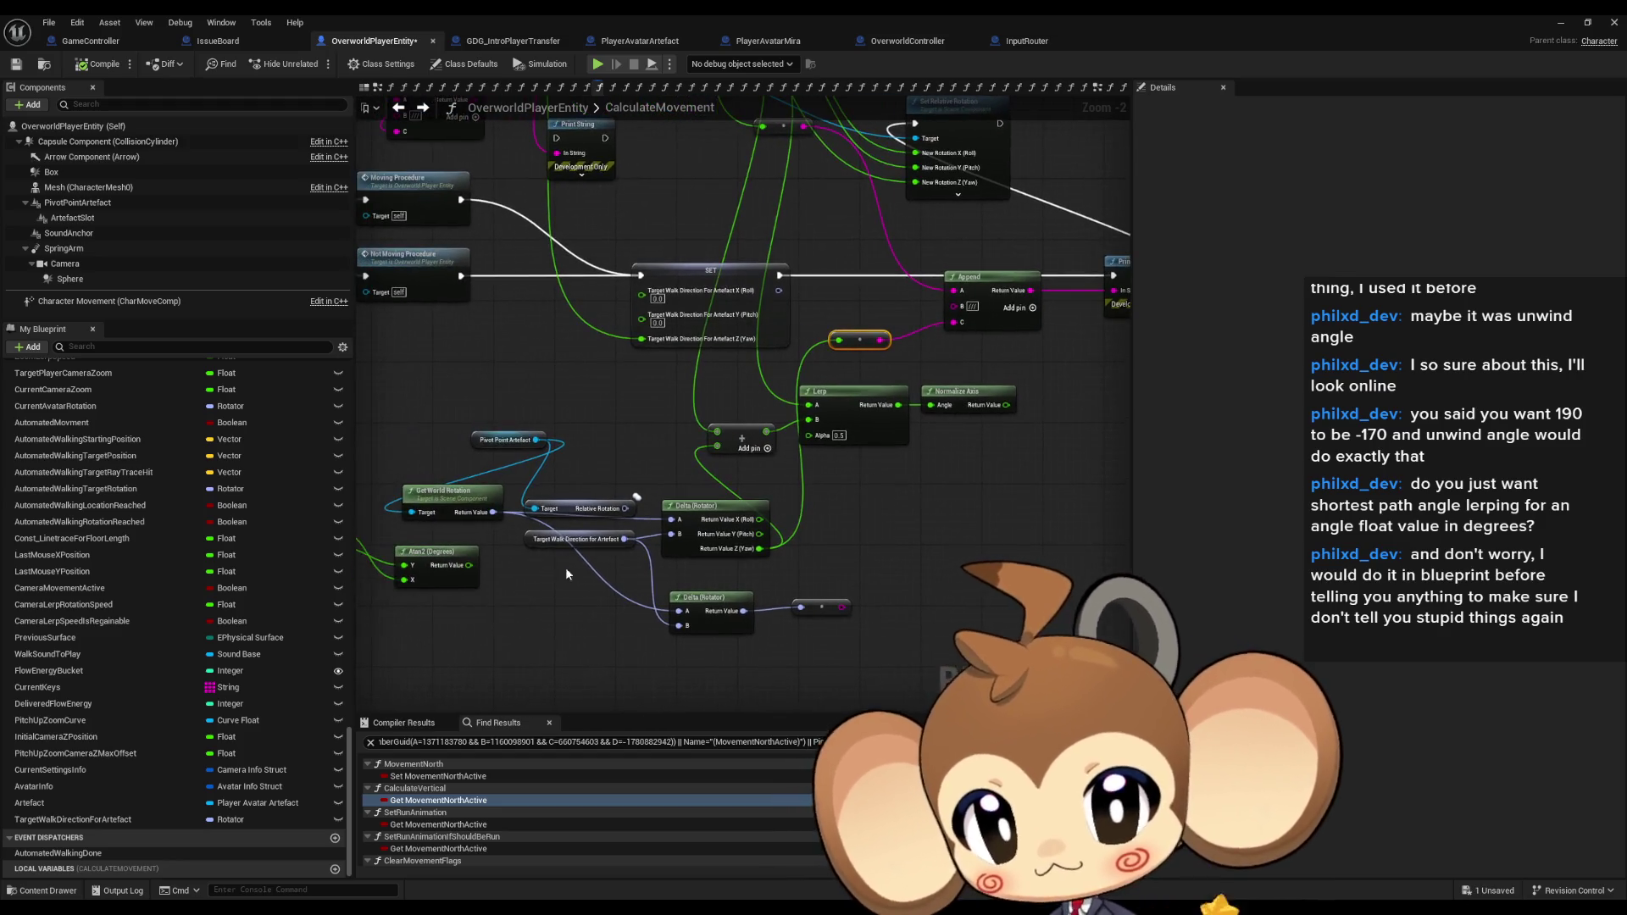
left_click_drag(536, 540, 514, 556)
mouse_move(470, 439)
left_mouse_down()
mouse_move(406, 441)
mouse_move(428, 441)
left_mouse_up()
left_click_drag(638, 502, 644, 462)
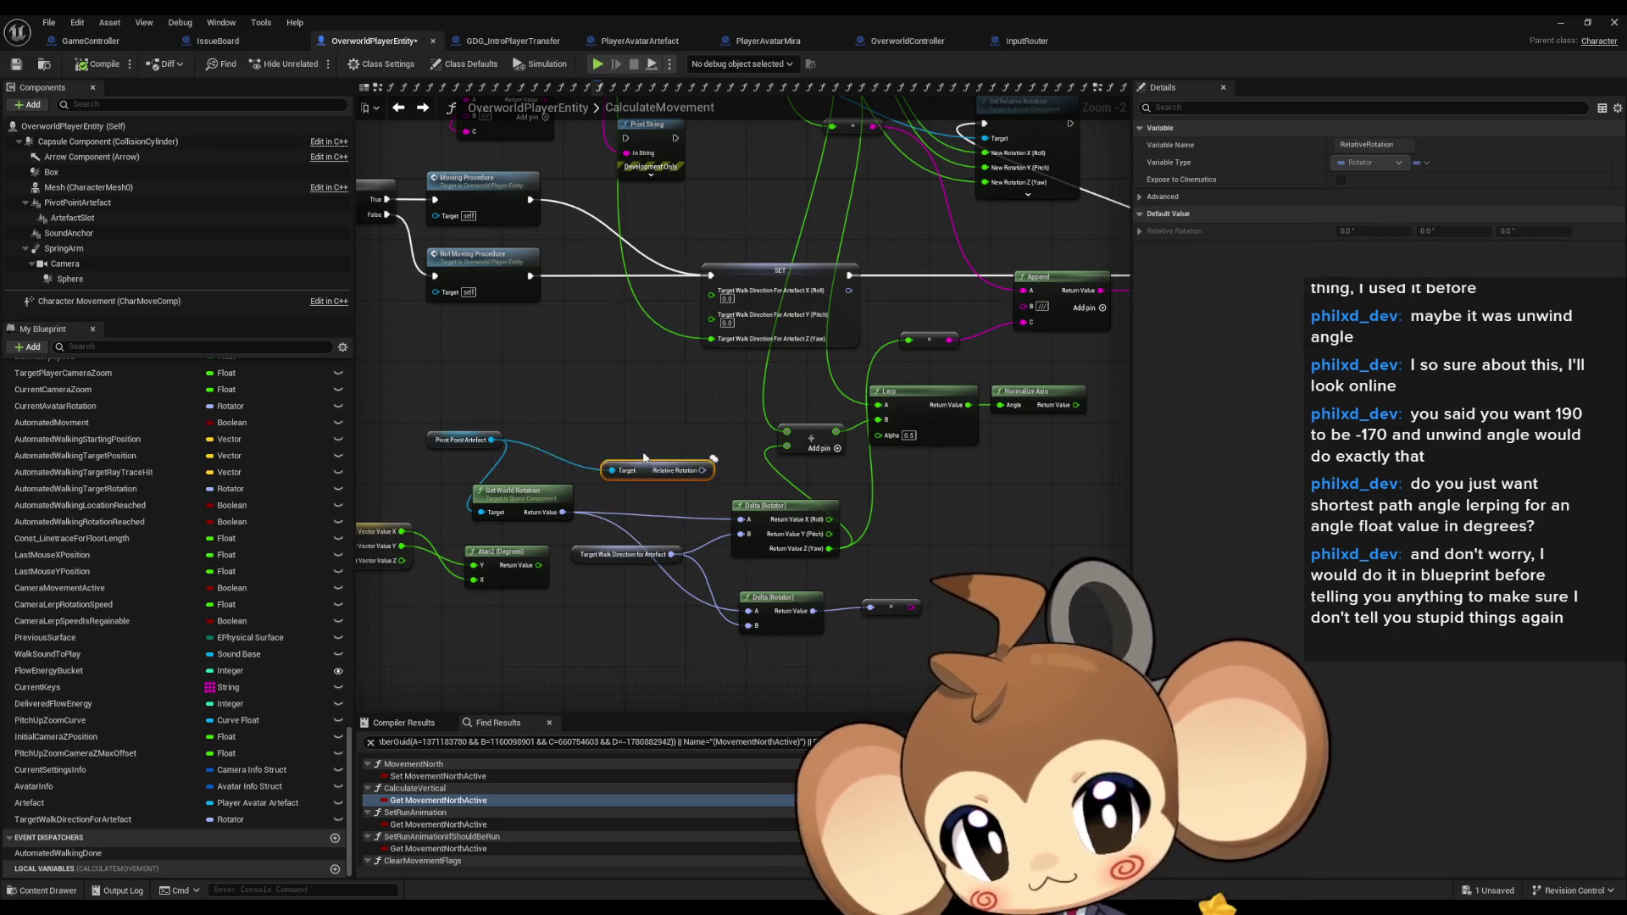
Survey the graph around the Lerp, drag a wire from one of its pins, and return to the level.
mouse_move(811, 364)
left_mouse_down()
mouse_move(814, 496)
mouse_move(952, 612)
left_mouse_up()
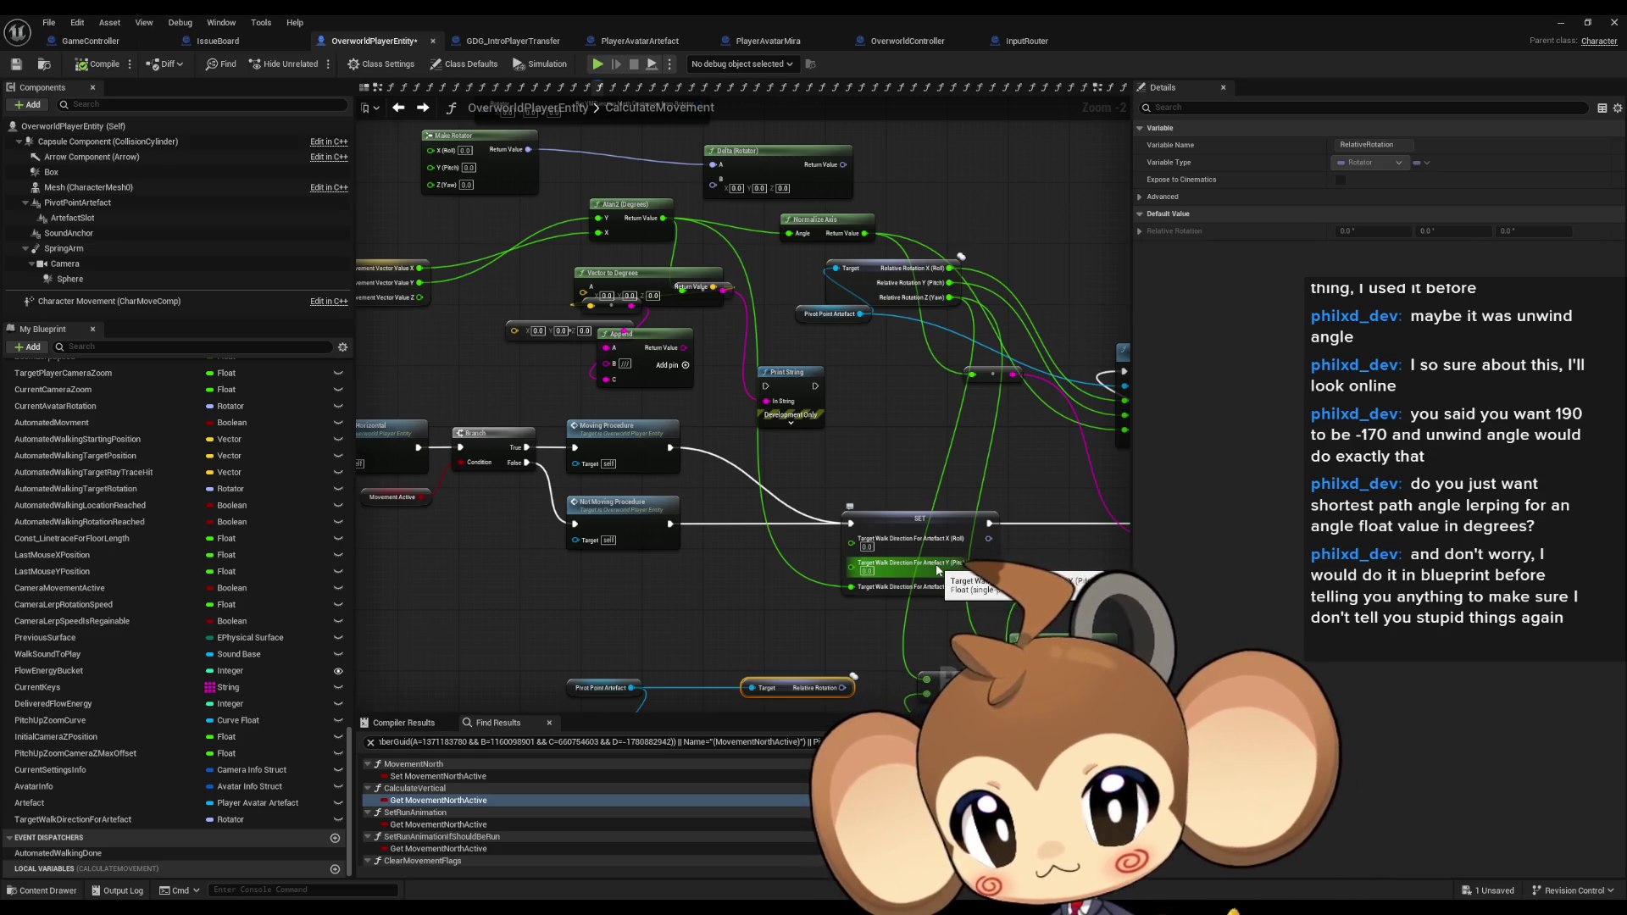
left_click_drag(937, 570, 950, 560)
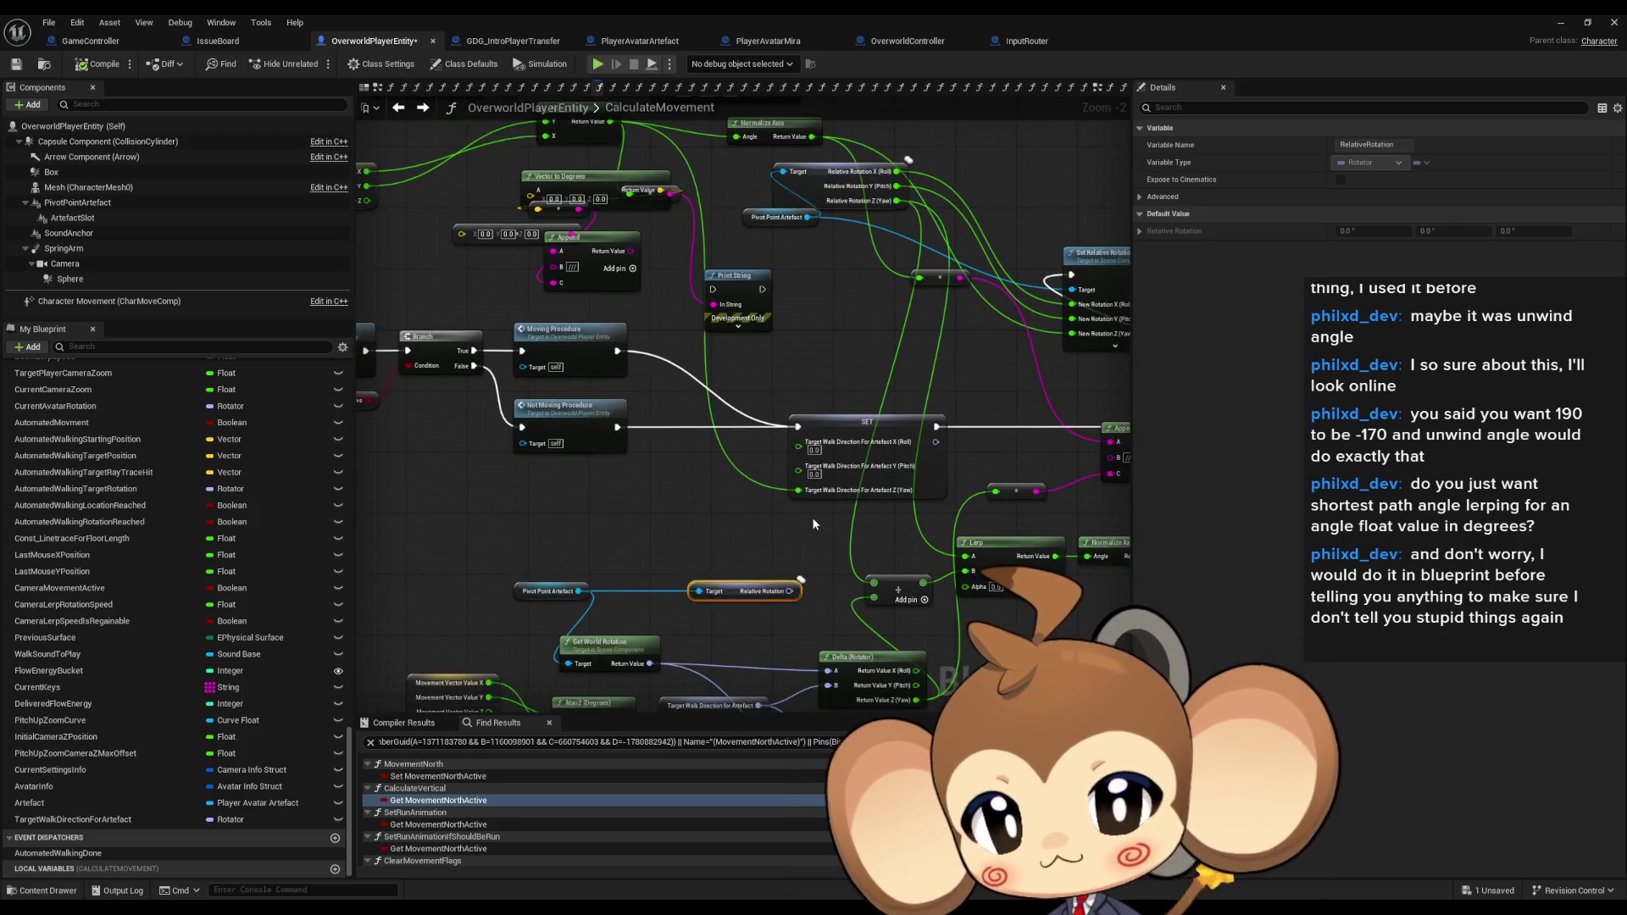
left_click_drag(820, 553, 675, 402)
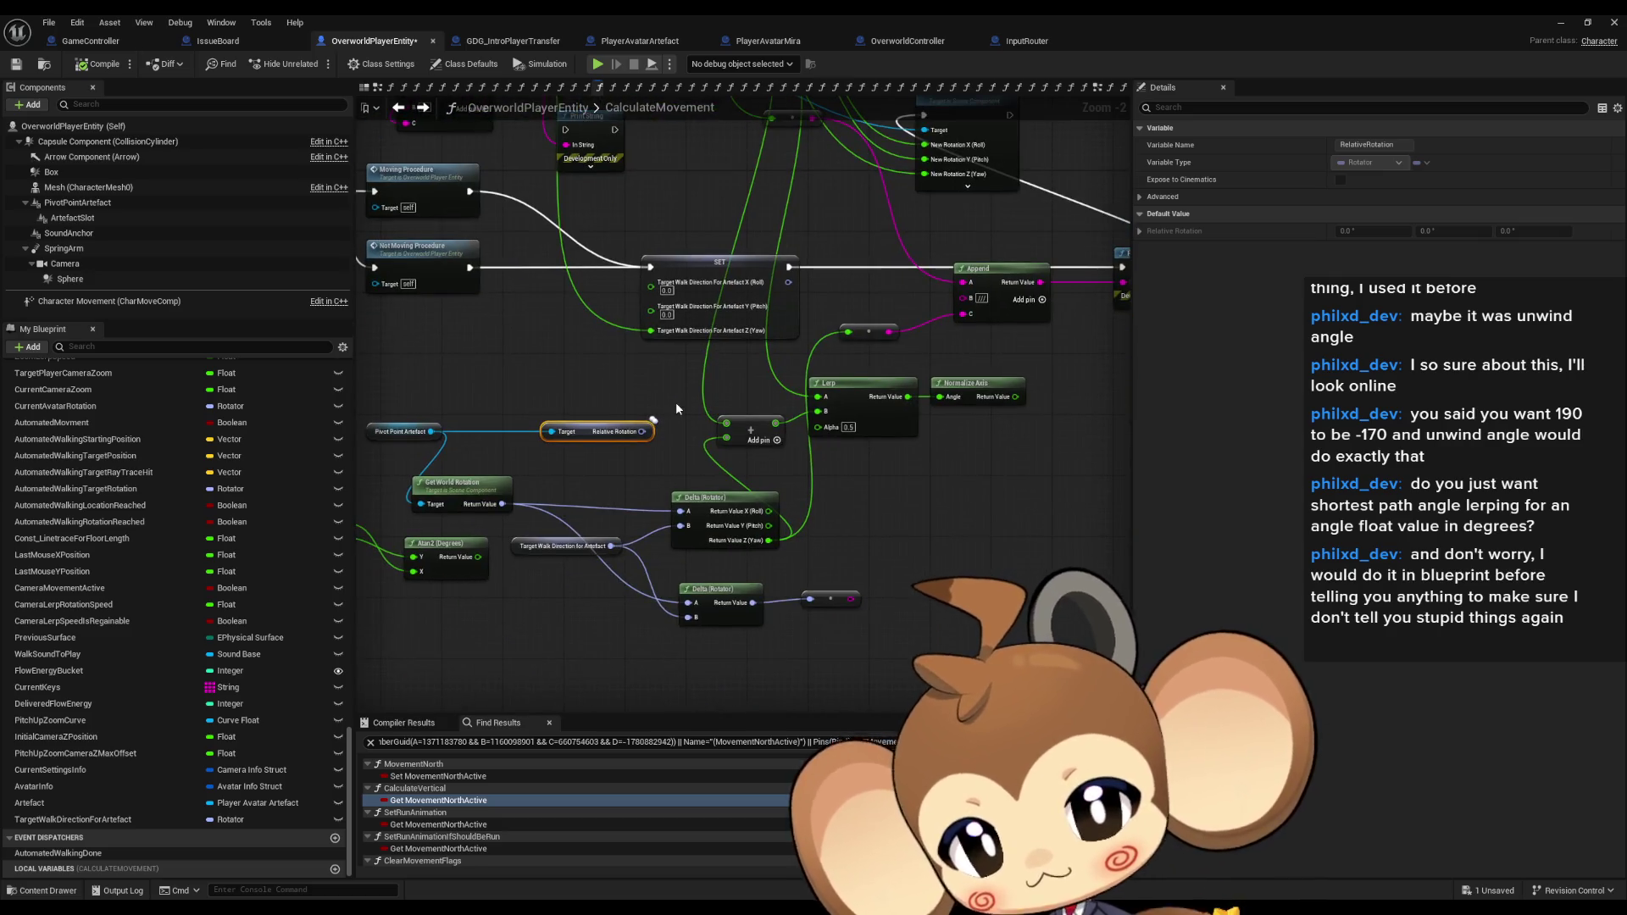
mouse_move(866, 275)
left_mouse_down()
mouse_move(730, 428)
mouse_move(790, 328)
left_mouse_up()
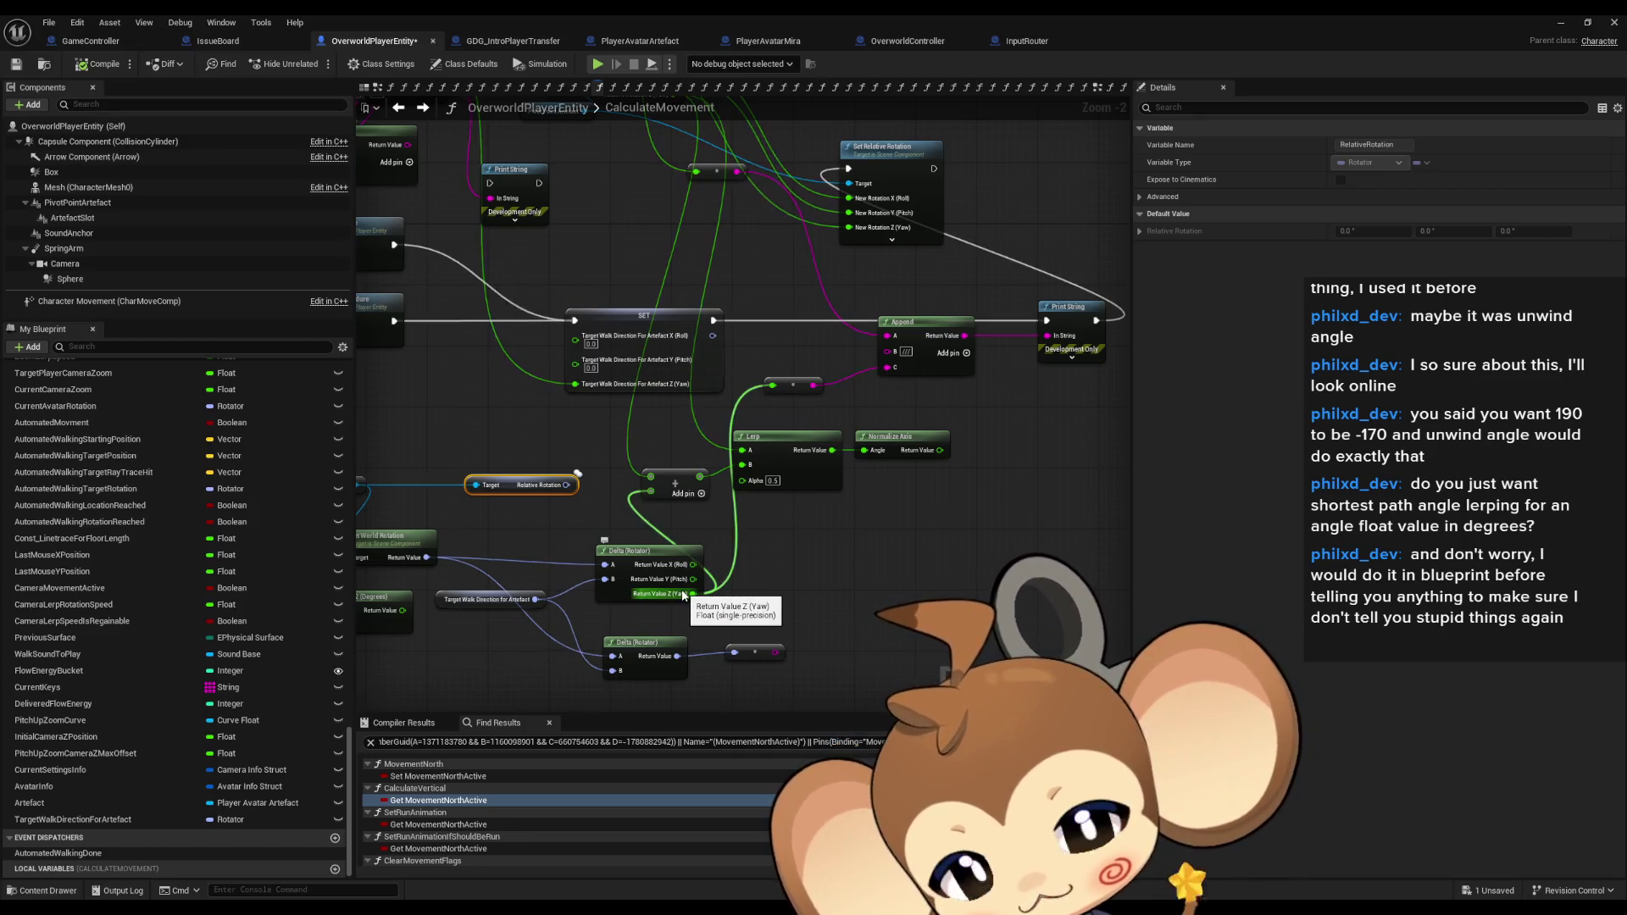
left_click_drag(824, 579, 993, 495)
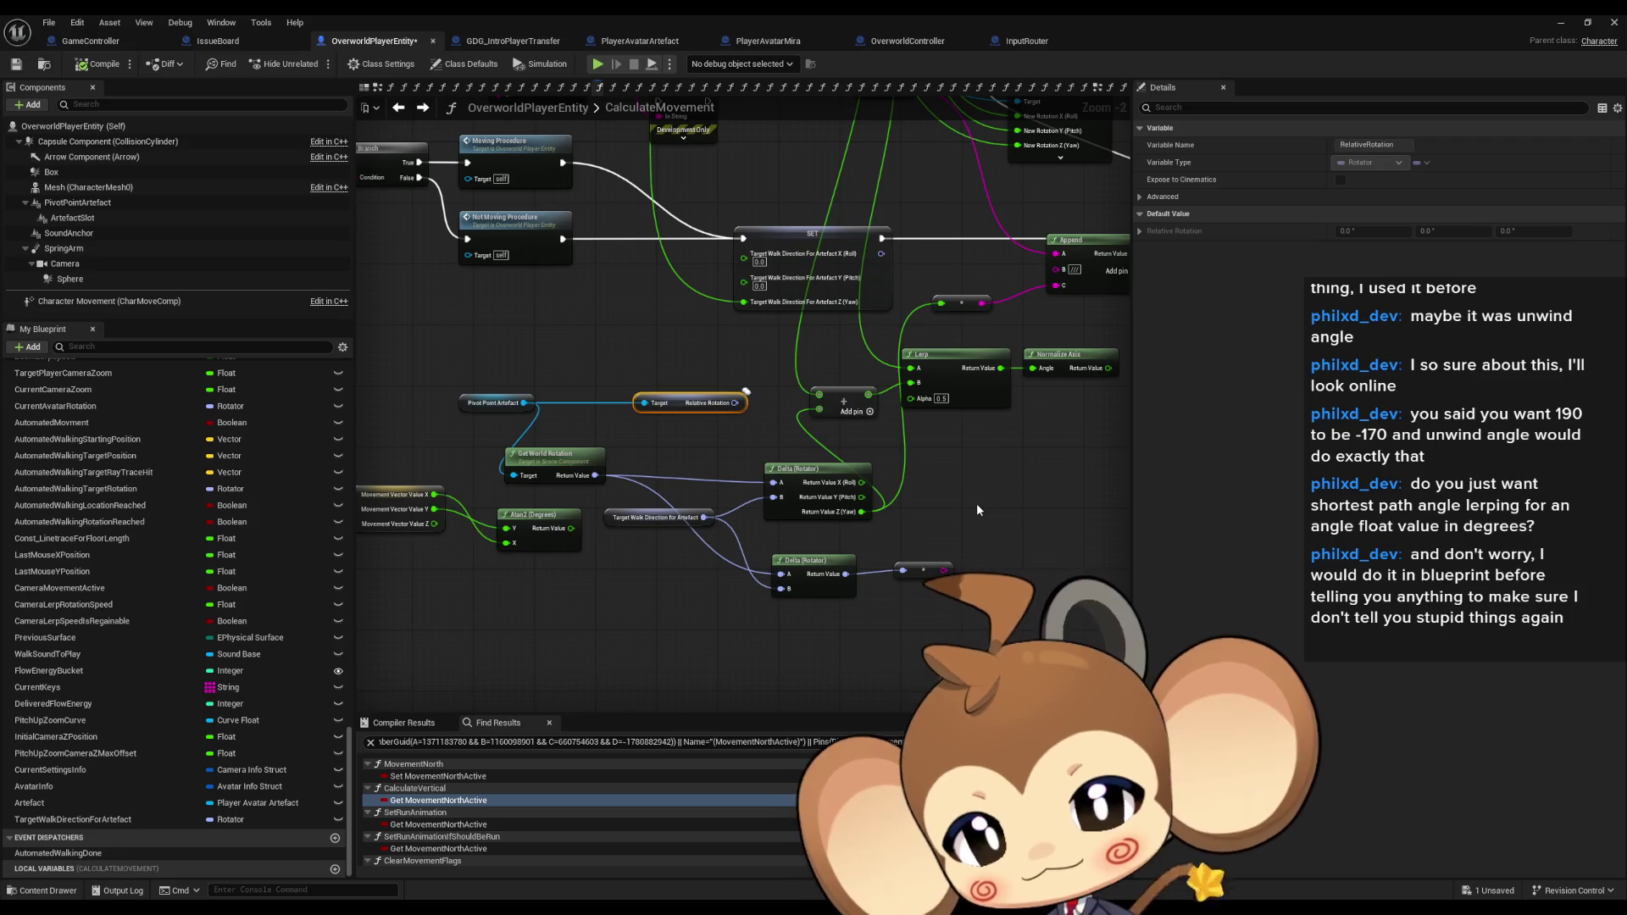
mouse_move(976, 502)
left_mouse_down()
mouse_move(707, 571)
mouse_move(909, 695)
mouse_move(912, 644)
left_mouse_up()
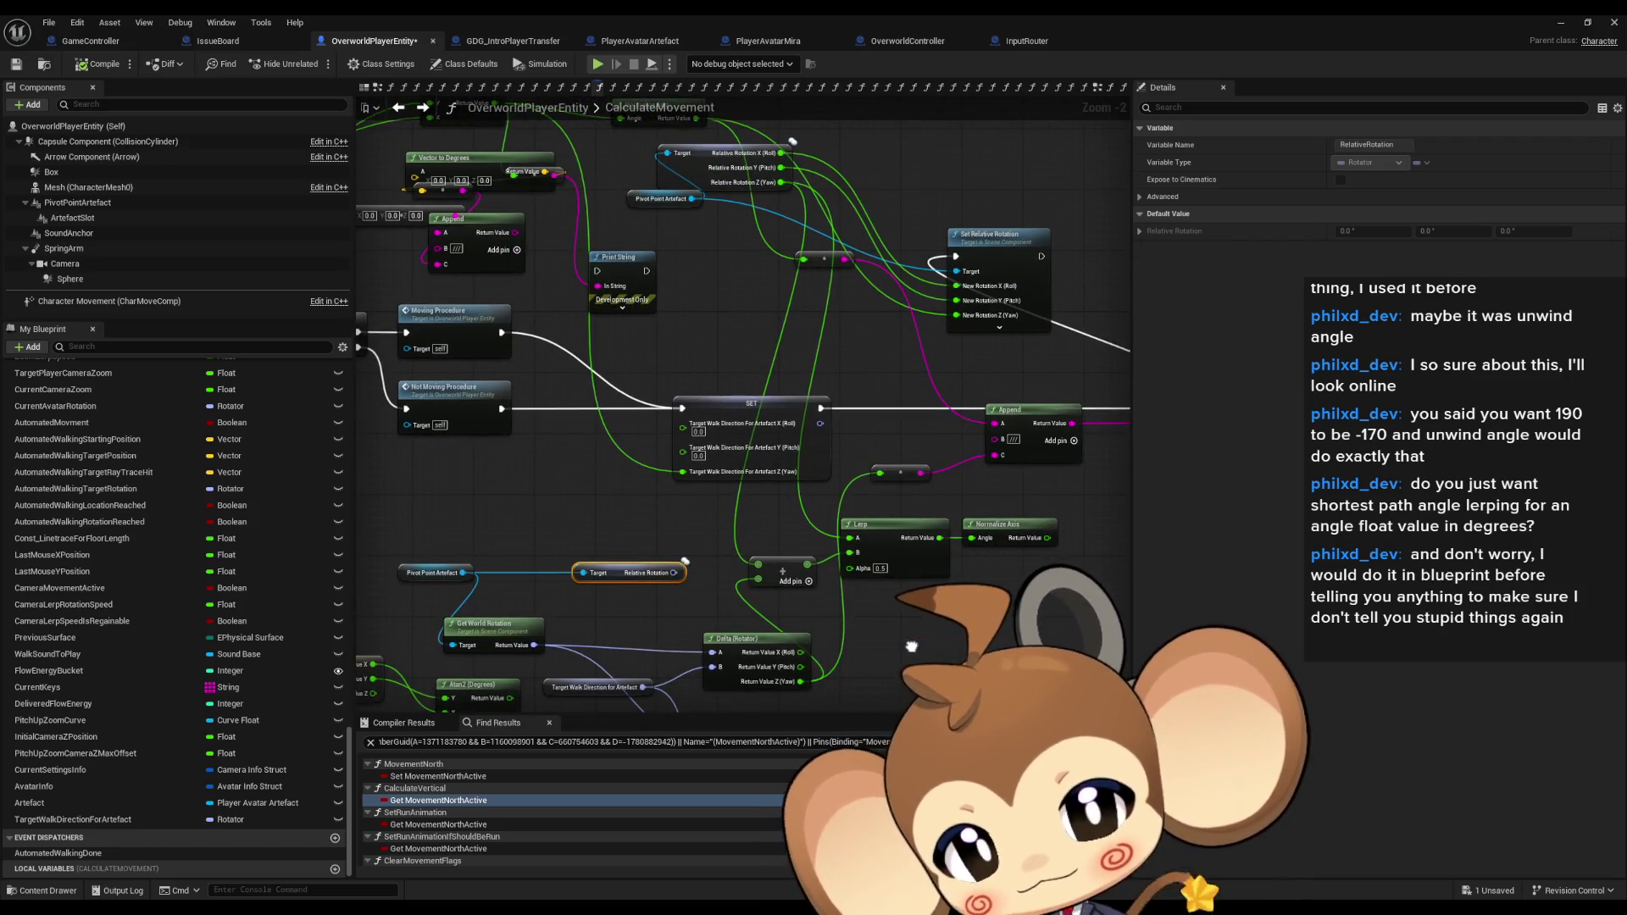
mouse_move(850, 602)
left_mouse_down()
mouse_move(828, 537)
mouse_move(871, 391)
left_mouse_up()
mouse_move(830, 496)
left_mouse_down()
mouse_move(731, 568)
mouse_move(829, 527)
left_mouse_up()
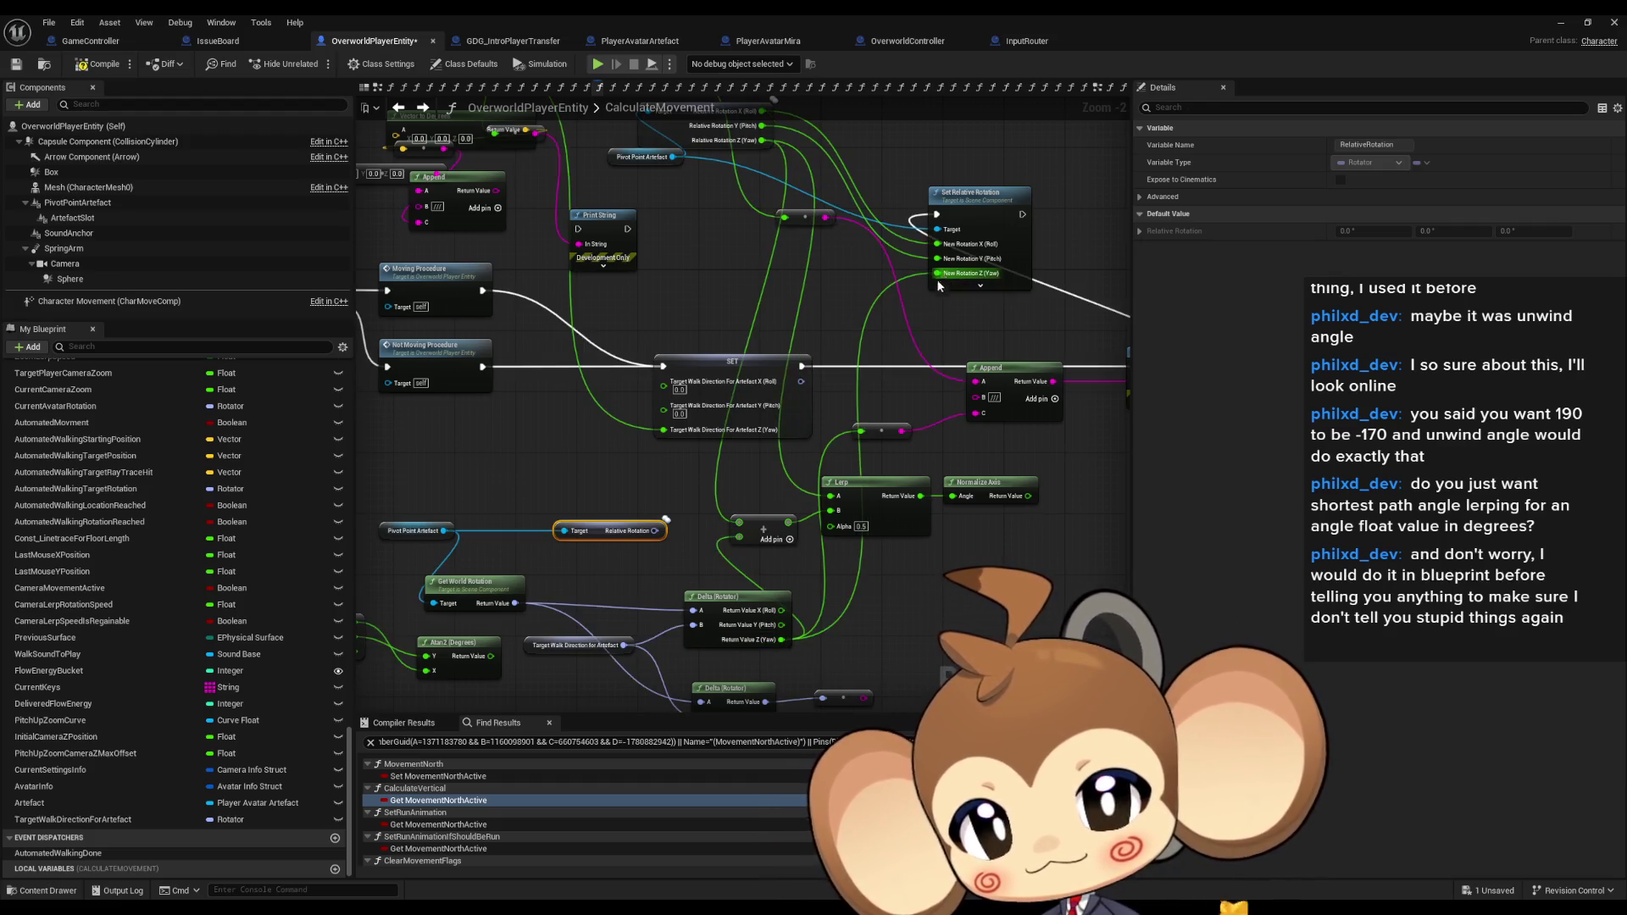
left_click(1564, 22)
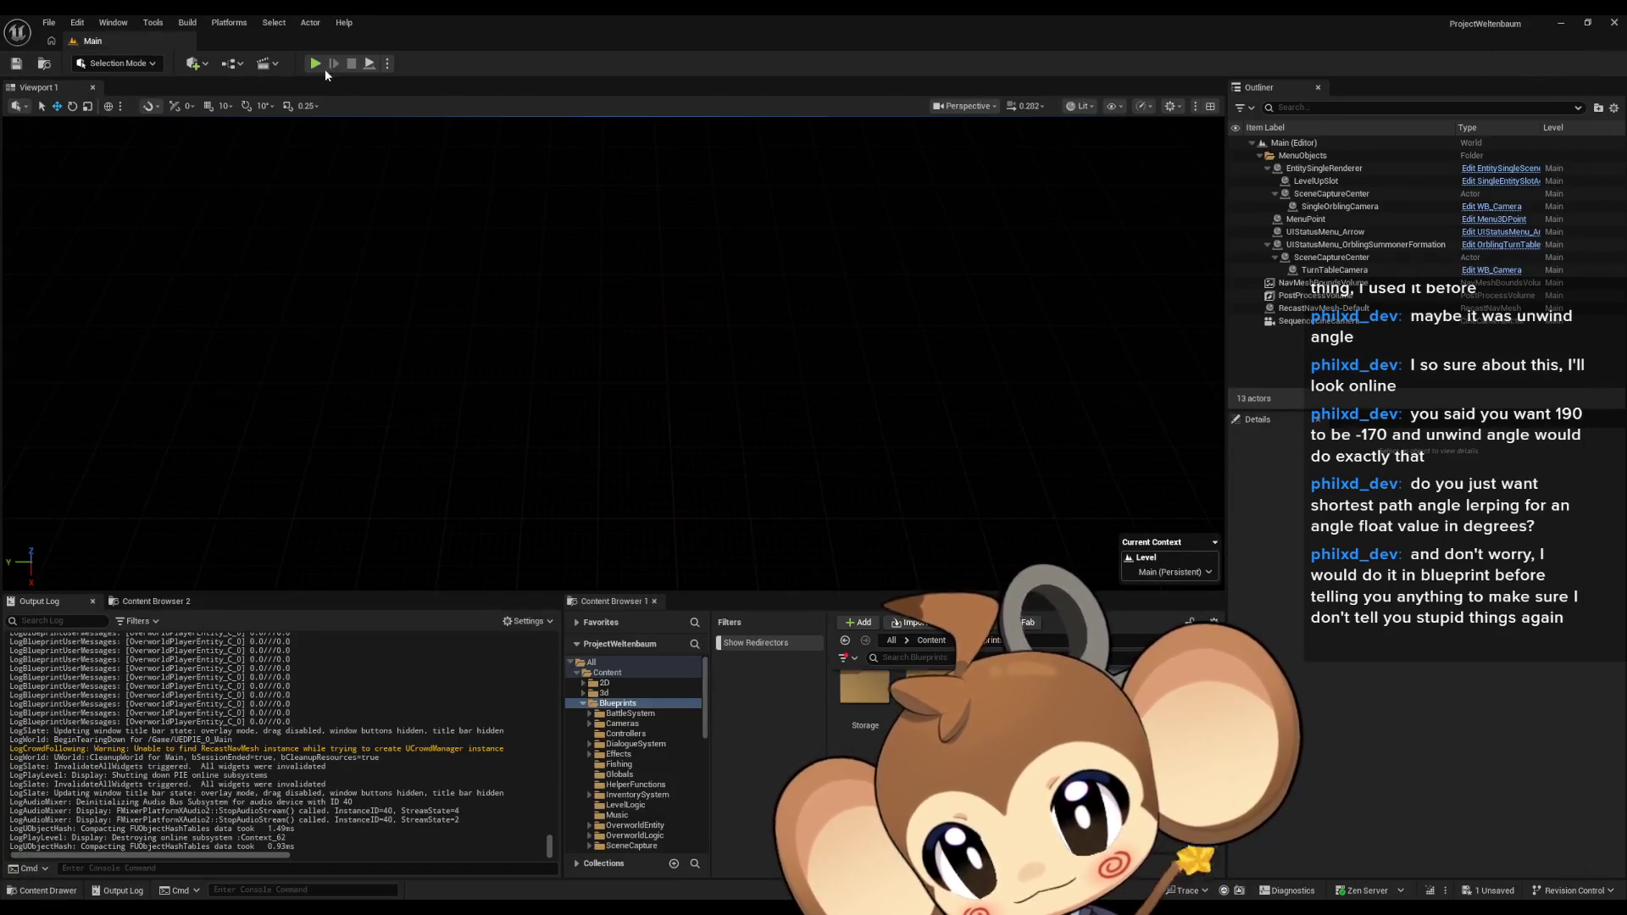
Run a brief play test, then wire the Atan2 result directly into the artefact's yaw.
key("alt+p")
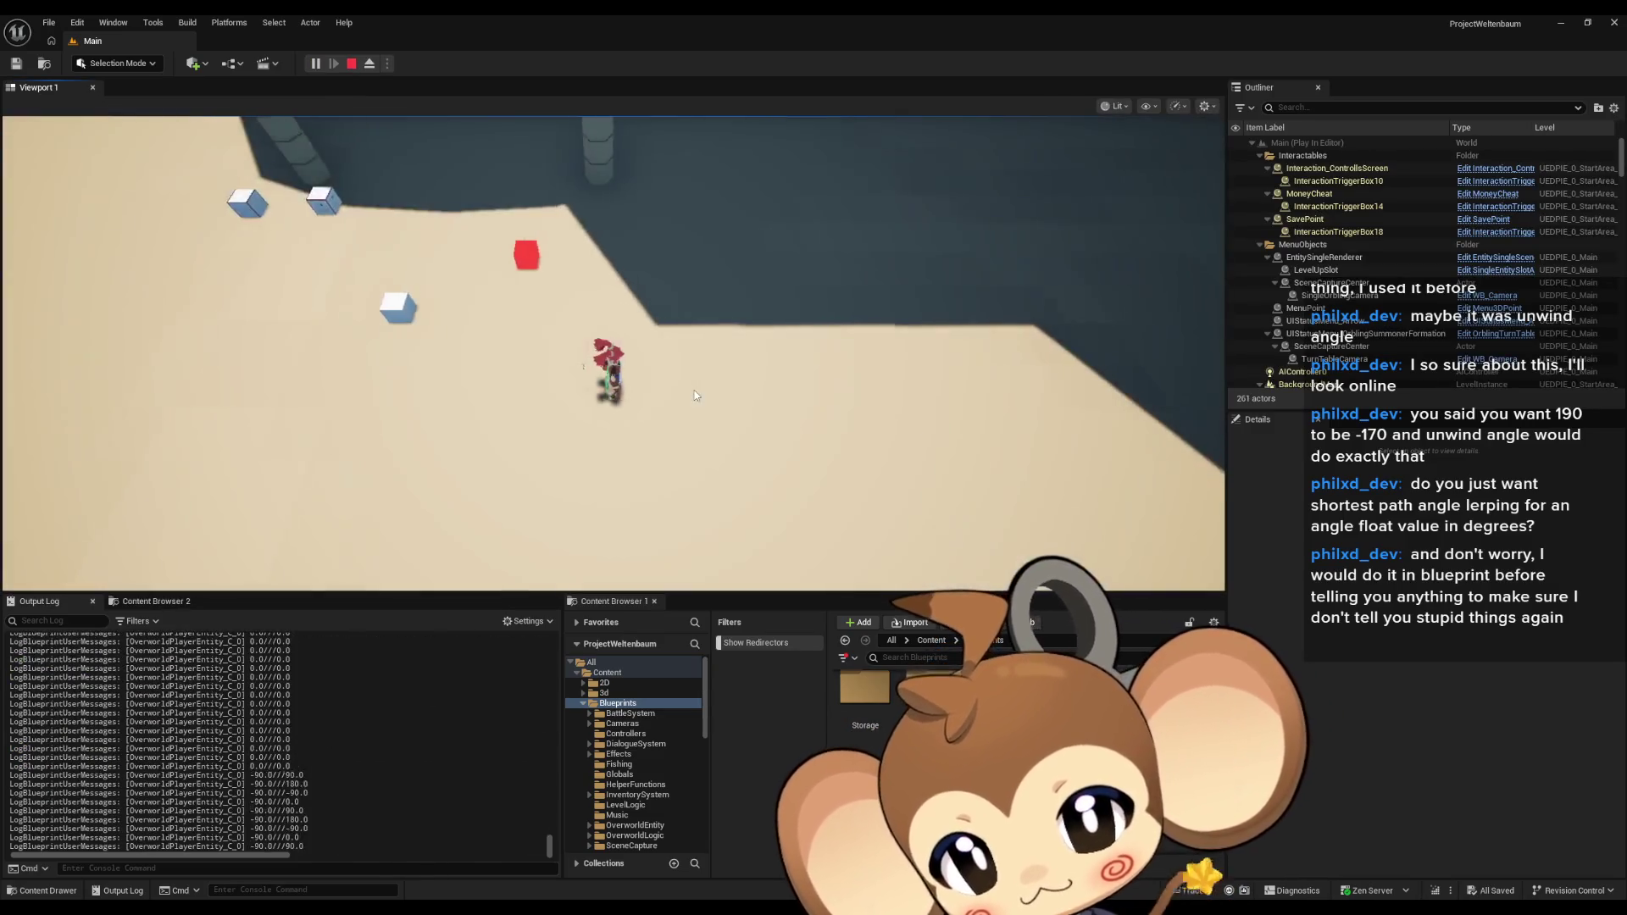
left_click(352, 63)
key("alt+Tab")
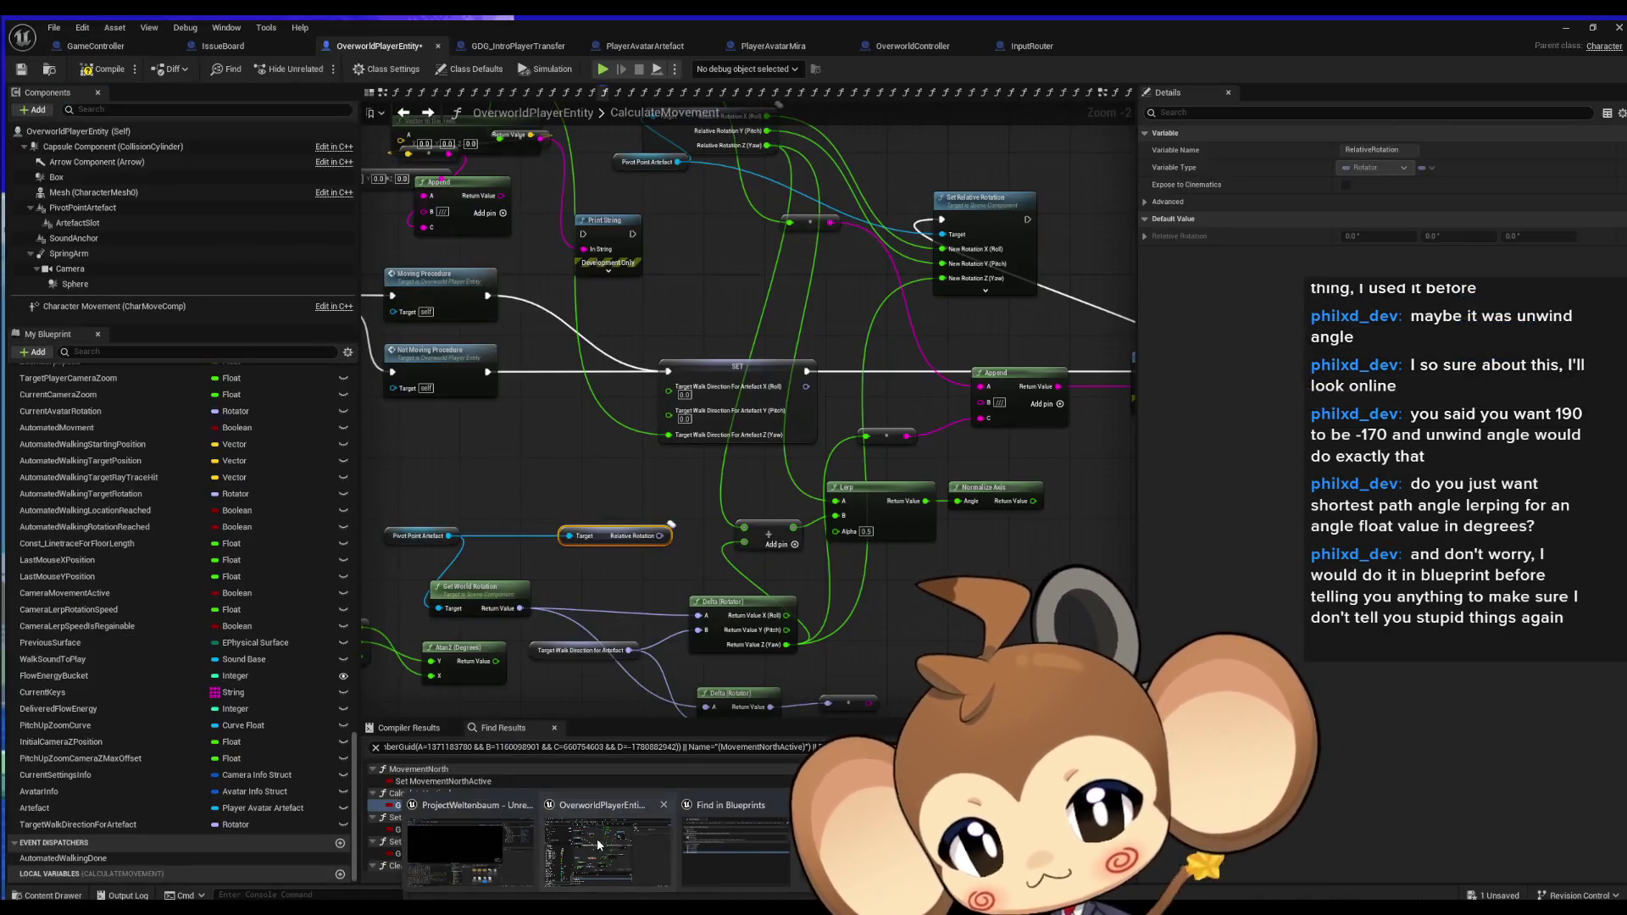
left_click_drag(664, 416, 743, 465)
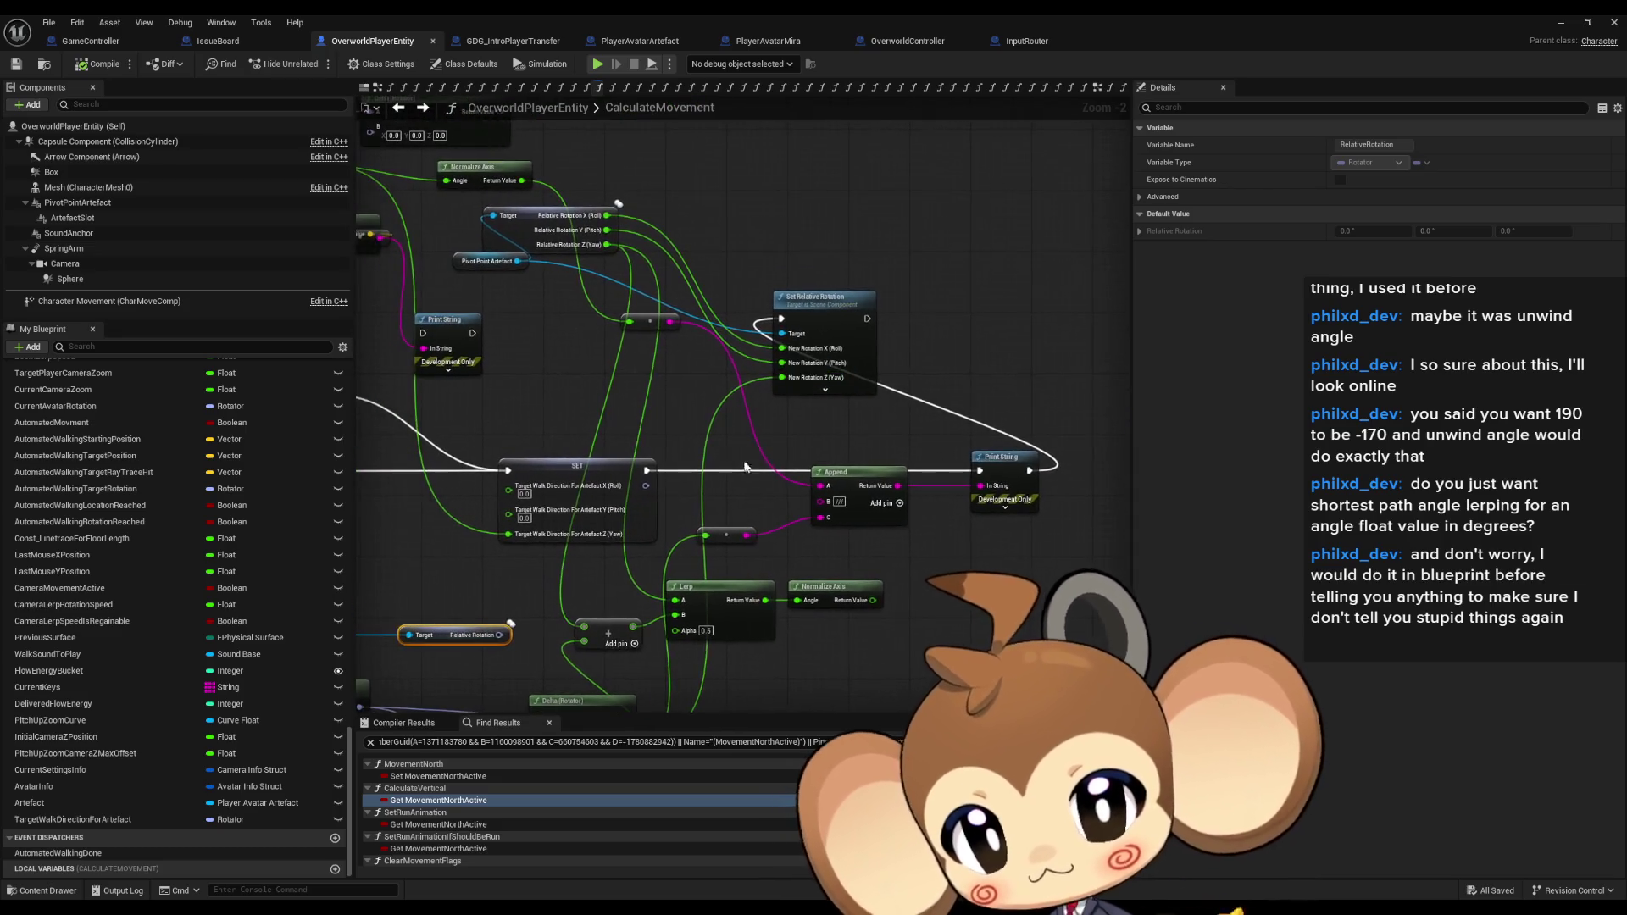
left_click_drag(646, 471, 689, 498)
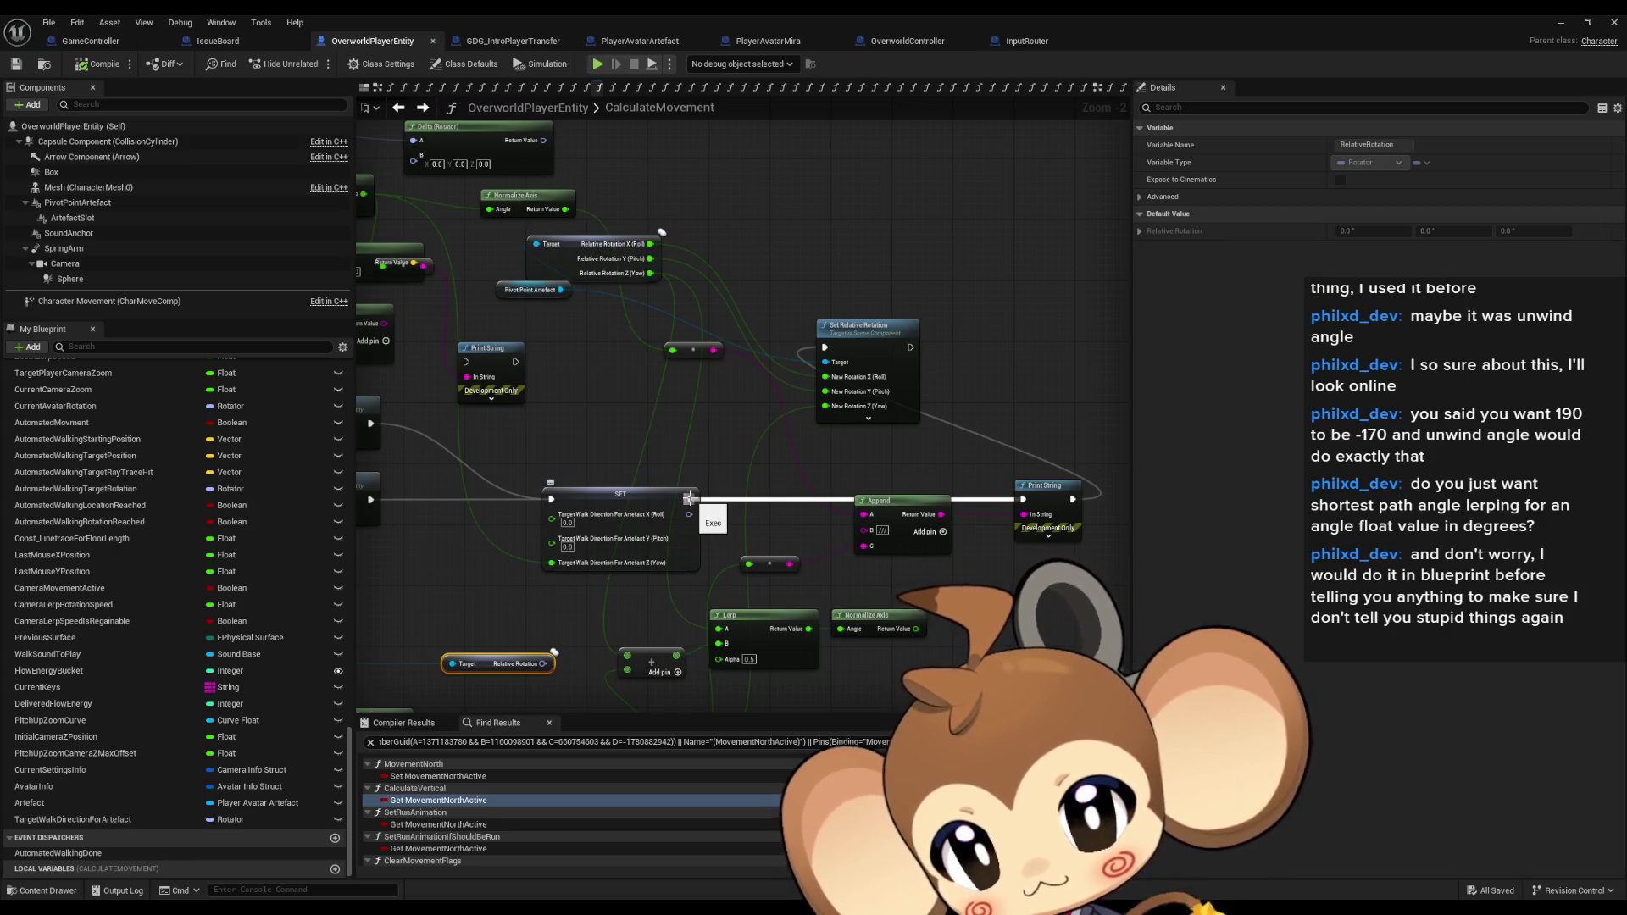
left_click_drag(688, 498, 773, 500)
left_click_drag(449, 197, 906, 404)
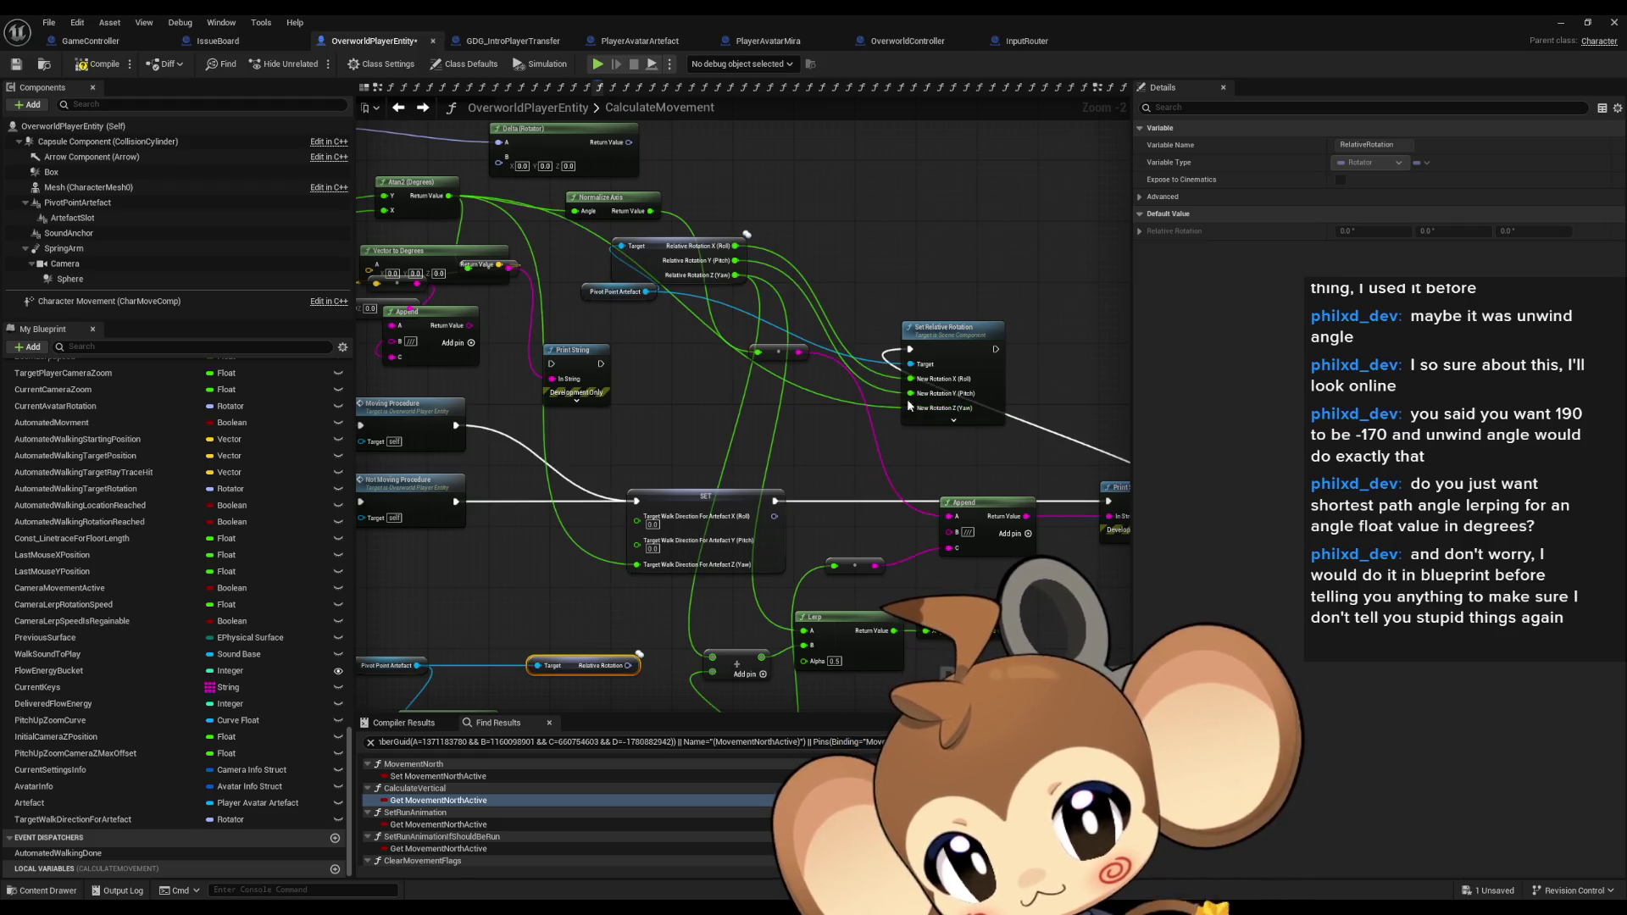
left_click(1562, 25)
Play-test walking with D, A and S, logging yaw values like -90 and -45, then stop.
key("alt+p")
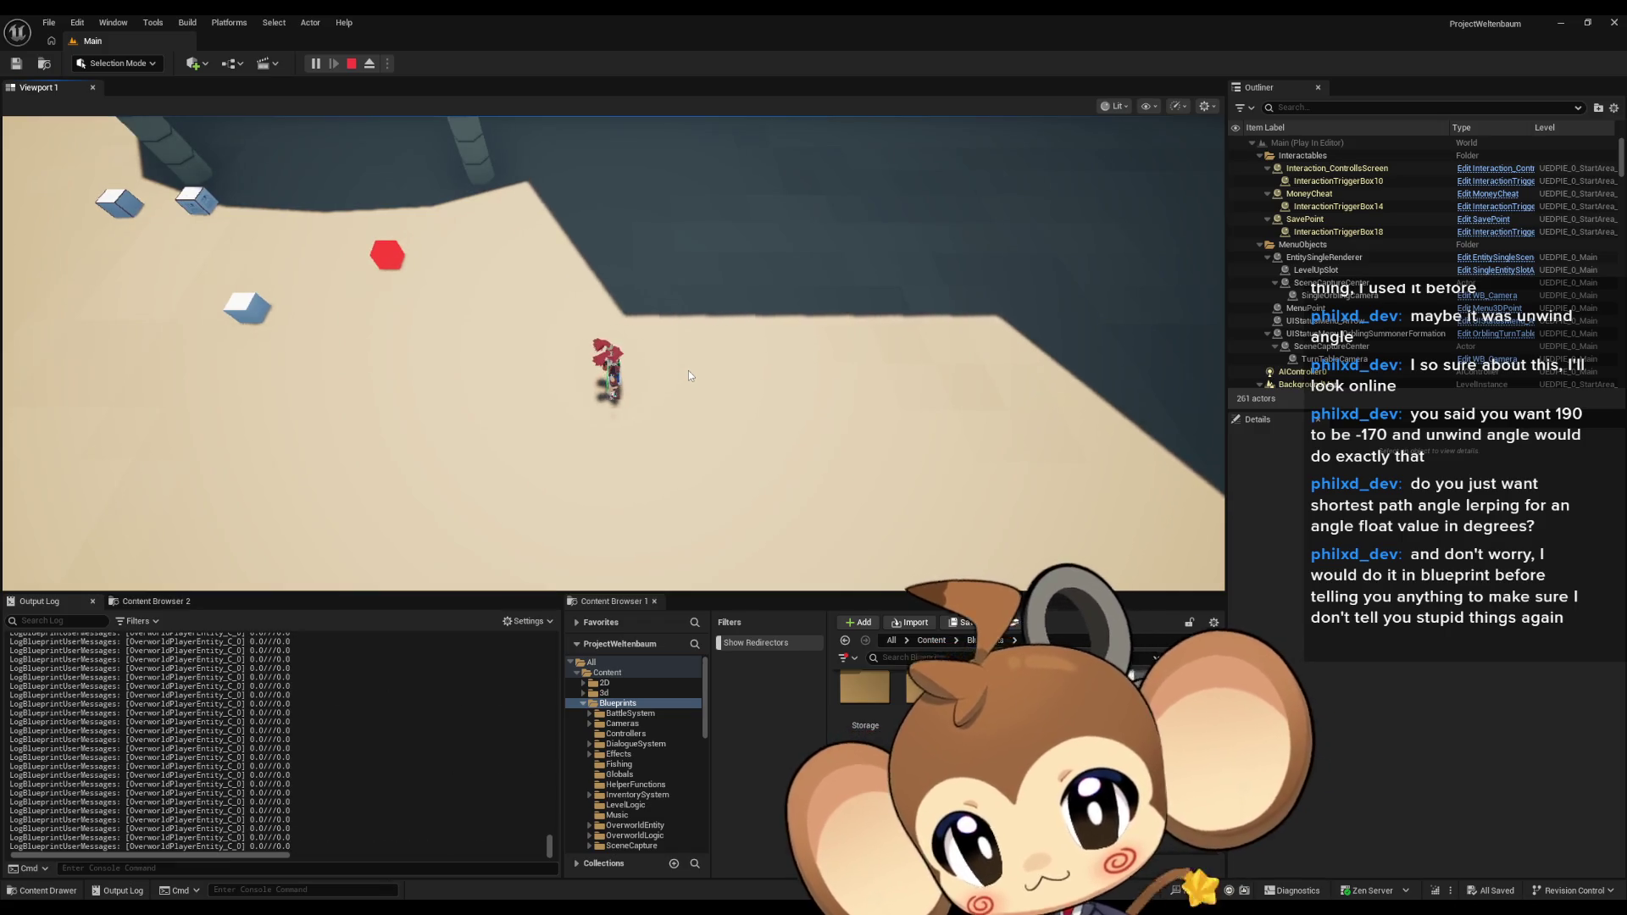
key("d")
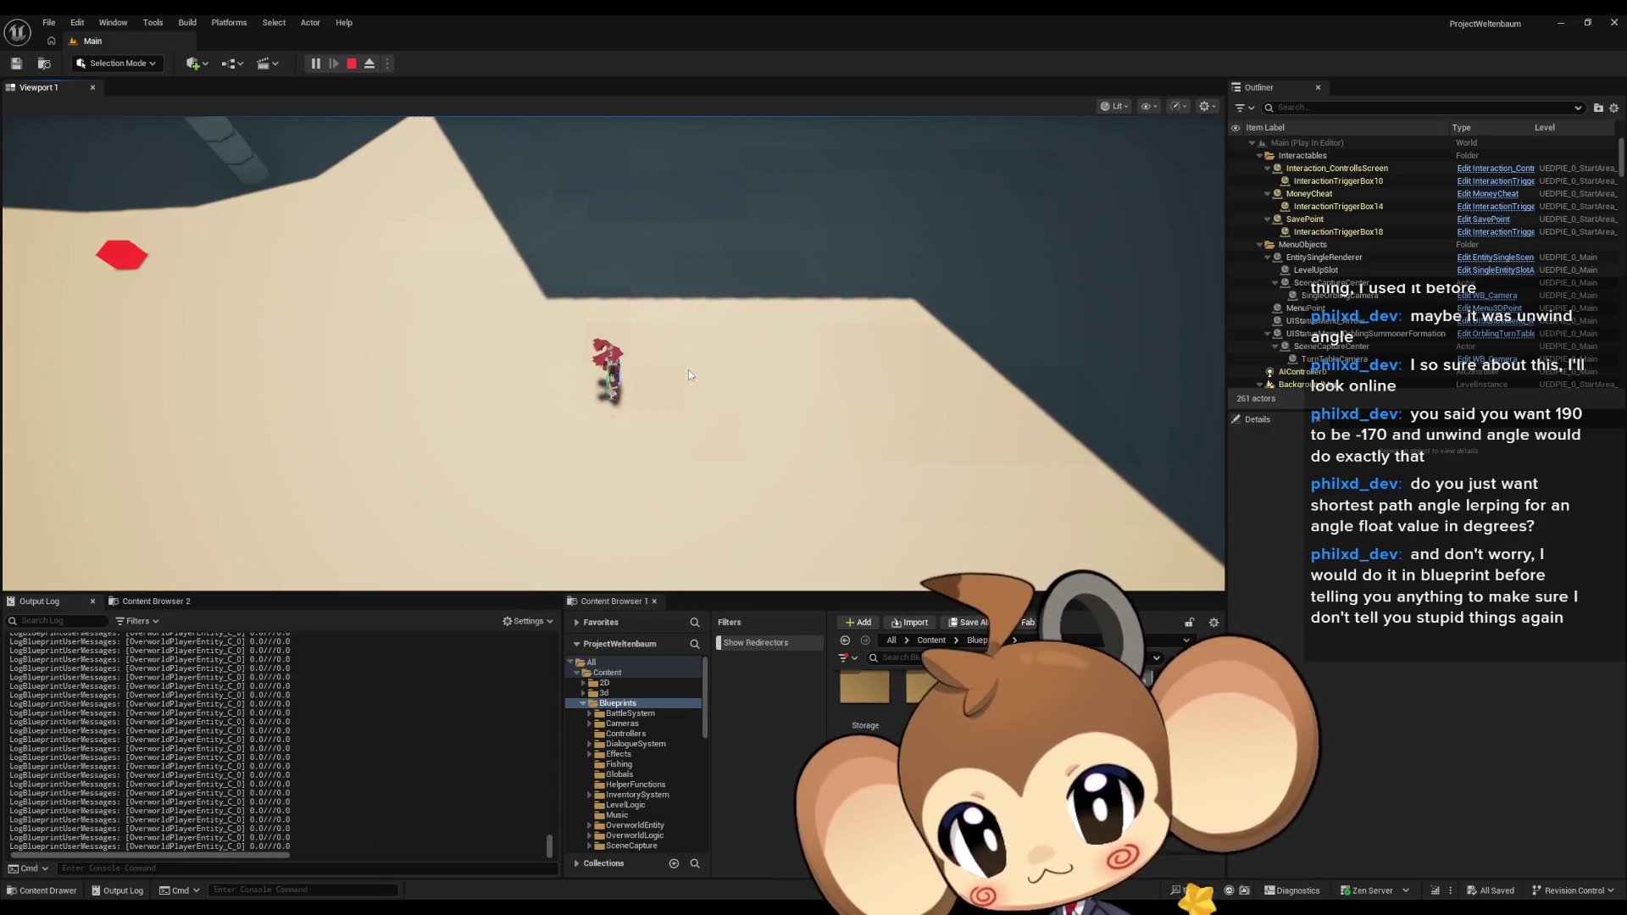
key("a")
key("d")
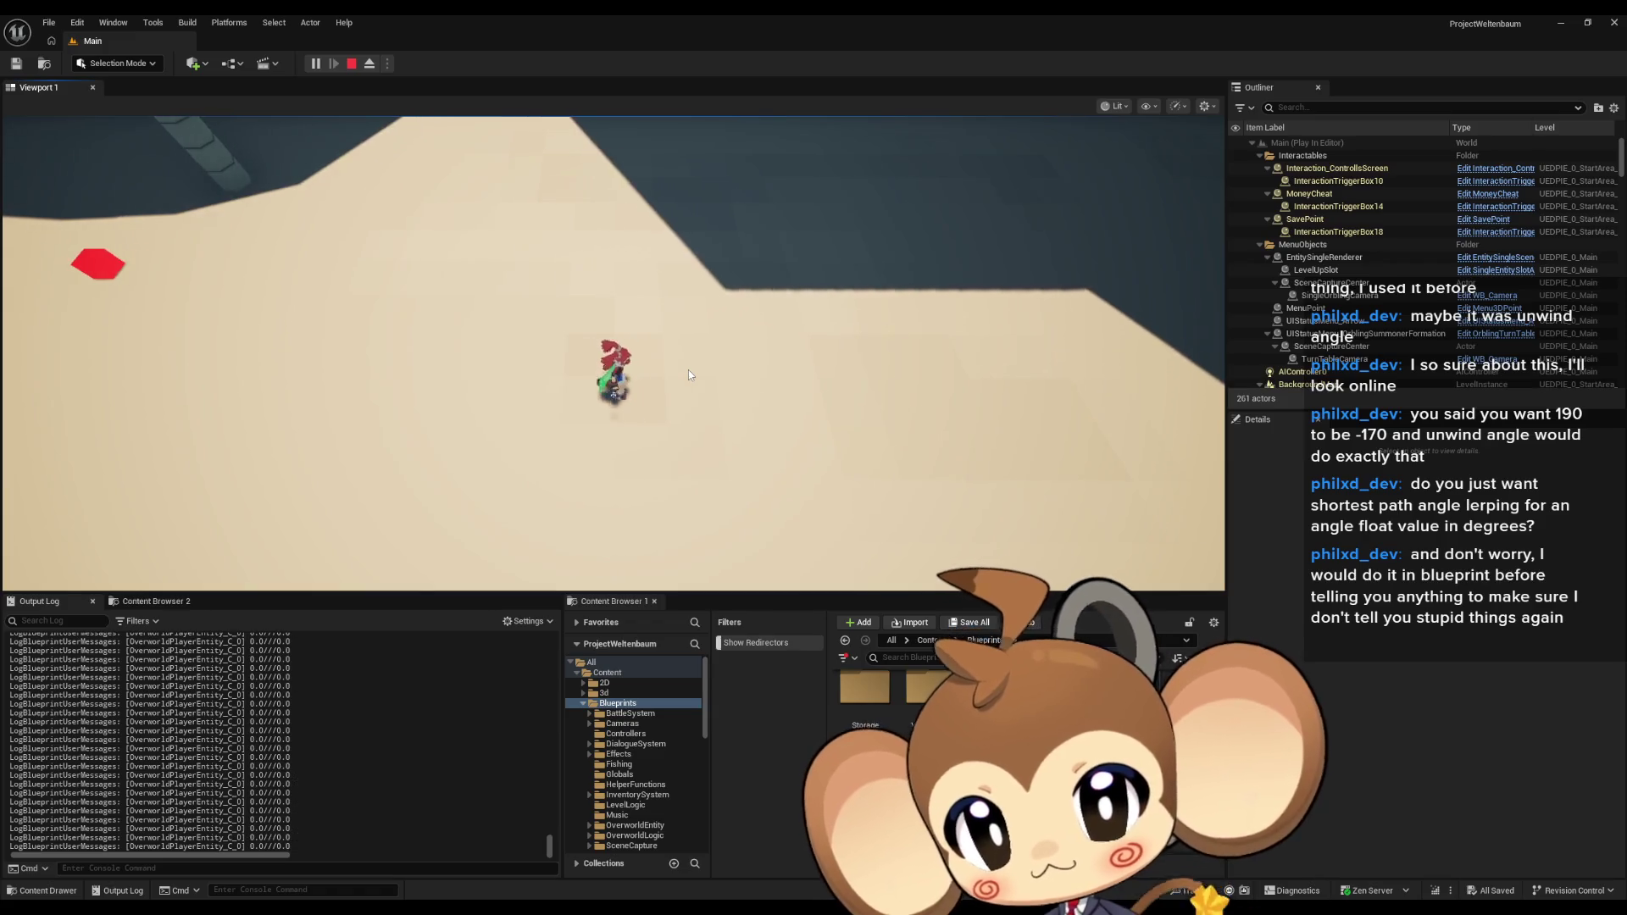
key("d")
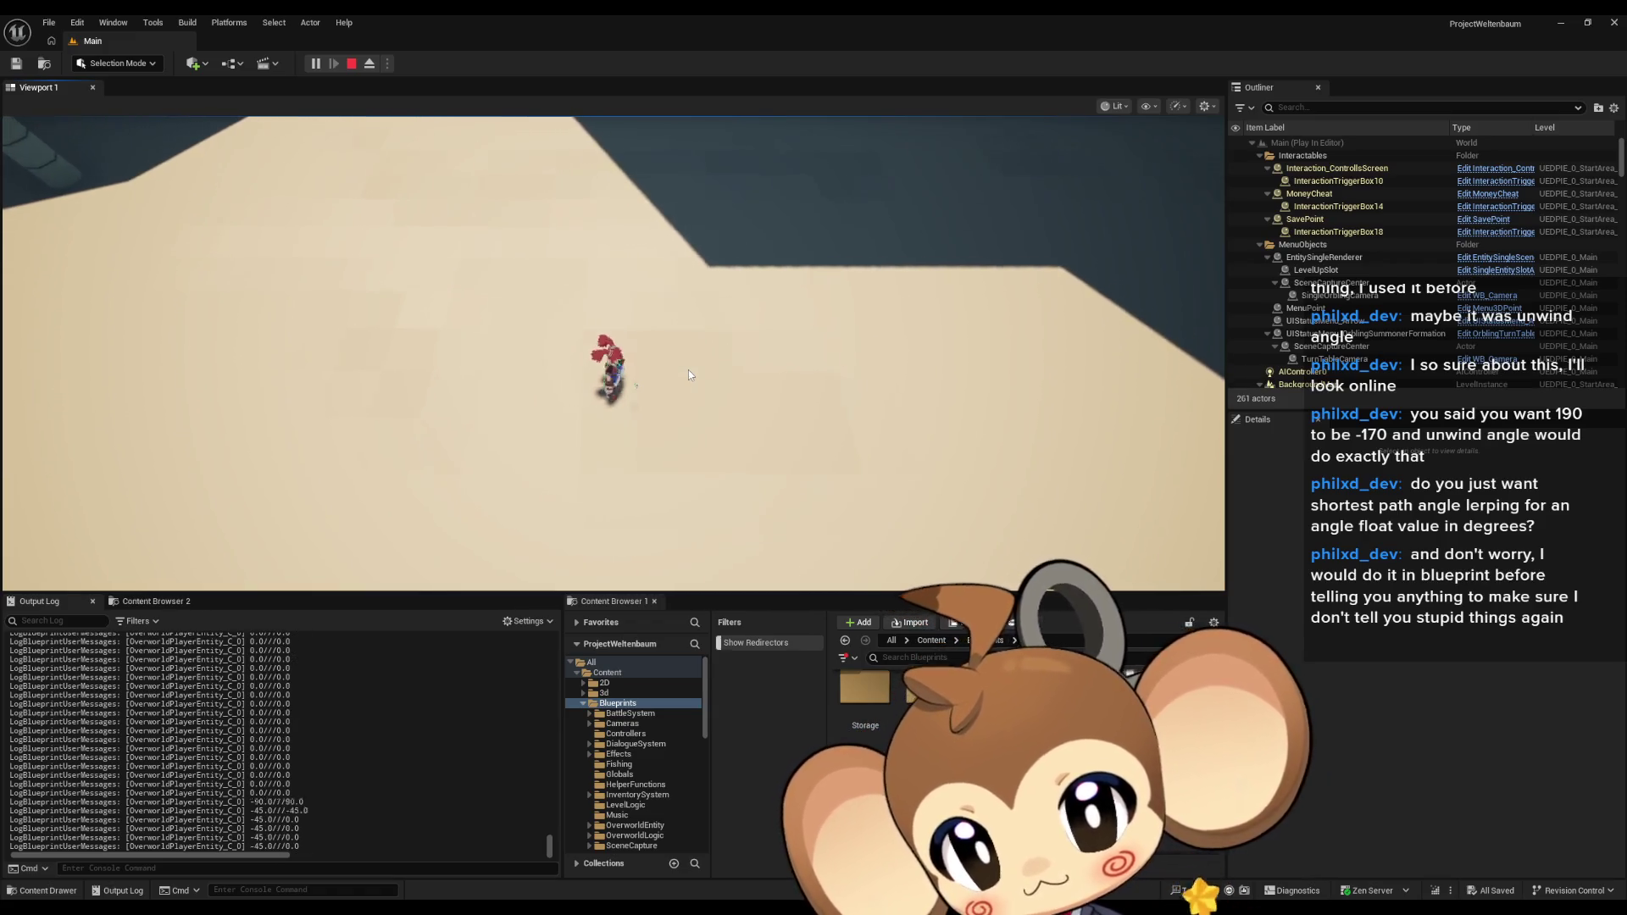
key("s")
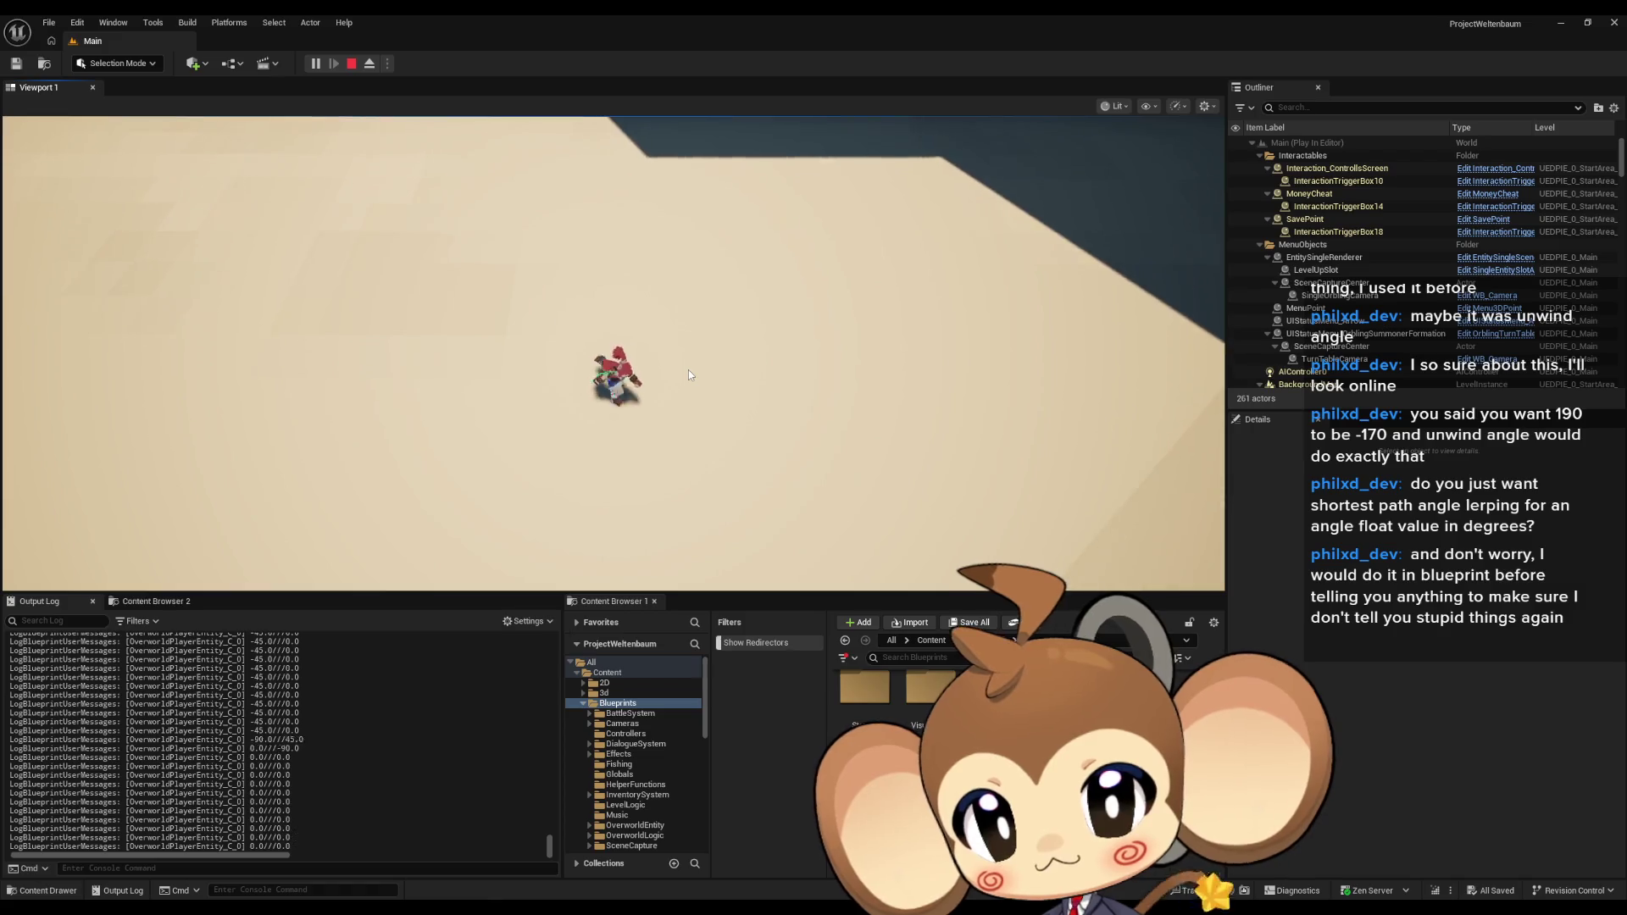
left_click(351, 64)
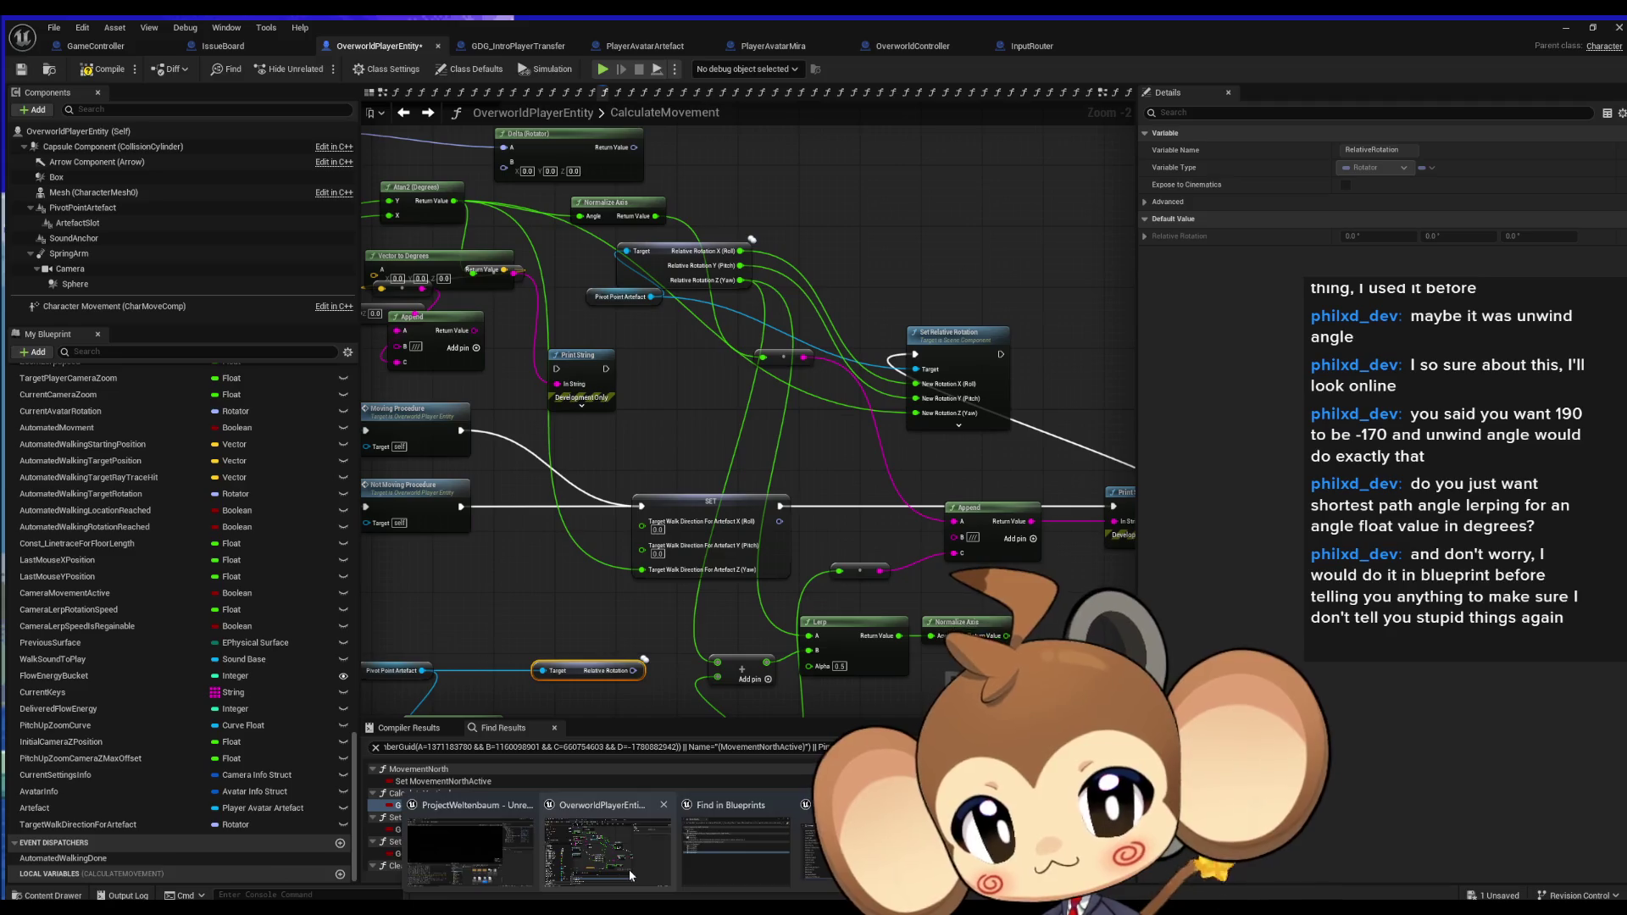
Wire Atan2 Return Value and Delta (Rotator) Z (Yaw) into the Add node before the Lerp, then start Play.
left_click(629, 869)
mouse_move(593, 616)
left_mouse_down()
mouse_move(864, 654)
mouse_move(821, 712)
mouse_move(879, 703)
mouse_move(881, 678)
mouse_move(588, 592)
left_mouse_up()
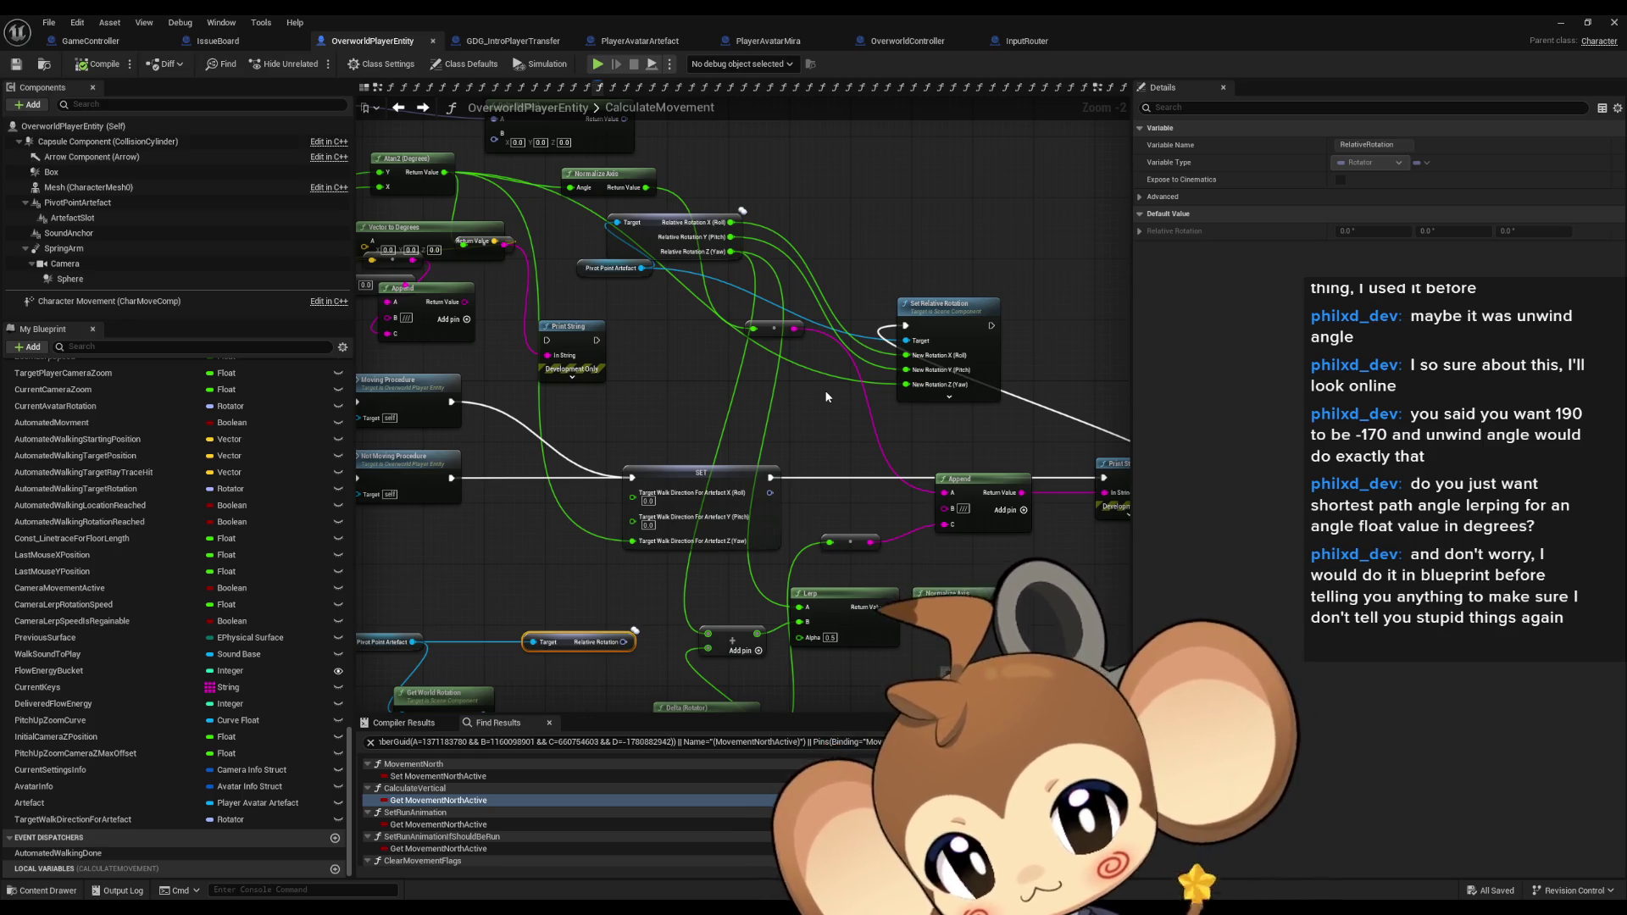
mouse_move(826, 395)
left_mouse_down()
mouse_move(1085, 428)
mouse_move(673, 370)
mouse_move(1165, 465)
mouse_move(1035, 439)
left_mouse_up()
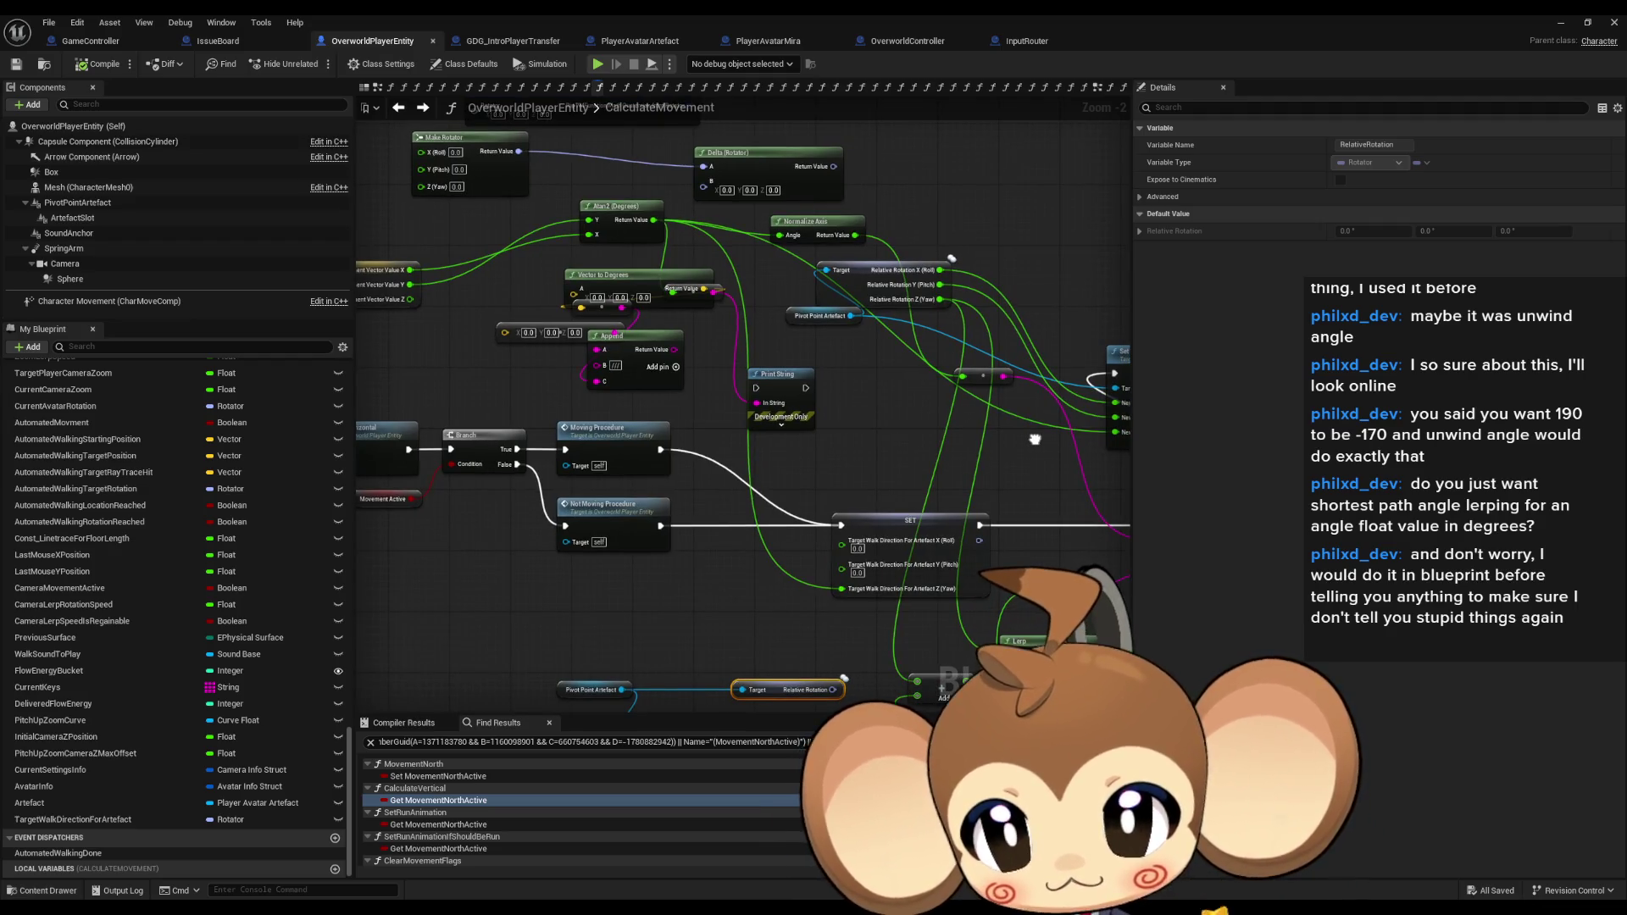
mouse_move(1035, 439)
left_mouse_down()
mouse_move(777, 422)
mouse_move(803, 410)
mouse_move(983, 446)
mouse_move(915, 470)
mouse_move(875, 449)
left_mouse_up()
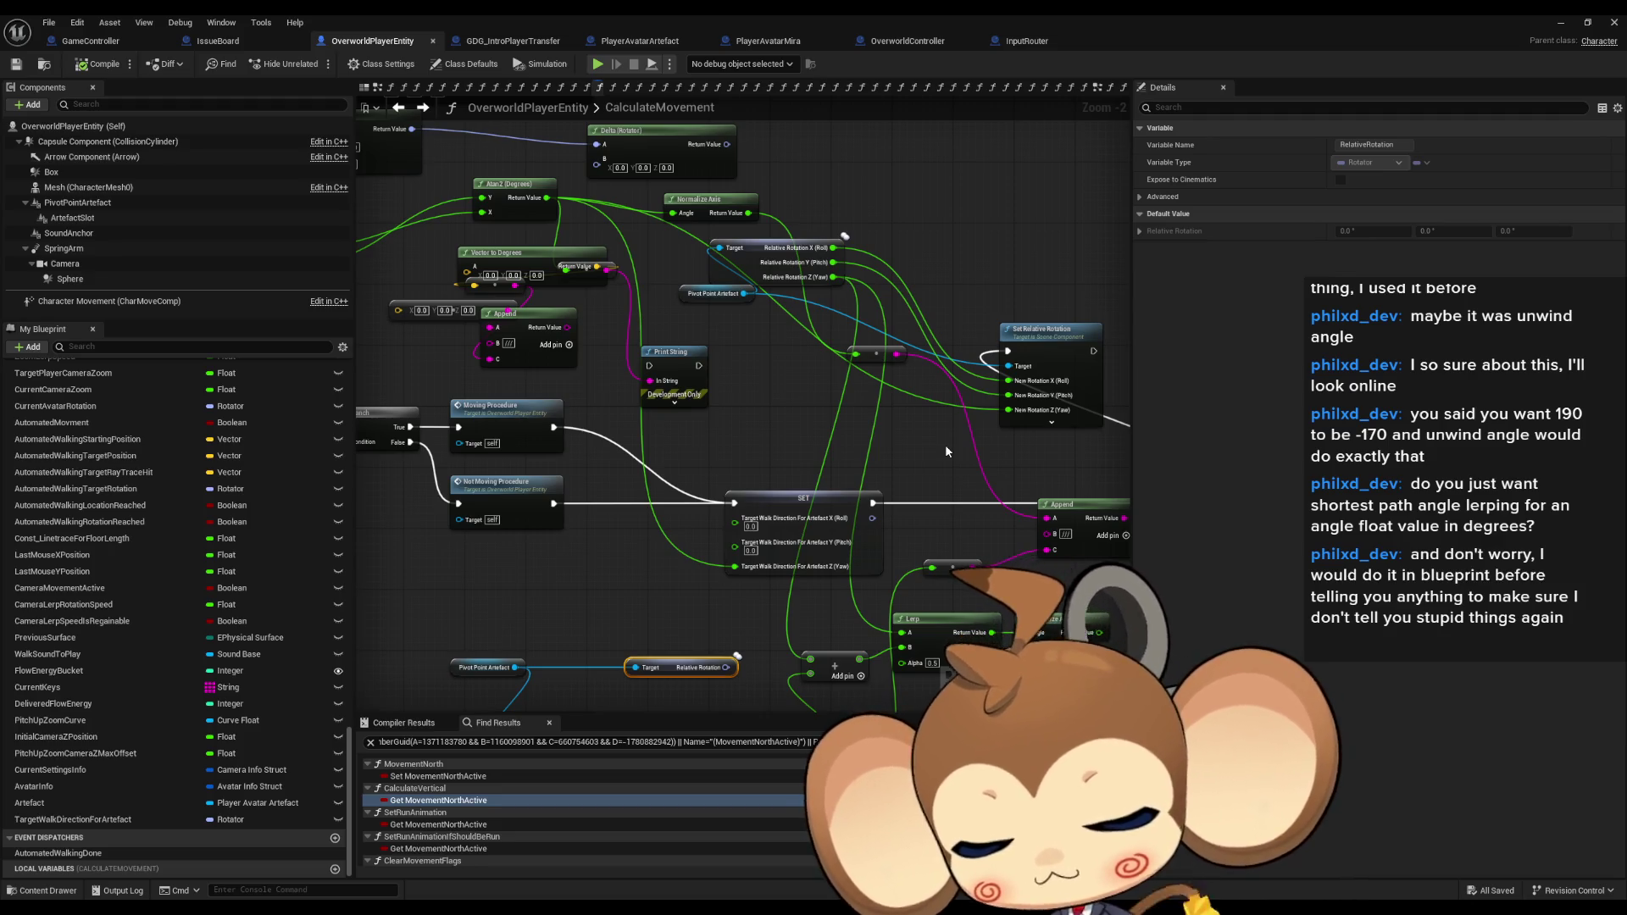
left_click_drag(947, 451, 816, 421)
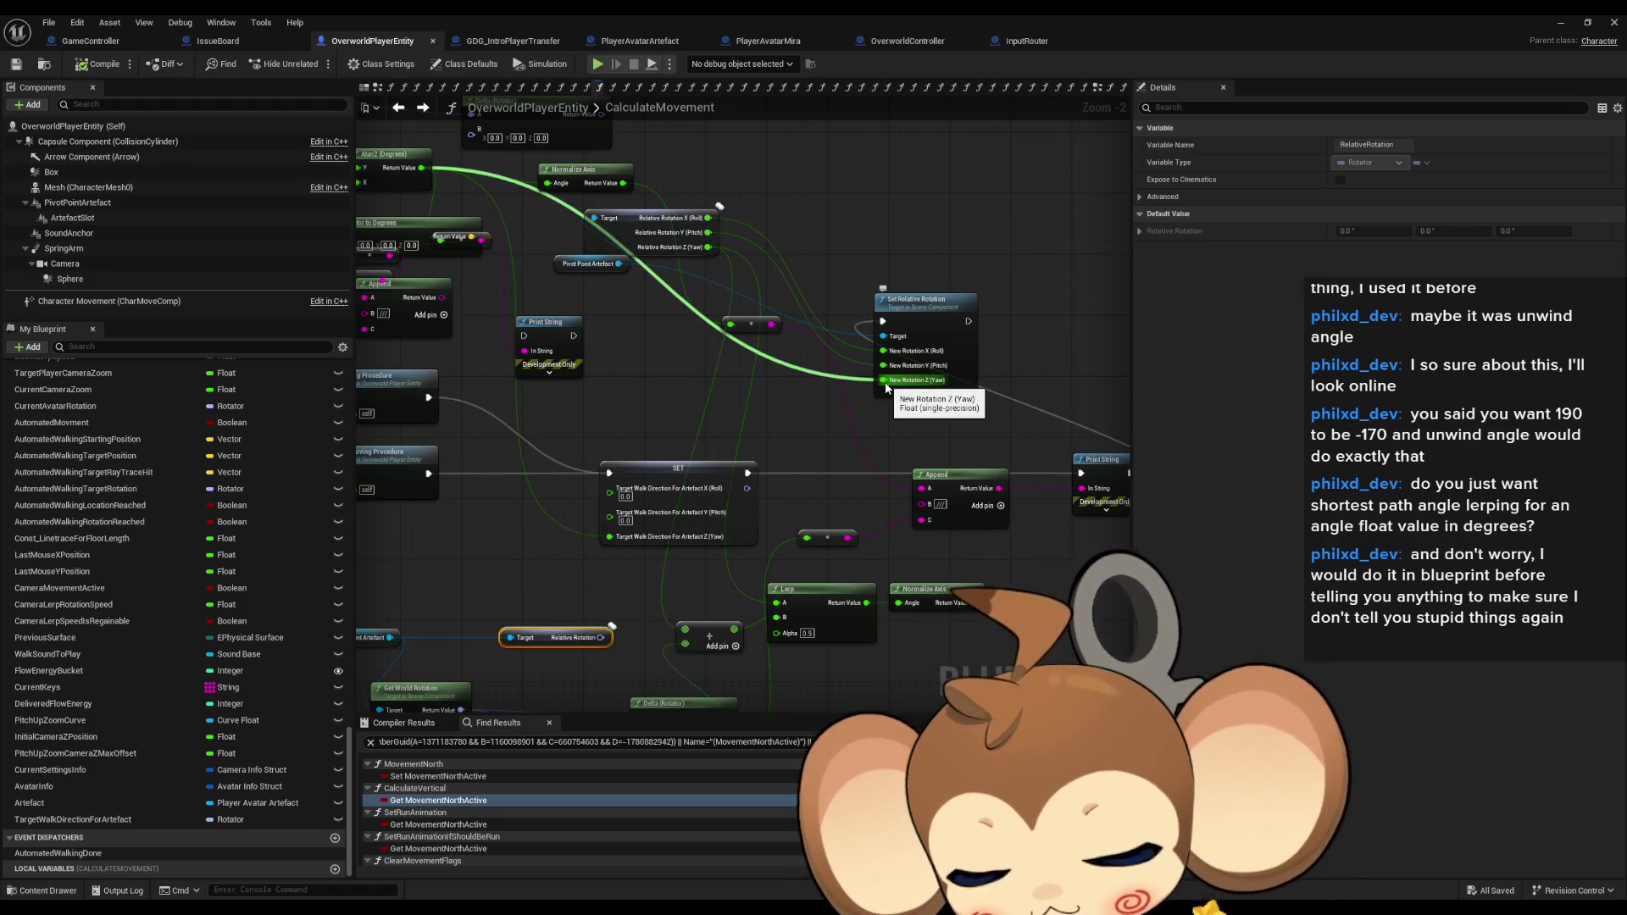
mouse_move(873, 383)
left_mouse_down()
mouse_move(739, 276)
mouse_move(751, 399)
left_mouse_up()
mouse_move(472, 183)
left_mouse_down()
mouse_move(526, 200)
mouse_move(726, 363)
mouse_move(781, 336)
mouse_move(766, 267)
left_mouse_up()
left_click_drag(750, 659, 830, 450)
key("alt+Tab")
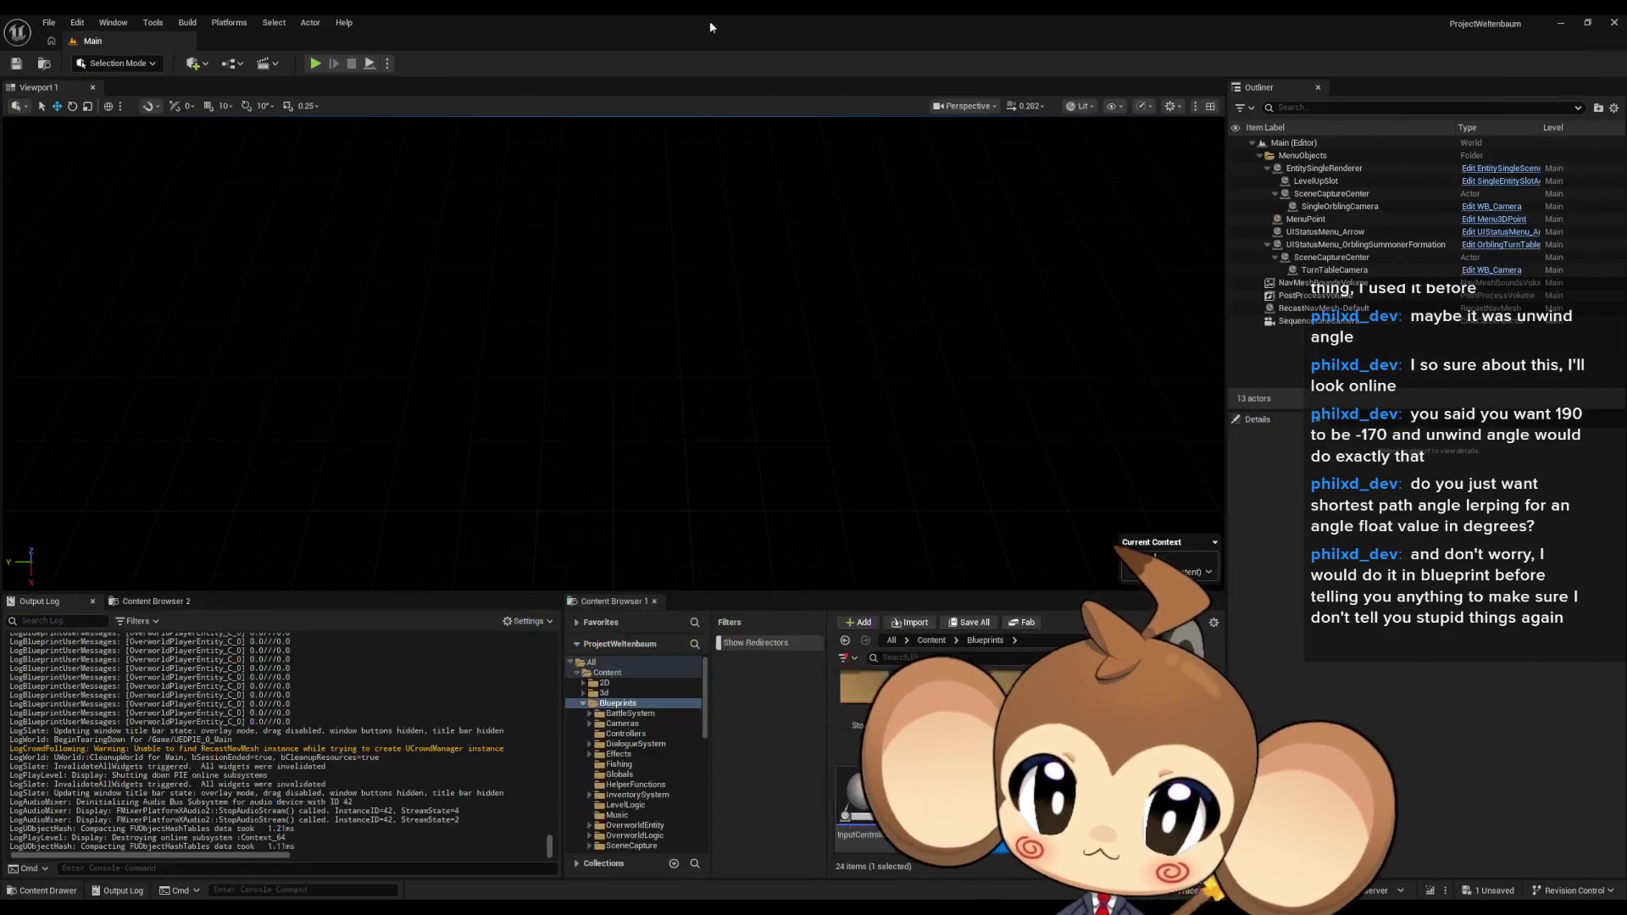
key("alt+p")
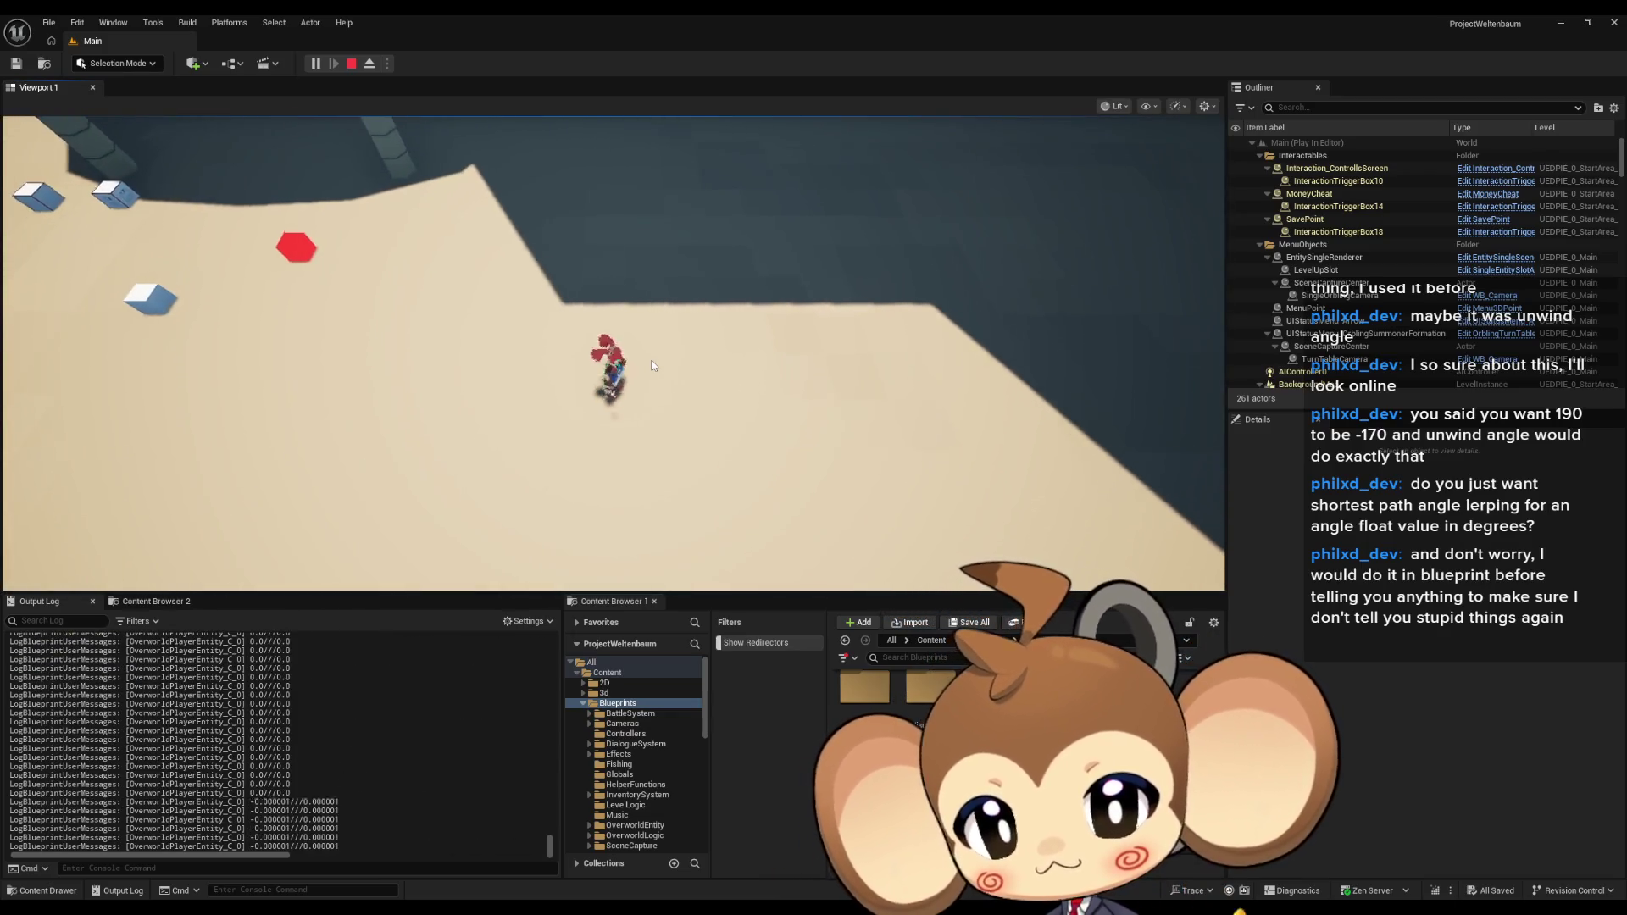
Stop the play test and reposition the Target Walk Direction, Get World Rotation and Pivot Point Artefact nodes.
key("Escape")
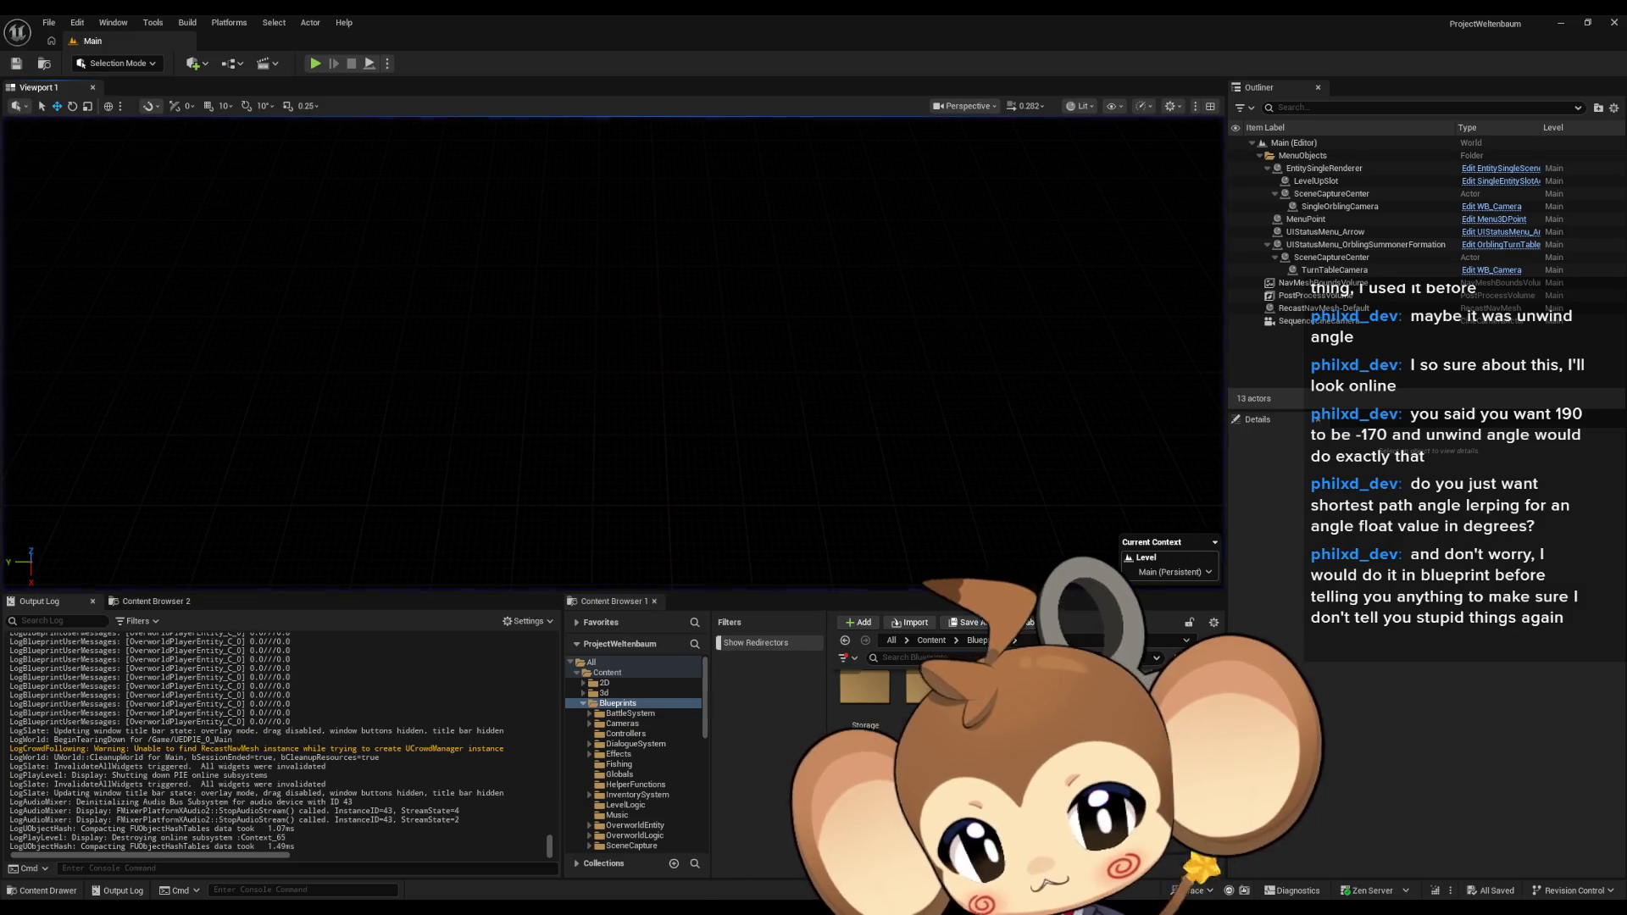
left_click(626, 861)
left_click_drag(528, 602, 691, 507)
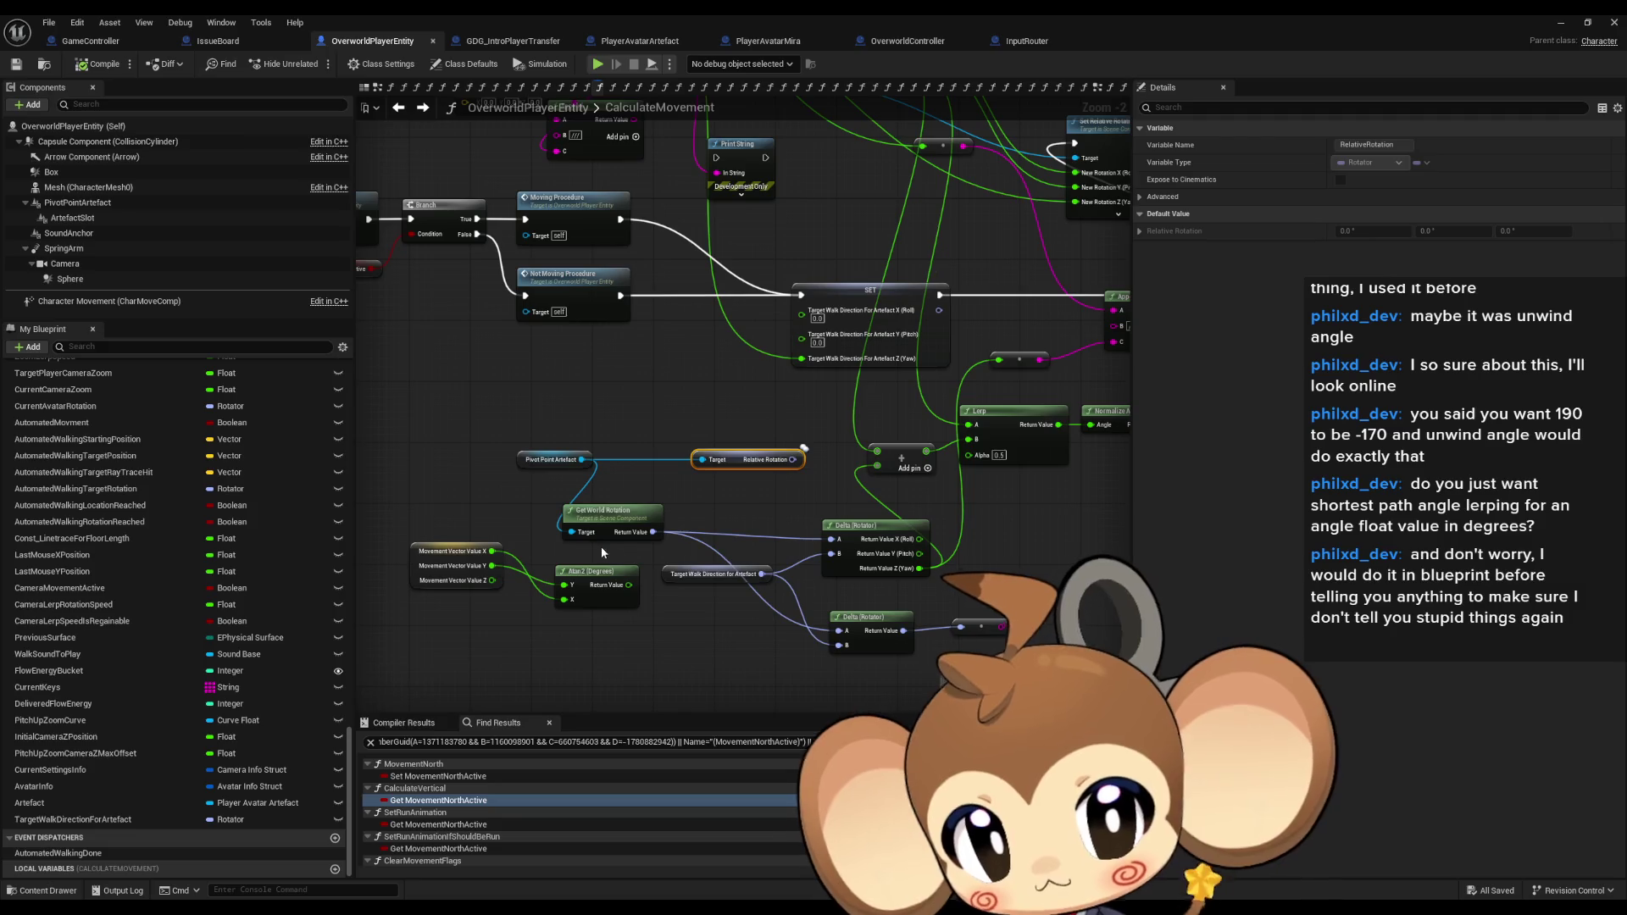
mouse_move(701, 580)
left_mouse_down()
mouse_move(678, 686)
mouse_move(673, 648)
mouse_move(704, 629)
mouse_move(681, 661)
left_mouse_up()
mouse_move(749, 461)
left_mouse_down()
mouse_move(778, 626)
mouse_move(802, 467)
left_mouse_up()
mouse_move(682, 519)
left_mouse_down()
mouse_move(762, 517)
mouse_move(719, 516)
left_mouse_up()
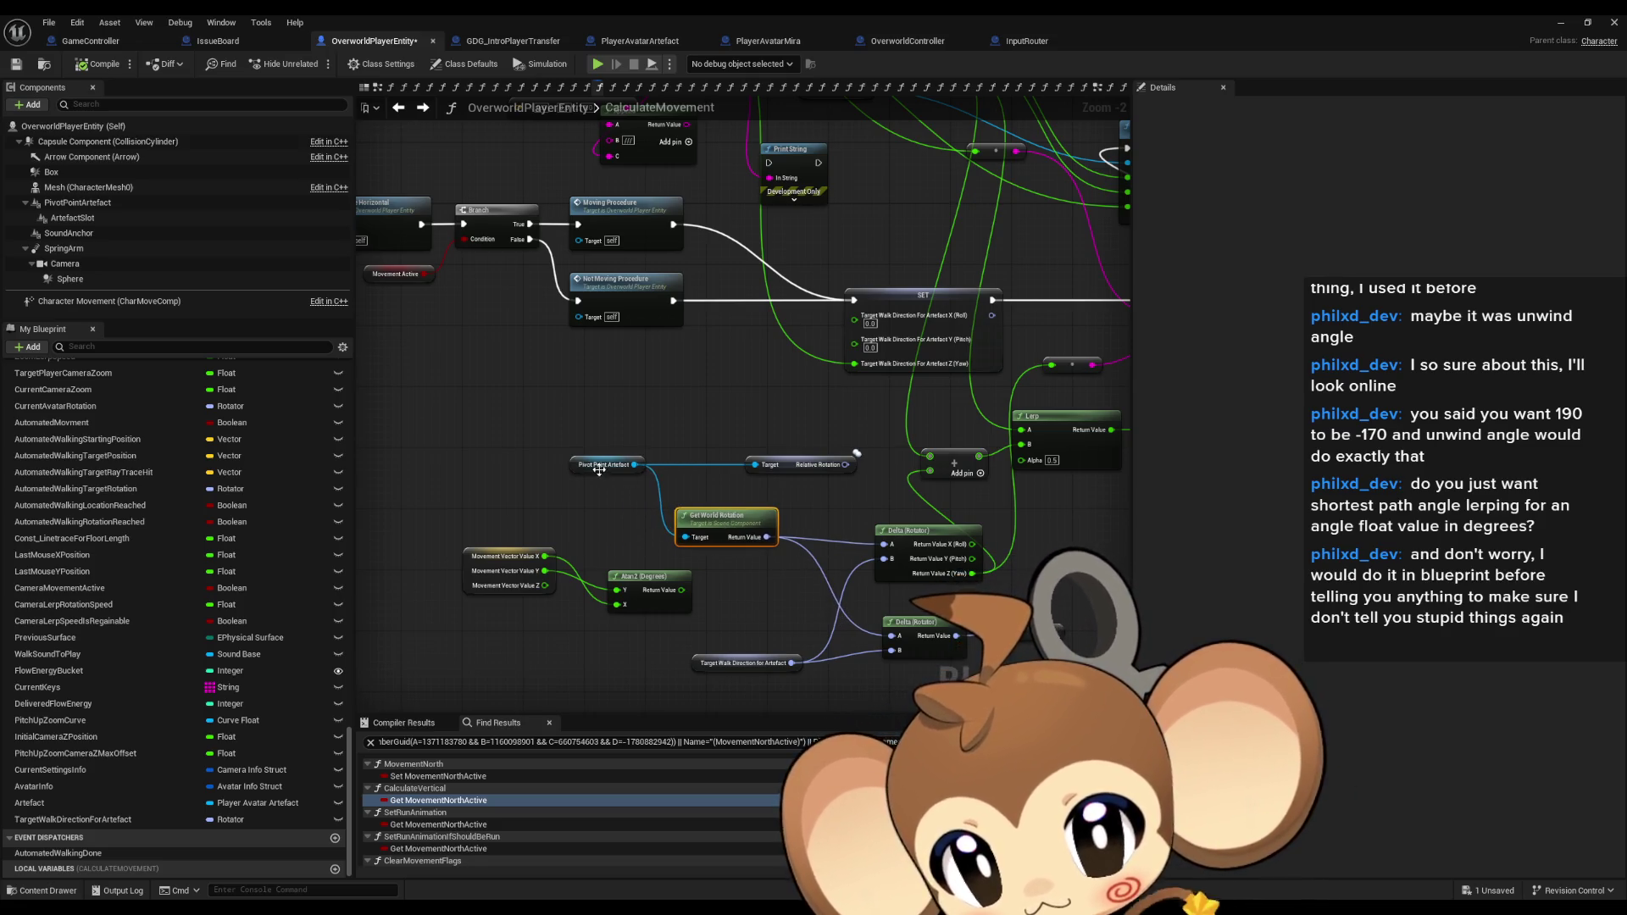
left_click_drag(1000, 257, 778, 413)
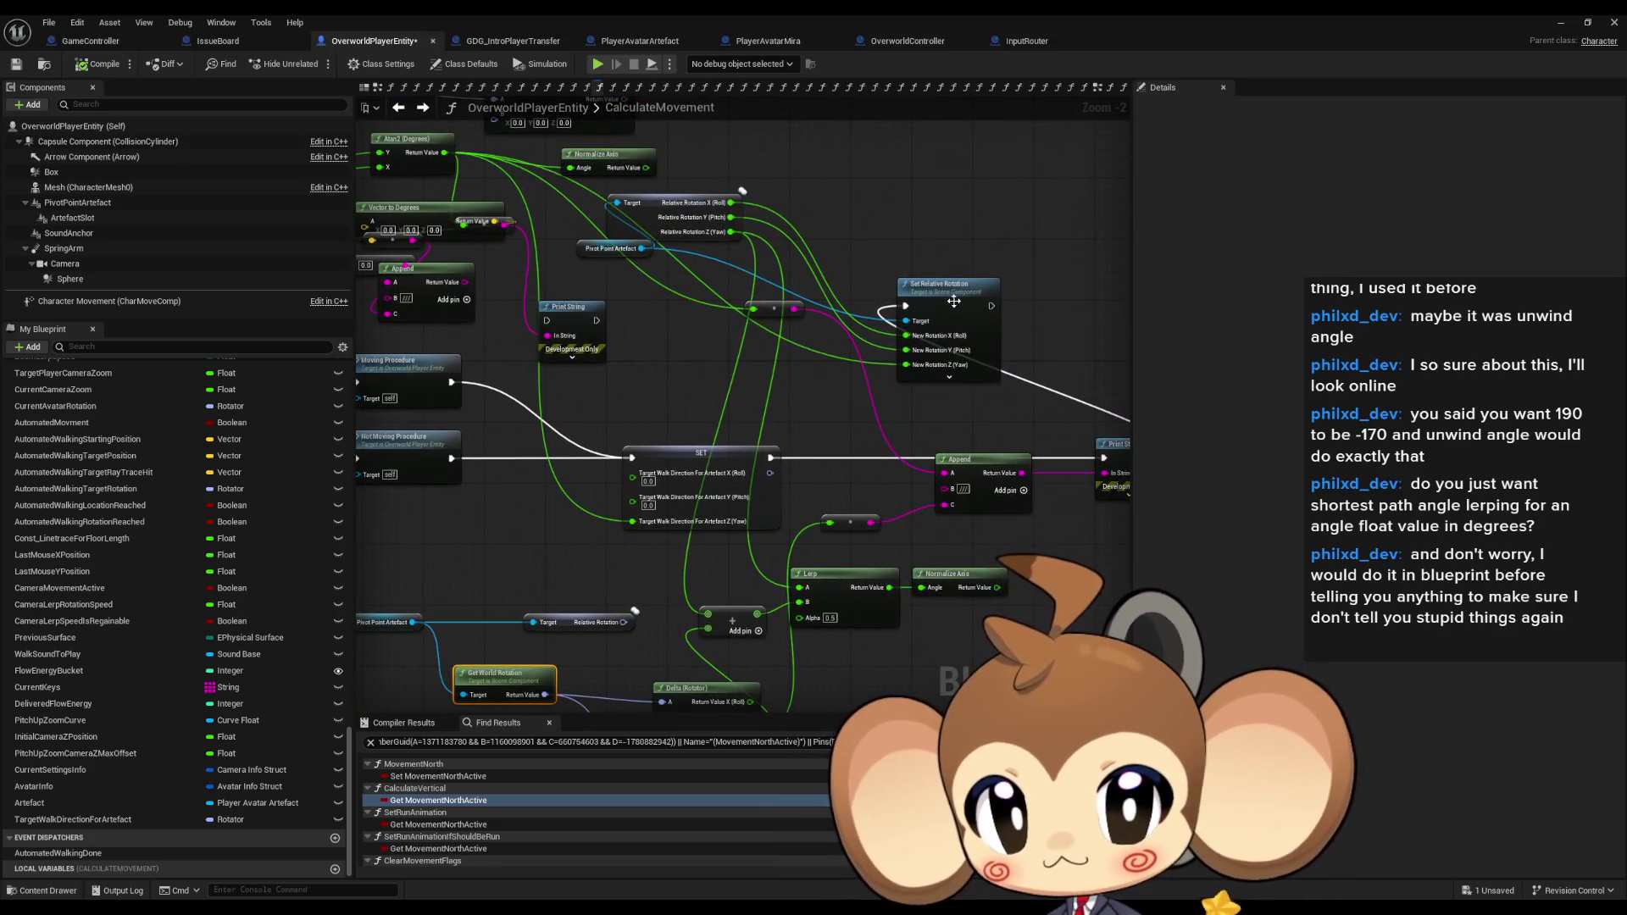
left_click_drag(589, 253, 781, 292)
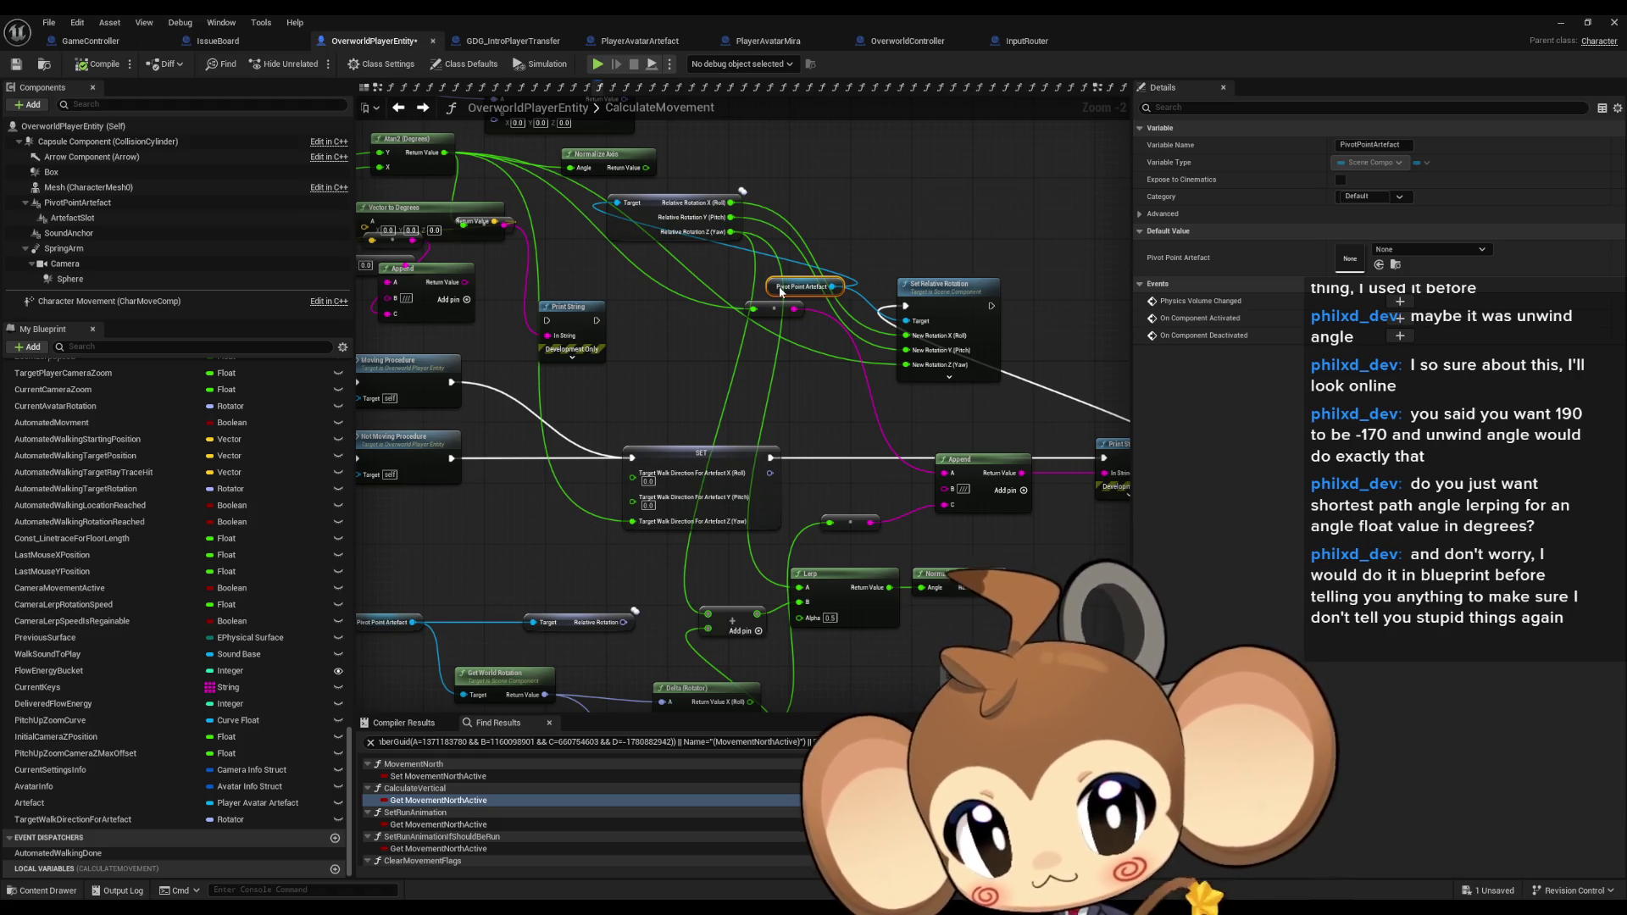
Disconnect Set Relative Rotation's New Rotation Z (Yaw) input so it shows 0.0.
left_click_drag(855, 398, 713, 382)
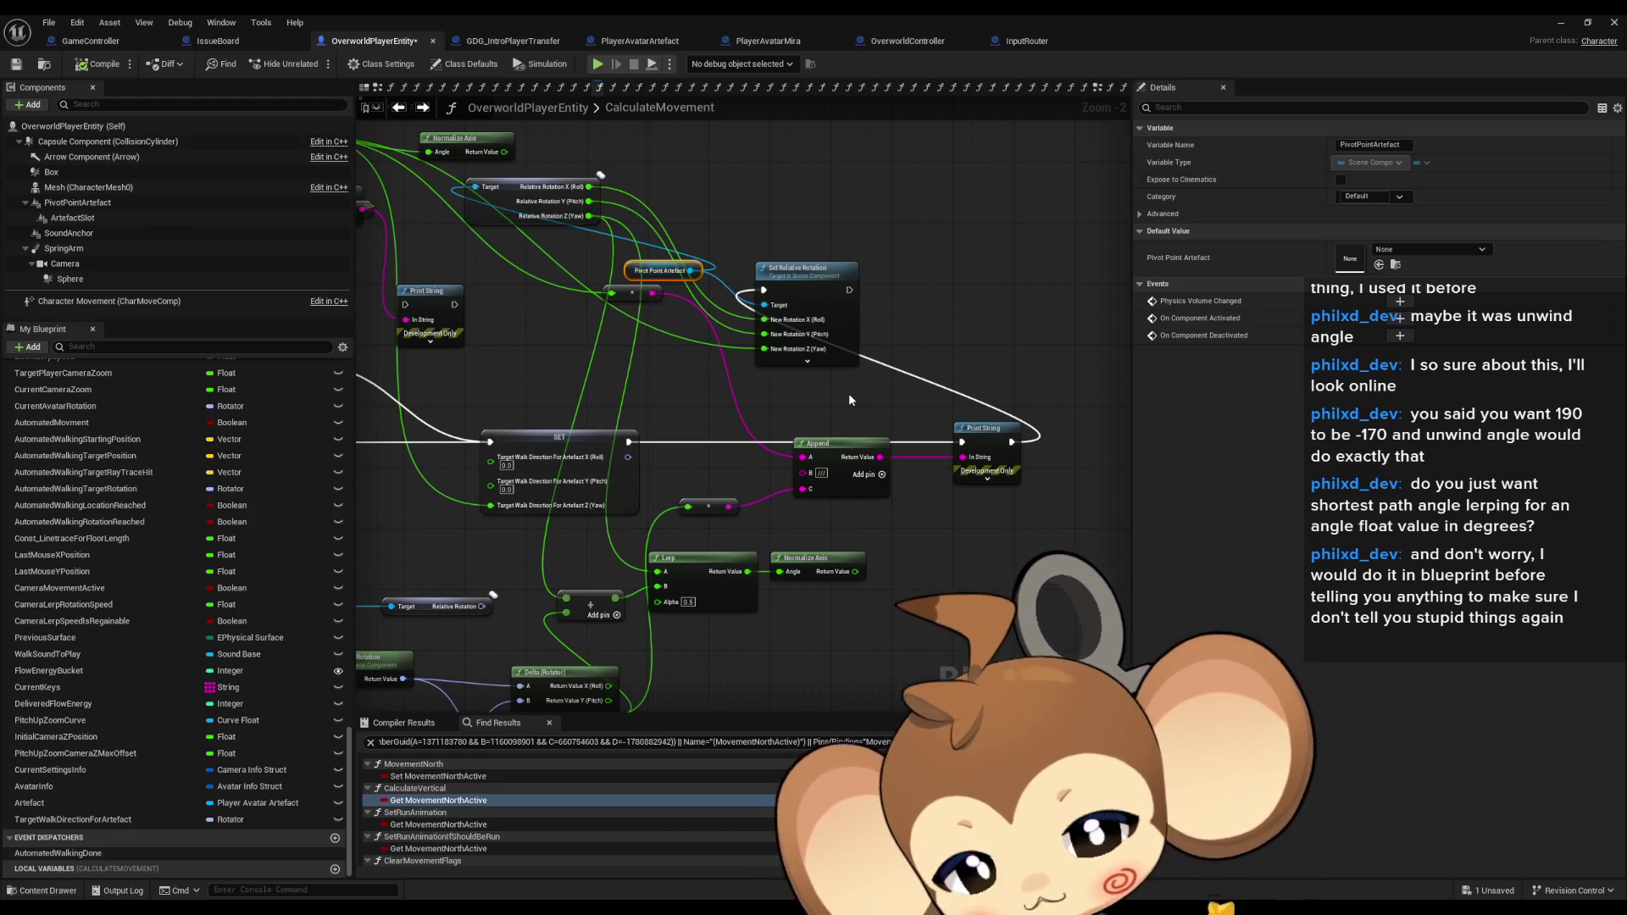
left_click_drag(850, 400, 1064, 338)
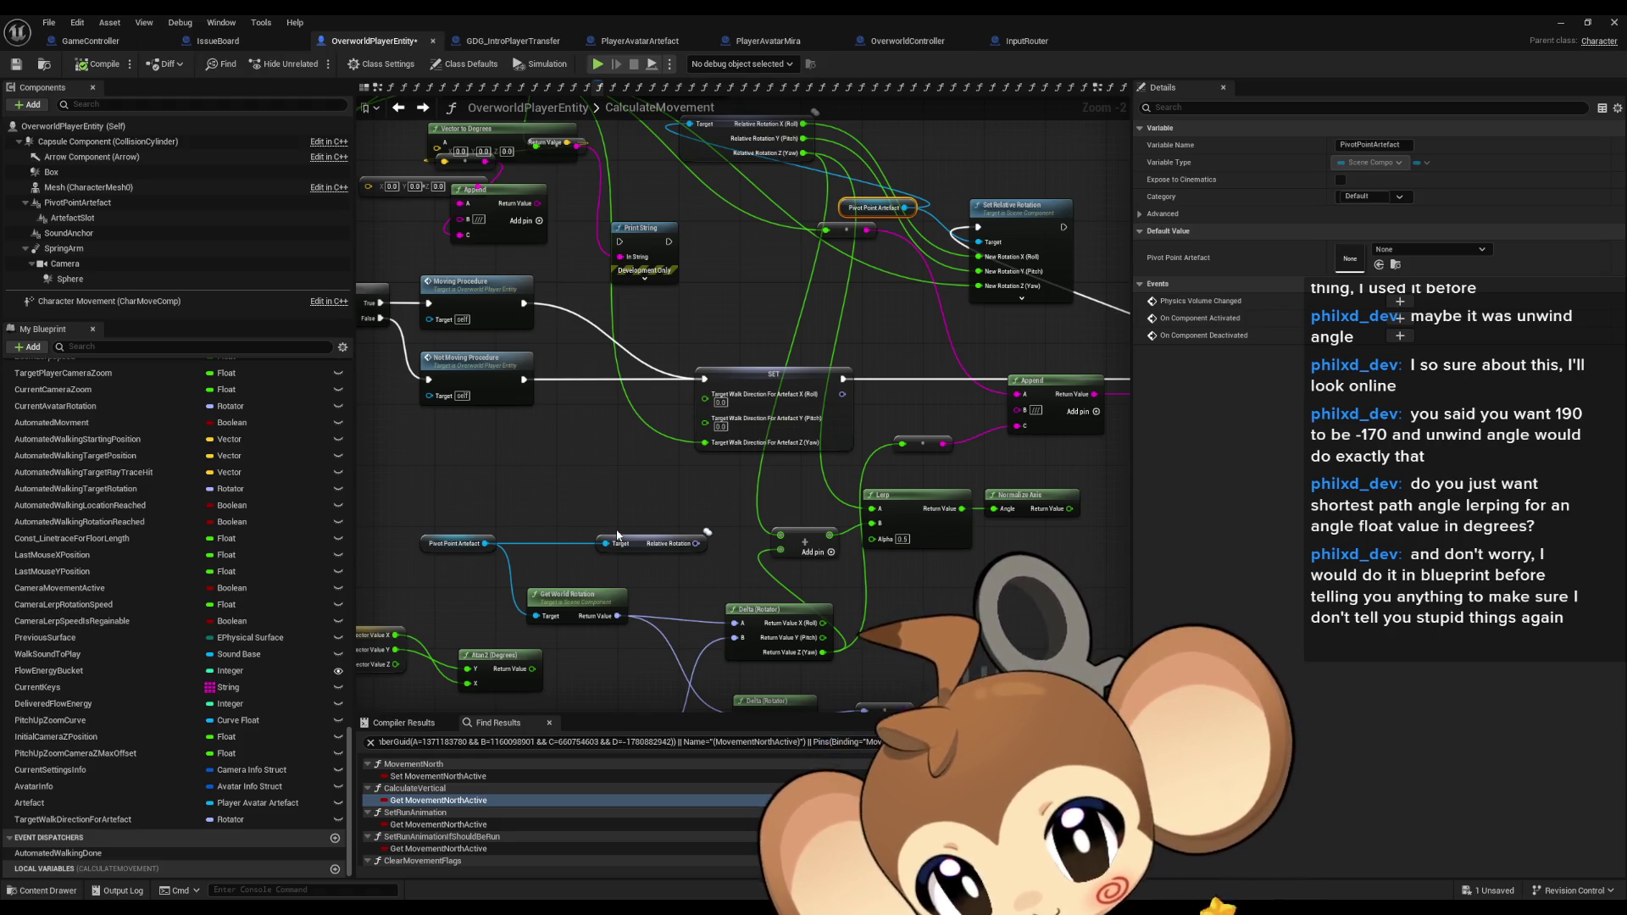
left_click_drag(619, 534, 607, 585)
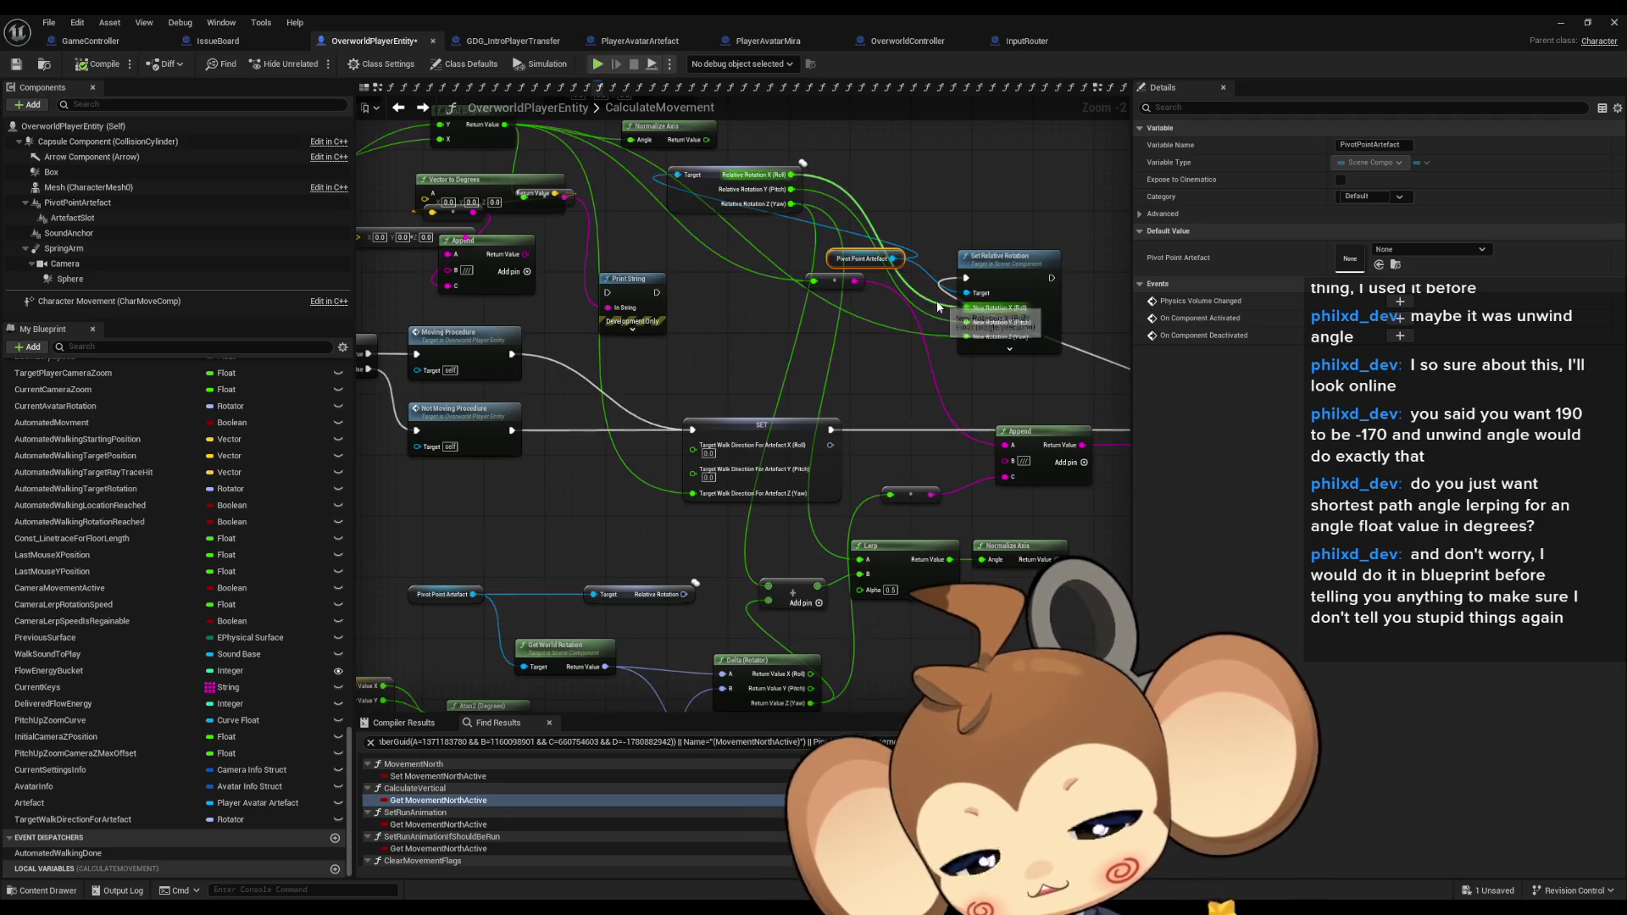
left_click(969, 339, "alt")
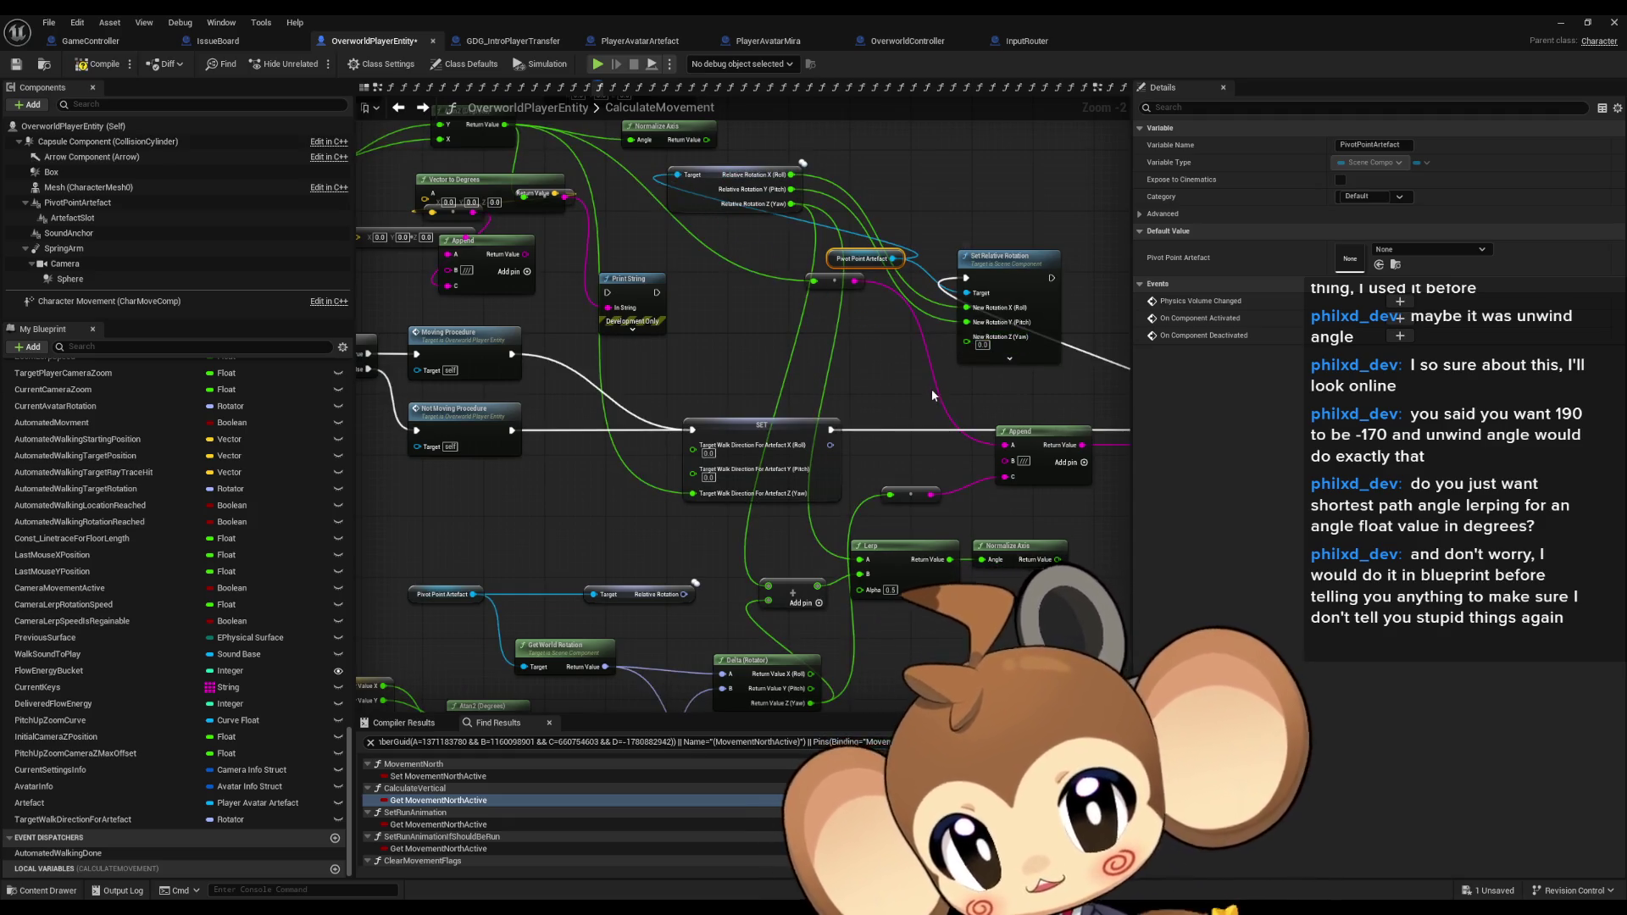
left_click_drag(909, 428, 868, 354)
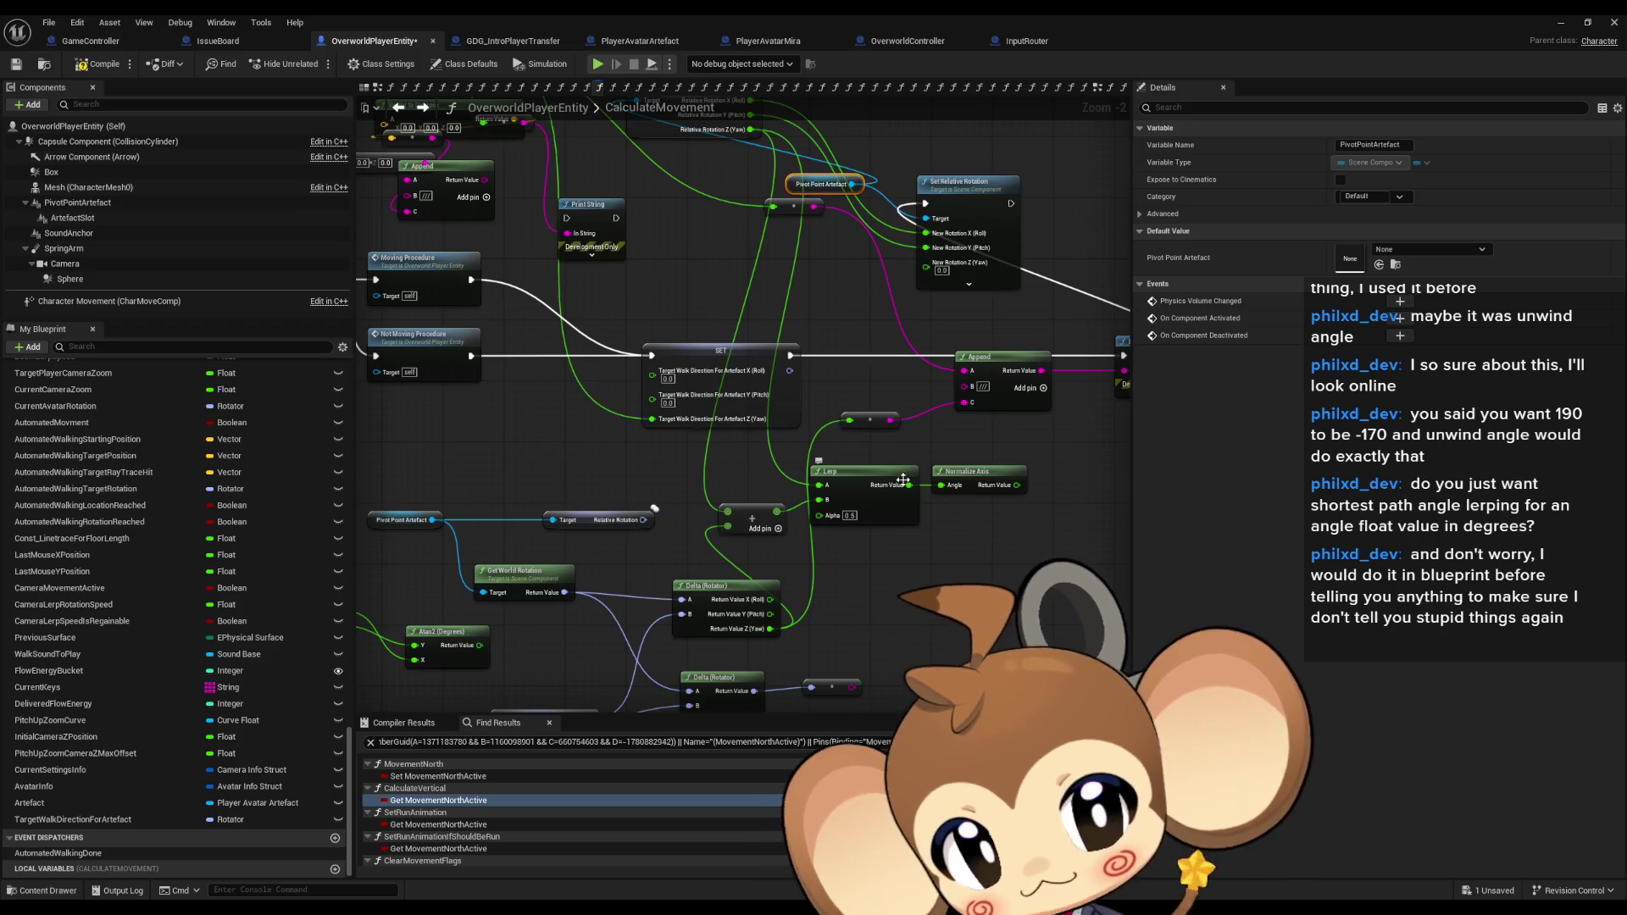
Select the Lerp node and move the Delta (Rotator) node slightly further left.
mouse_move(901, 516)
left_mouse_down()
mouse_move(899, 540)
mouse_move(863, 511)
left_mouse_up()
mouse_move(806, 462)
left_mouse_down()
mouse_move(842, 517)
mouse_move(809, 496)
mouse_move(833, 539)
mouse_move(827, 566)
left_mouse_up()
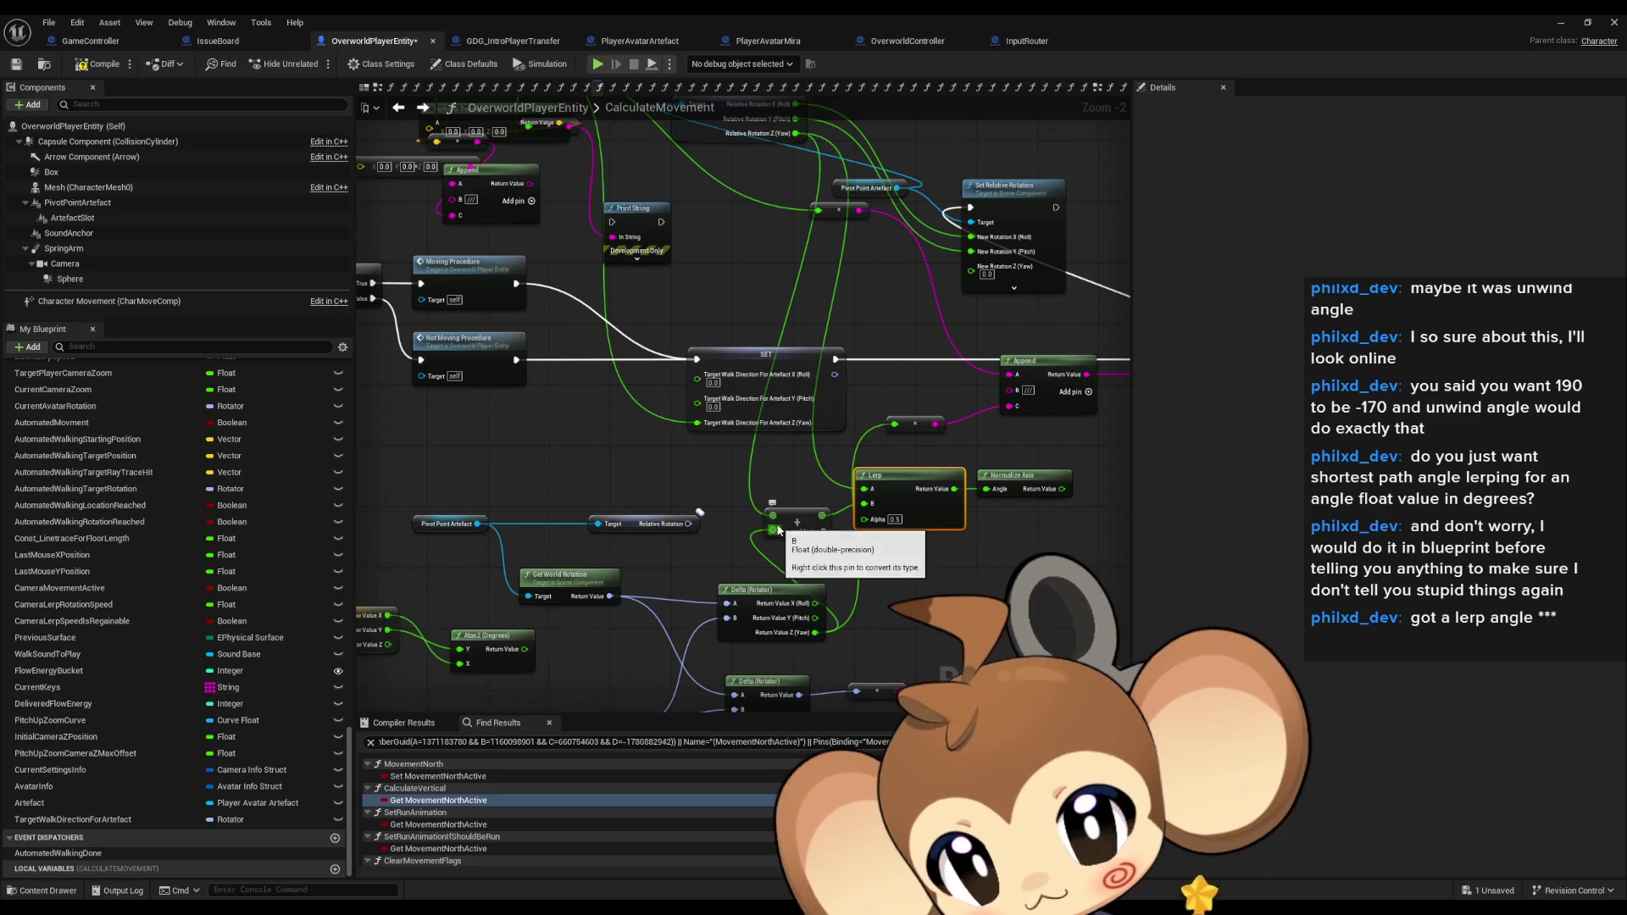
left_click_drag(764, 591, 709, 592)
left_click_drag(796, 515, 801, 623)
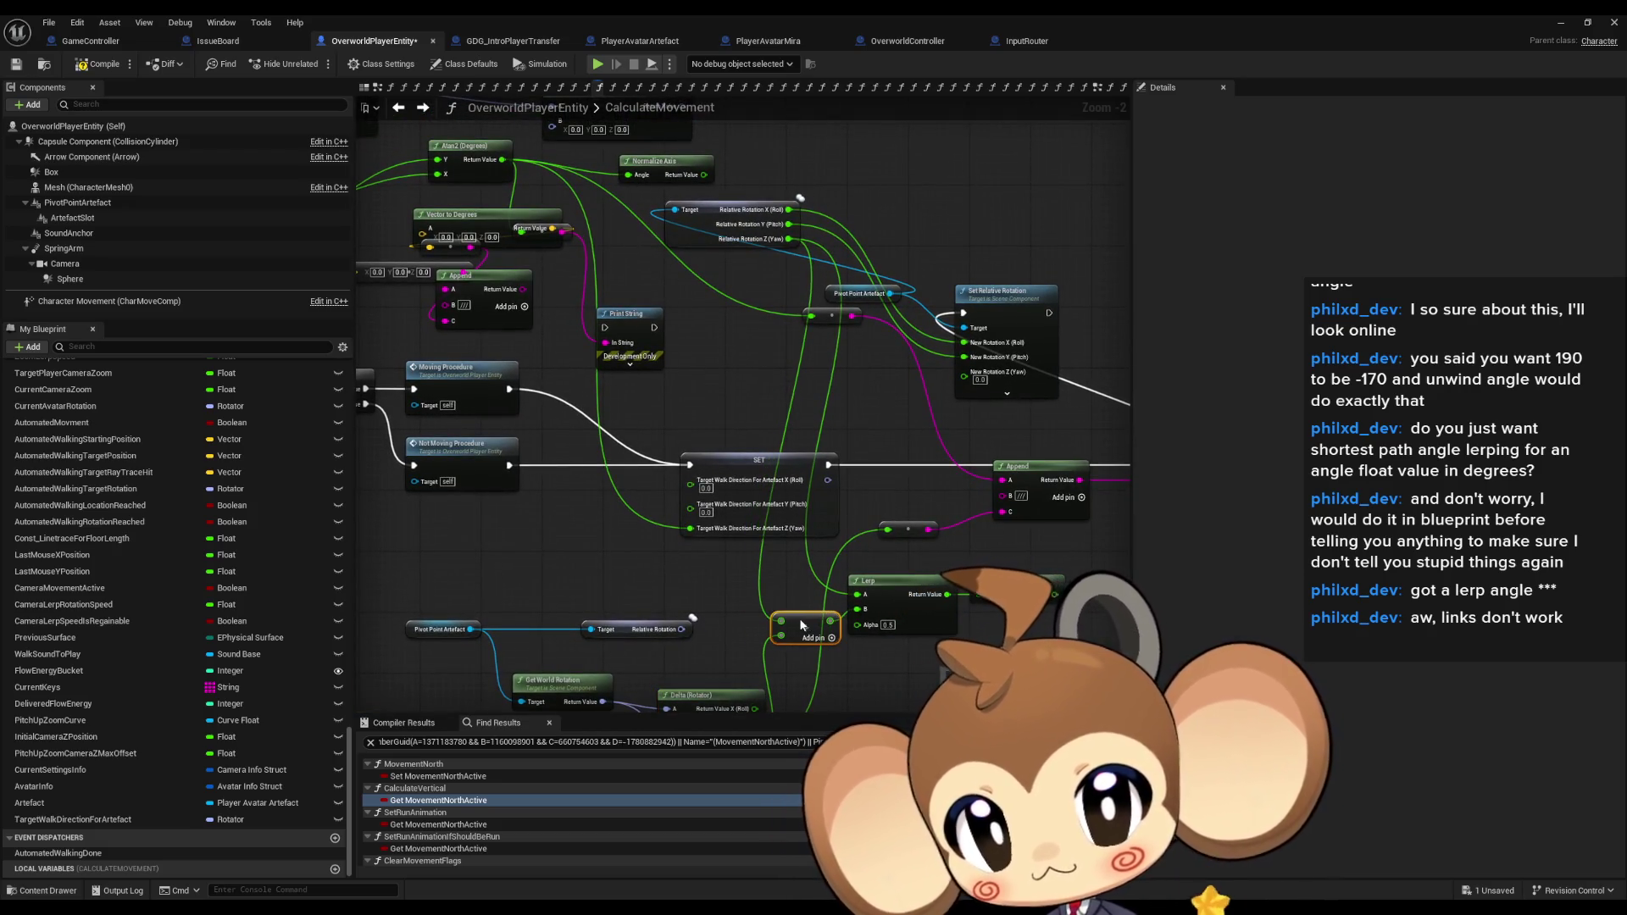
mouse_move(800, 625)
left_mouse_down()
mouse_move(797, 556)
mouse_move(795, 657)
mouse_move(999, 689)
mouse_move(868, 465)
left_mouse_up()
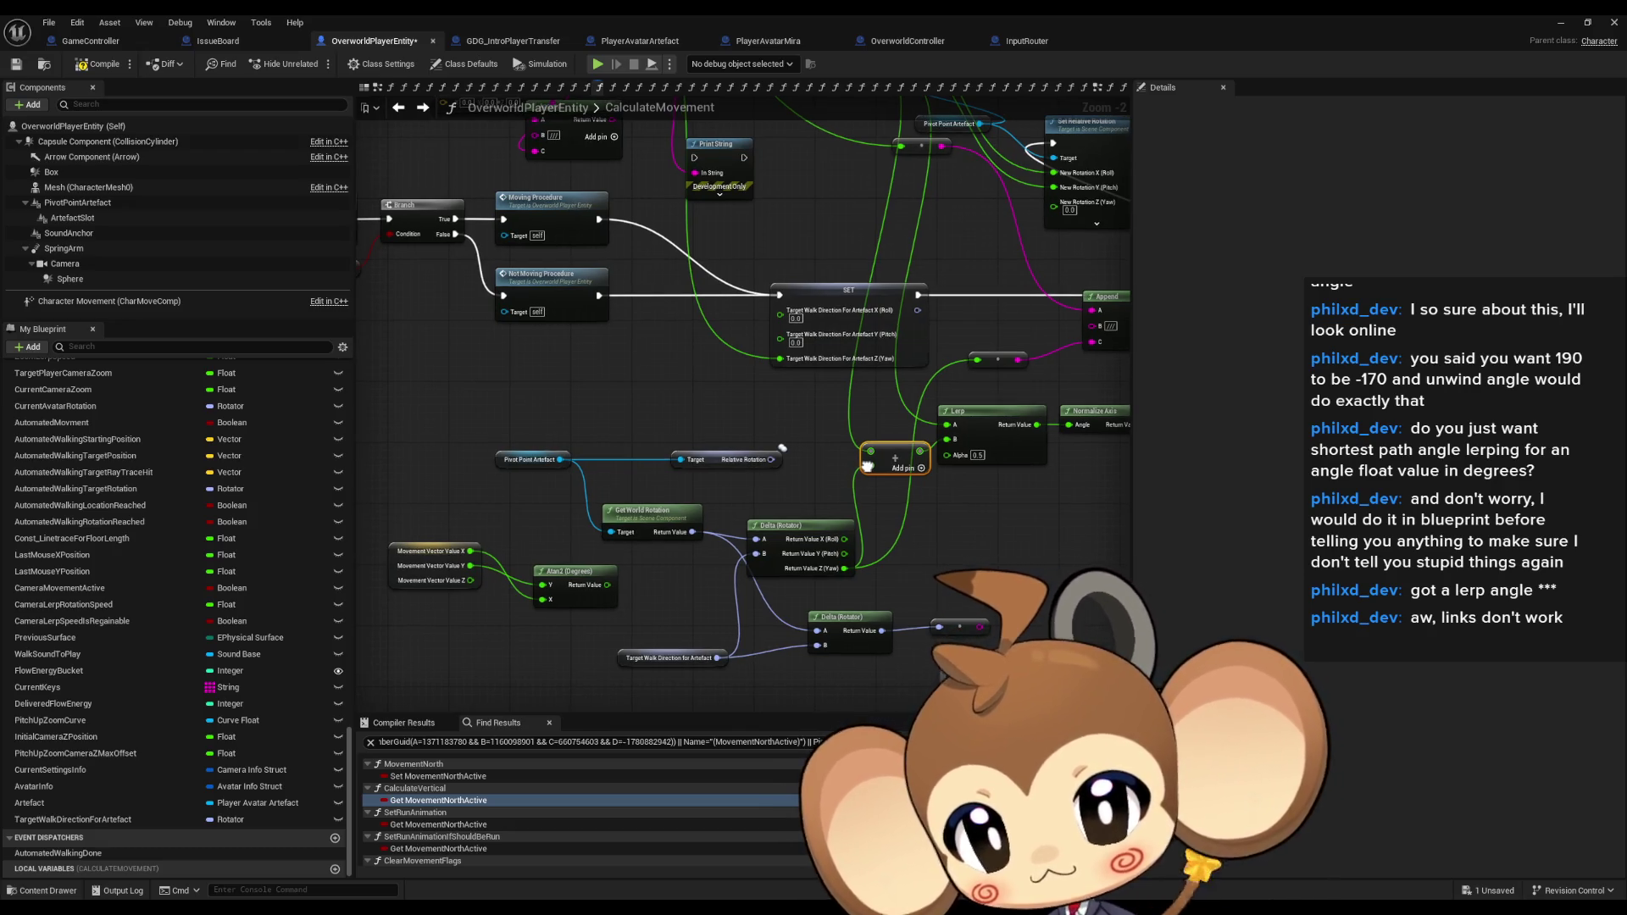
Select the Get World Rotation, Target Walk Direction, Pivot Point Artefact and Add nodes in turn.
left_click(636, 511)
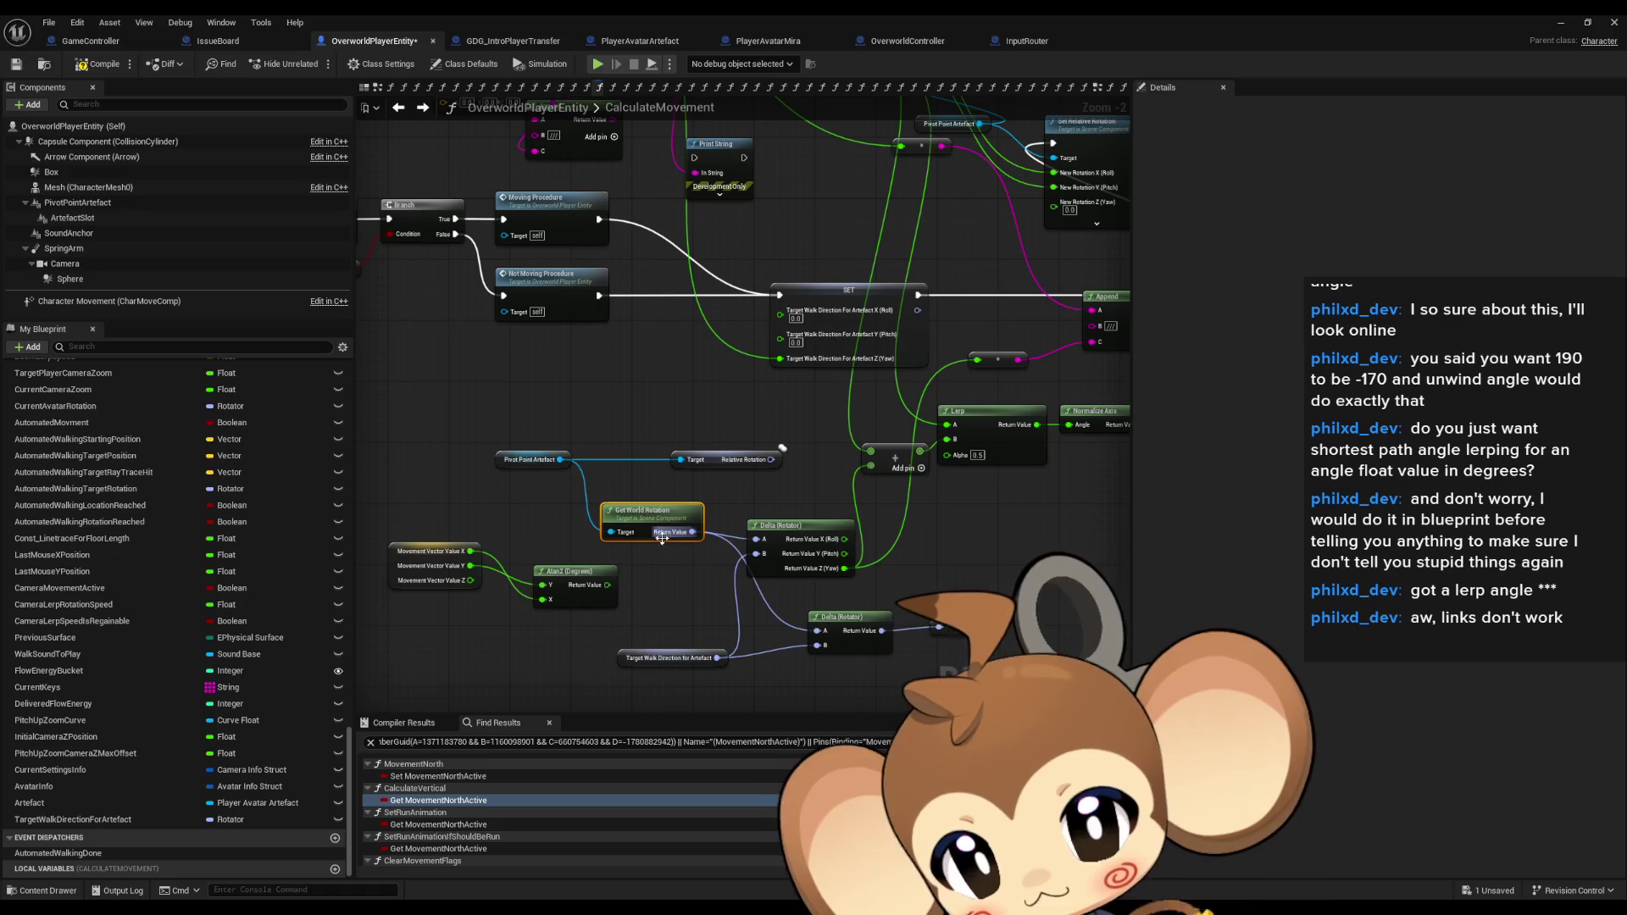
left_click(670, 658)
left_click_drag(769, 409, 696, 425)
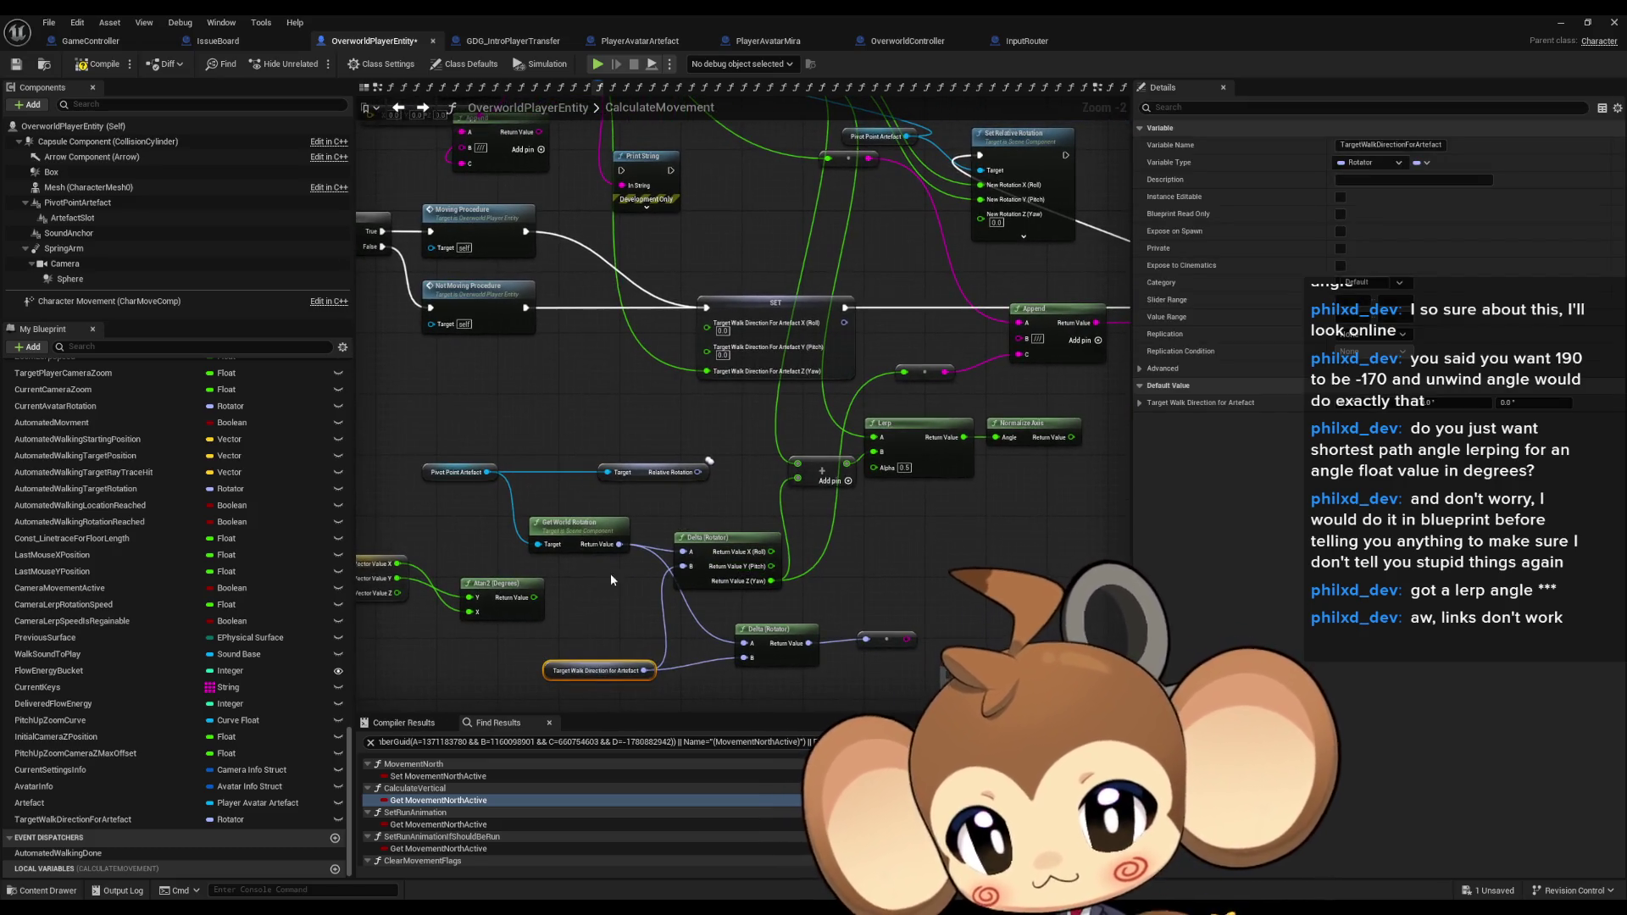
left_click(458, 472, "ctrl")
left_click(576, 526, "ctrl")
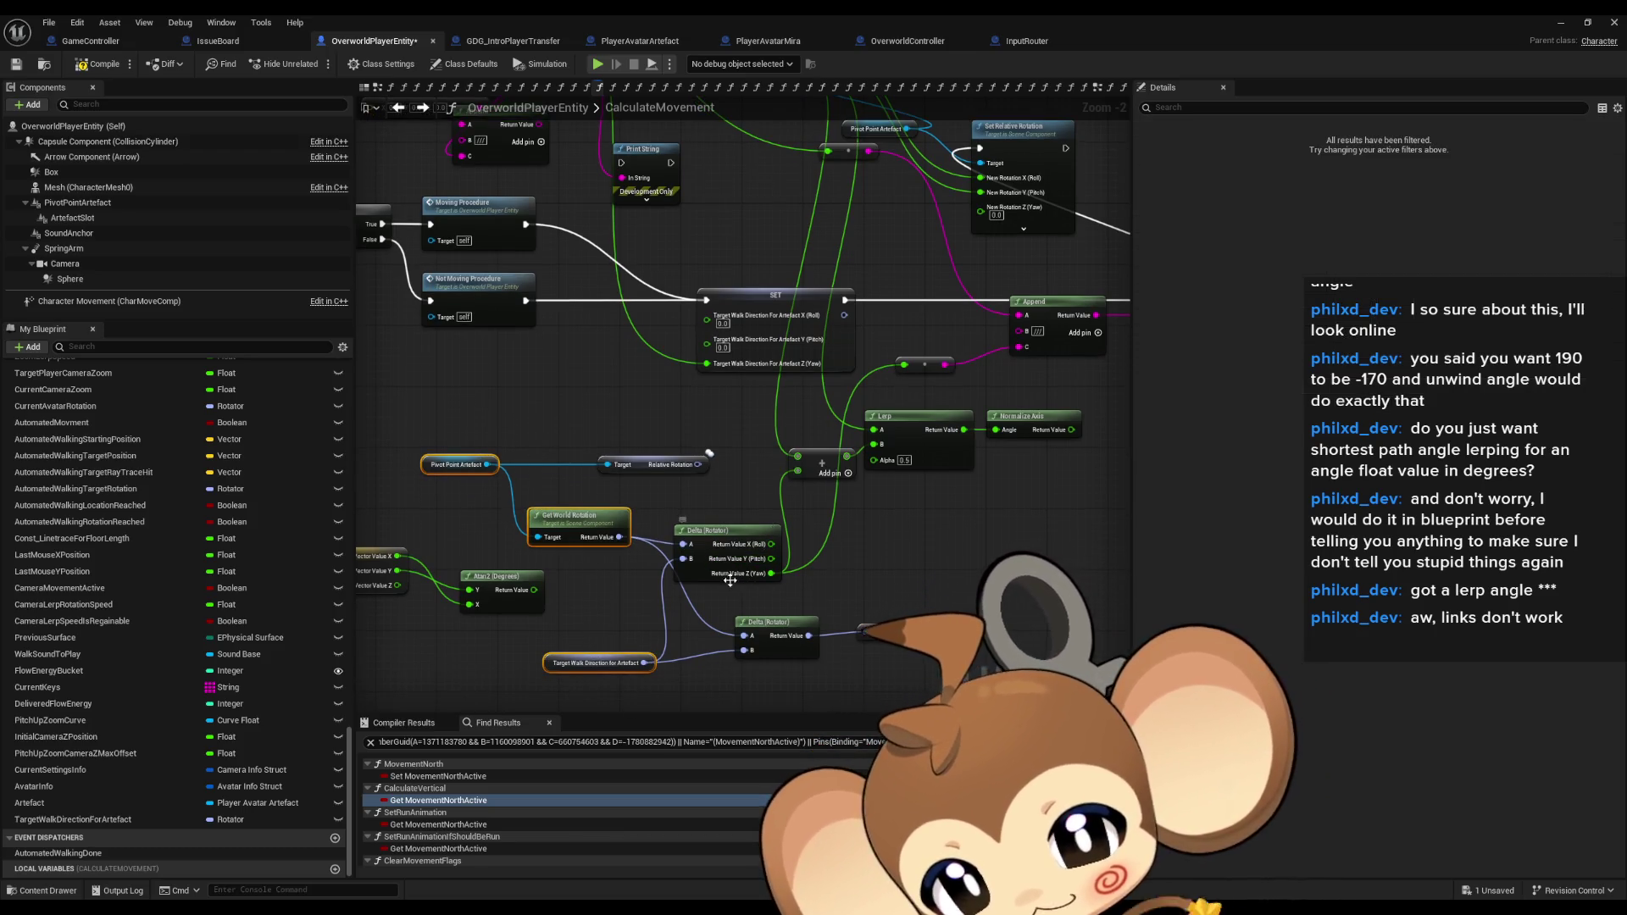
left_click(829, 477)
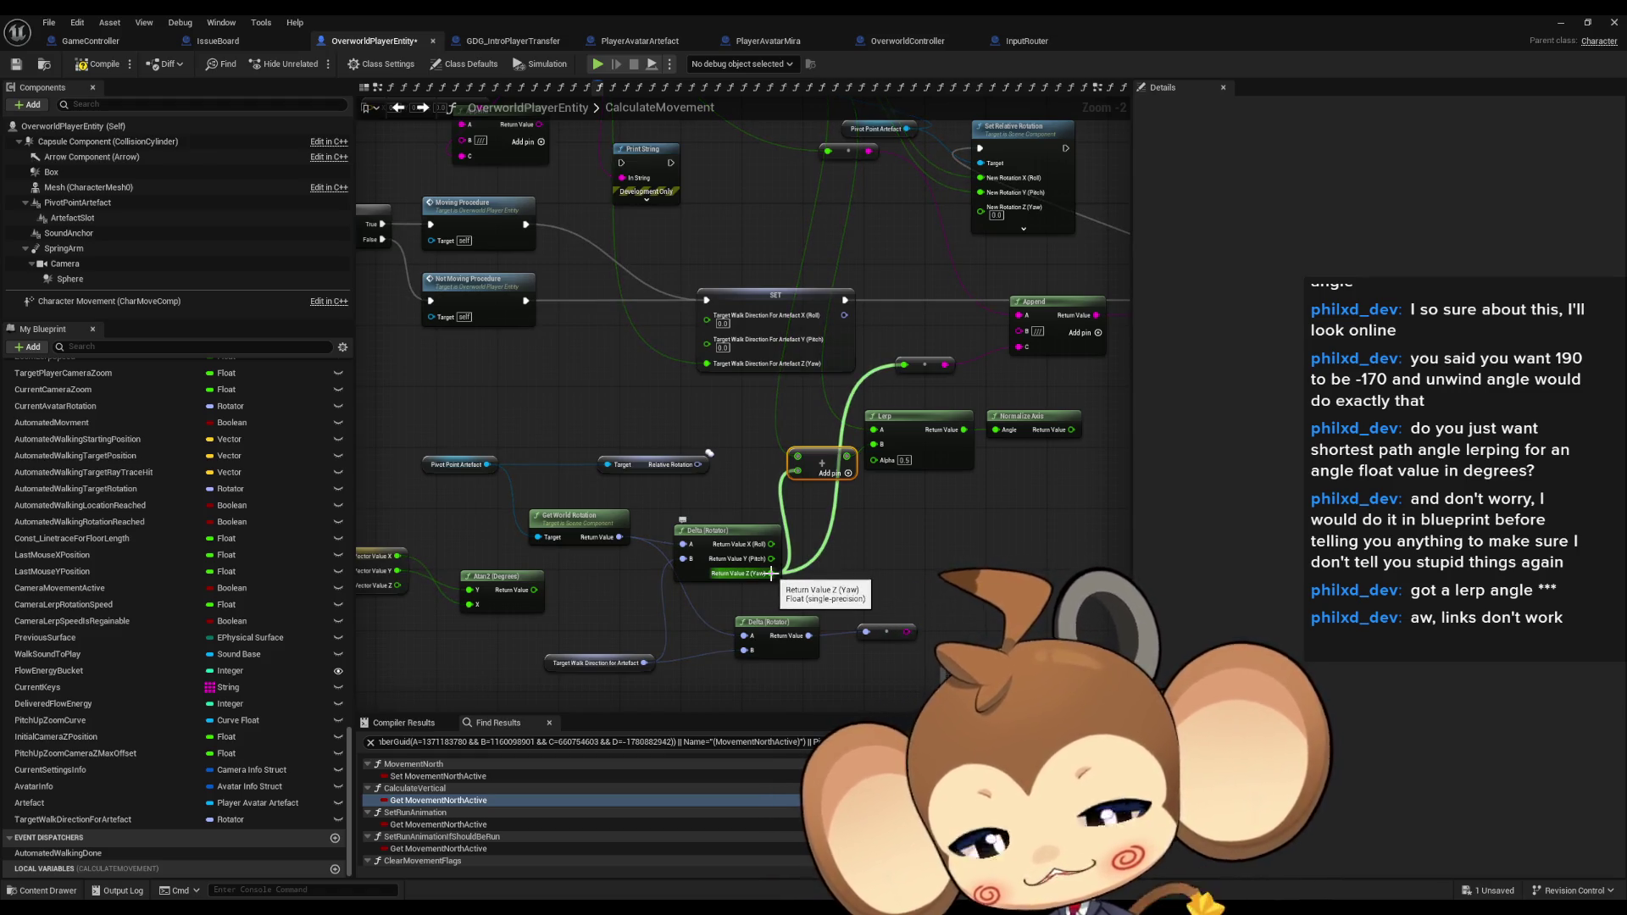
Add a reroute point on the magenta wire near the add node, nudge it down, and start Play.
left_click_drag(771, 574, 776, 630)
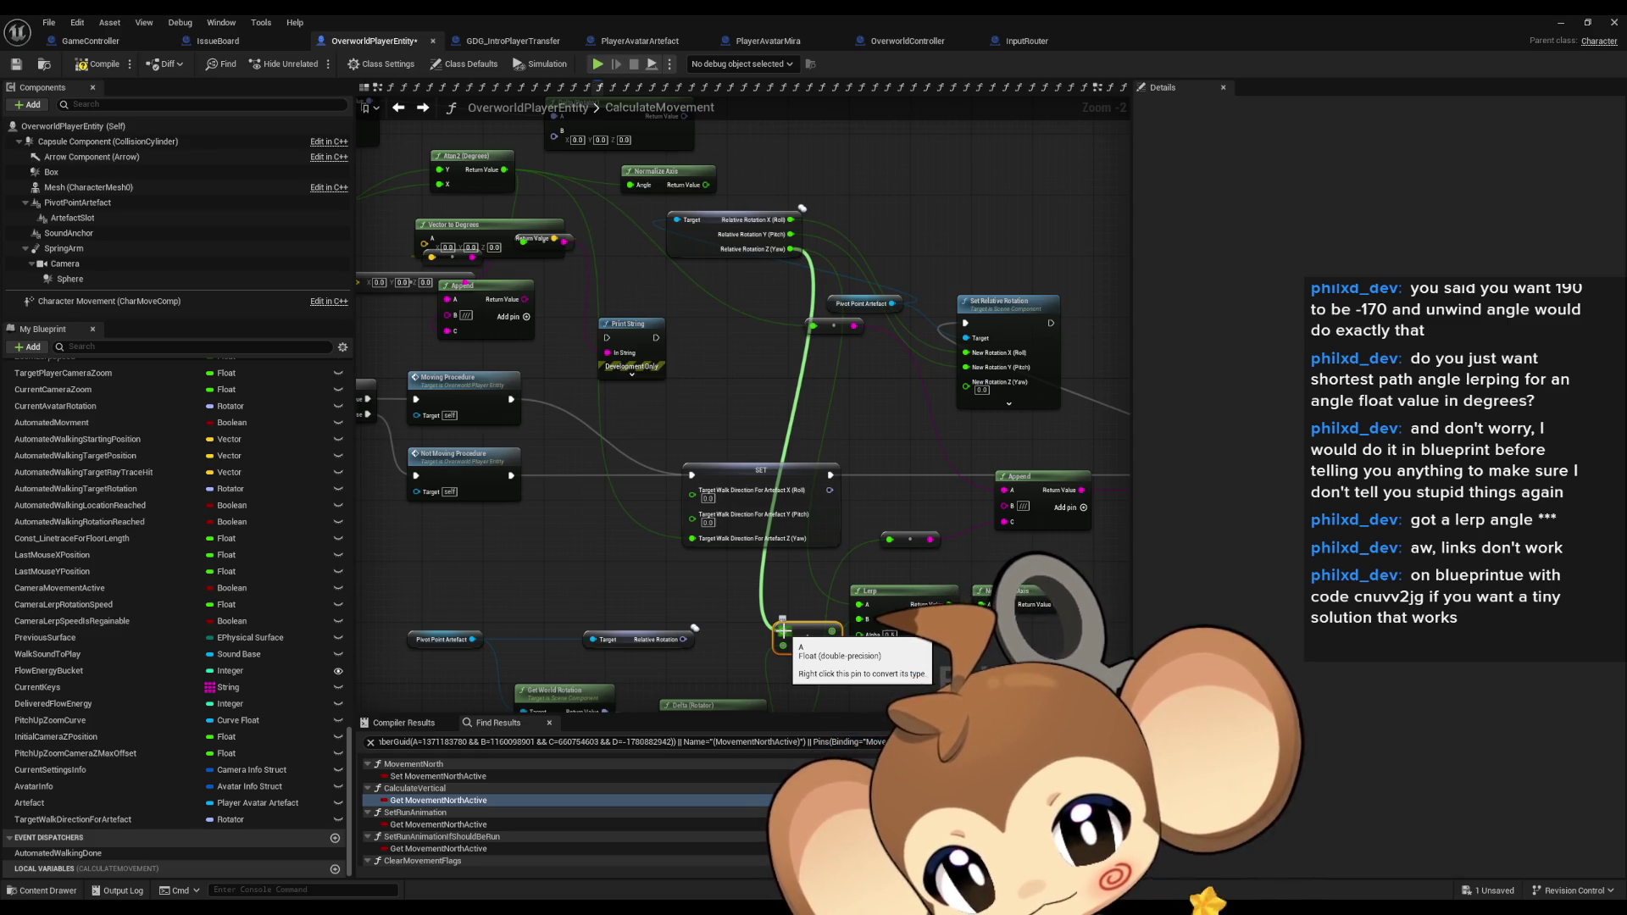
left_click_drag(782, 632, 785, 467)
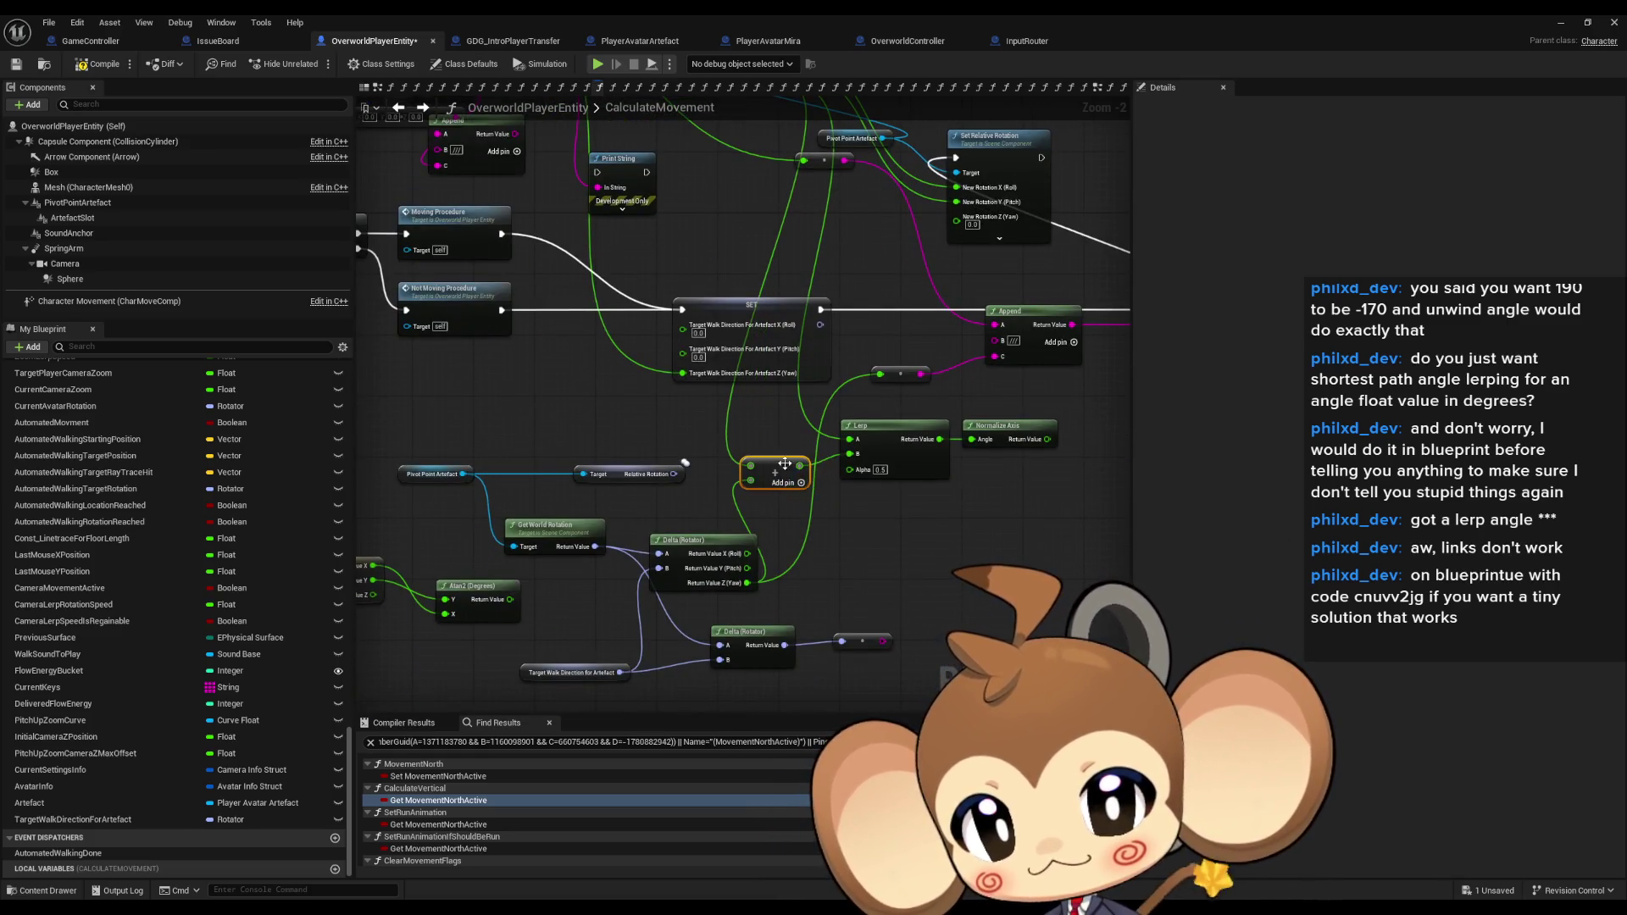
mouse_move(887, 498)
left_mouse_down()
mouse_move(862, 556)
mouse_move(832, 578)
mouse_move(816, 568)
mouse_move(824, 584)
left_mouse_up()
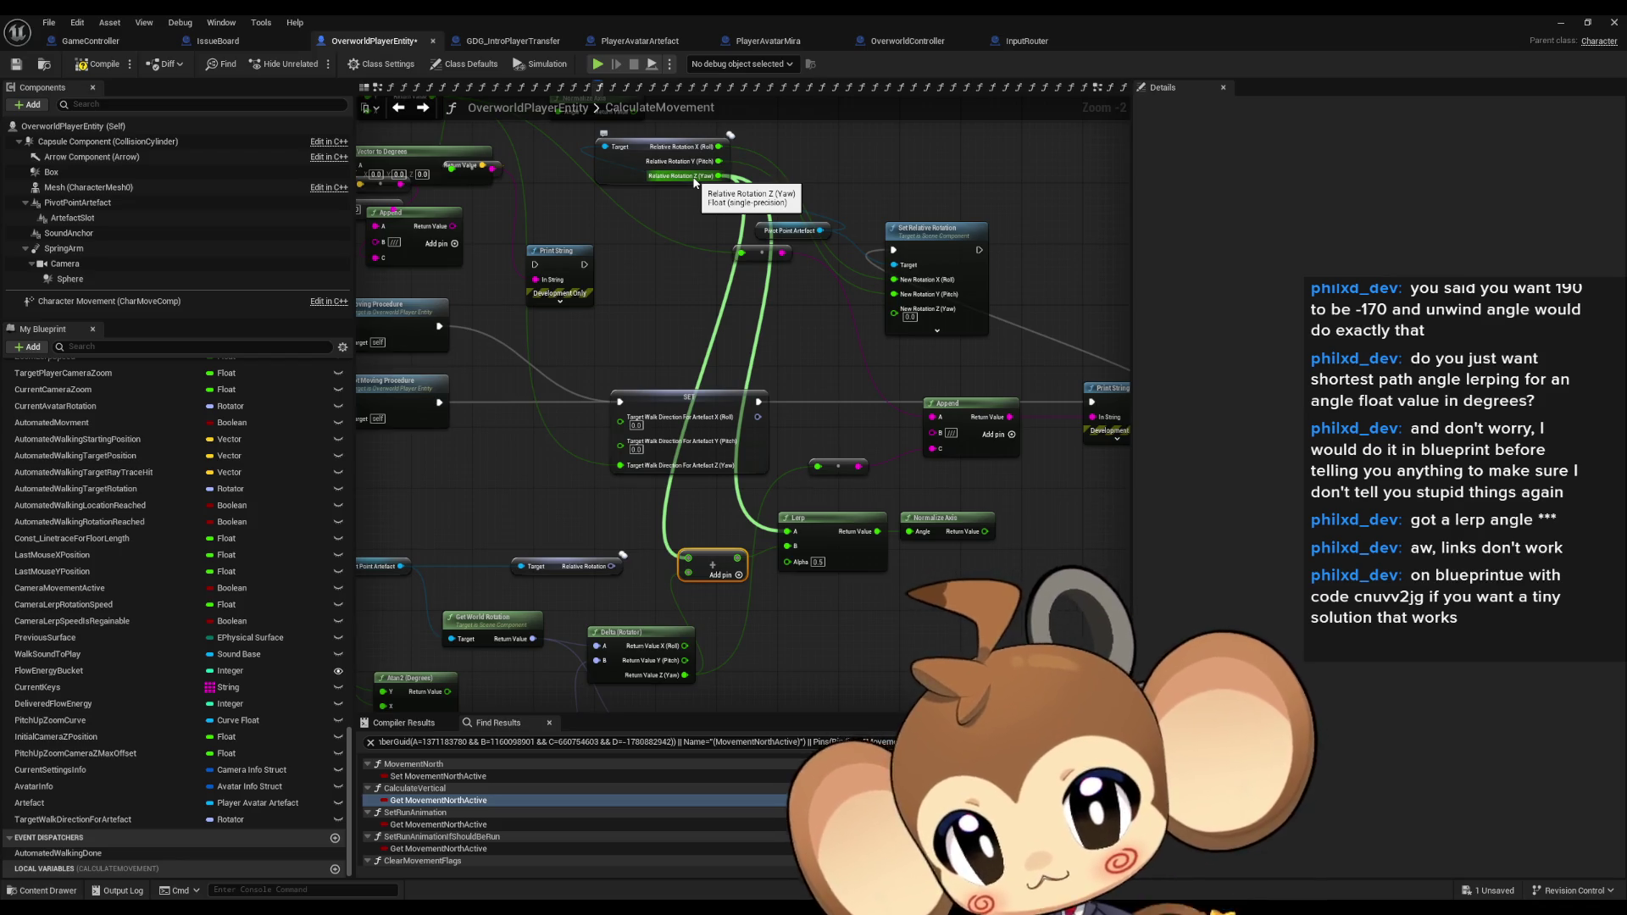
left_click_drag(872, 483, 841, 492)
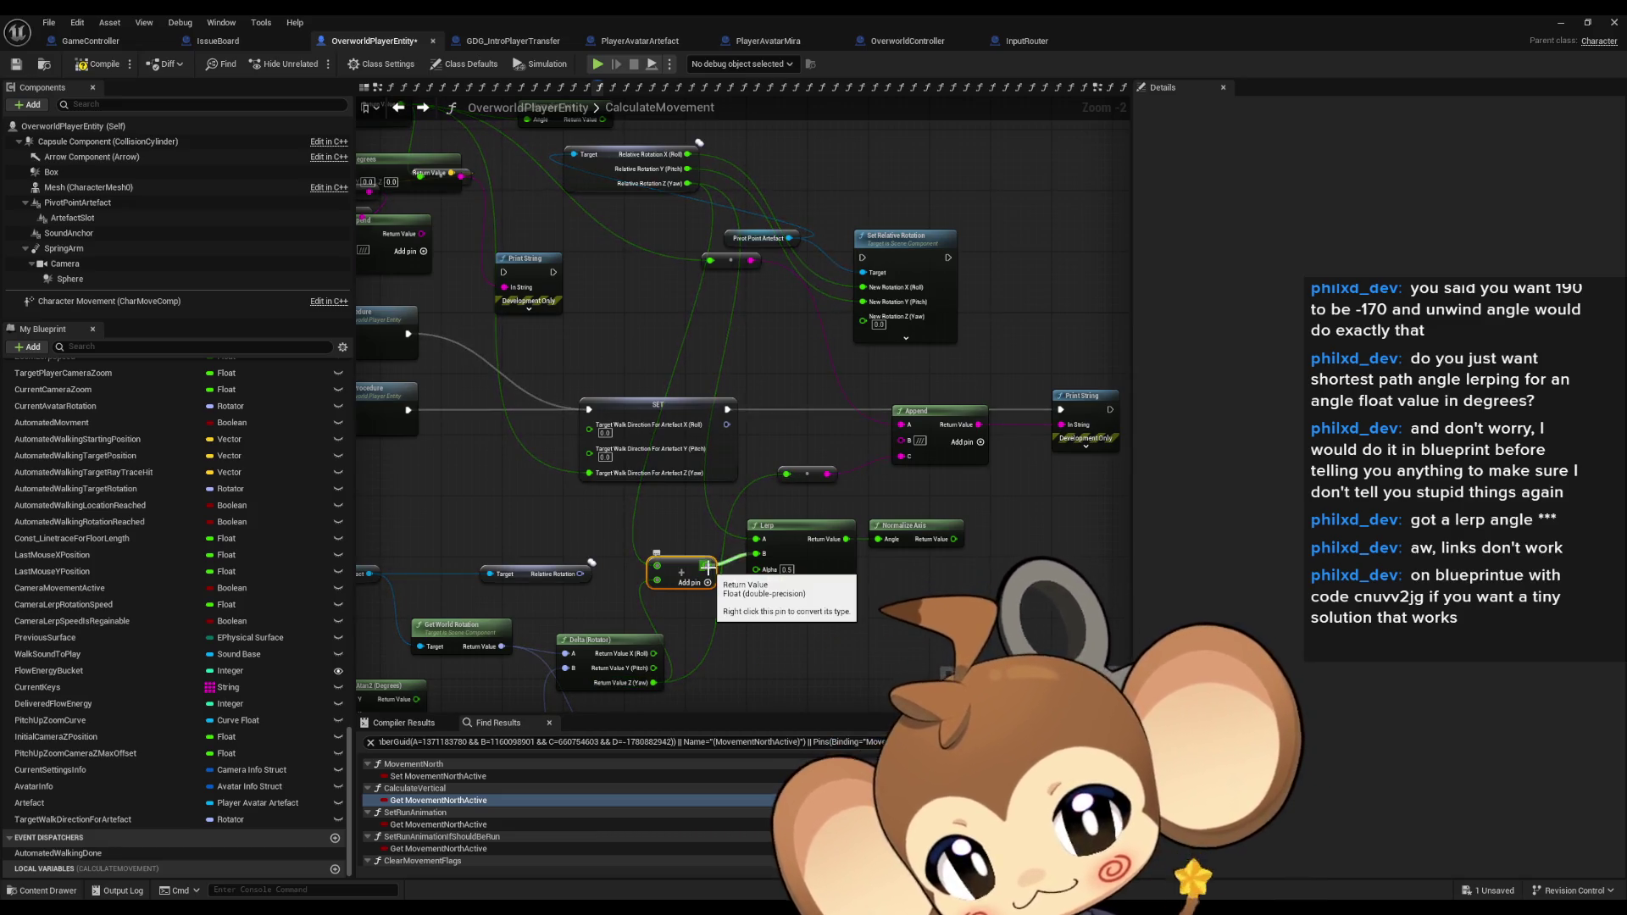
double_click(876, 481)
left_click_drag(875, 481, 868, 505)
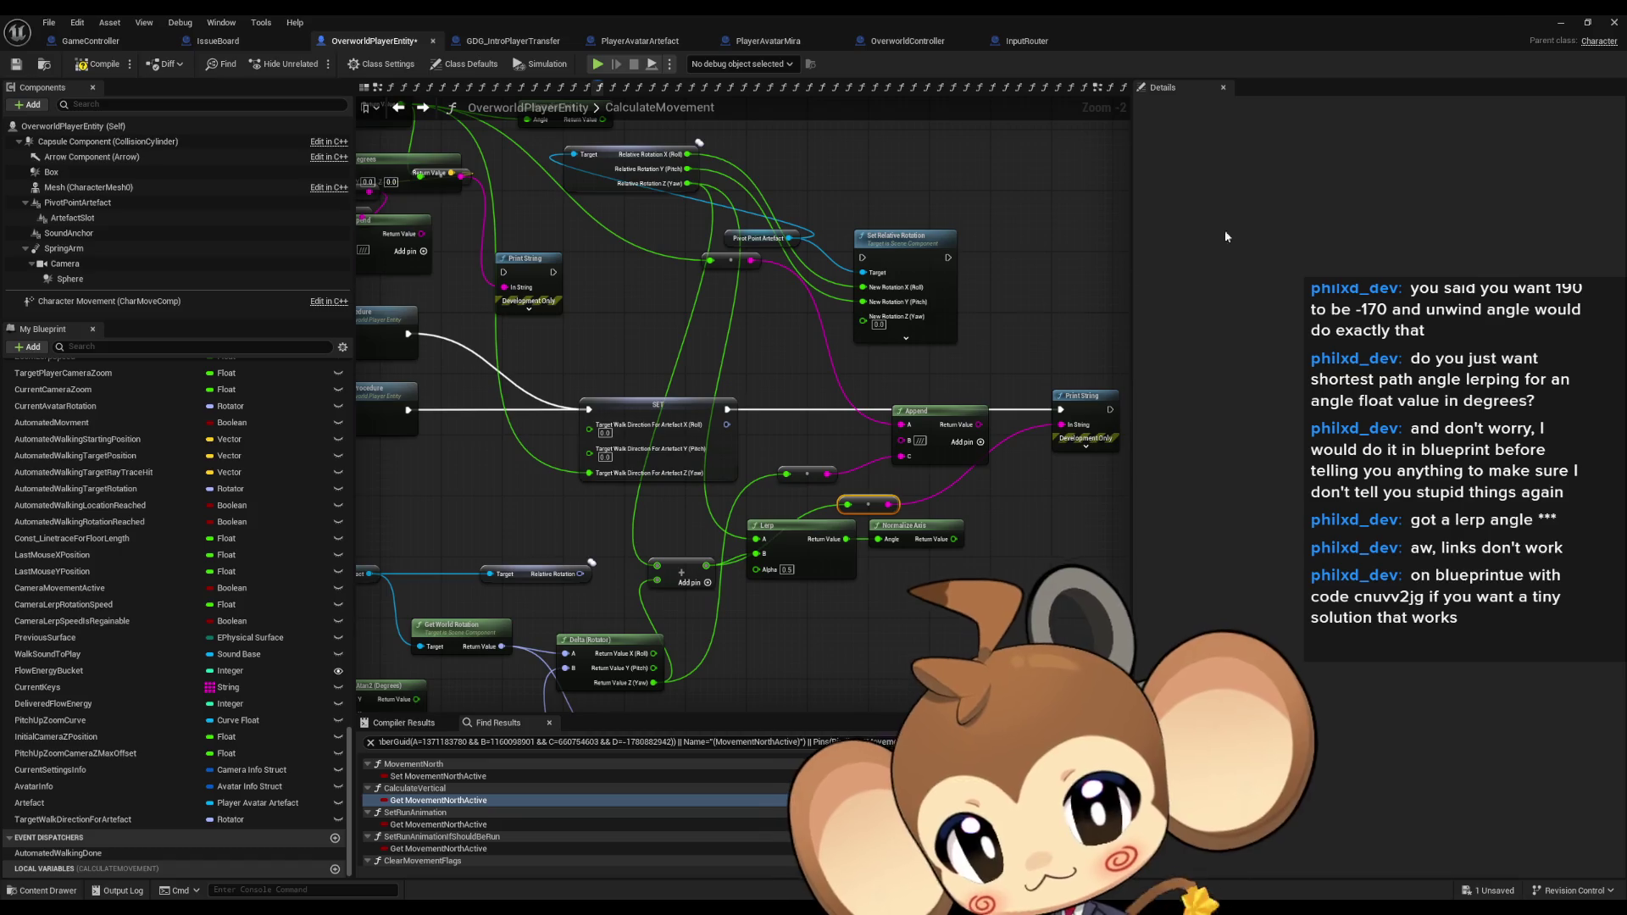
left_click(1558, 26)
left_click(318, 64)
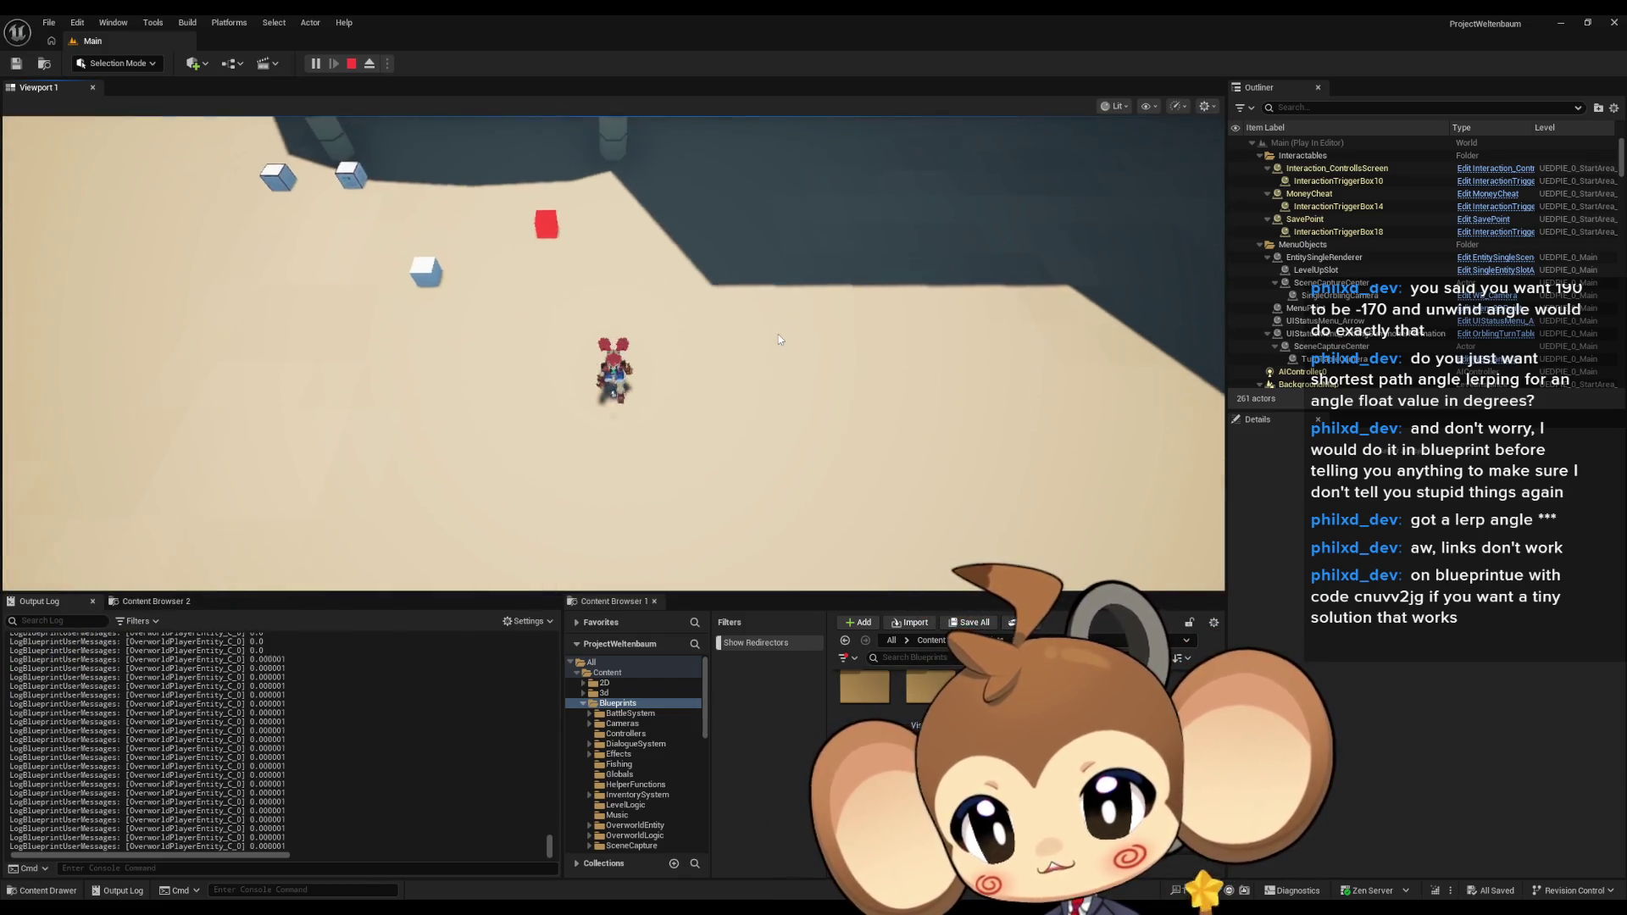
Turn the character with S and W+A, logging yaws like 90.0 and -135.0, then stop.
key("s")
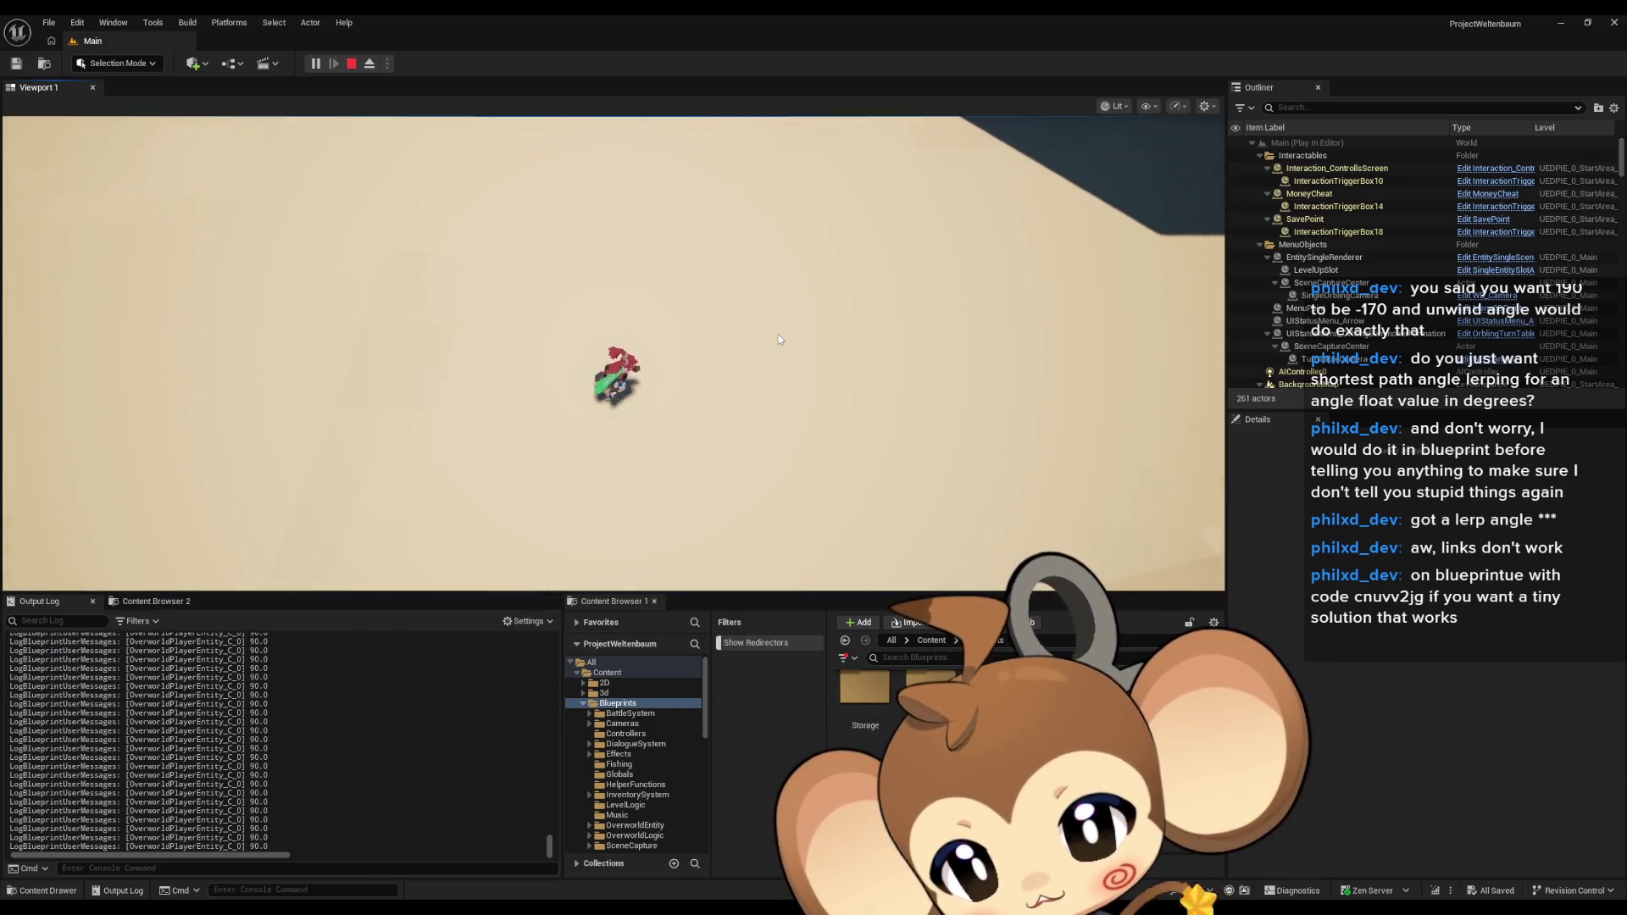
key("w+a")
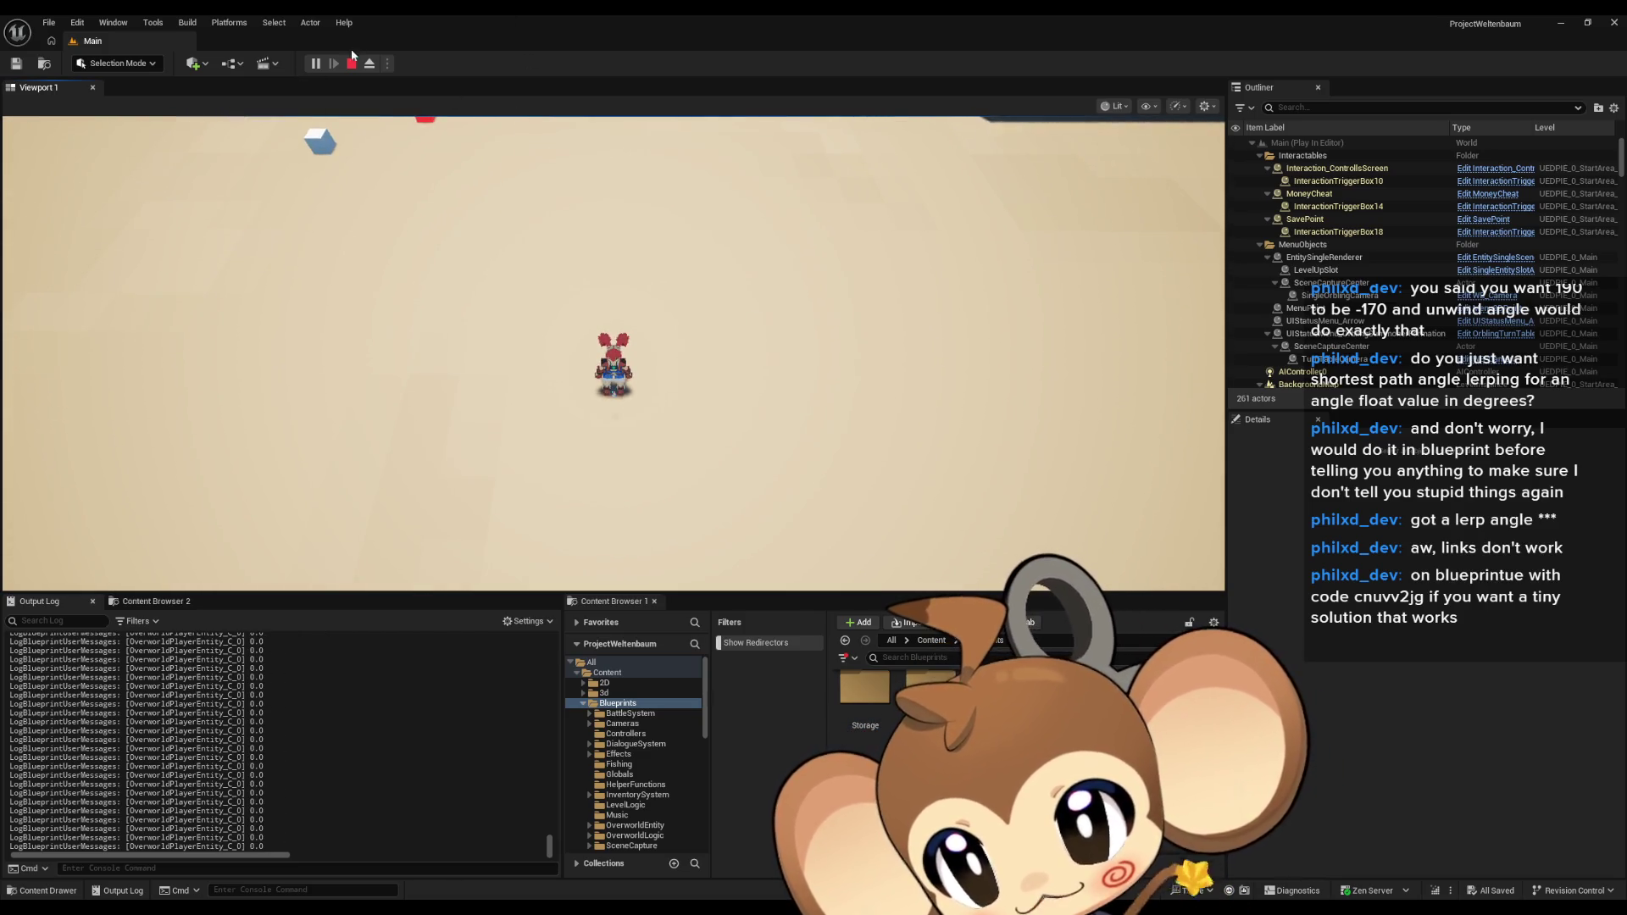
left_click(350, 61)
Return to the OverworldPlayerEntity Blueprint and center the Lerp nodes in the graph.
mouse_move(684, 871)
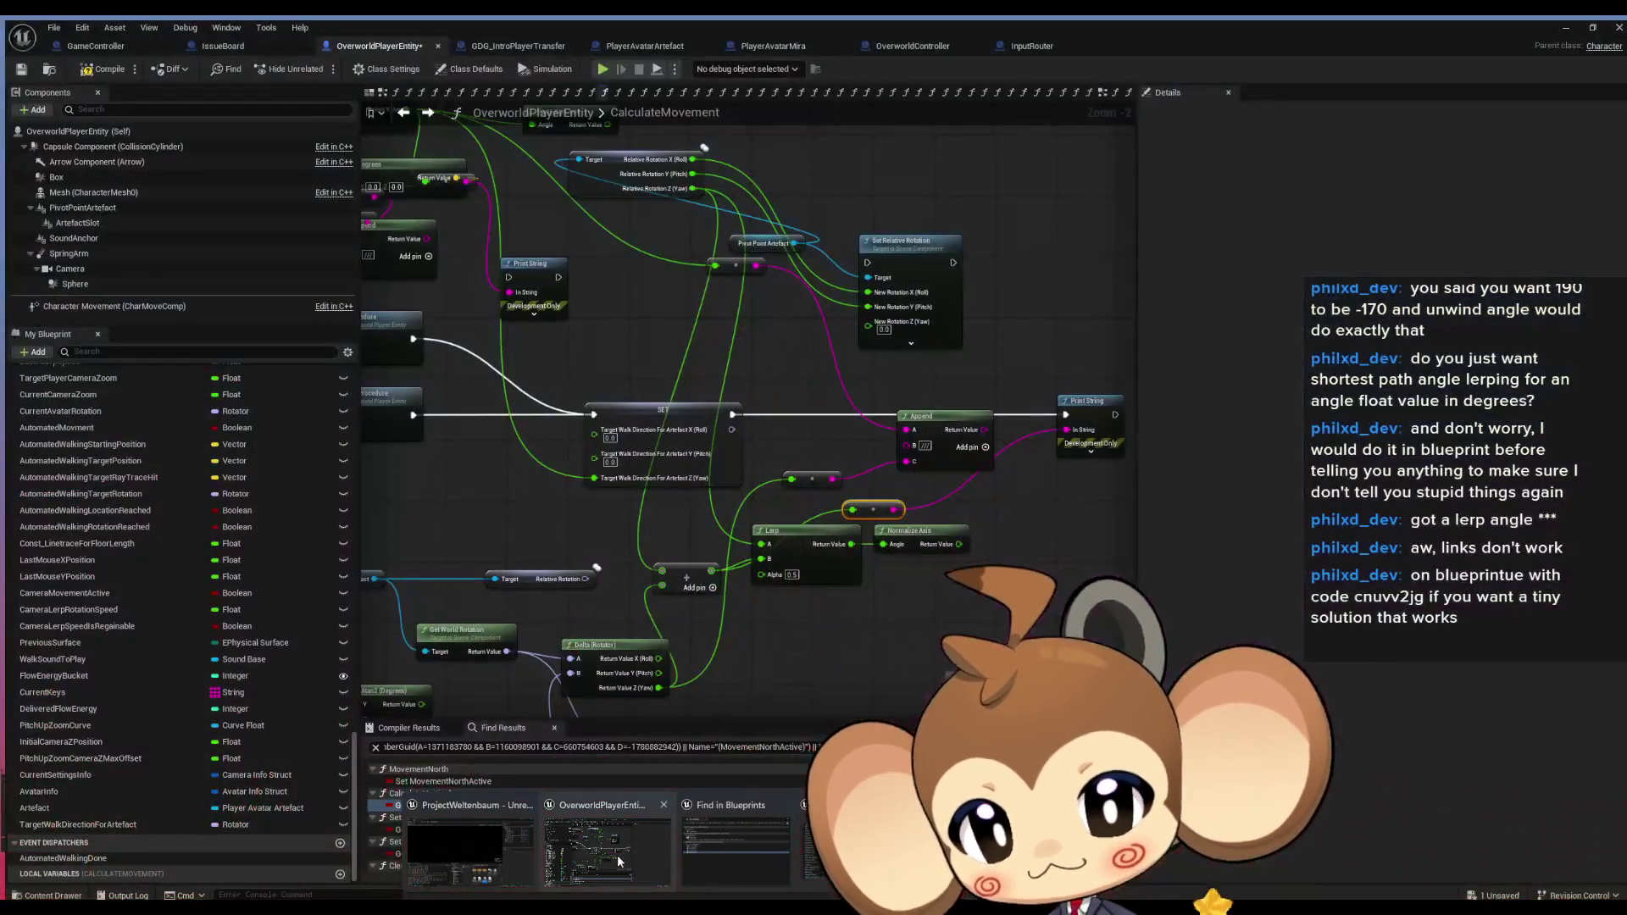
left_click(617, 854)
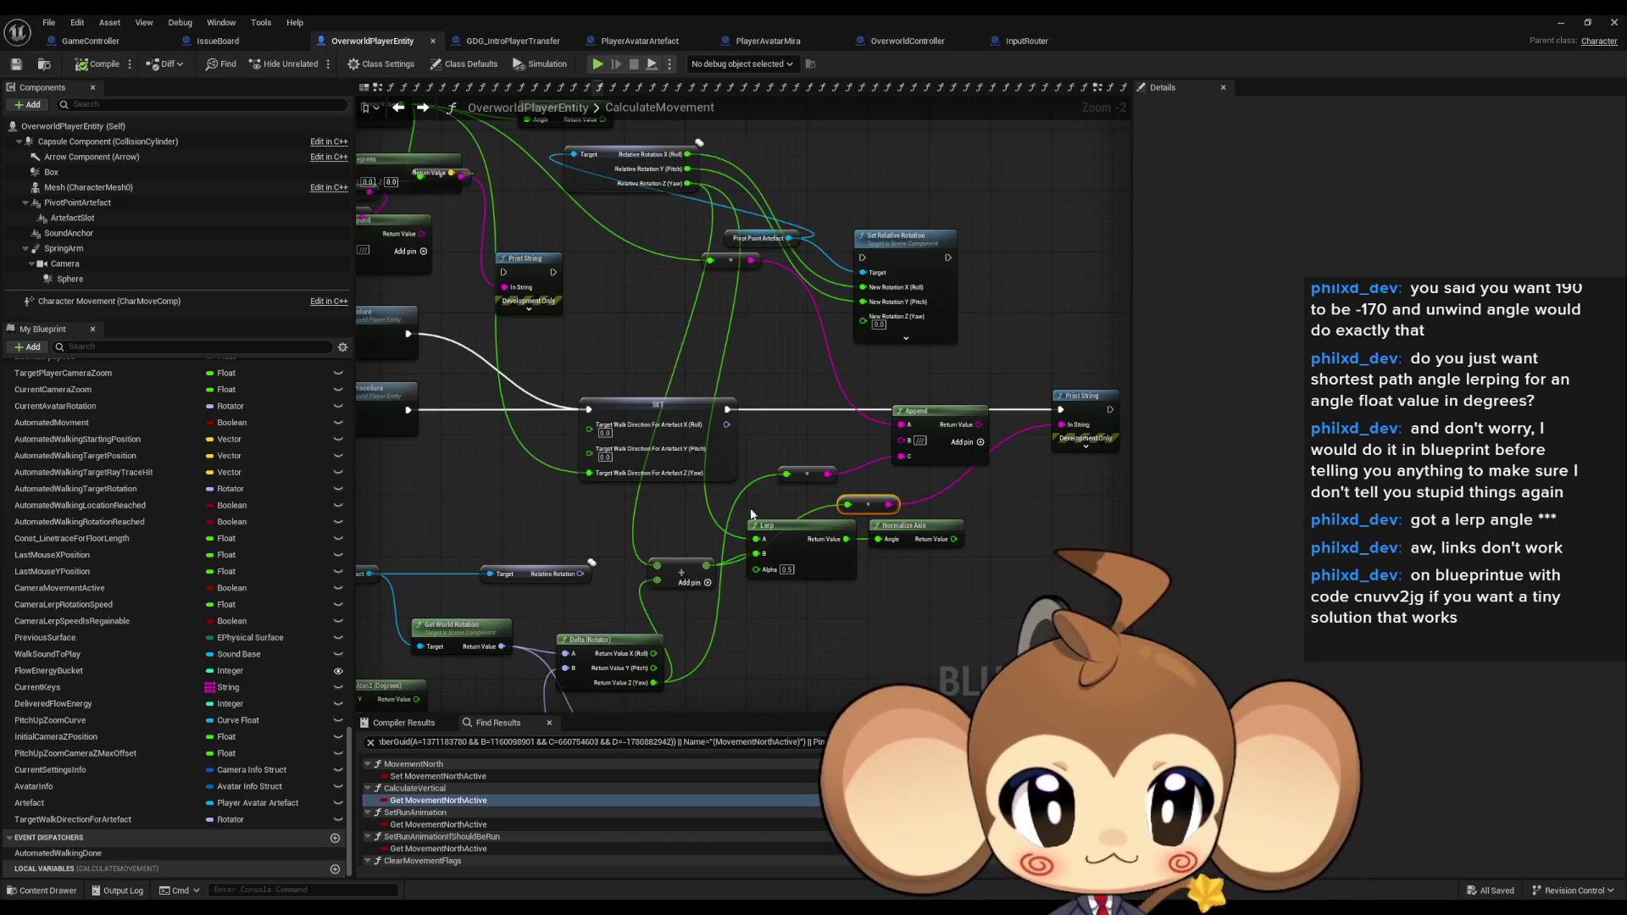
left_click_drag(749, 491, 802, 506)
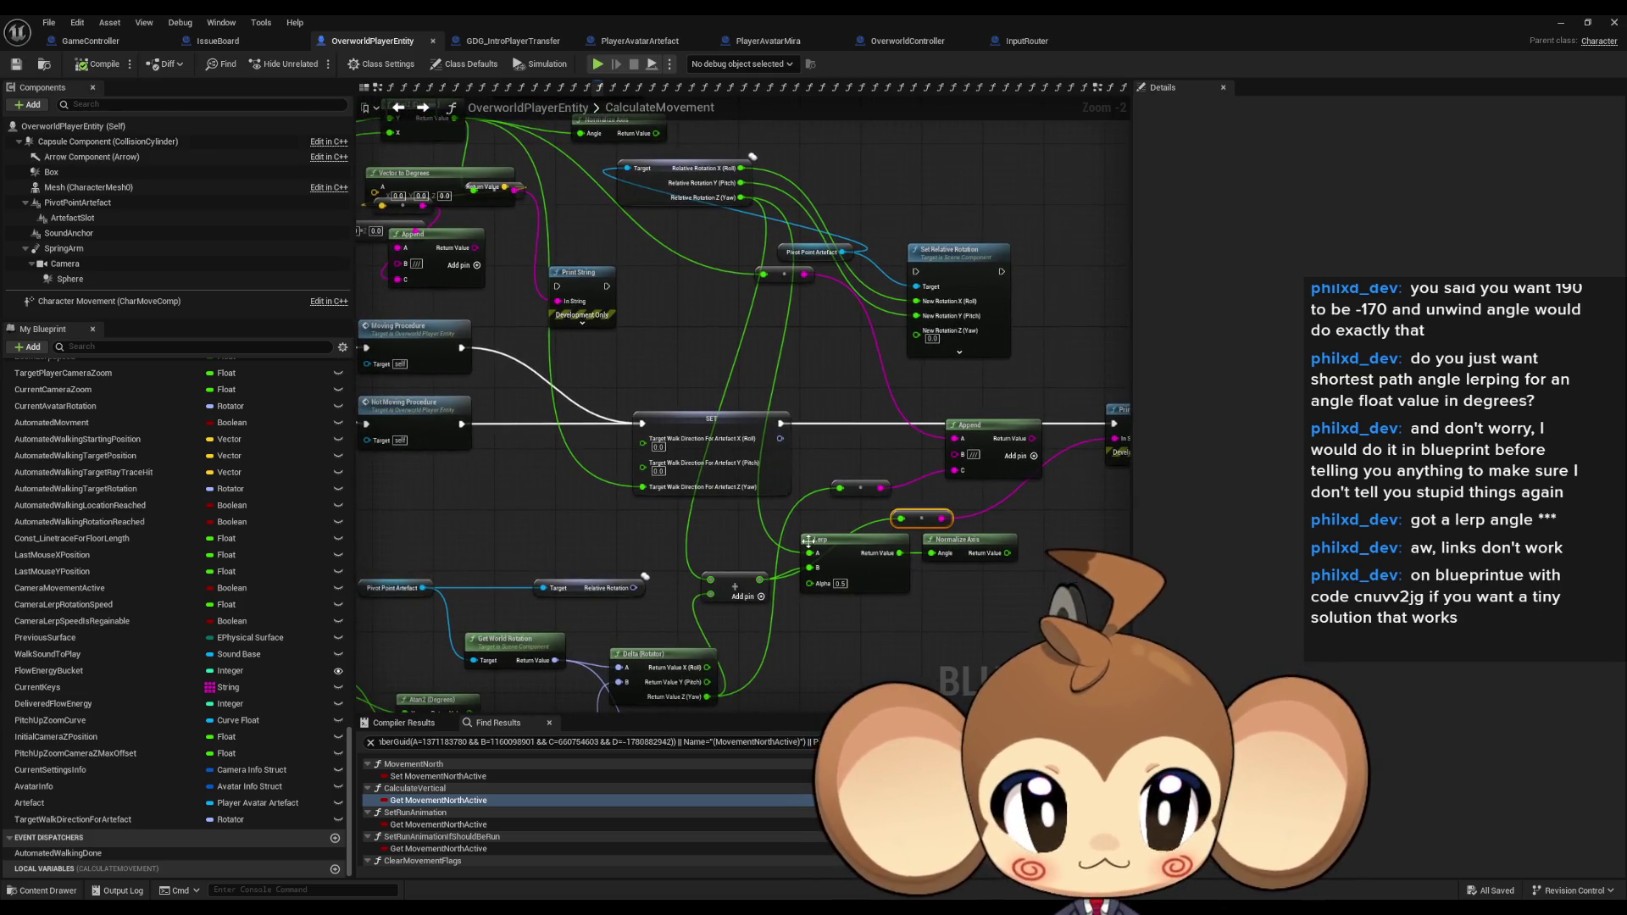
left_click_drag(877, 581, 893, 563)
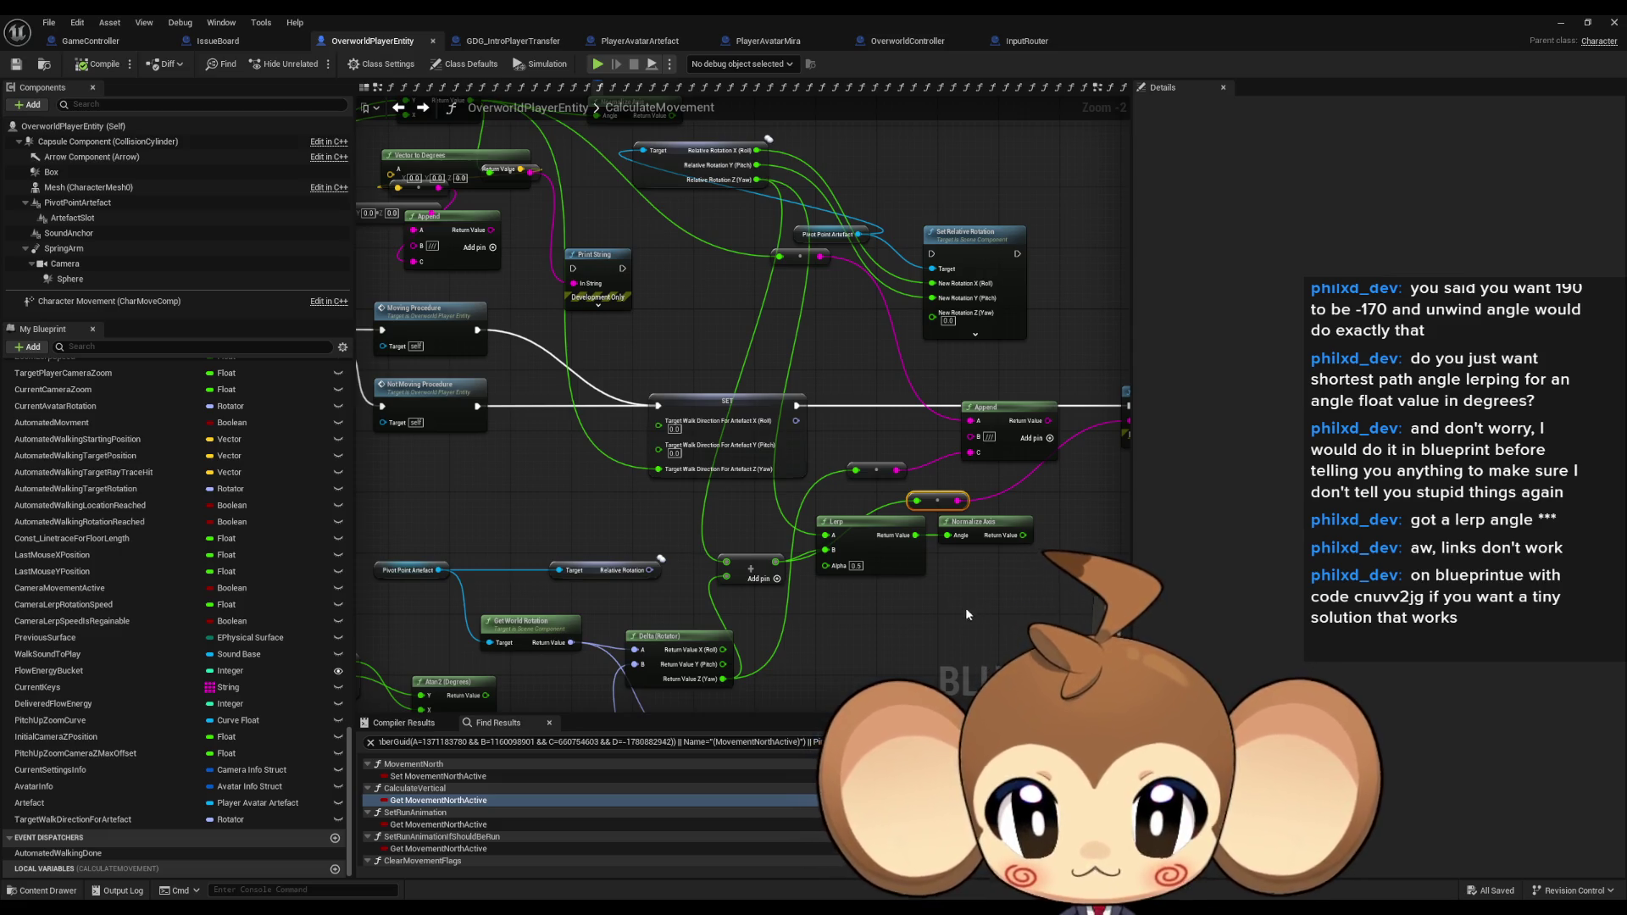
left_click_drag(970, 613, 785, 598)
Lower the Lerp node, place Normalize Axis beside the Lerp output, and shift Add up-left.
left_click_drag(737, 549, 746, 579)
left_click(845, 542)
mouse_move(845, 542)
left_mouse_down()
mouse_move(855, 573)
mouse_move(910, 559)
left_mouse_up()
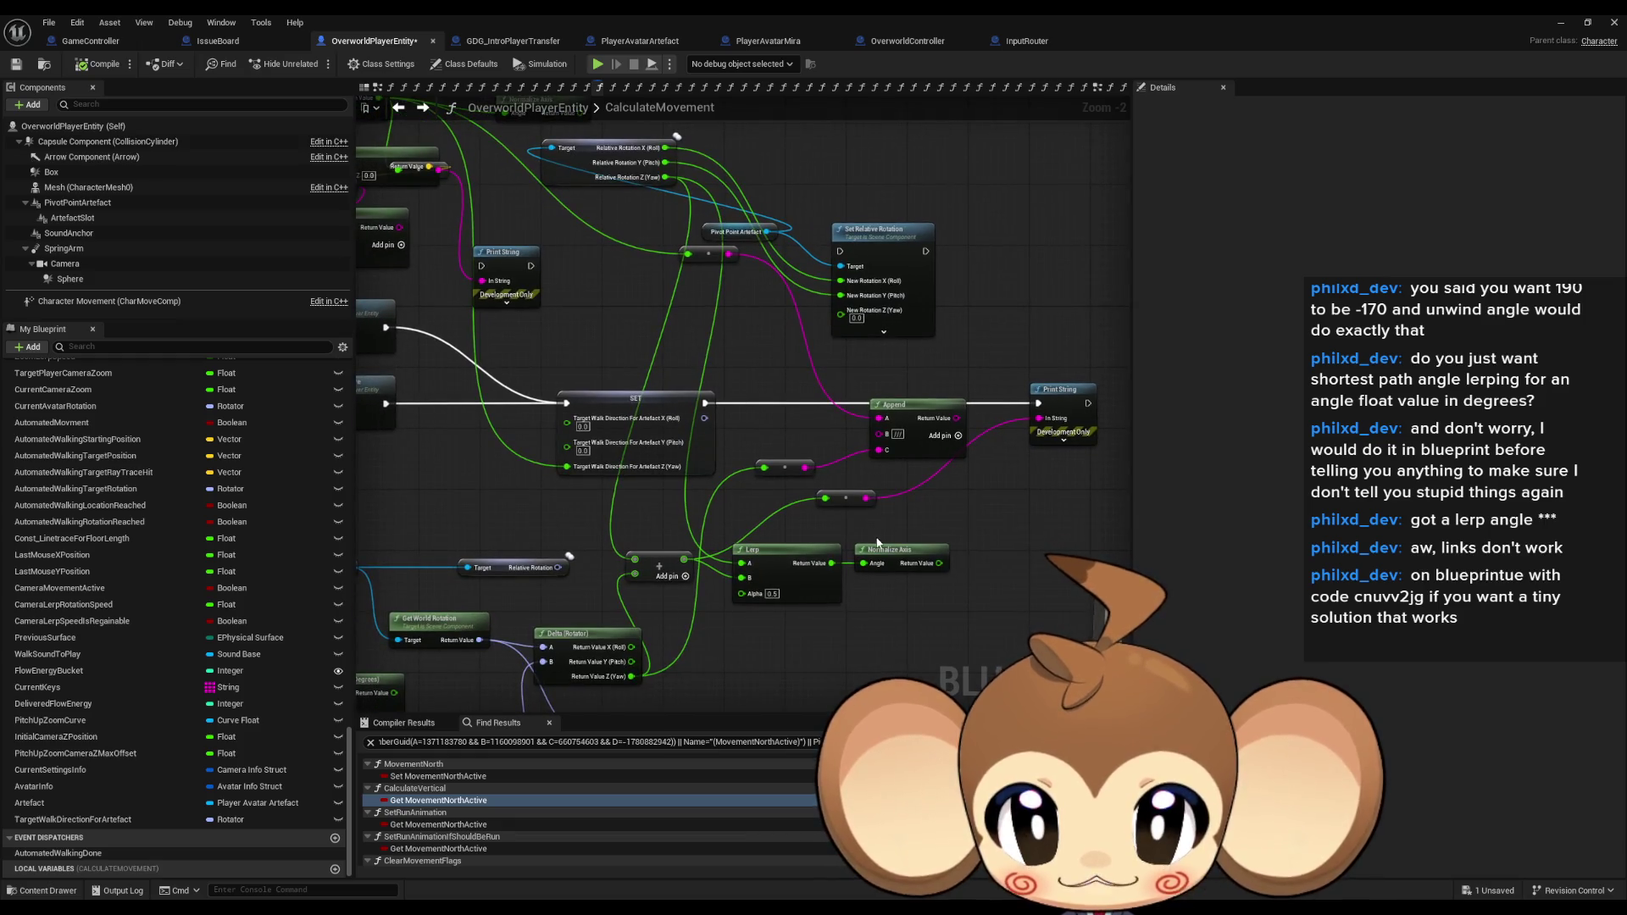
left_click_drag(689, 554, 666, 545)
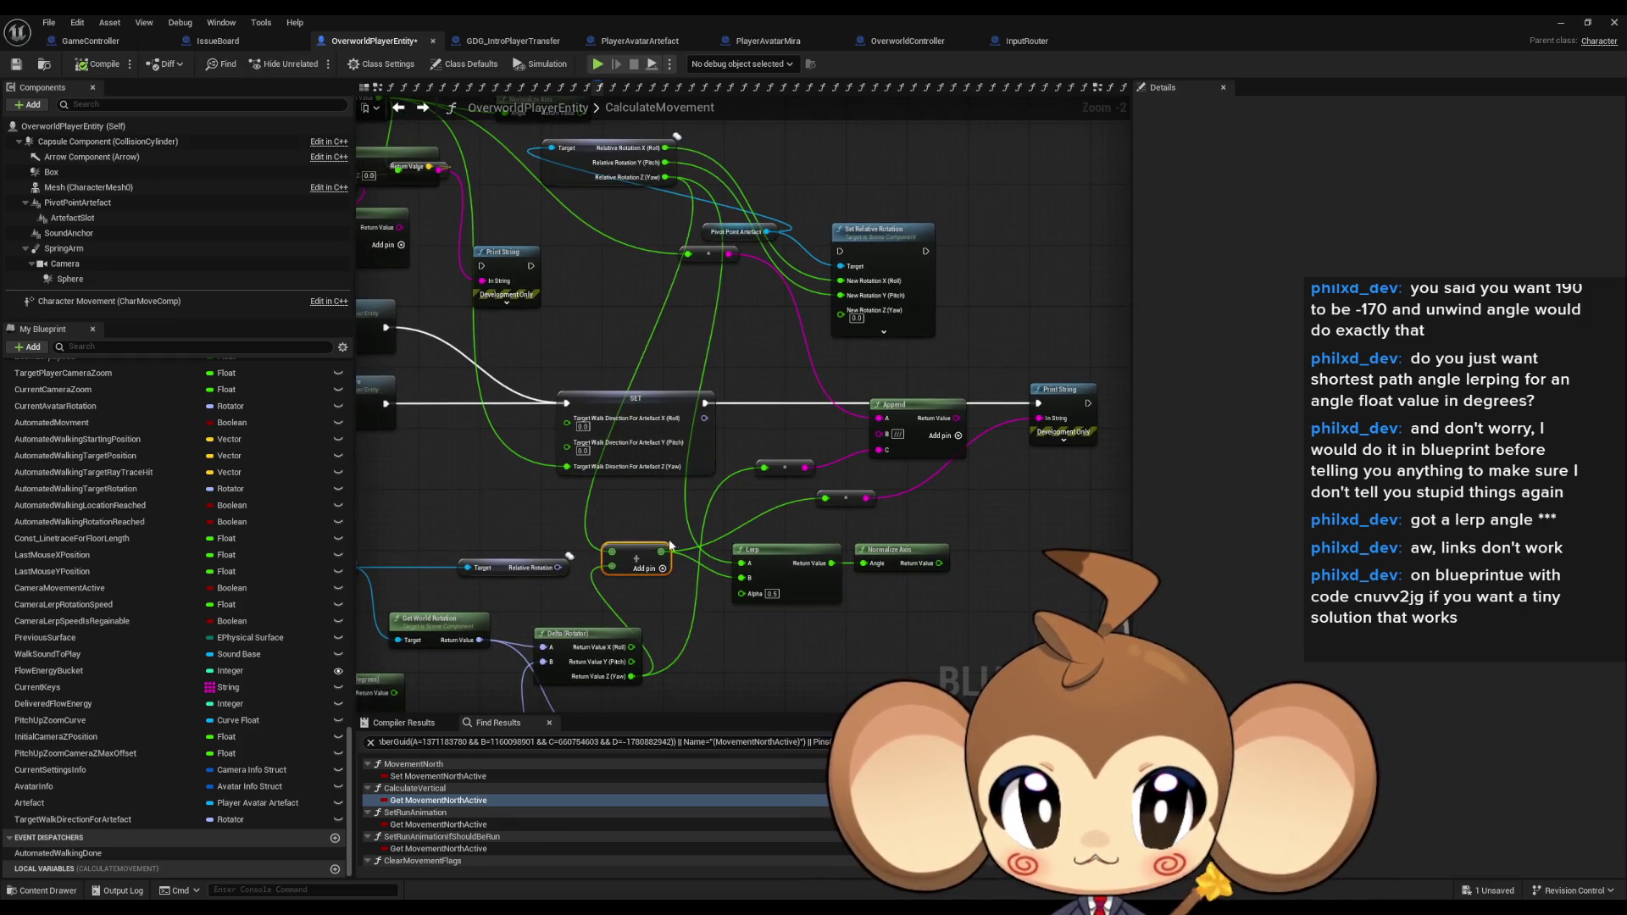
mouse_move(892, 460)
left_mouse_down()
mouse_move(915, 428)
mouse_move(911, 452)
left_mouse_up()
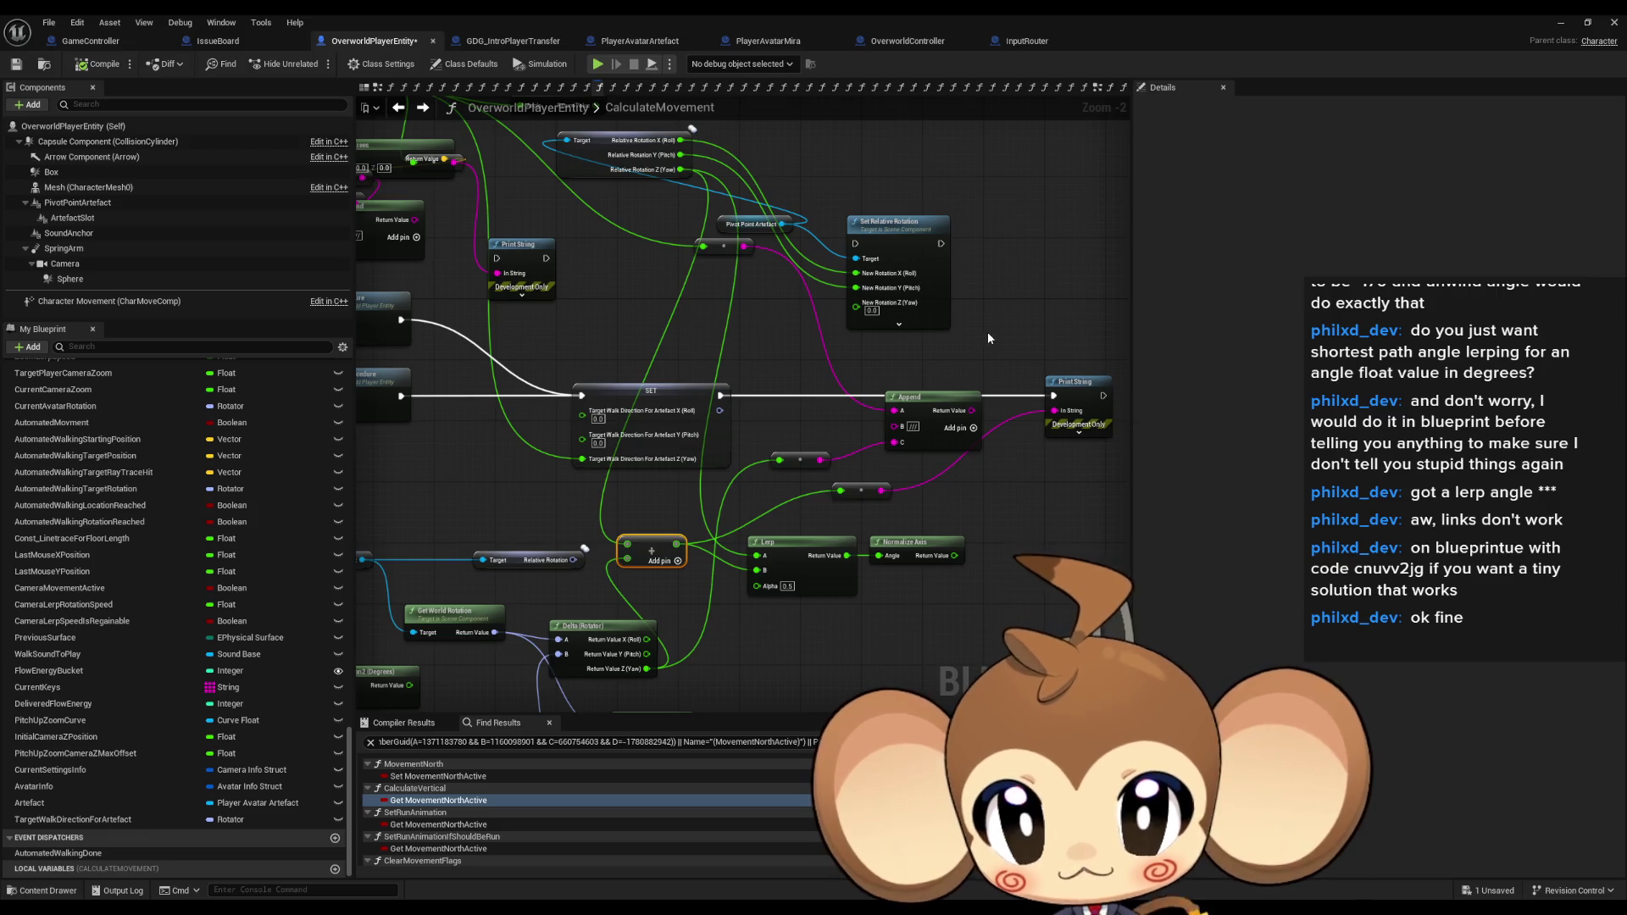
left_click_drag(677, 551, 651, 549)
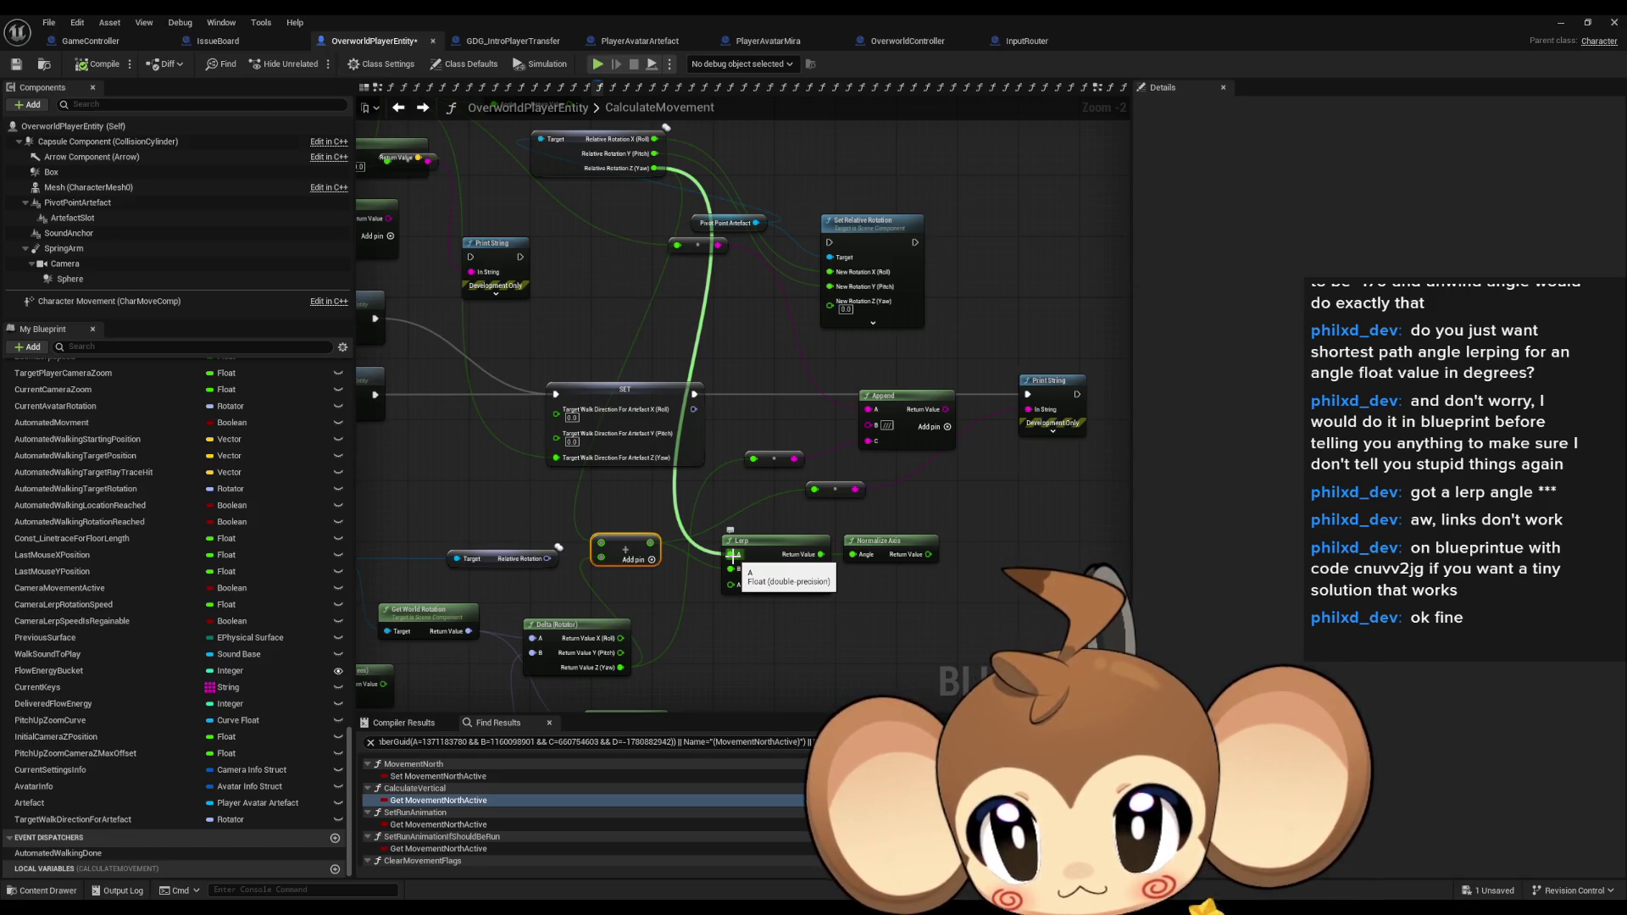
Reposition Pivot Point Artefact beside the rotation nodes and wire it into Set Relative Rotation's Target.
left_click_drag(764, 374, 562, 357)
left_click_drag(634, 307, 727, 295)
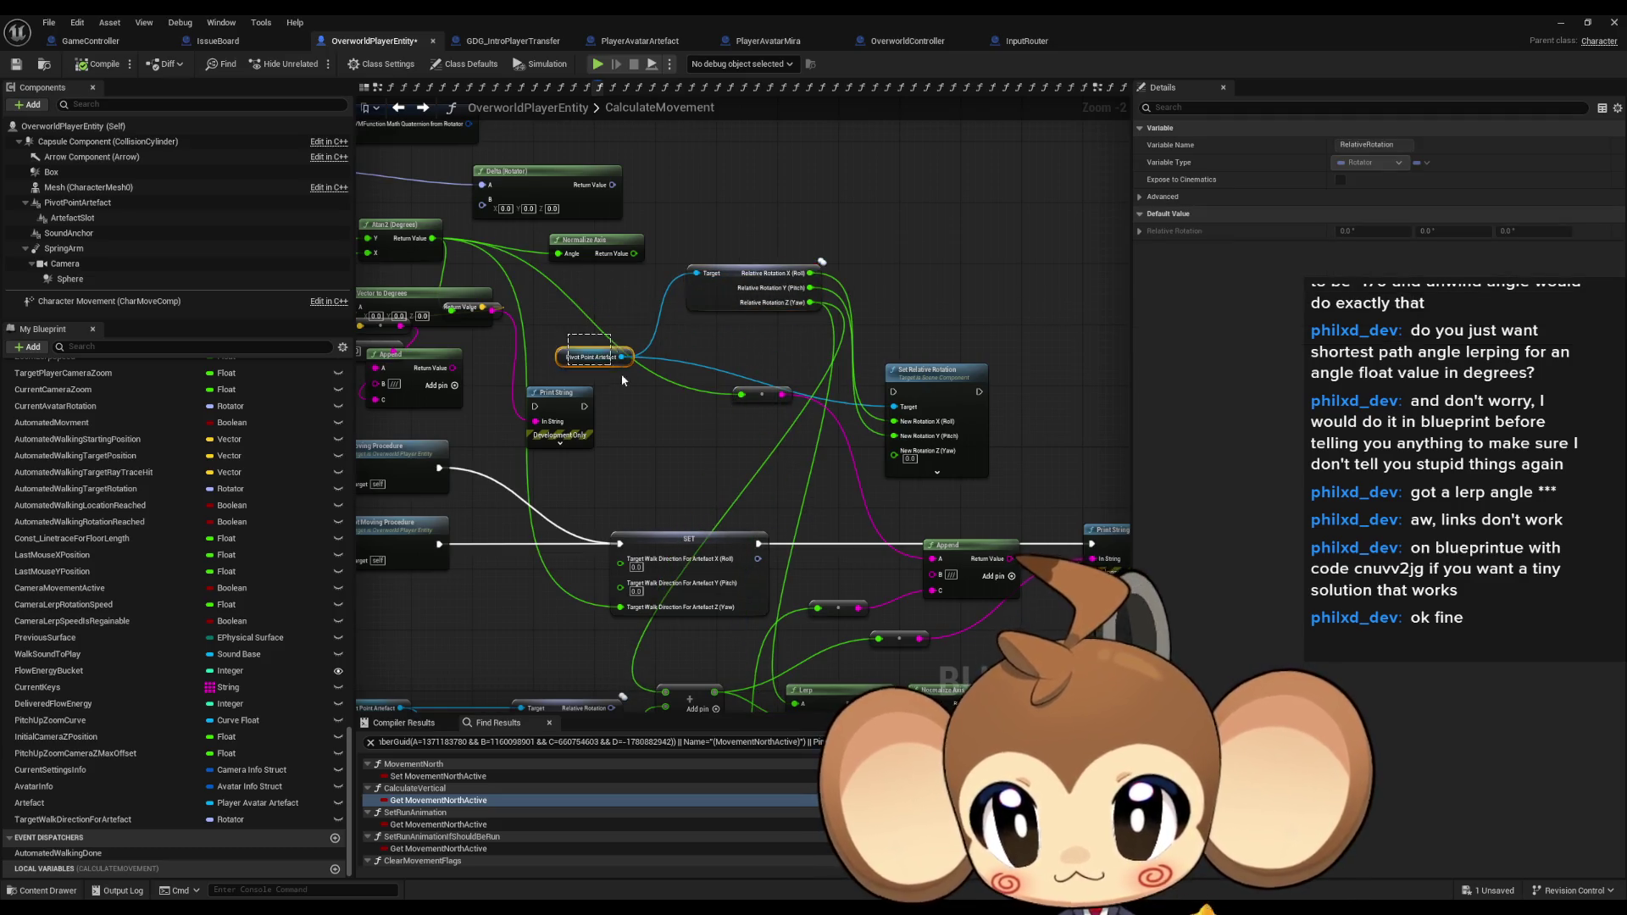
left_click_drag(619, 371, 637, 303)
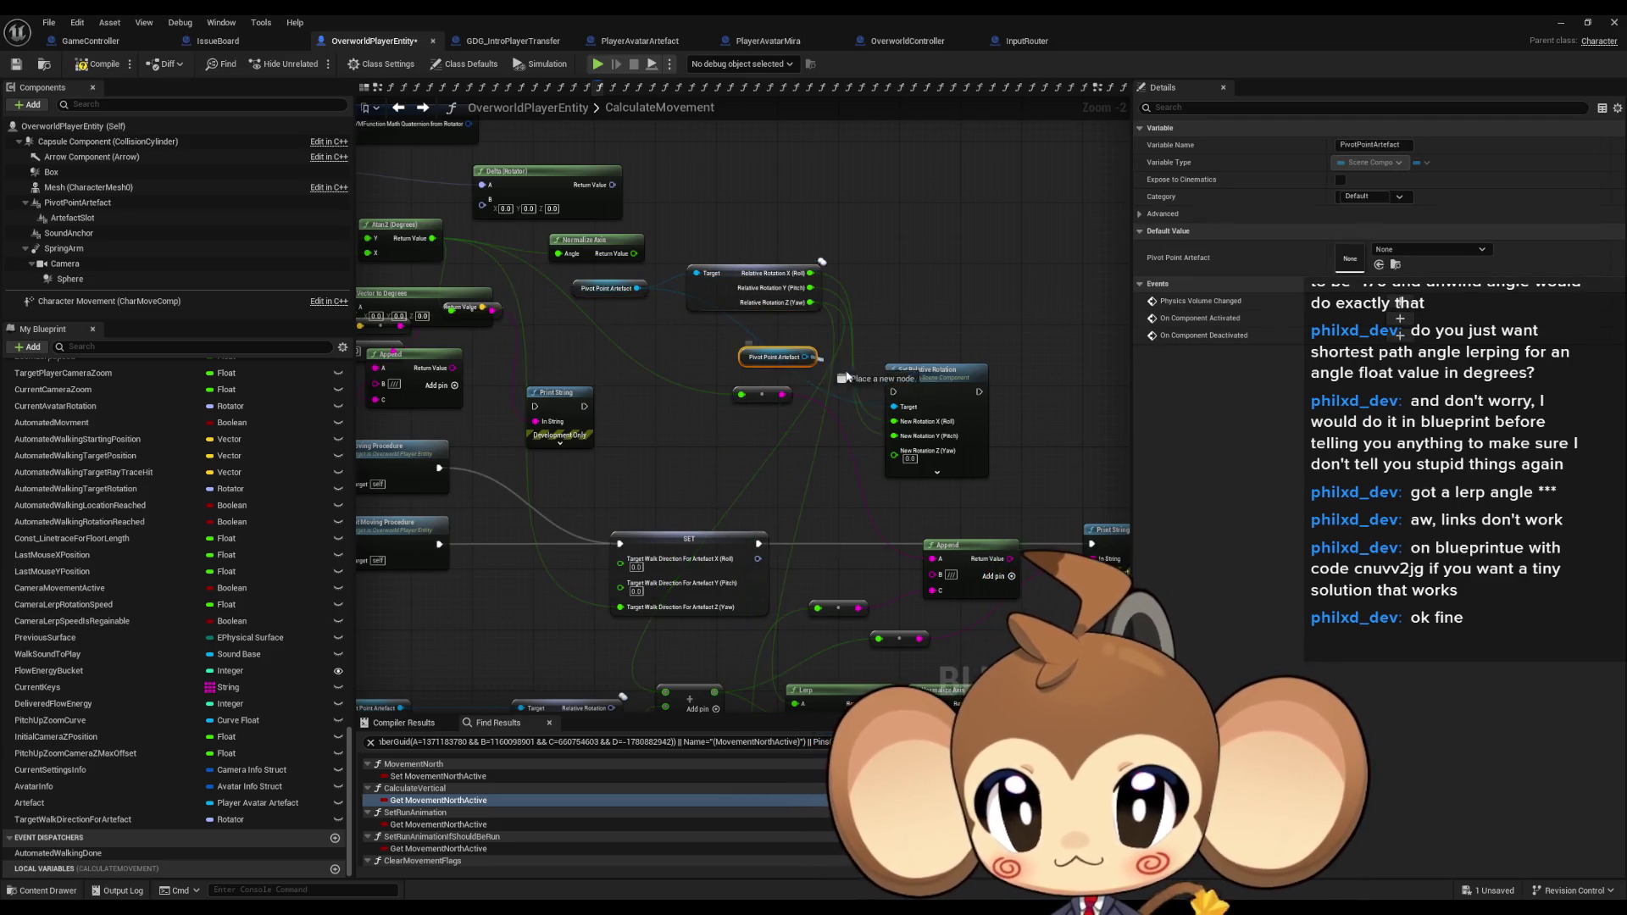
left_click_drag(805, 356, 974, 386)
left_click(805, 352)
left_click_drag(805, 356, 894, 409)
scroll(848, 483, "down", 3)
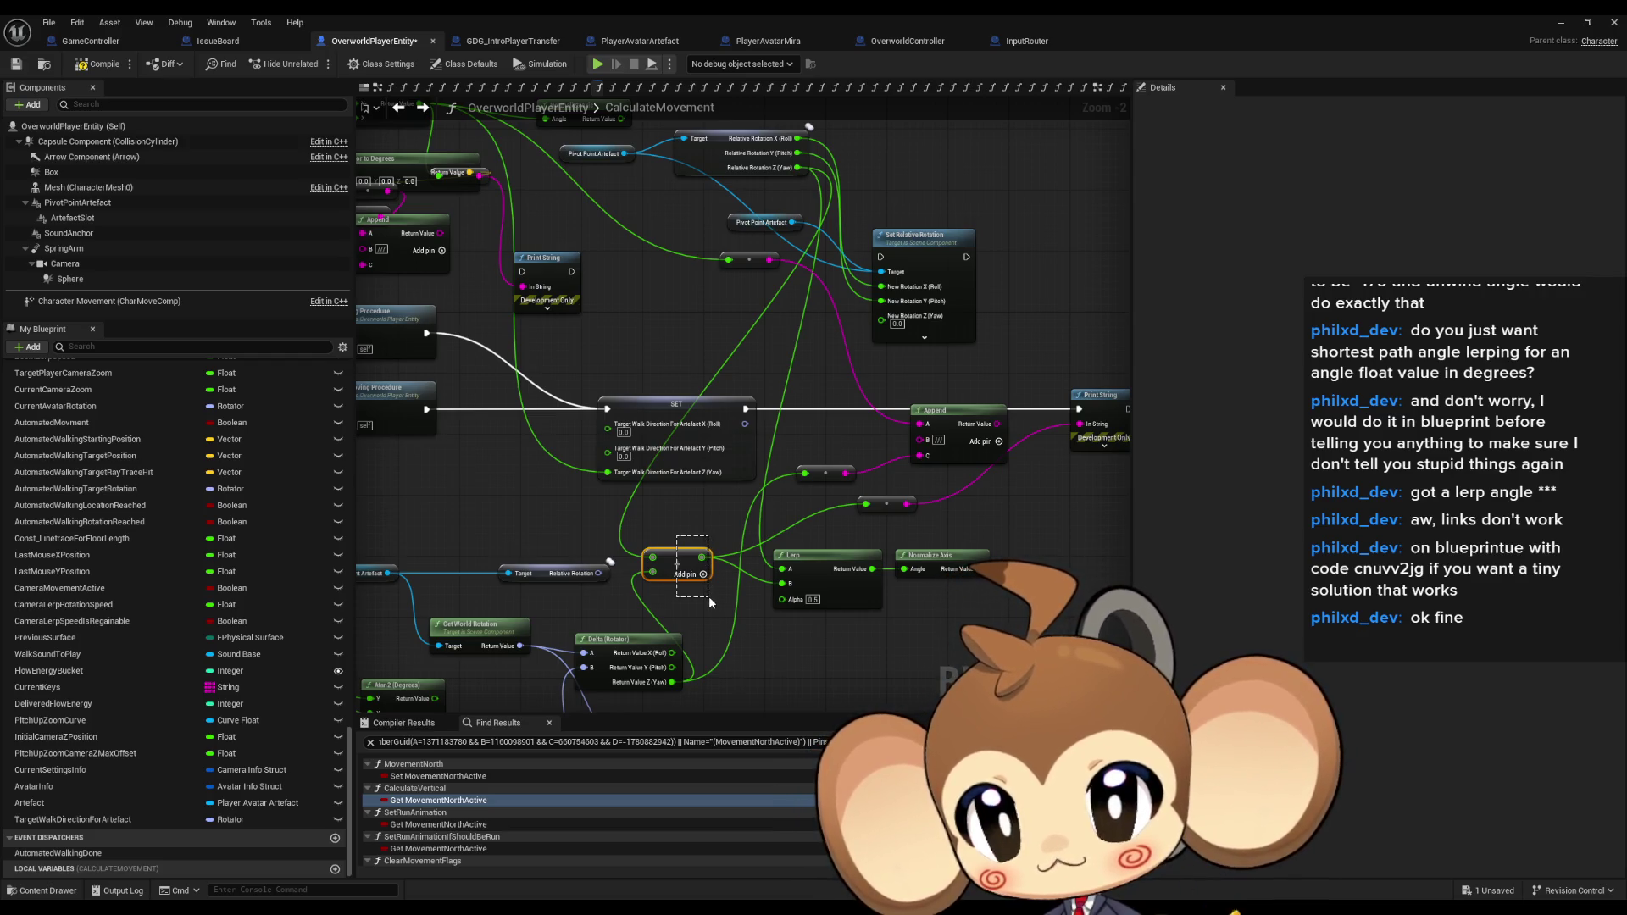
Move the Add node, then wire Delta Rotator Z into Append C and Add's result into Append A.
left_click_drag(654, 526, 672, 543)
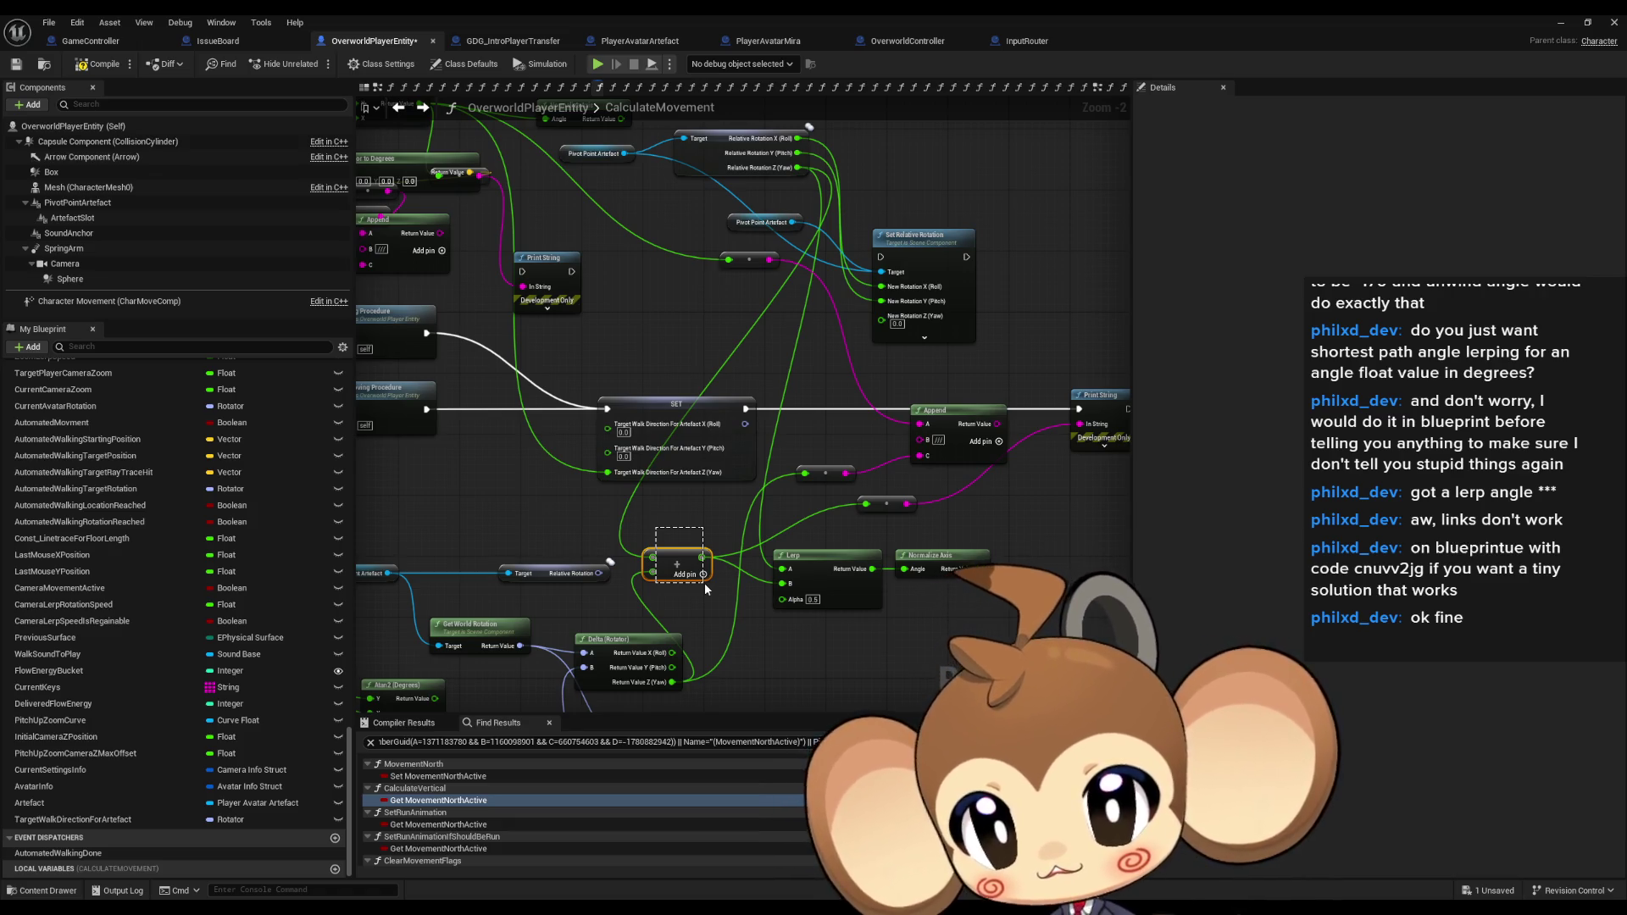
left_click_drag(704, 583, 704, 583)
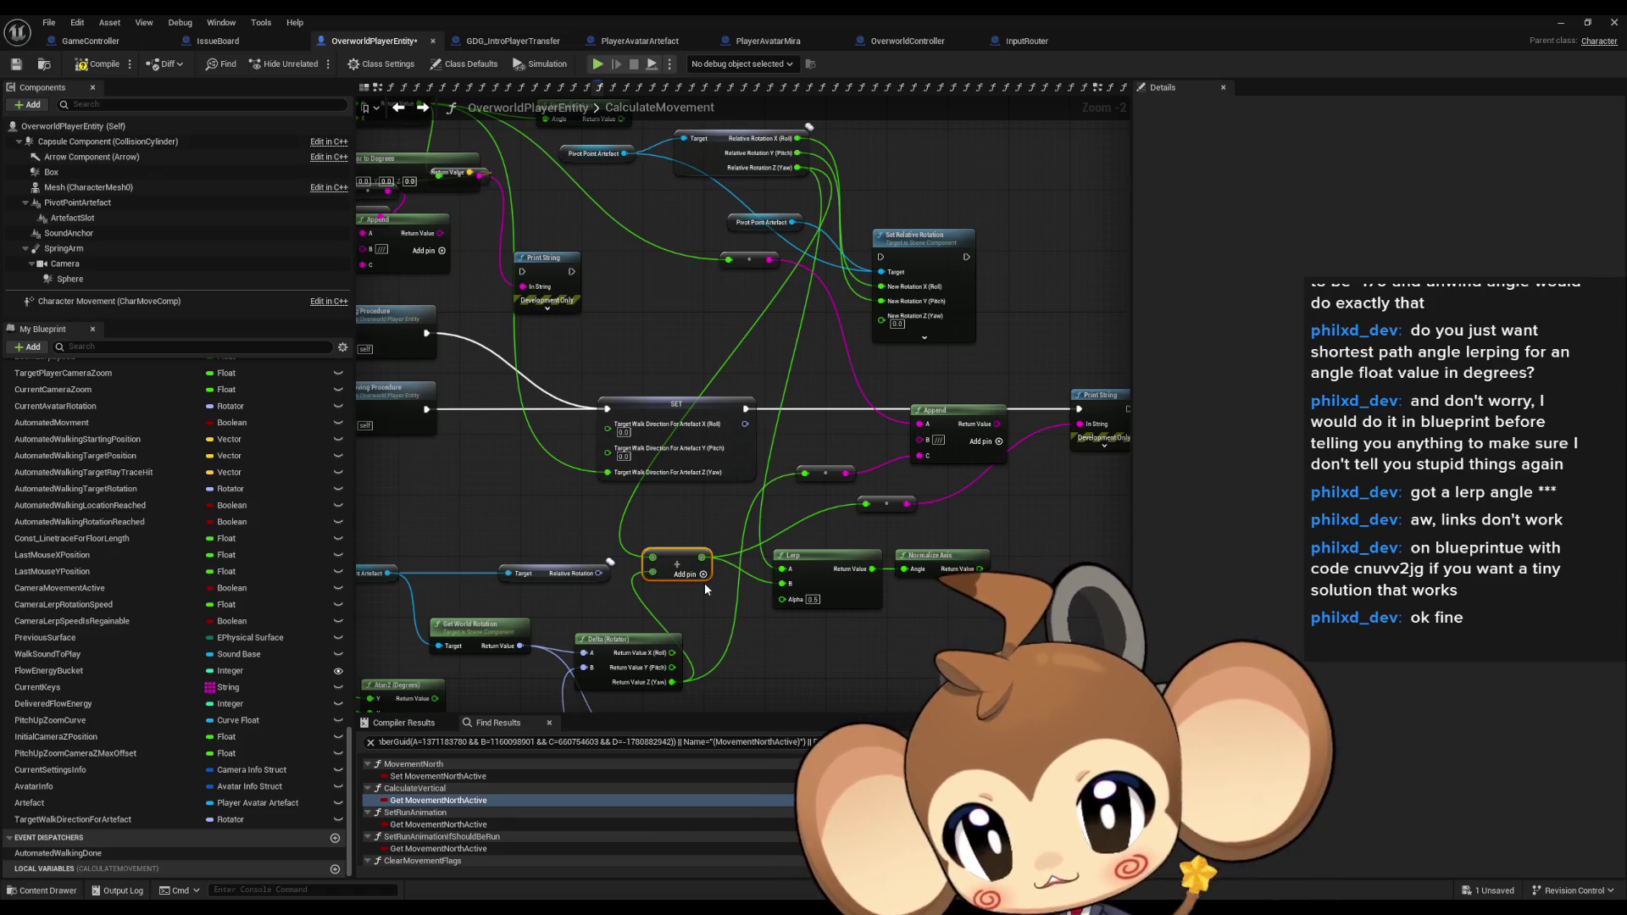
left_click_drag(685, 564, 709, 572)
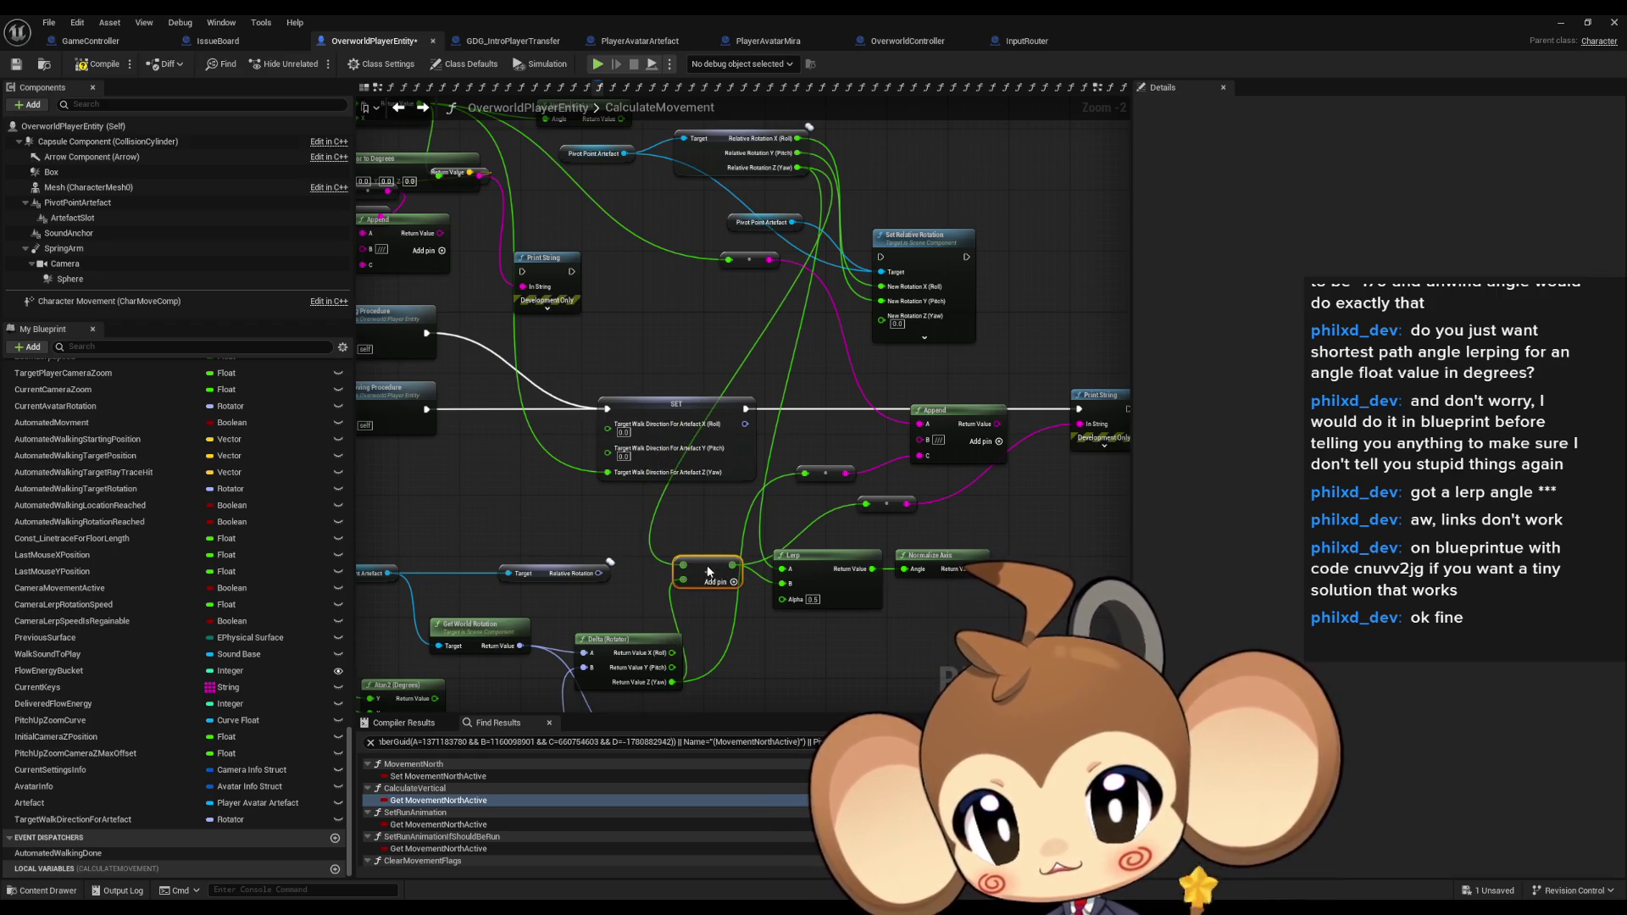
left_click_drag(817, 534, 776, 526)
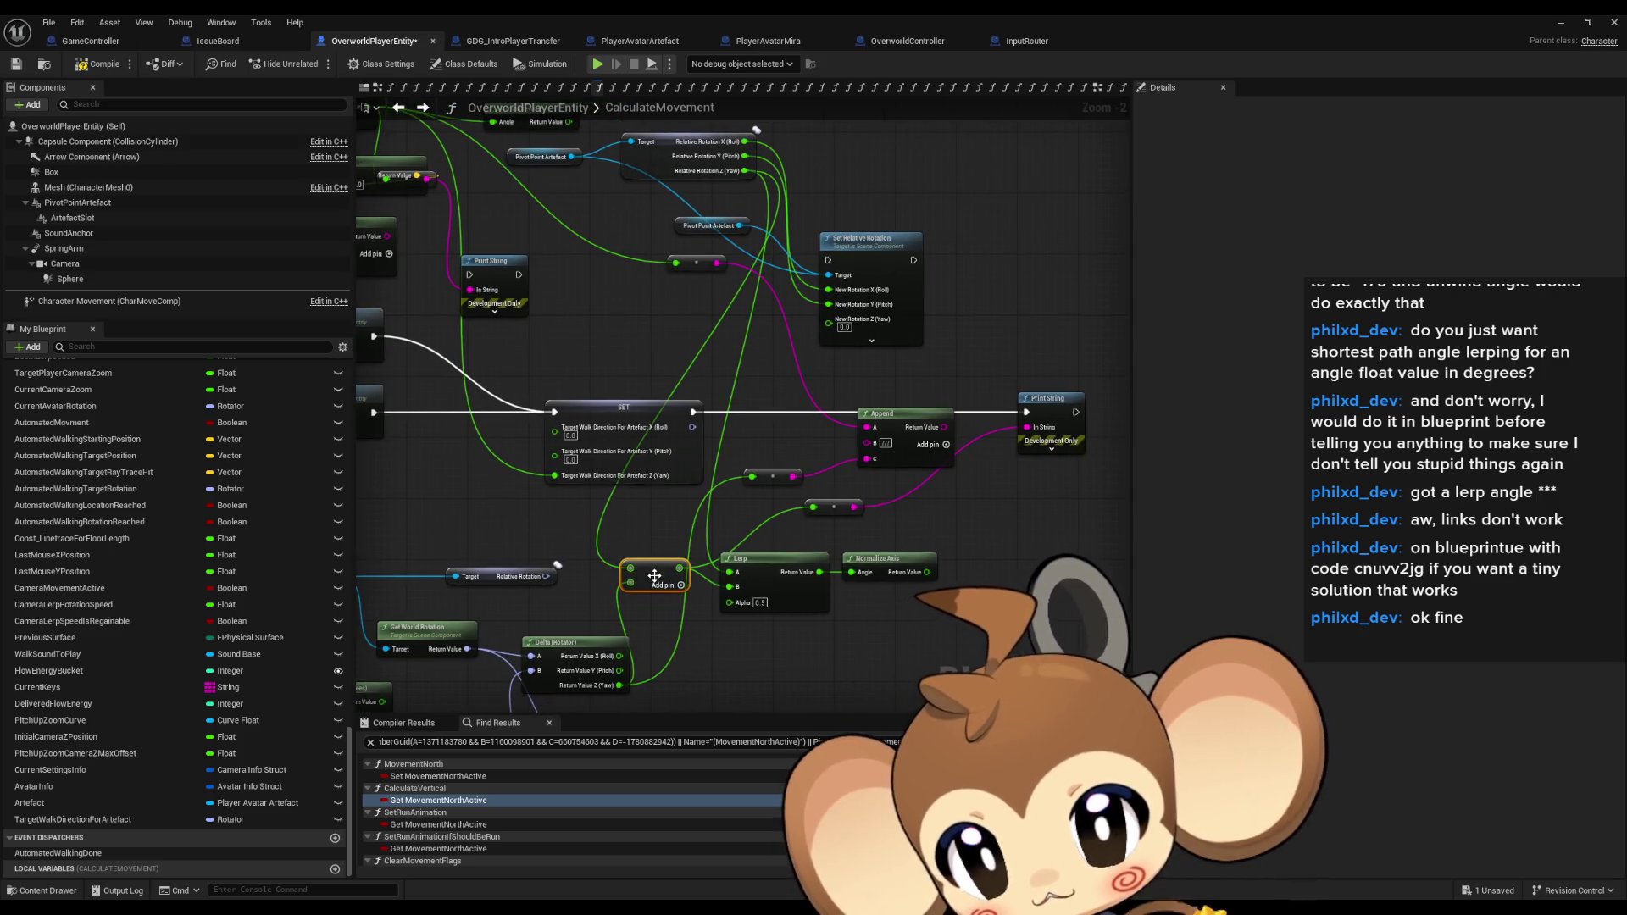
mouse_move(623, 687)
left_mouse_down()
mouse_move(847, 453)
mouse_move(832, 466)
mouse_move(867, 459)
left_mouse_up()
left_click_drag(680, 569, 873, 431)
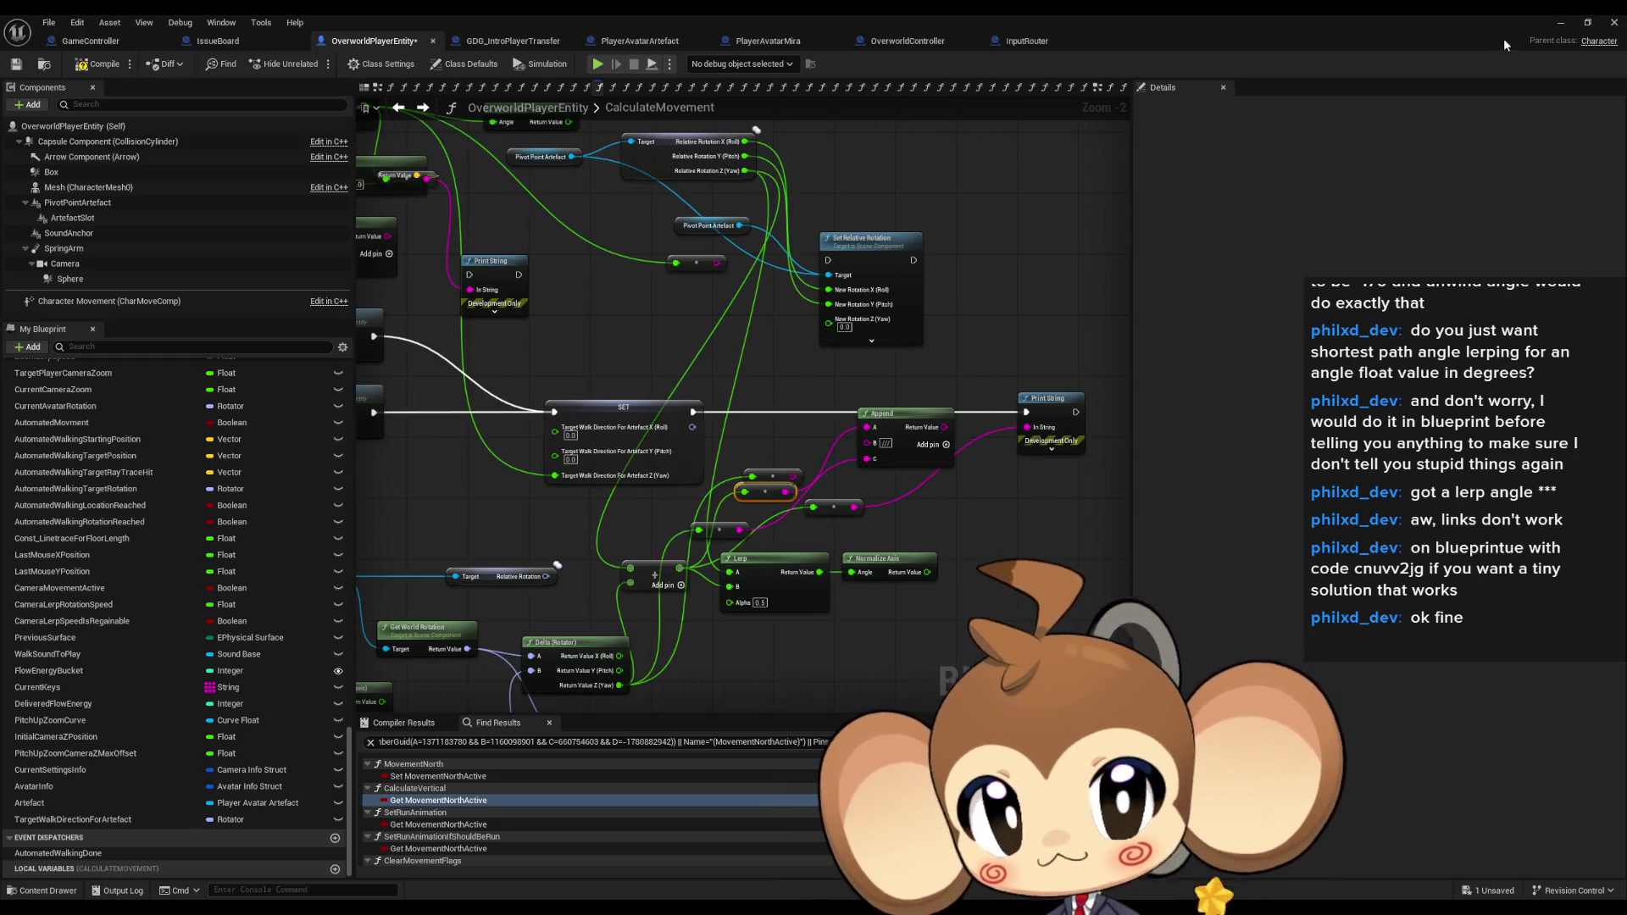
Run a brief play test, then feed Append's result into Print String's In String.
left_click(1559, 21)
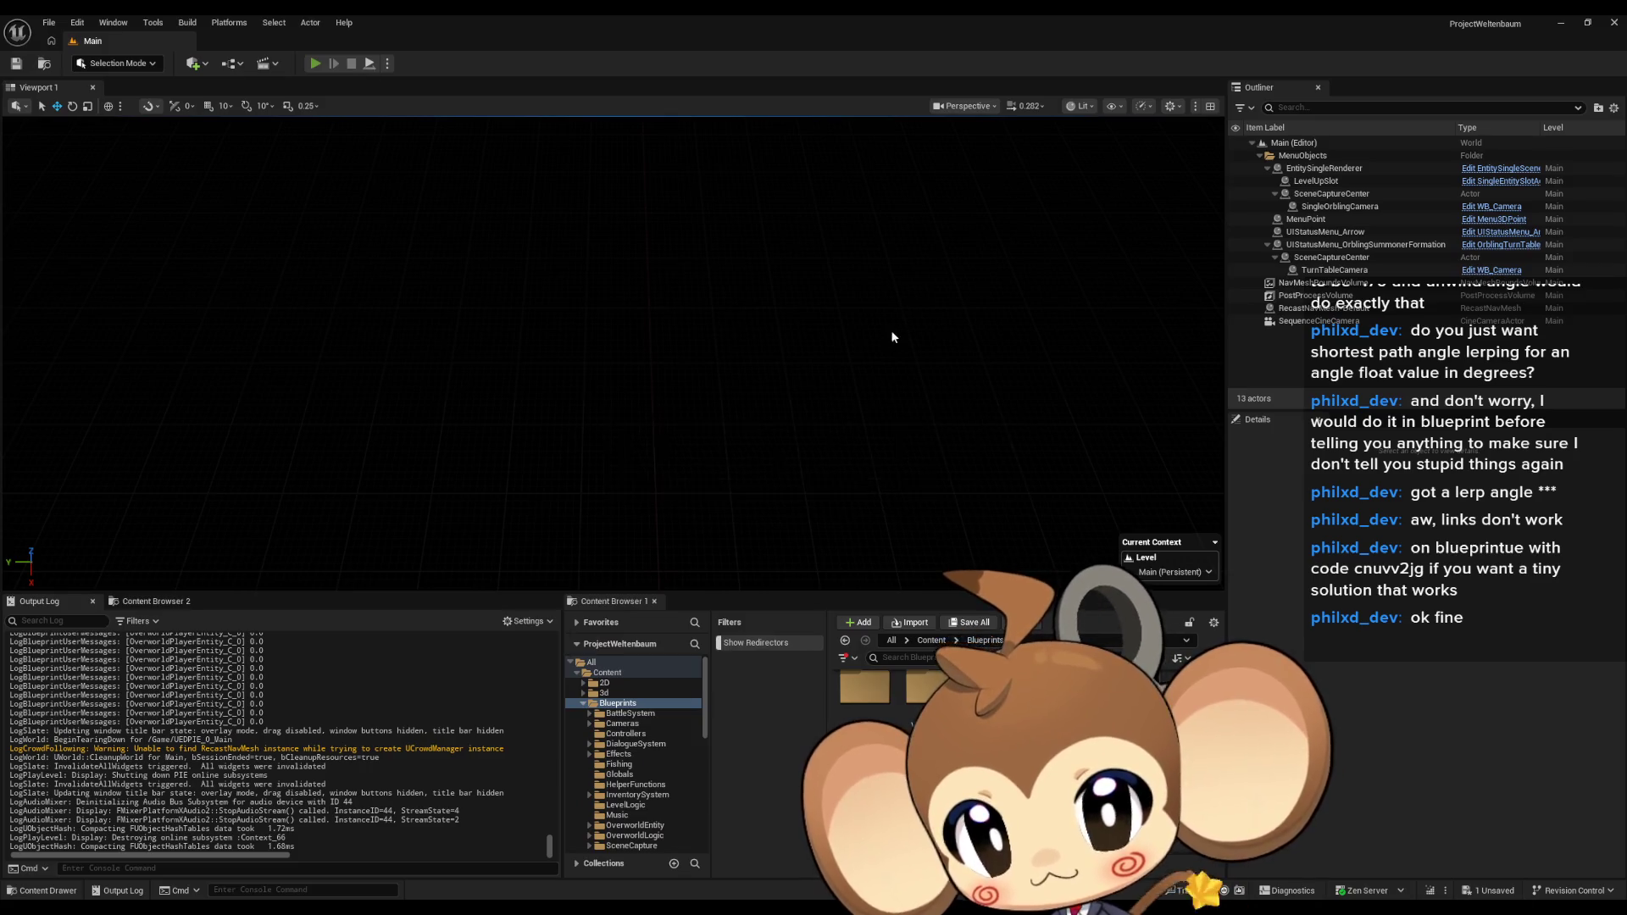
key("alt+p")
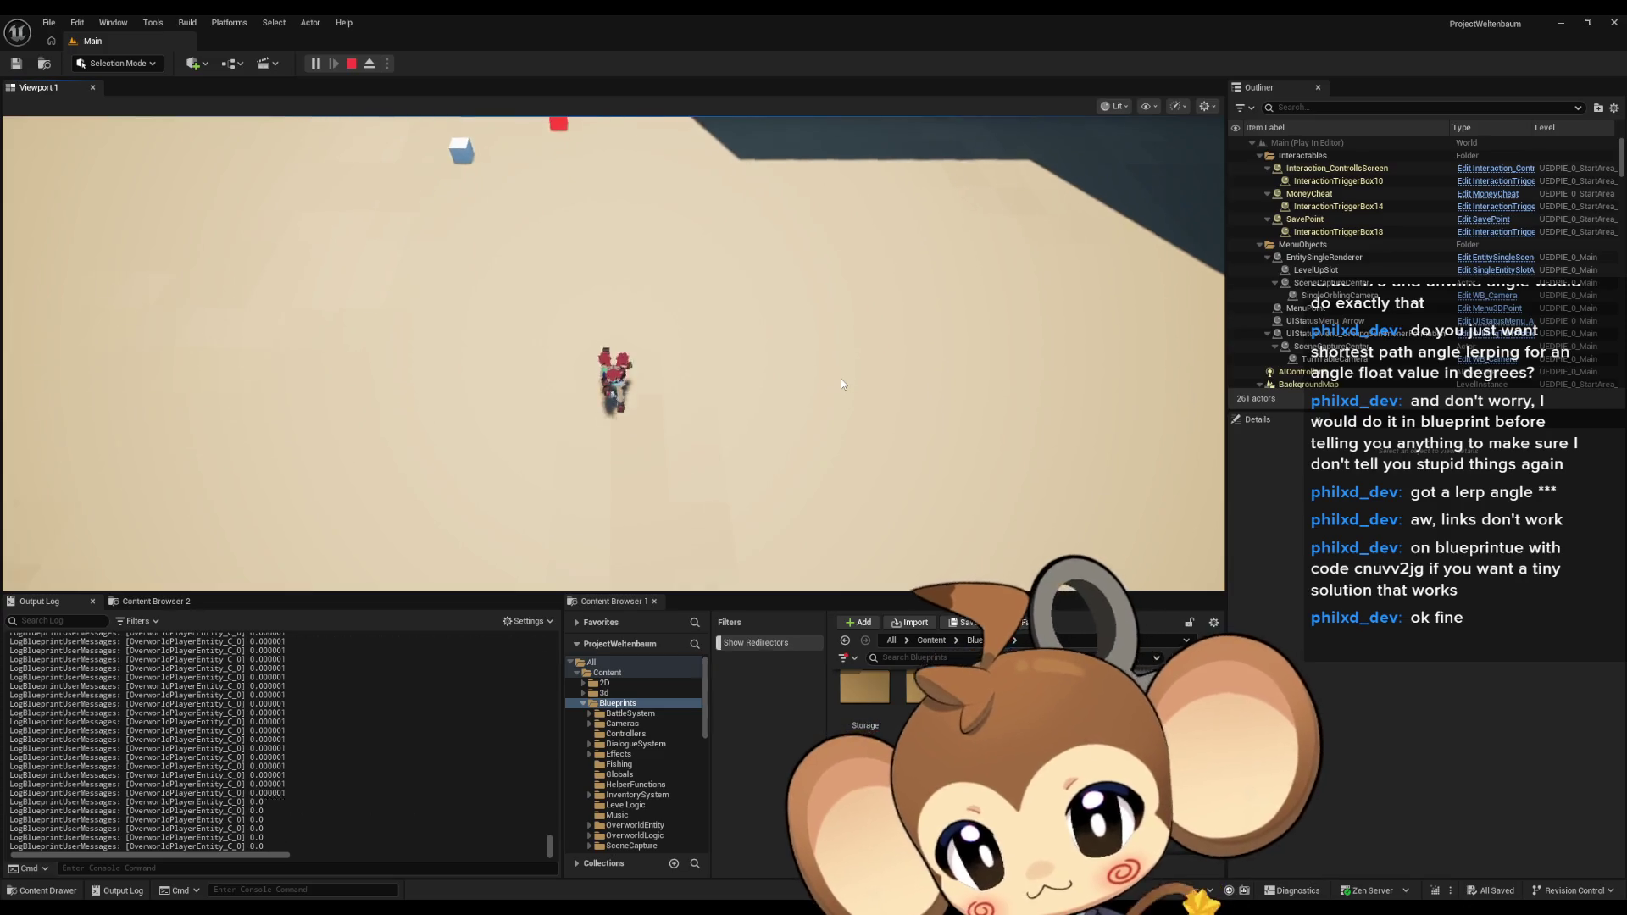
left_click(352, 64)
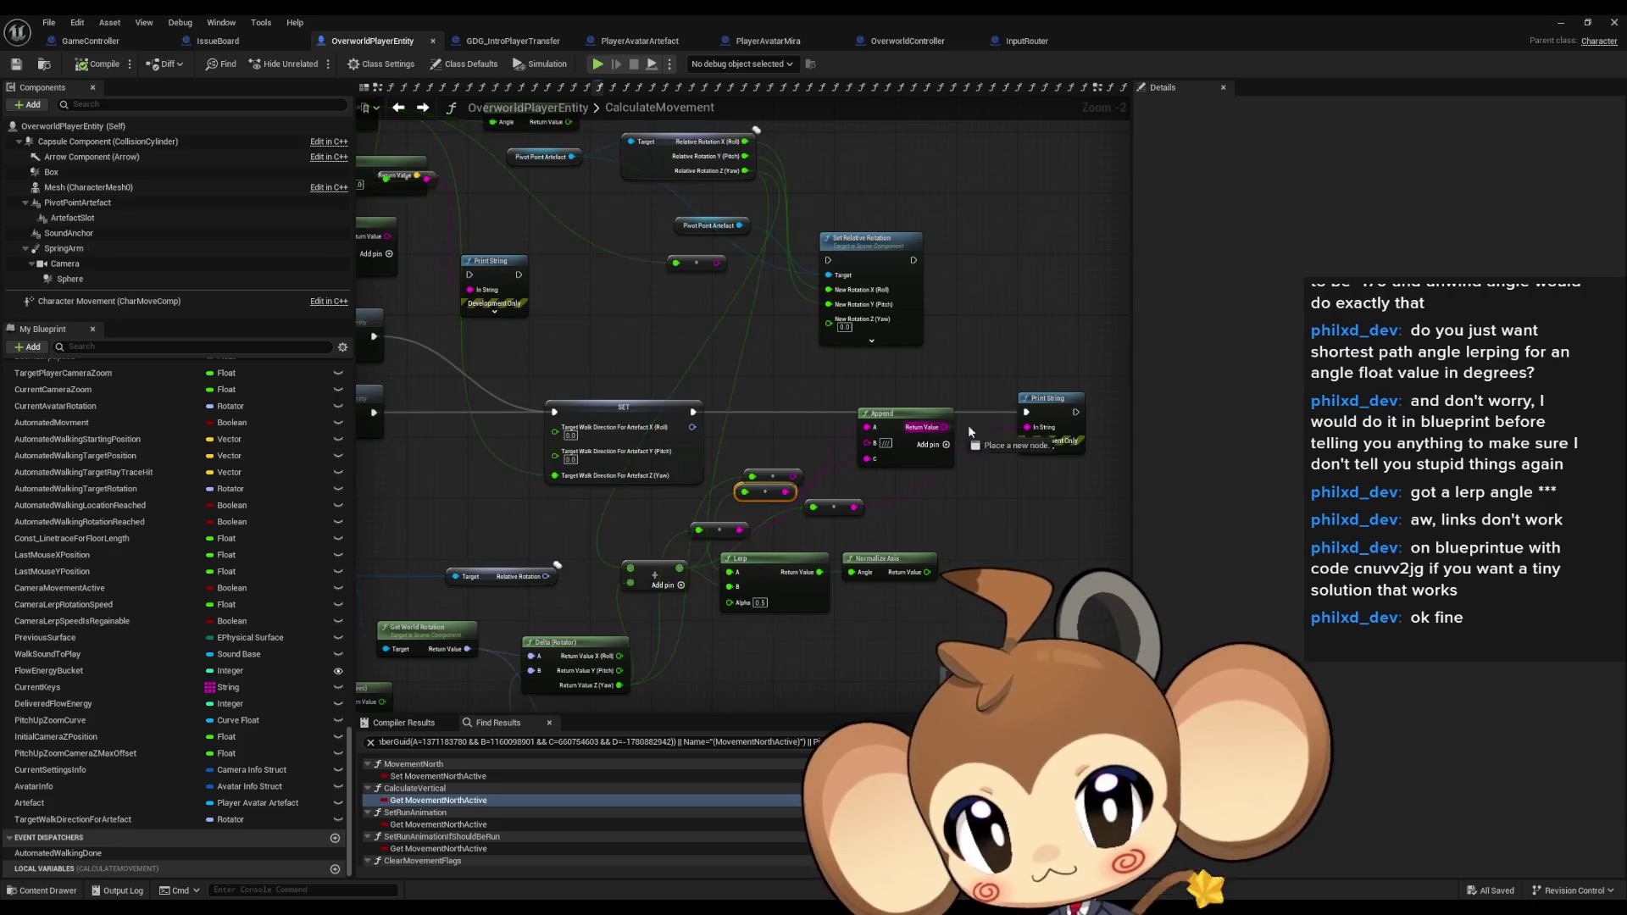
left_click_drag(958, 432, 945, 428)
left_click(1588, 22)
Play-test turning the character with A, S and D, logging paired yaws like 90.0///90.0.
left_click(344, 66)
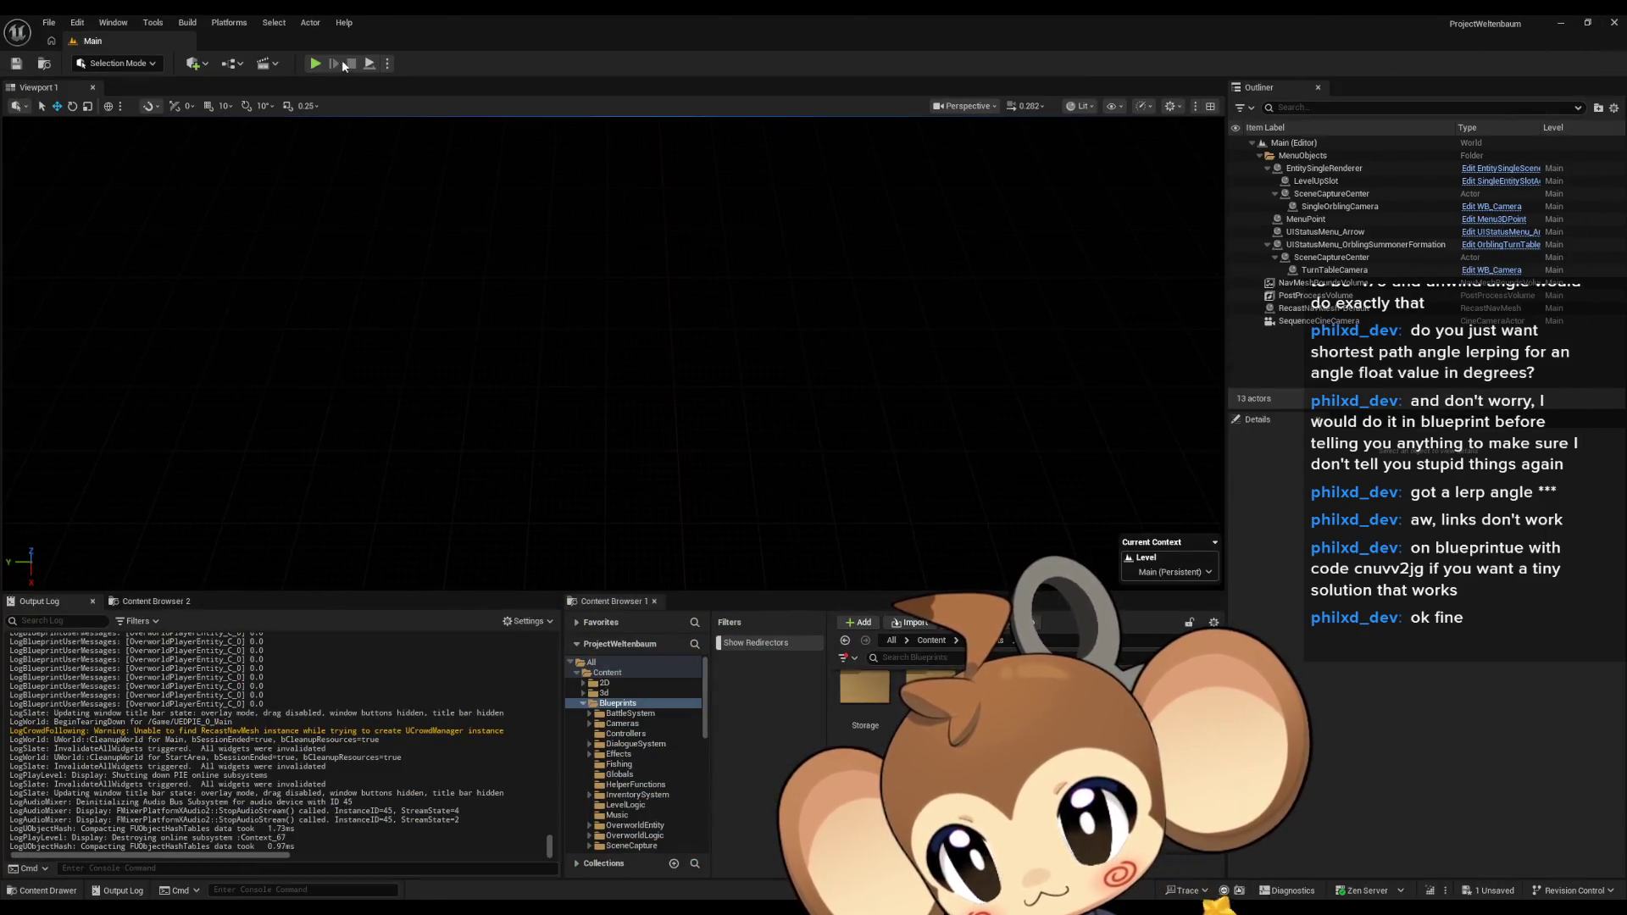
left_click(316, 65)
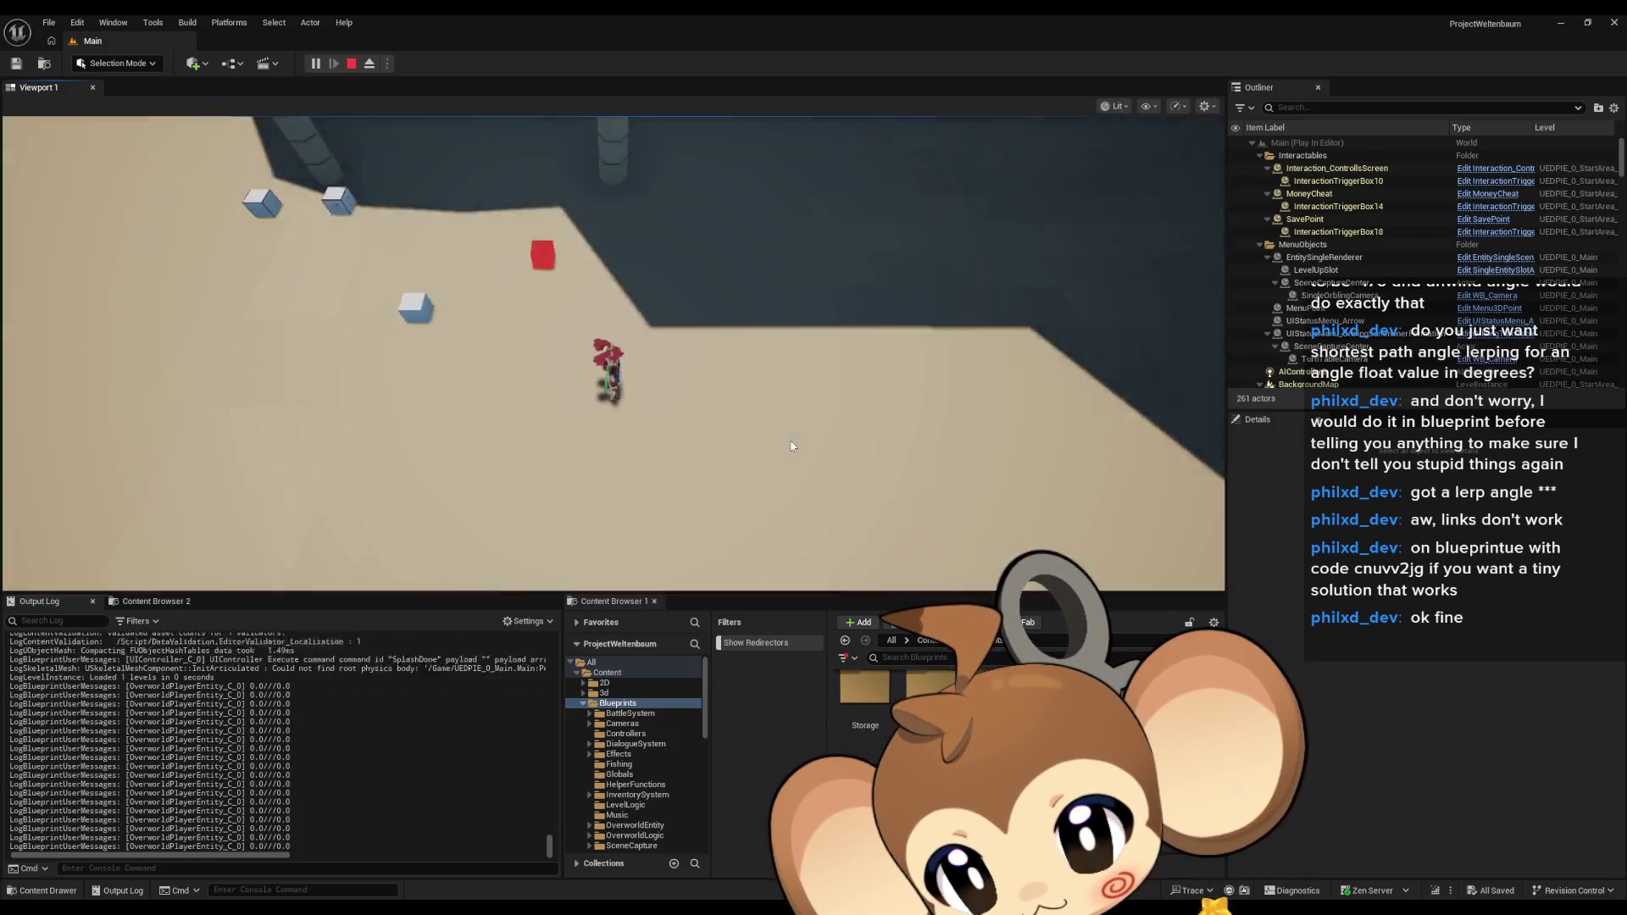
key("a")
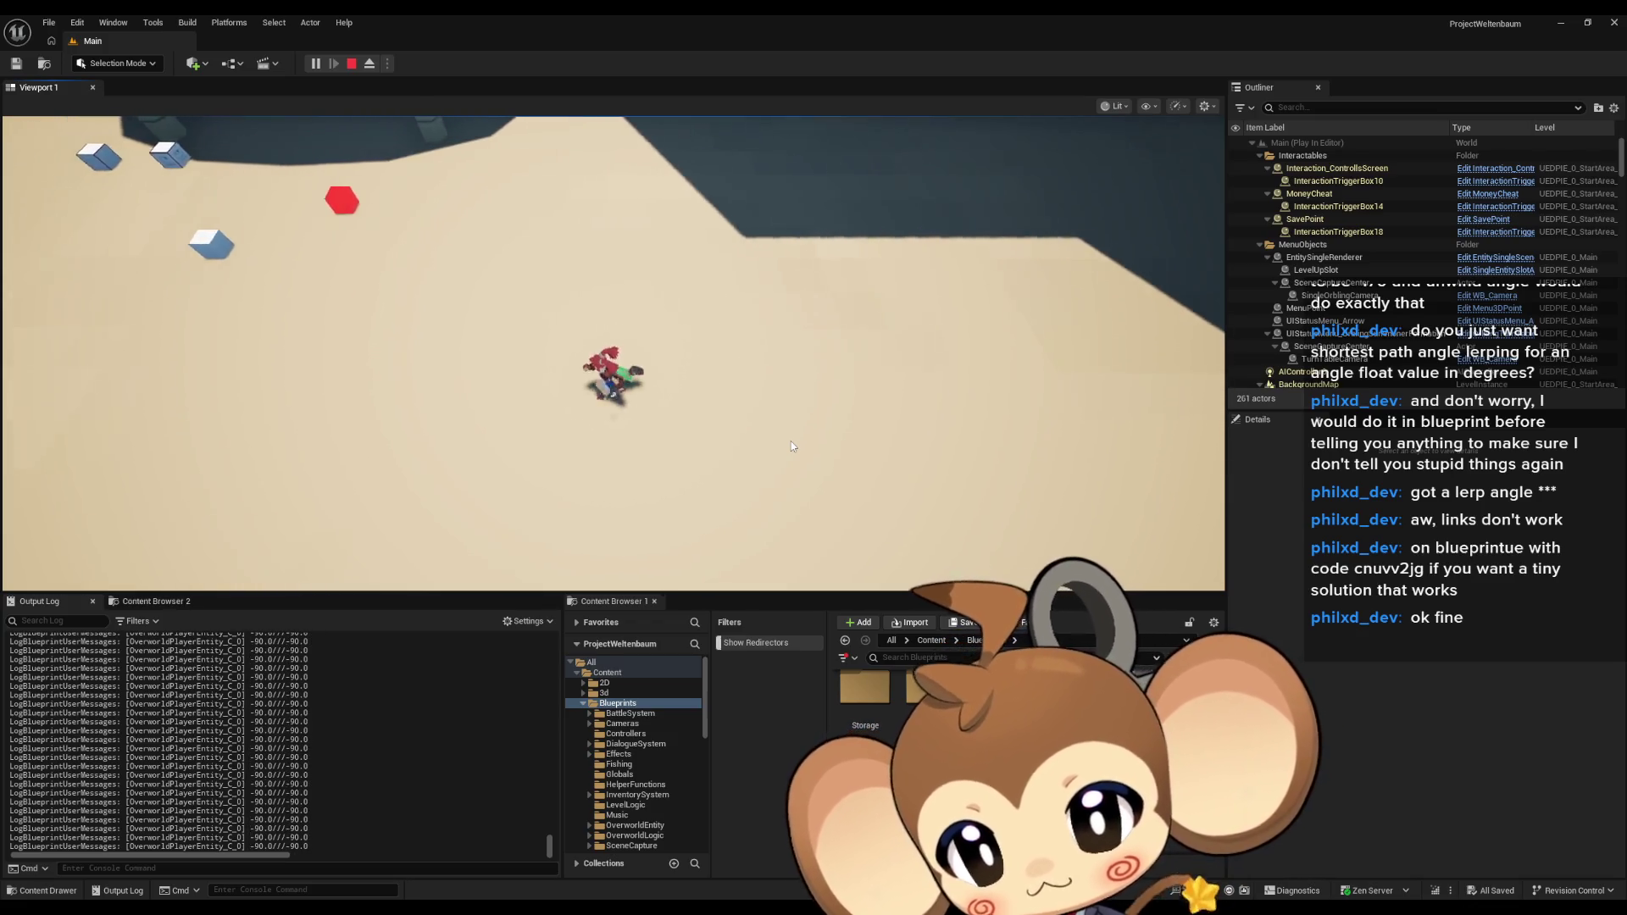
key("s")
key("d")
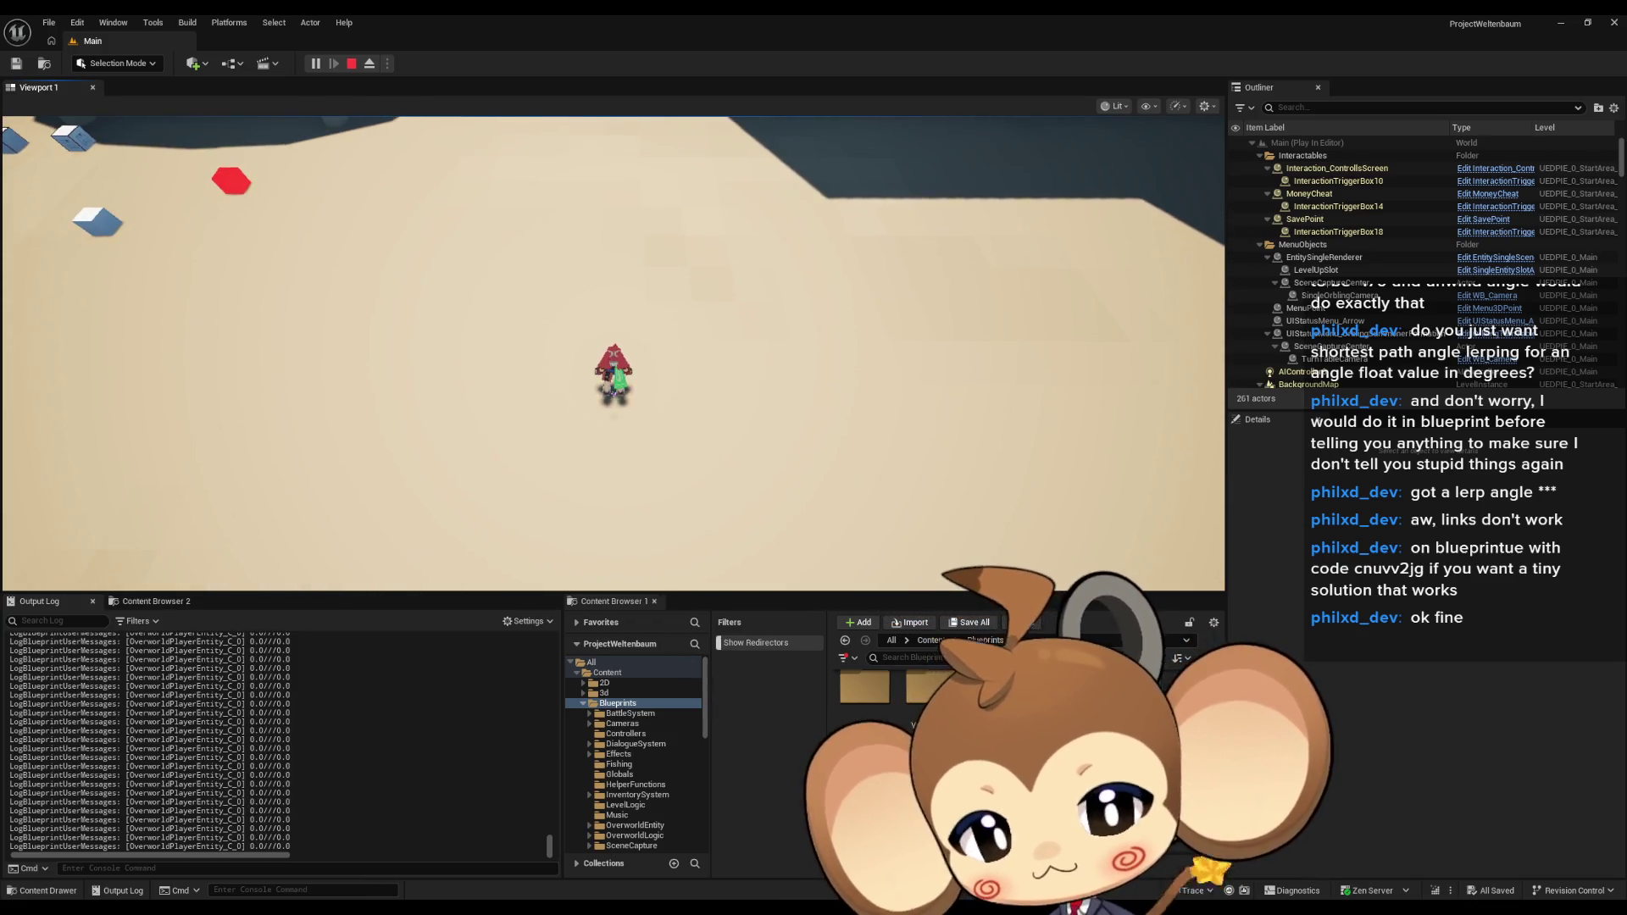
key("Escape")
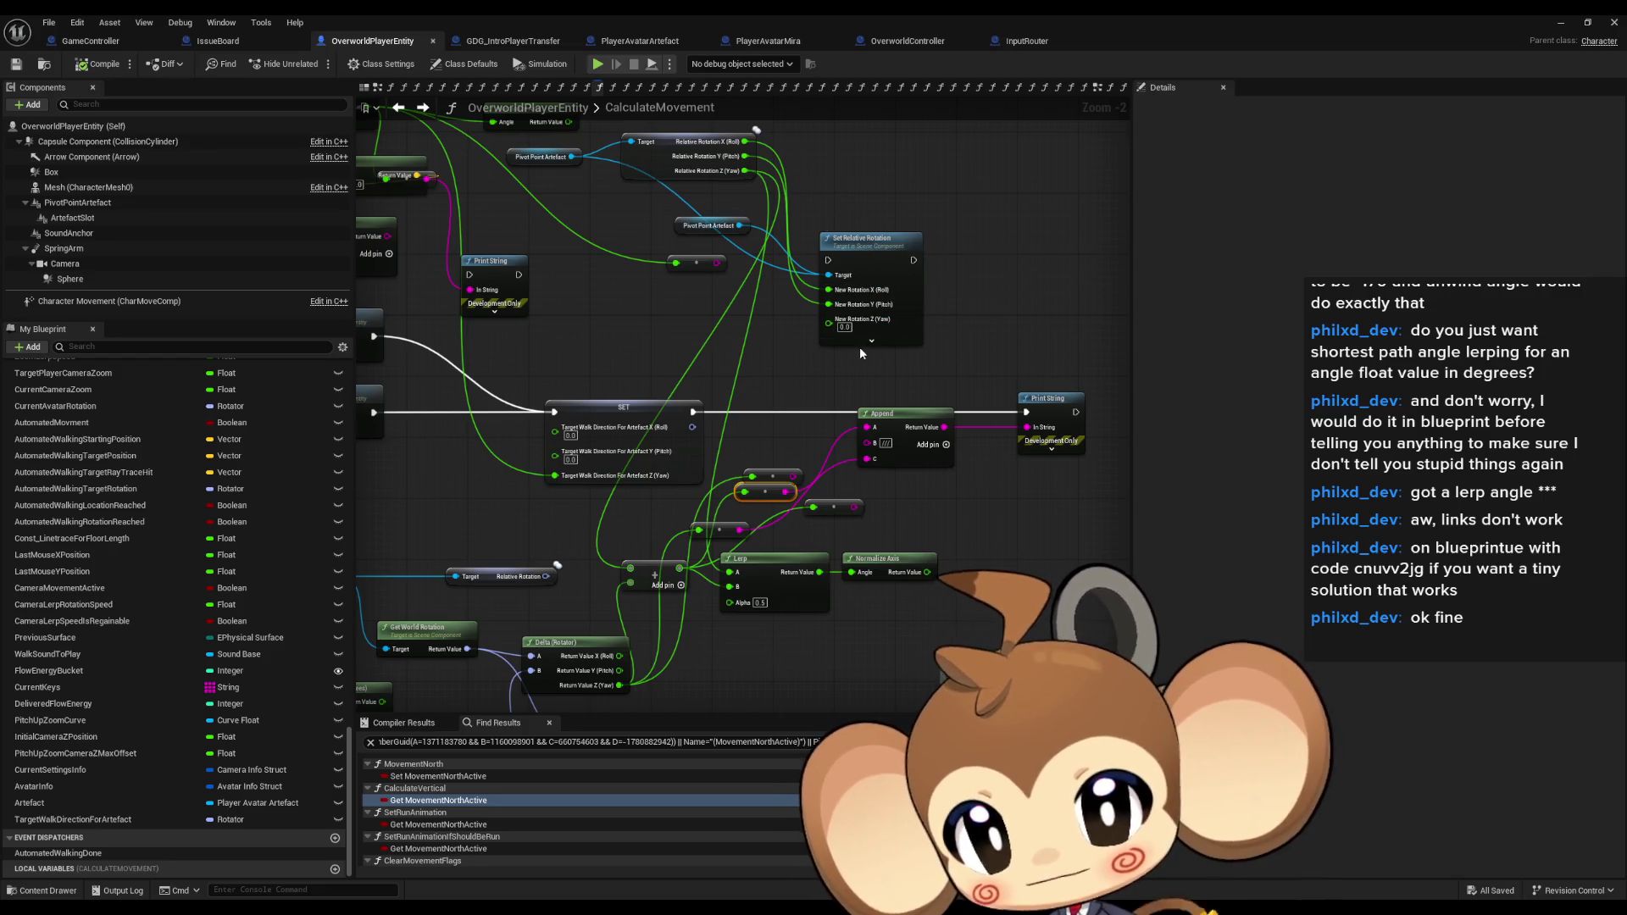
Delete the reroute nodes feeding the Append node.
left_click_drag(557, 557, 705, 428)
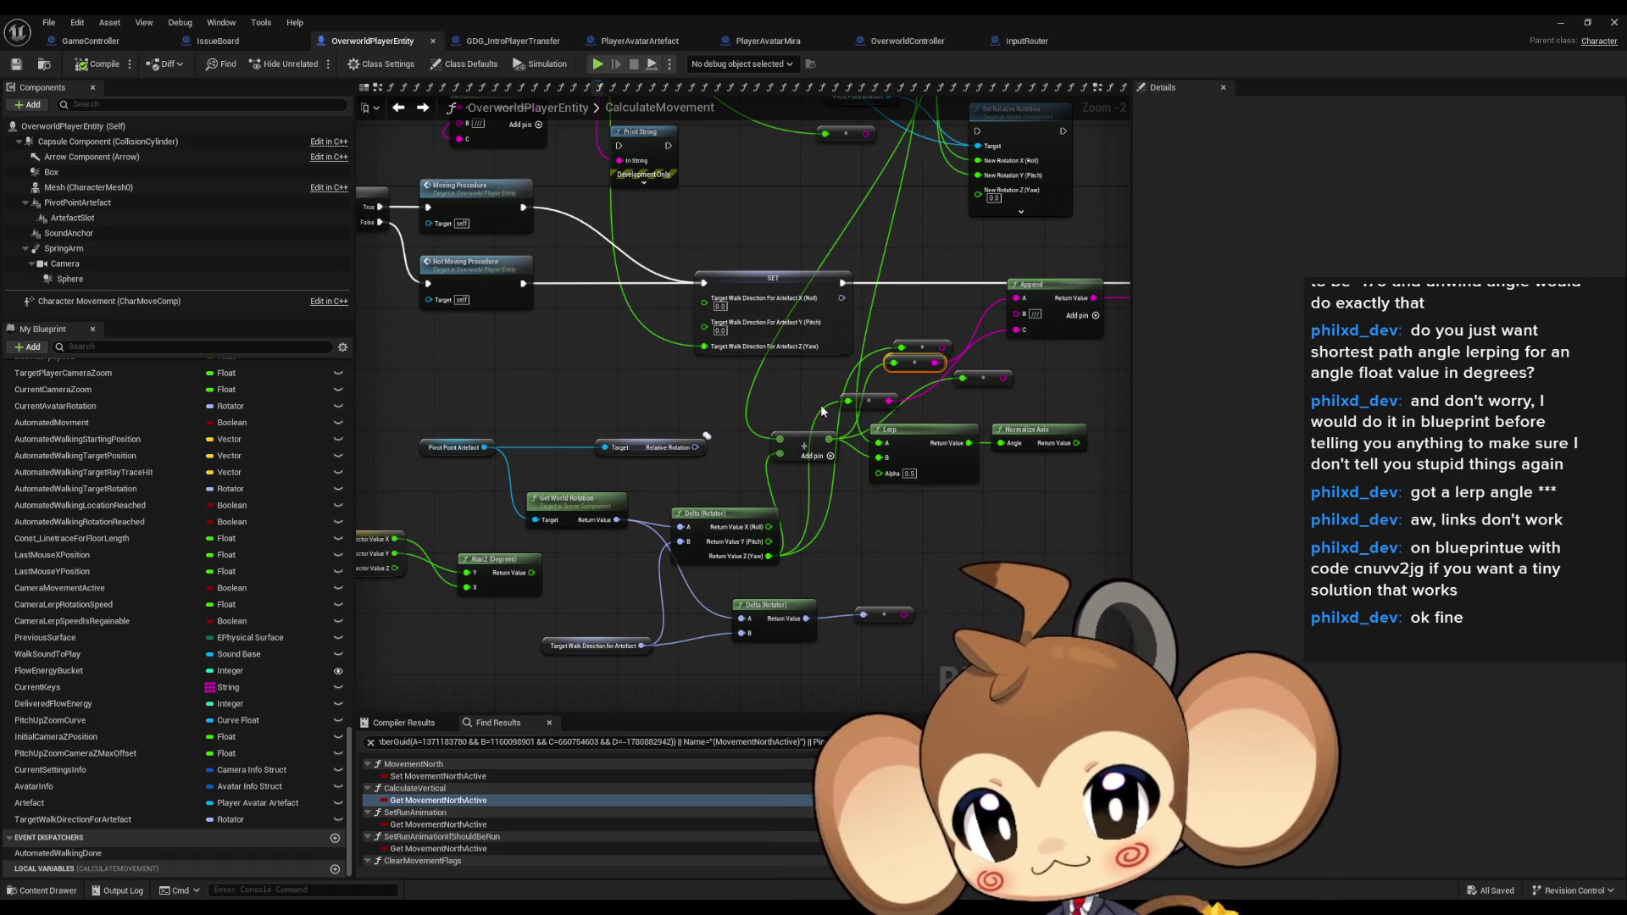
left_click_drag(868, 507, 718, 598)
left_click_drag(727, 410, 826, 486)
key("Delete")
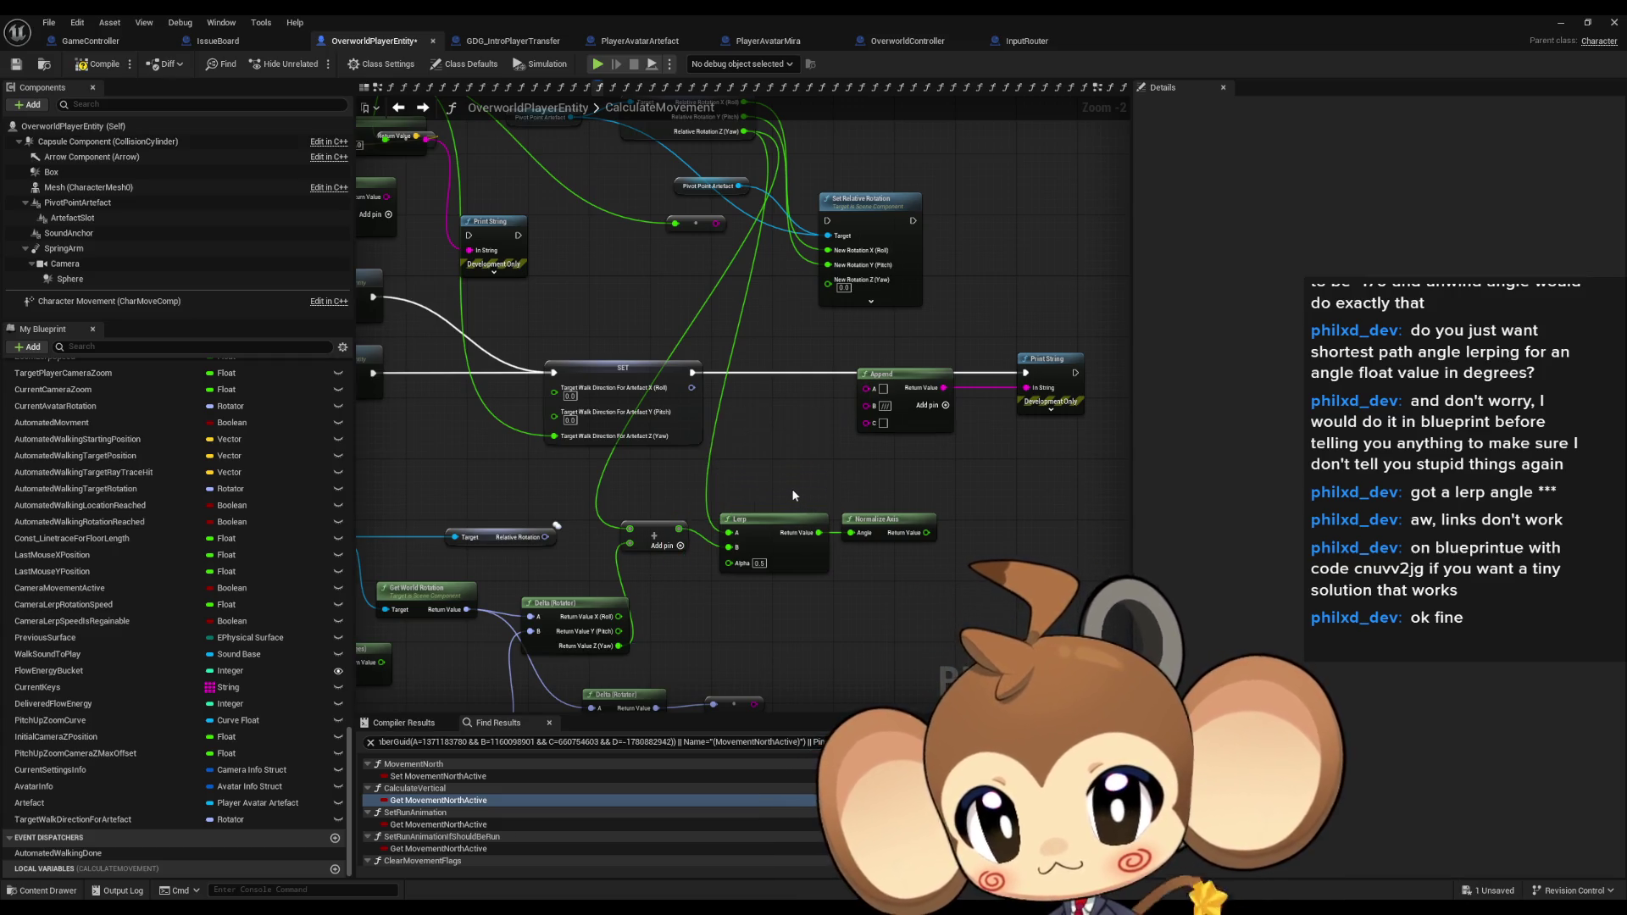
left_click_drag(783, 483, 809, 531)
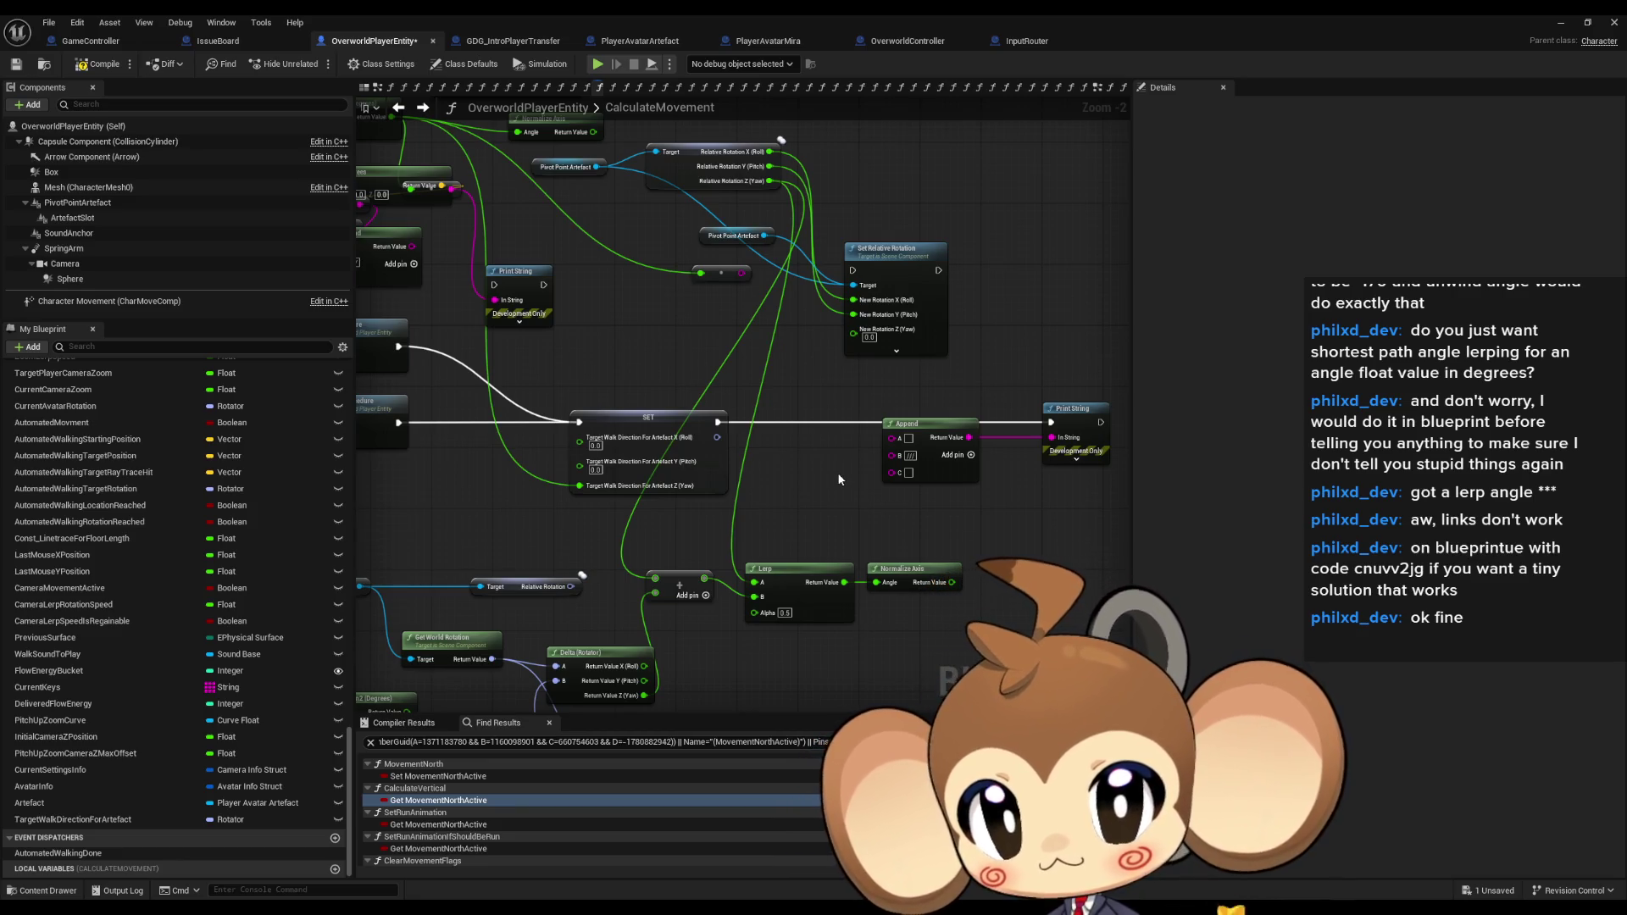
Wire Lerp into Set Relative Rotation's yaw, set Lerp alpha to 0.001, and run it after SET.
left_click_drag(844, 583, 853, 330)
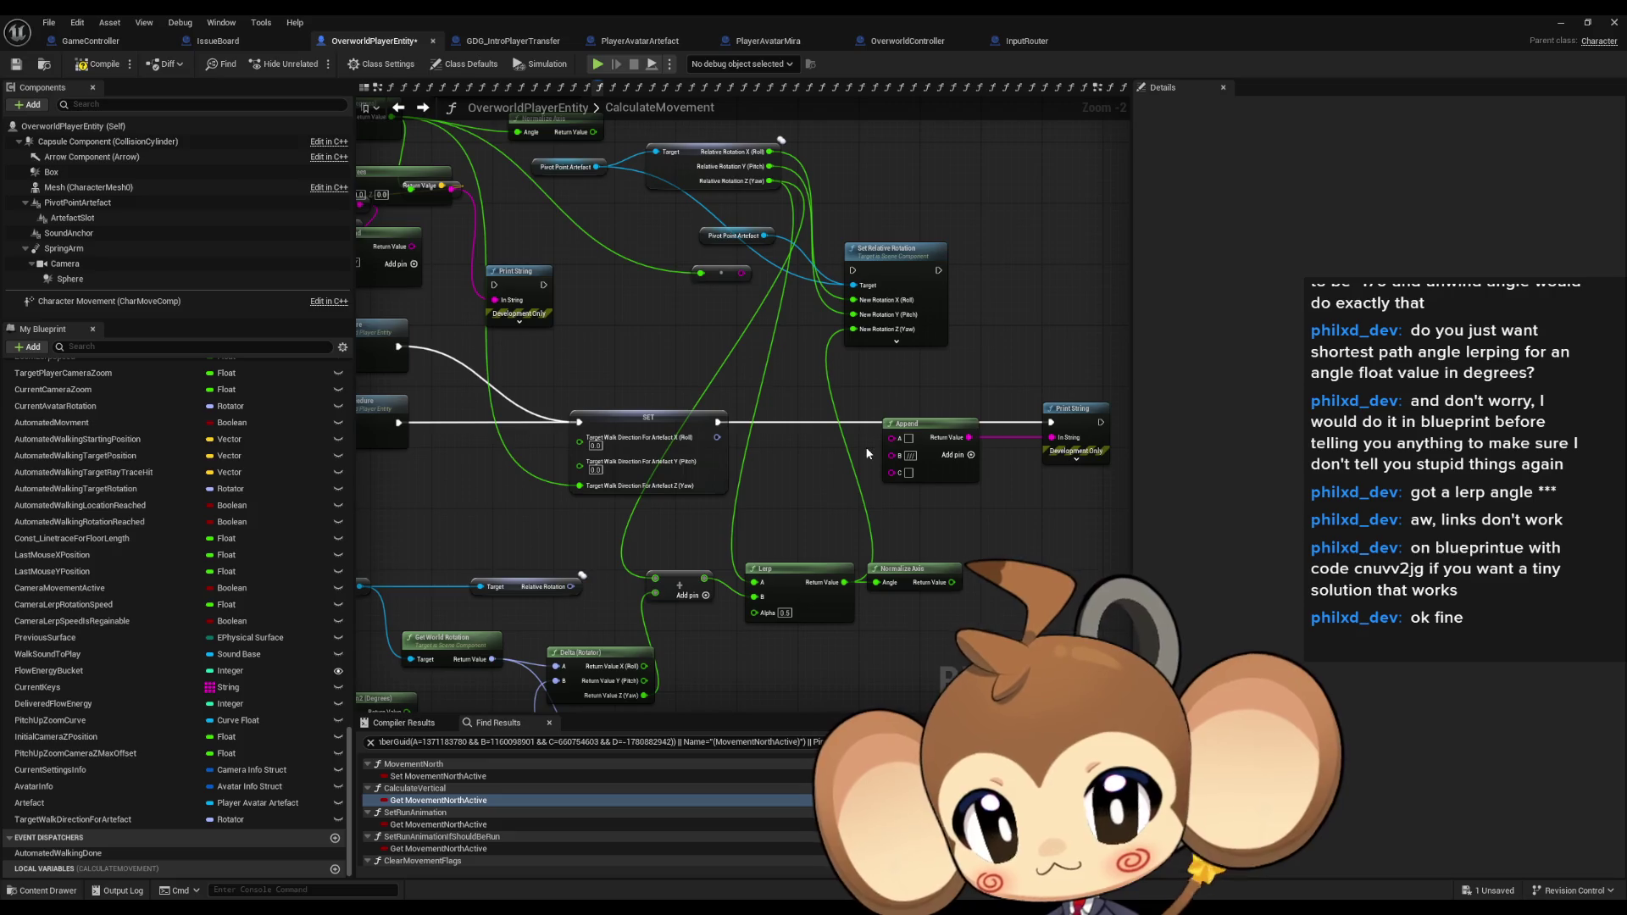
type("0.001")
key("Return")
left_click_drag(718, 421, 853, 271)
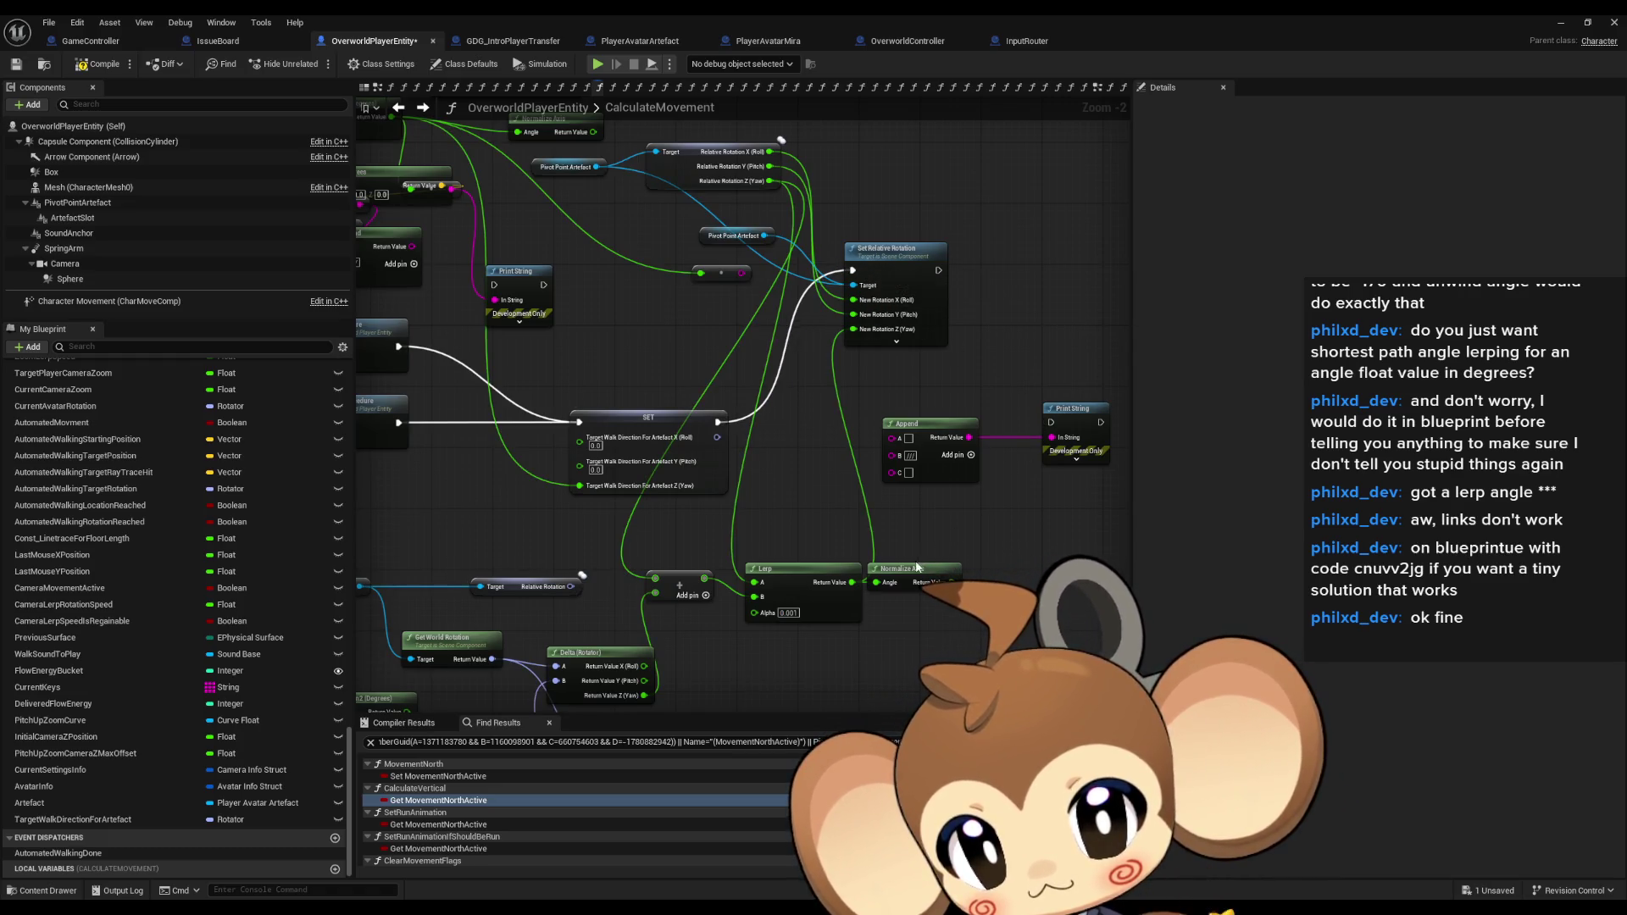
left_click_drag(868, 513, 1065, 457)
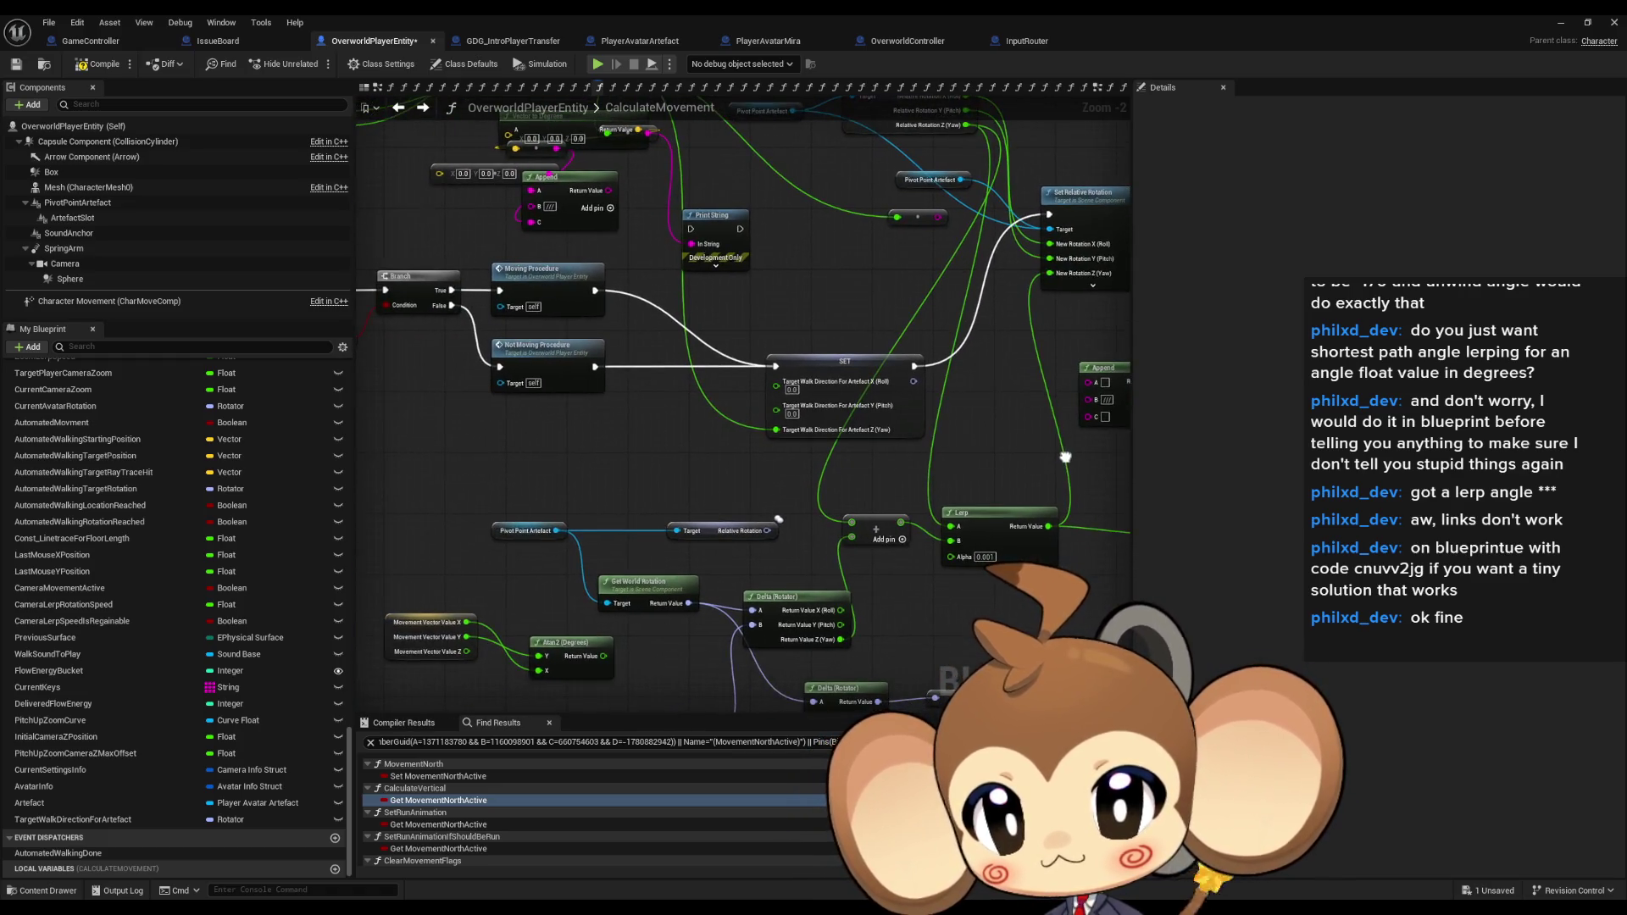
mouse_move(875, 596)
left_mouse_down()
mouse_move(822, 551)
mouse_move(810, 559)
mouse_move(784, 664)
left_mouse_up()
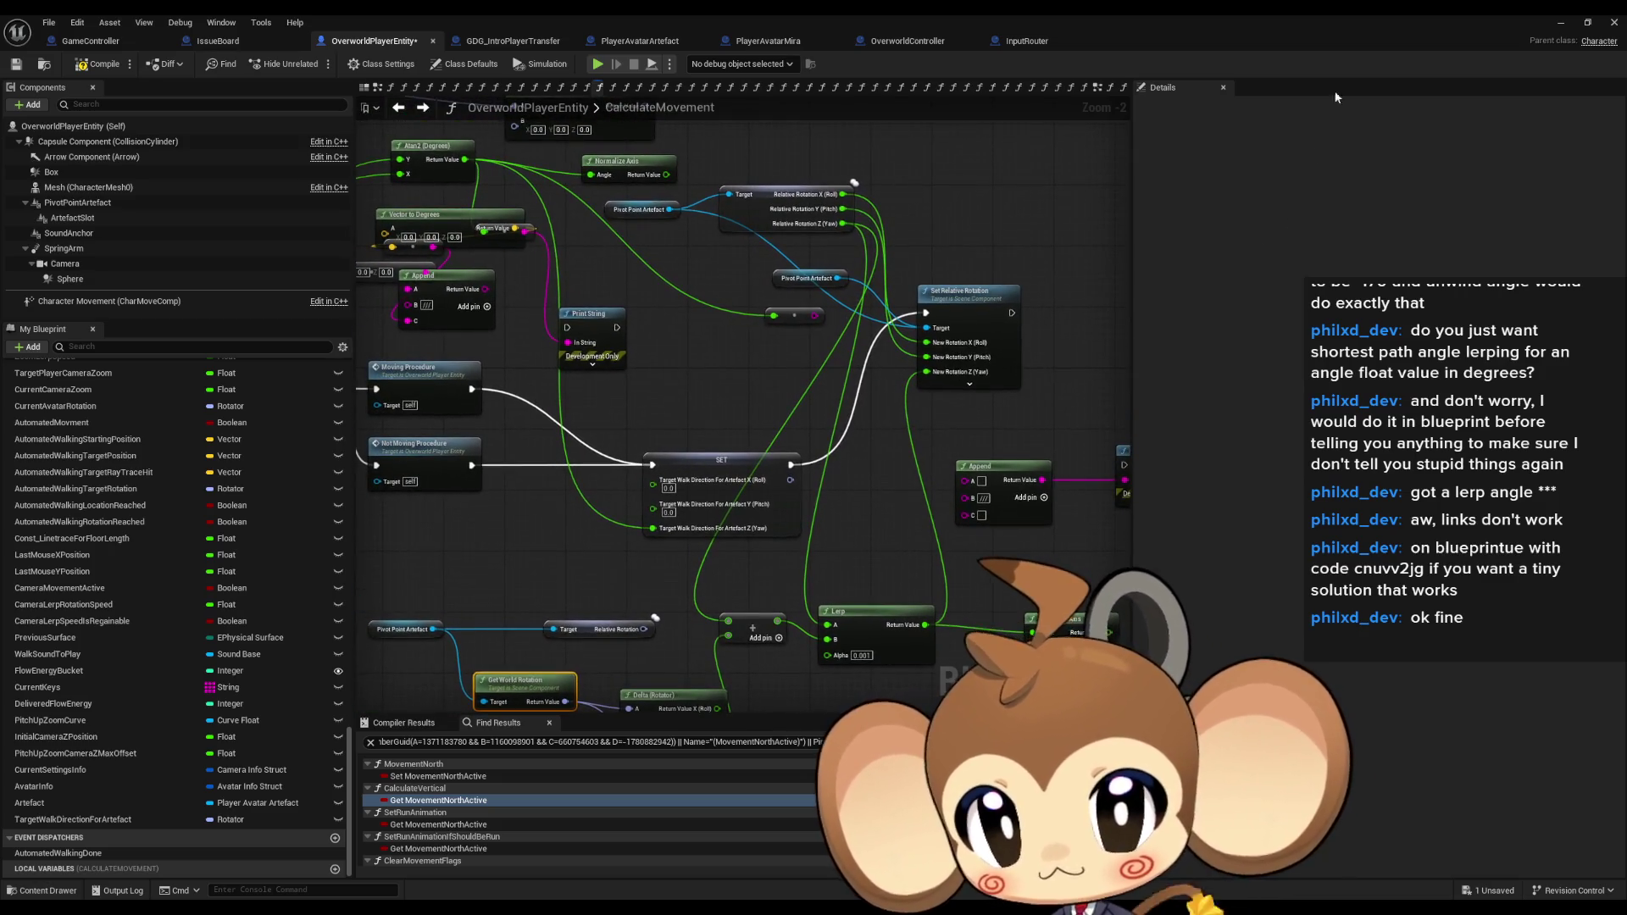
left_click(1558, 23)
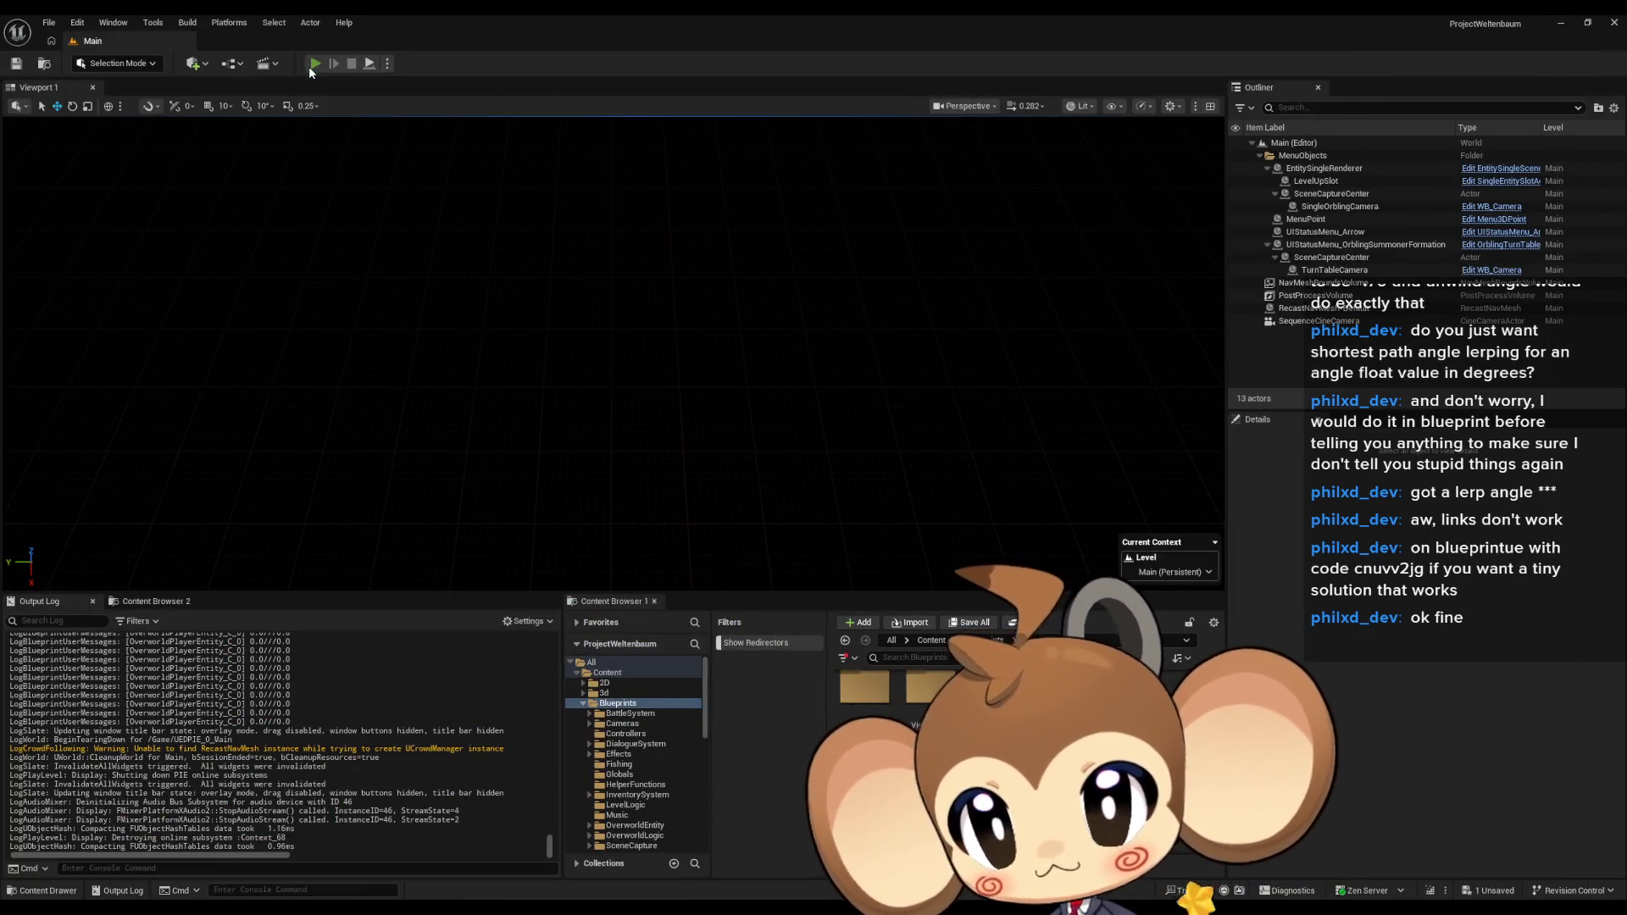
Play-test the level with the character walking around, then return to the OverworldPlayerEntity graph.
left_click(309, 66)
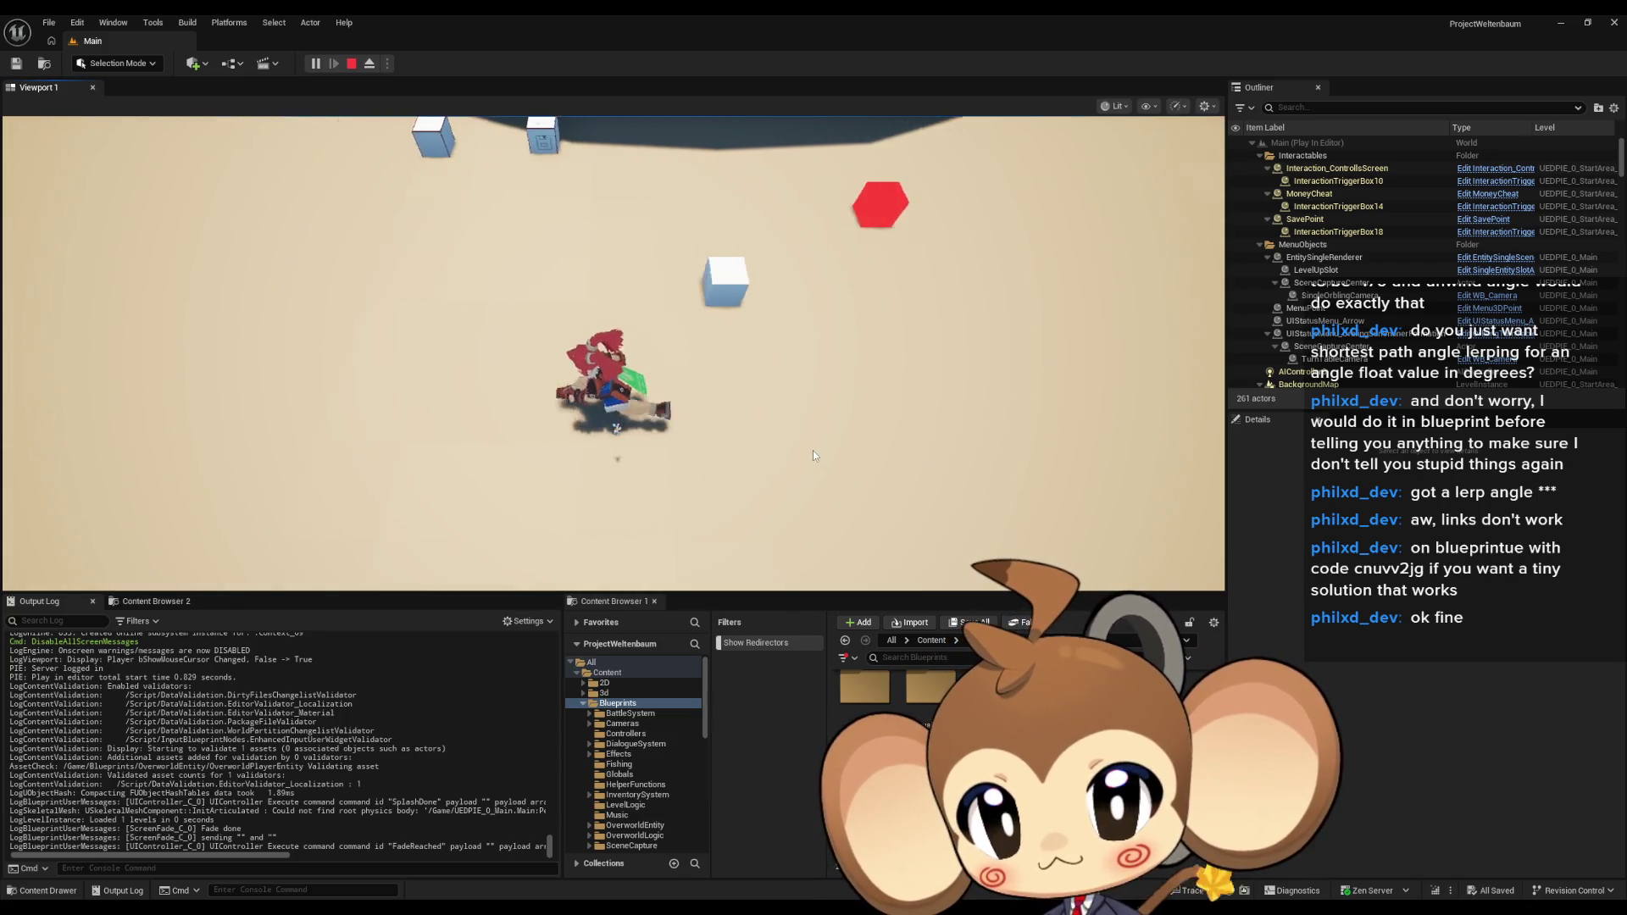
left_click(352, 62)
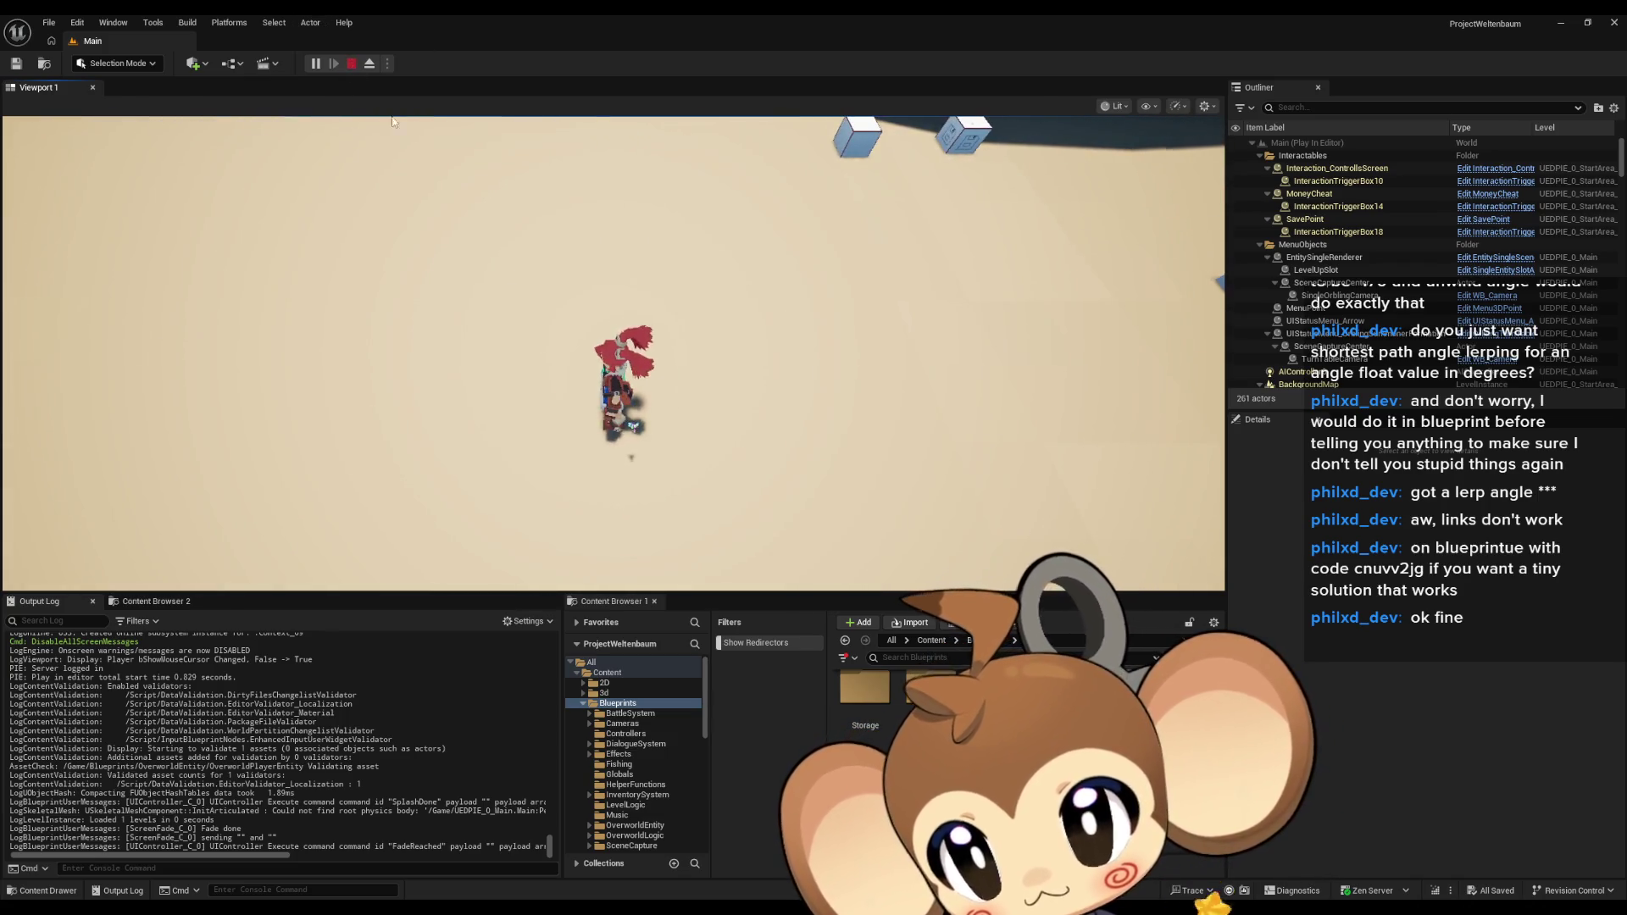
mouse_move(593, 913)
left_click(606, 861)
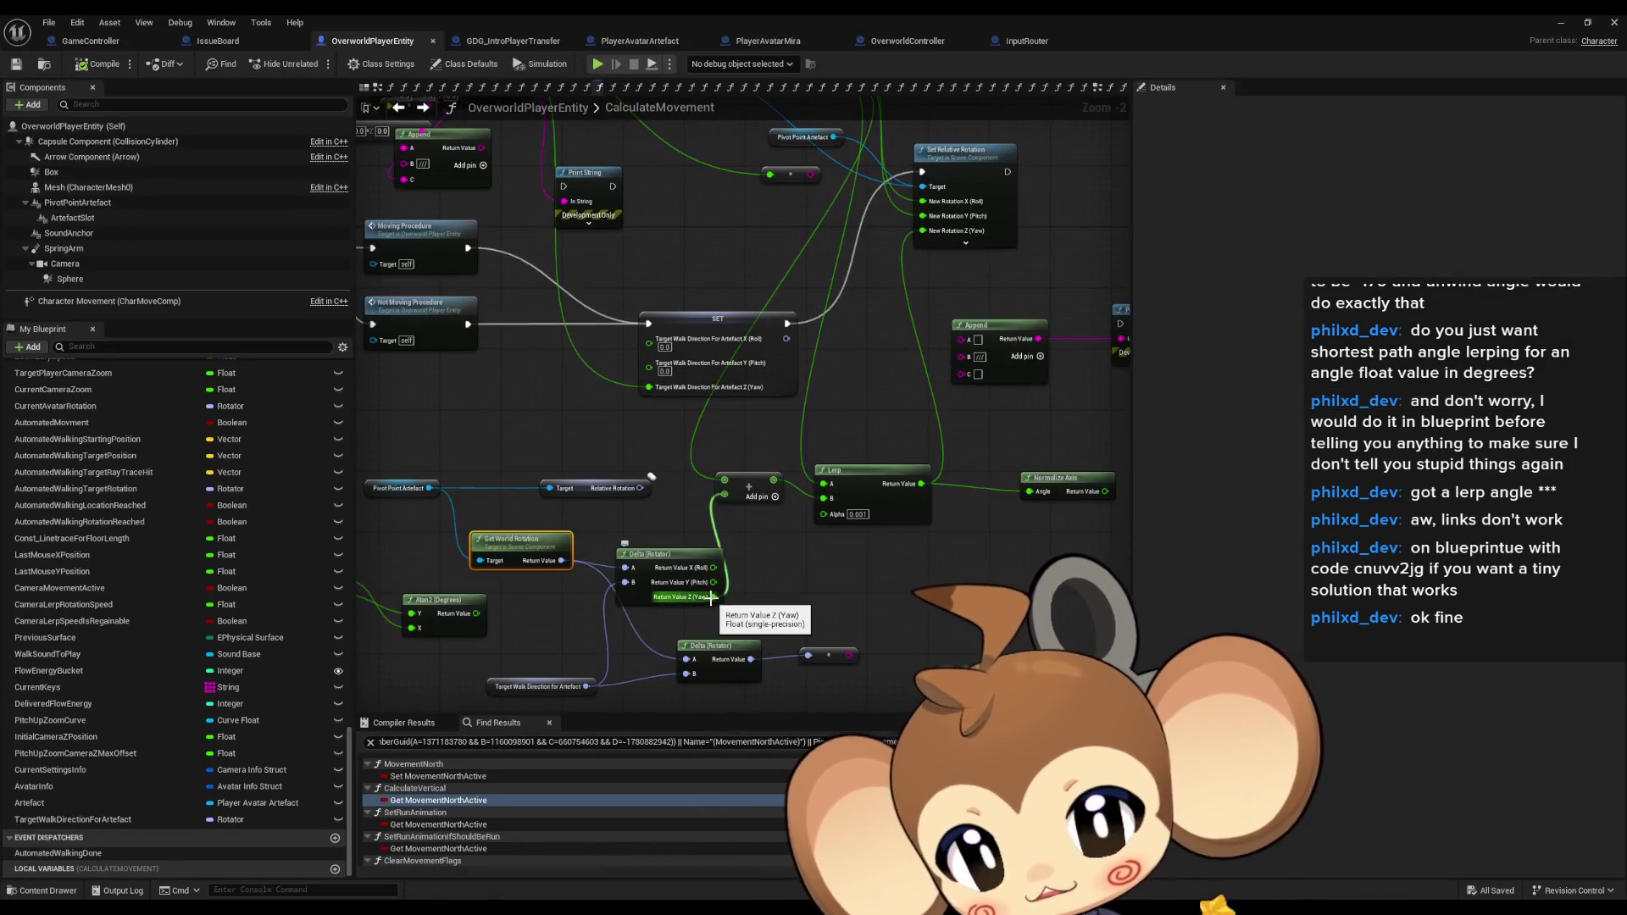
Add a Subtract node fed by the Relative Rotation yaw pin, then start a play test.
left_click_drag(678, 589, 745, 596)
type("-")
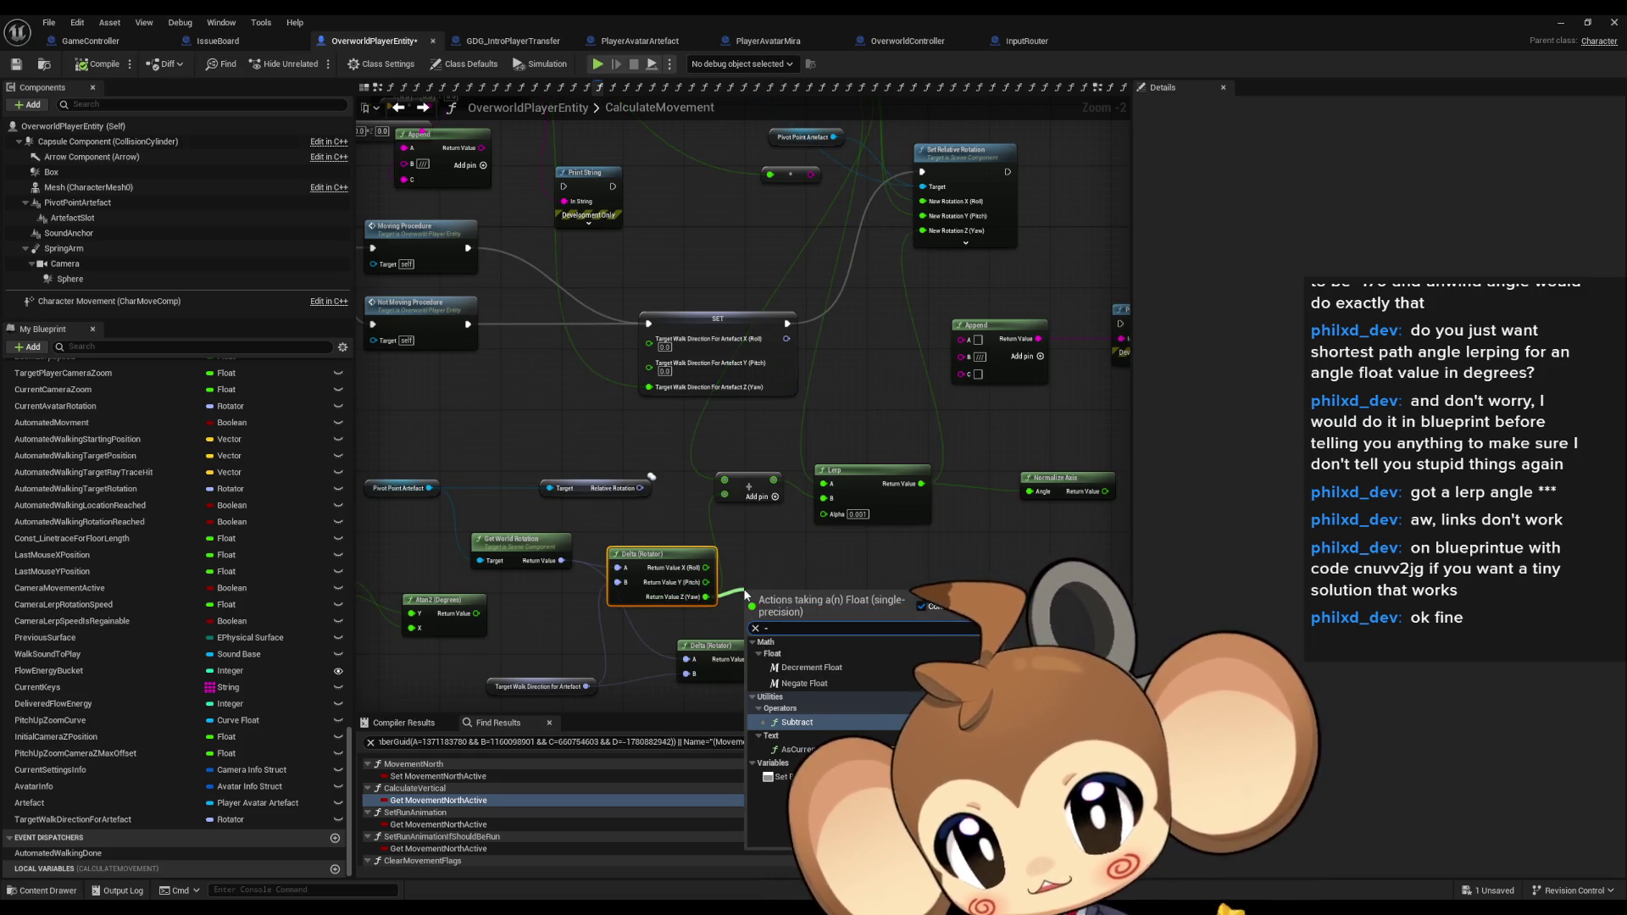
key("Escape")
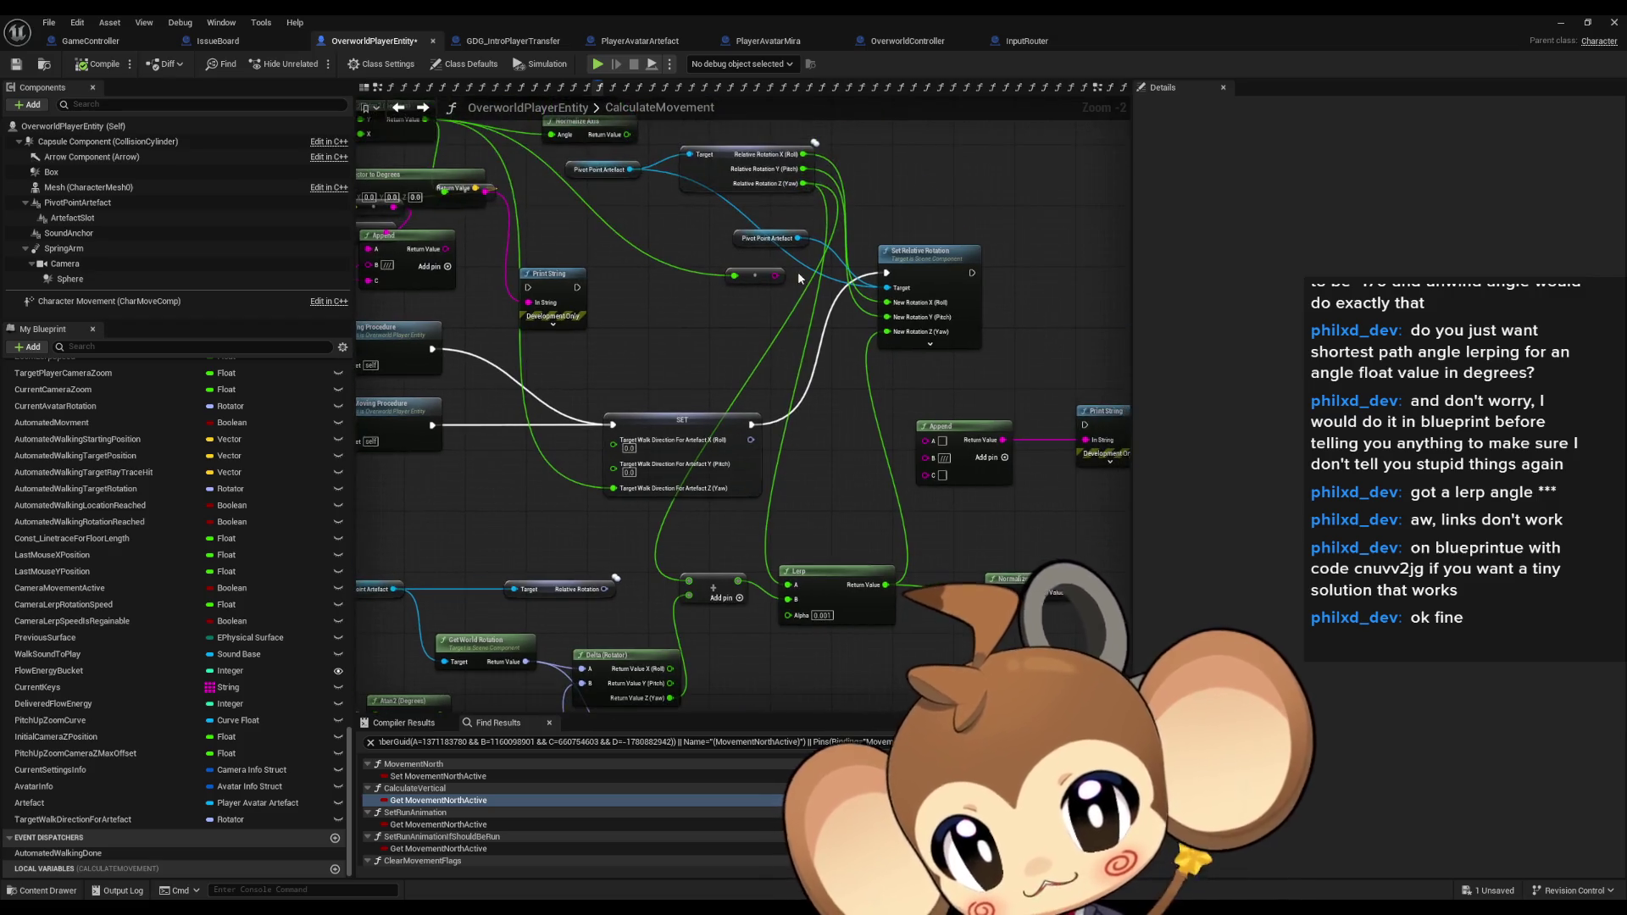
mouse_move(801, 183)
left_mouse_down()
mouse_move(745, 449)
mouse_move(663, 539)
left_mouse_up()
type("-")
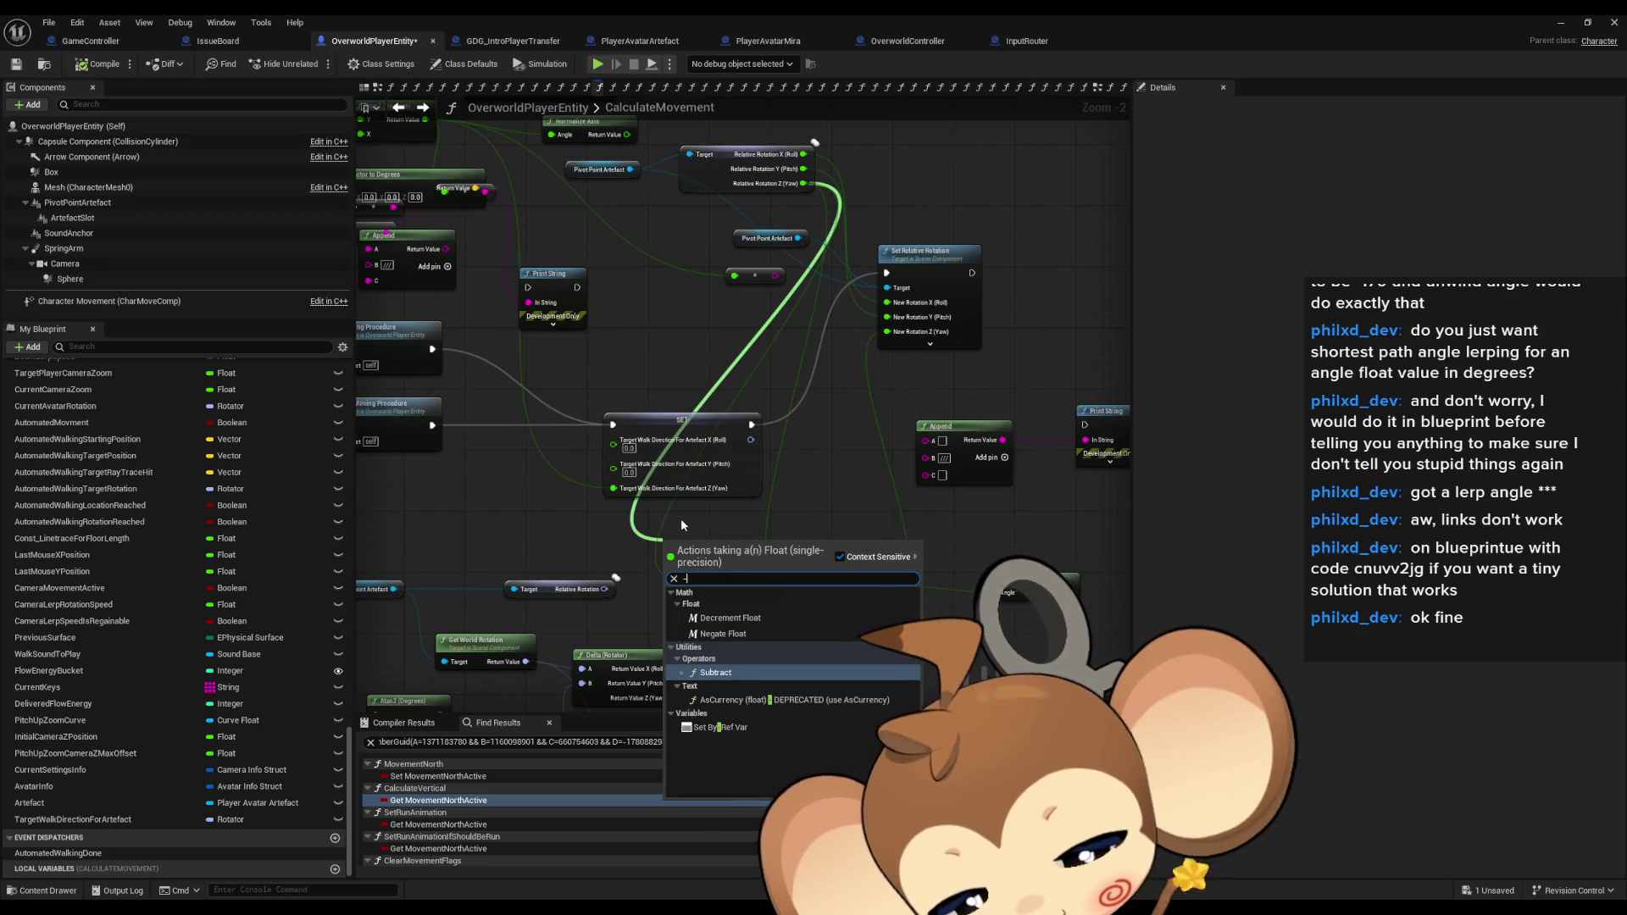
key("Return")
mouse_move(670, 556)
left_mouse_down()
mouse_move(713, 406)
mouse_move(790, 462)
left_mouse_up()
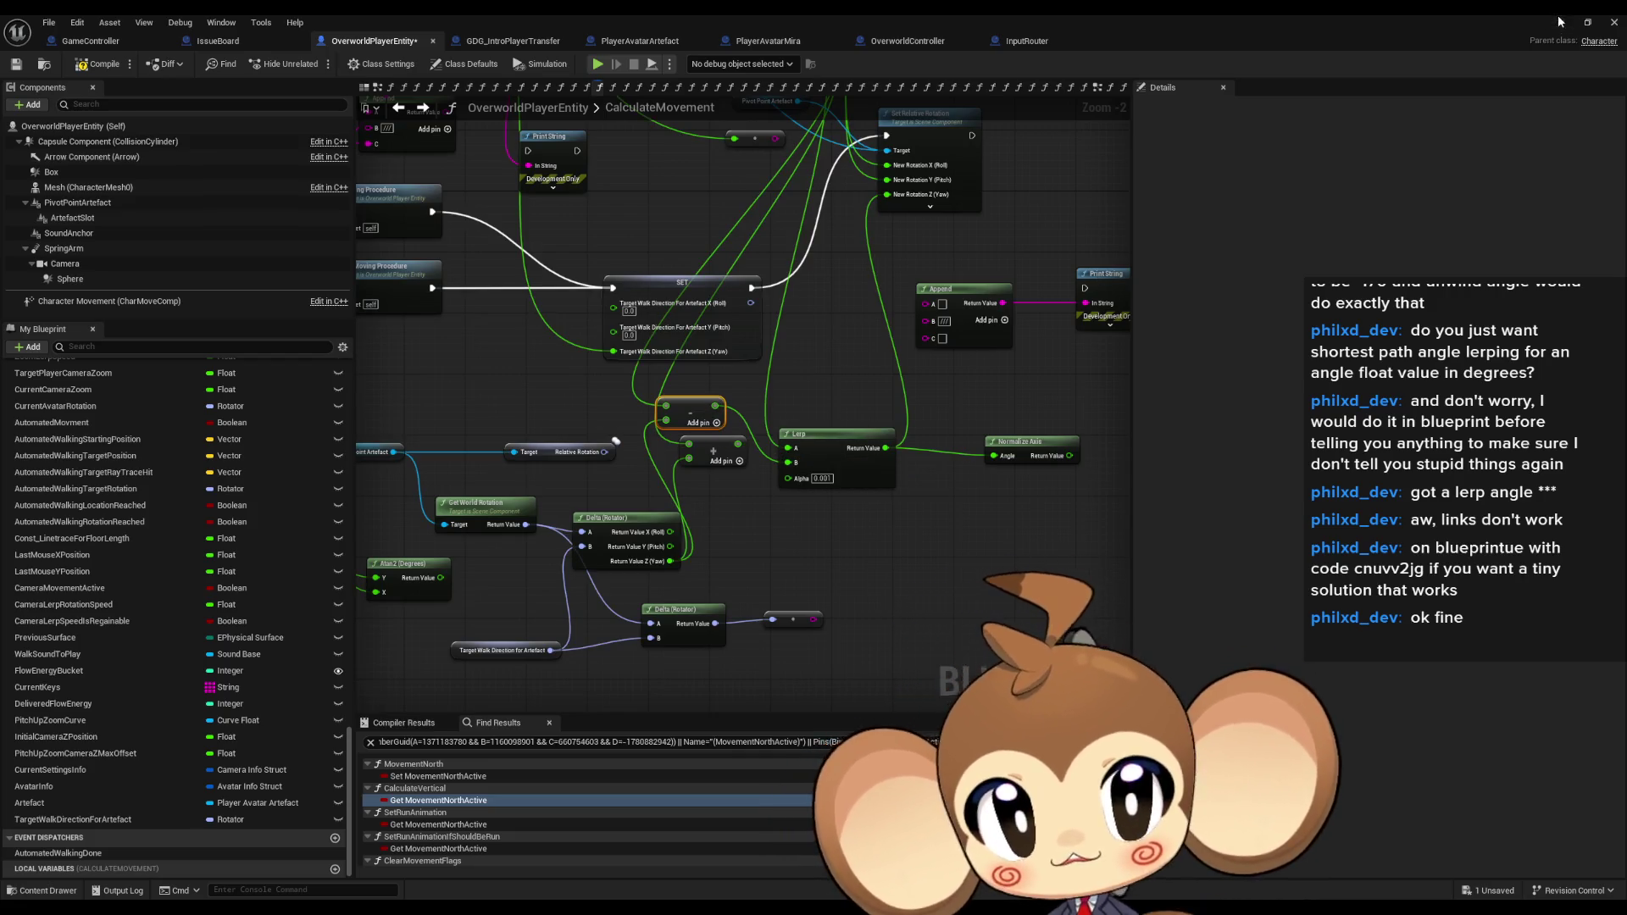
left_click(1562, 21)
left_click(314, 63)
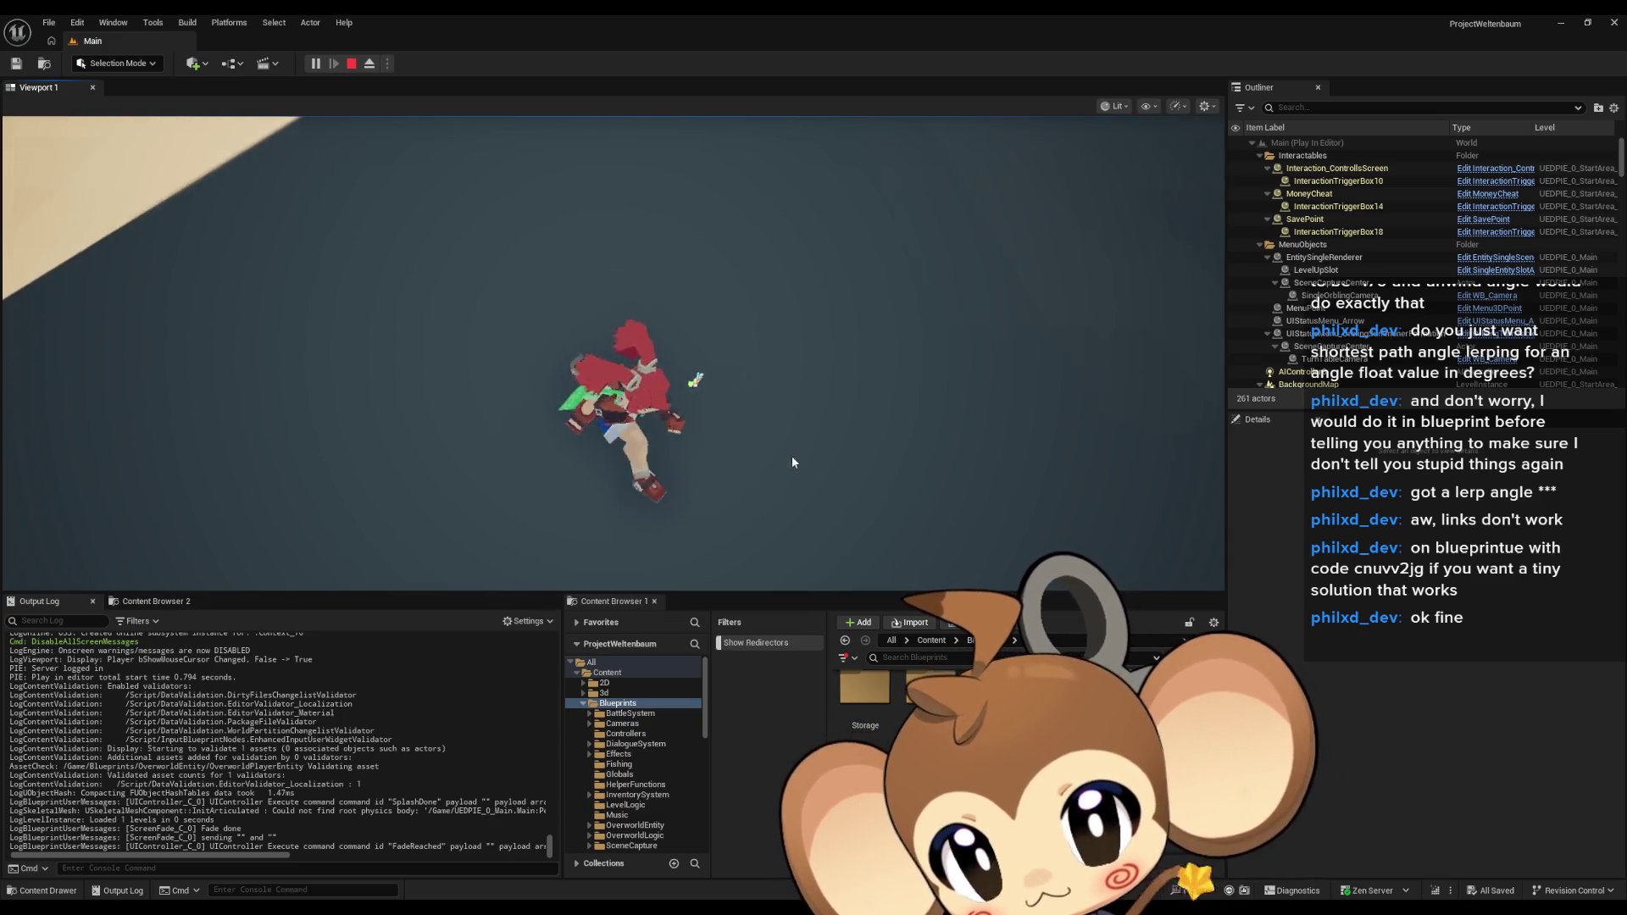
Stop the play test and set the Lerp alpha to 0.01.
key("Escape")
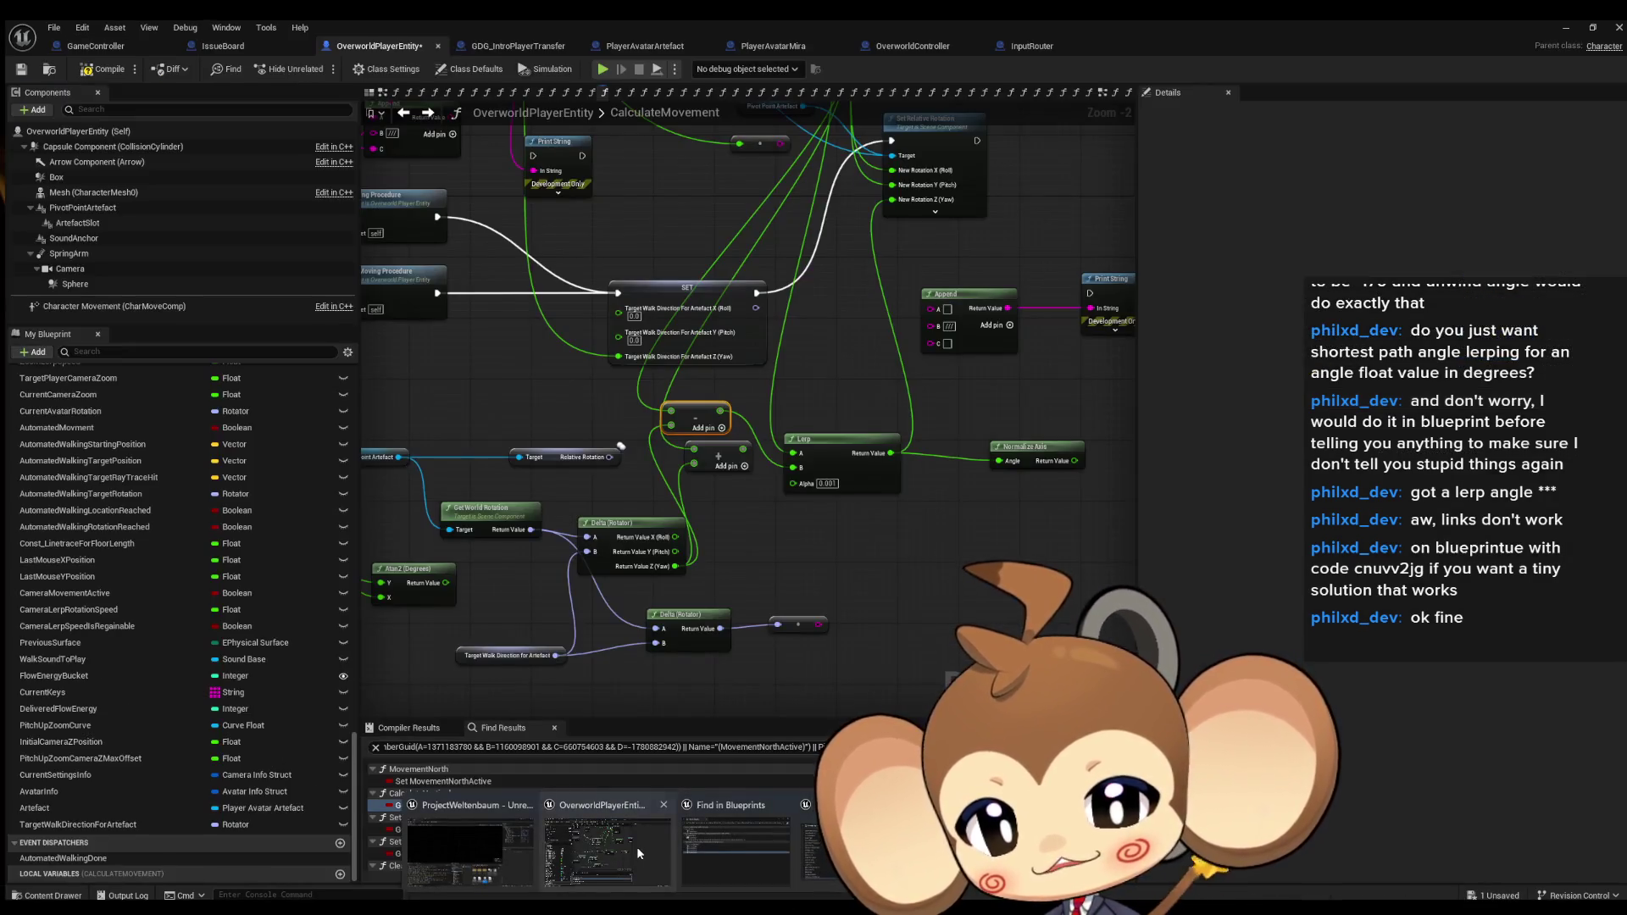
left_click(637, 847)
key("Return")
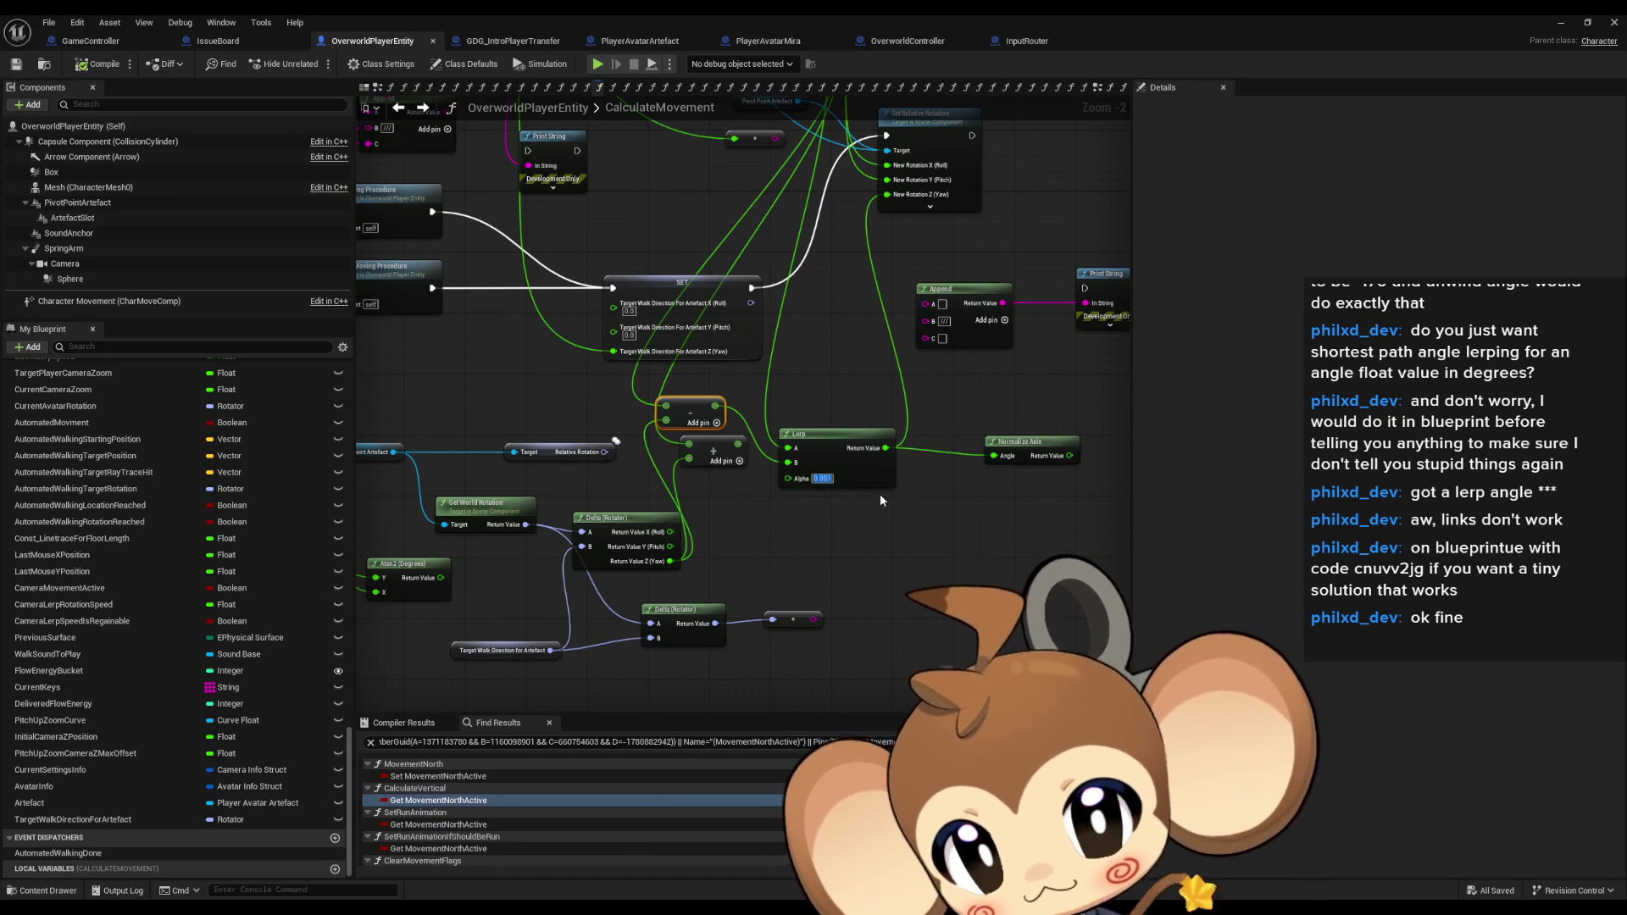
Save the blueprint, play-test the level, then return to the OverworldPlayerEntity graph.
left_click(1560, 22)
key("ctrl+shift+s")
key("alt+p")
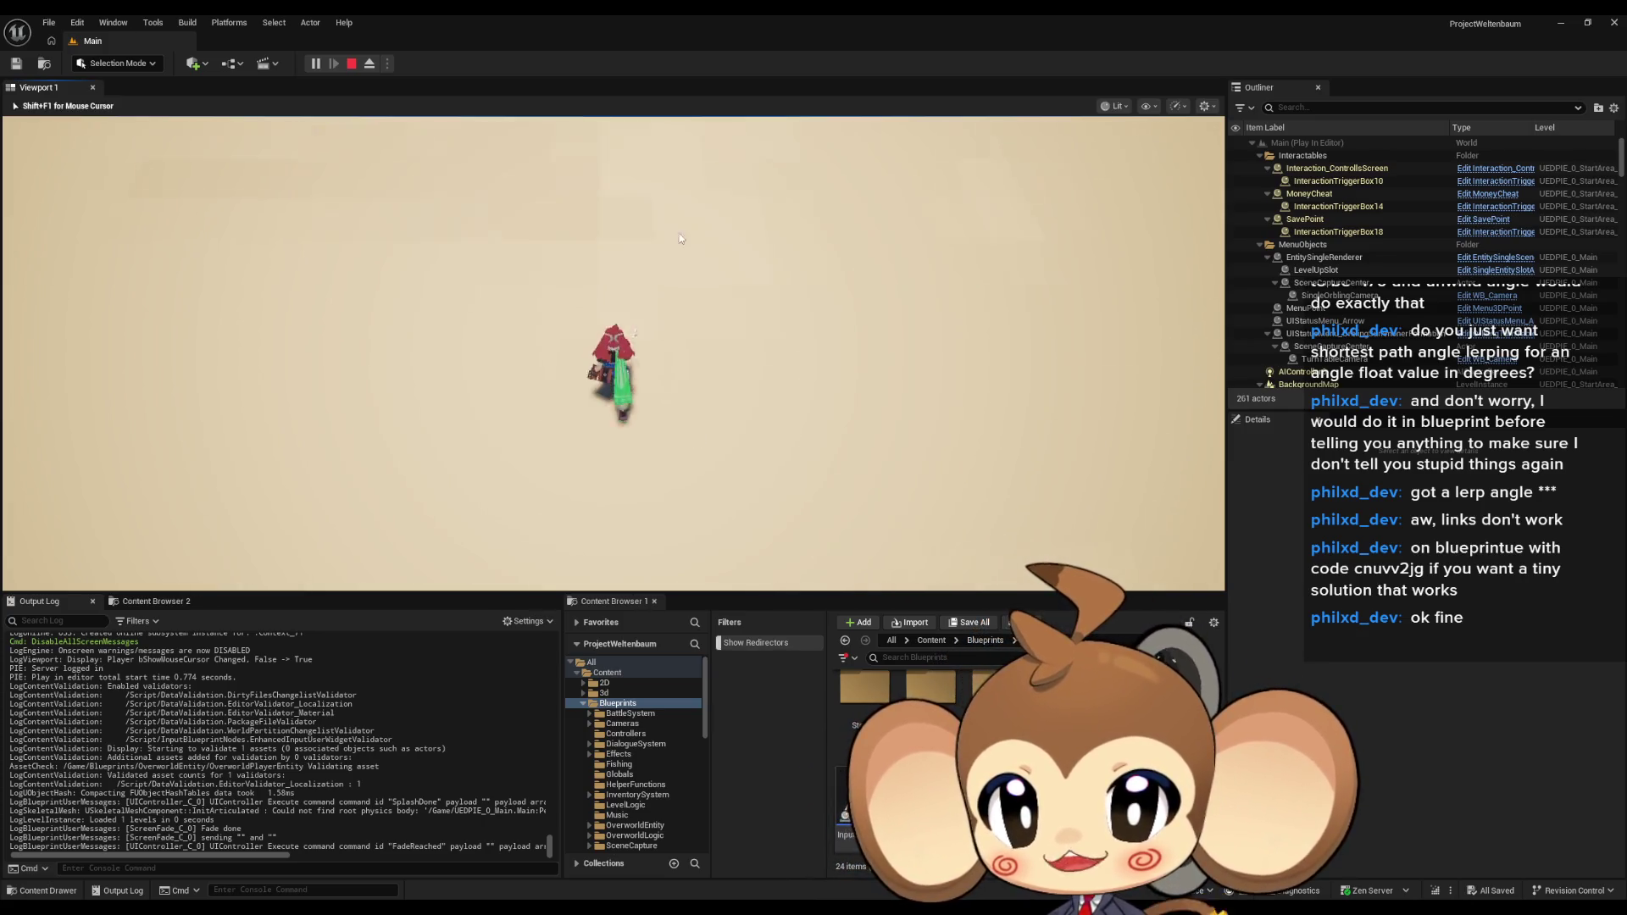
left_click(350, 64)
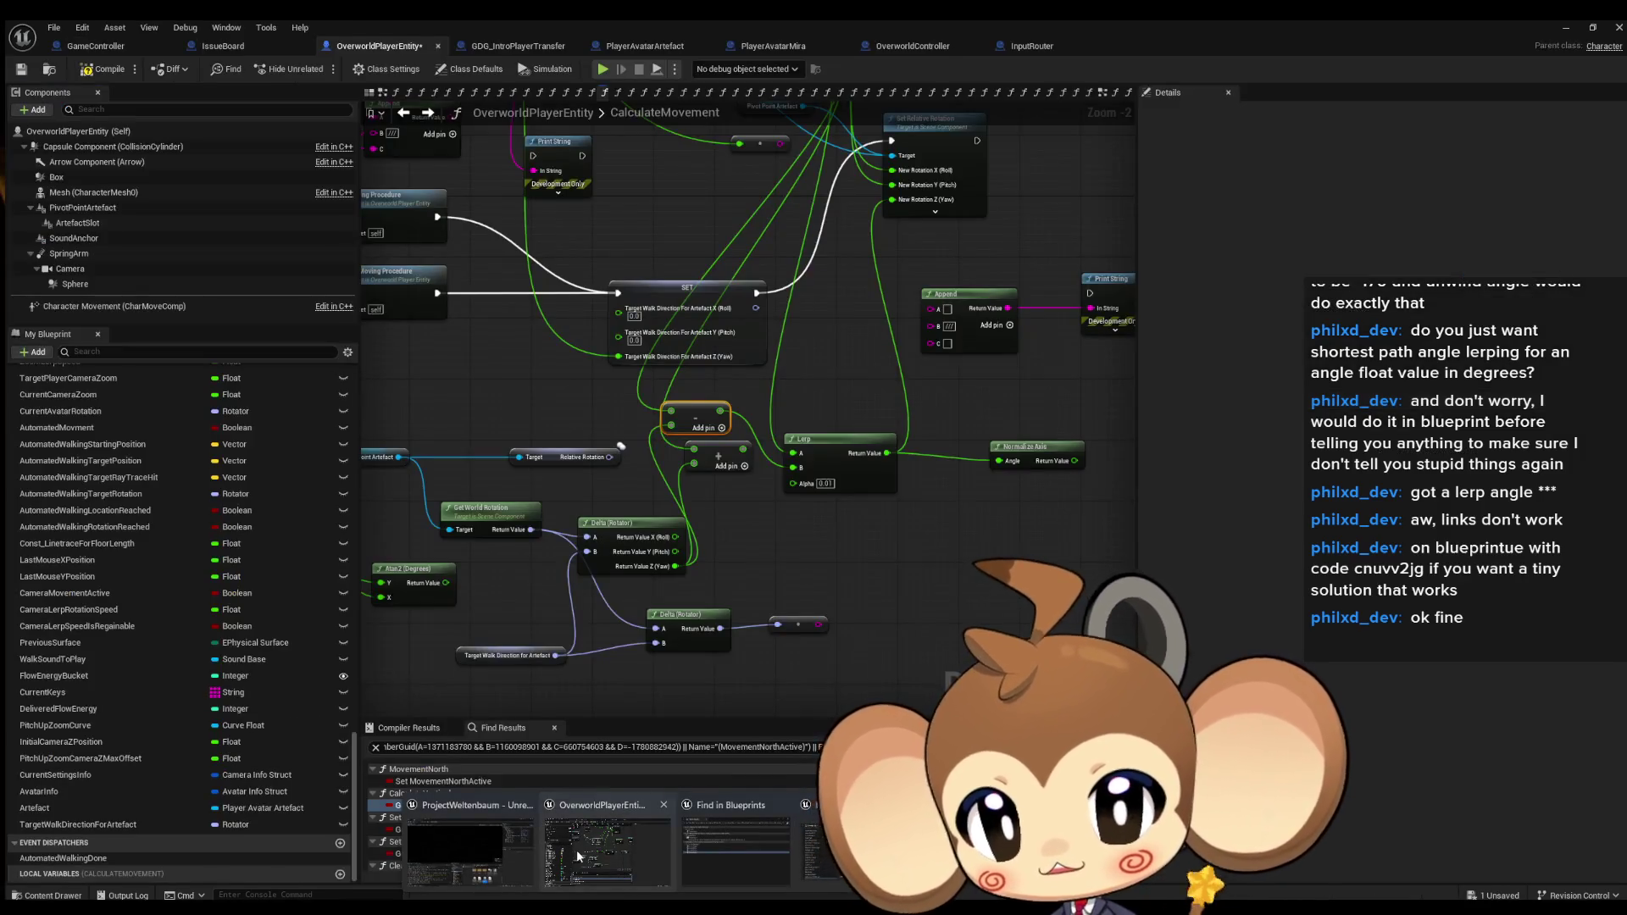
left_click(579, 858)
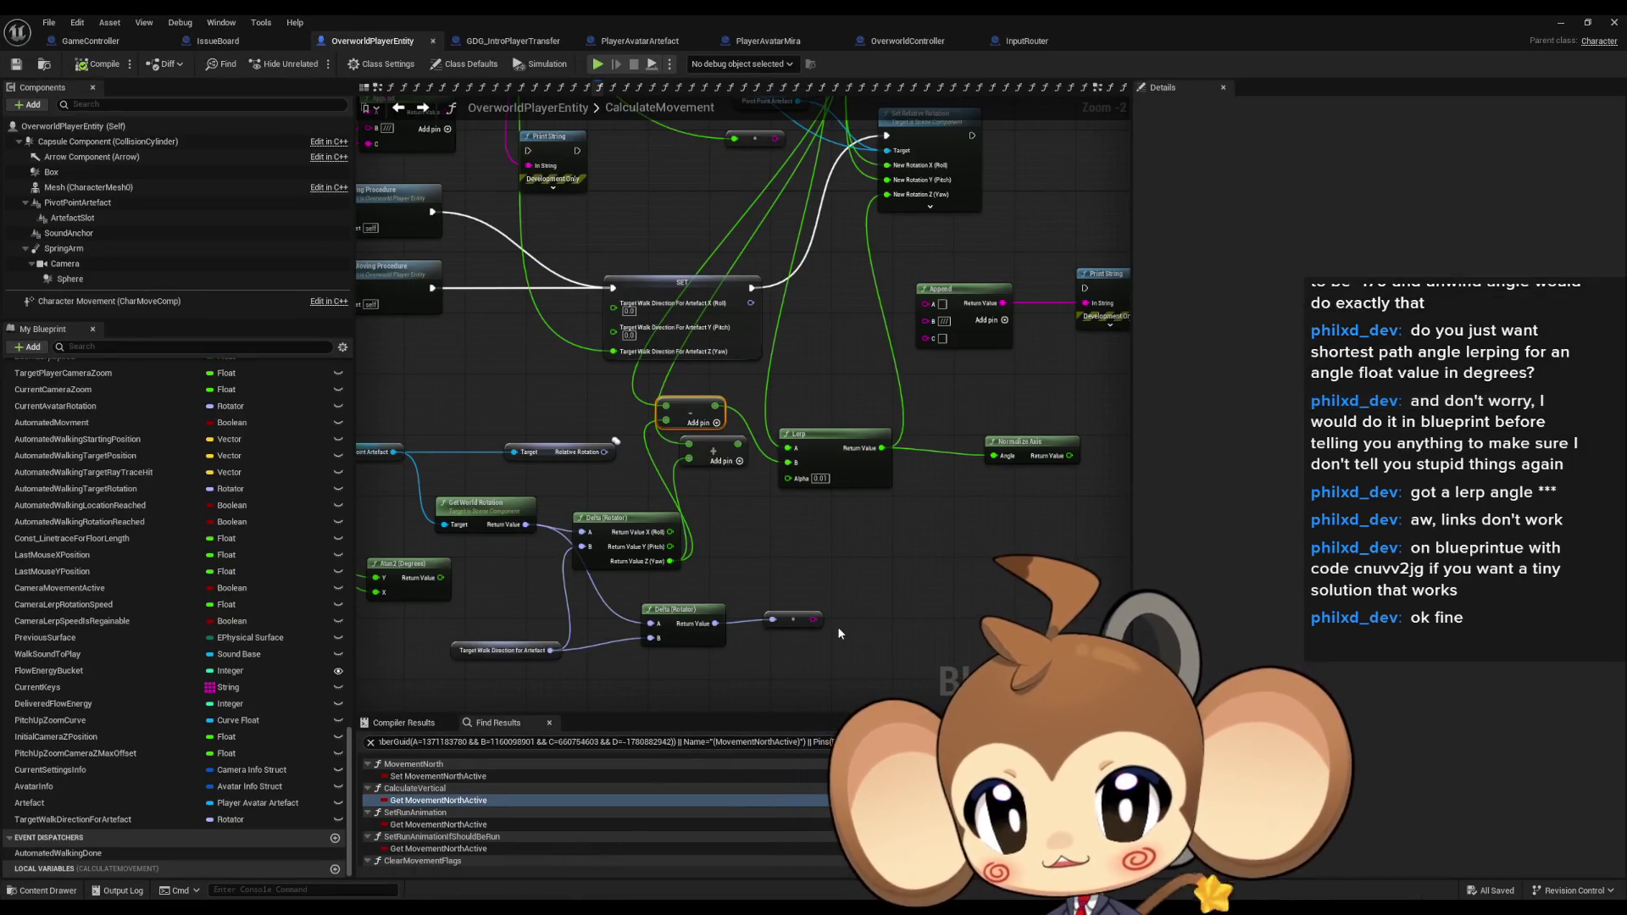
Commit a new Lerp alpha, add a reroute, and run Print String after Set Relative Rotation.
type("0")
key("Return")
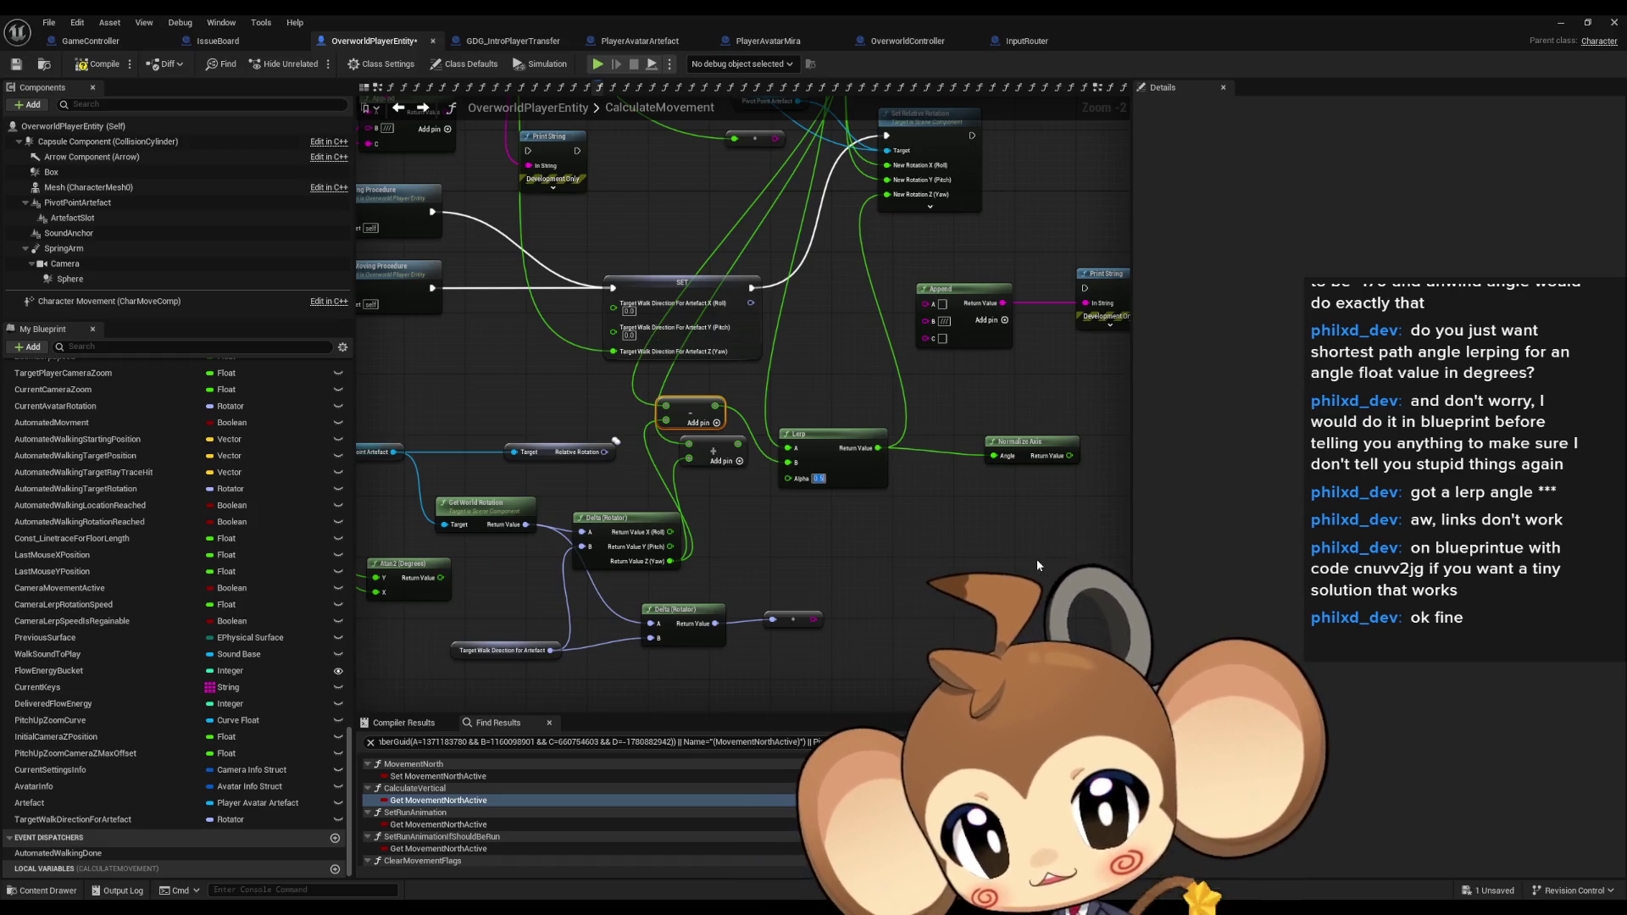
mouse_move(907, 482)
left_mouse_down()
mouse_move(686, 574)
mouse_move(765, 561)
left_mouse_up()
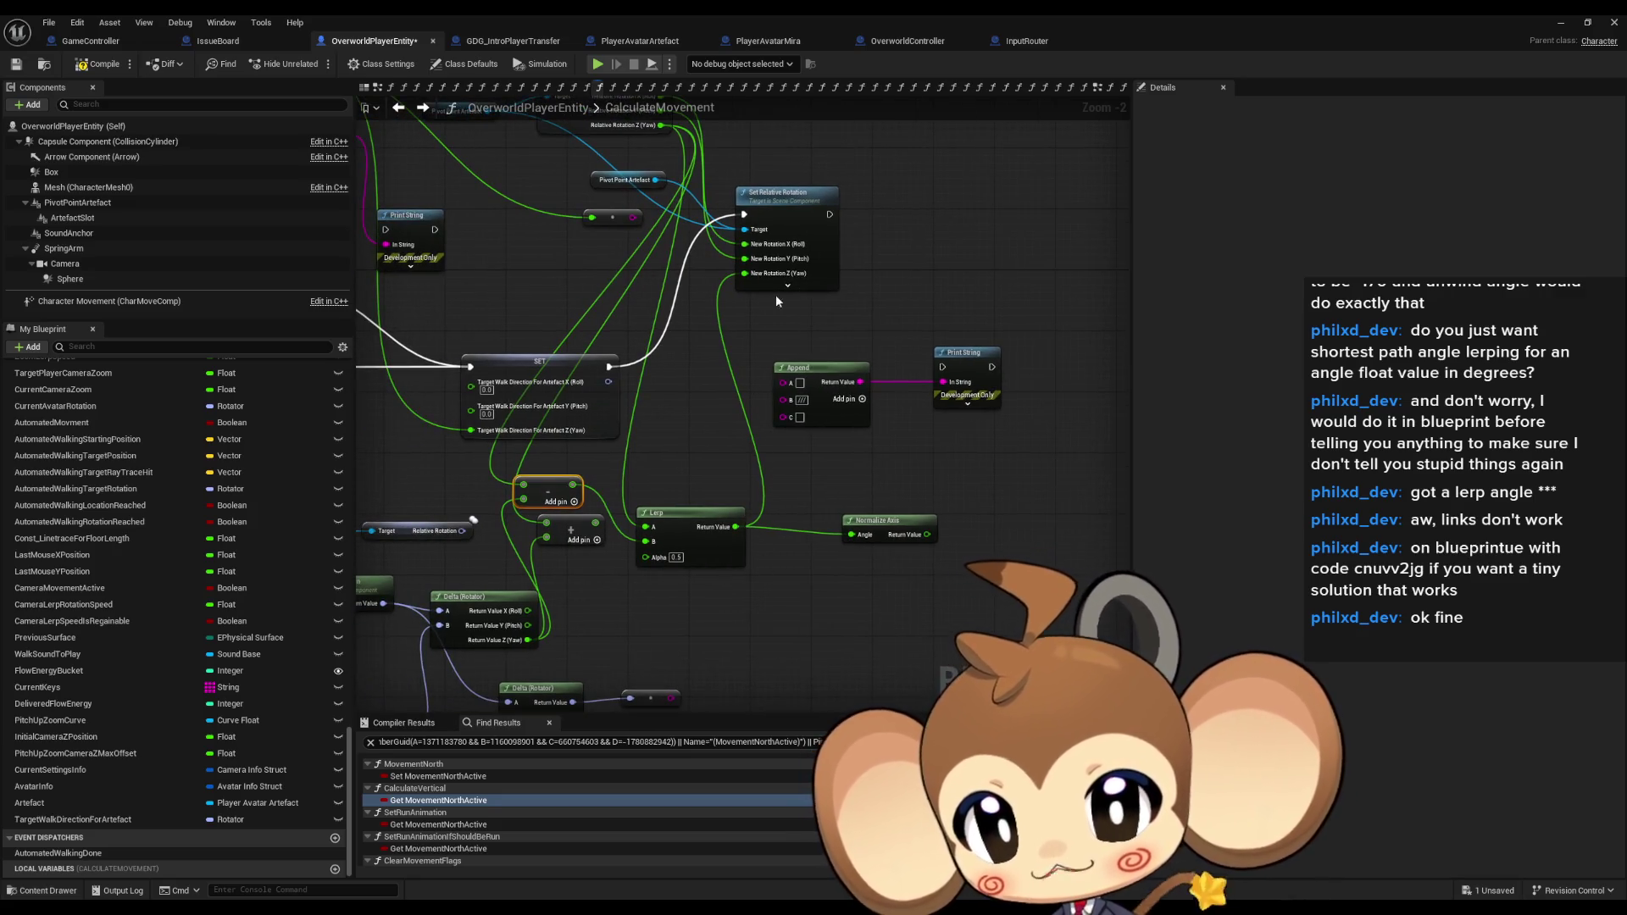
key("ctrl+z")
left_click_drag(945, 368, 830, 215)
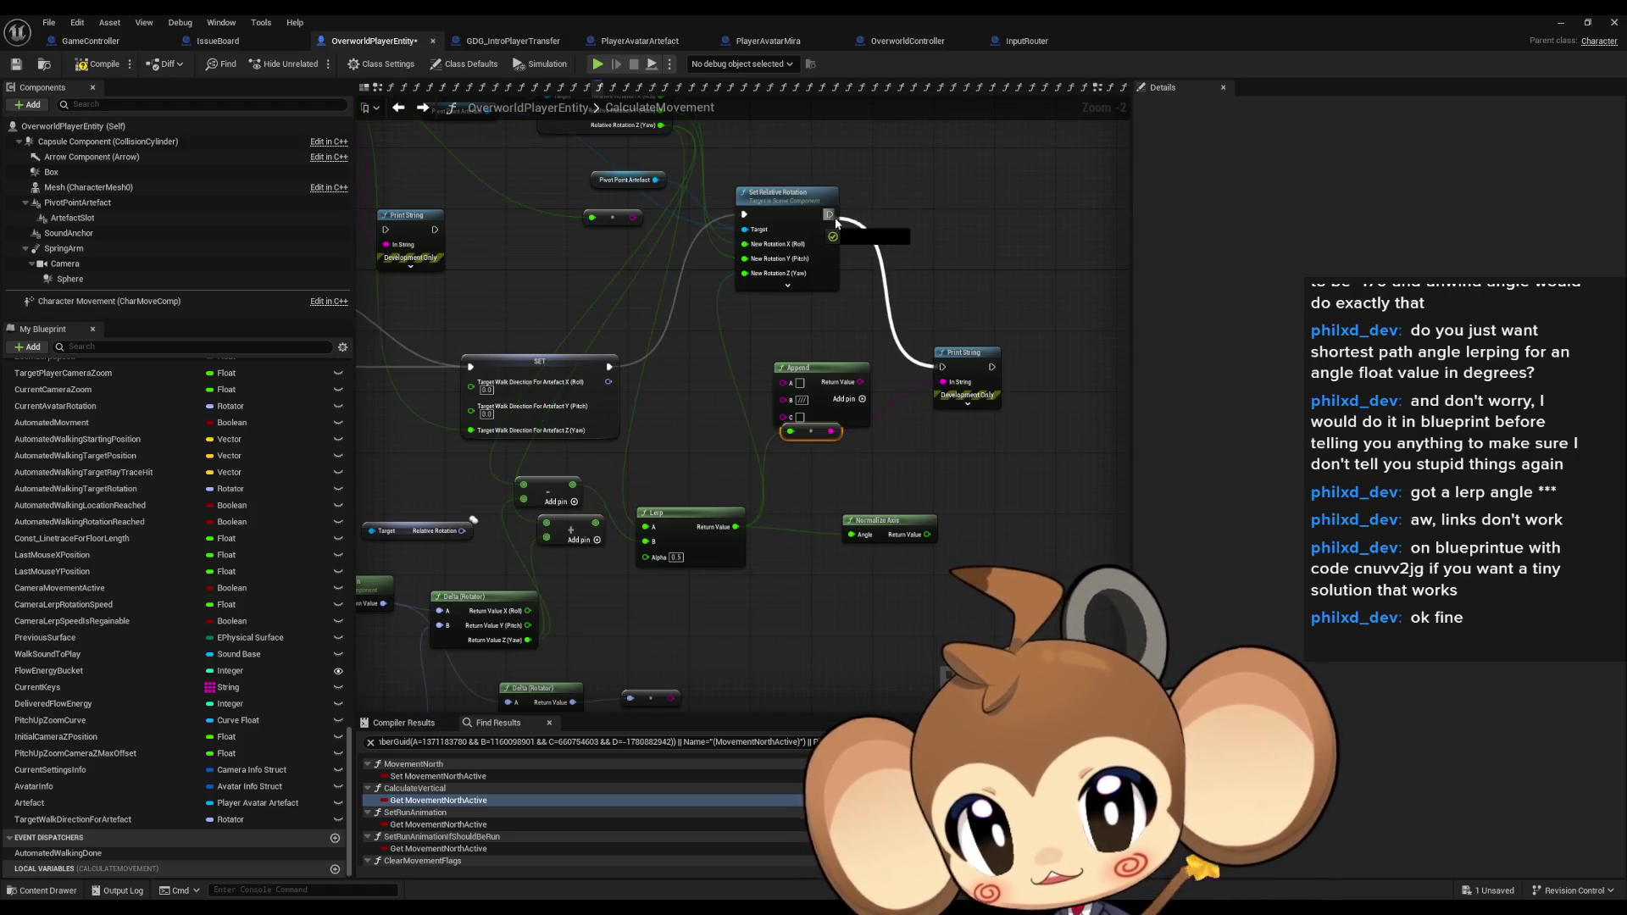
Play-test the level, logging yaws near 135, then return to the blueprint and save it.
left_click(1551, 22)
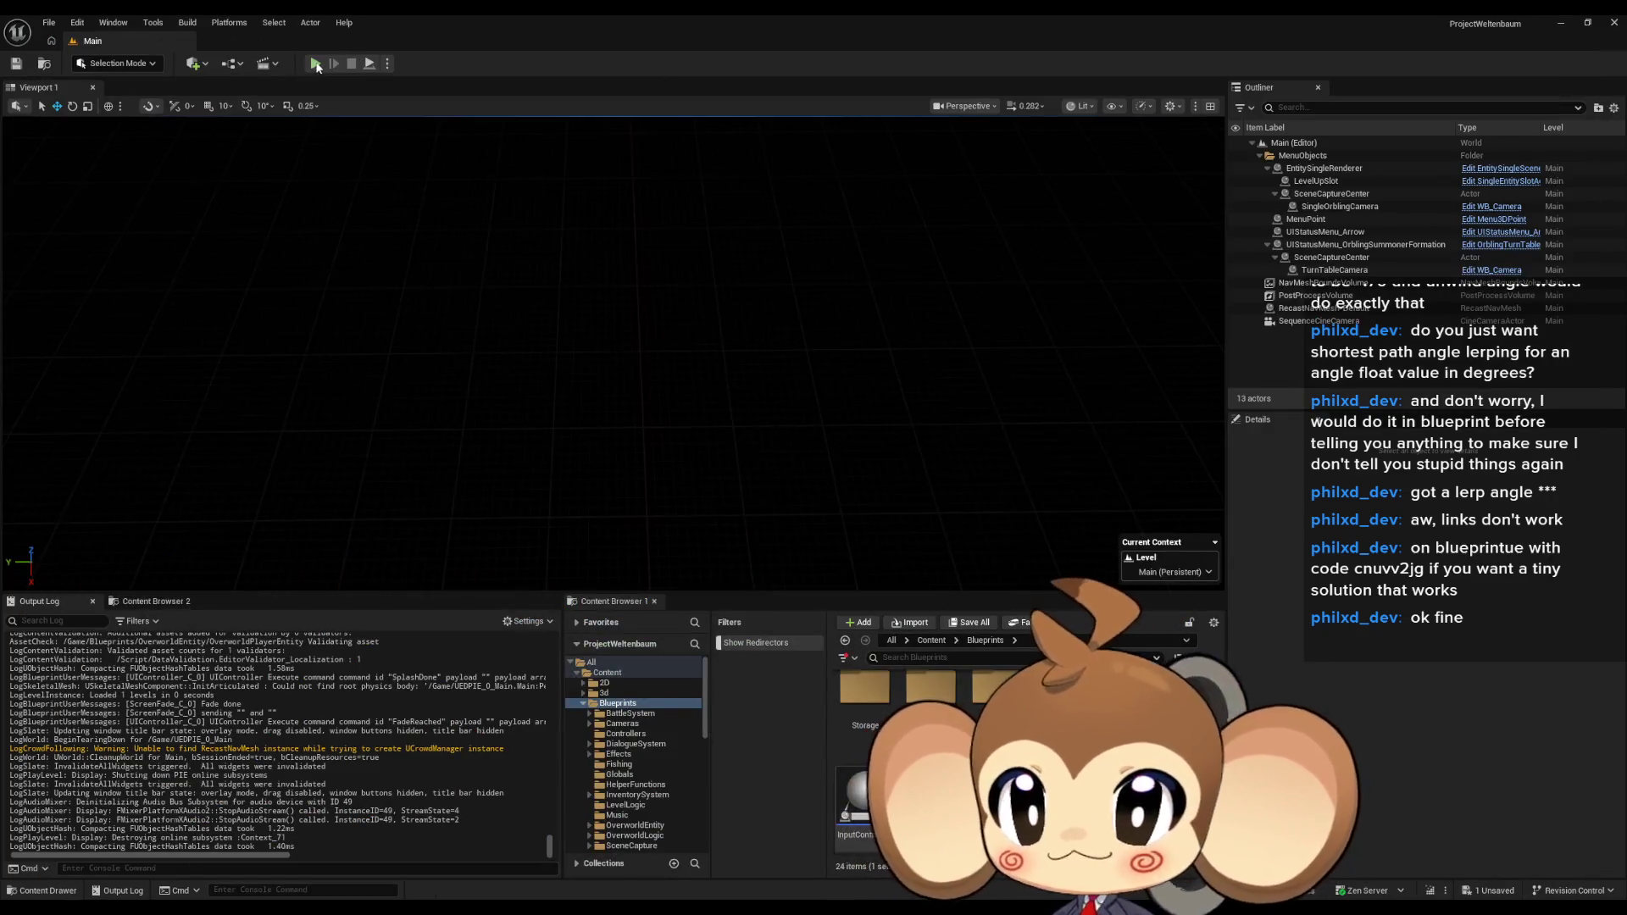
key("alt+p")
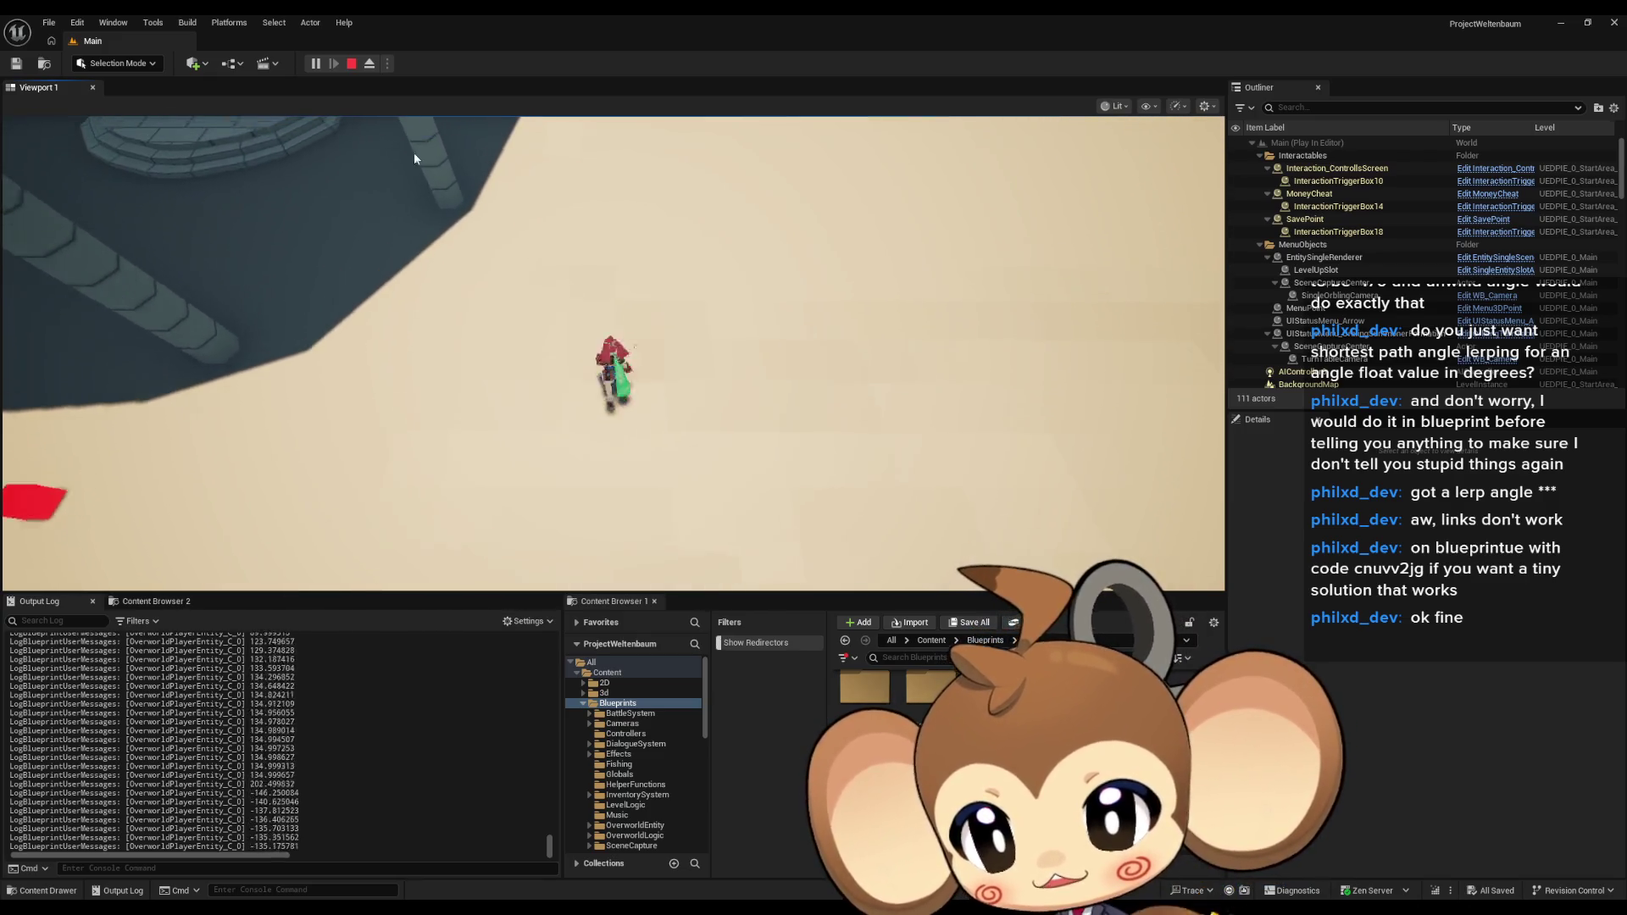
left_click(352, 64)
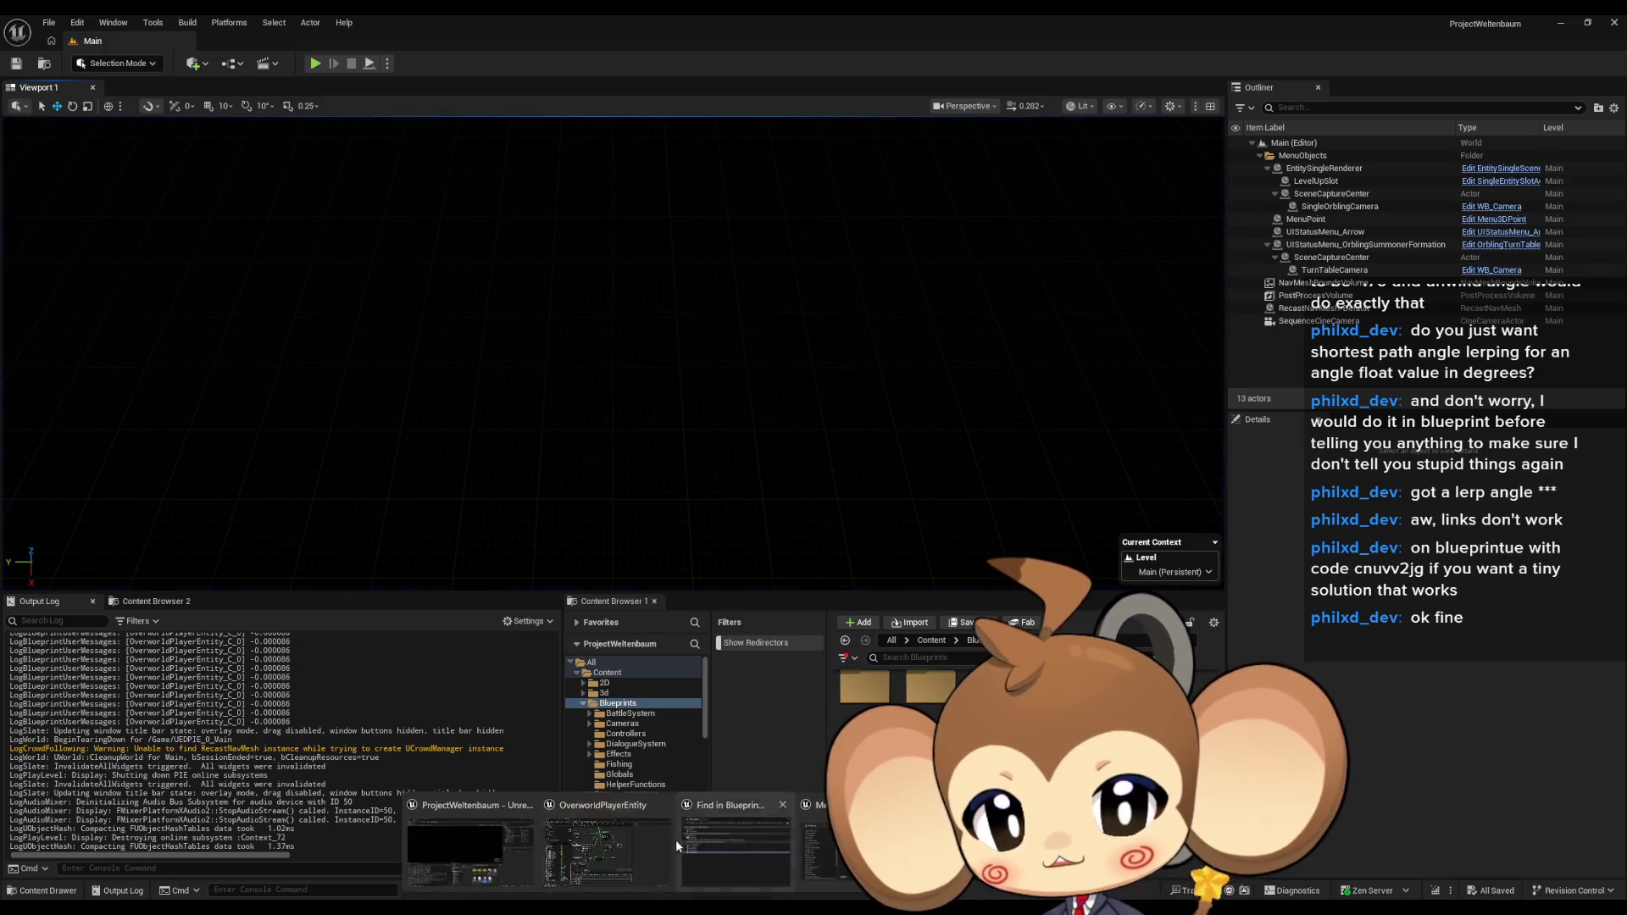
left_click(641, 841)
key("ctrl+s")
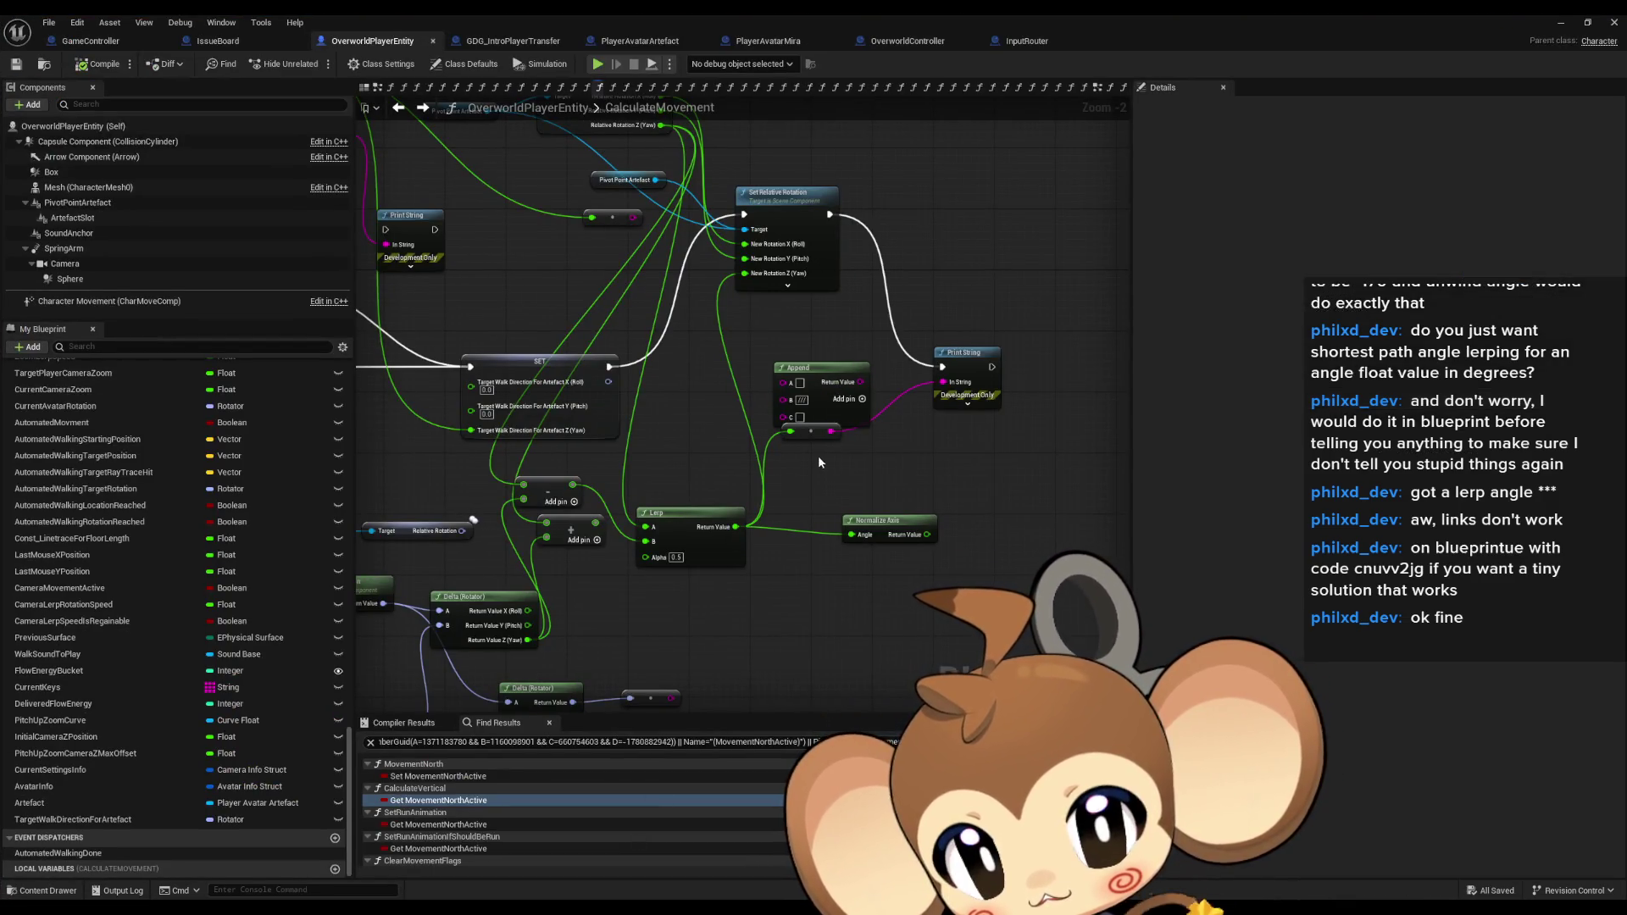
Set the Lerp alpha to 0.1 and start a fresh play test.
type("0.1")
key("Return")
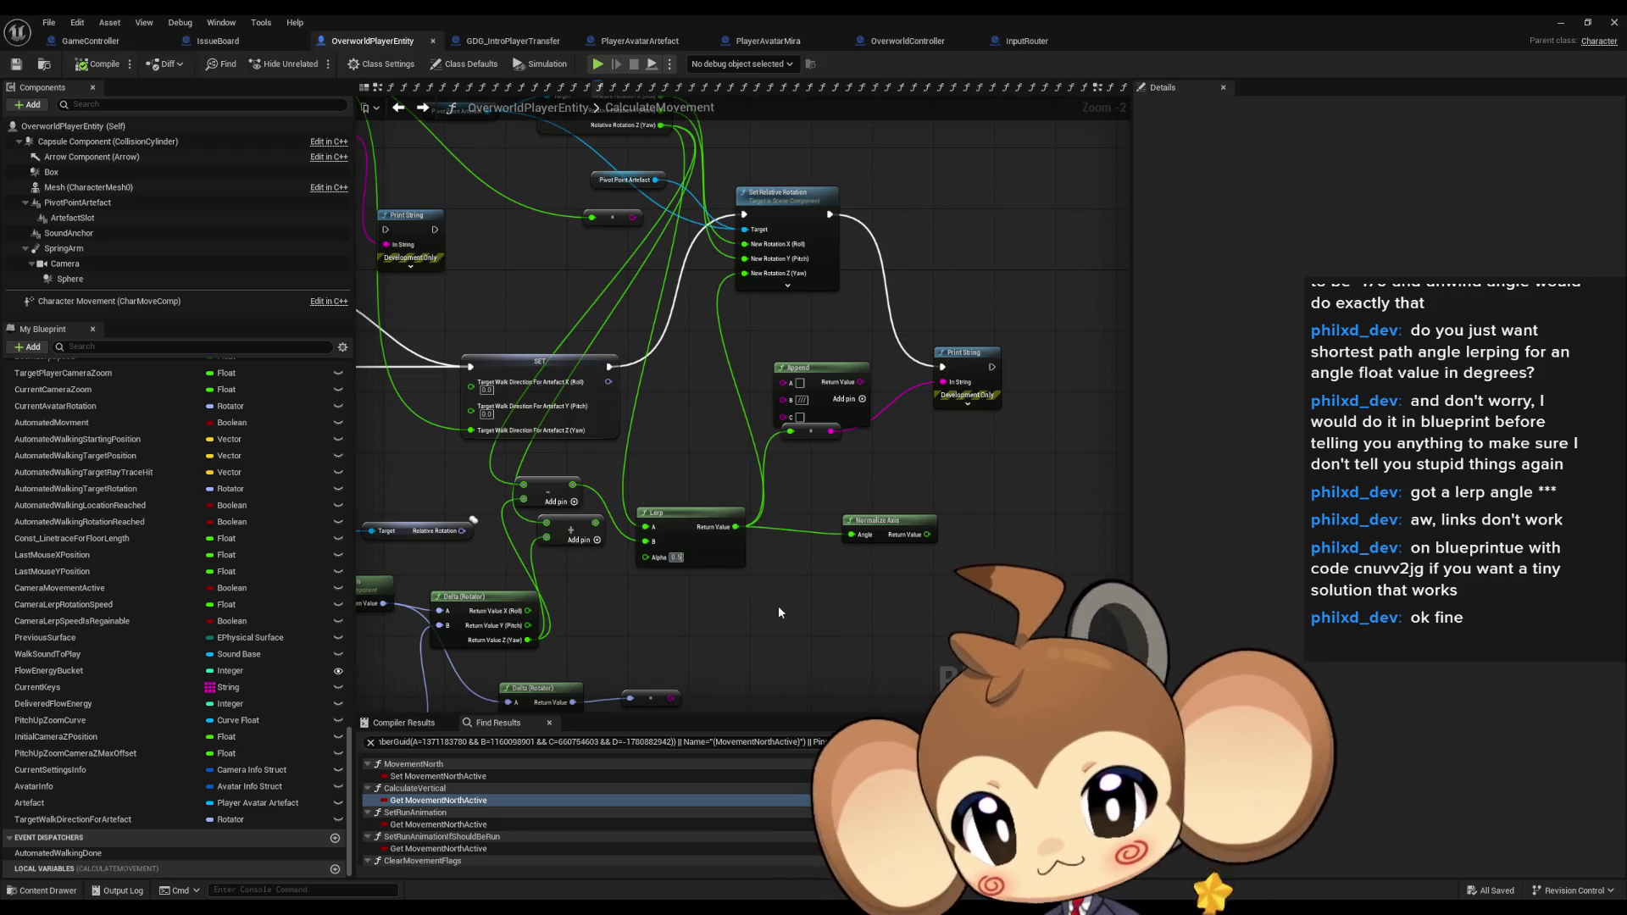
left_click(1563, 22)
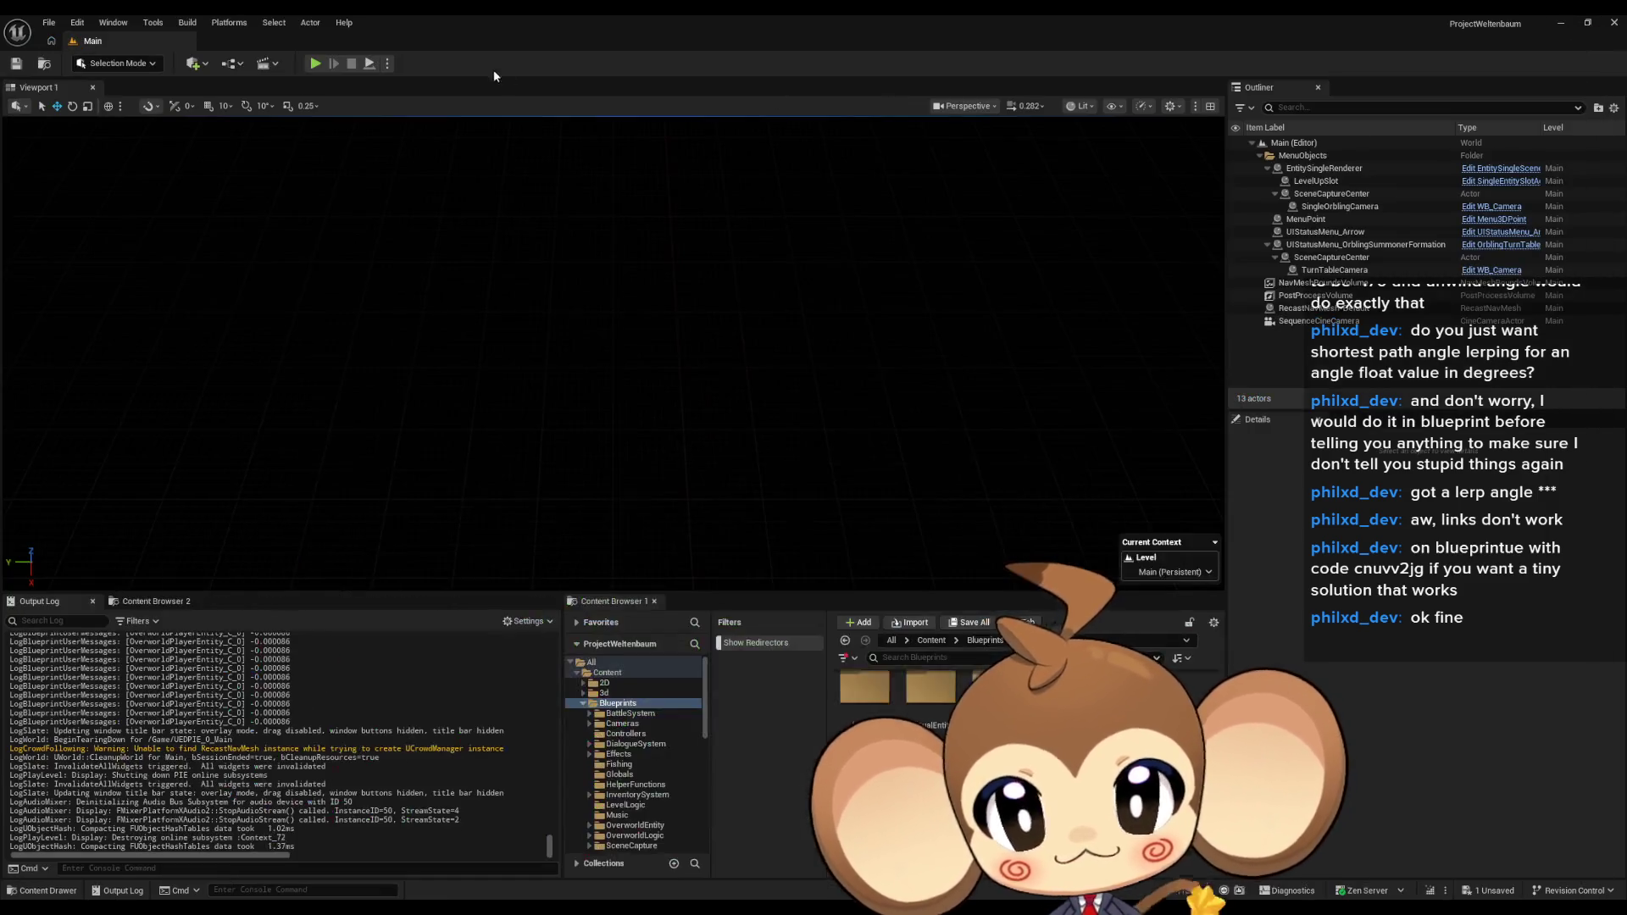
key("alt+p")
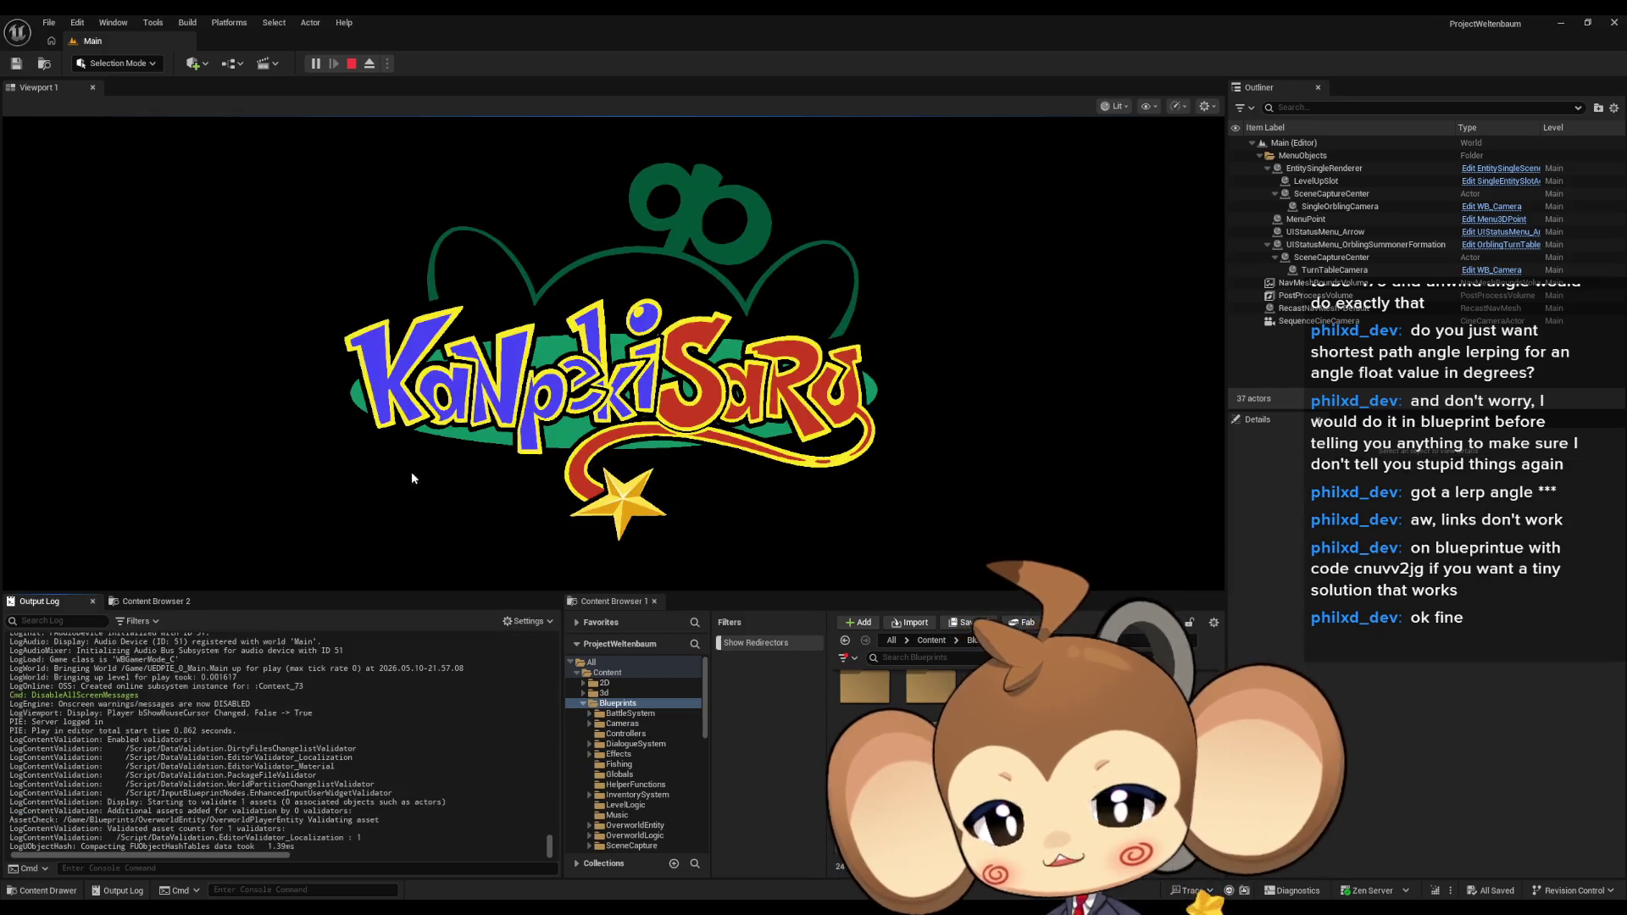
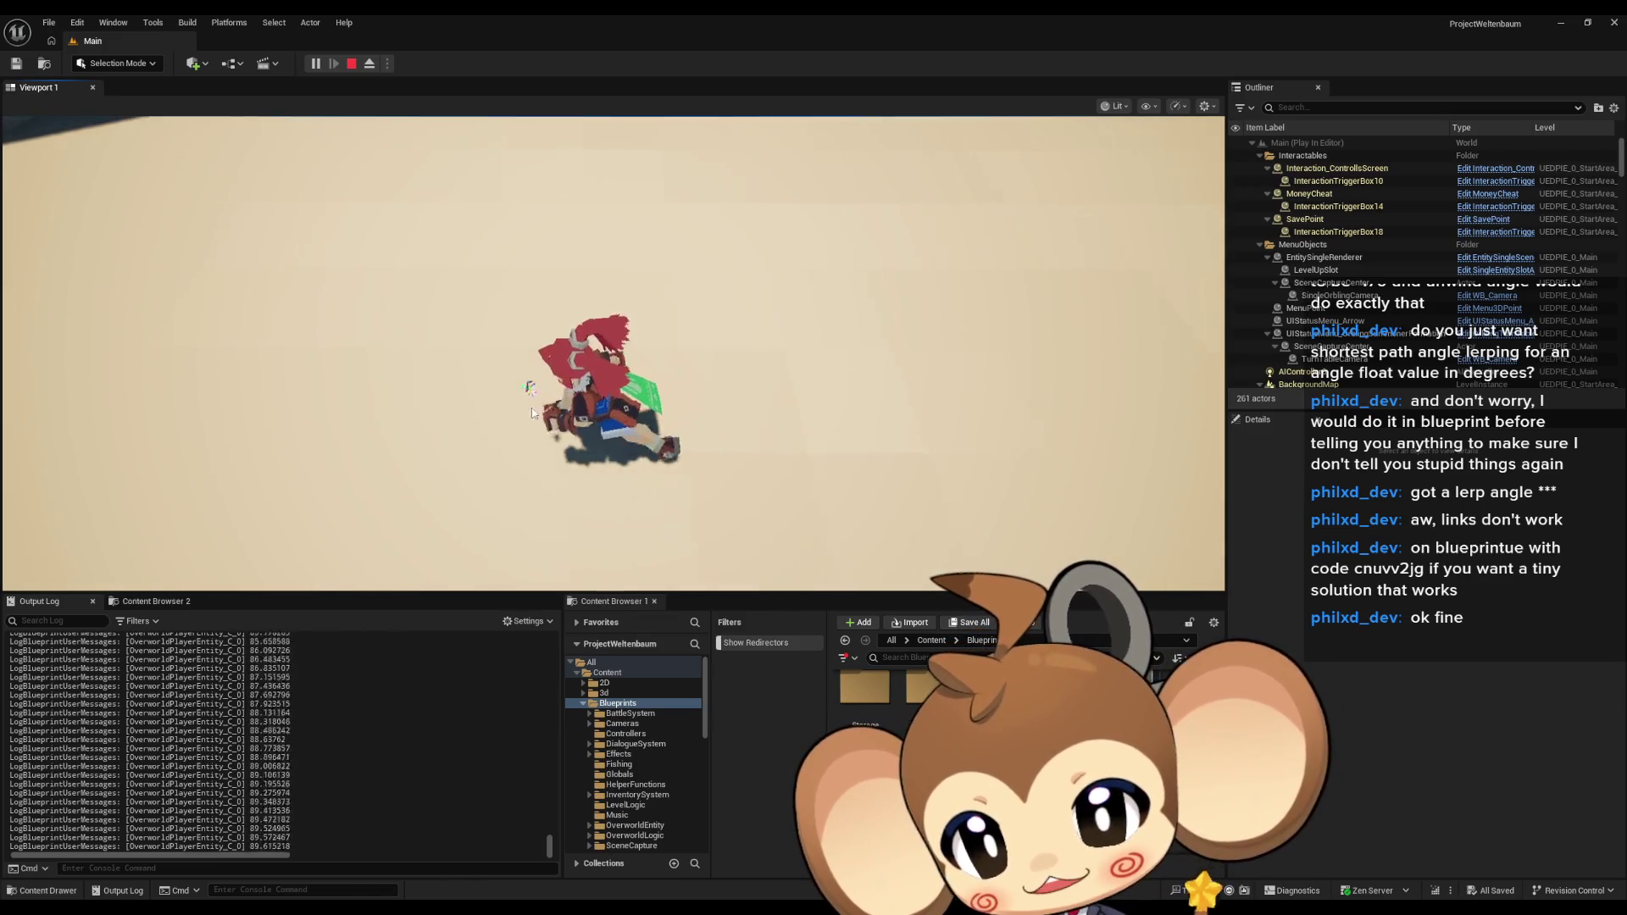
Stop the play session and reopen the OverworldPlayerEntity Blueprint editor.
left_click(351, 66)
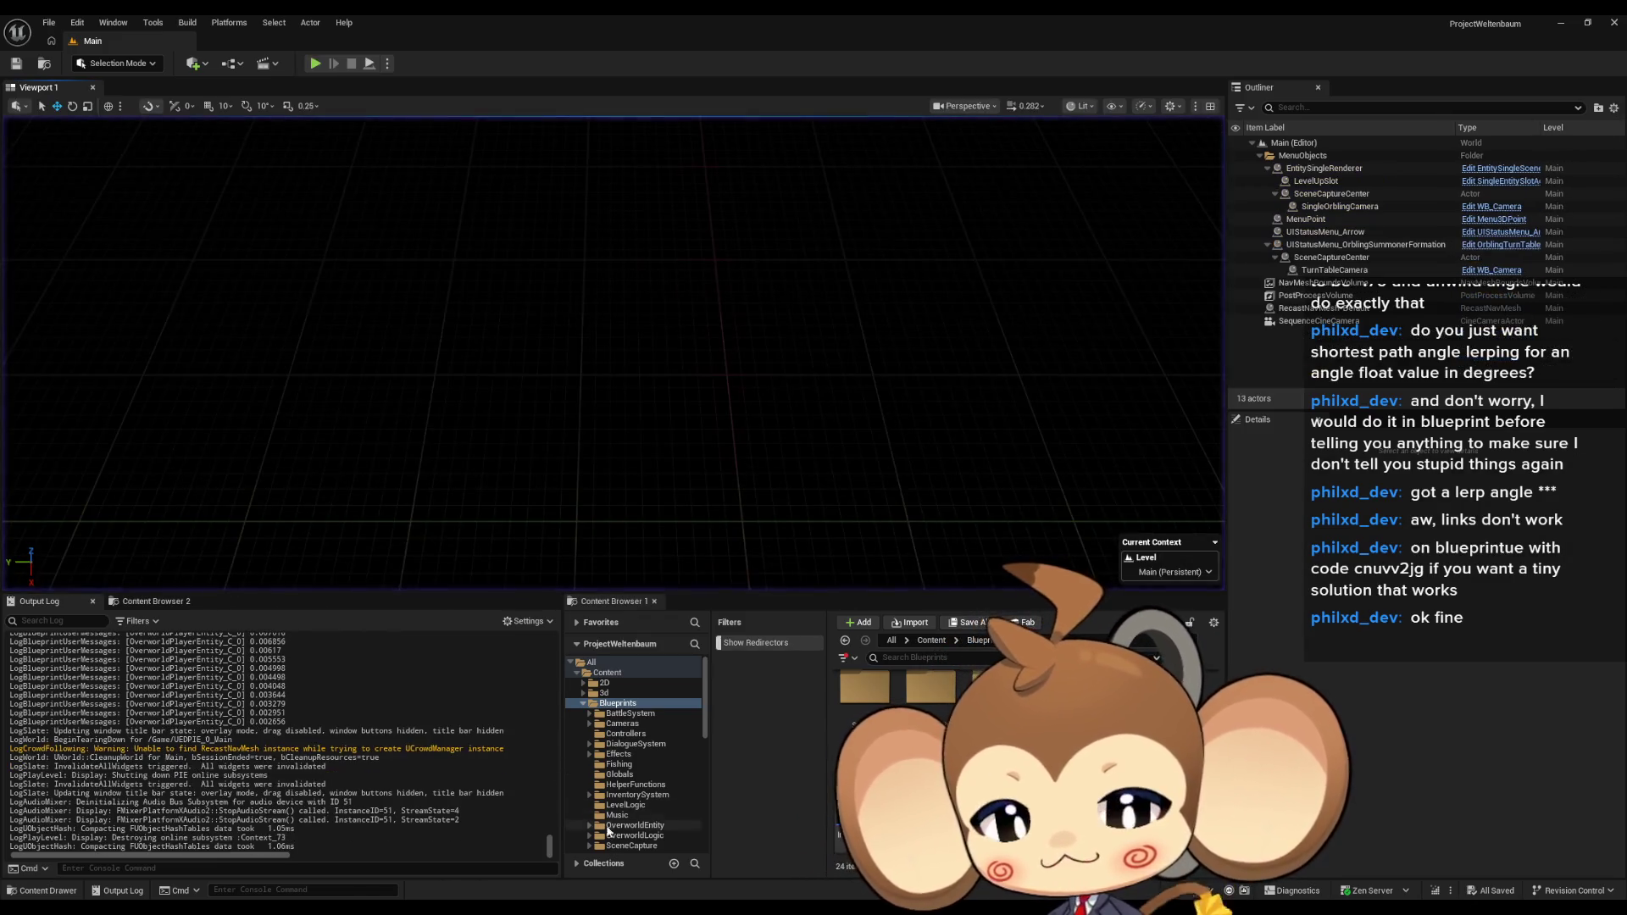
left_click(622, 854)
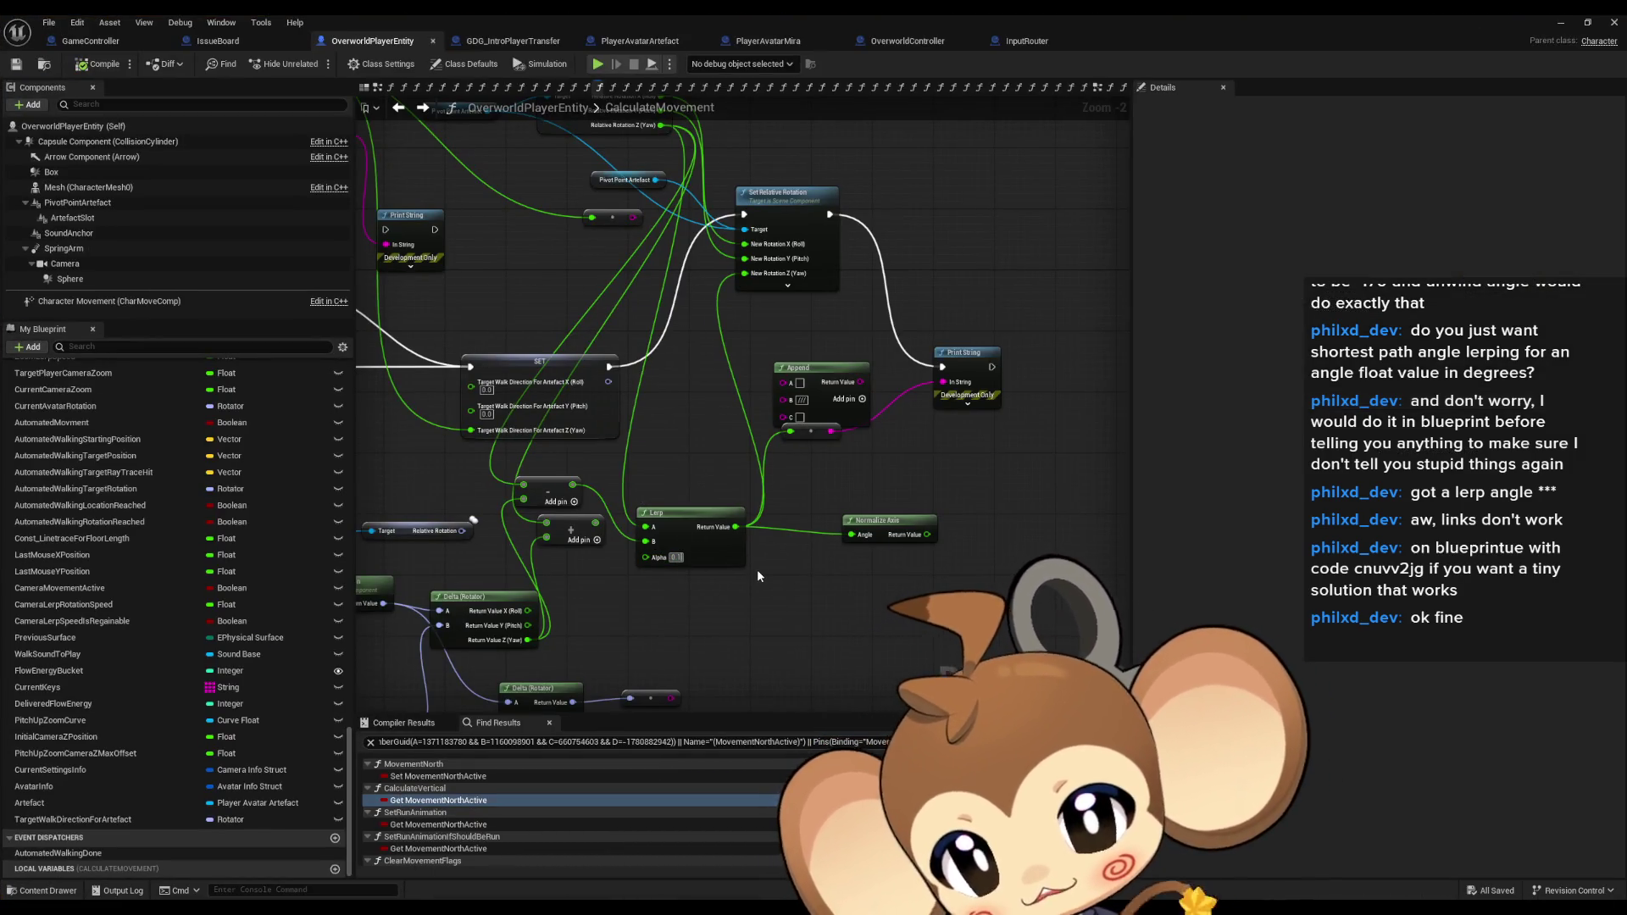
Set the Lerp node's Alpha to 0.1, minimize the Blueprint editor, and start a test play.
key("Return")
type("0.1")
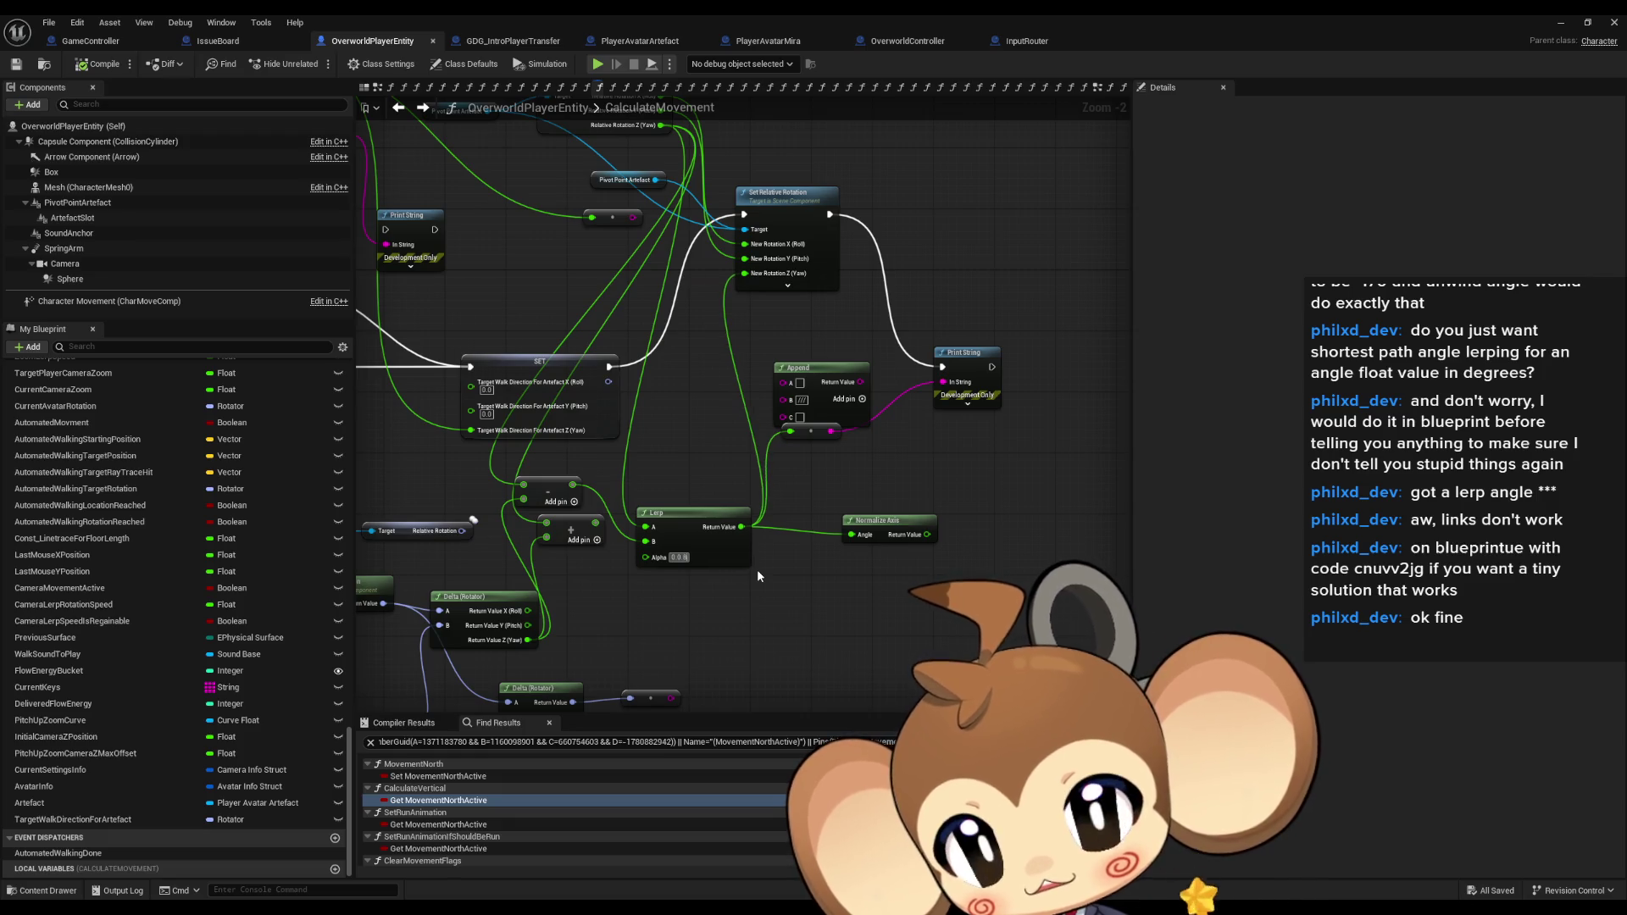
key("Return")
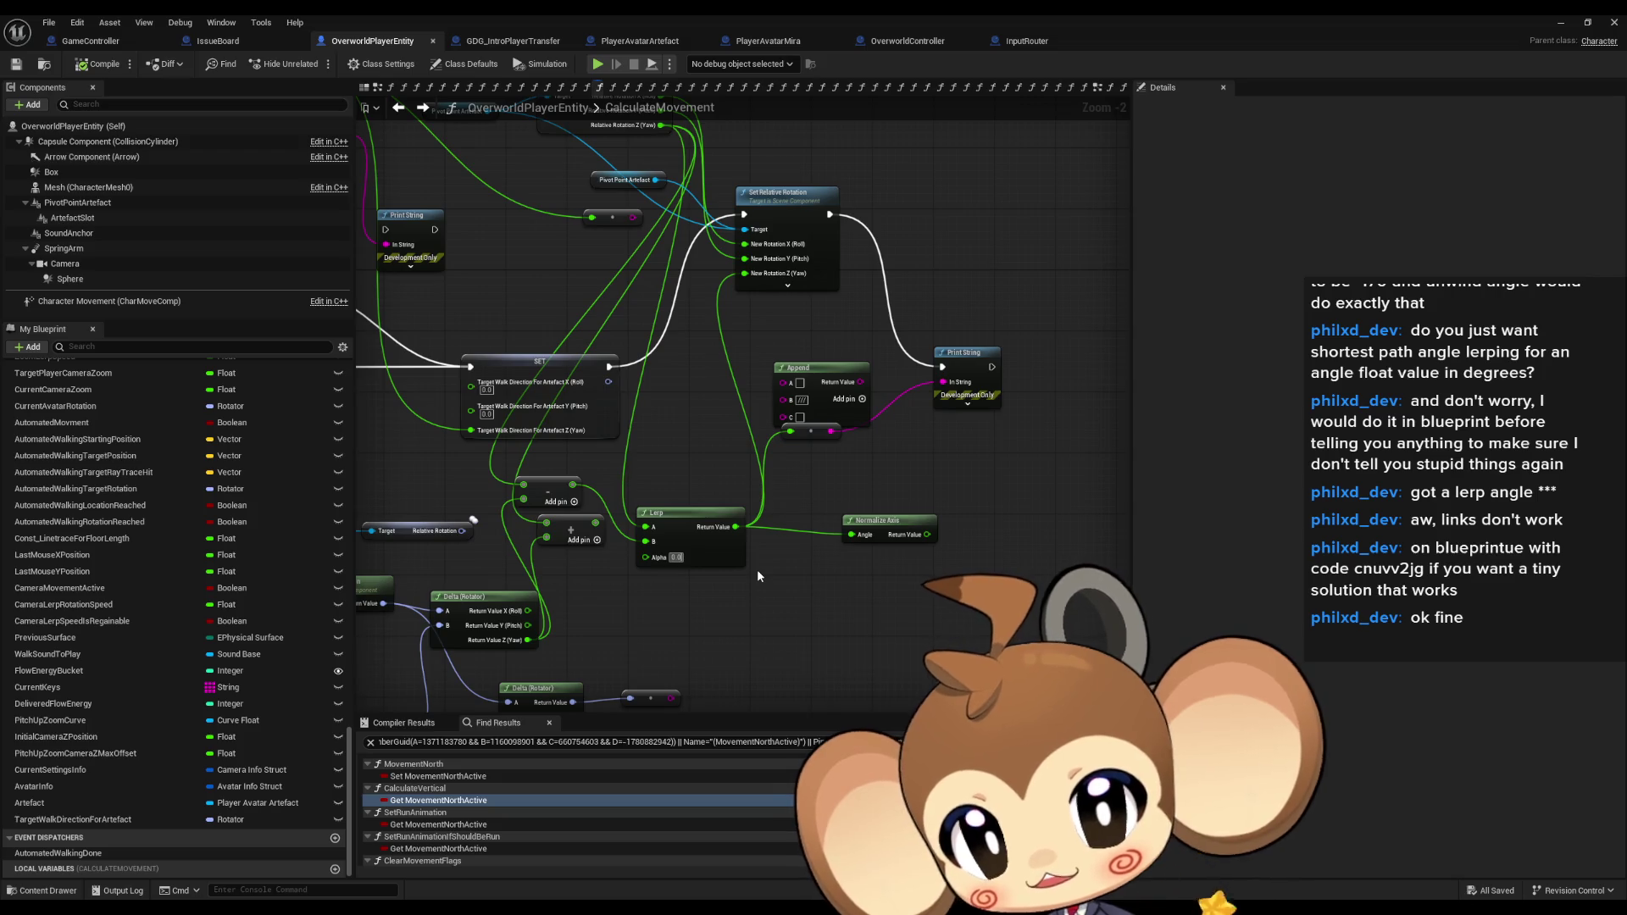
left_click(1559, 23)
left_click(315, 63)
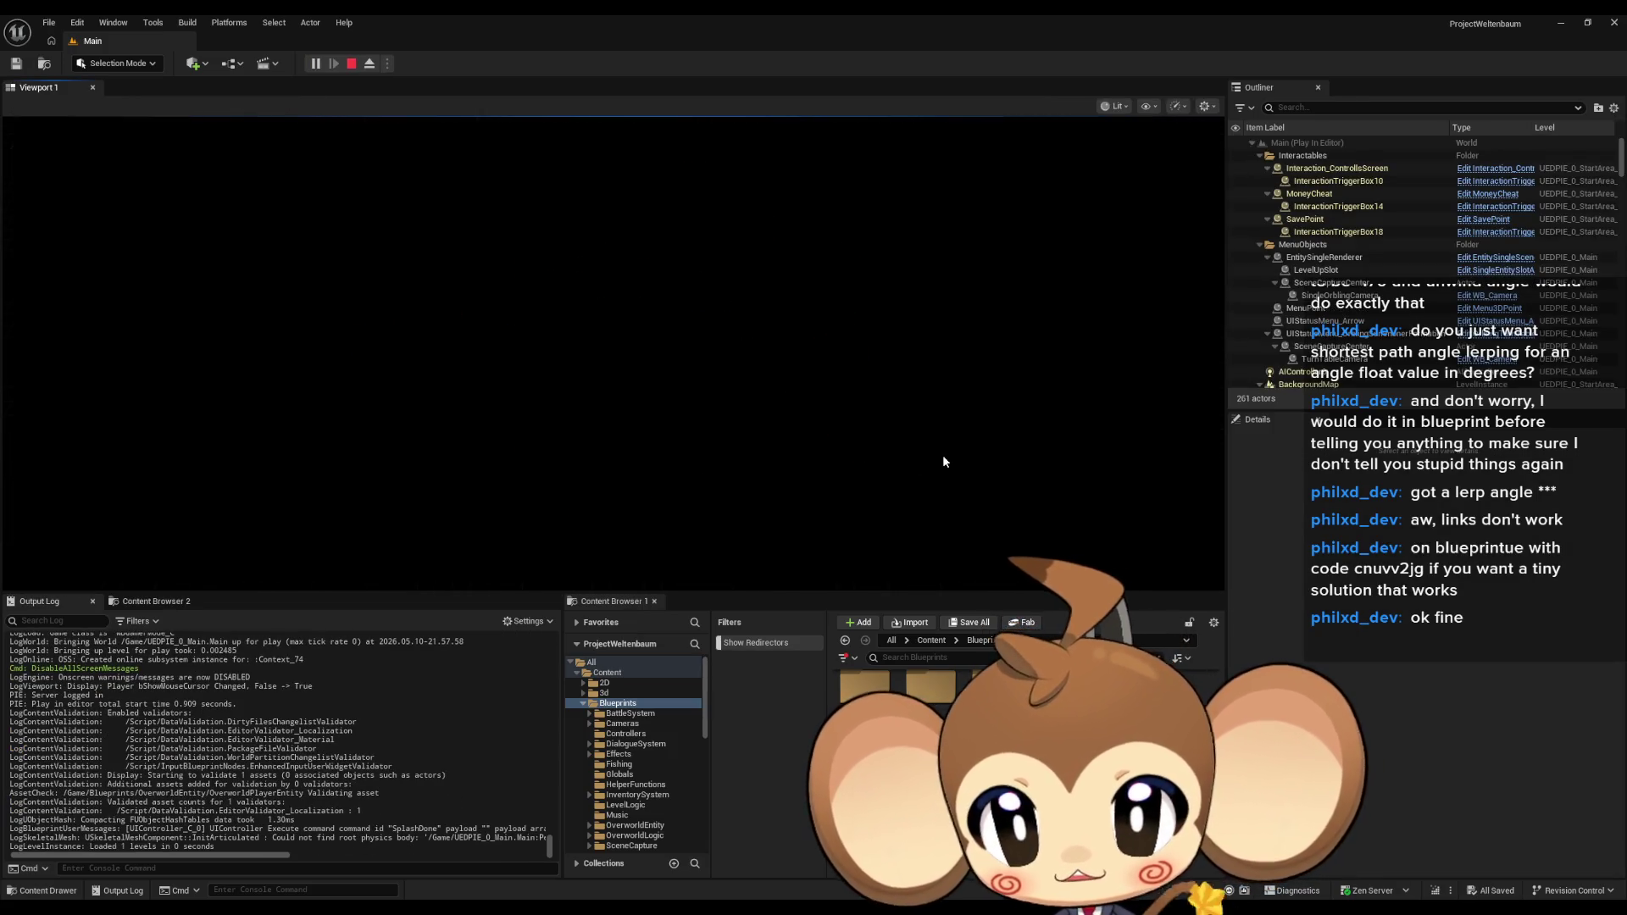
Walk the character up, down, left and right with WASD while watching the logged facing angles.
key("s")
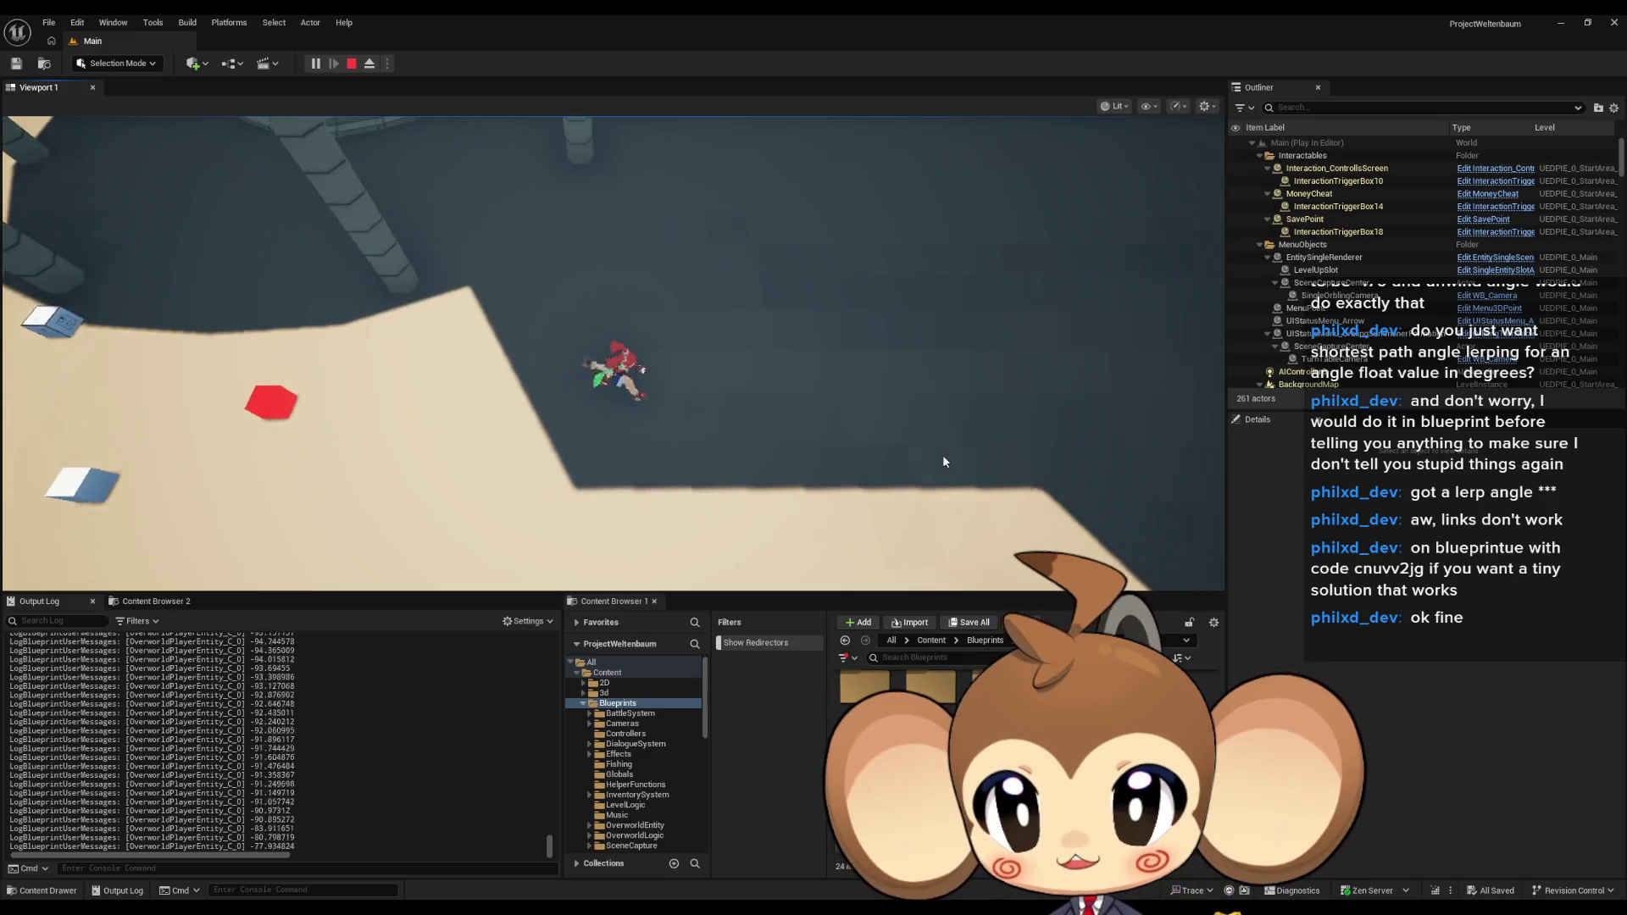
key("w")
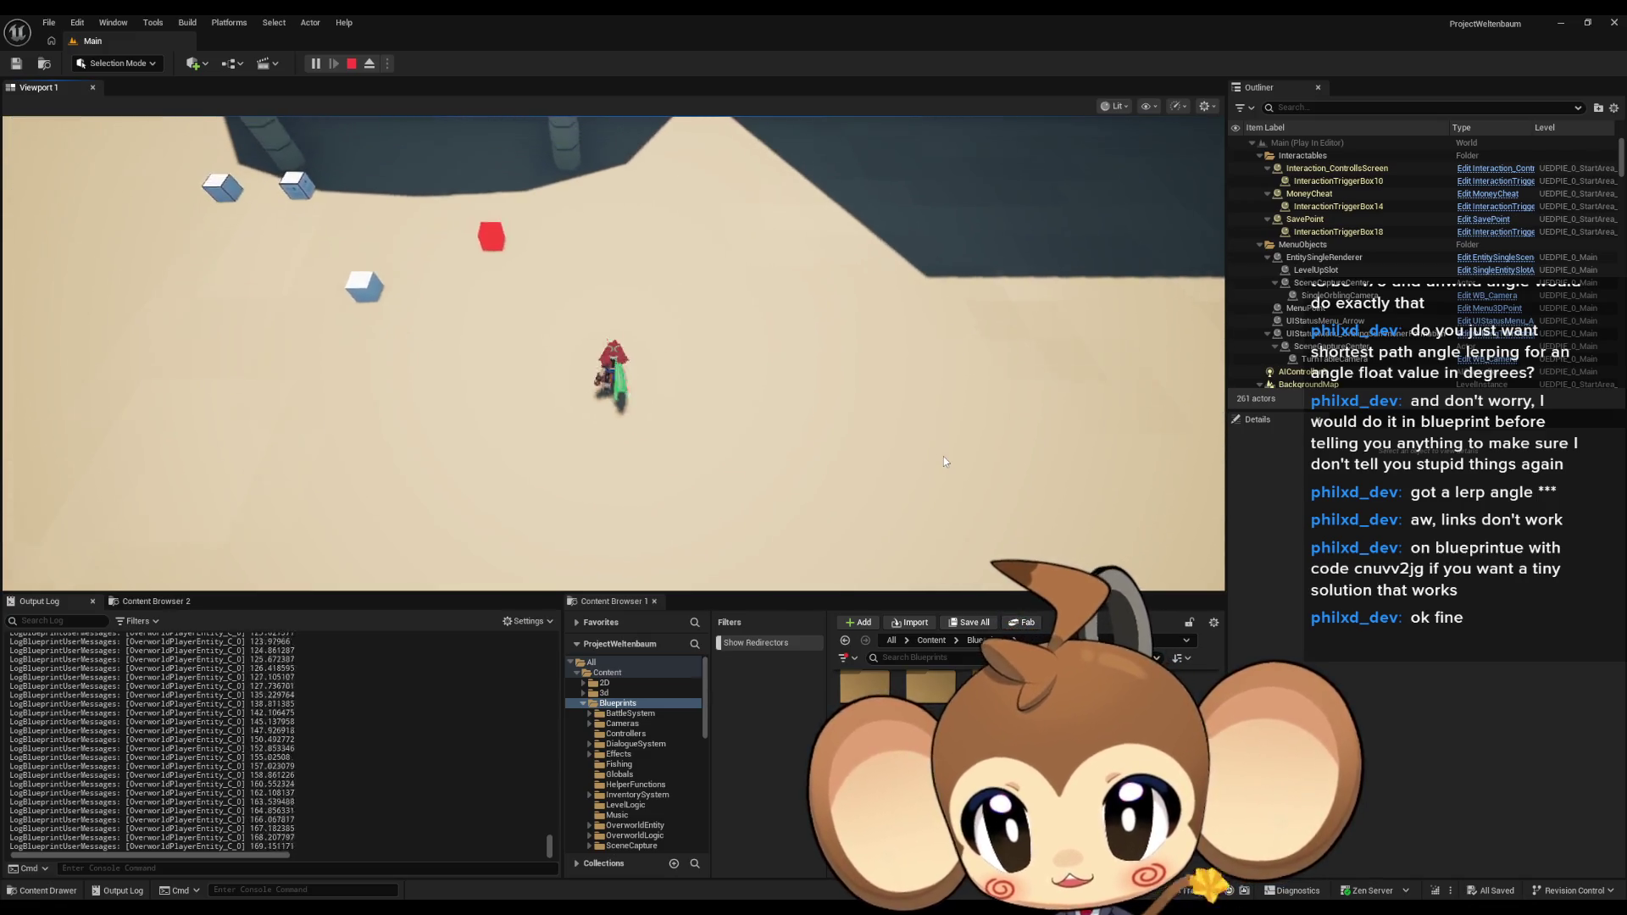
key("w")
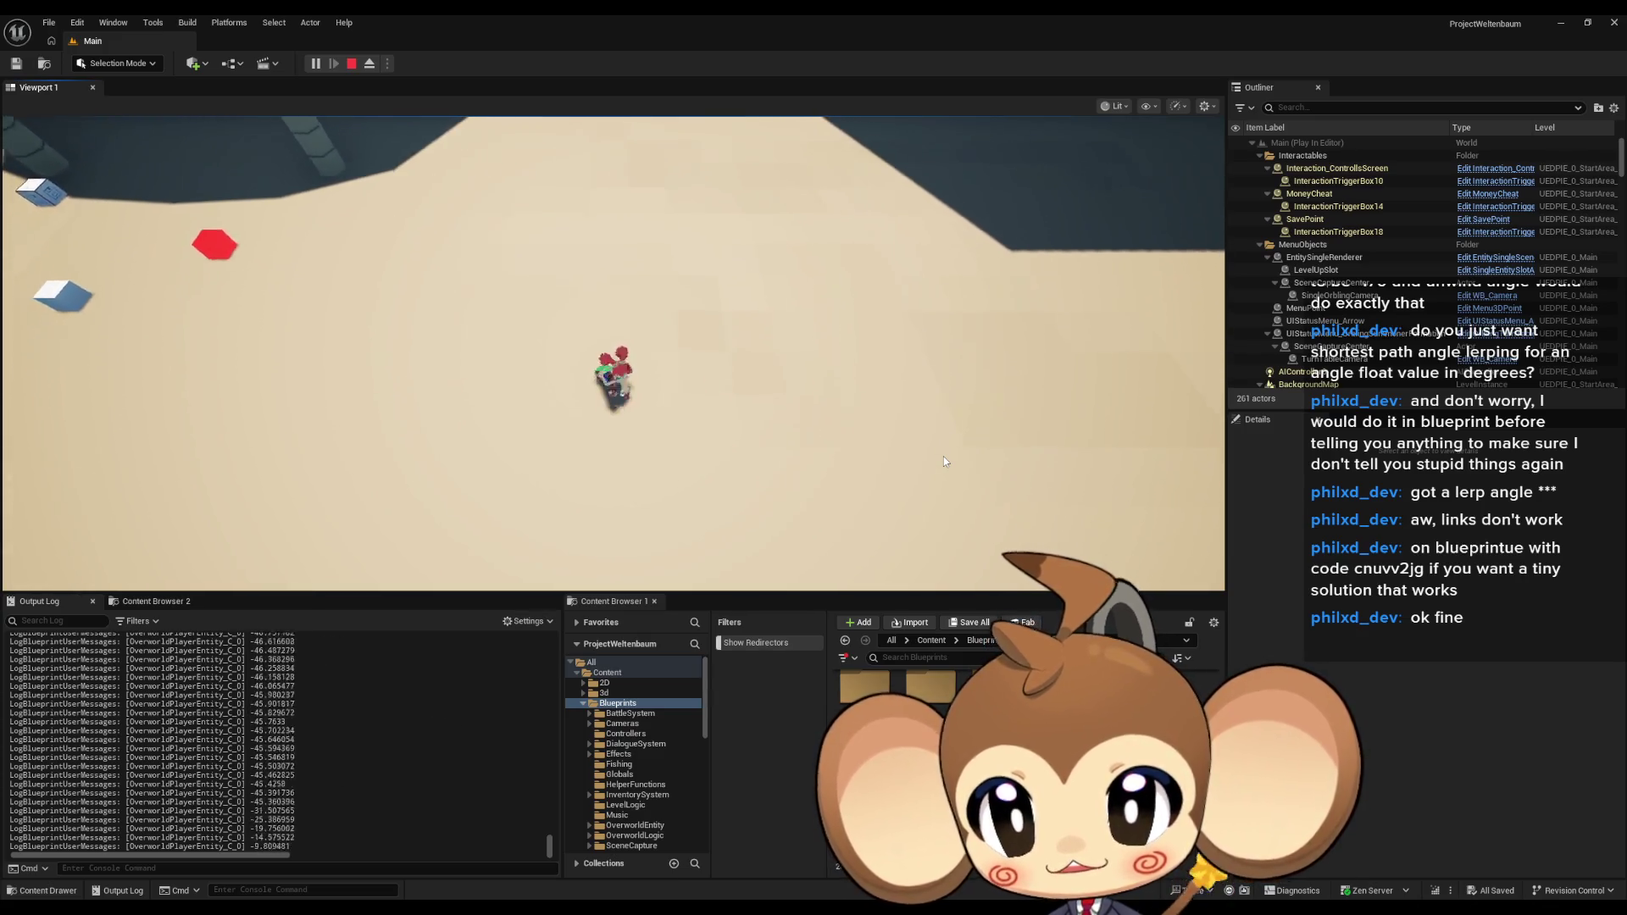
key("a")
key("w")
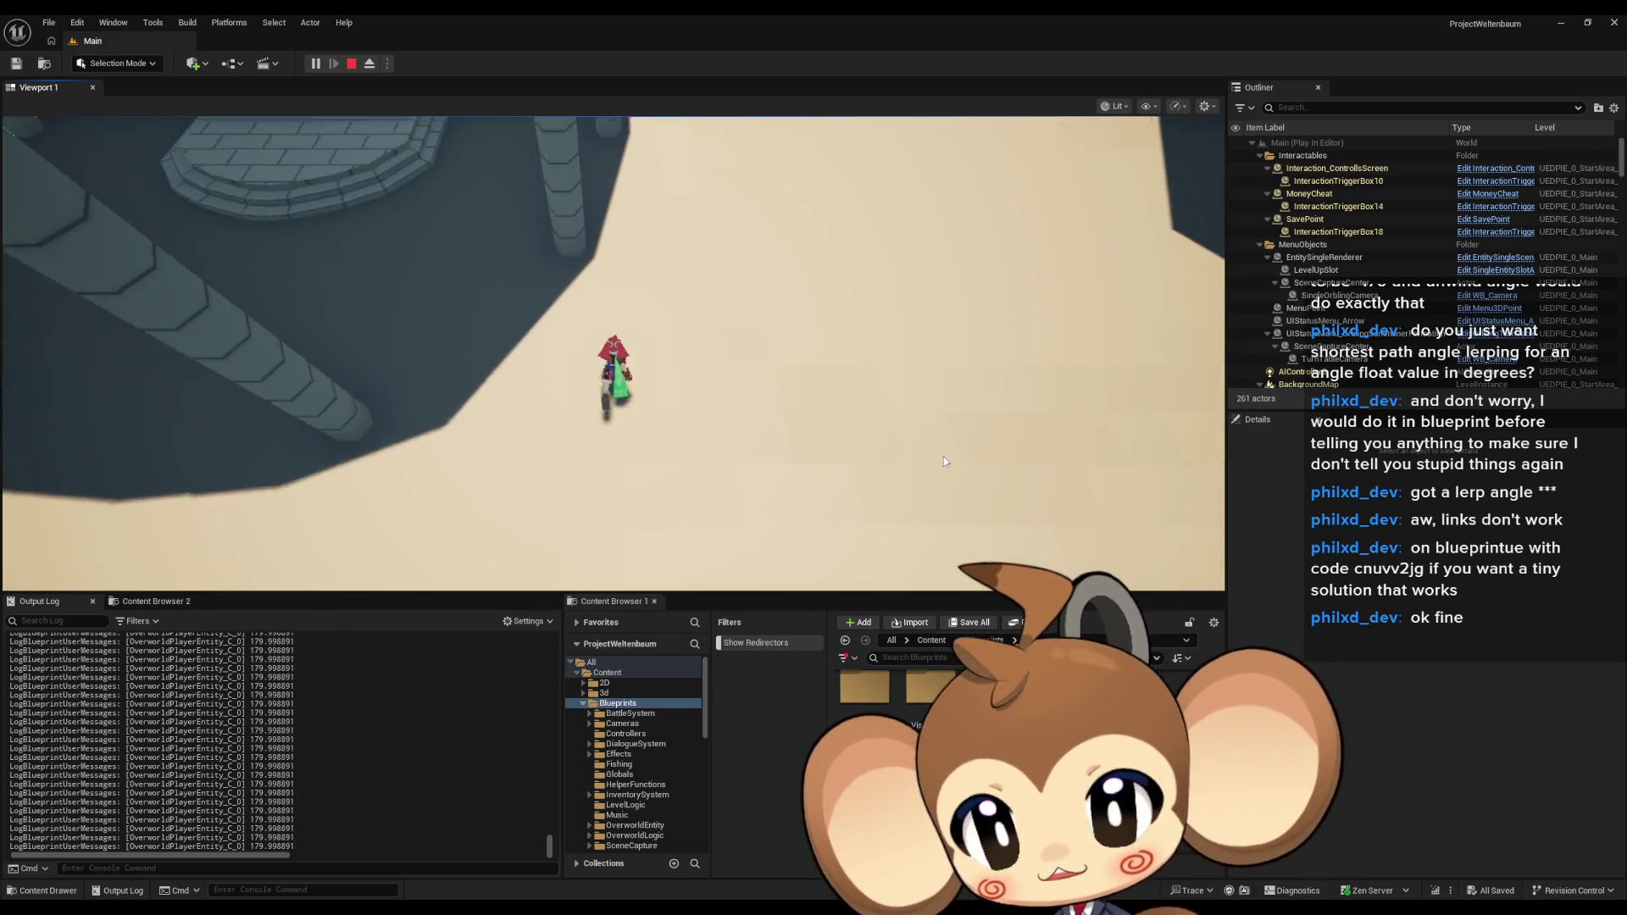
key("d")
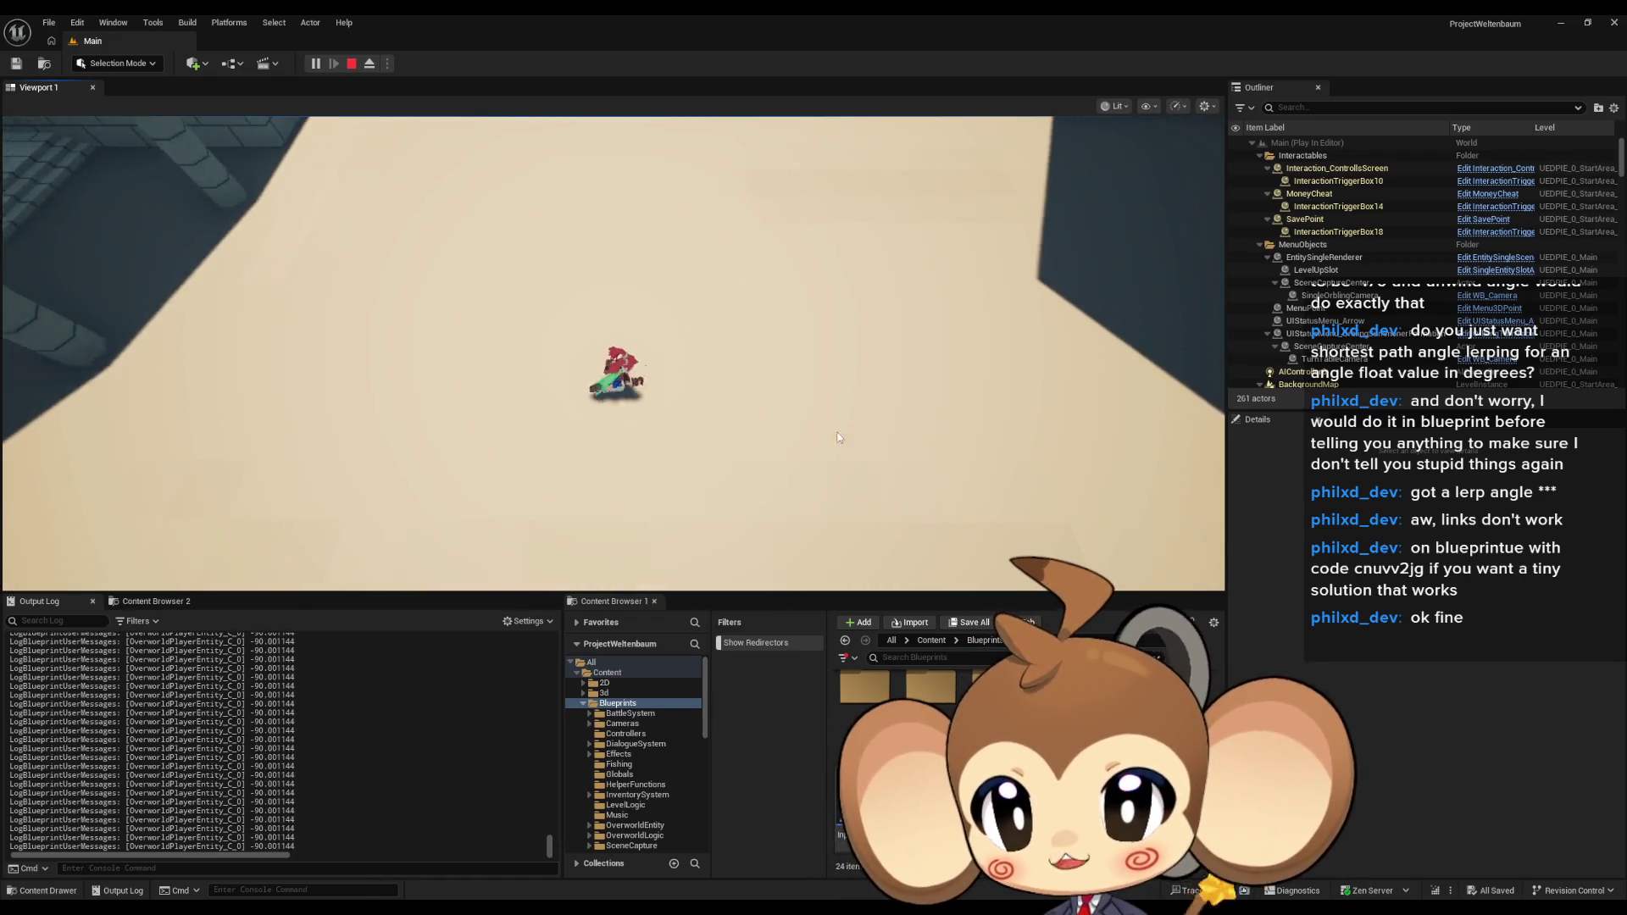
key("a")
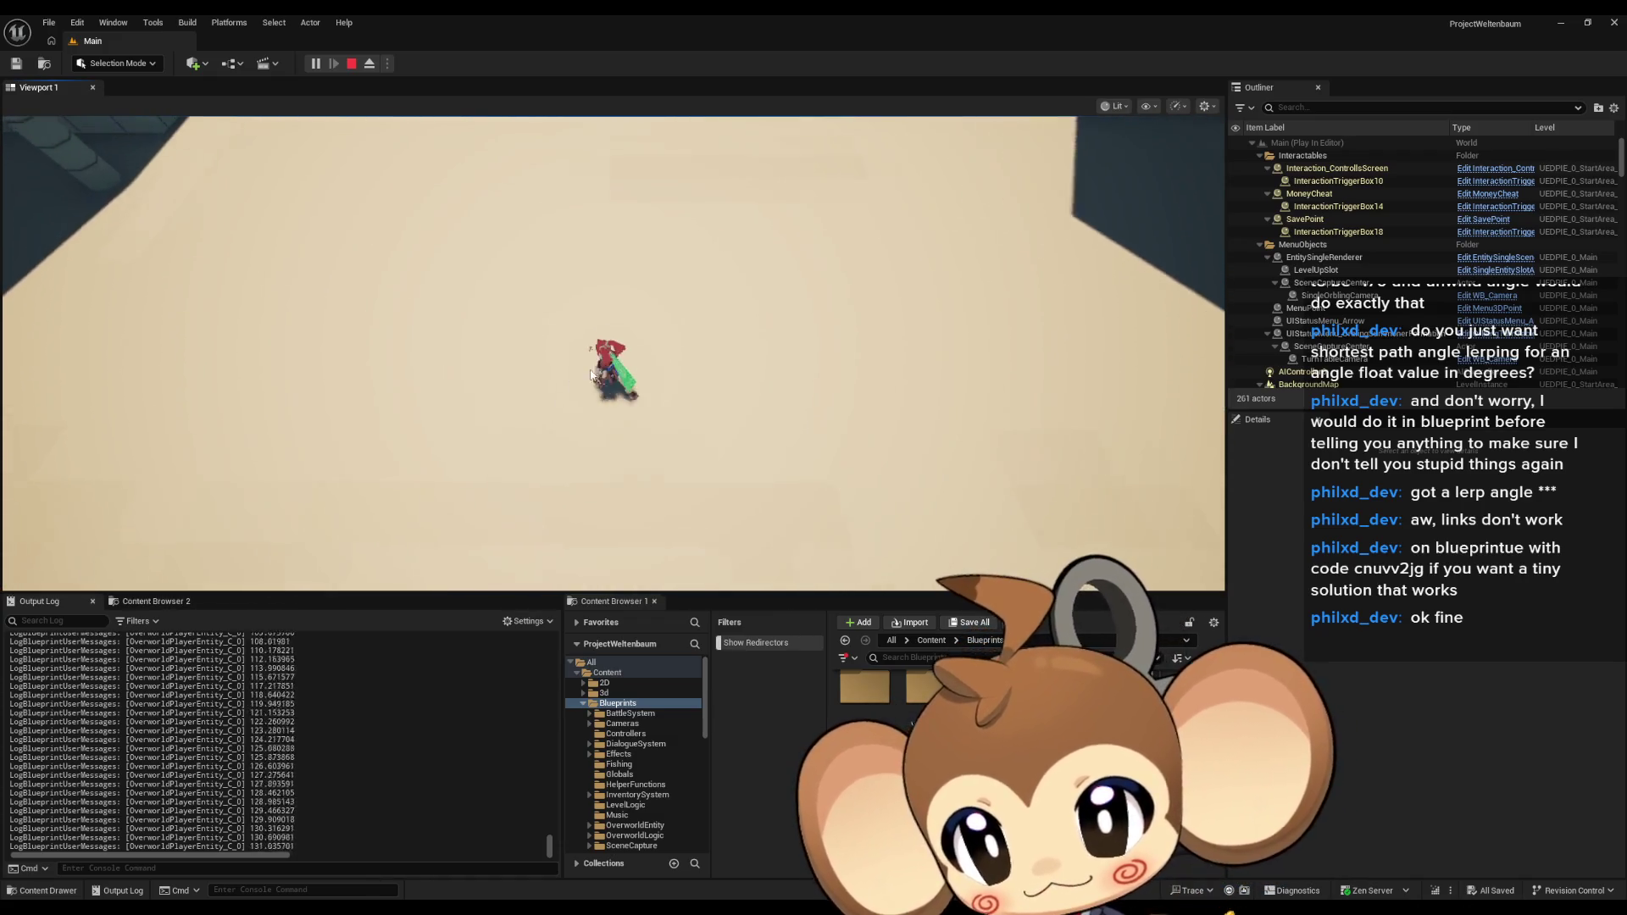
key("d")
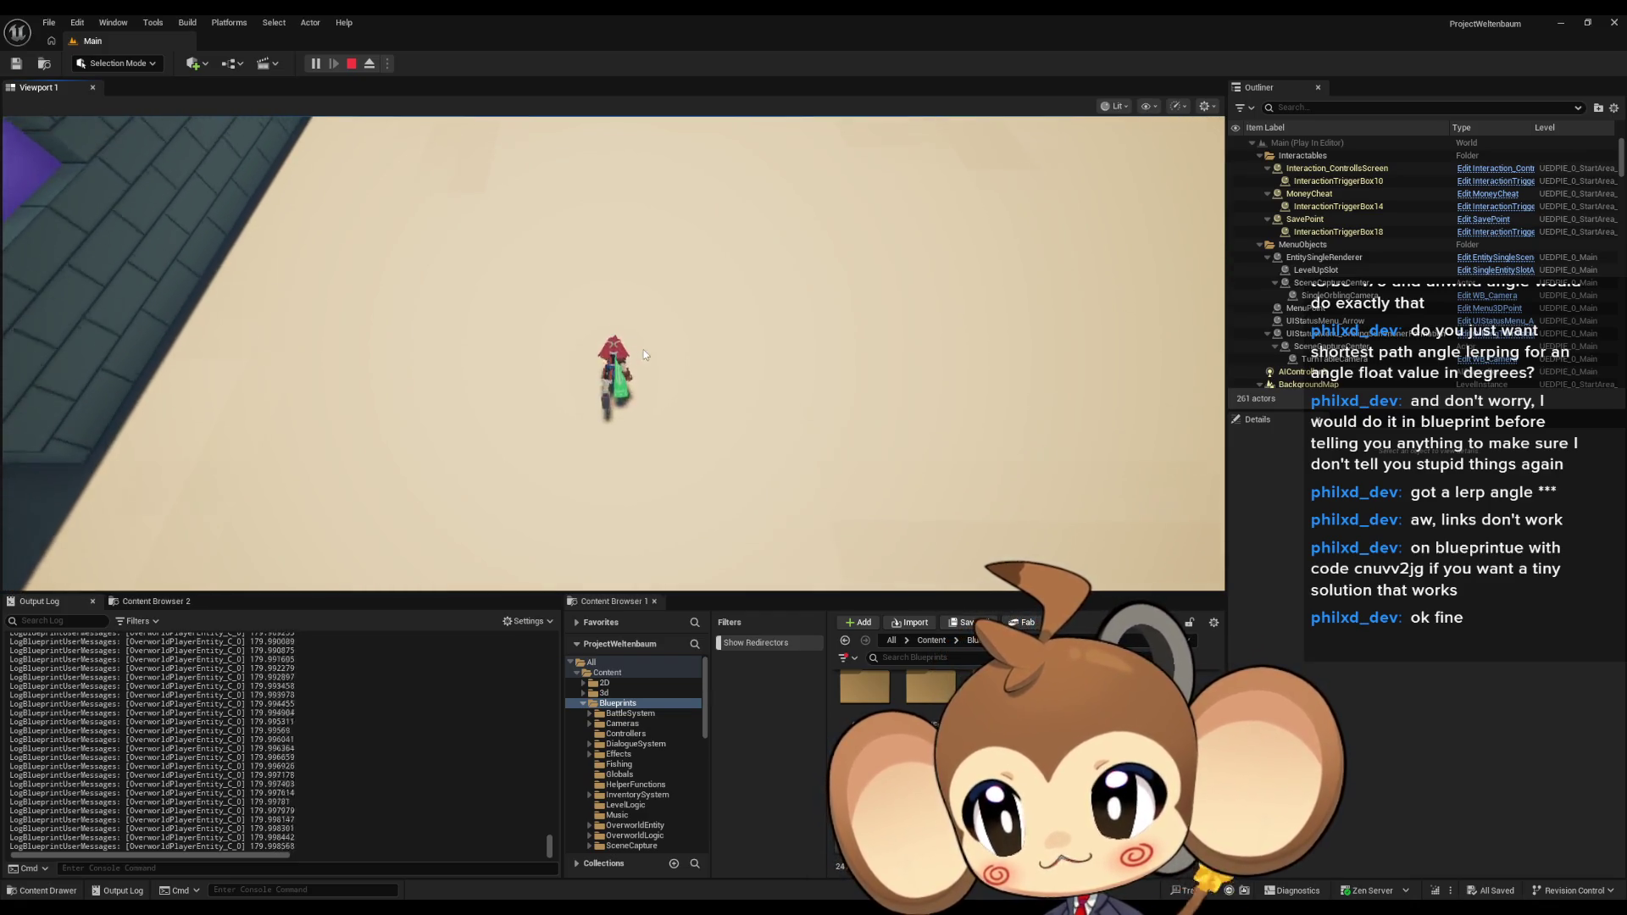
key("a")
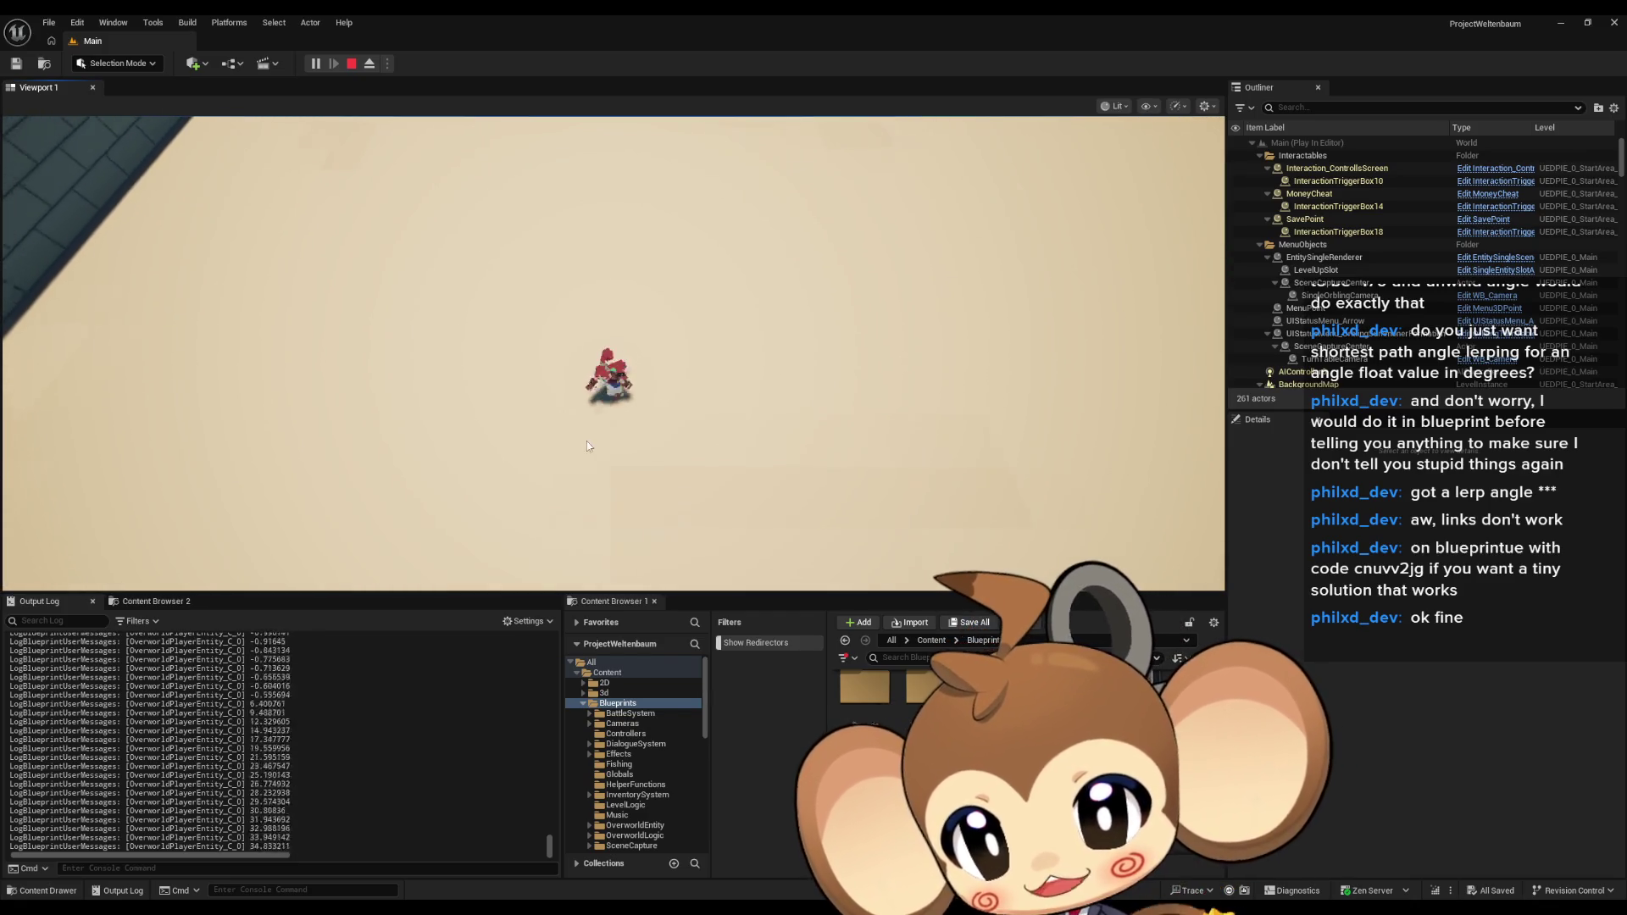
key("w")
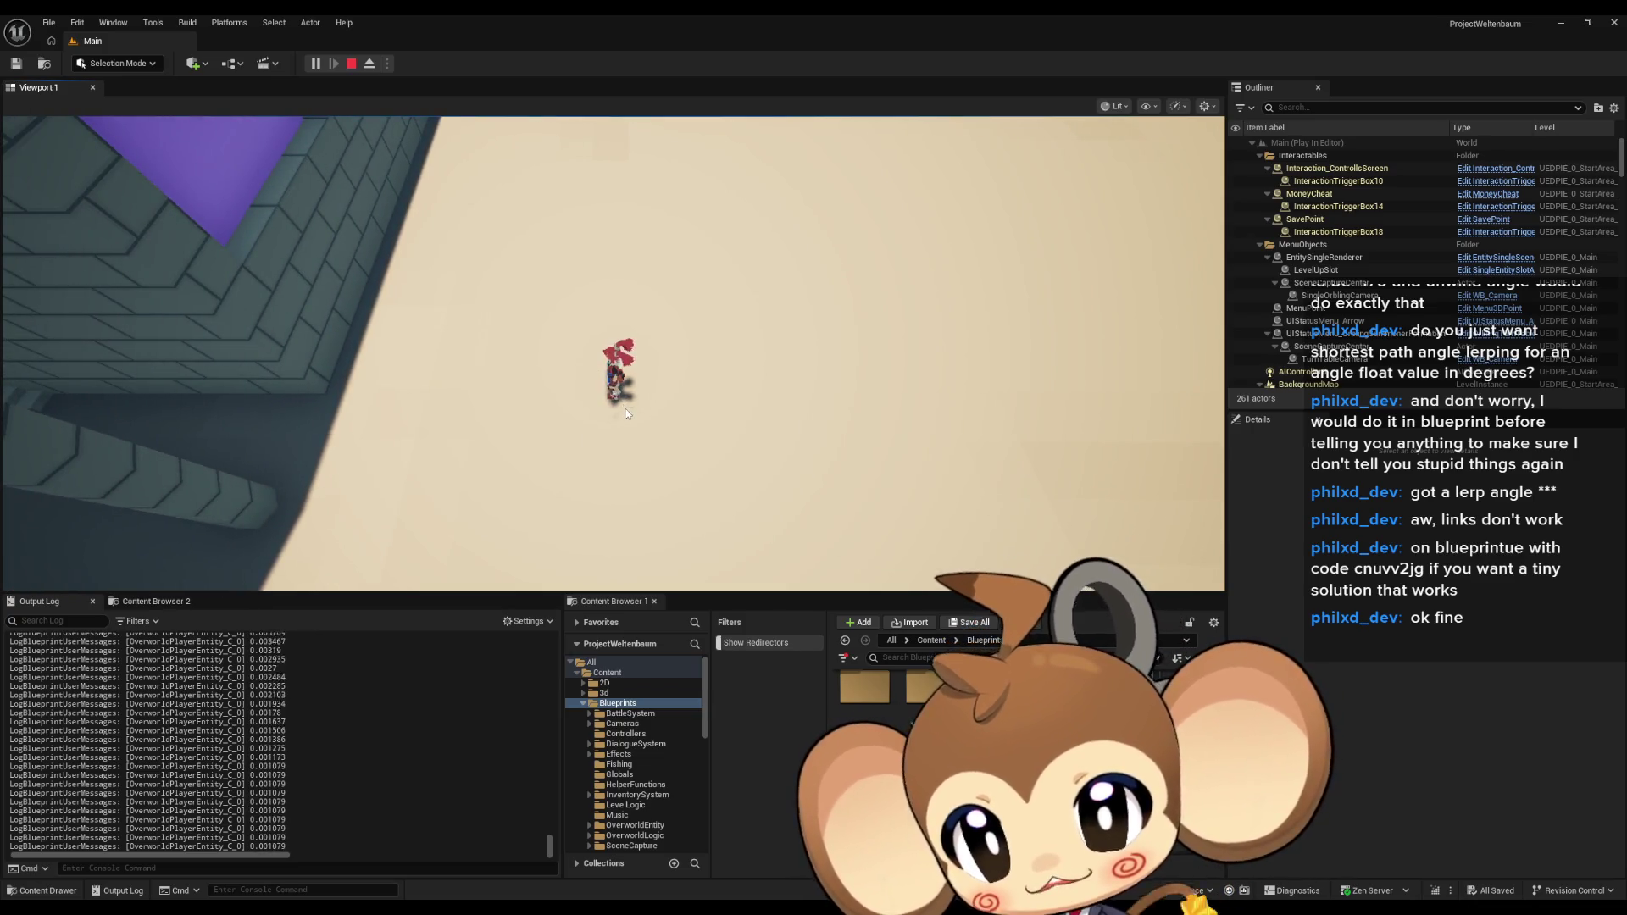
key("s")
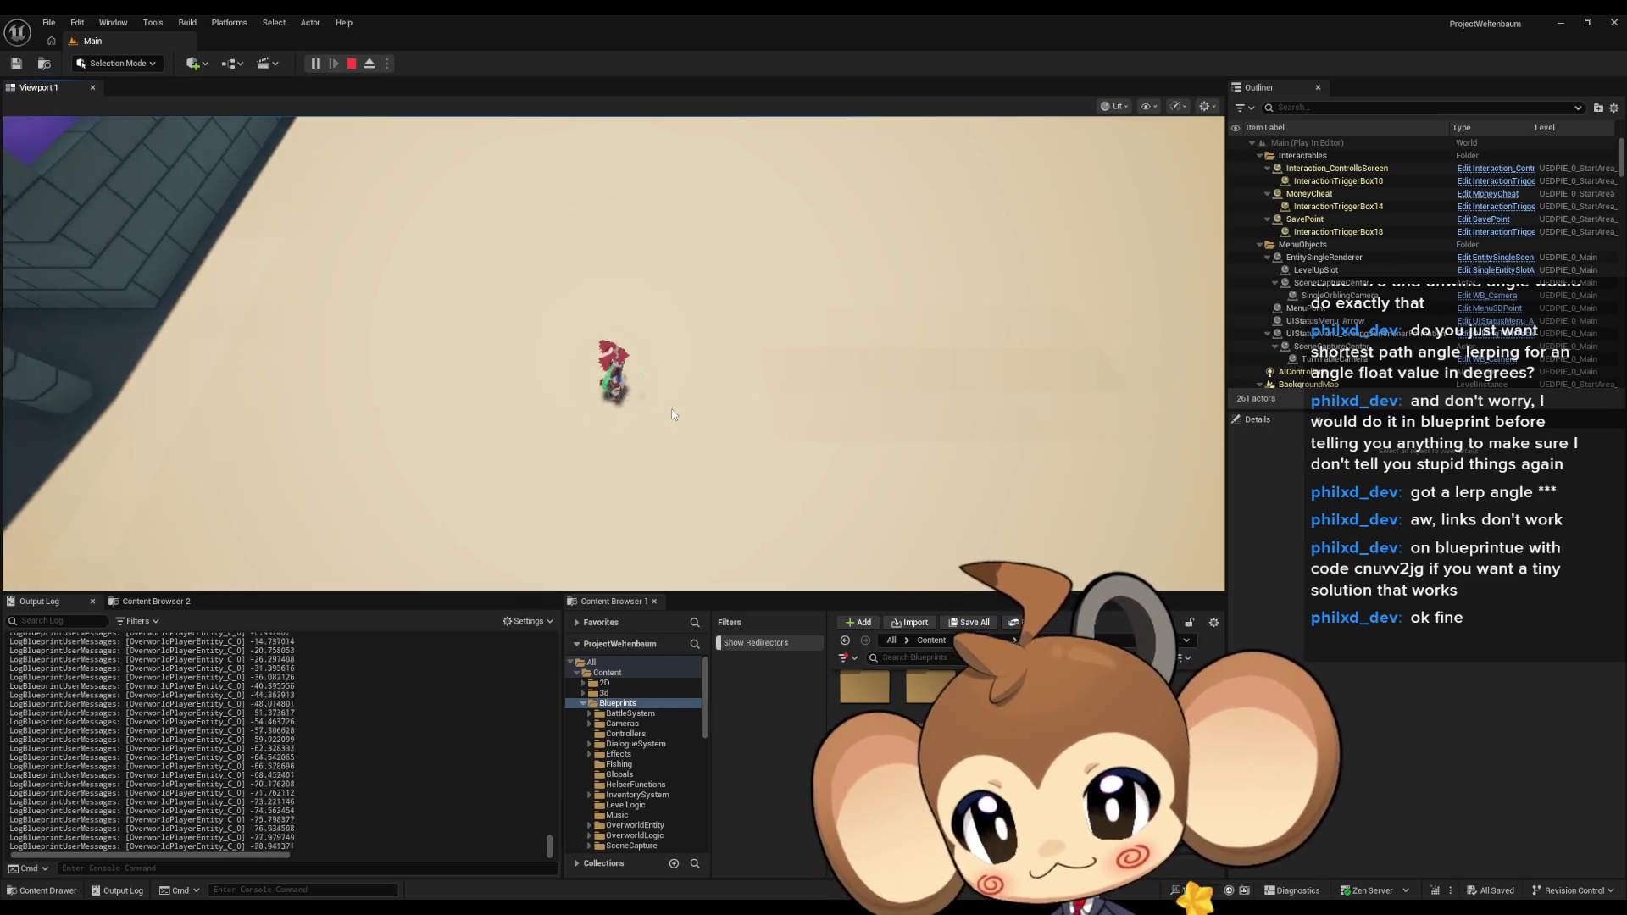
key("w")
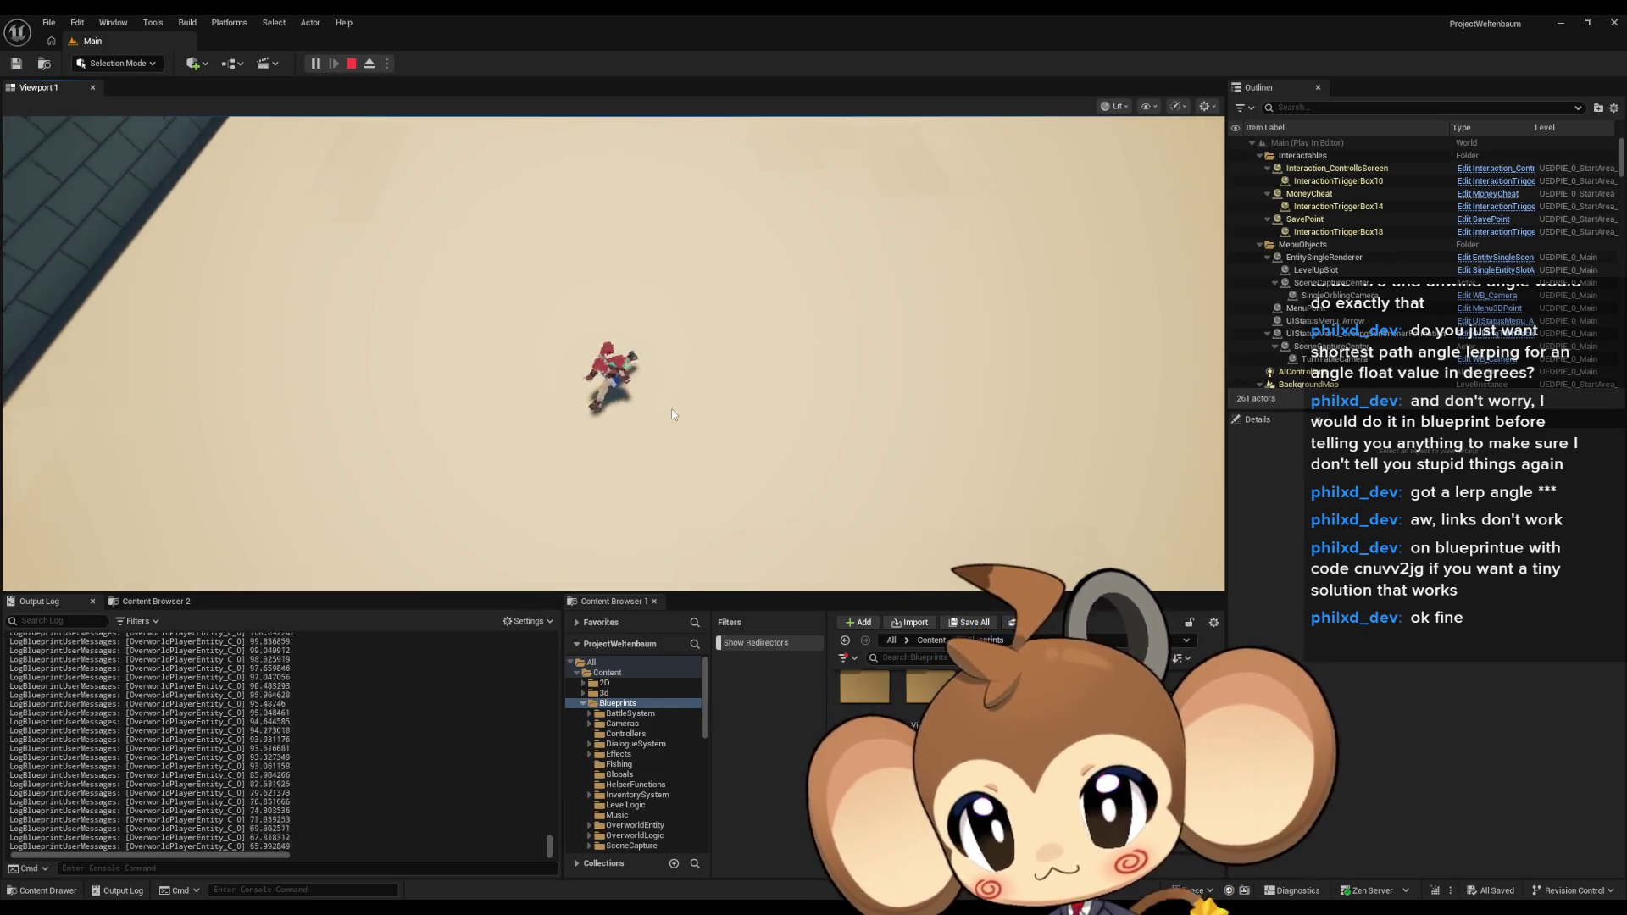
key("s")
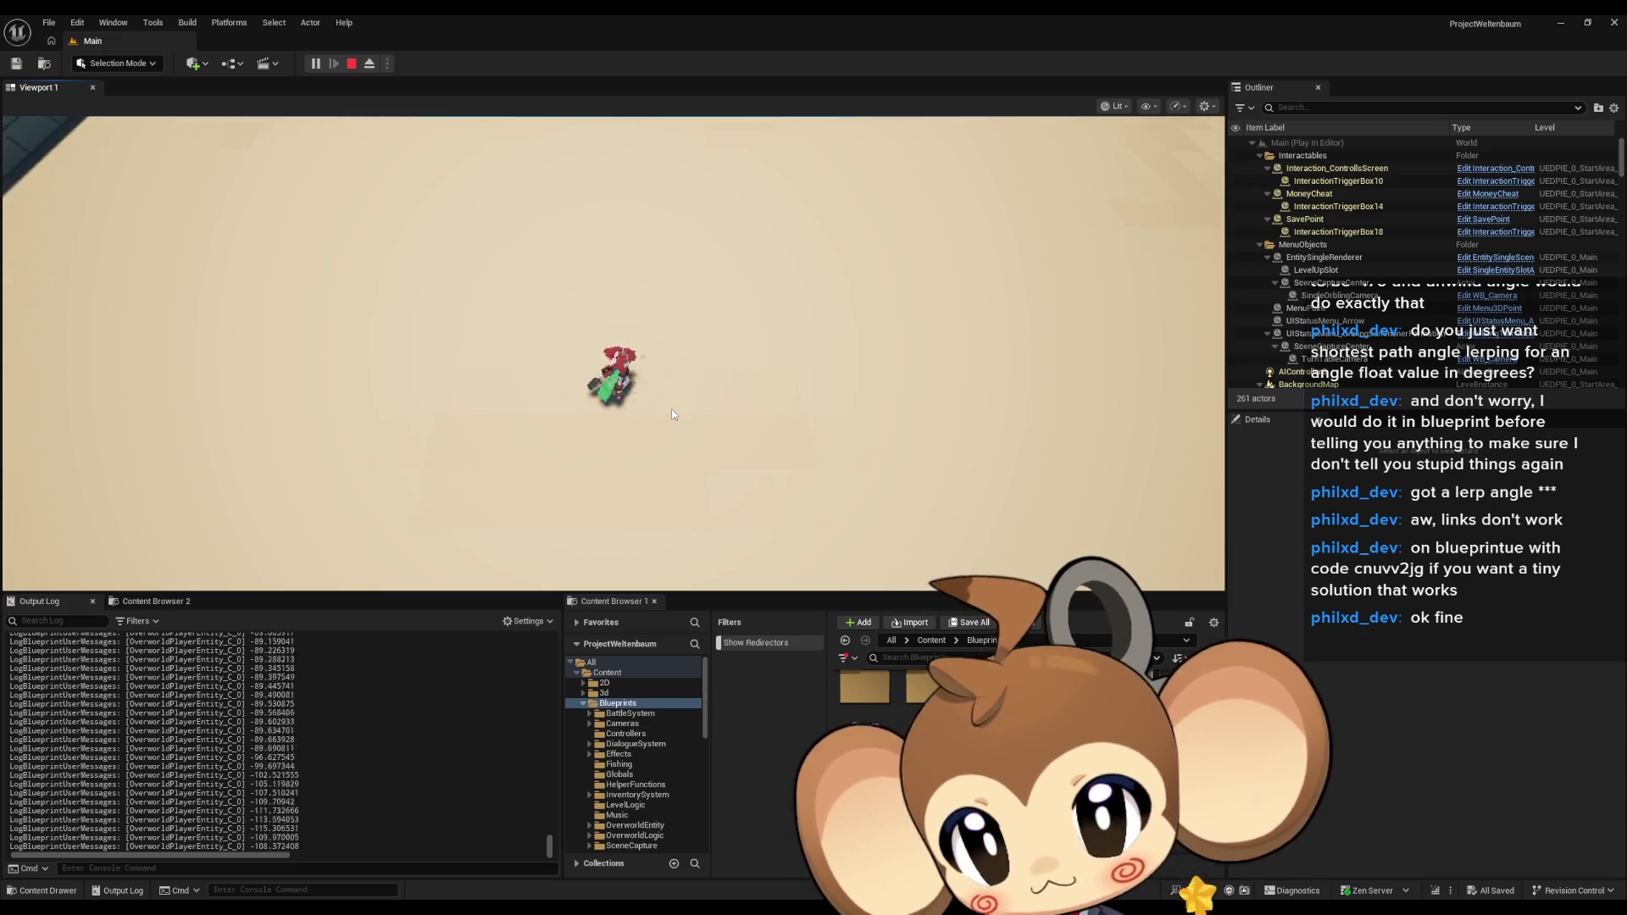
scroll(663, 430, "up", 3)
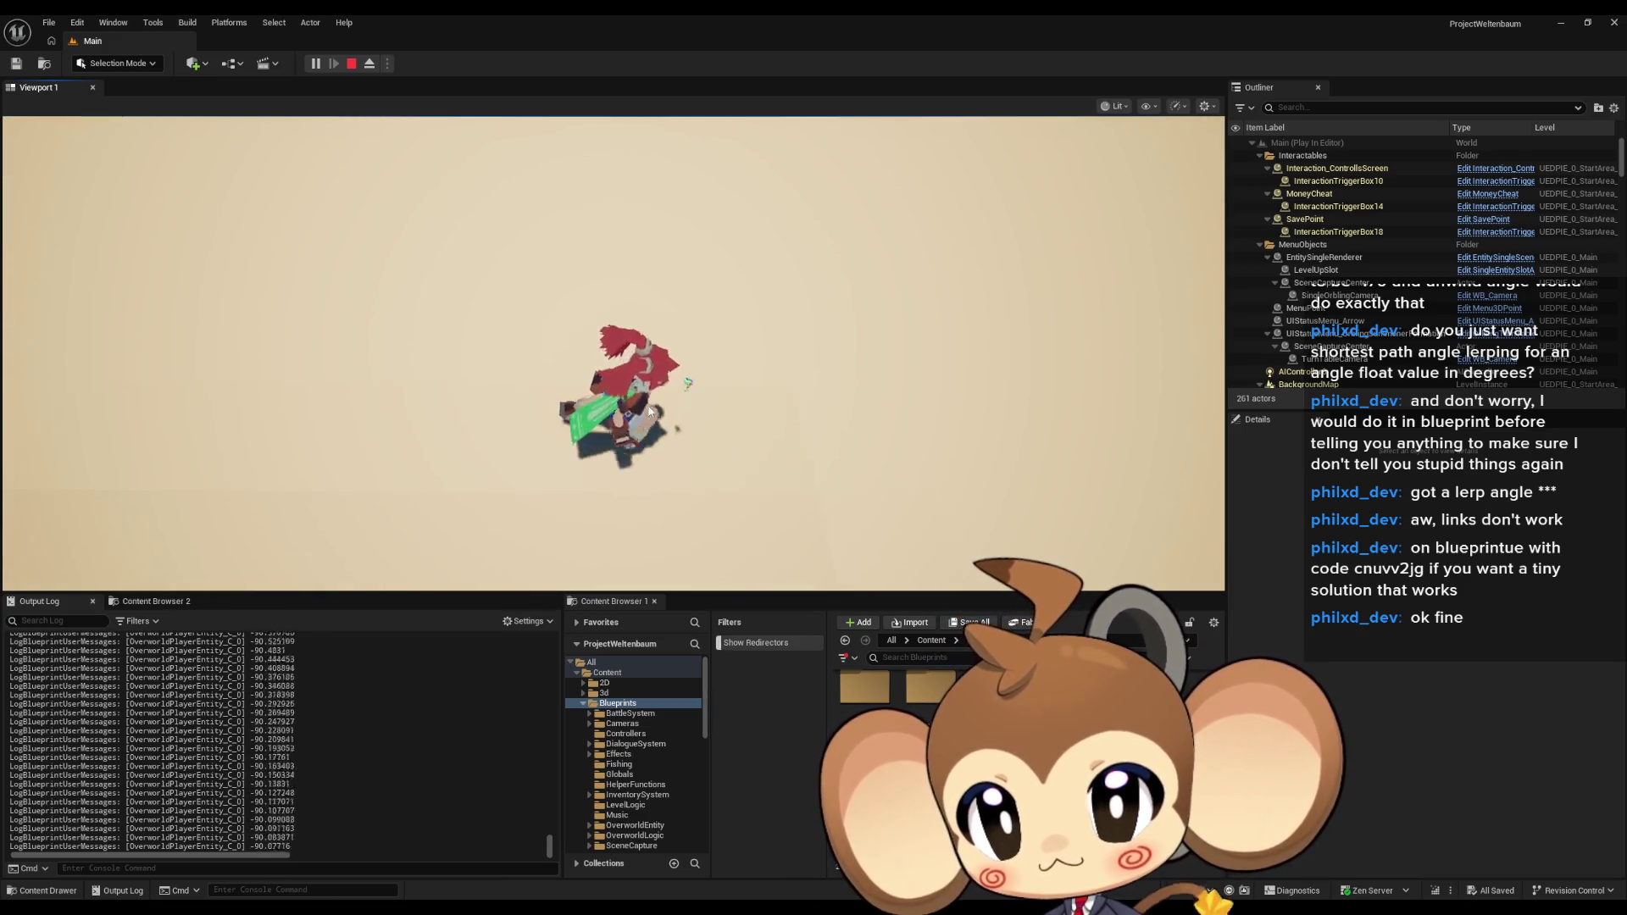
Spin the character between up, left, right and down headings, checking angles wrap past ±180.
key("w")
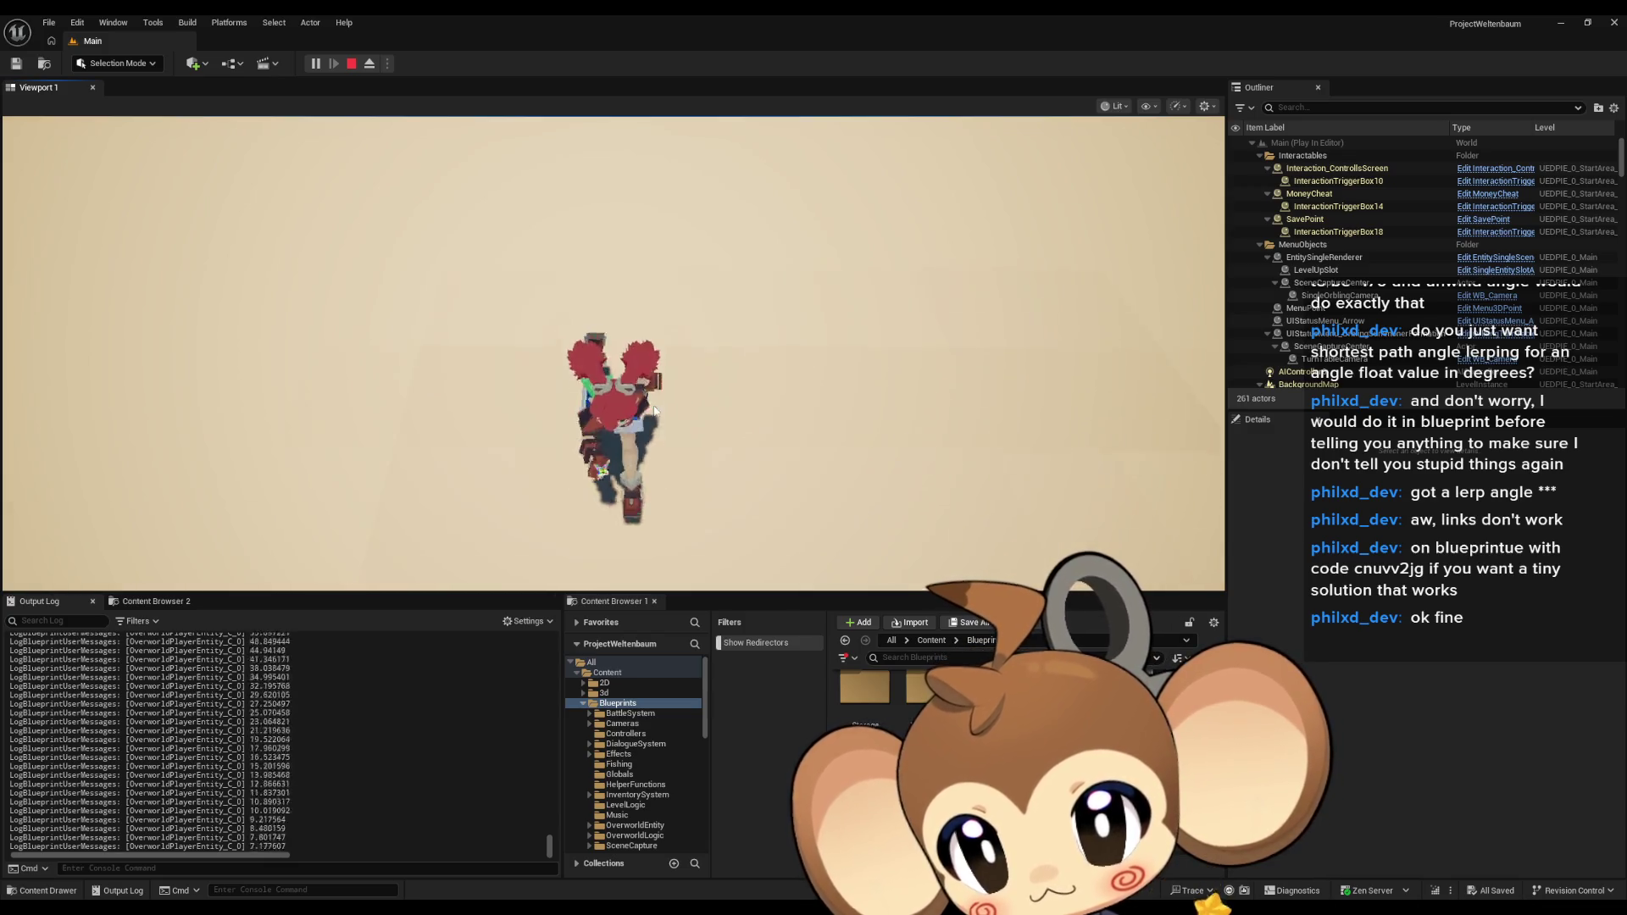
key("a")
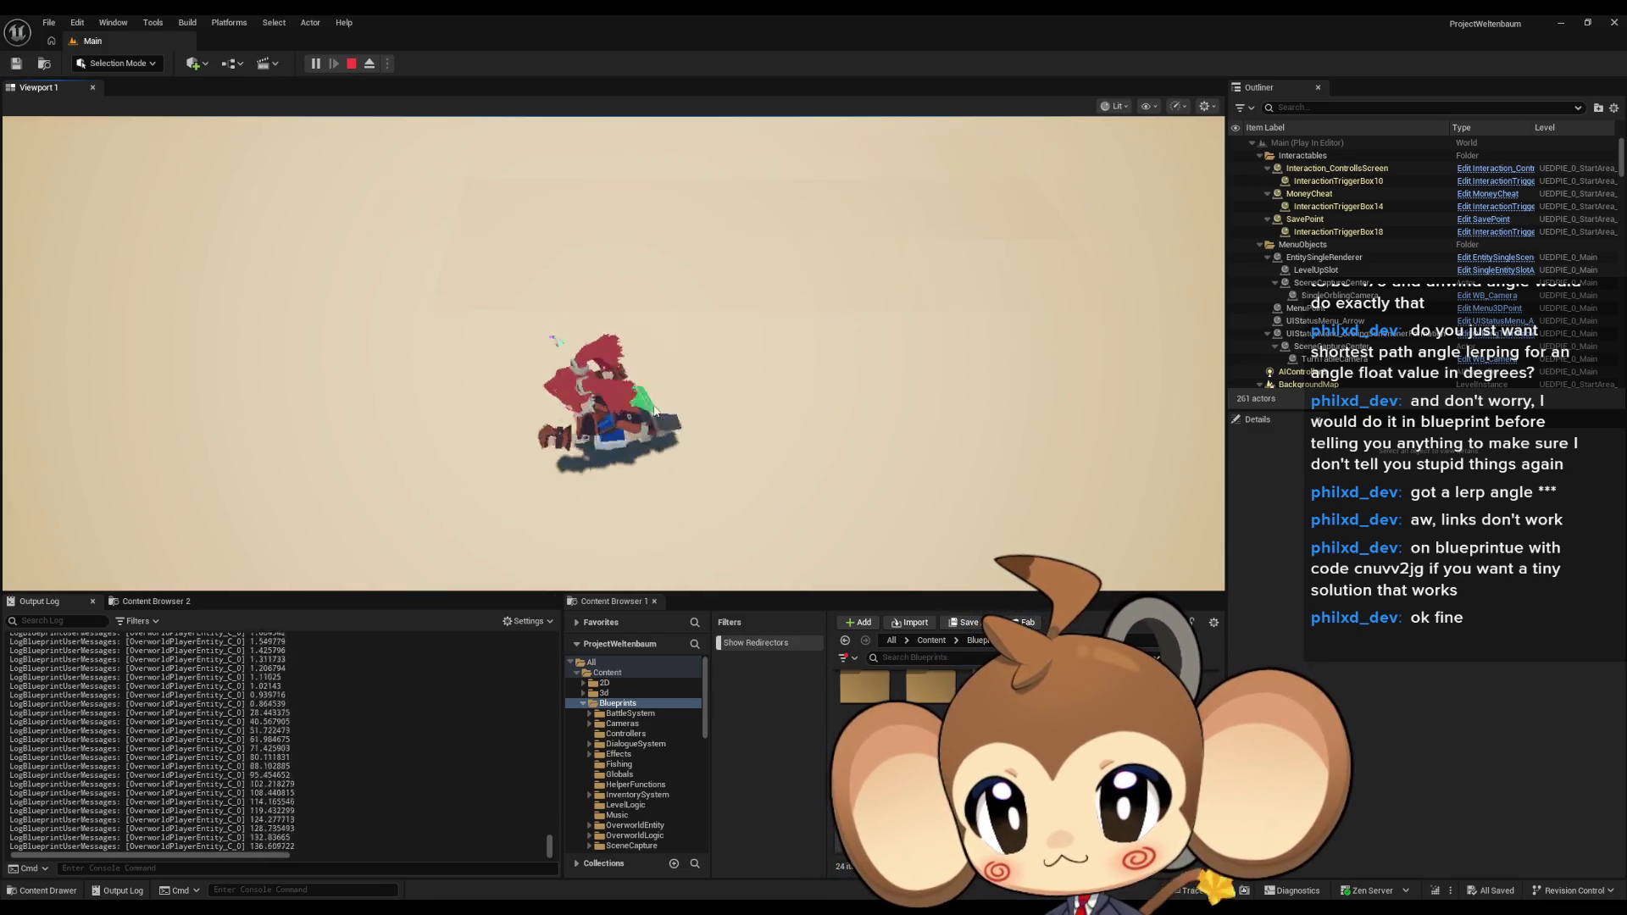
key("w")
key("d")
key("s")
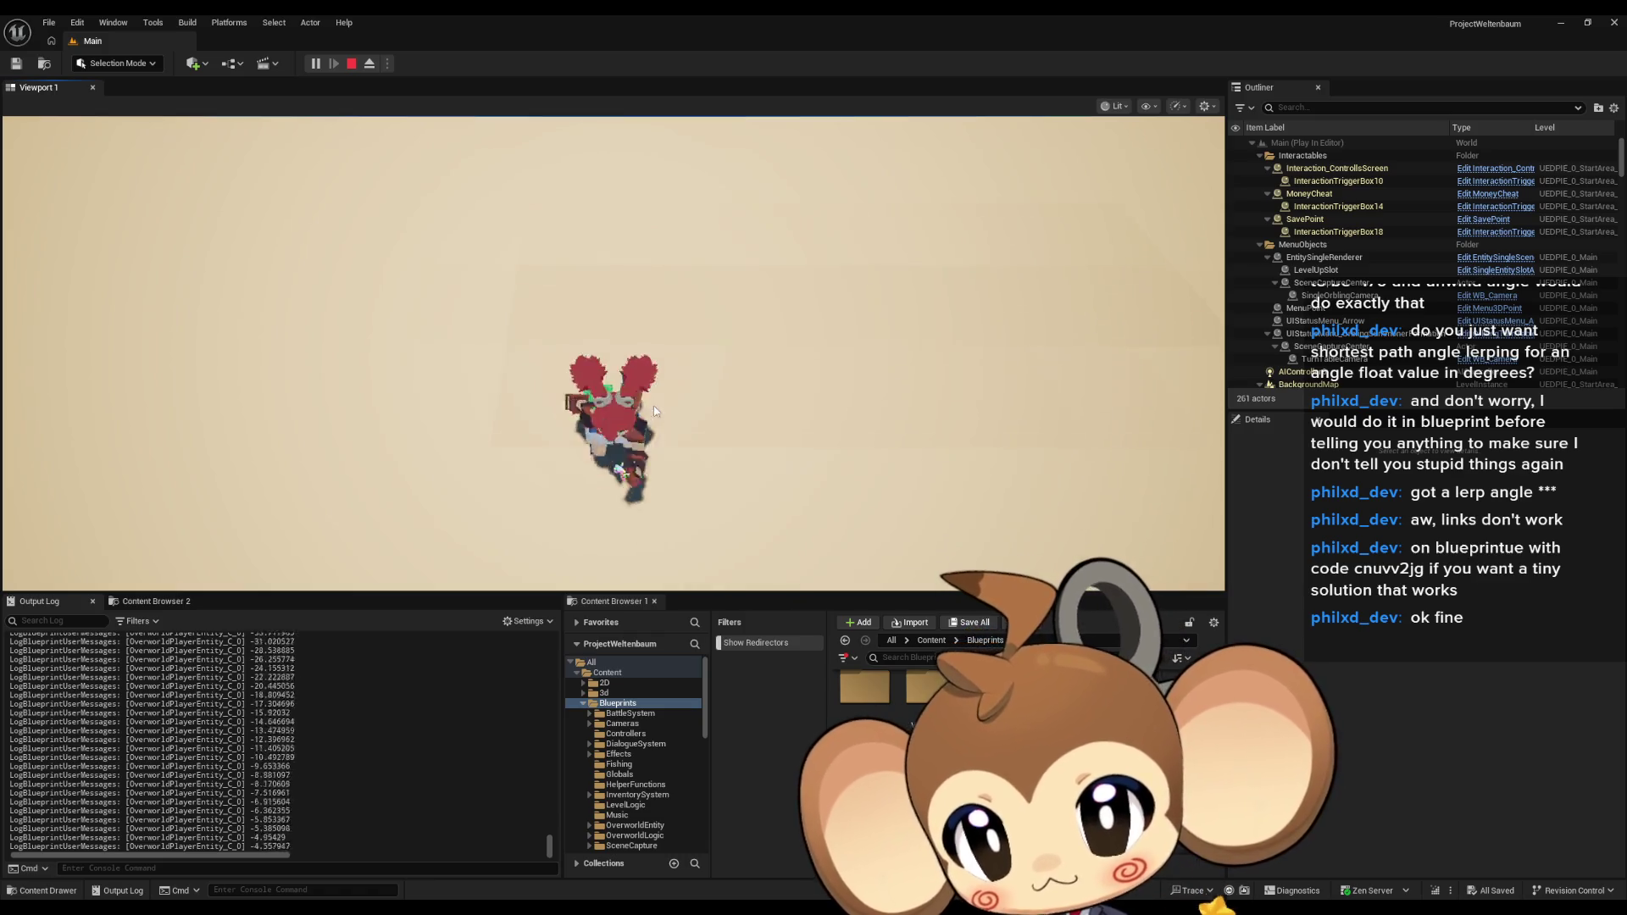
key("w")
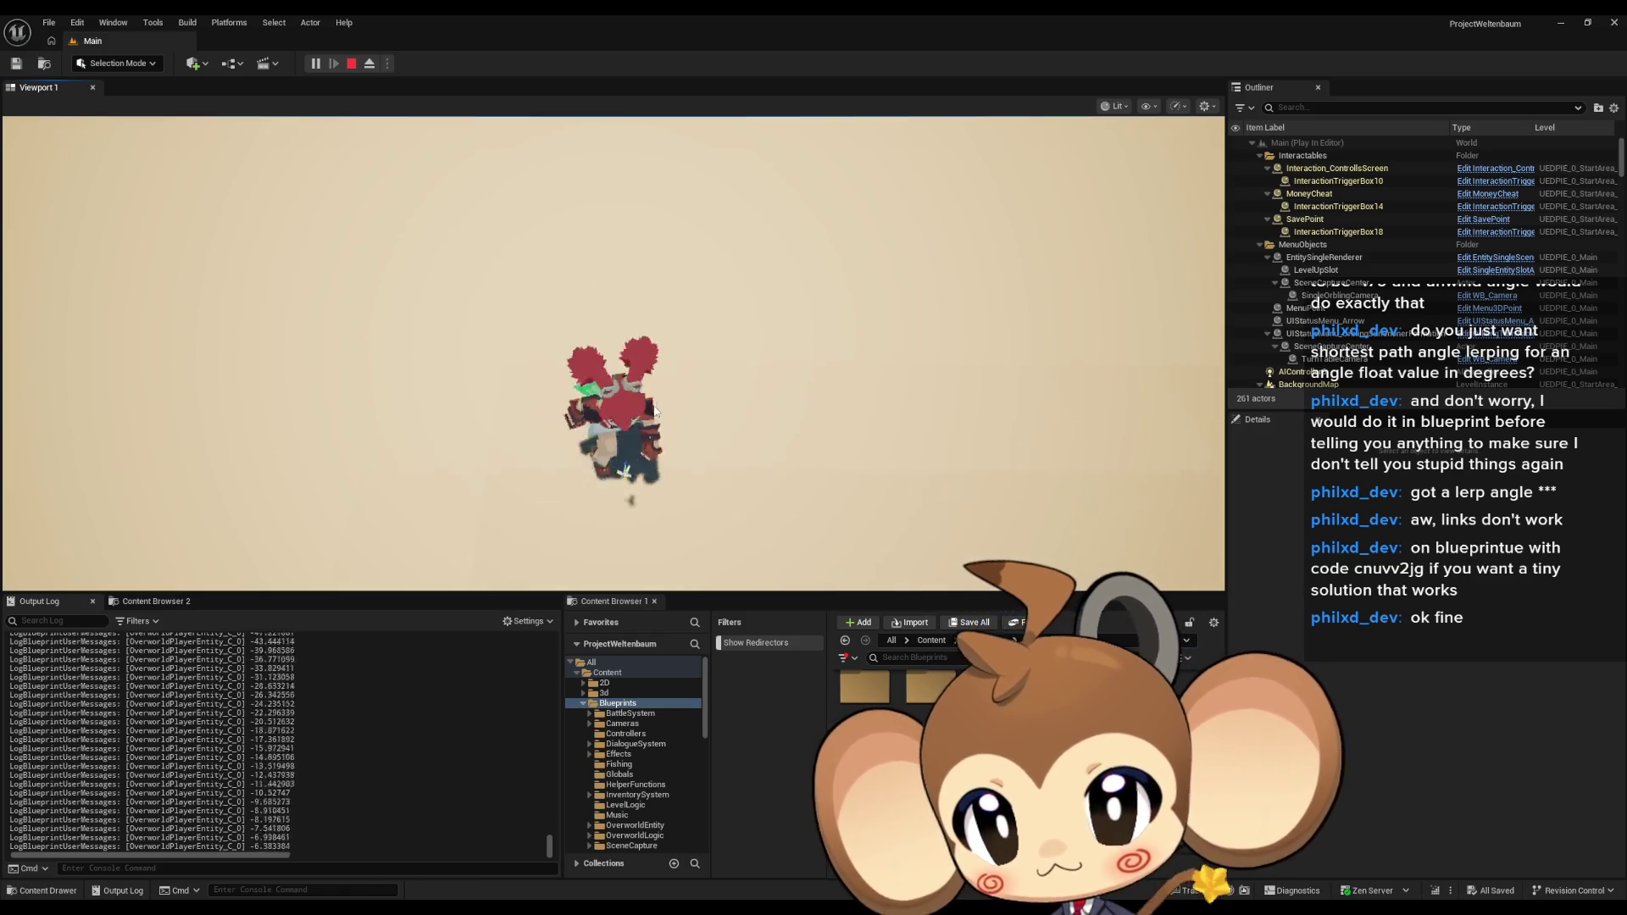
key("a")
key("w")
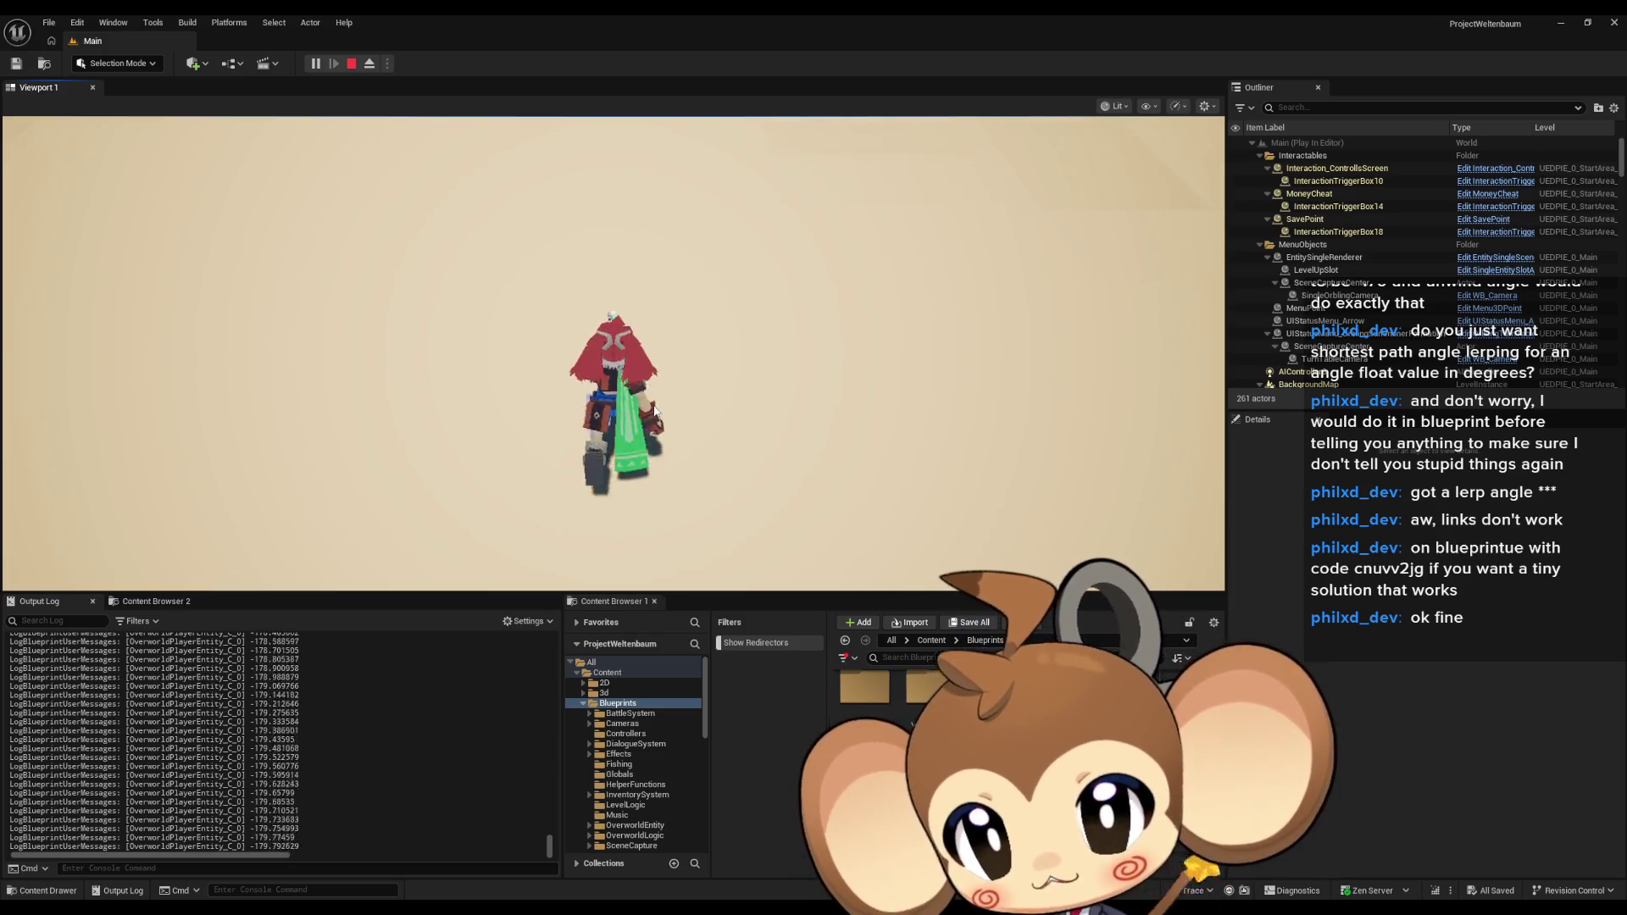
key("s")
key("a")
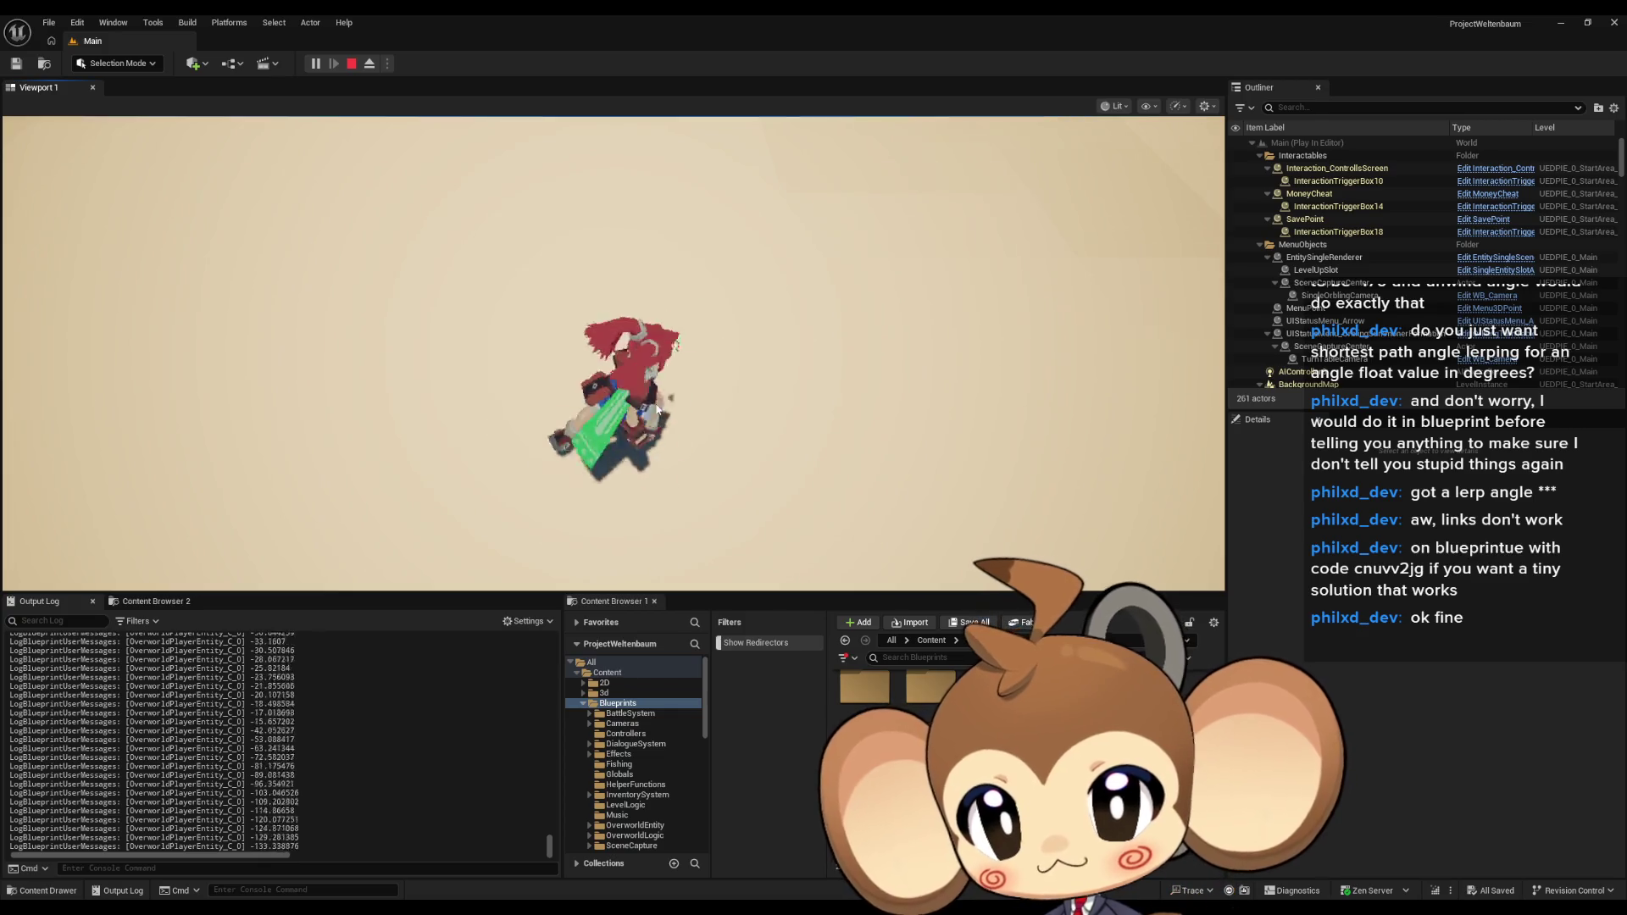
key("d")
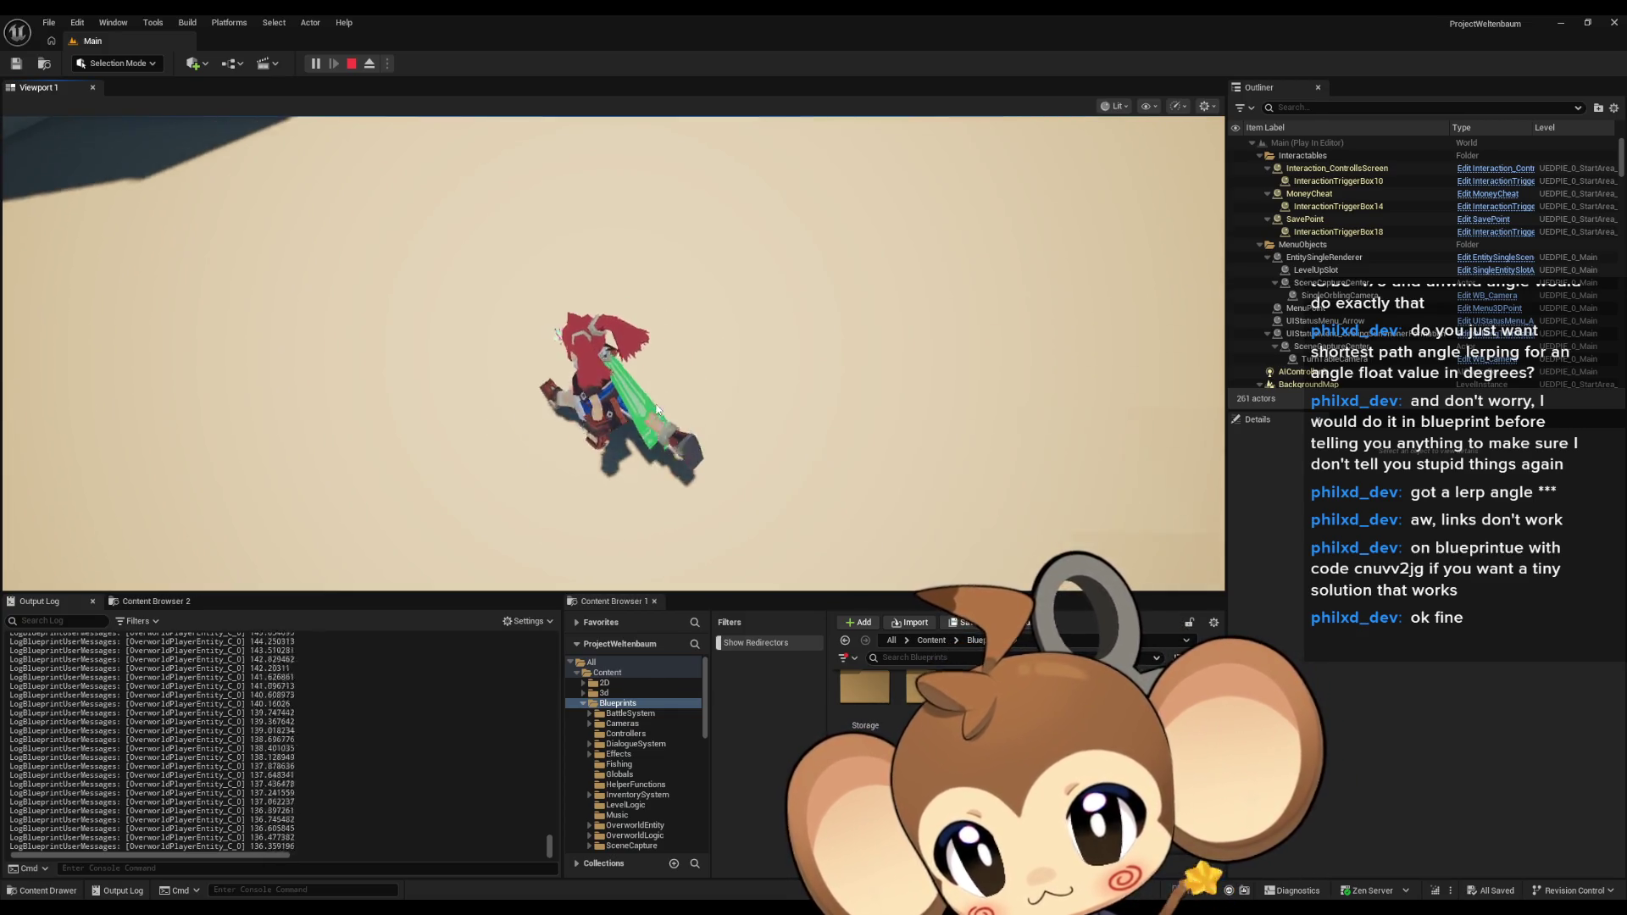
key("s")
key("s")
key("w")
key("s")
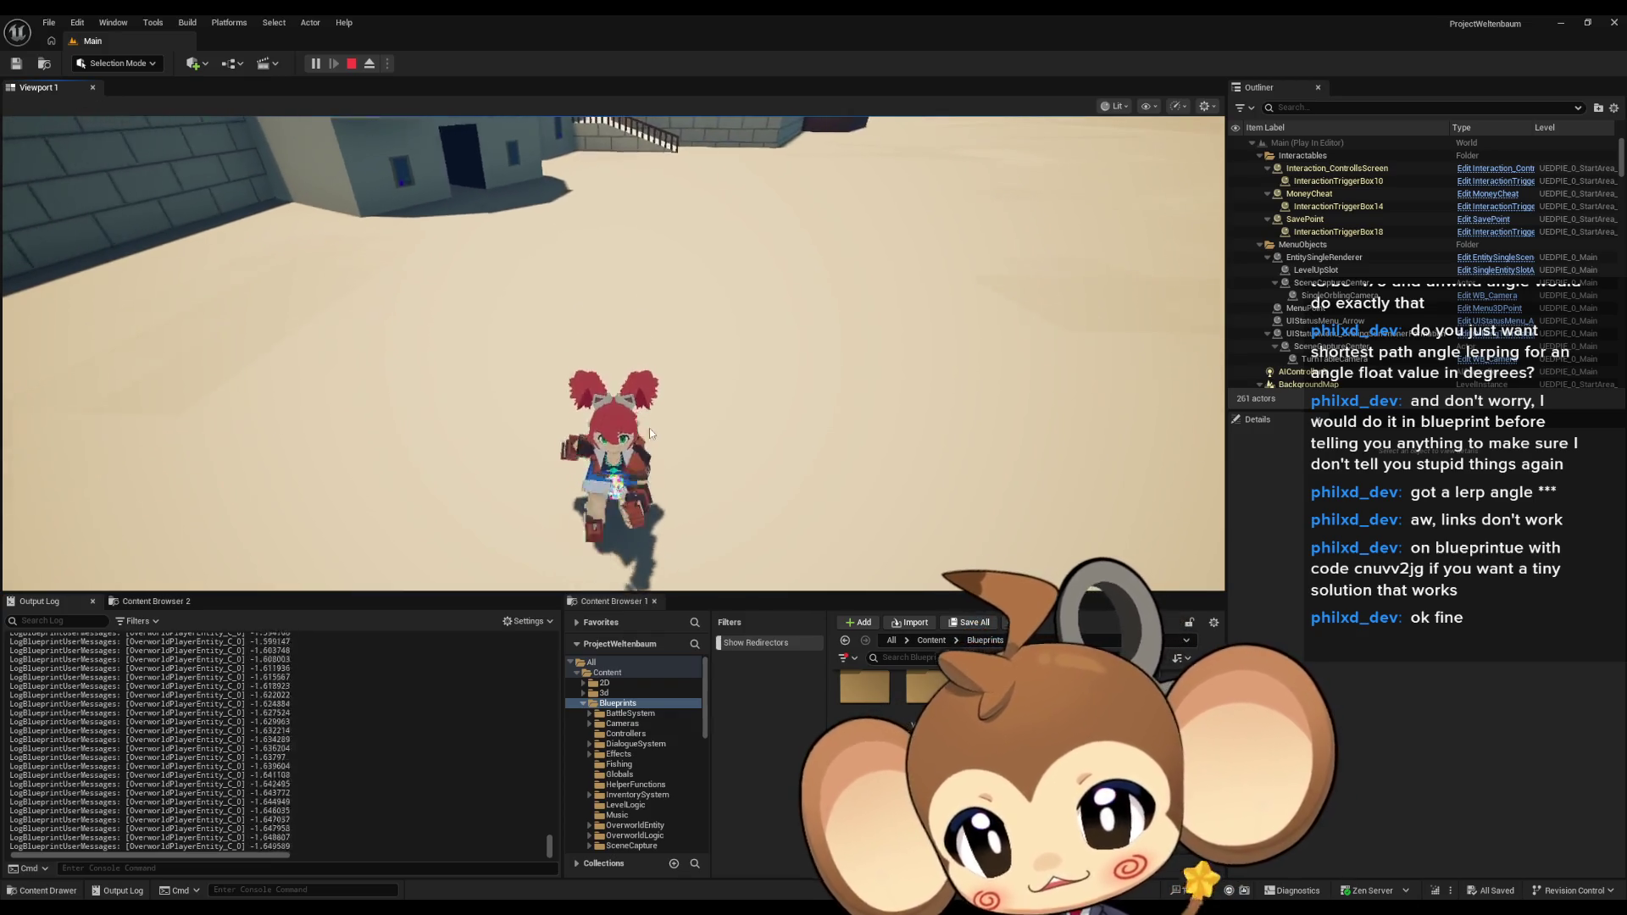
Walk the character back and forth to test turning through the 180-degree wrap.
key("w")
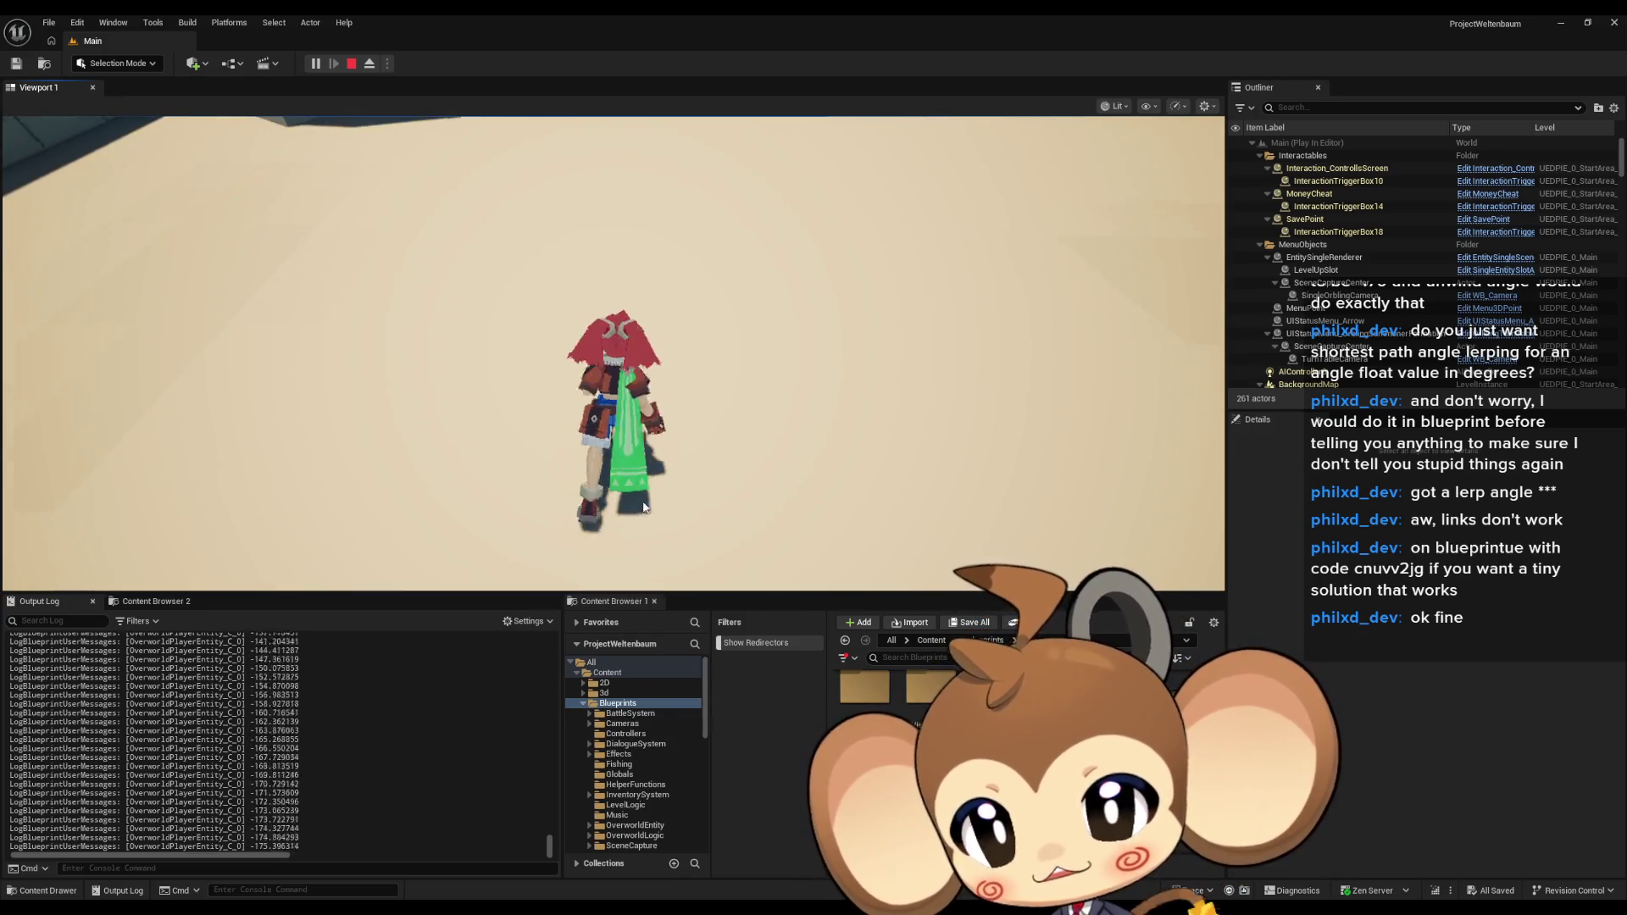
key("s")
key("d")
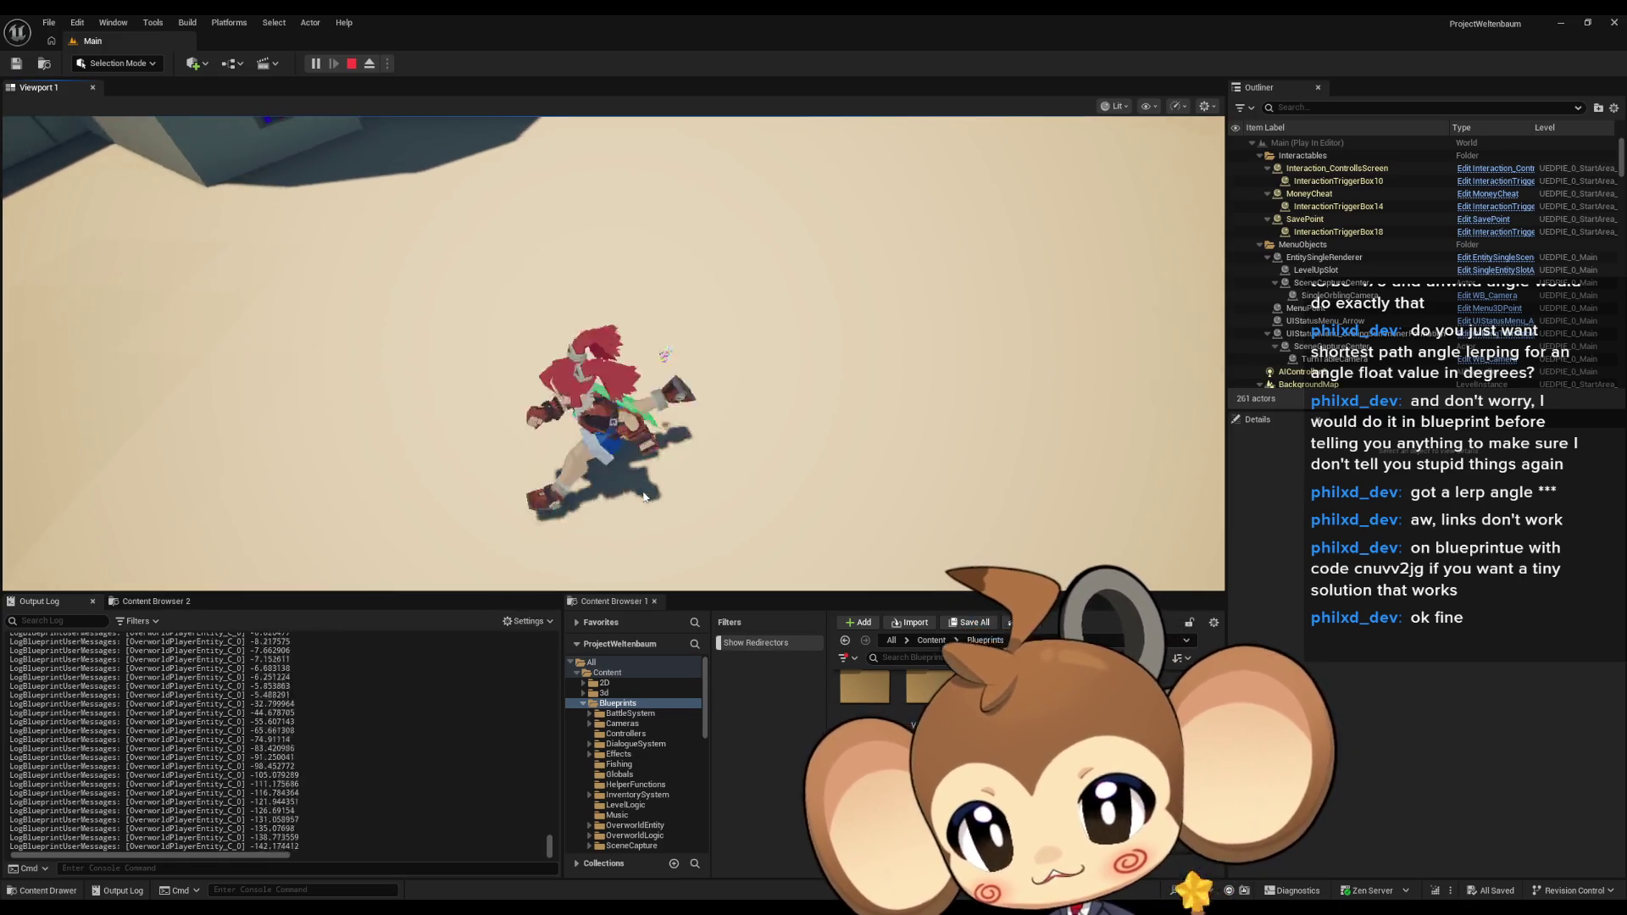
key("w")
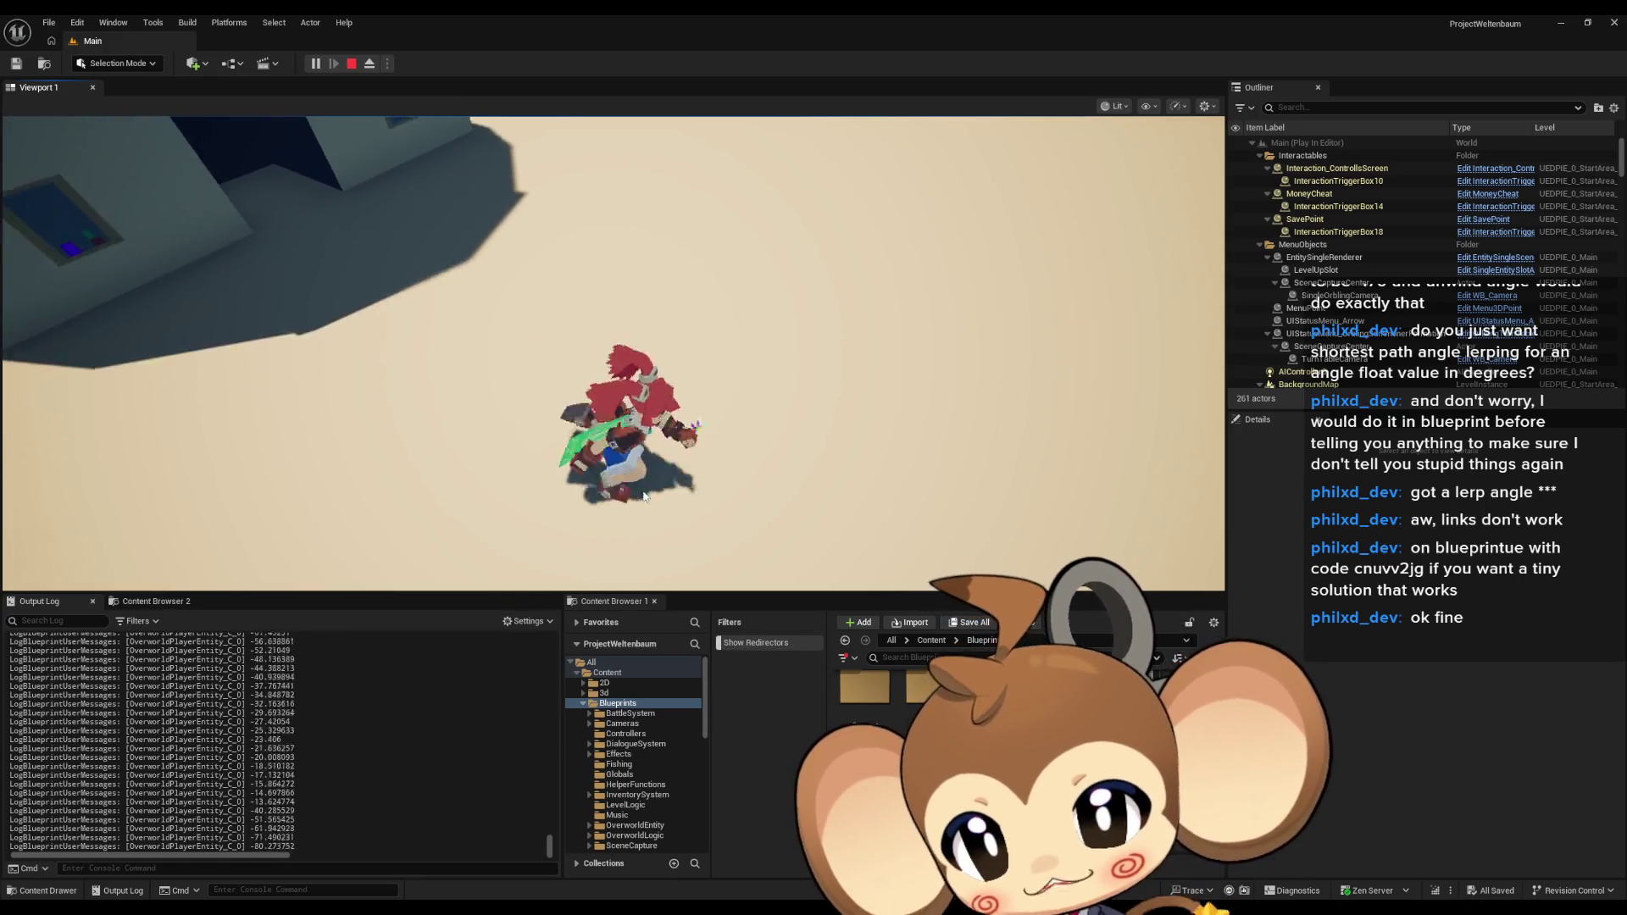
key("s")
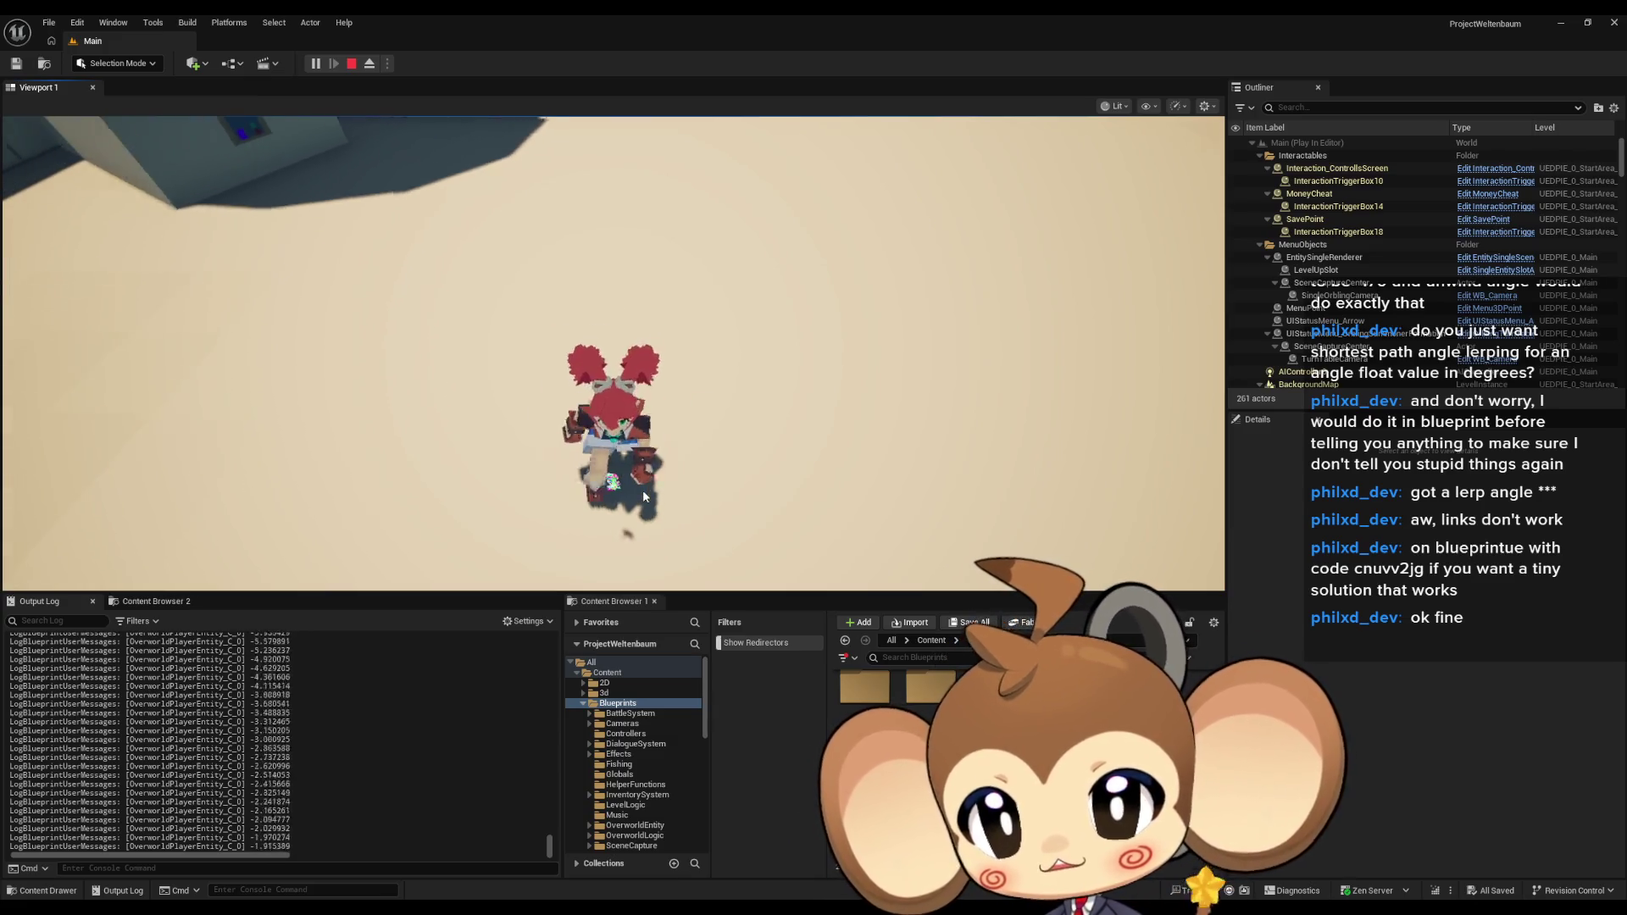
key("w")
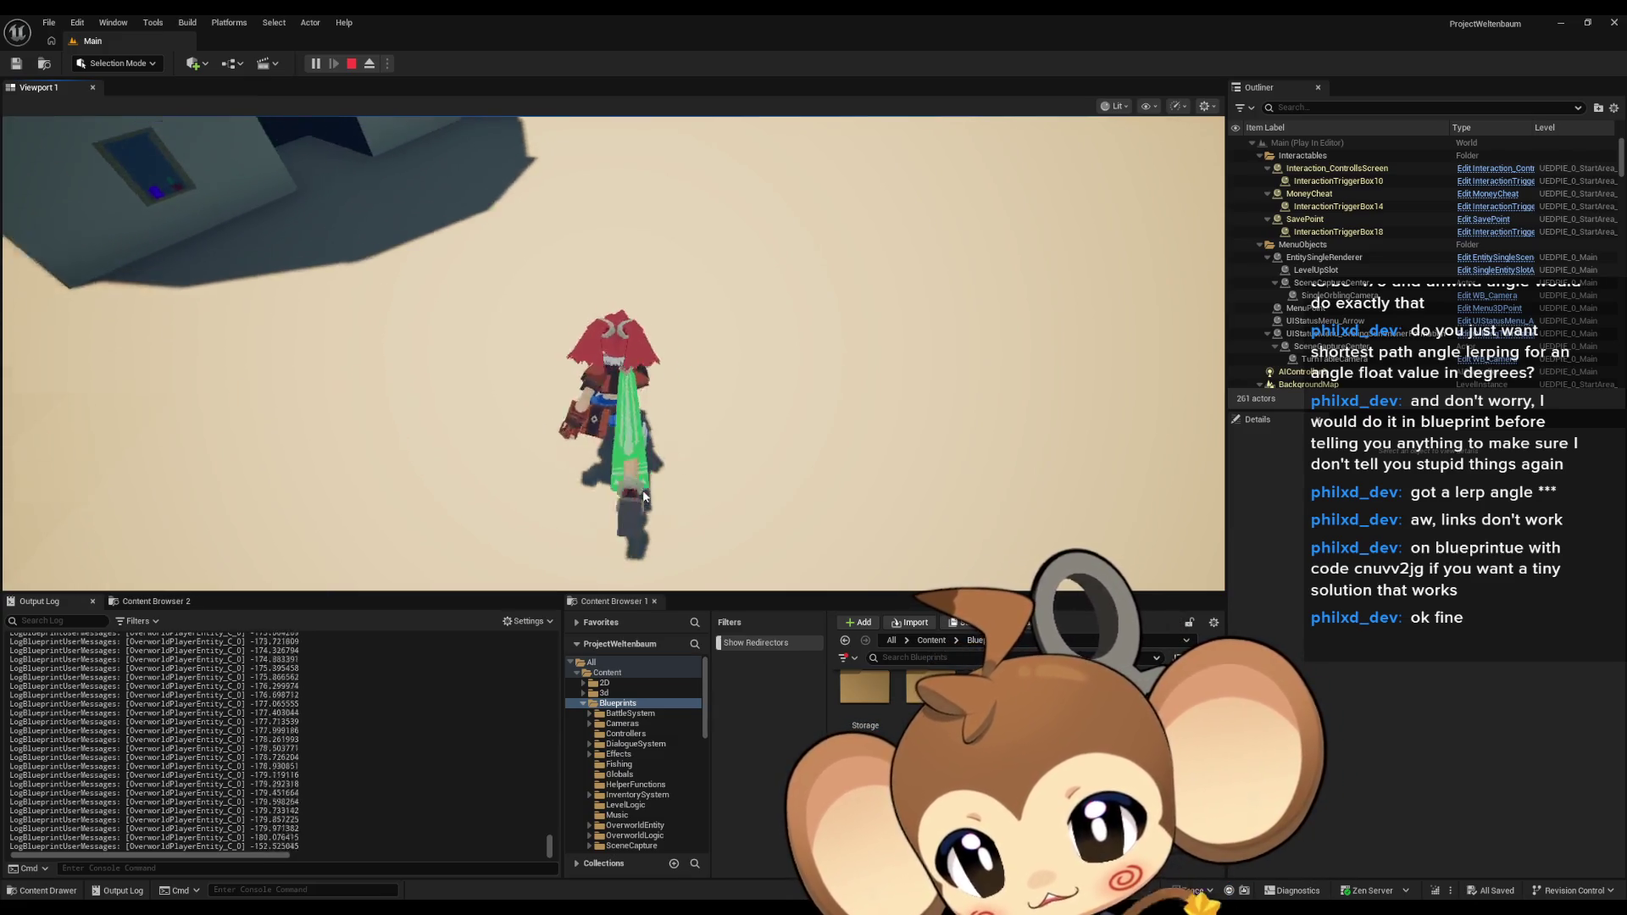
key("s")
key("w")
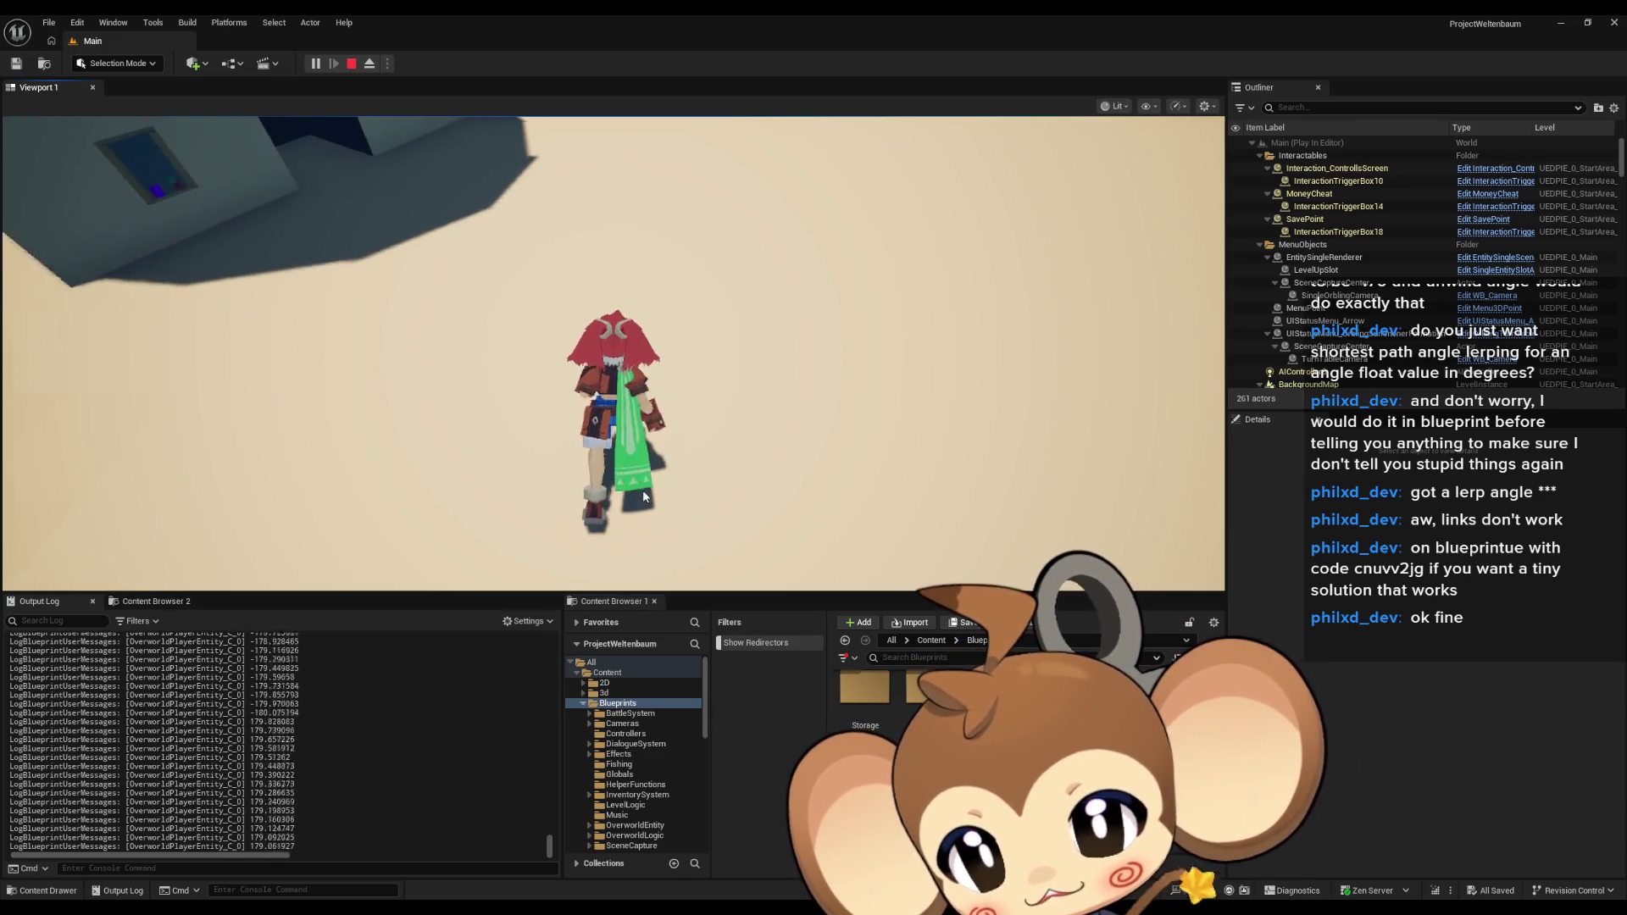
key("s")
key("w")
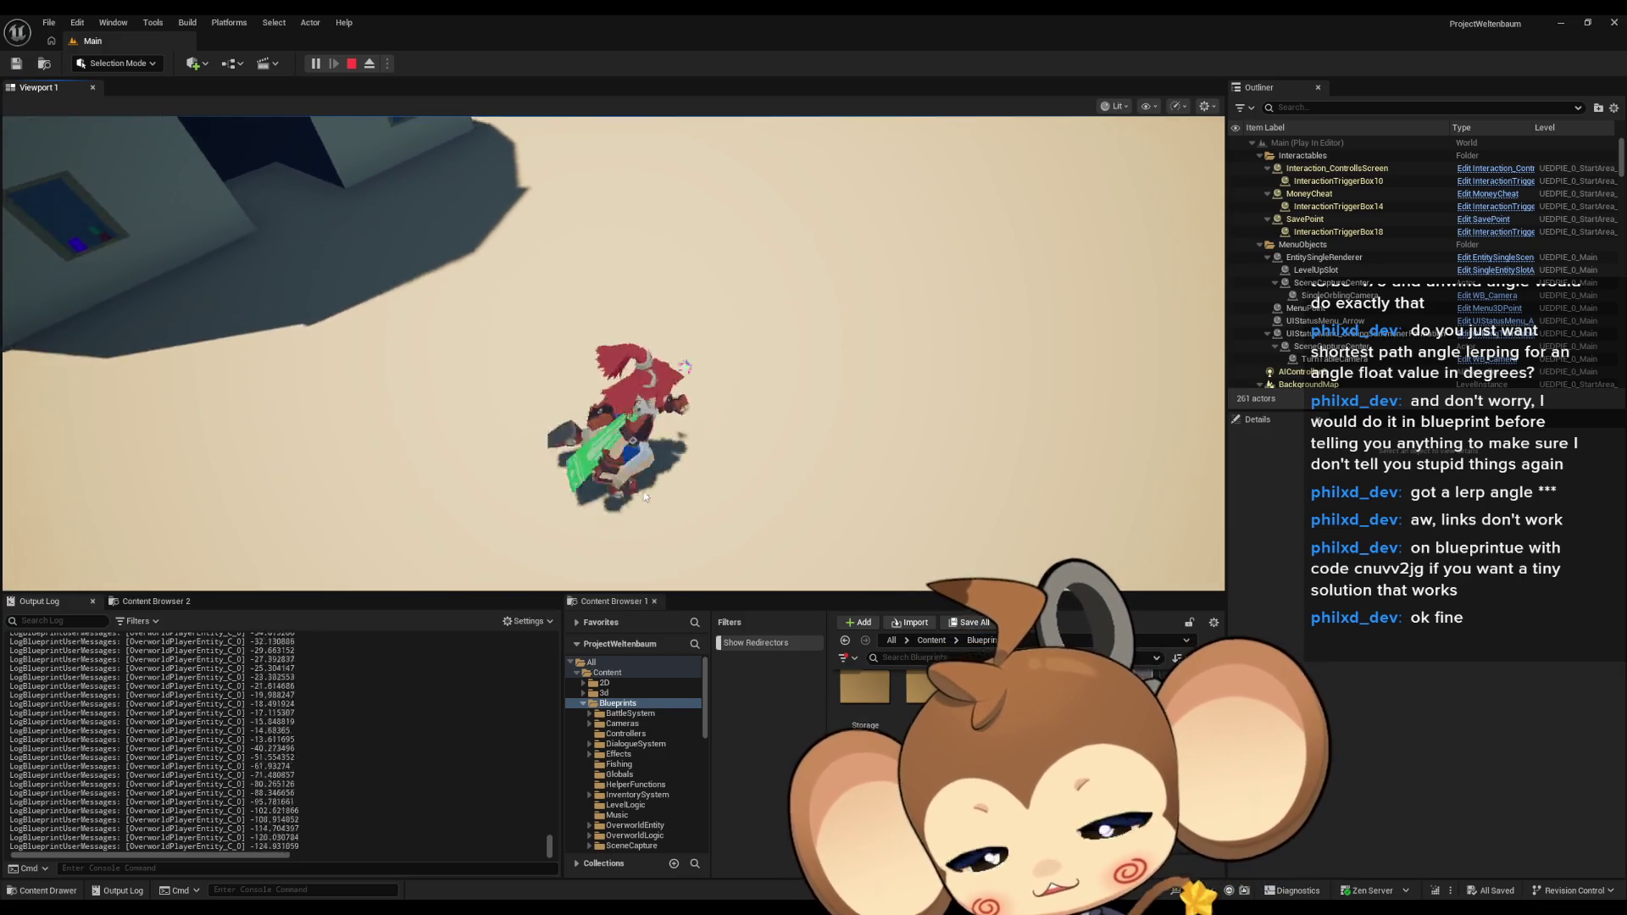
key("w")
key("w")
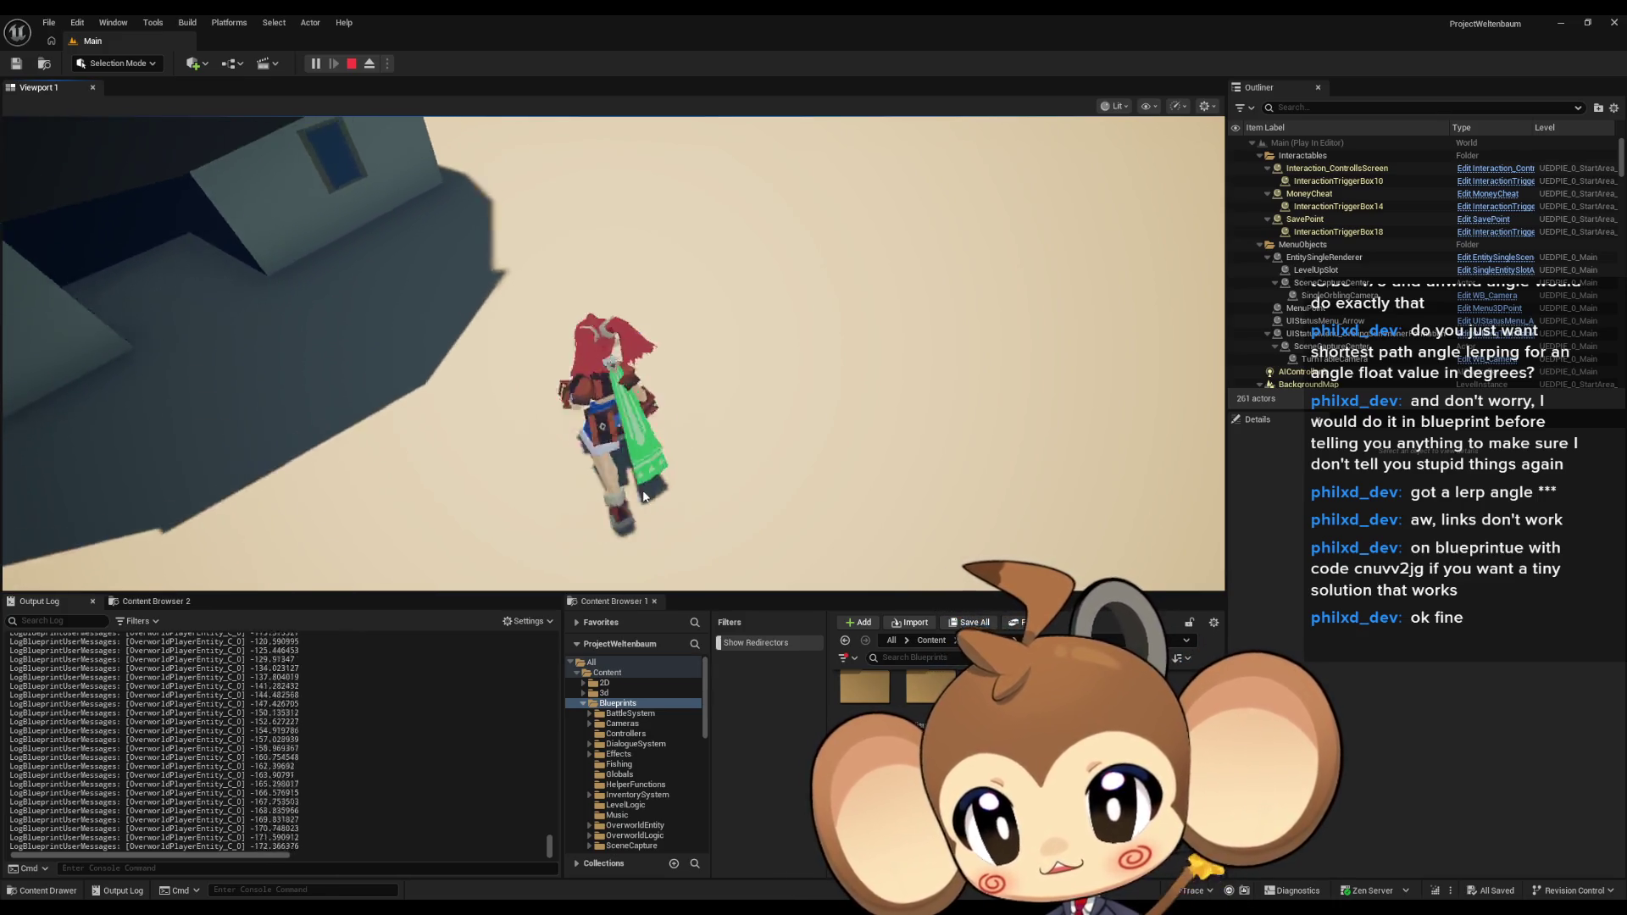
Stop the play test and return to the found node in OverworldPlayerEntity's CalculateMovement graph.
left_click(352, 65)
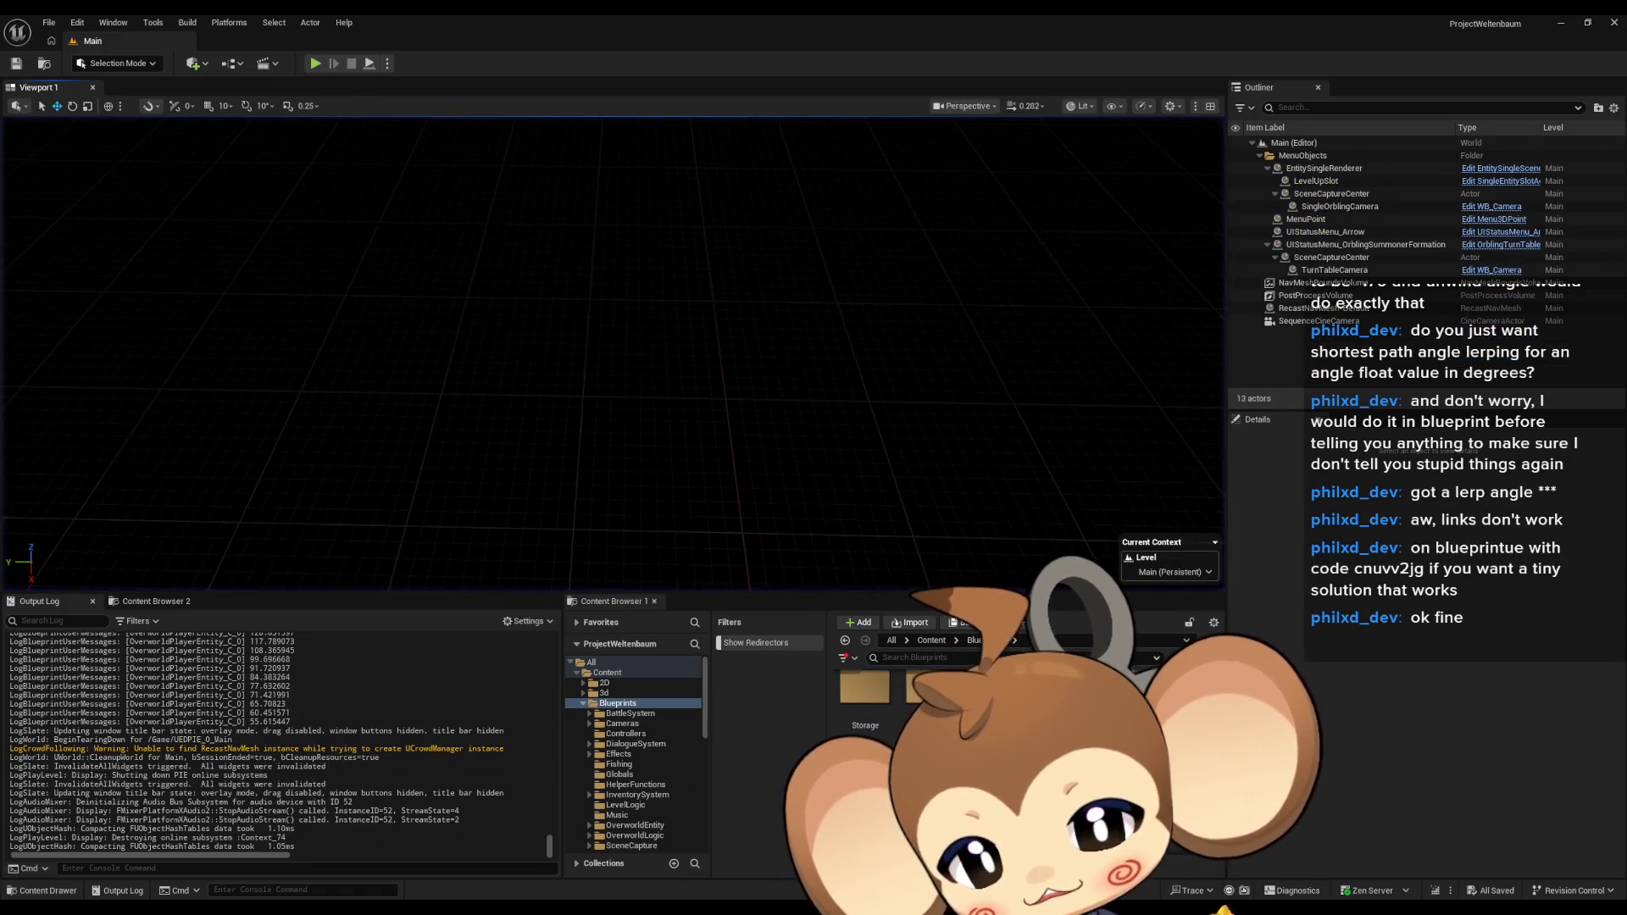
key("alt+Tab")
double_click(639, 853)
scroll(809, 579, "down", 5)
Delete the old angle-calculation nodes, the Normalize Axis node and the Print String node.
scroll(837, 535, "up", 3)
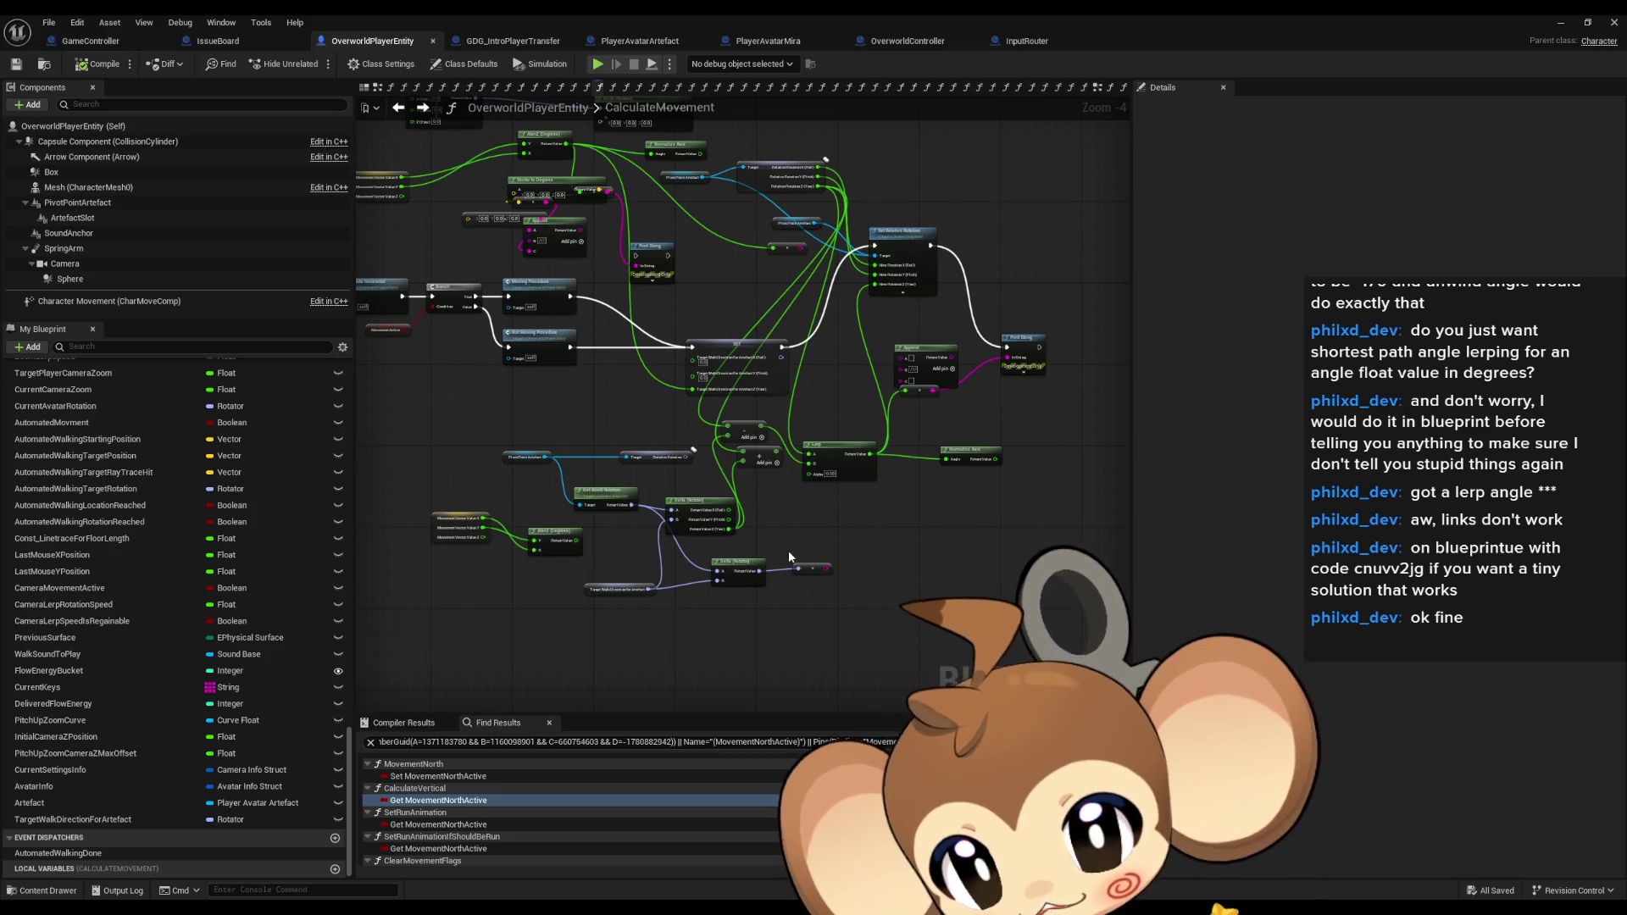
left_click_drag(699, 549, 900, 611)
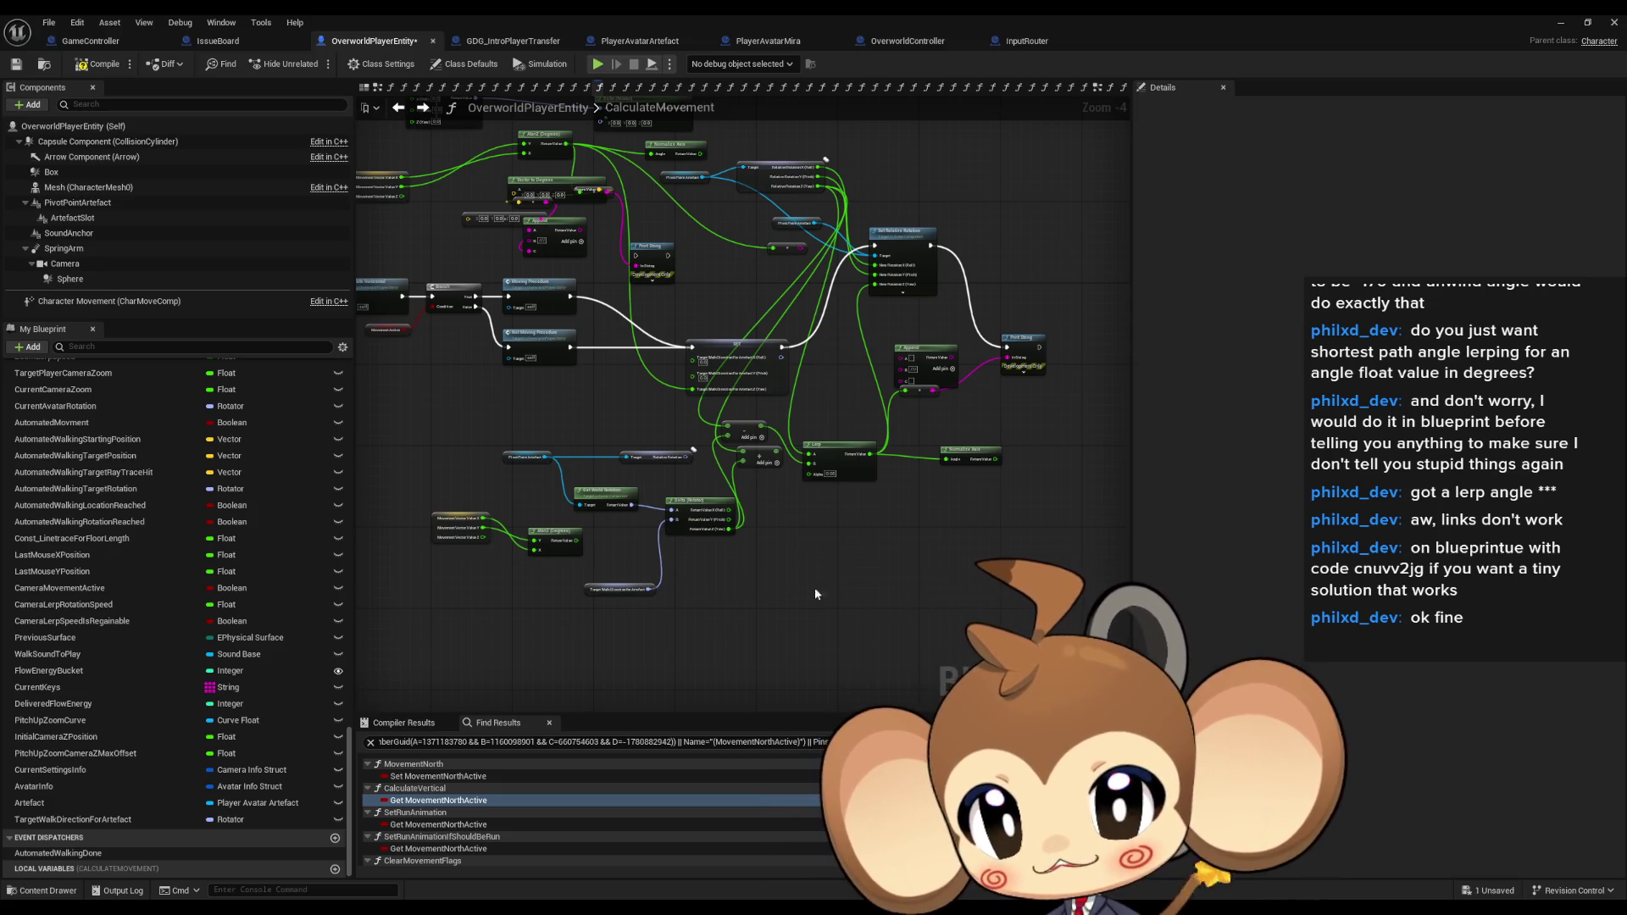
key("Delete")
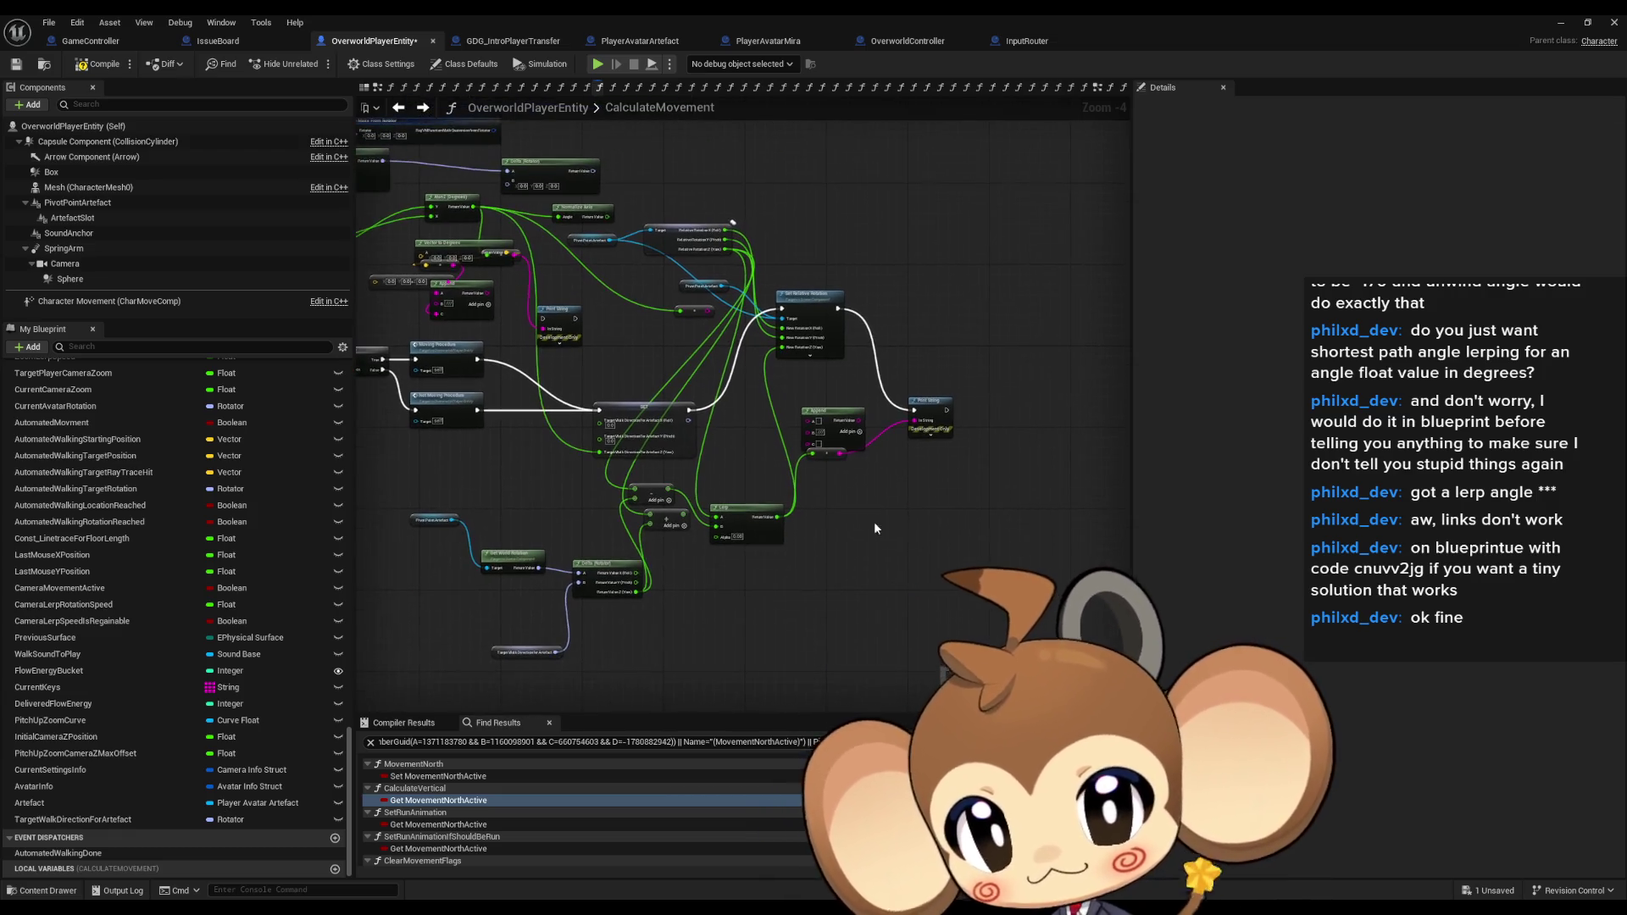
mouse_move(787, 294)
left_mouse_down()
mouse_move(835, 378)
mouse_move(831, 402)
left_mouse_up()
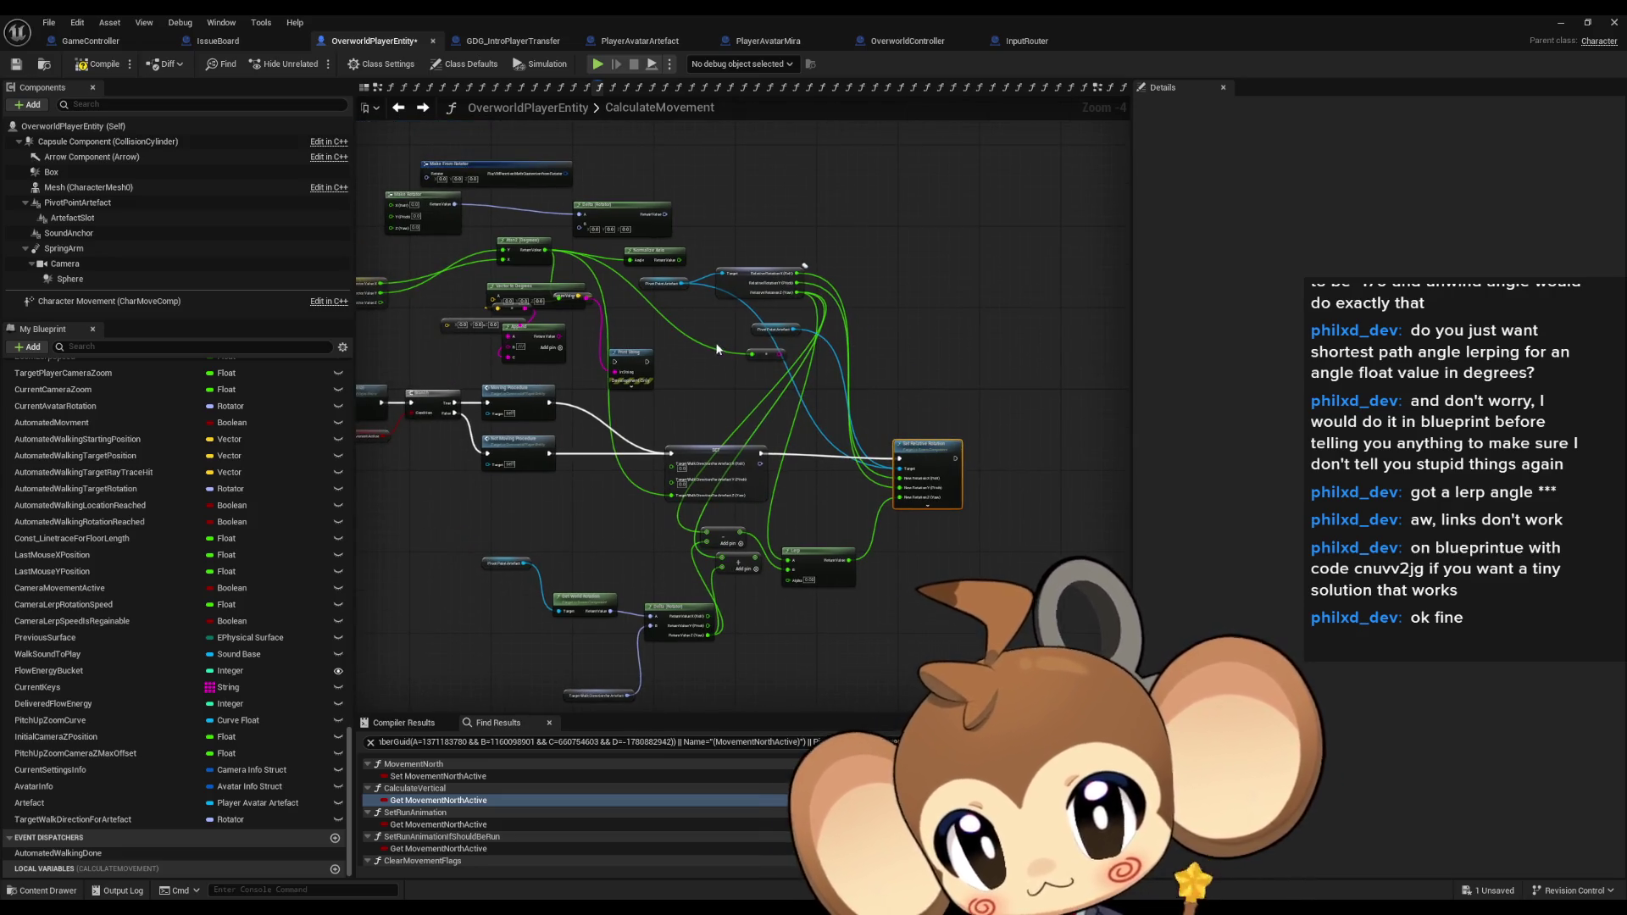
key("Delete")
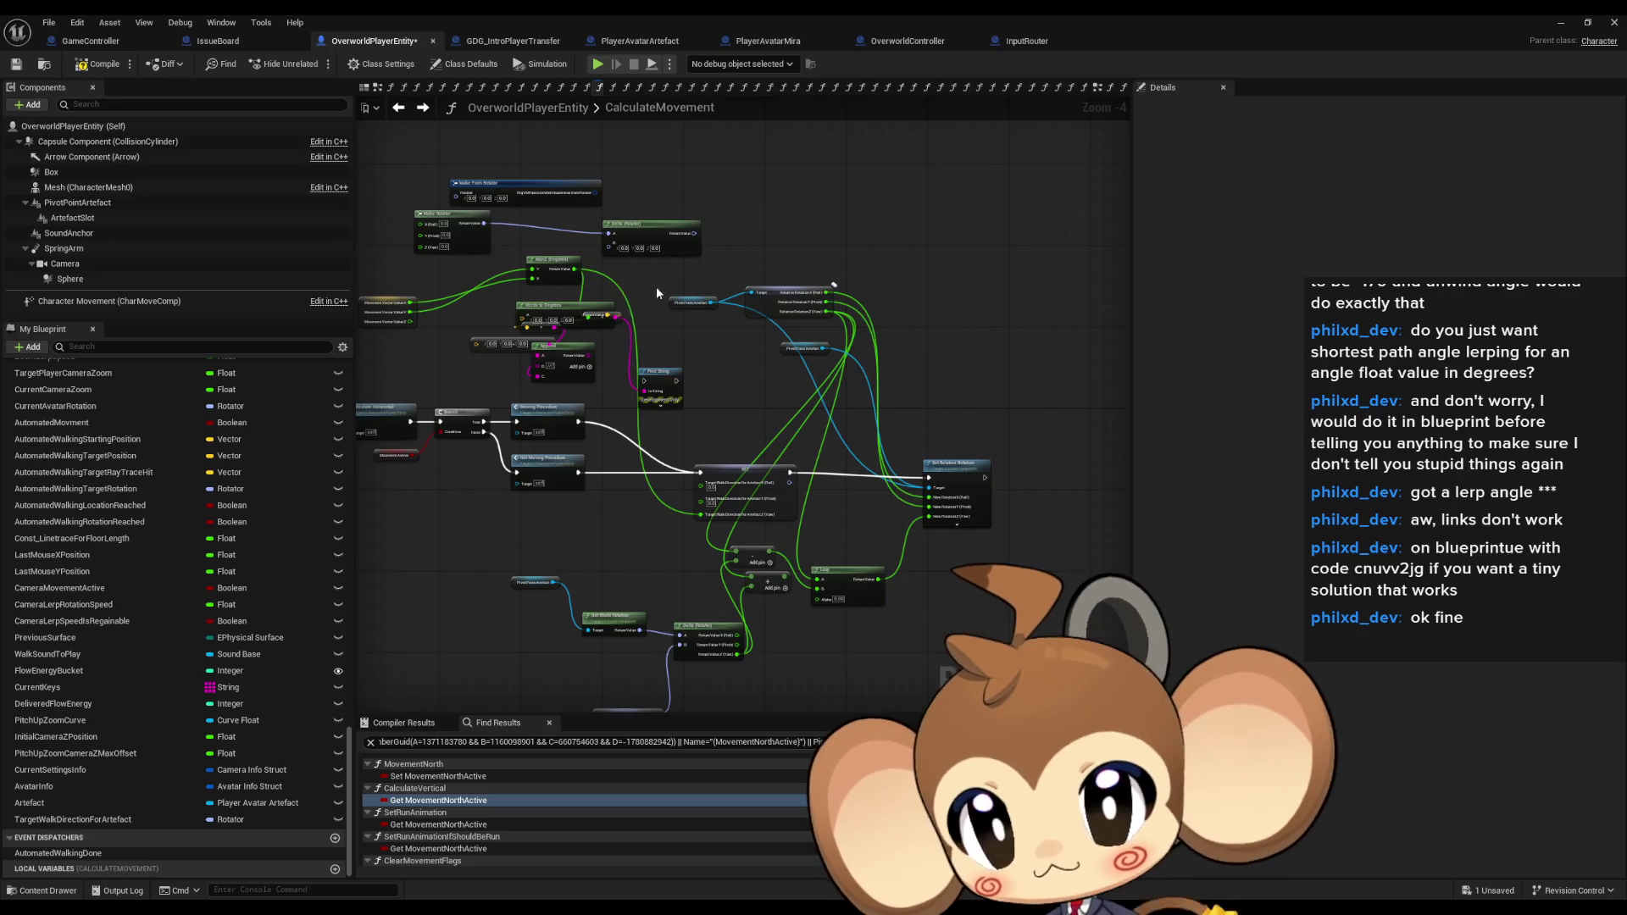
left_click(743, 381)
key("Delete")
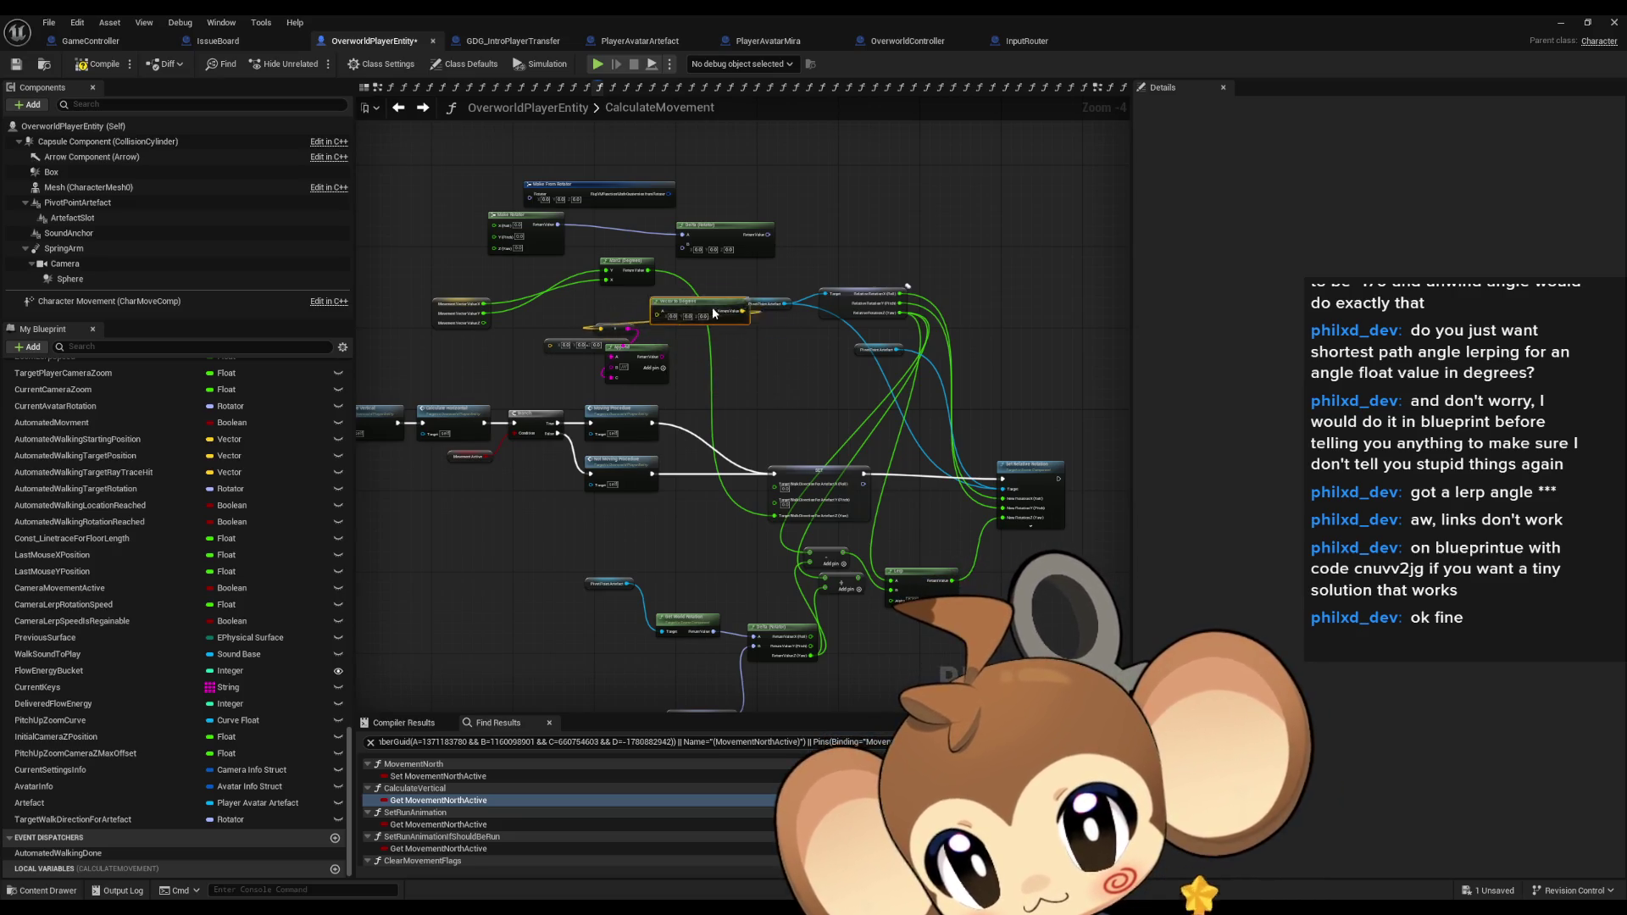
left_click_drag(769, 392, 775, 397)
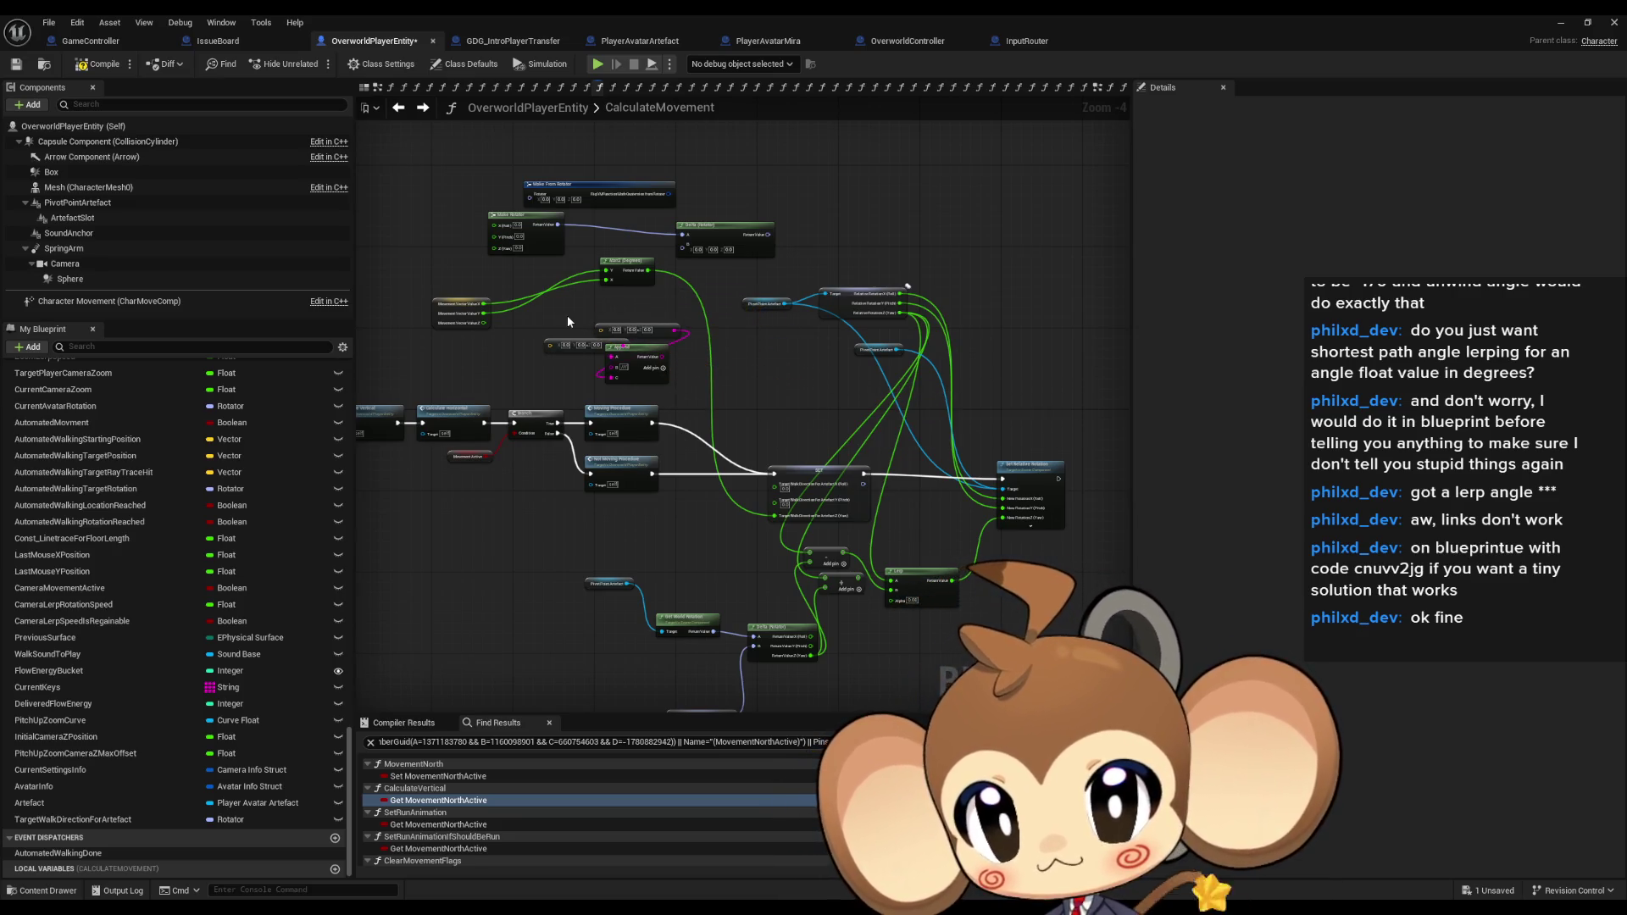
Delete the rotator-building nodes and regroup the MovementVectorValue and PivotPointArtefact getters.
left_click_drag(506, 324, 509, 326)
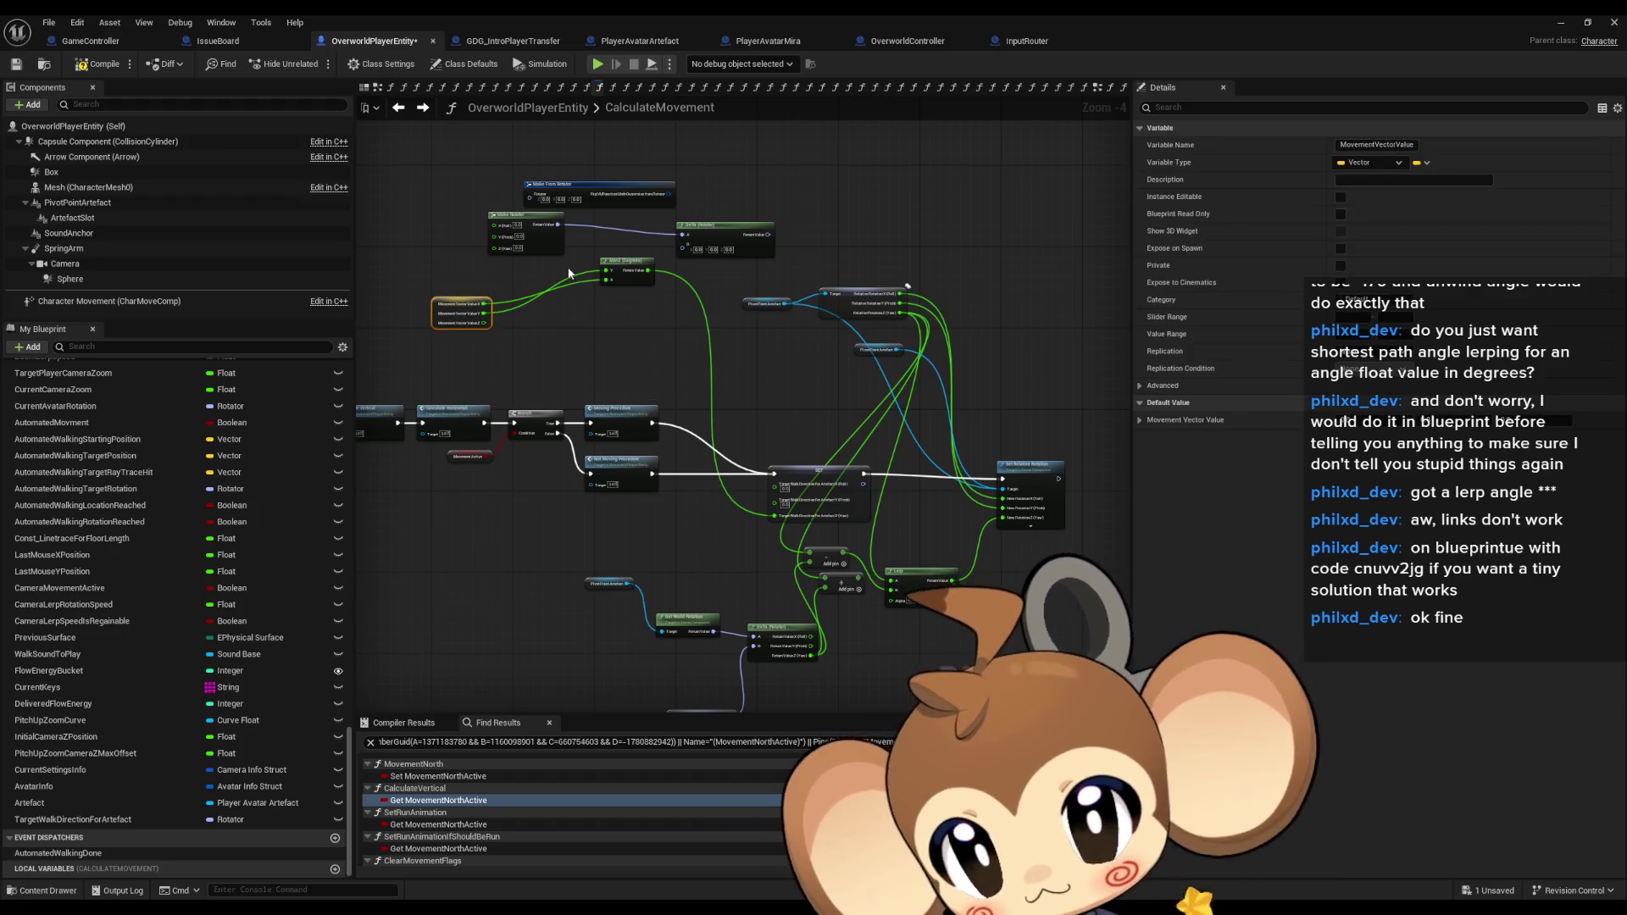
left_click_drag(627, 263, 581, 313)
left_click_drag(479, 161, 715, 267)
key("Delete")
mouse_move(452, 324)
left_mouse_down()
mouse_move(597, 343)
mouse_move(699, 534)
left_mouse_up()
left_click_drag(610, 487, 627, 522)
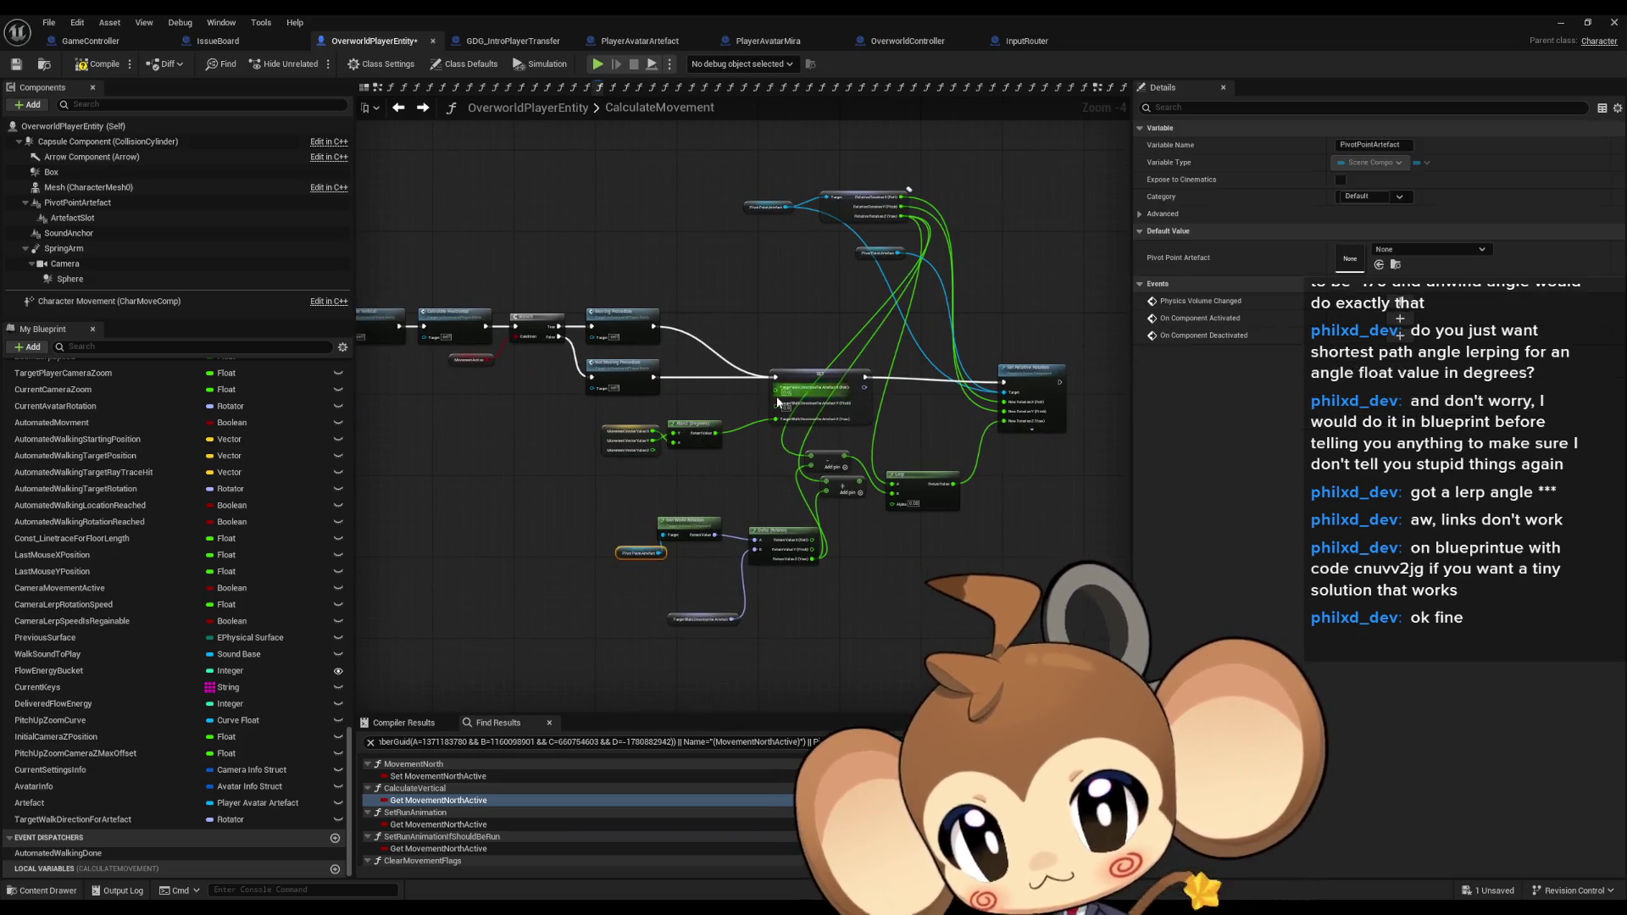
Break the Not Moving Procedure link into SET and move the SET and Atan2 nodes left.
scroll(778, 402, "up", 4)
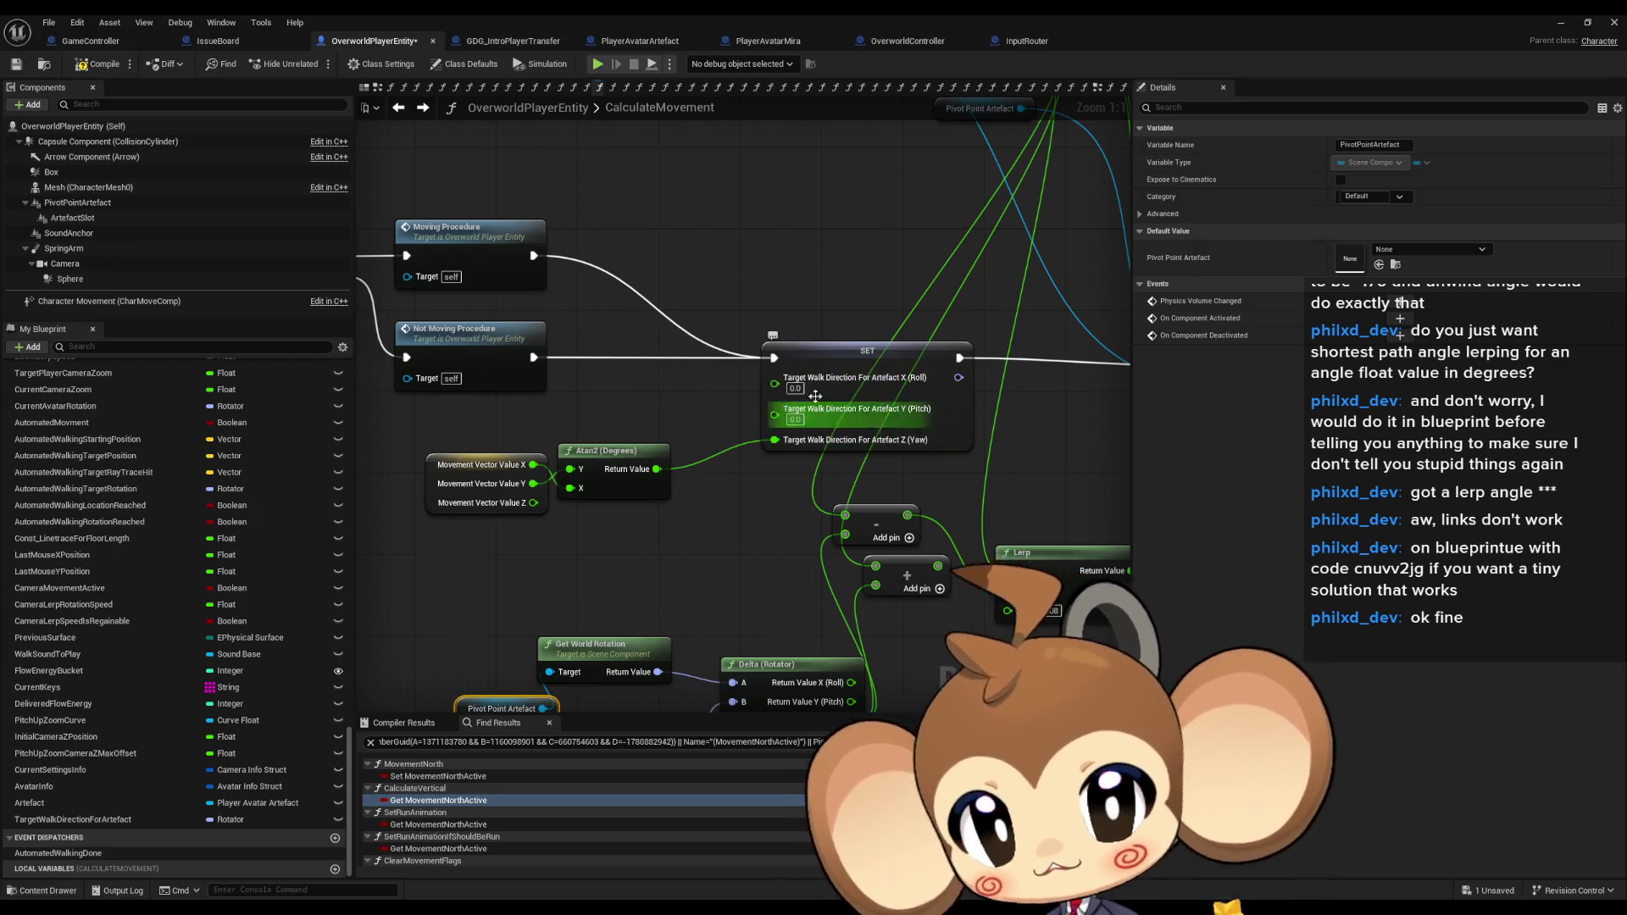
left_click_drag(853, 430, 873, 467)
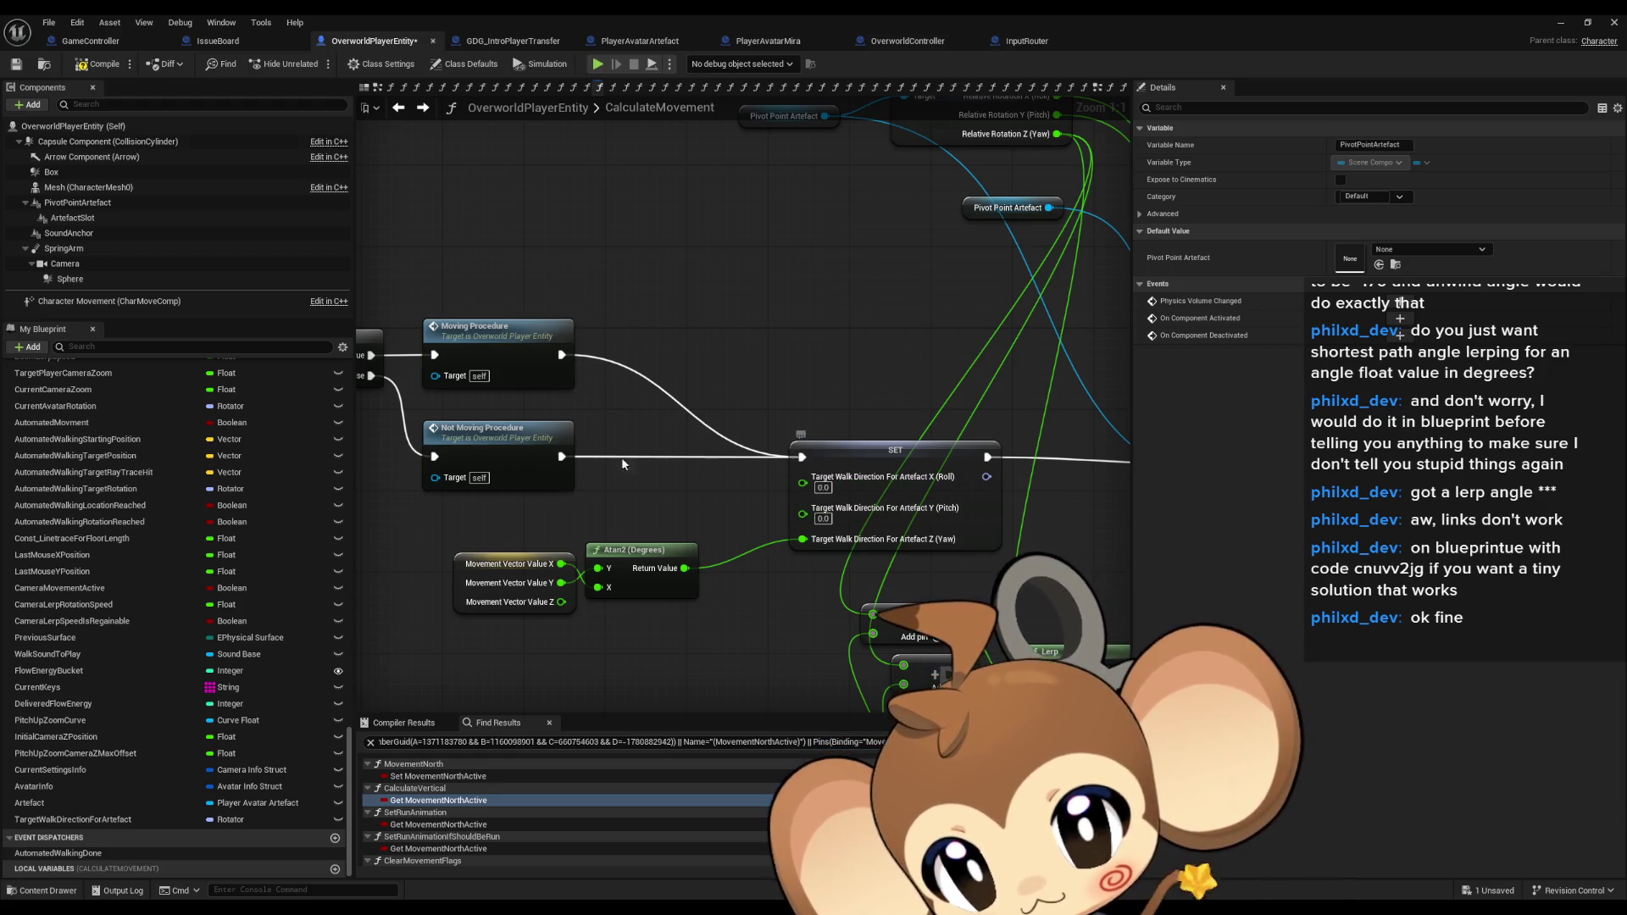
left_click(561, 457, "alt")
mouse_move(902, 463)
left_mouse_down()
mouse_move(737, 341)
mouse_move(747, 362)
left_mouse_up()
left_click_drag(721, 627, 449, 534)
mouse_move(644, 550)
left_mouse_down()
mouse_move(489, 540)
mouse_move(542, 521)
mouse_move(965, 511)
left_mouse_up()
scroll(670, 522, "down", 2)
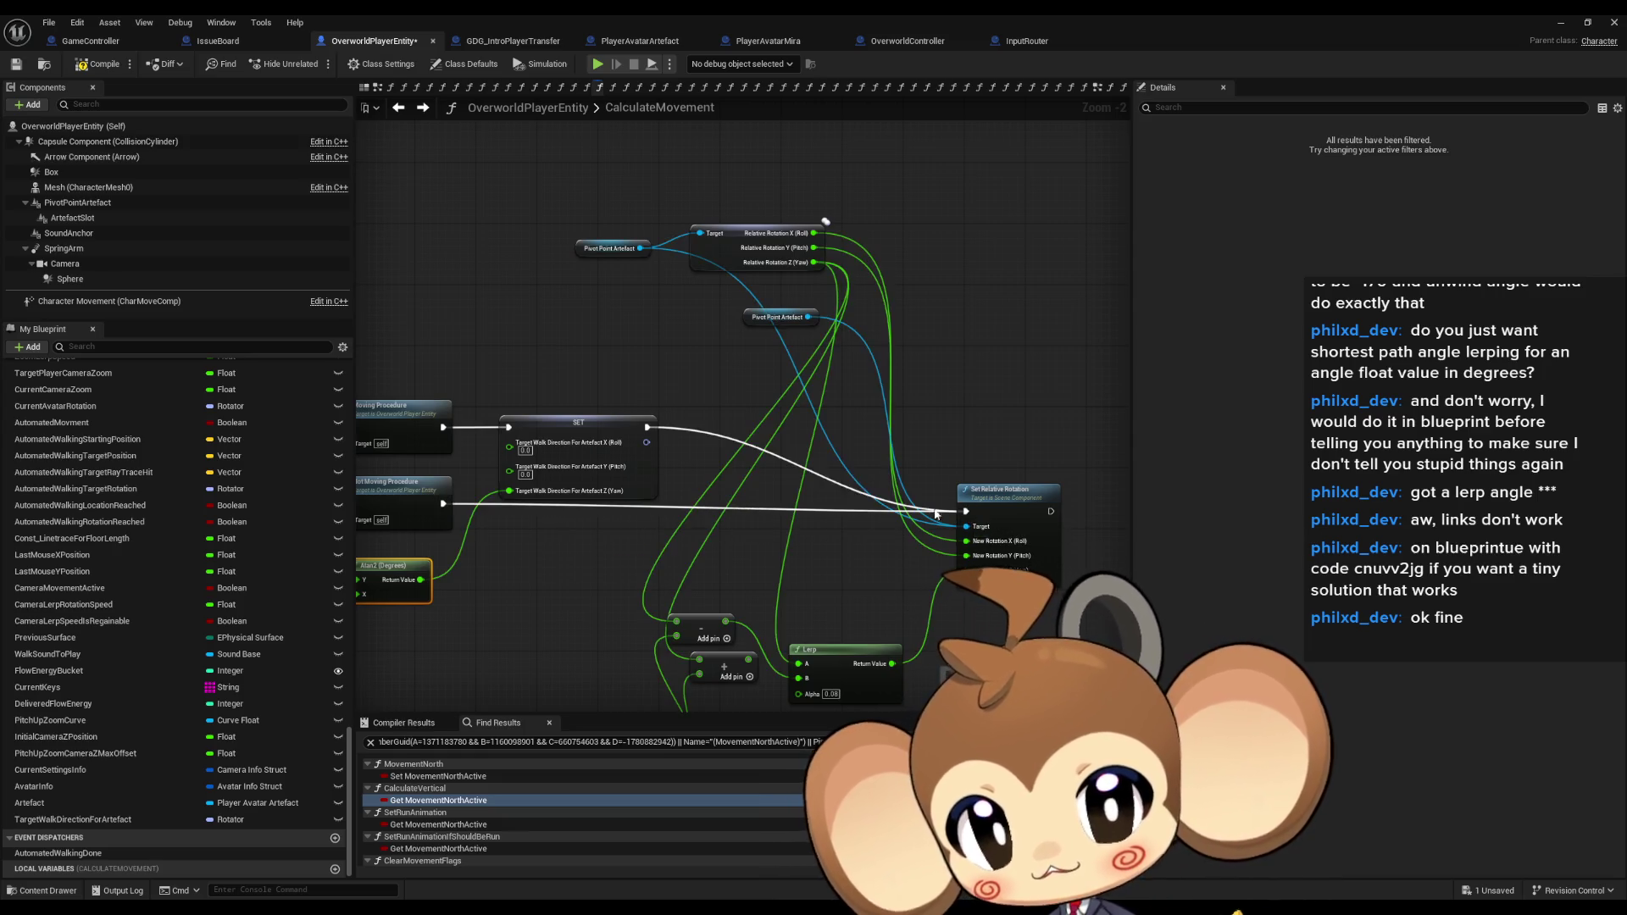
Reposition the TargetWalkDirectionForArtefact SET node, delete the second Add pin node, and move the Pivot Point Artefact getter.
left_click(573, 430)
mouse_move(628, 527)
left_mouse_down()
mouse_move(714, 432)
mouse_move(765, 414)
mouse_move(576, 402)
mouse_move(842, 520)
left_mouse_up()
left_click(757, 540)
key("Delete")
scroll(802, 446, "down", 2)
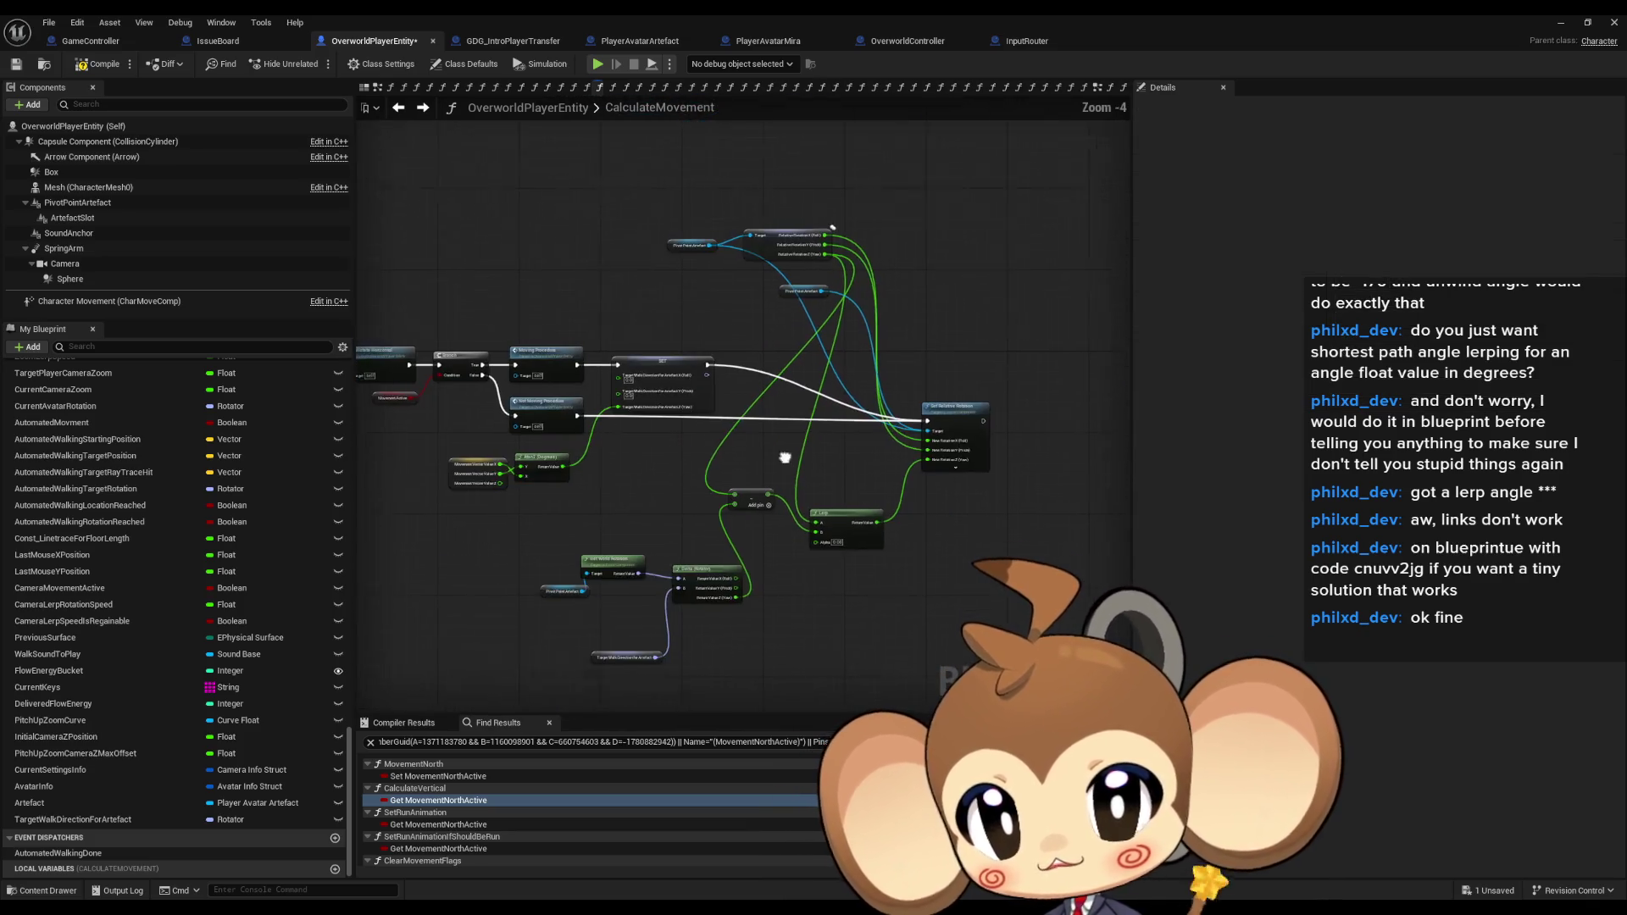
left_click(795, 311)
left_click_drag(788, 319, 873, 461)
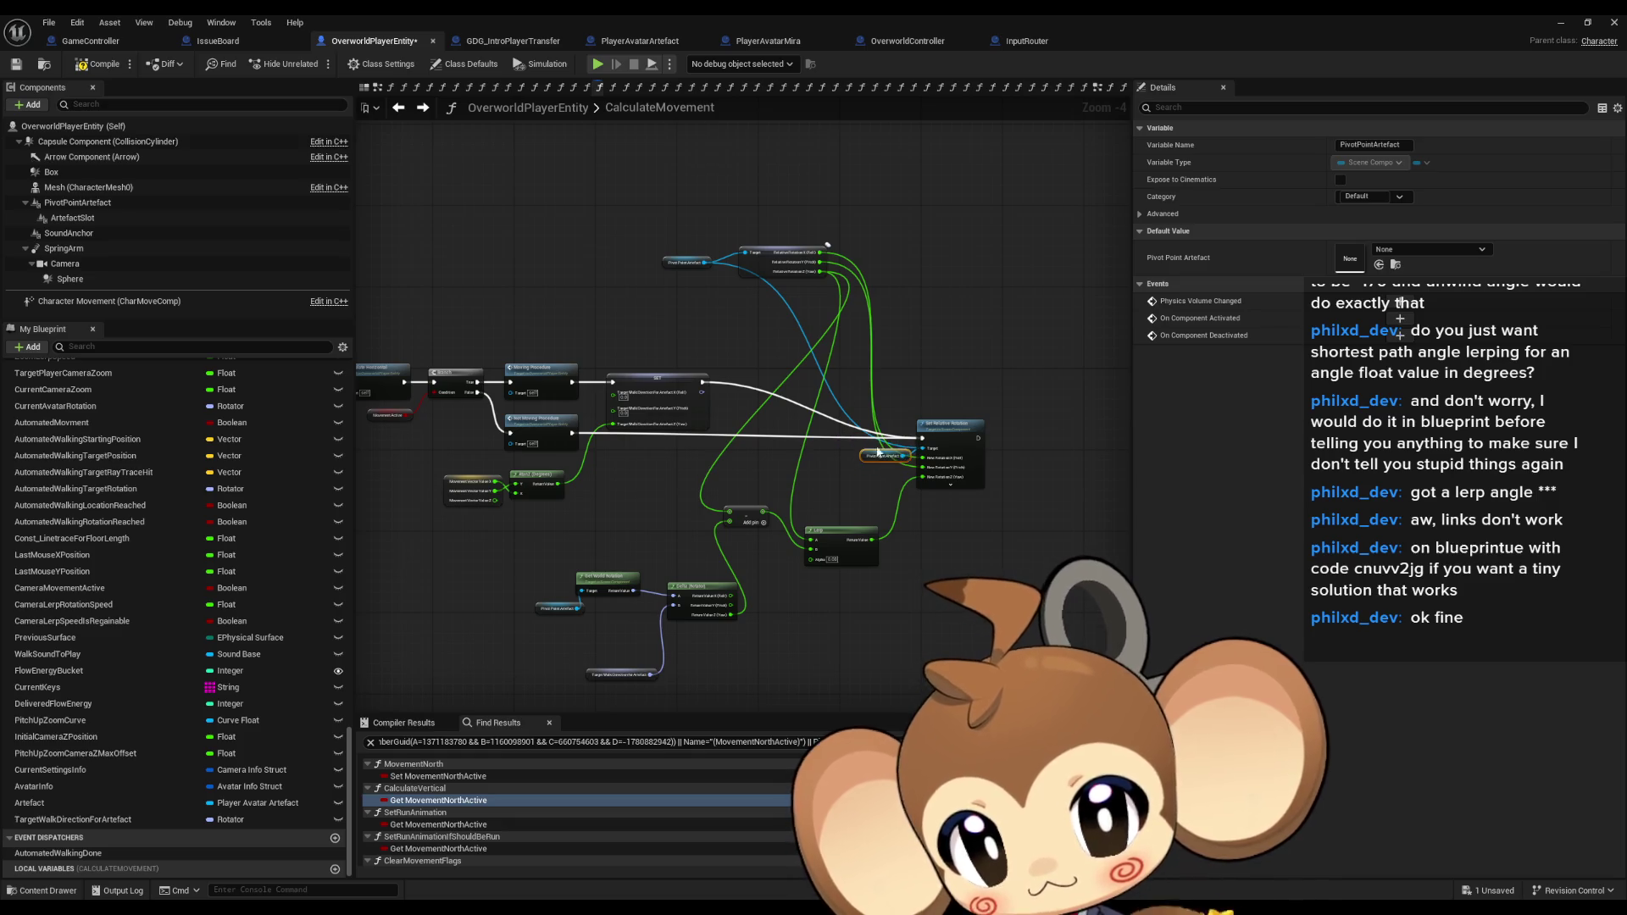
Remove the long Set Relative Rotation target wire and arrange Add, Delta (Rotator) and getters beside the Lerp.
mouse_move(656, 246)
left_mouse_down()
mouse_move(766, 269)
mouse_move(826, 359)
left_mouse_up()
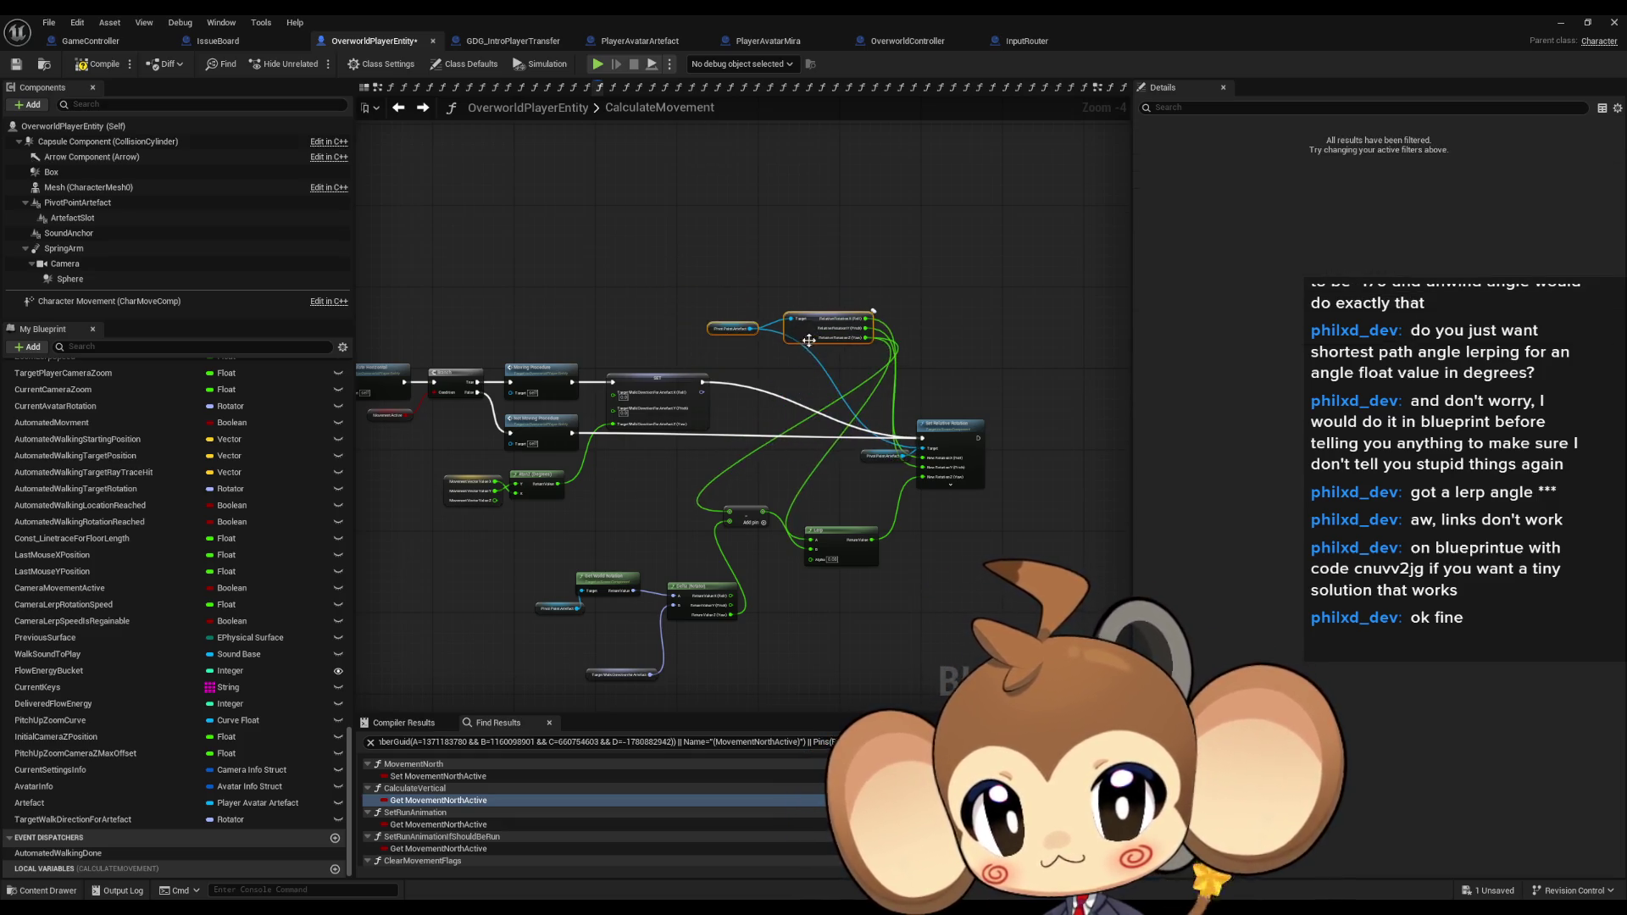
scroll(826, 358, "up", 3)
mouse_move(719, 321)
left_mouse_down()
mouse_move(787, 303)
mouse_move(704, 497)
mouse_move(617, 539)
mouse_move(708, 549)
mouse_move(820, 502)
left_mouse_up()
mouse_move(829, 563)
left_mouse_down()
mouse_move(846, 580)
mouse_move(1036, 507)
left_mouse_up()
left_click_drag(773, 574, 877, 432)
mouse_move(505, 583)
left_mouse_down()
mouse_move(550, 494)
mouse_move(587, 544)
mouse_move(675, 437)
left_mouse_up()
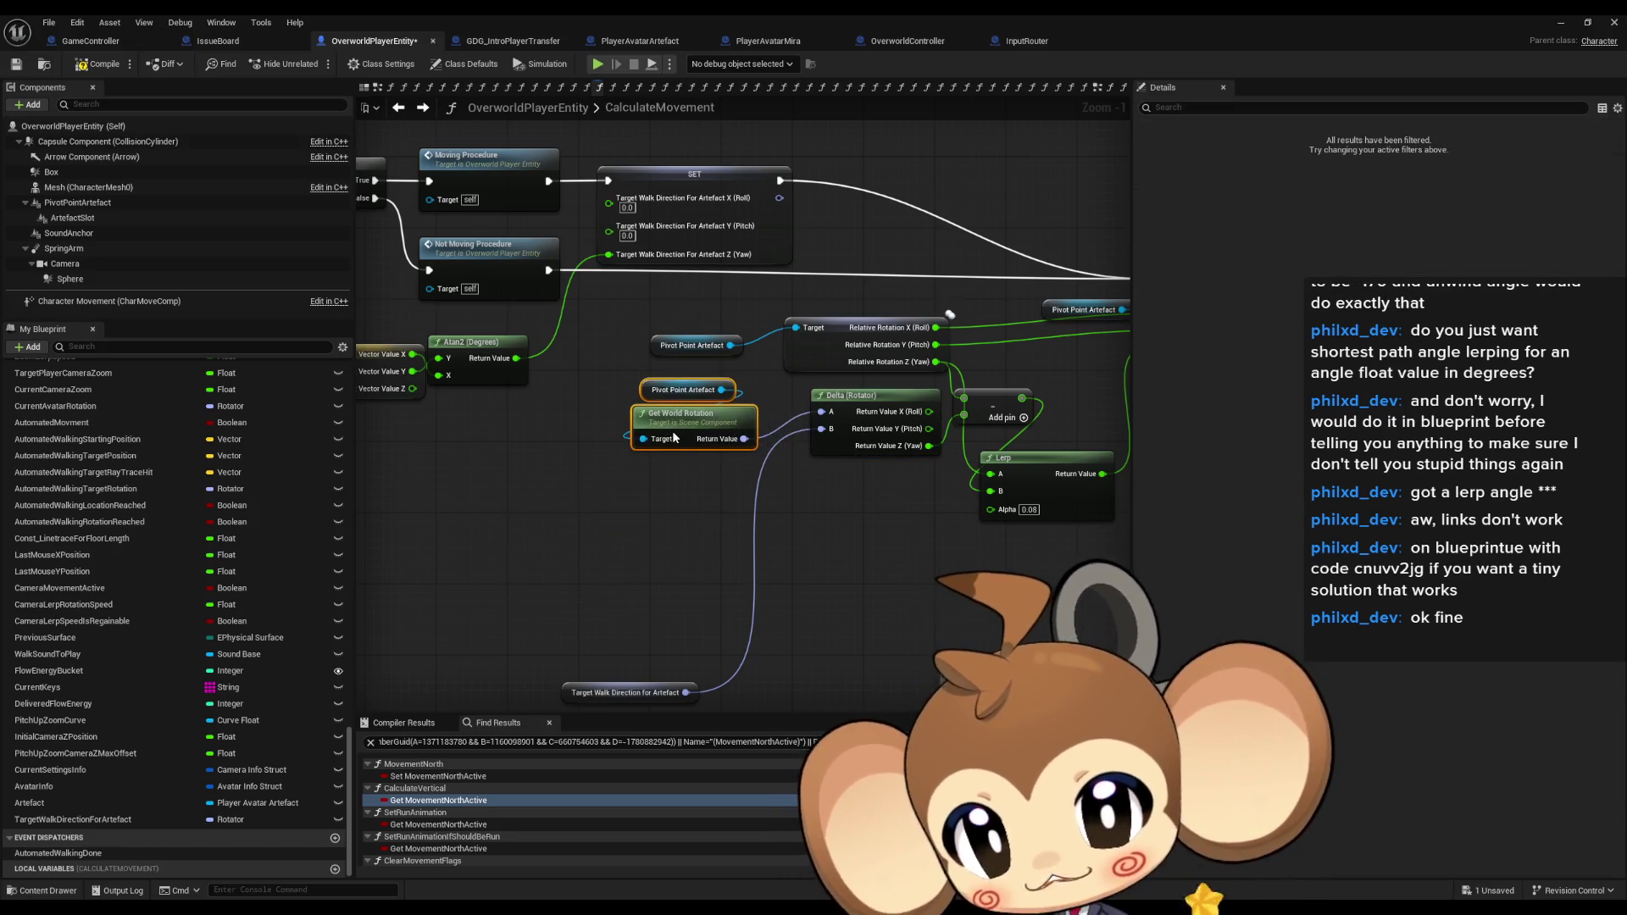
left_click_drag(583, 693, 664, 485)
left_click(881, 495)
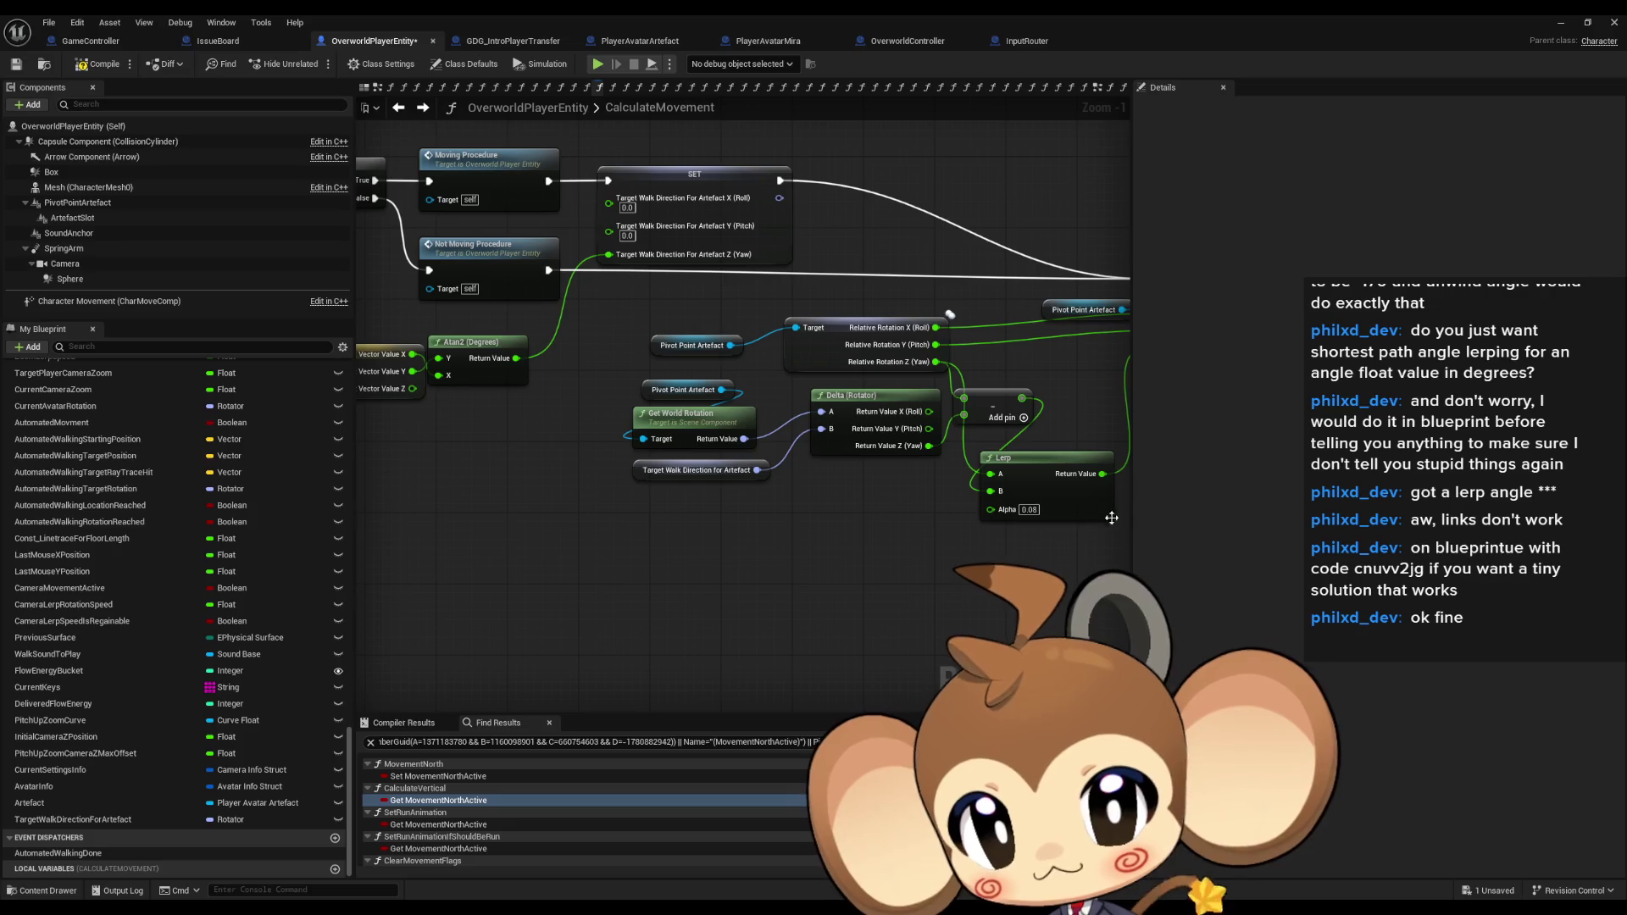
Bring the Delta and Lerp nodes into view, then start playing from the main level editor.
scroll(1118, 537, "down", 2)
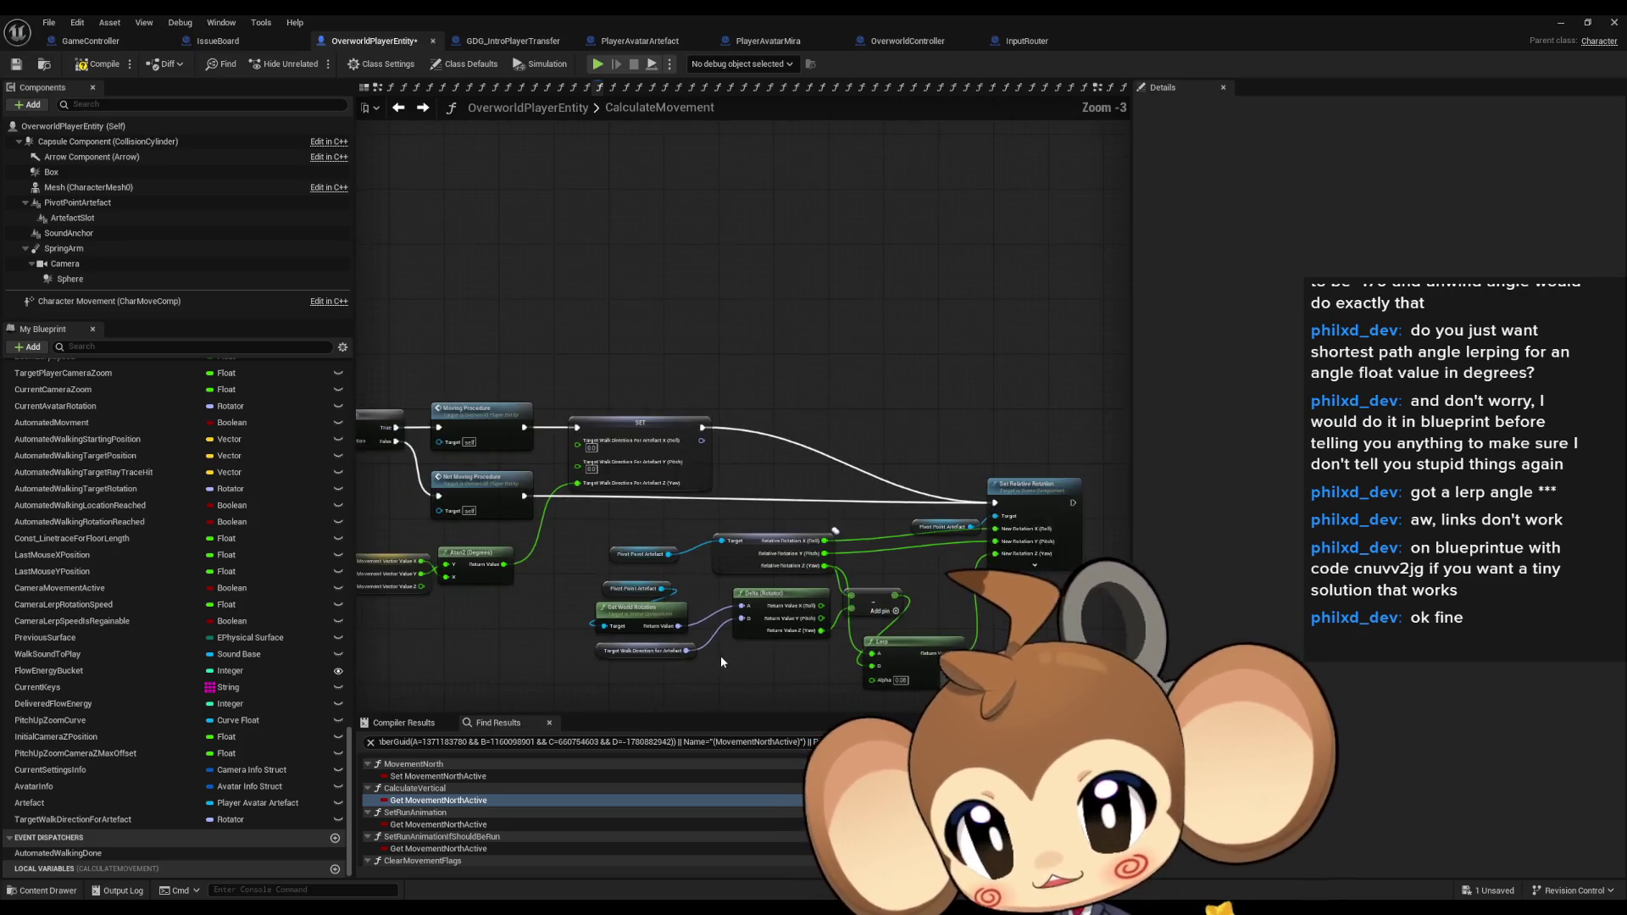
left_click_drag(932, 509, 582, 420)
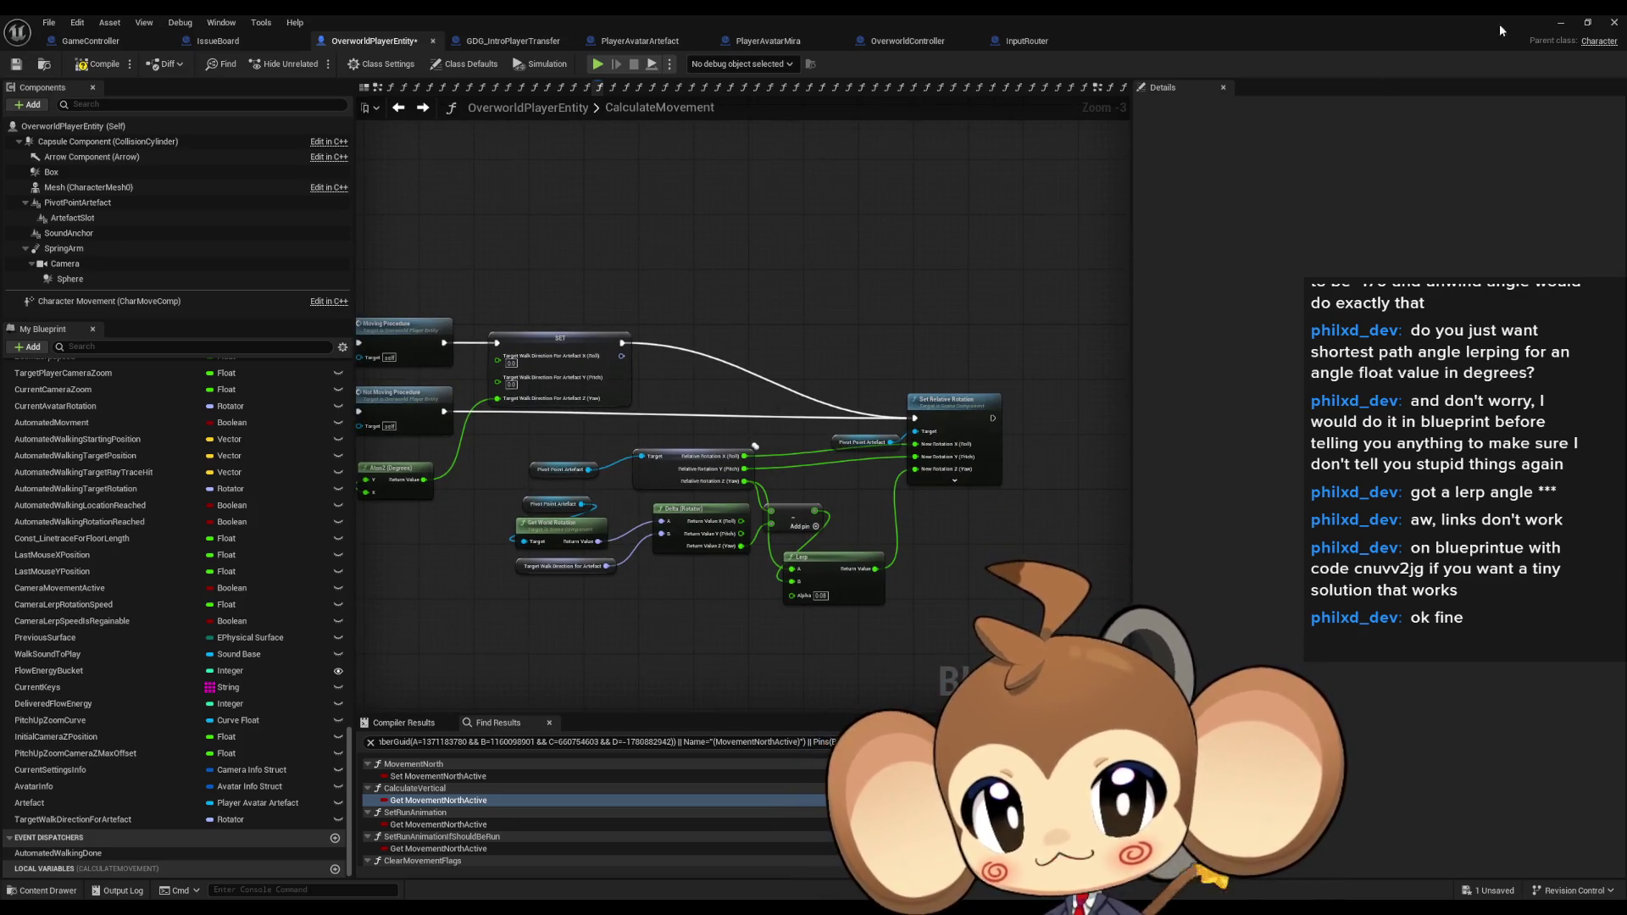
left_click_drag(1509, 23, 1482, 45)
left_click(1547, 34)
left_click(318, 60)
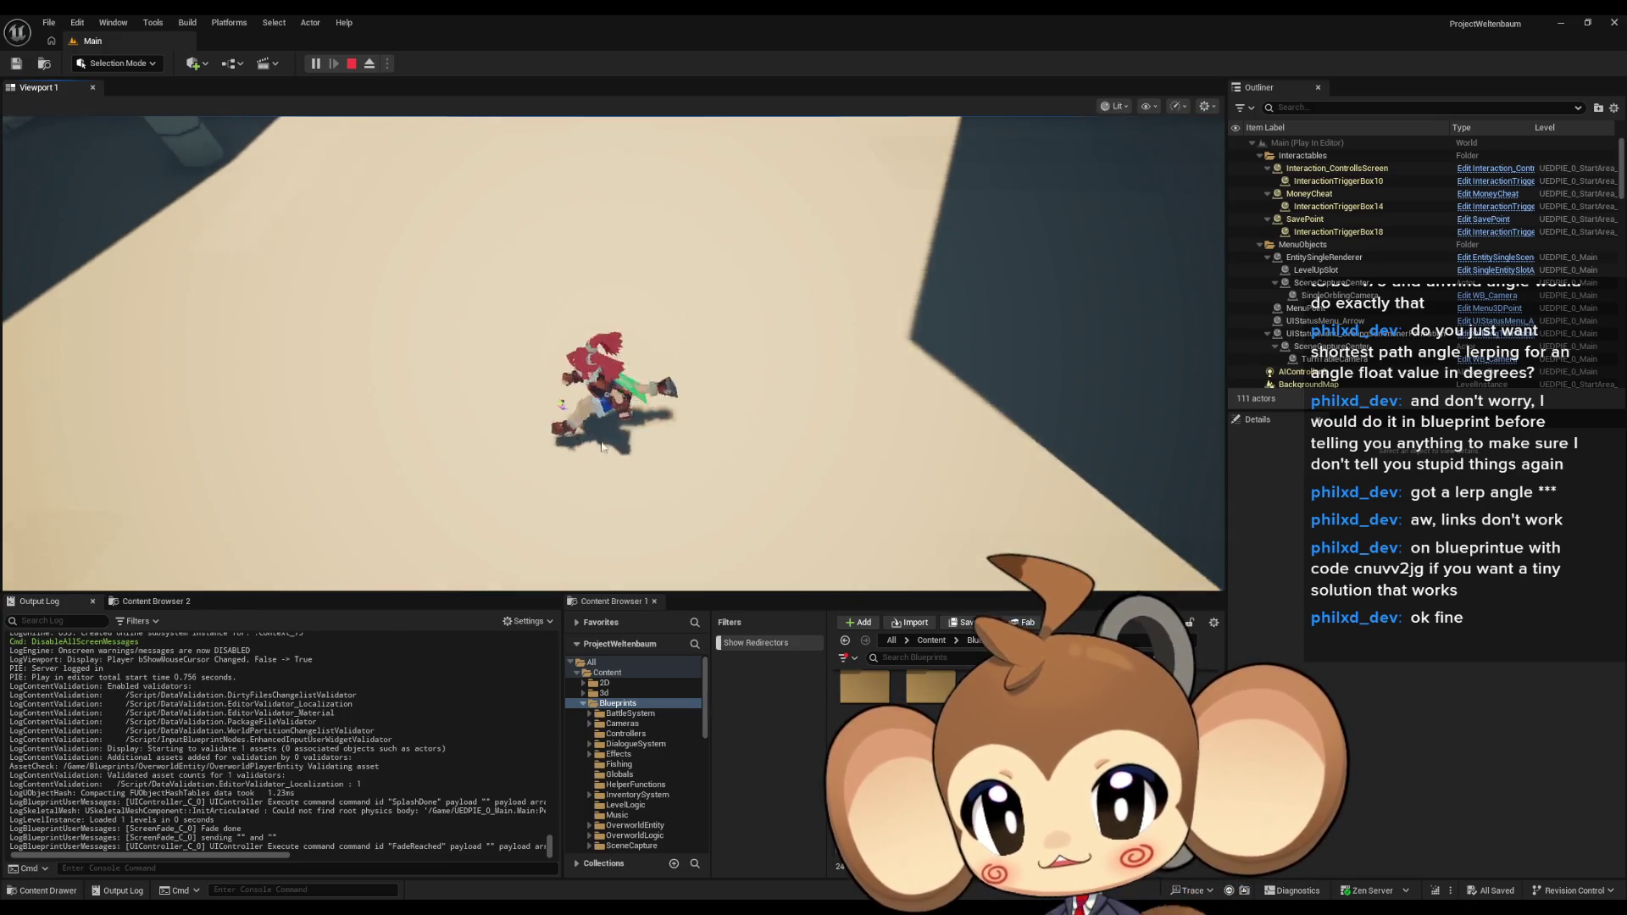
Stop the play session and set the Lerp node's Alpha to 0.03.
left_click(351, 64)
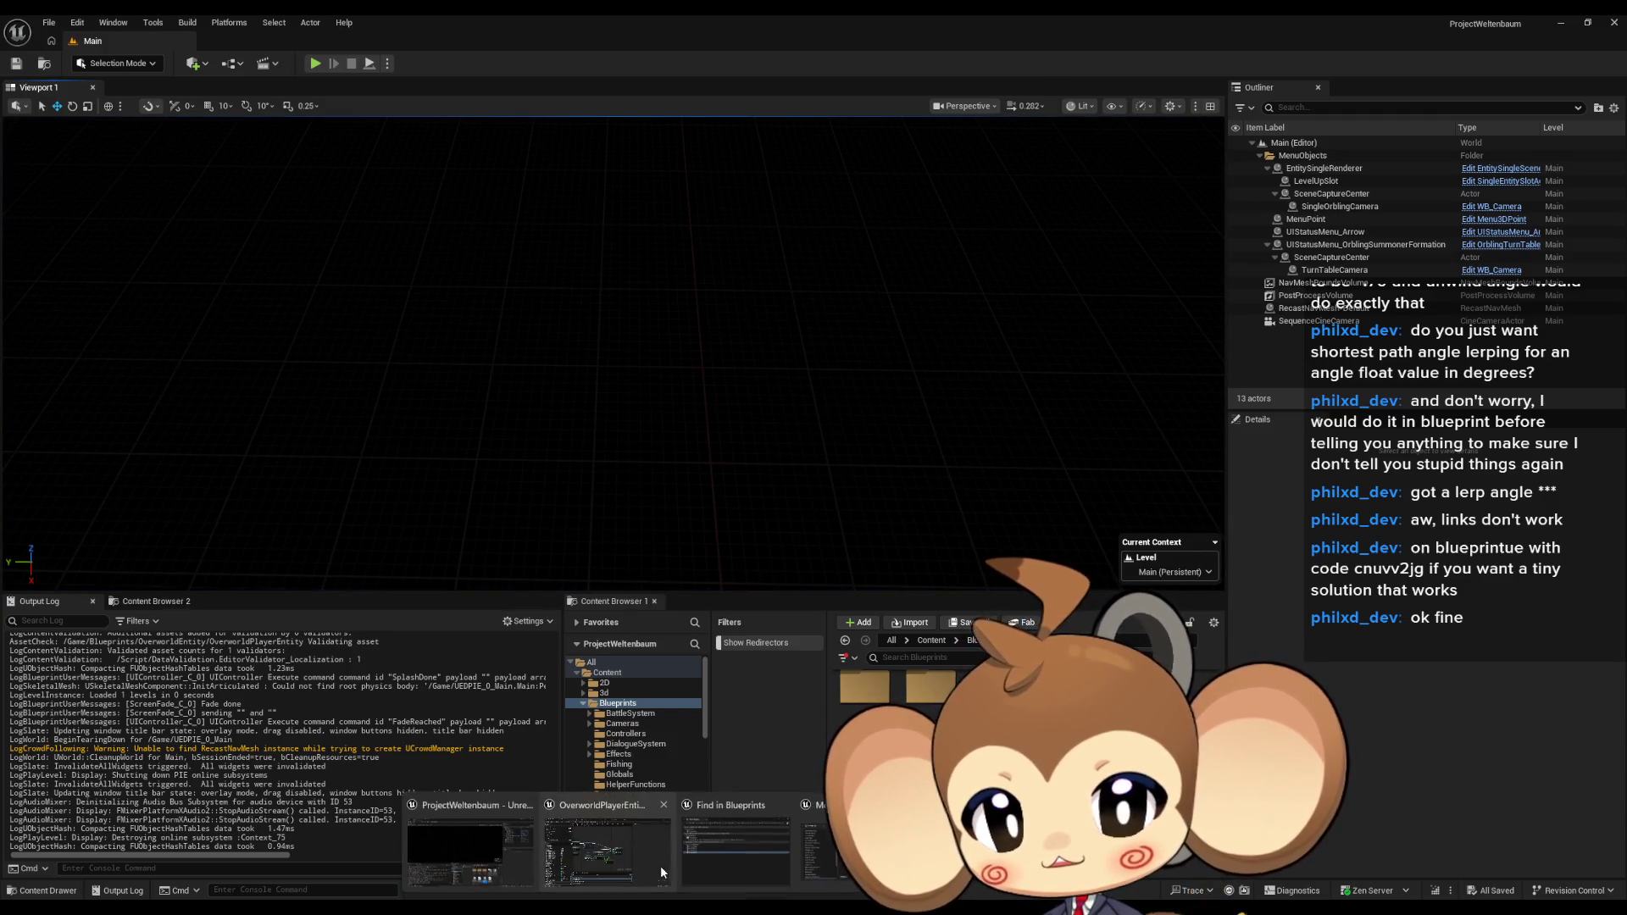
type("0.03")
key("Return")
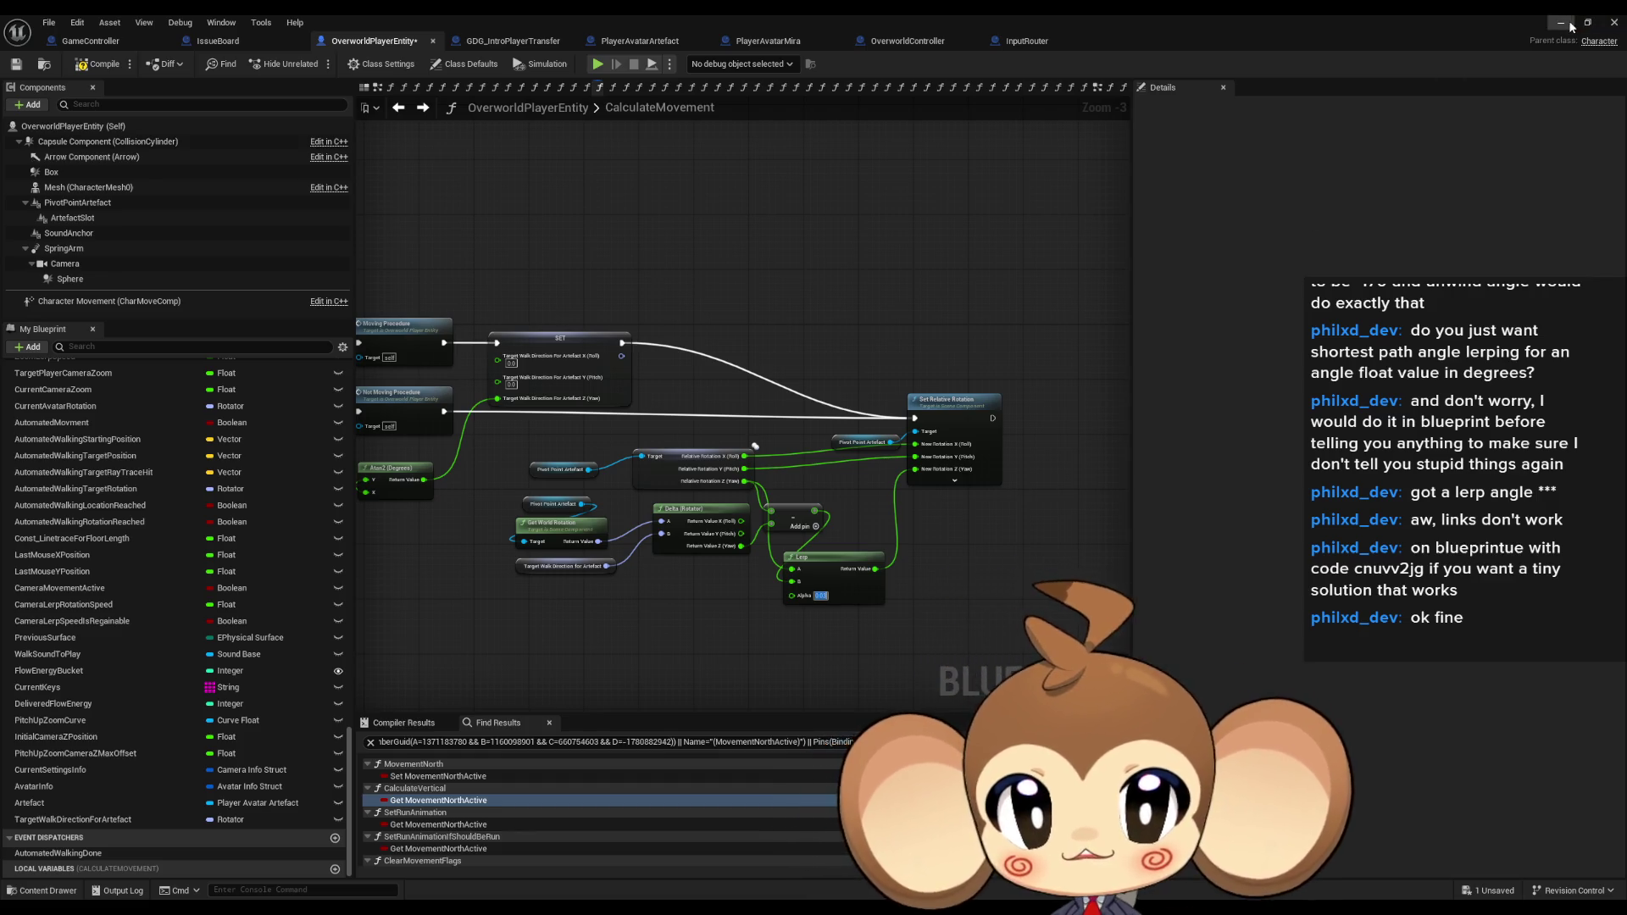
Save the Blueprint changes with Ctrl+S and start Play In Editor with Alt+P.
key("alt+Tab")
key("ctrl+s")
key("alt+p")
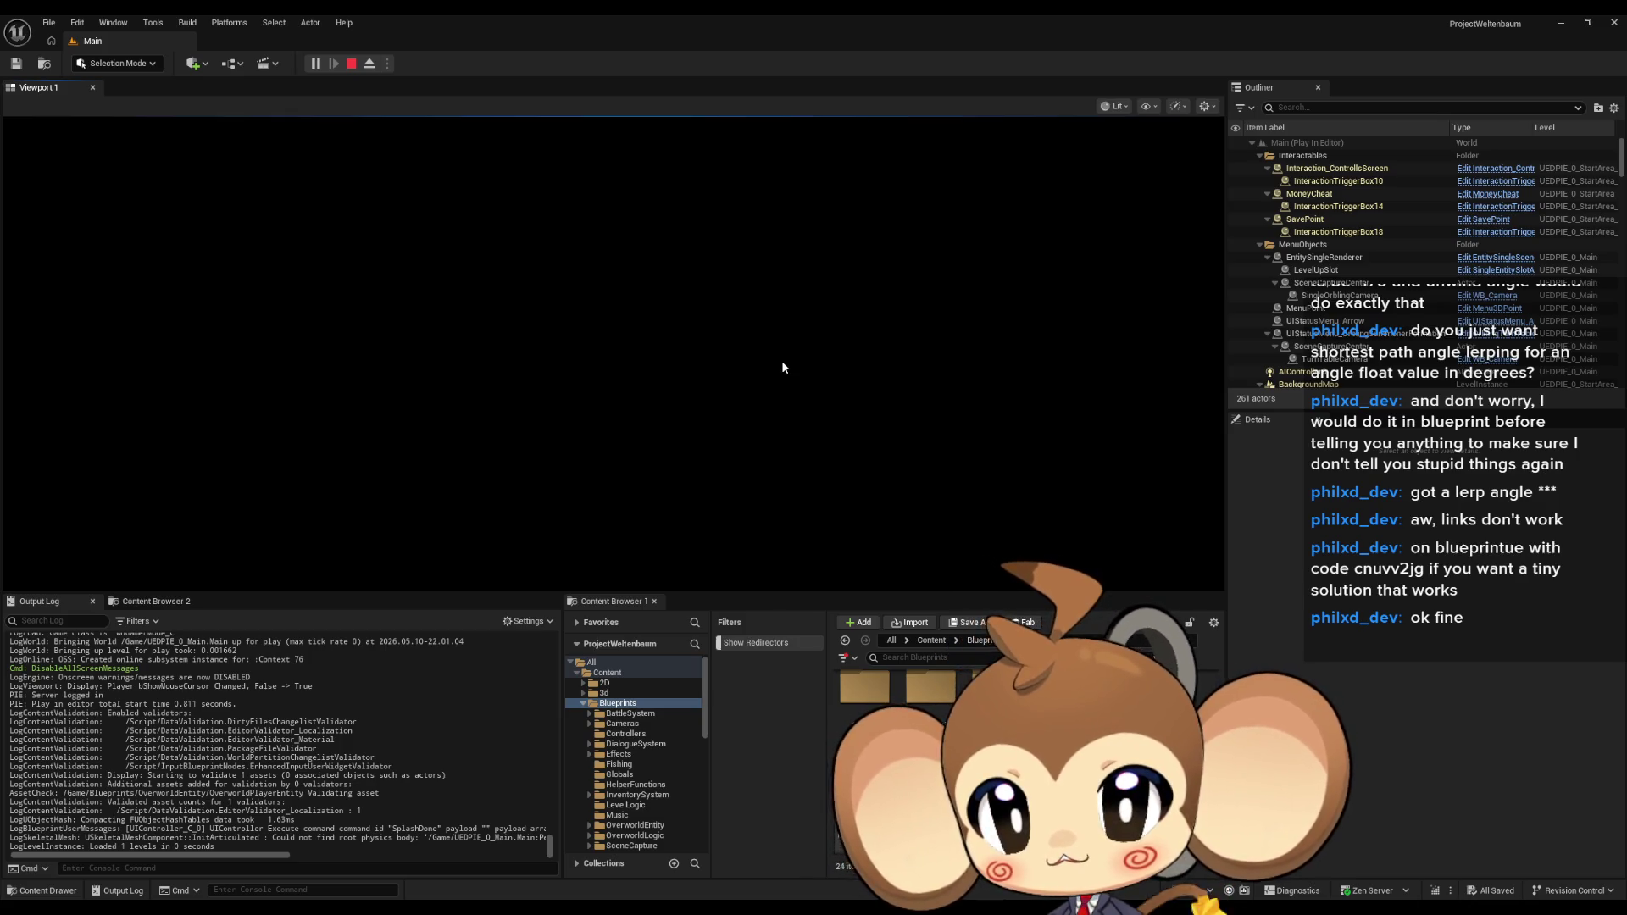
Run the character toward the stairs, turning it repeatedly toward and away from the camera.
key("w")
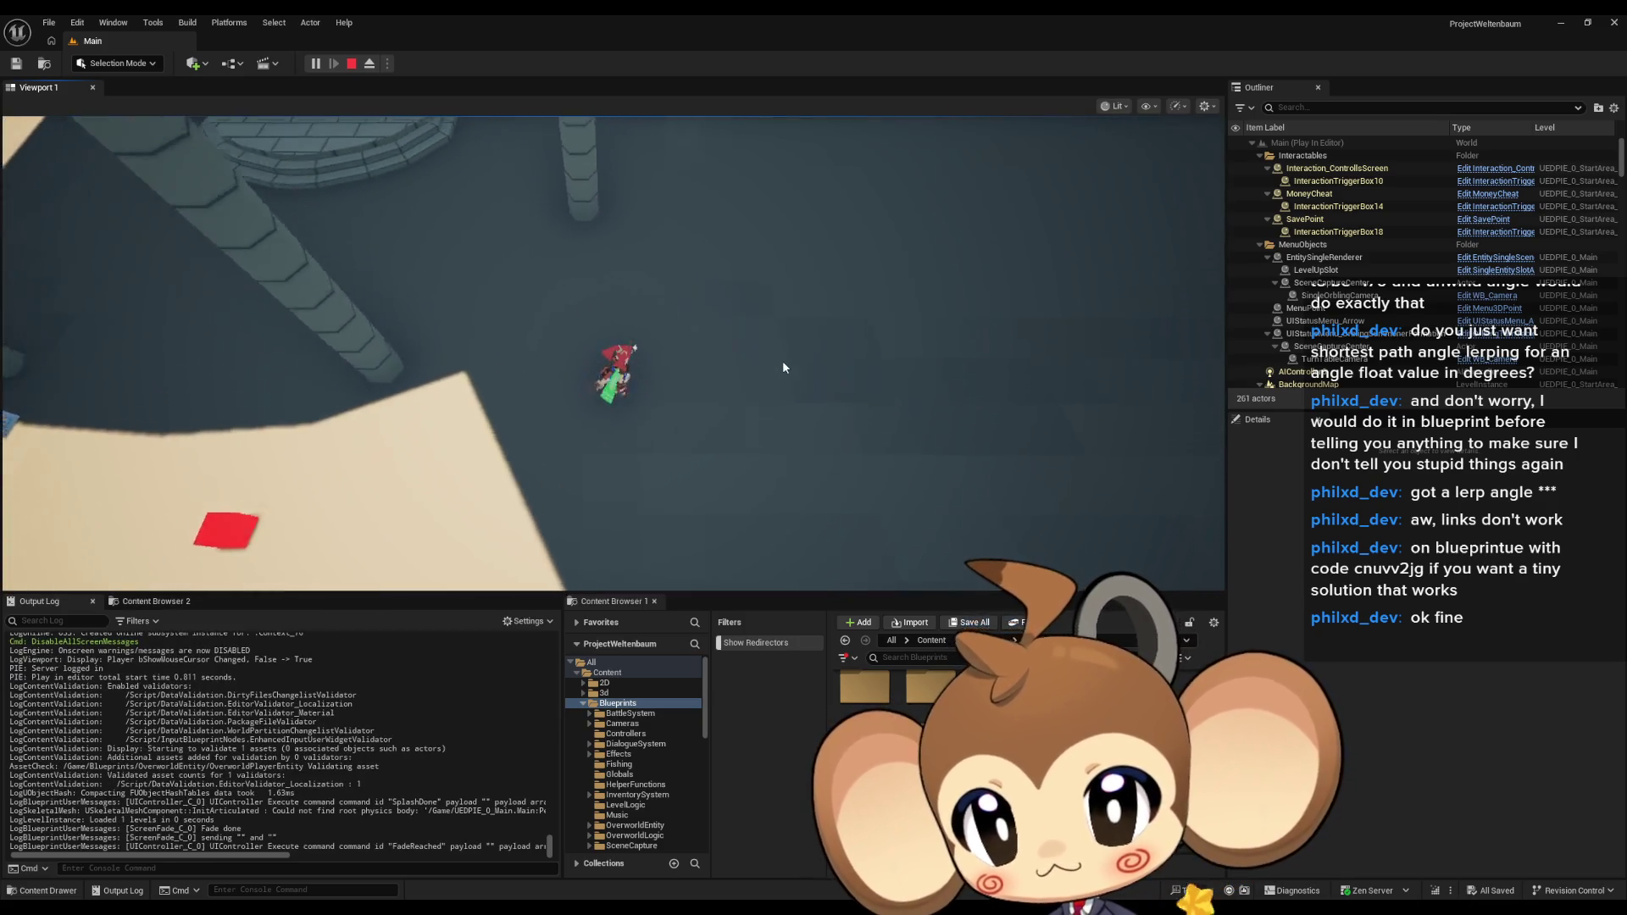
key("s")
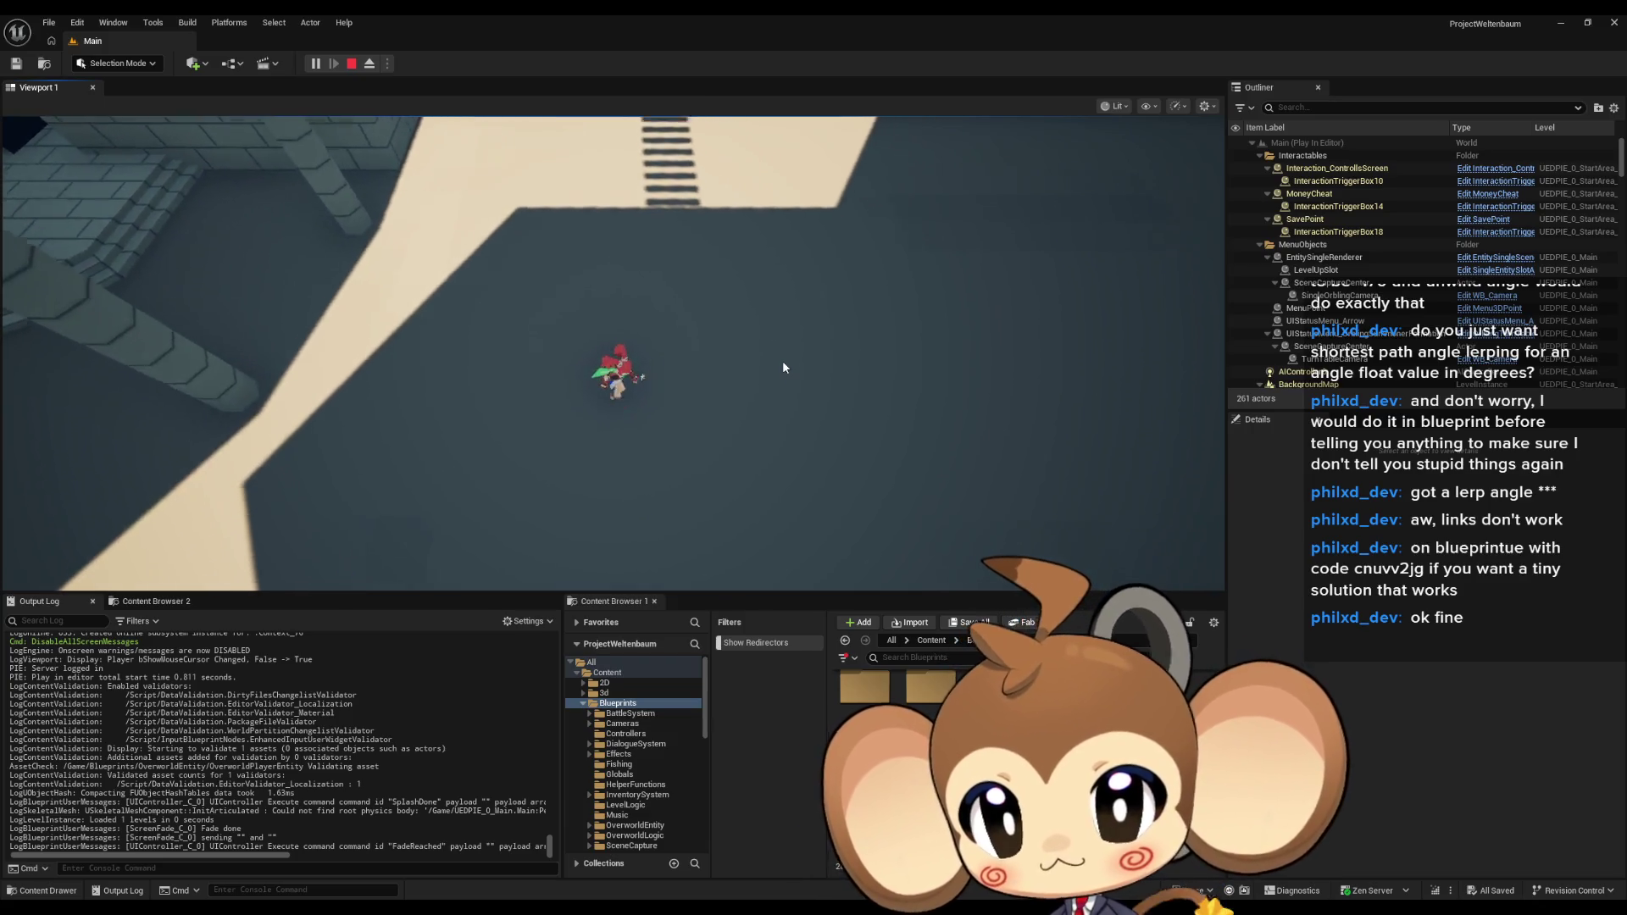
left_click(781, 359)
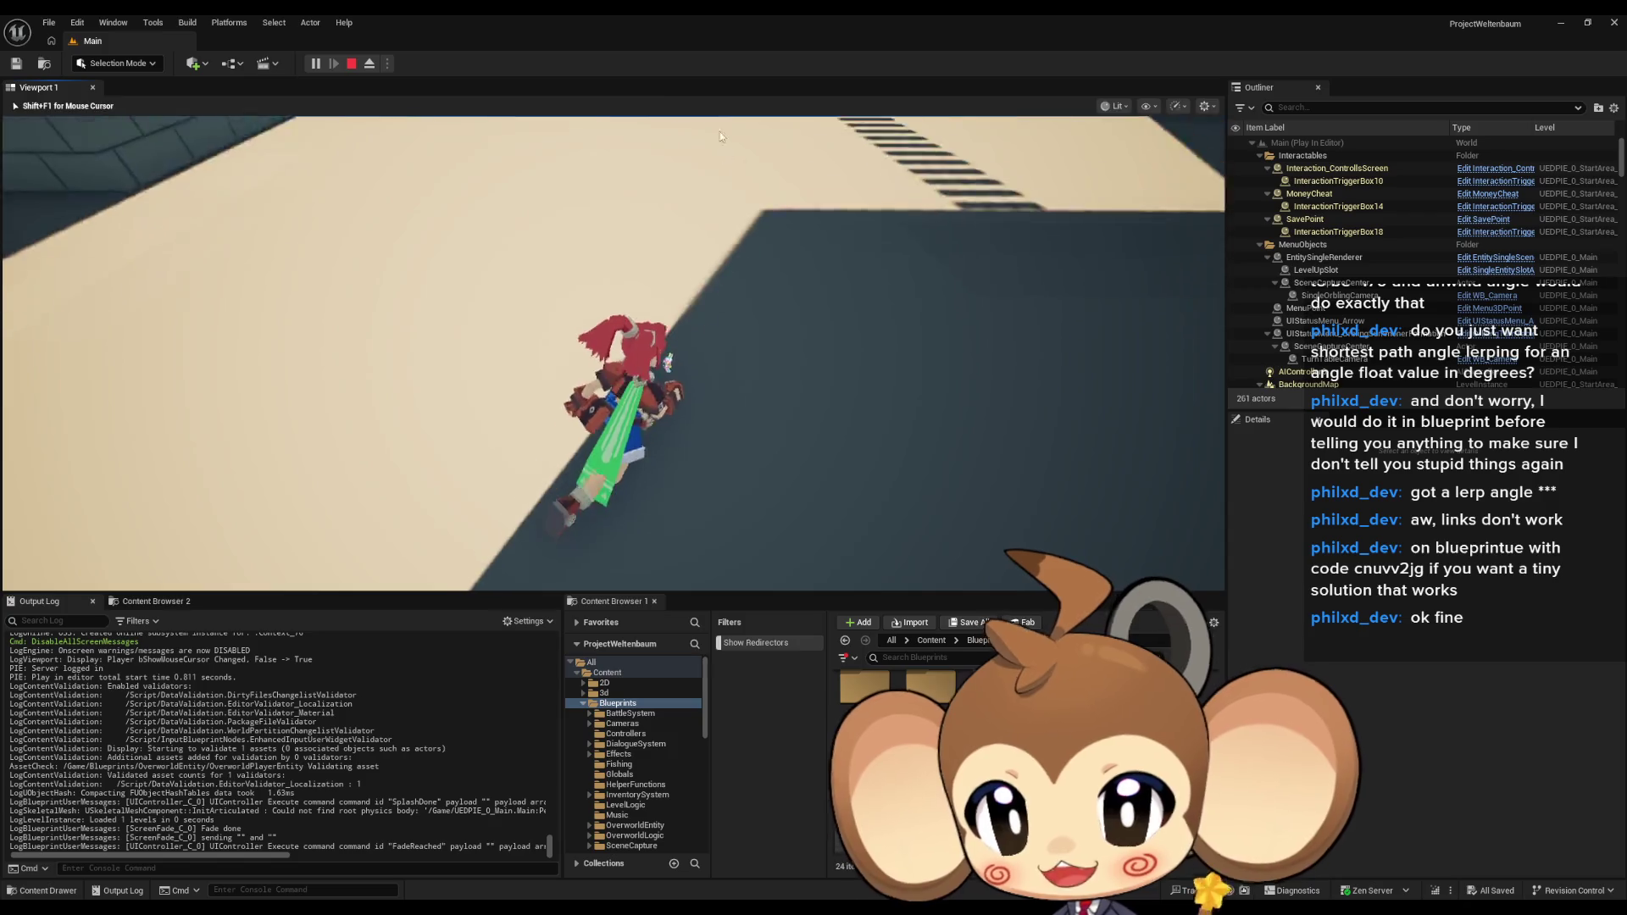
key("w")
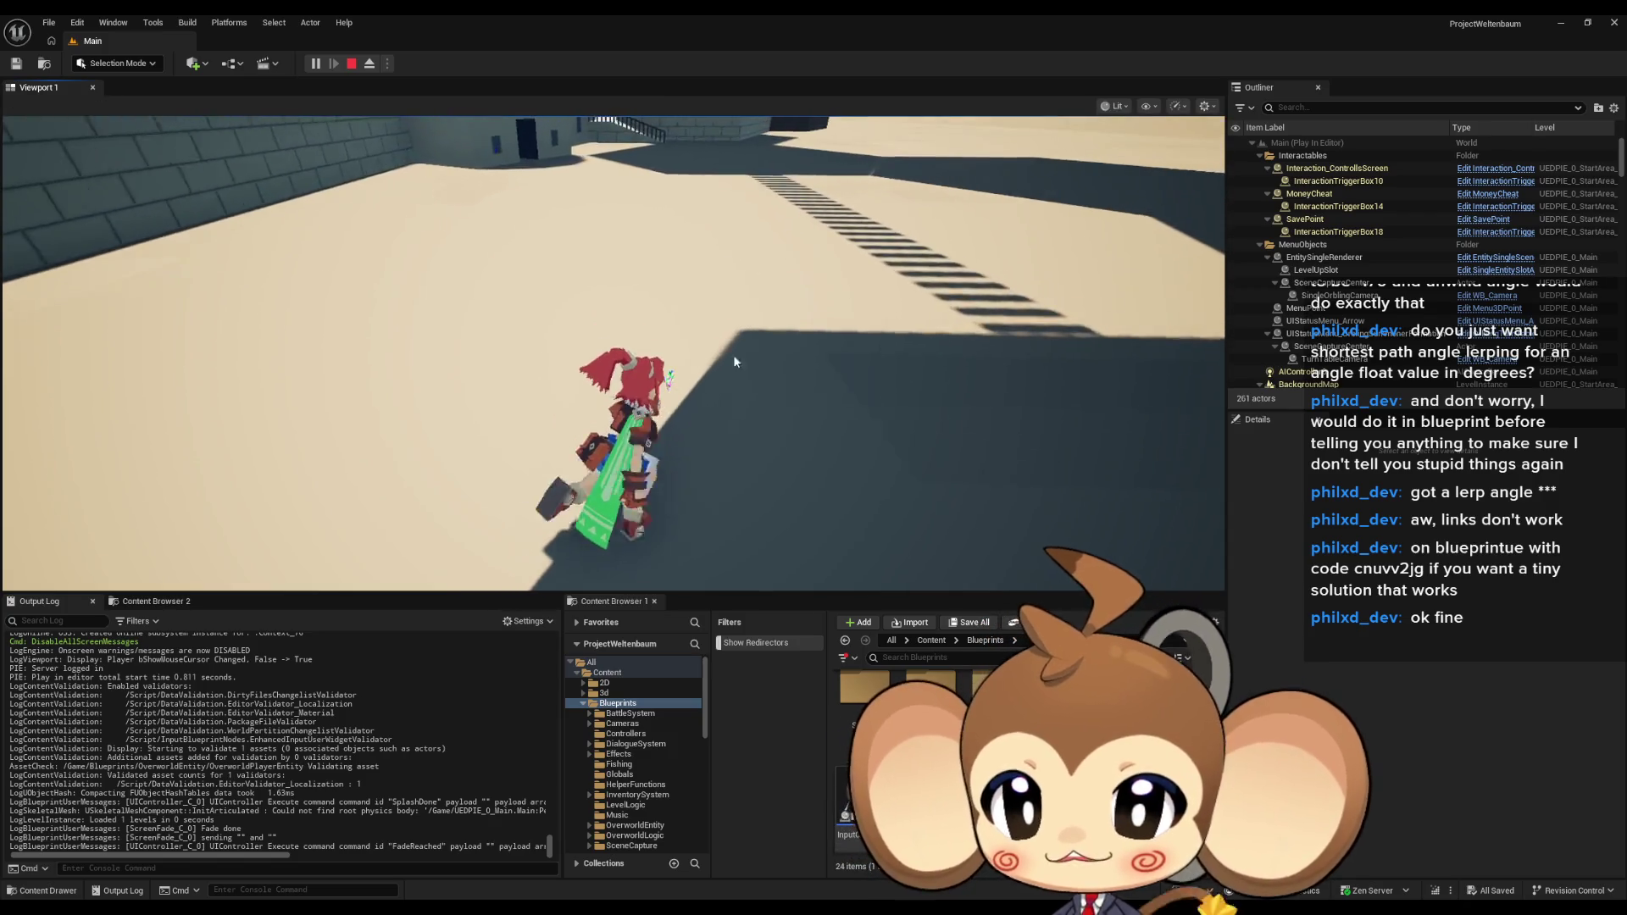
key("w")
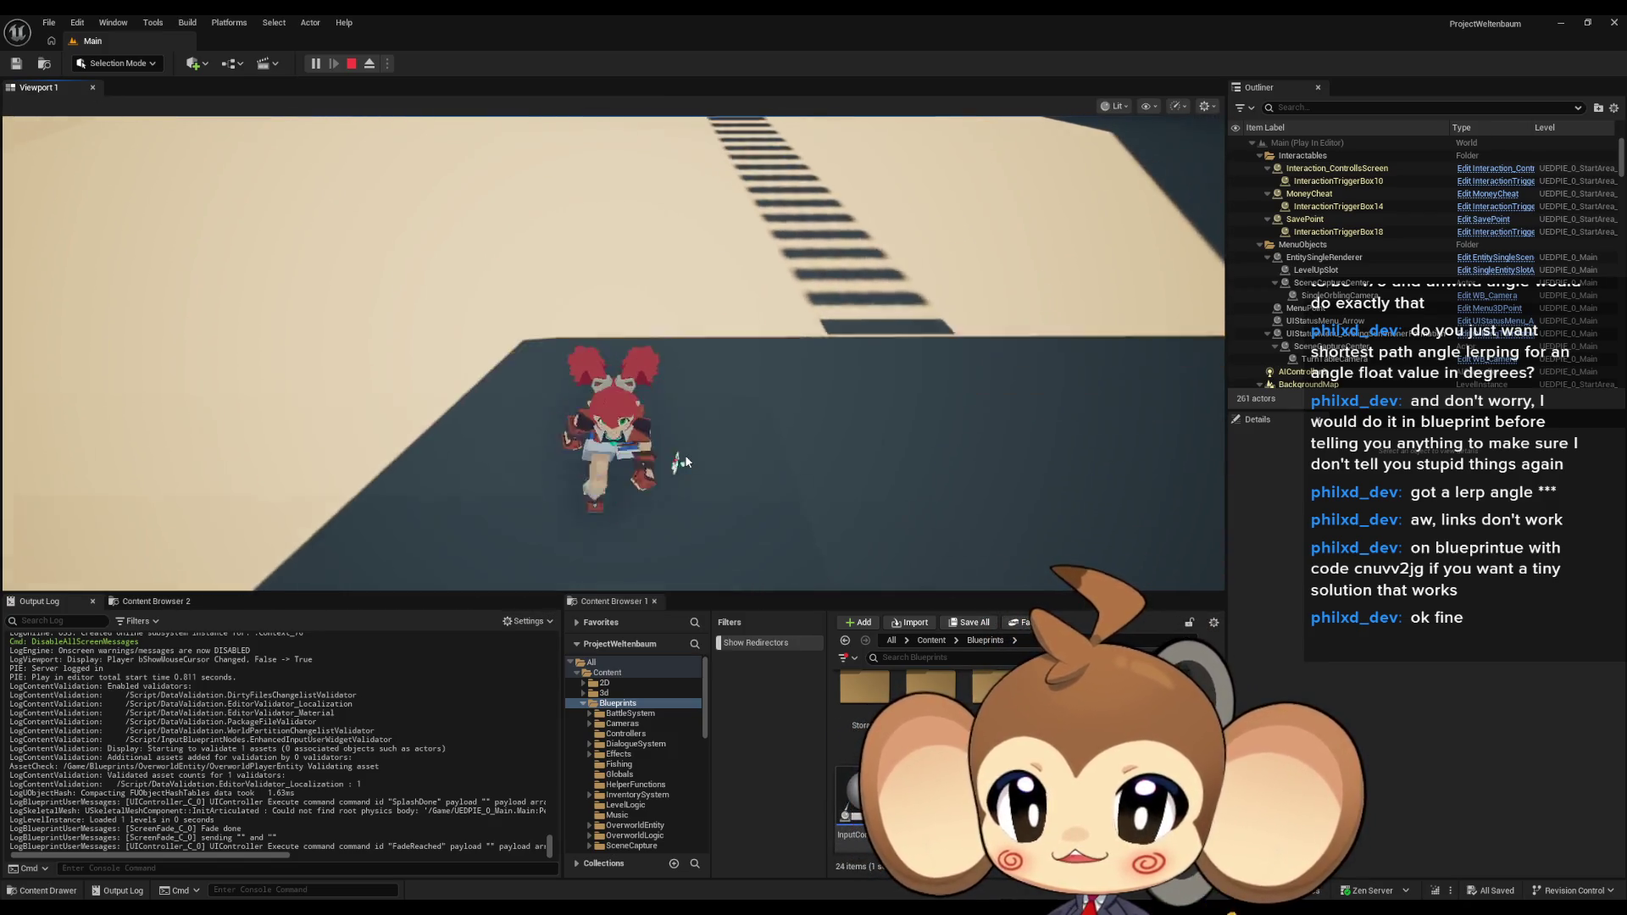
key("s")
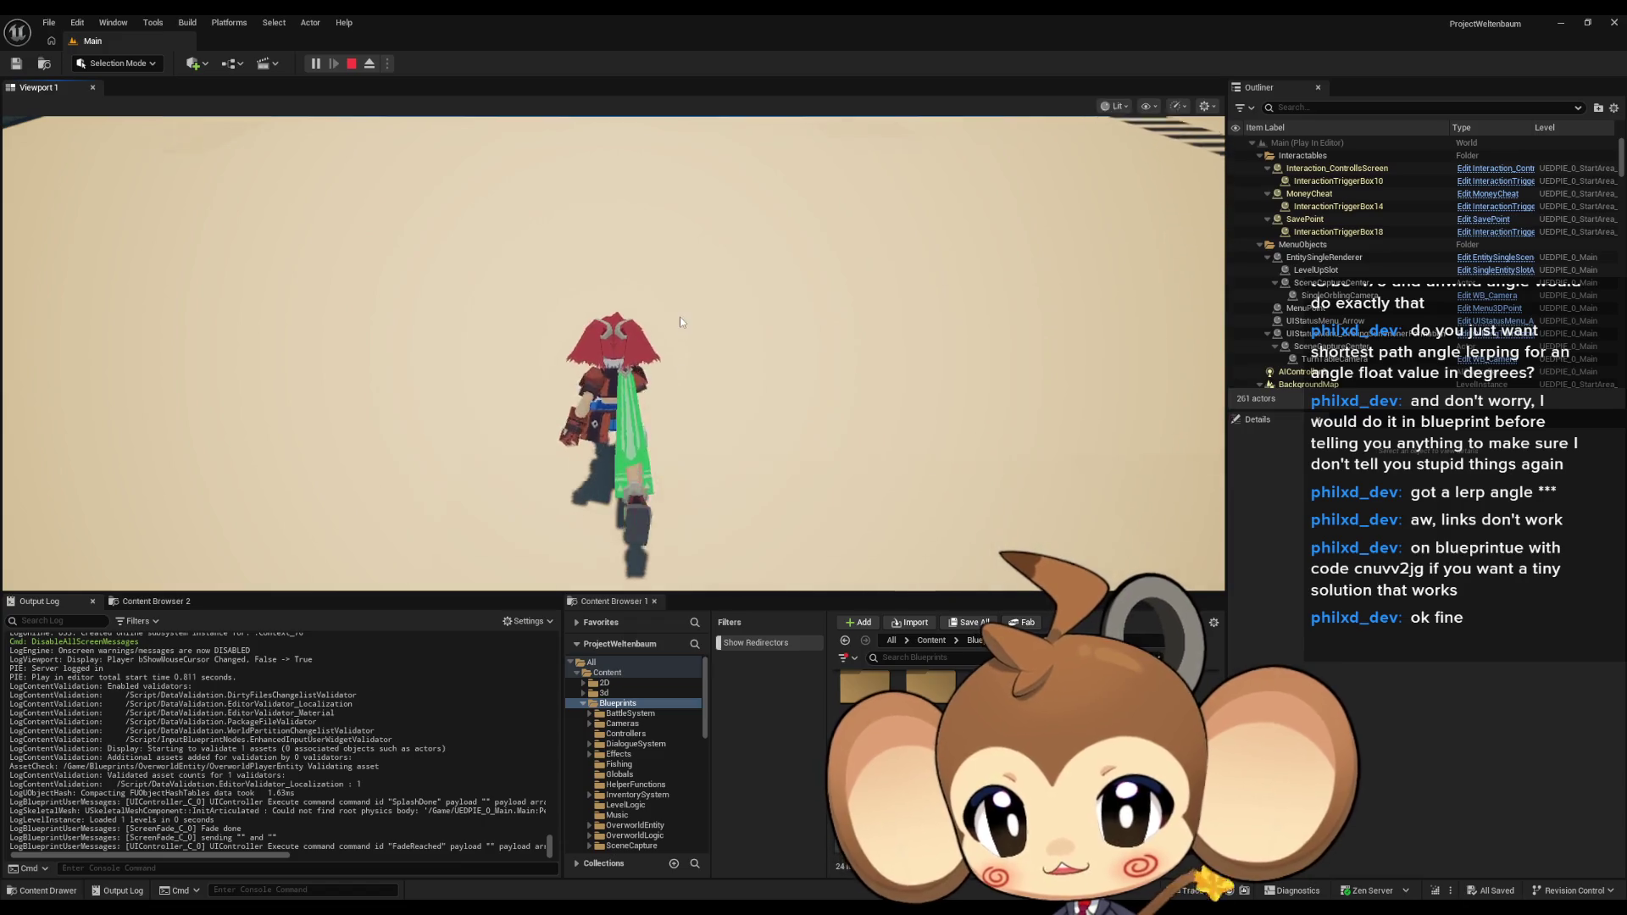
key("w")
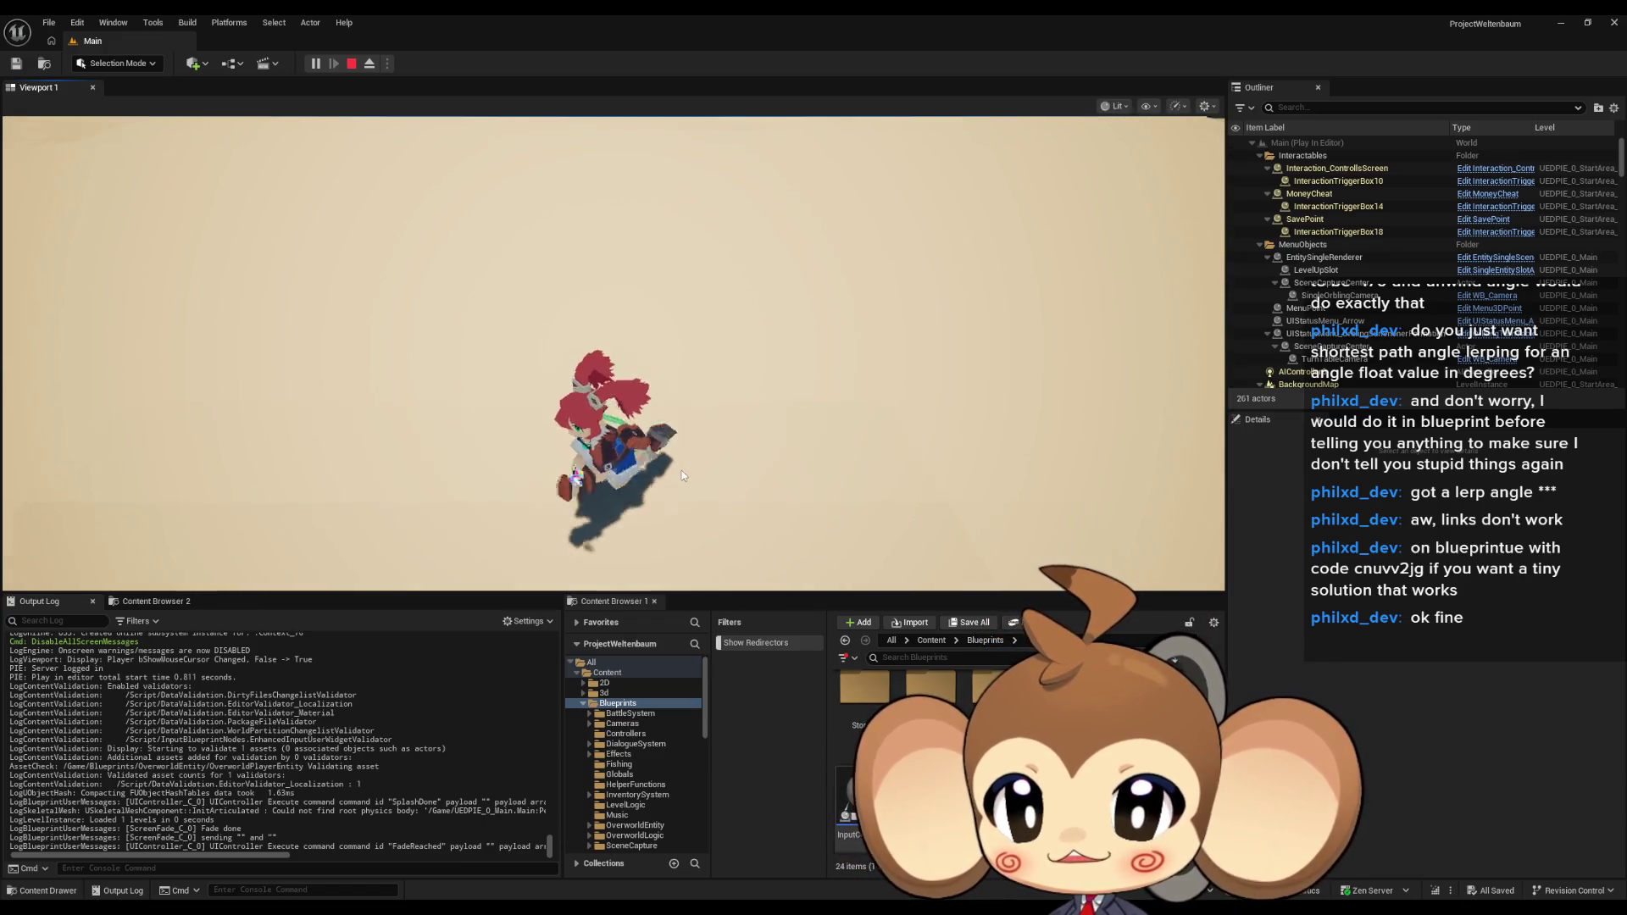
key("s")
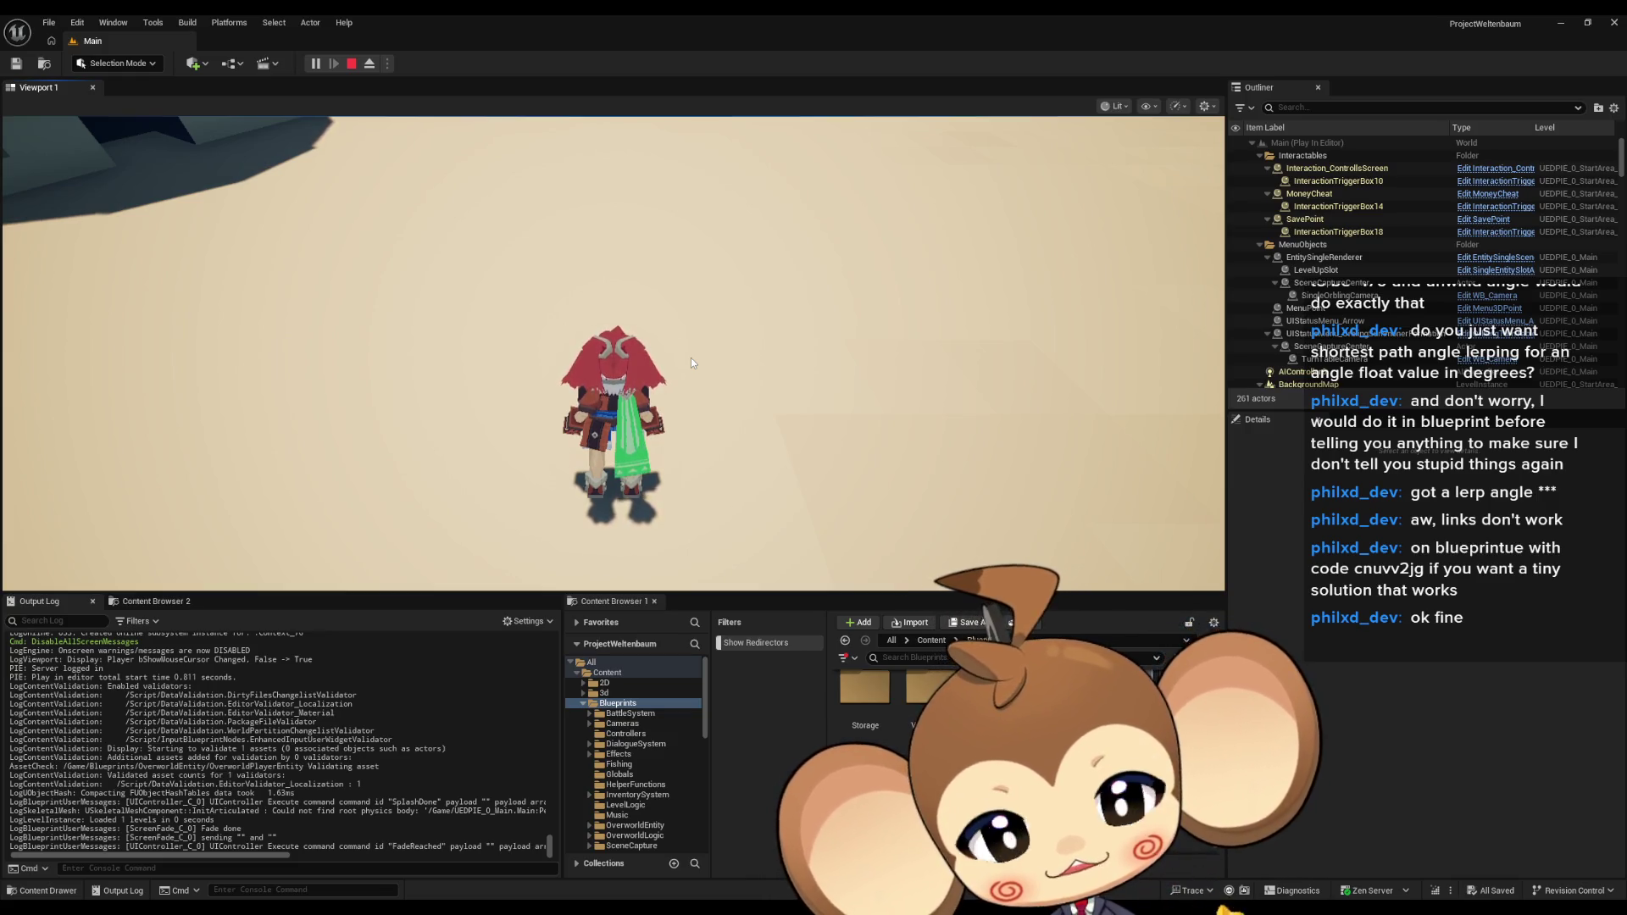
Run the character sideways, up and down the screen while swinging the weapon to test turning.
key("d")
key("w")
key("s")
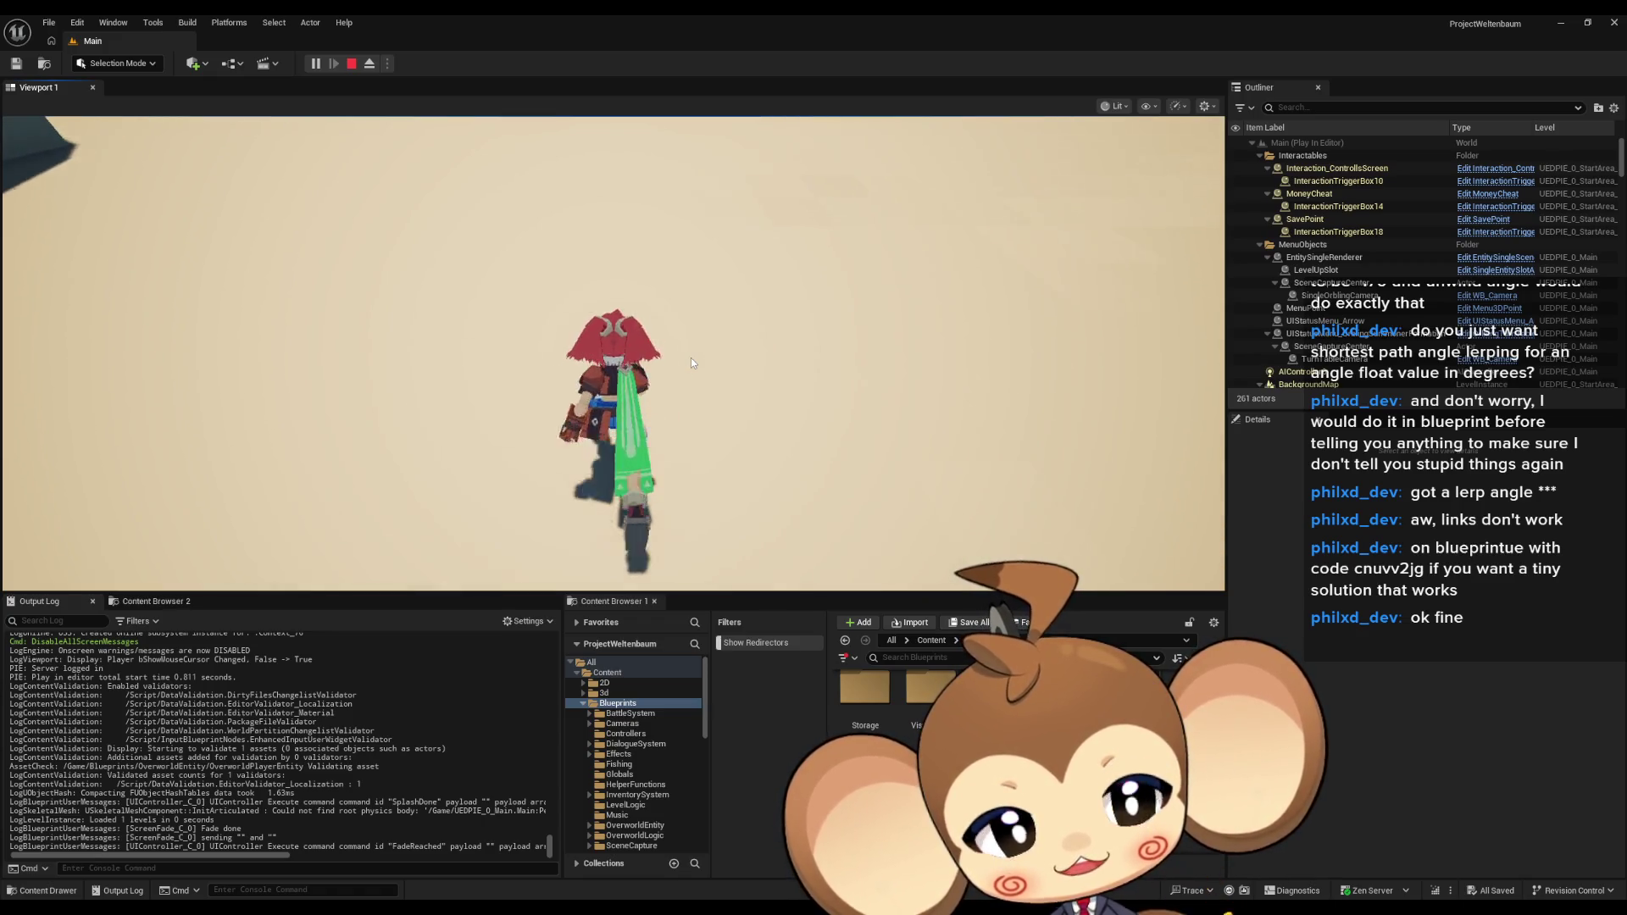
key("w")
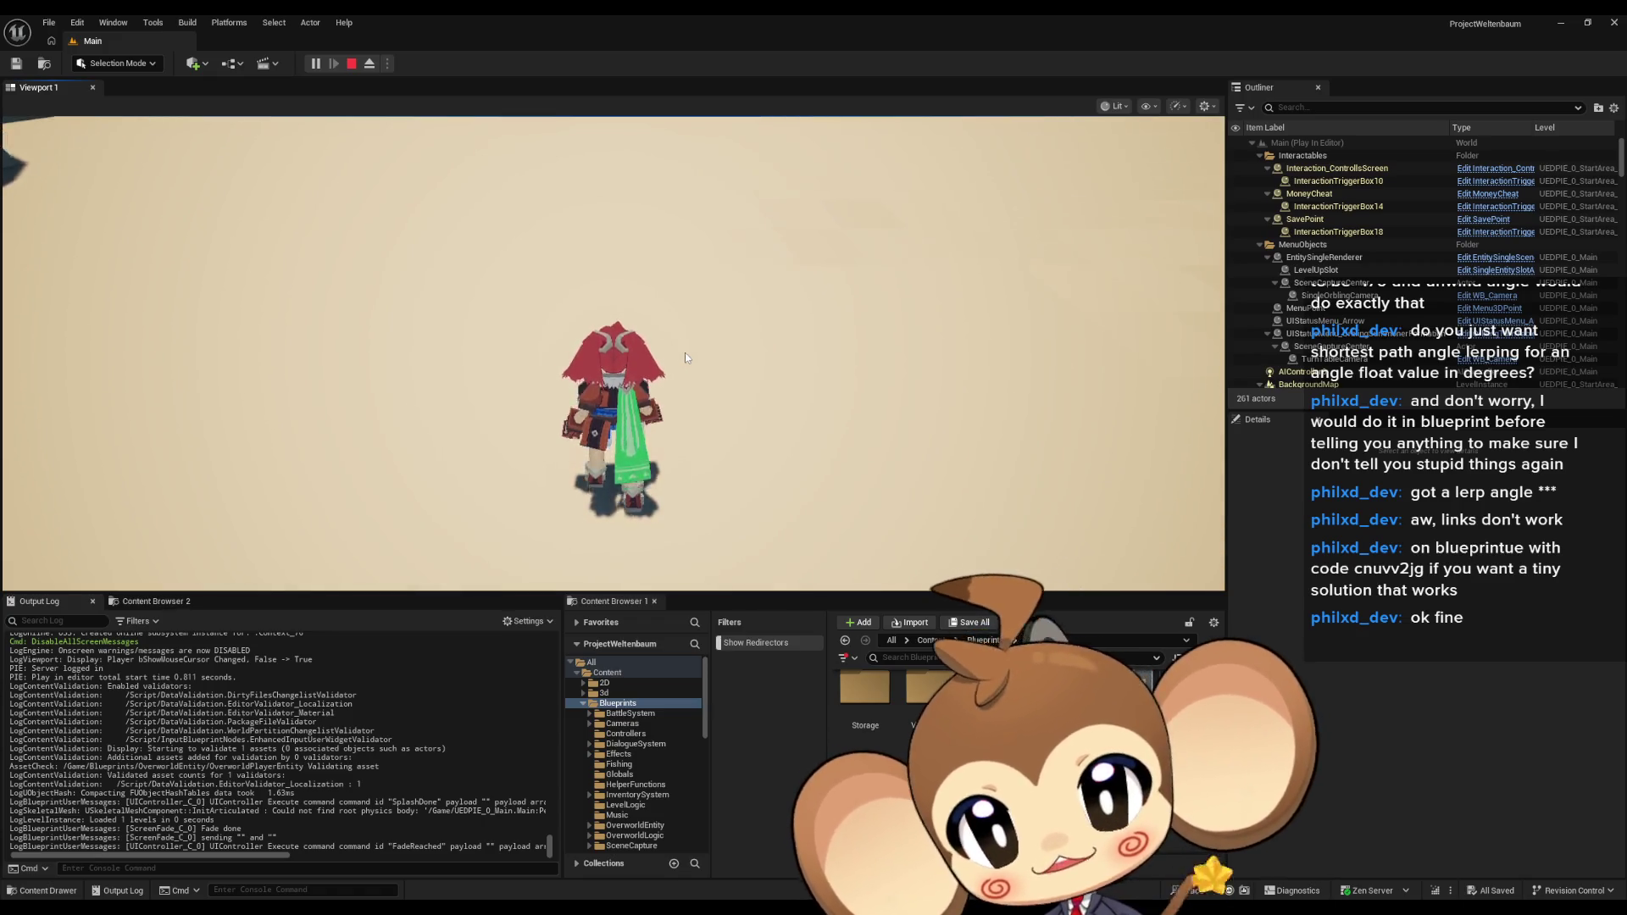
key("s")
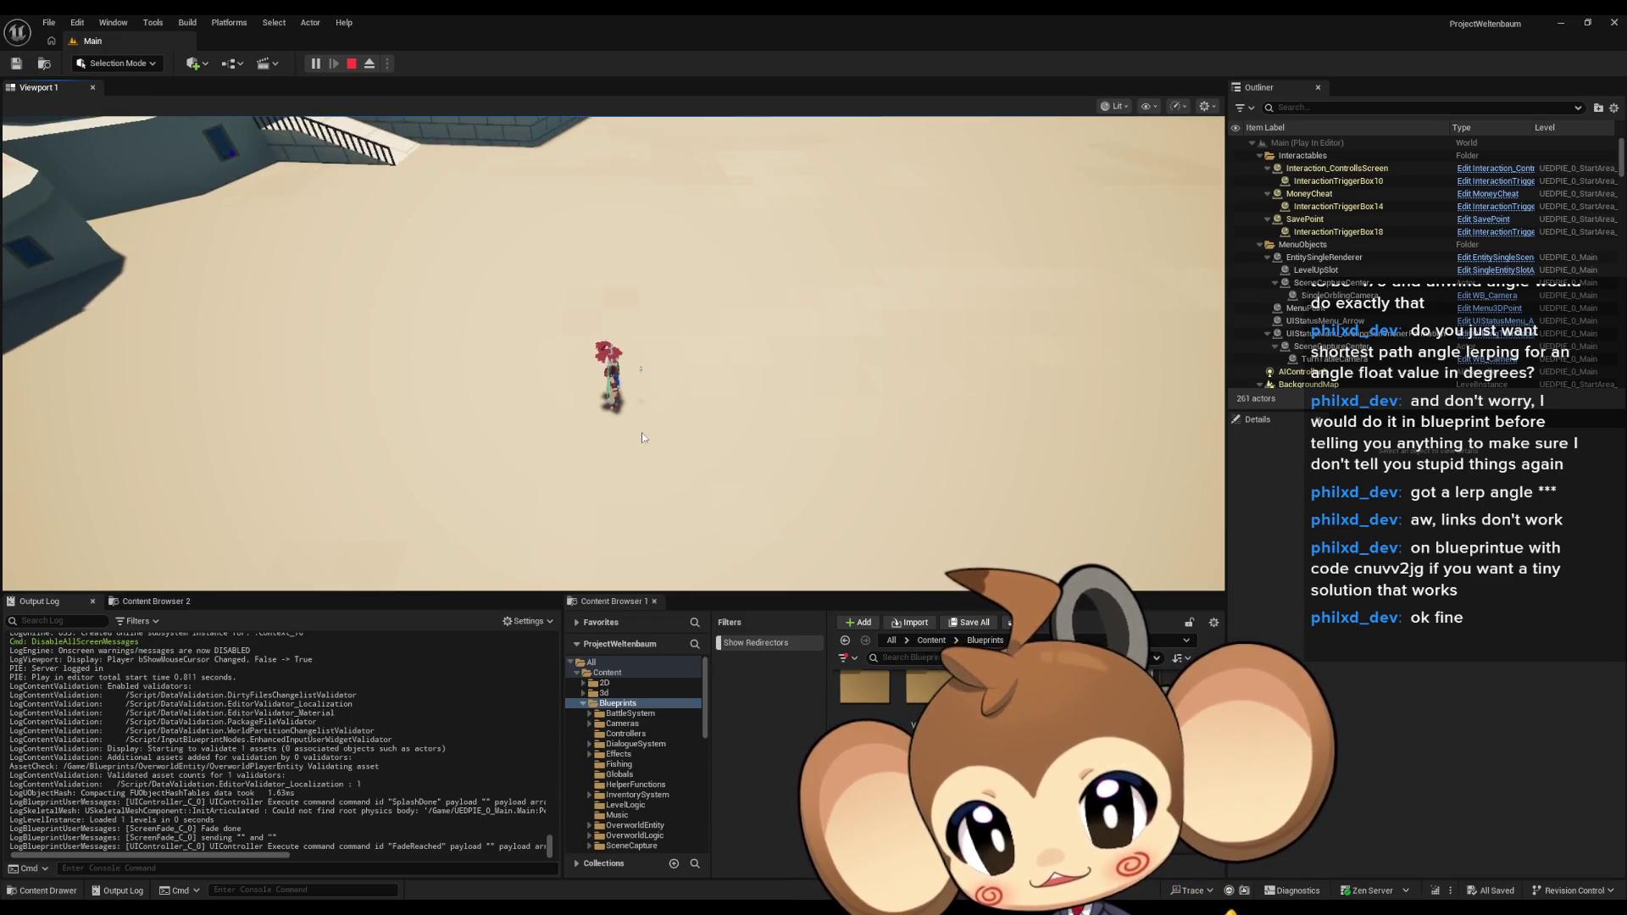
key("d")
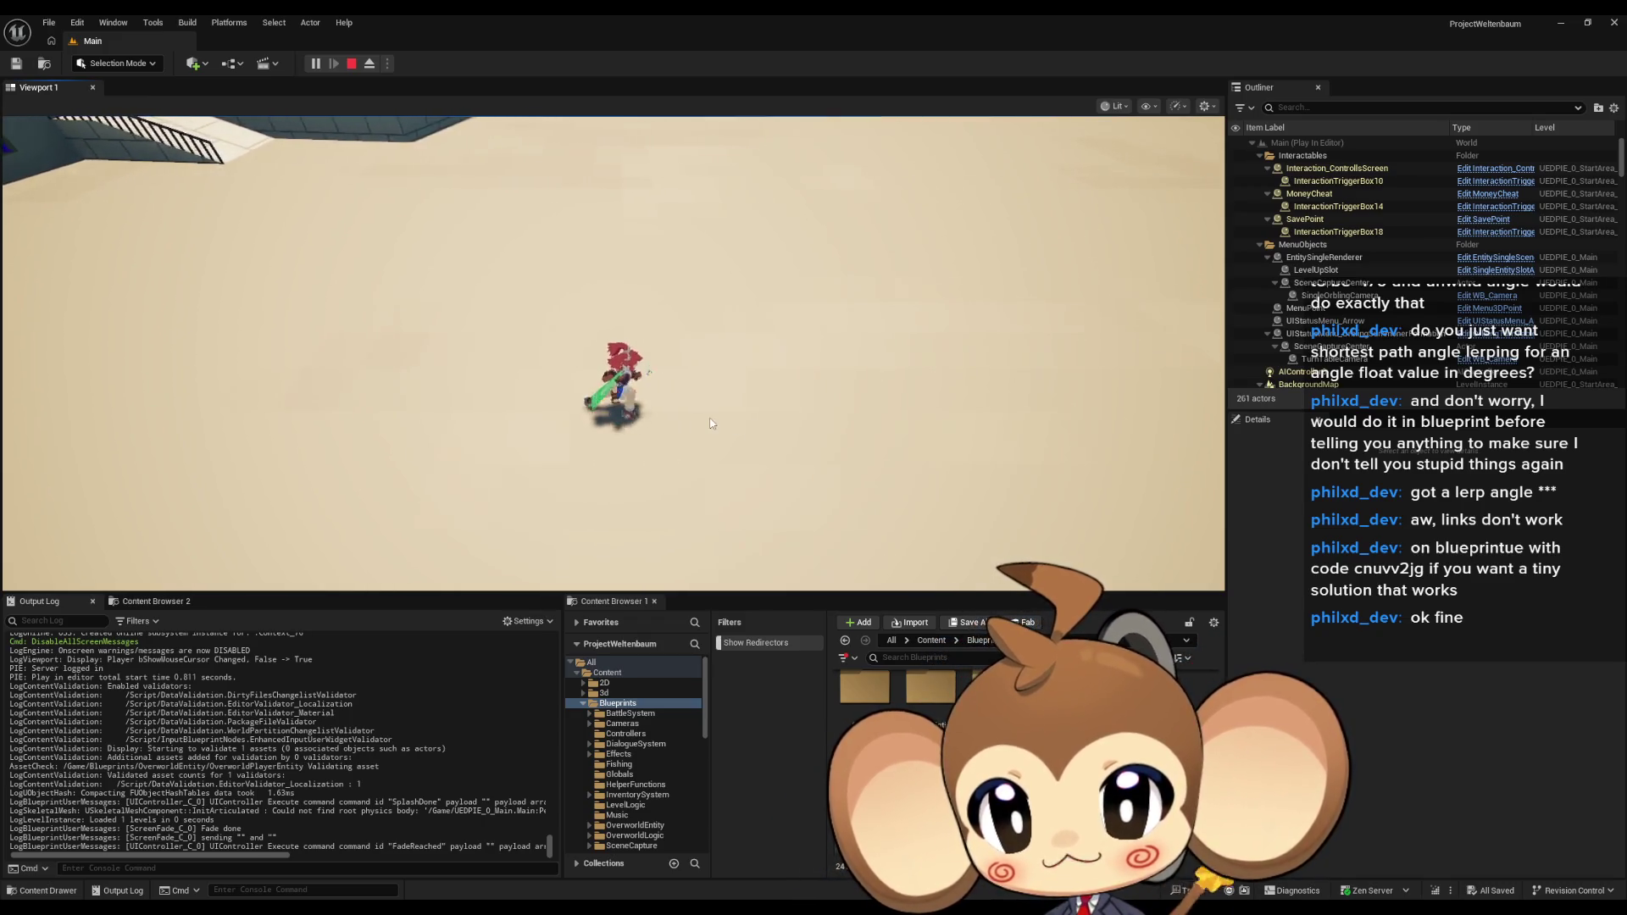
key("a")
key("a")
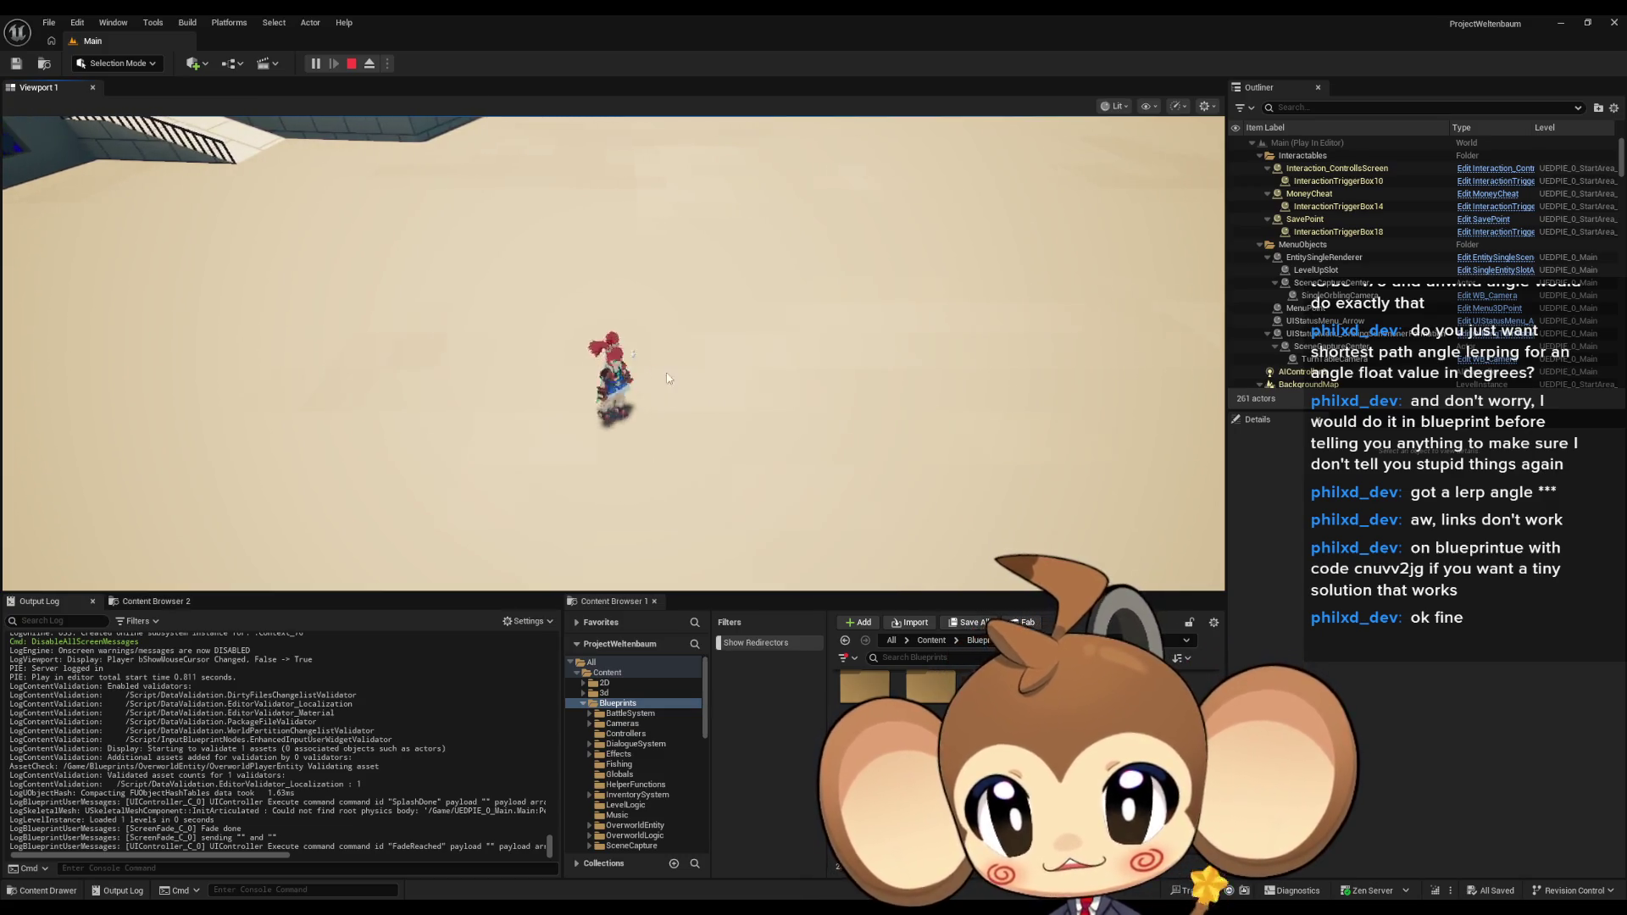
key("a")
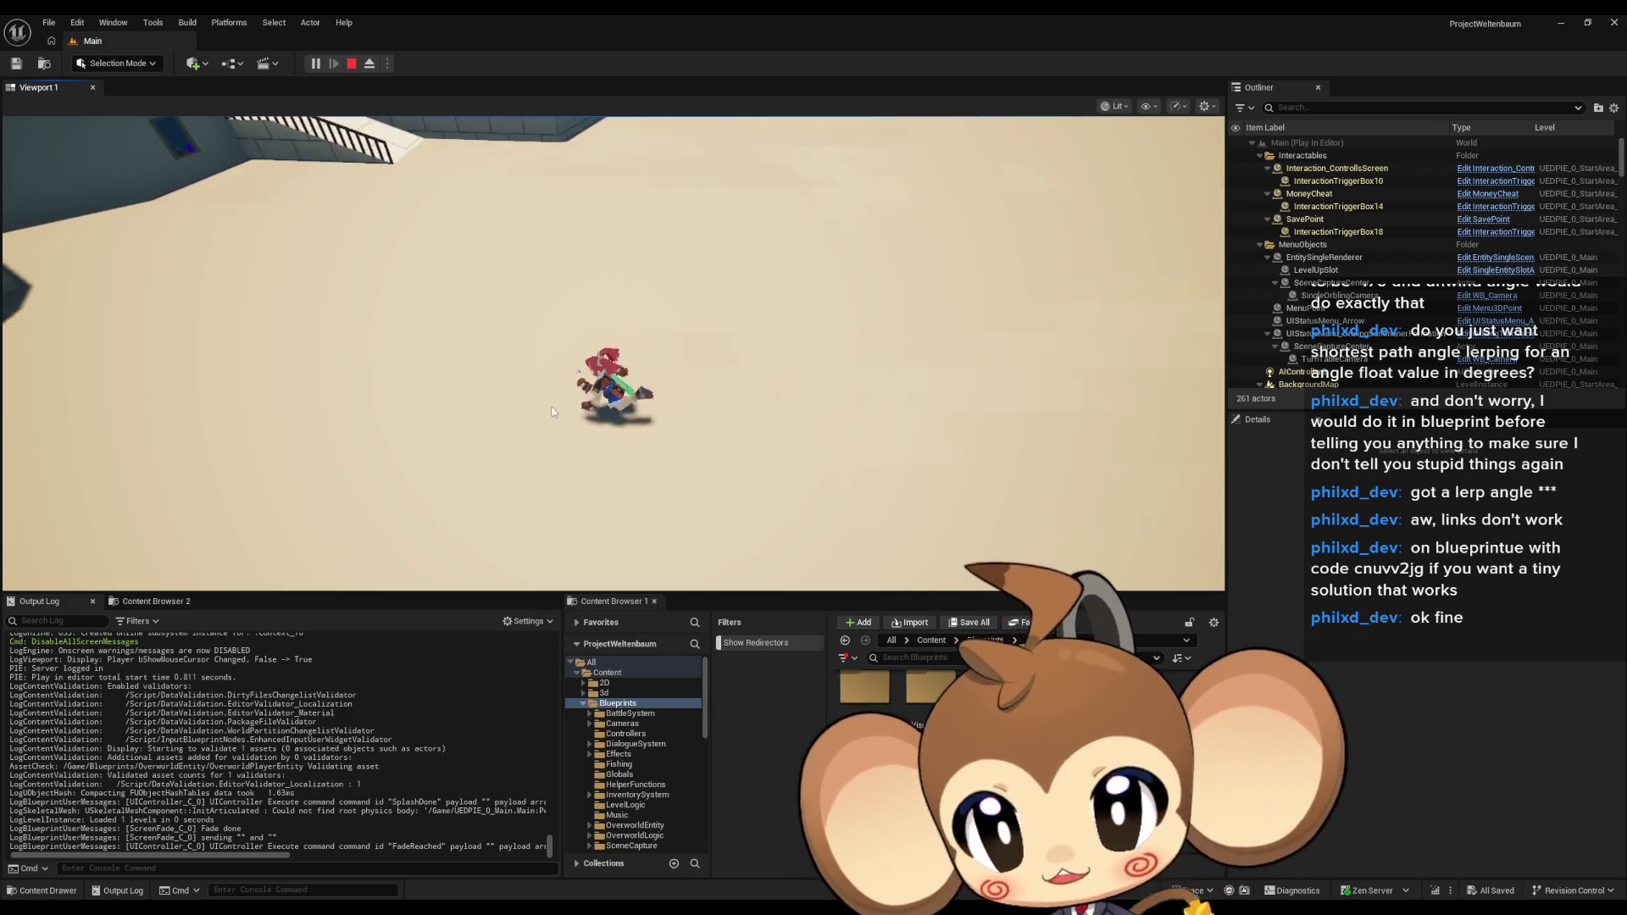
key("a")
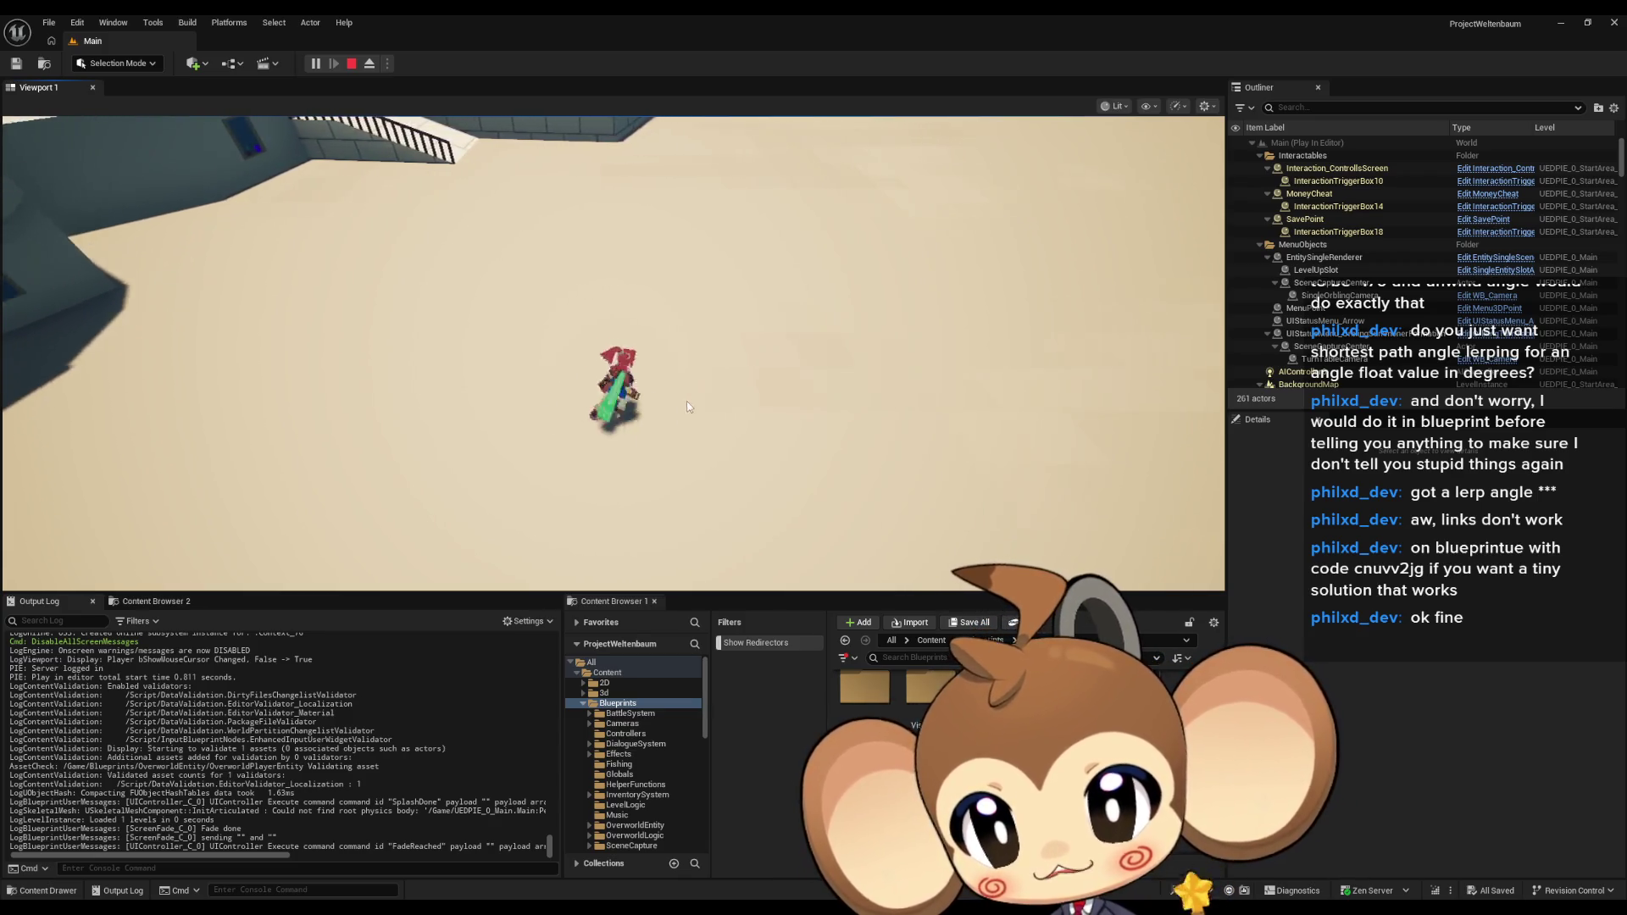
key("a")
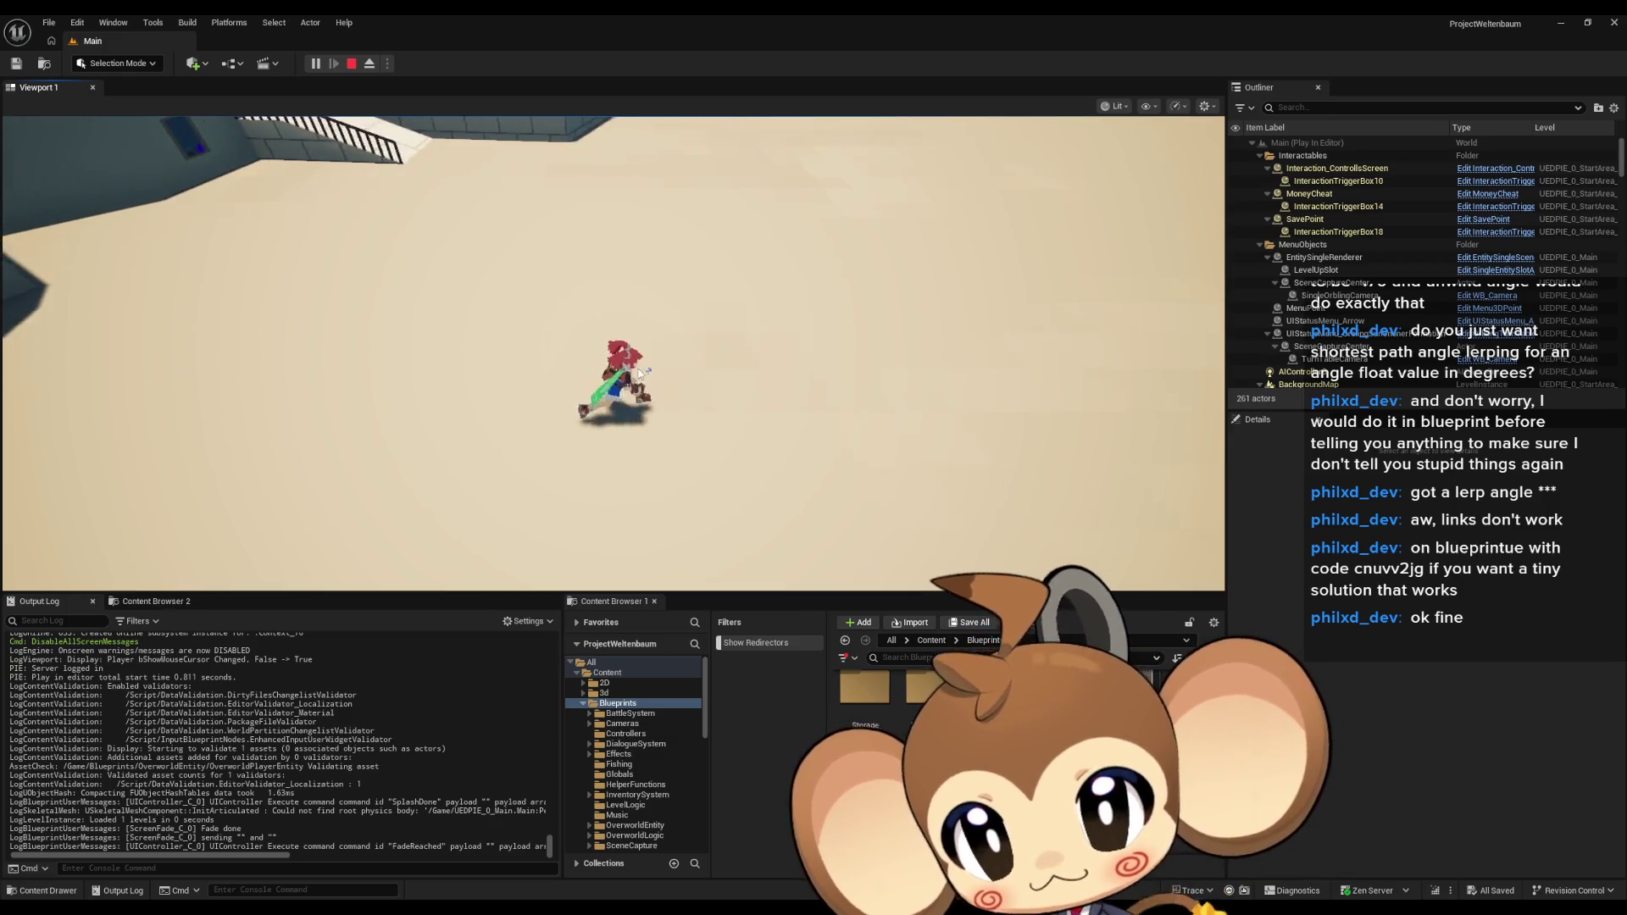
key("d")
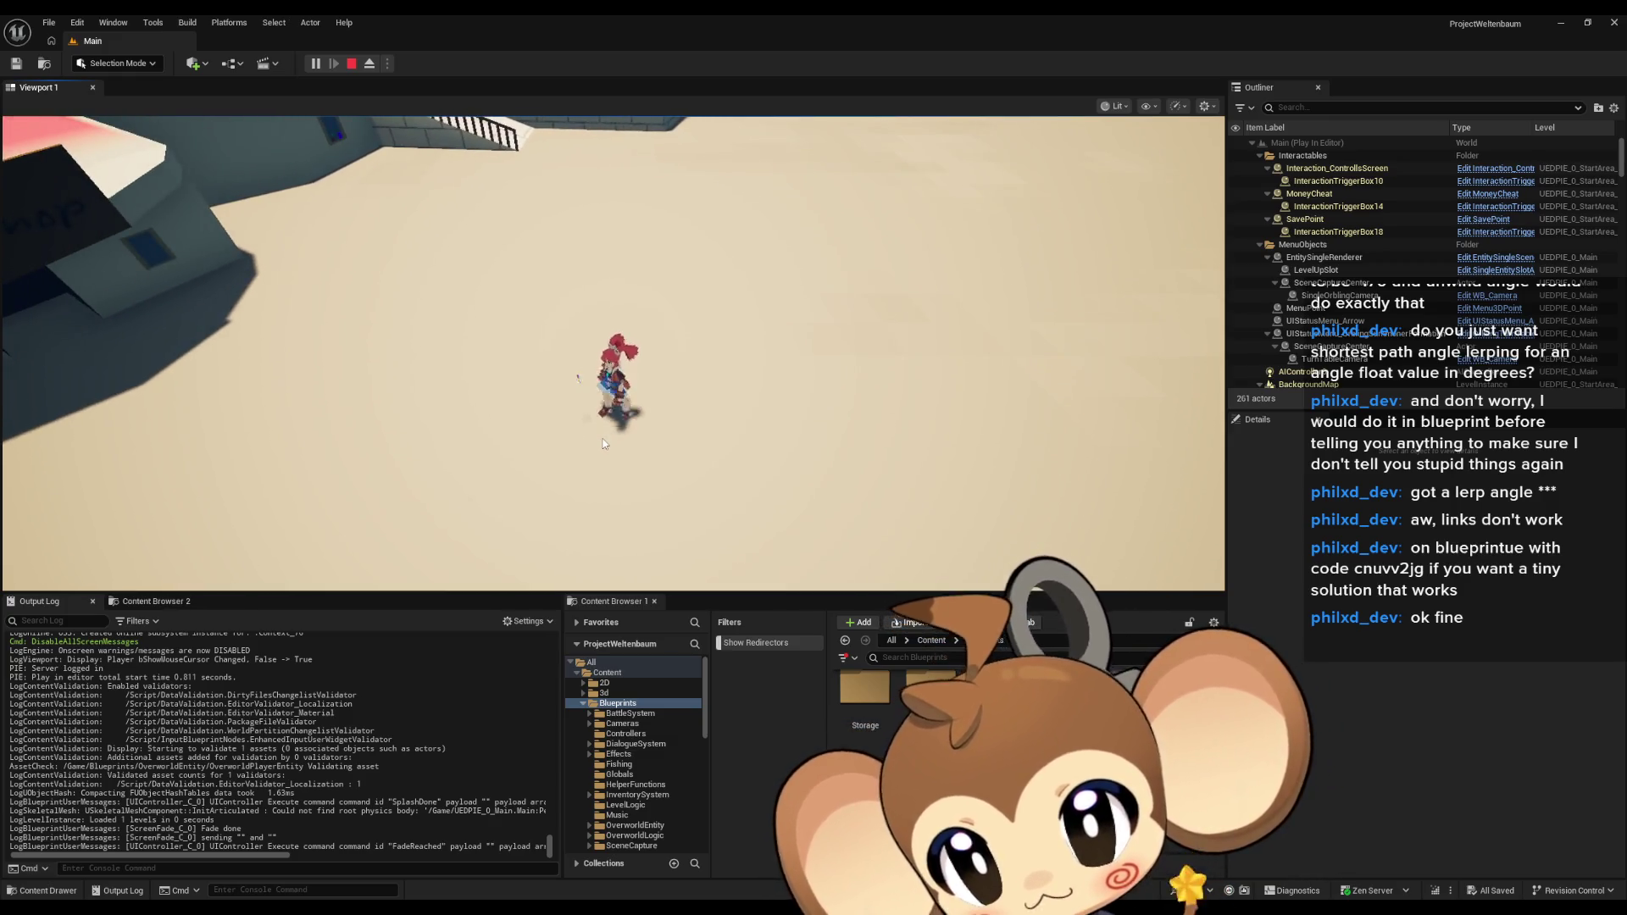
key("w")
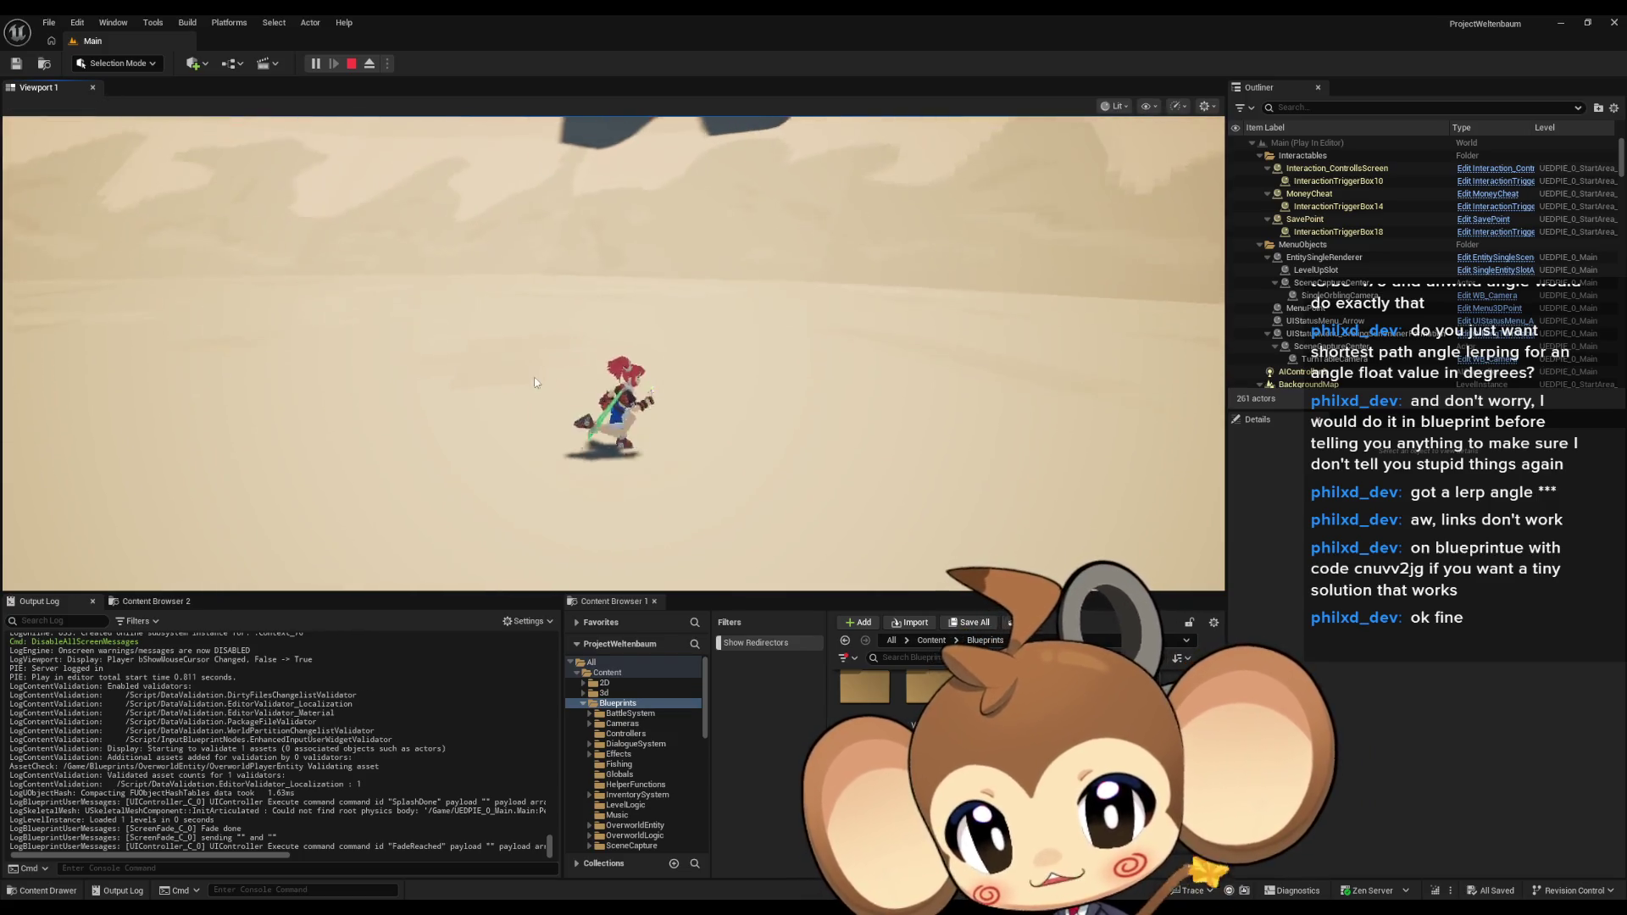
left_click(551, 380)
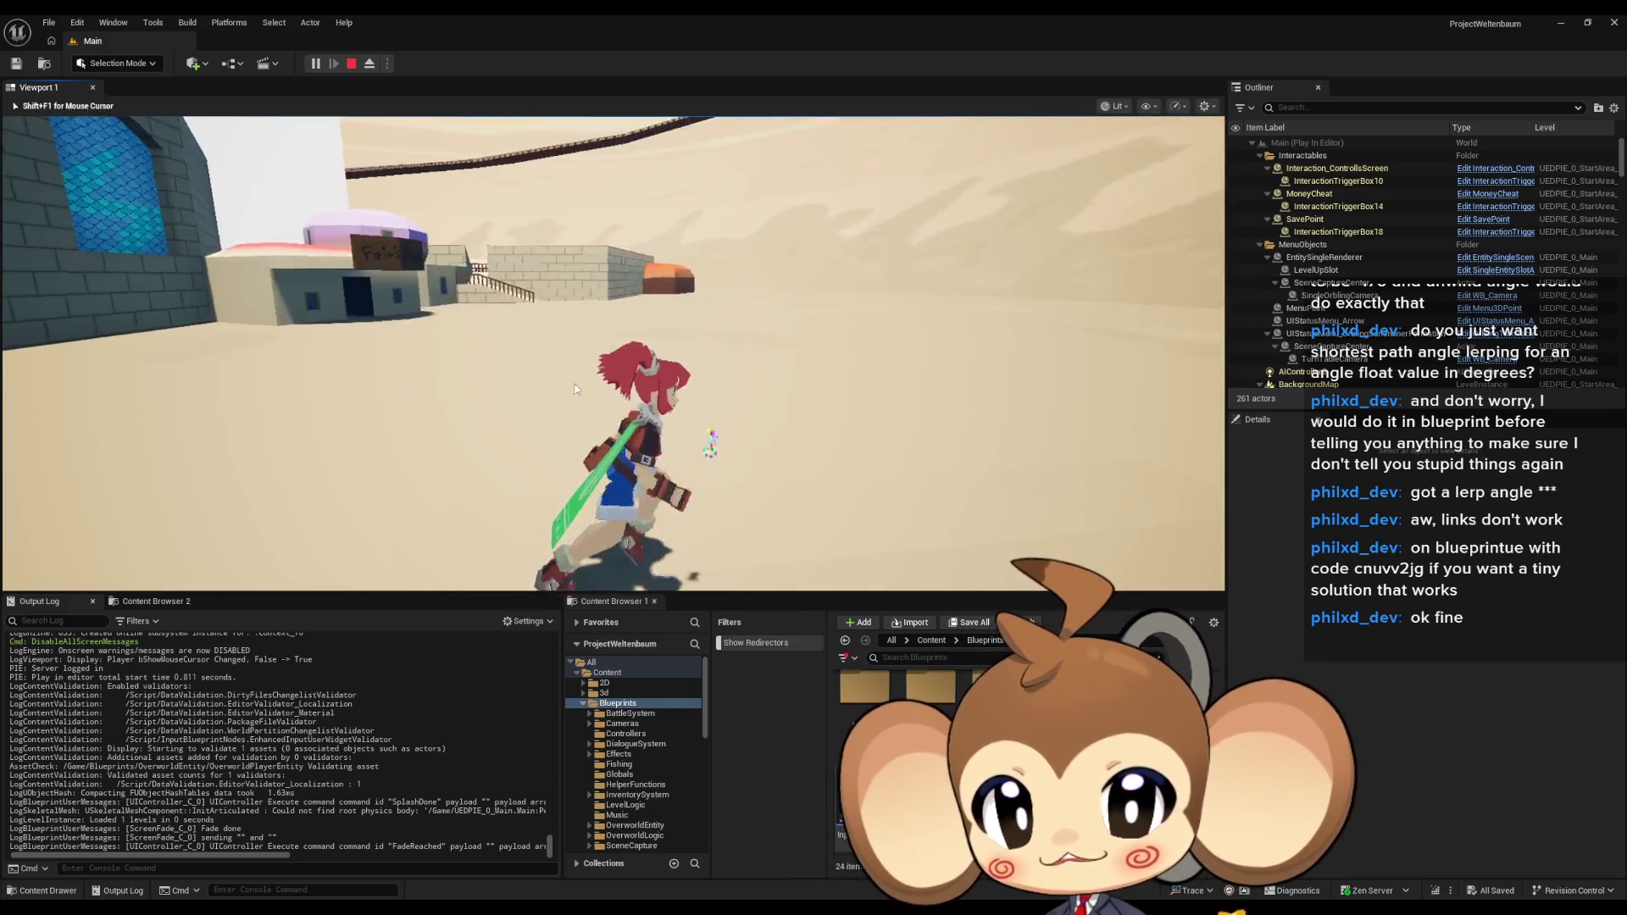
Release the mouse with Shift+F1 and stop the play session, returning to the Main level editor.
key("shift+F1")
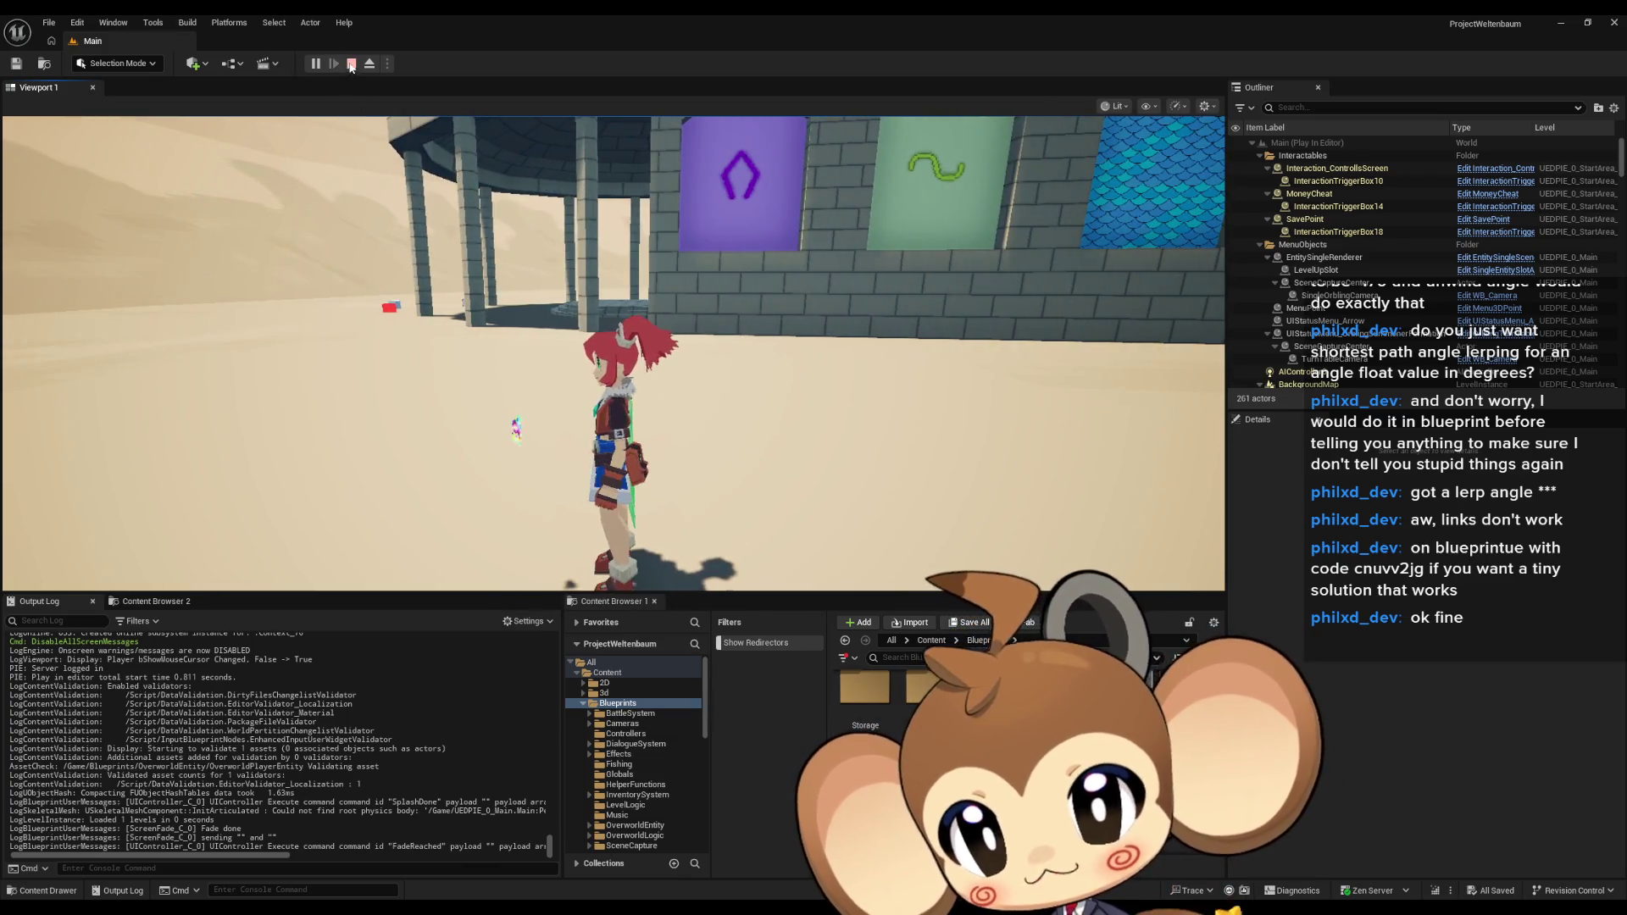
left_click(352, 64)
mouse_move(610, 911)
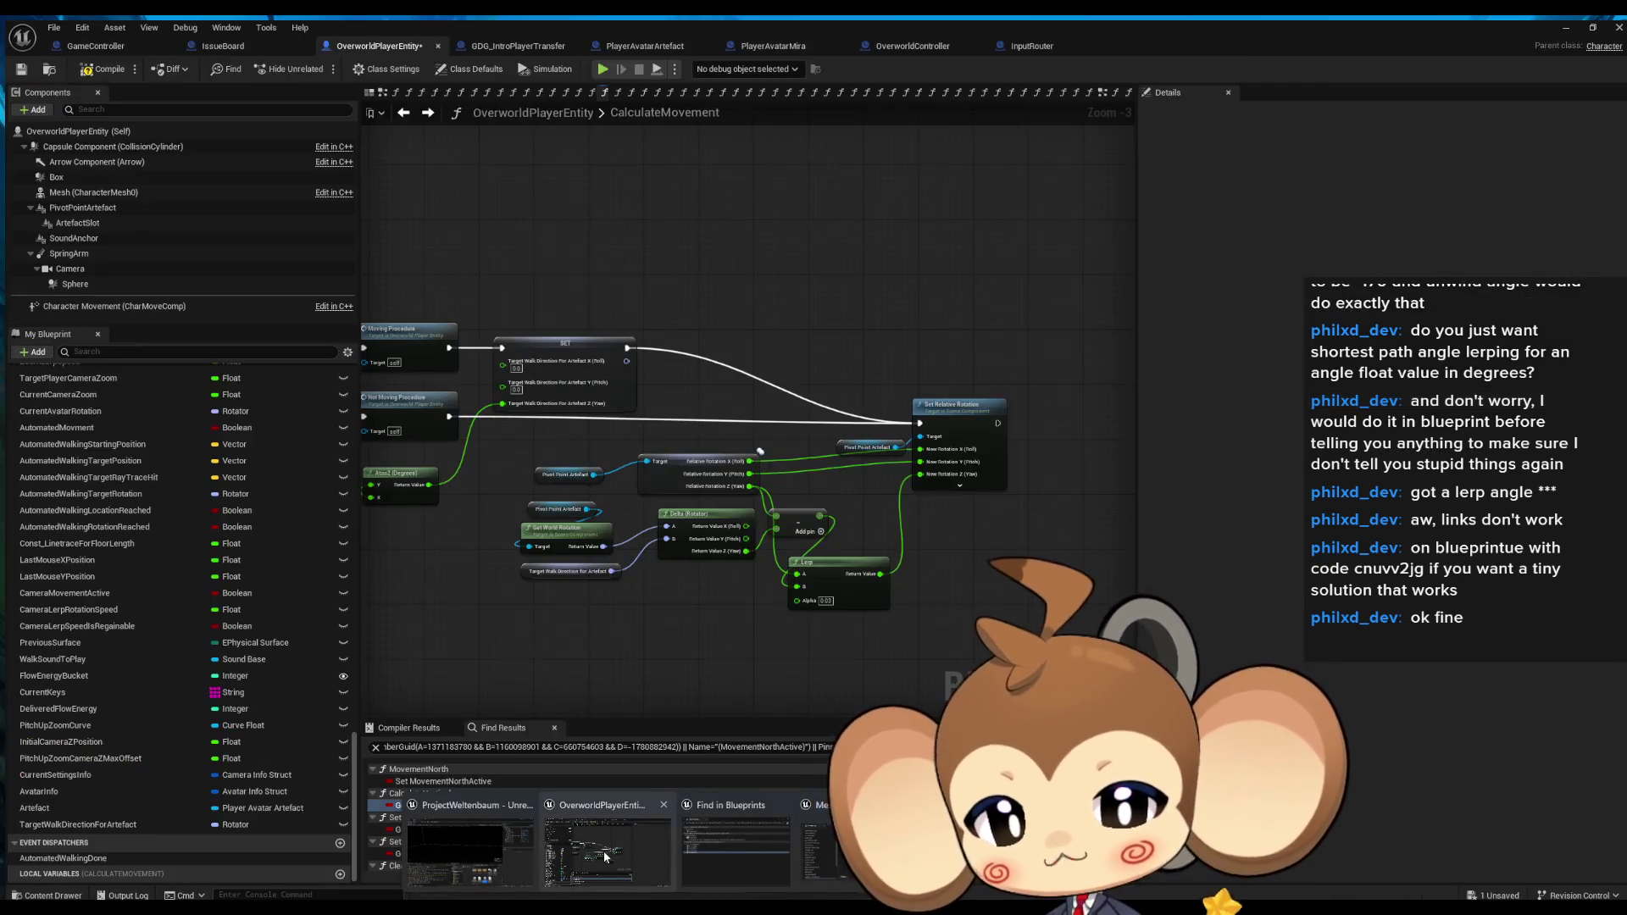
Search OverworldPlayerEntity for 'delta seconds' and check its uses in CameraRotation and AutomatedWalkingToTargetPosition procedures.
left_click(603, 851)
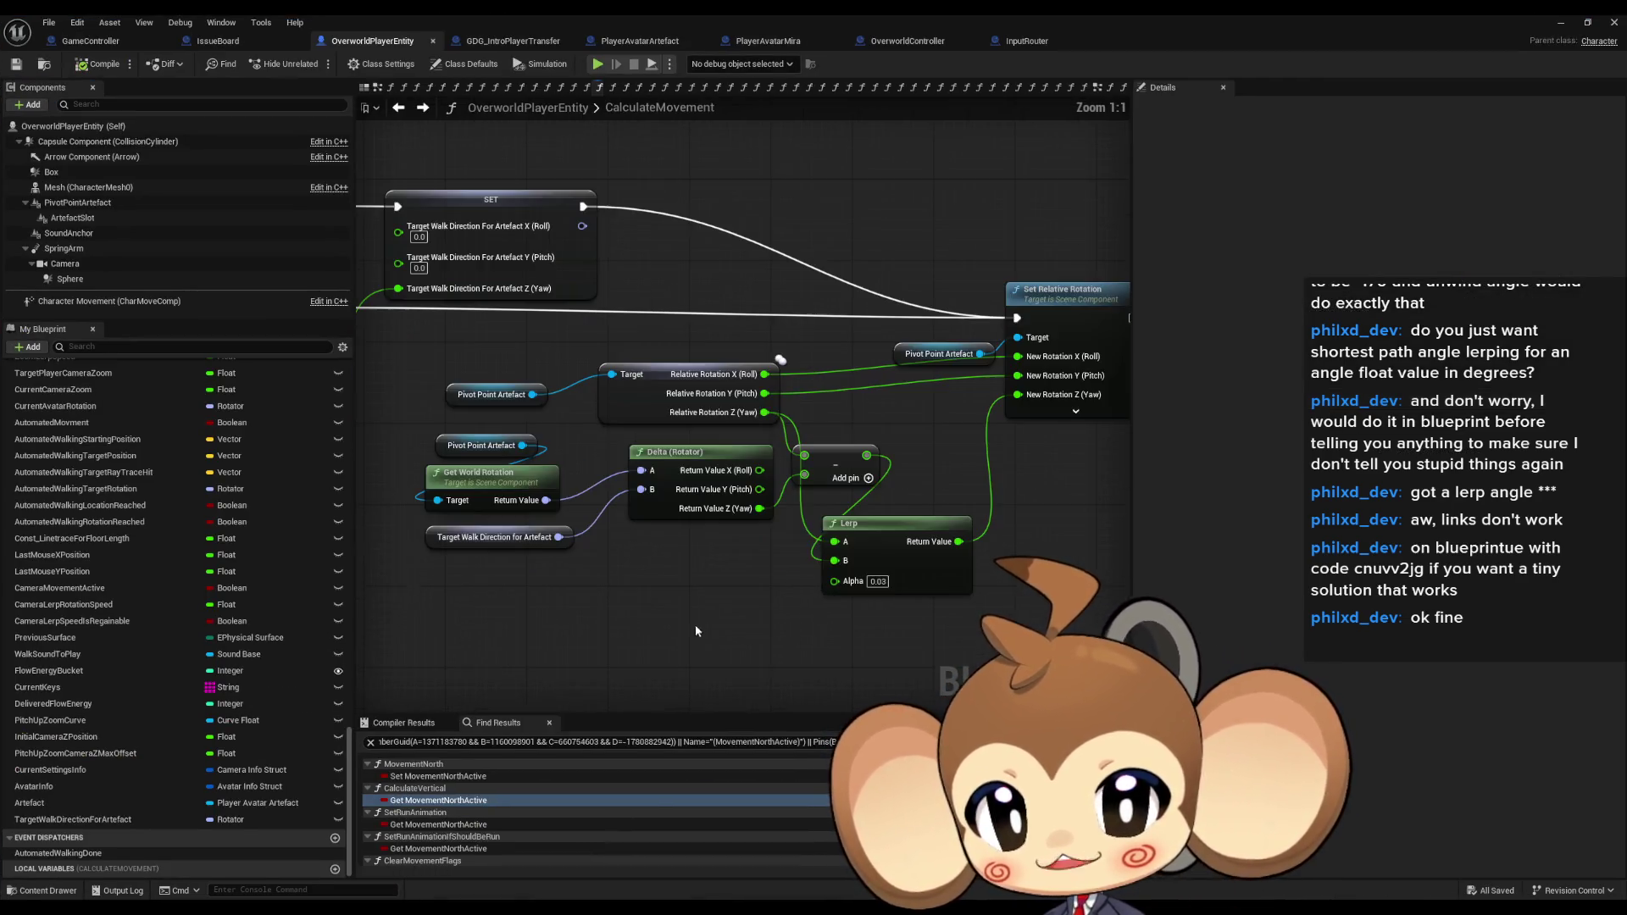
key("ctrl+f")
type("delta seconds")
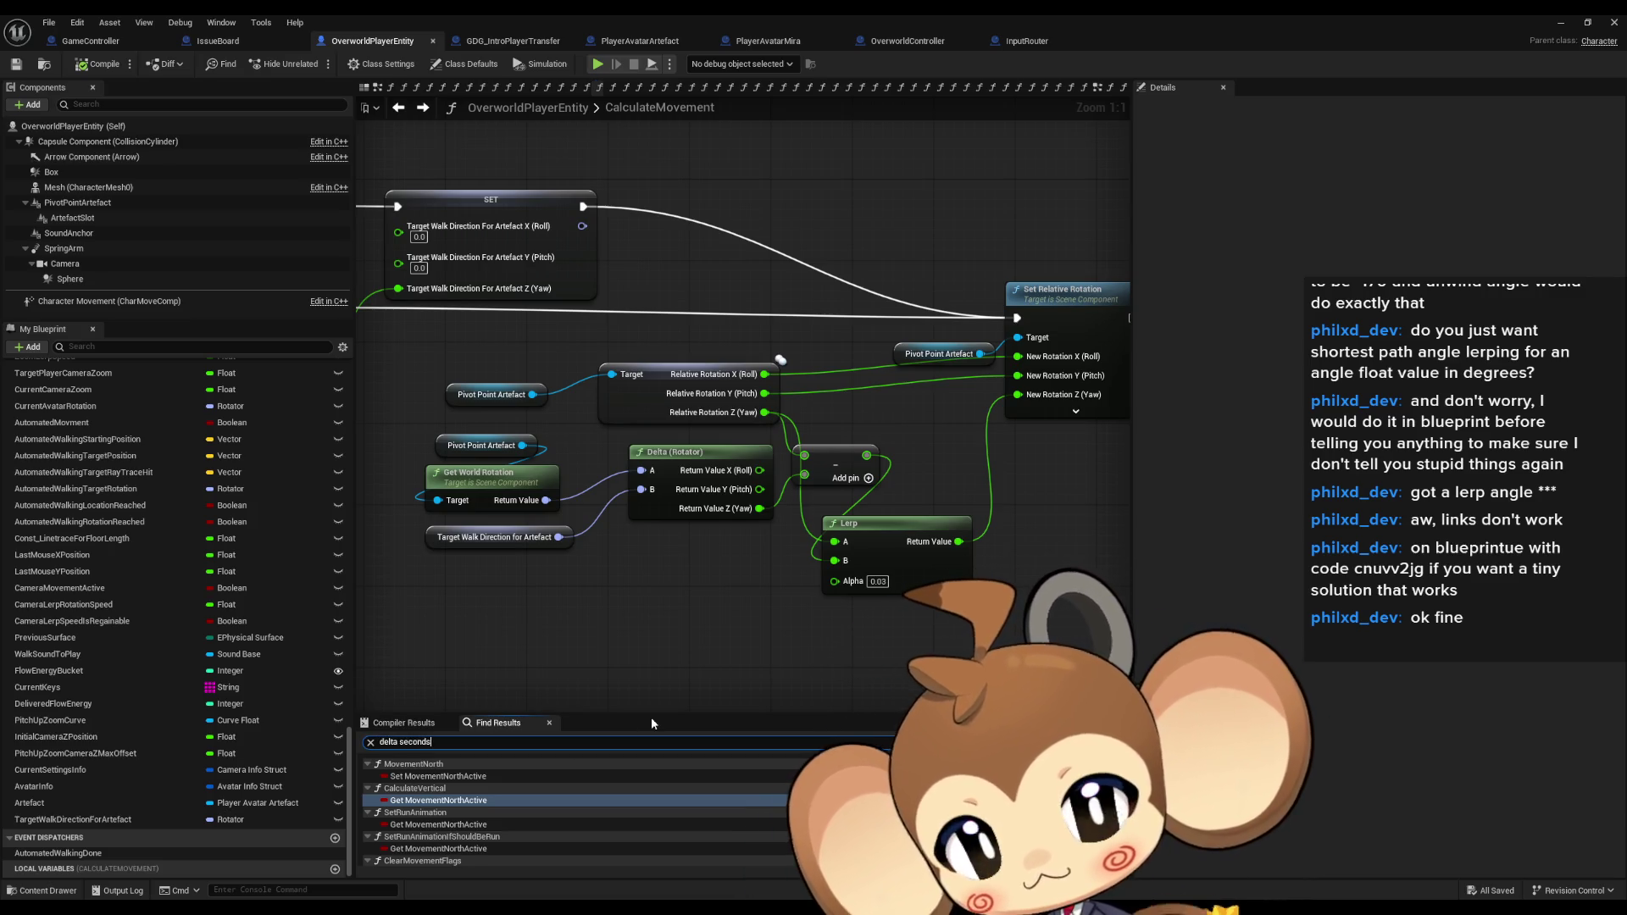
key("Return")
double_click(441, 812)
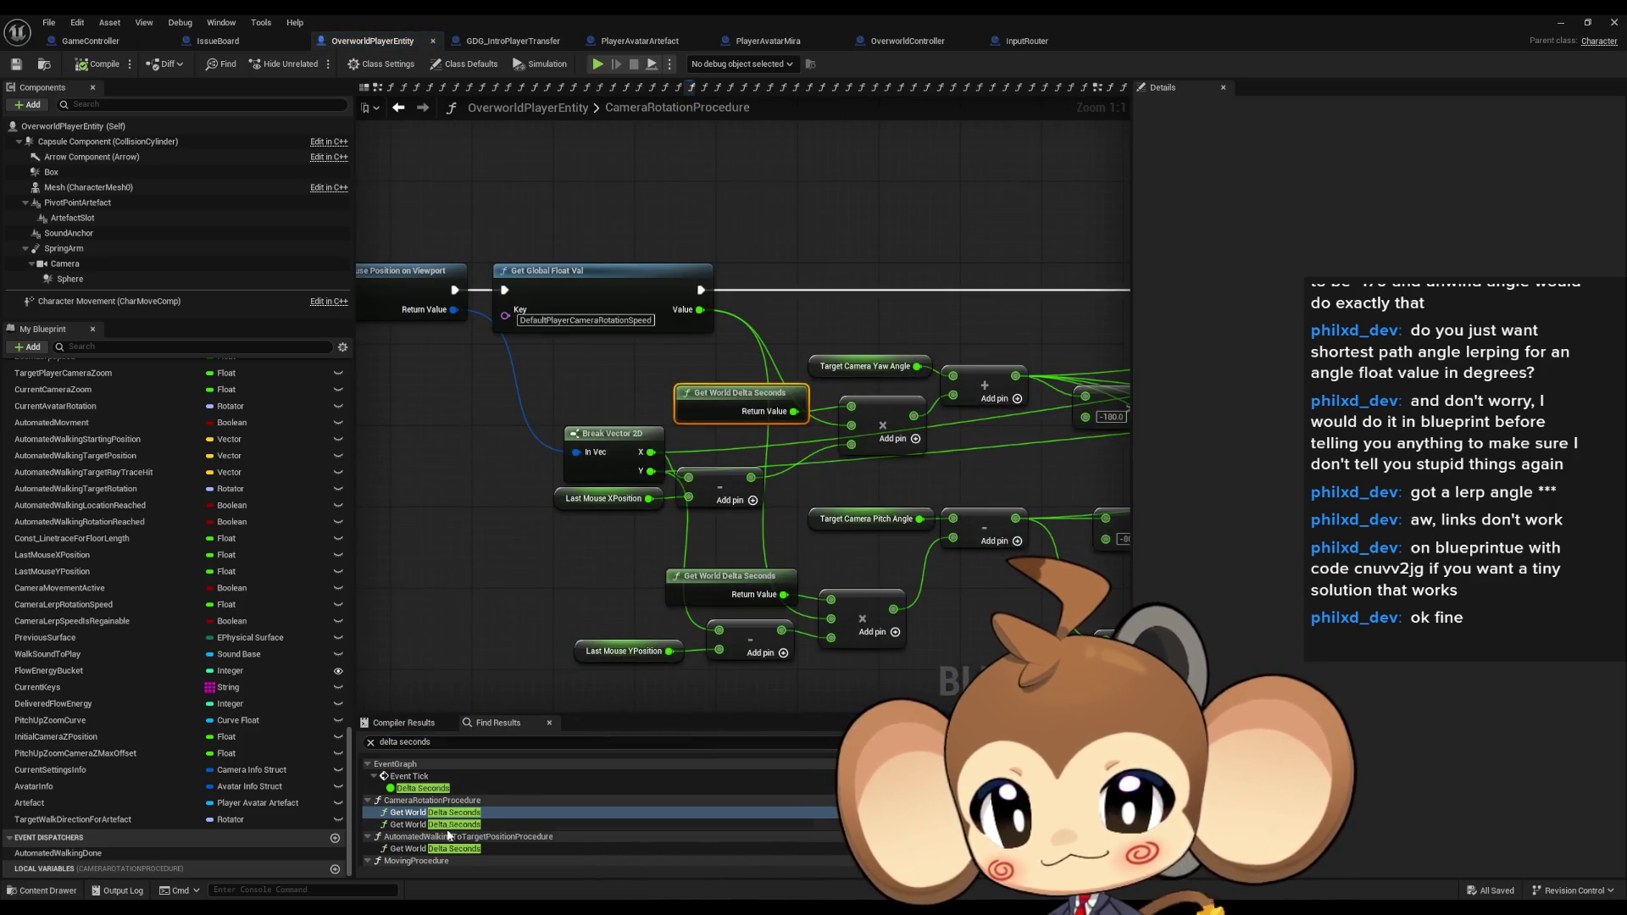
double_click(440, 848)
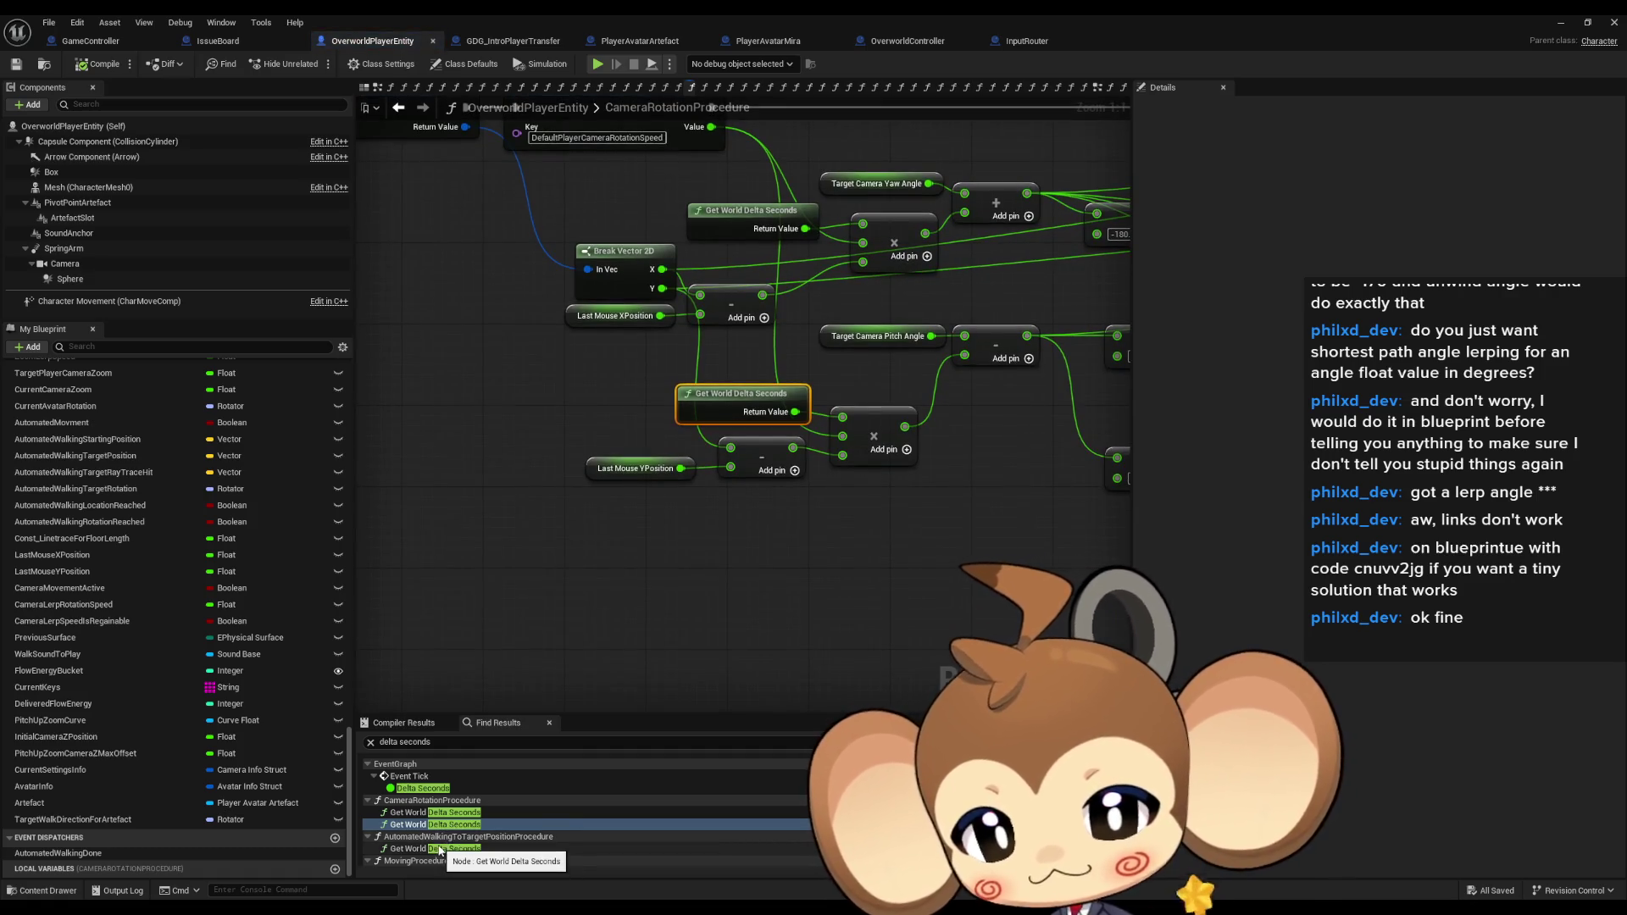
Select the whole RInterp to Constant node chain, then return to the CalculateMovement graph.
mouse_move(725, 505)
left_mouse_down()
mouse_move(725, 540)
mouse_move(704, 542)
left_mouse_up()
left_click(690, 405)
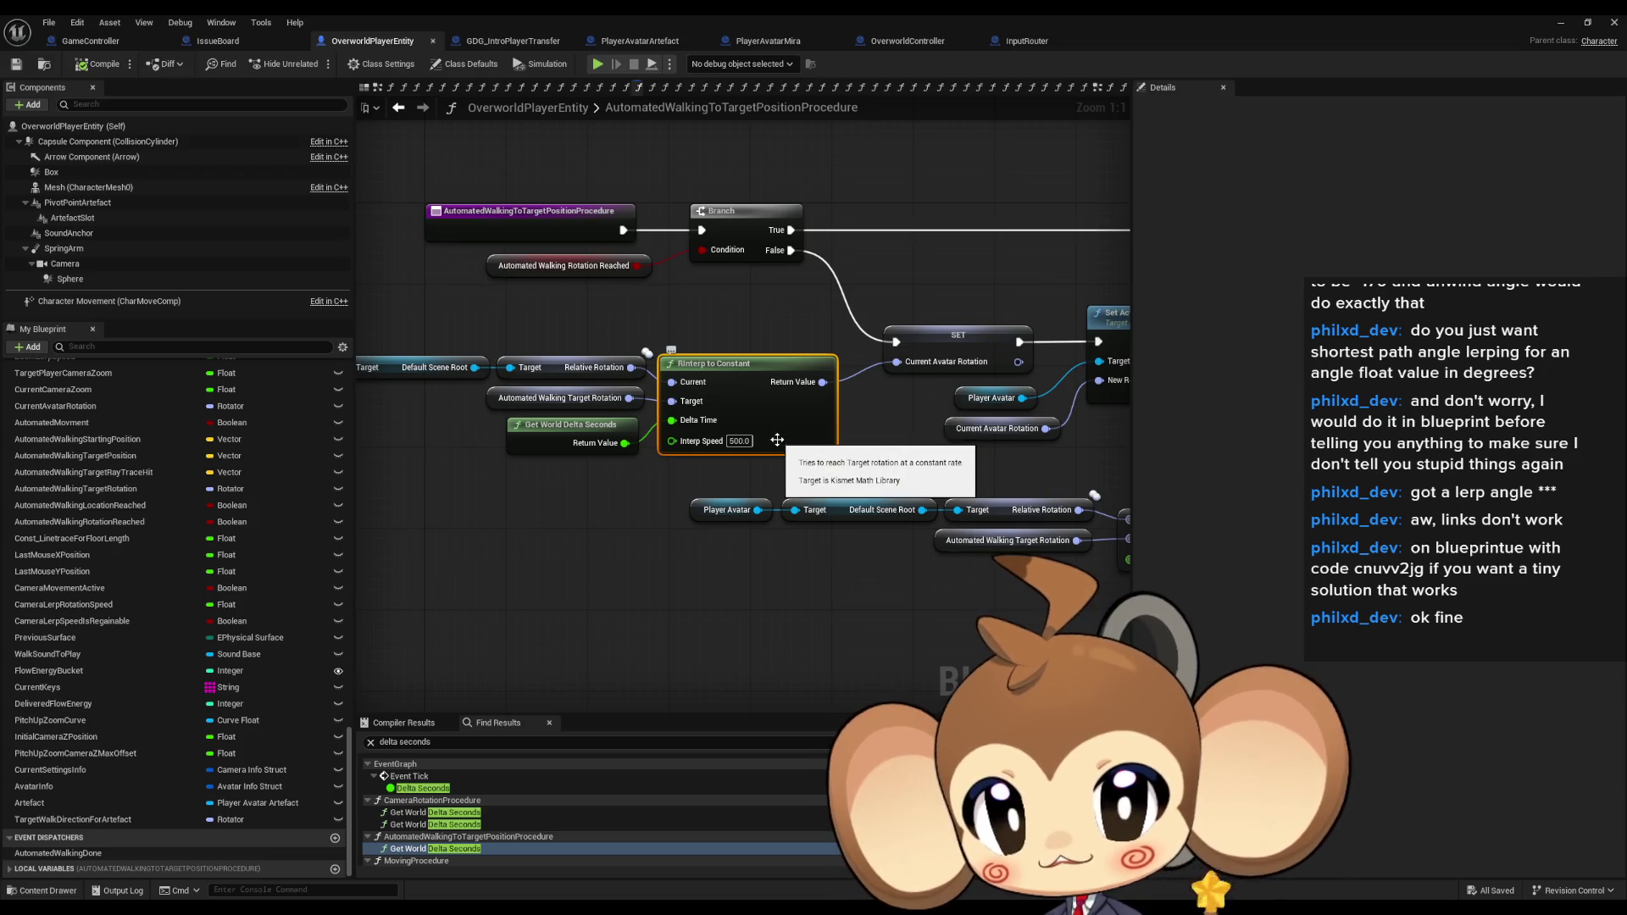
left_click_drag(704, 368, 839, 388)
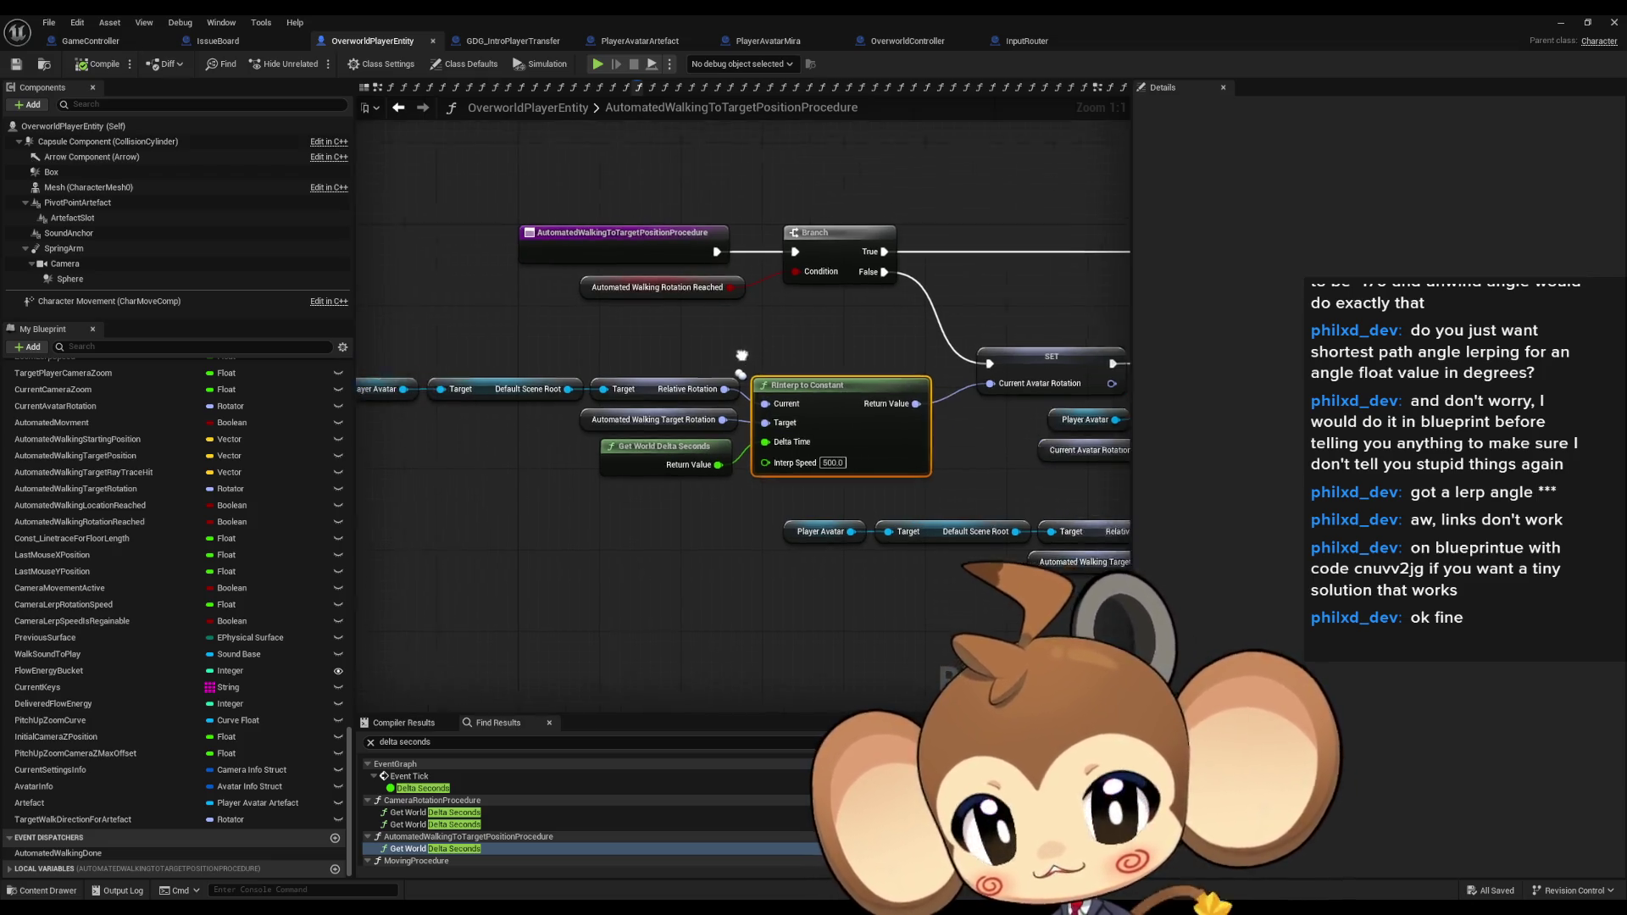
left_click_drag(444, 350, 881, 477)
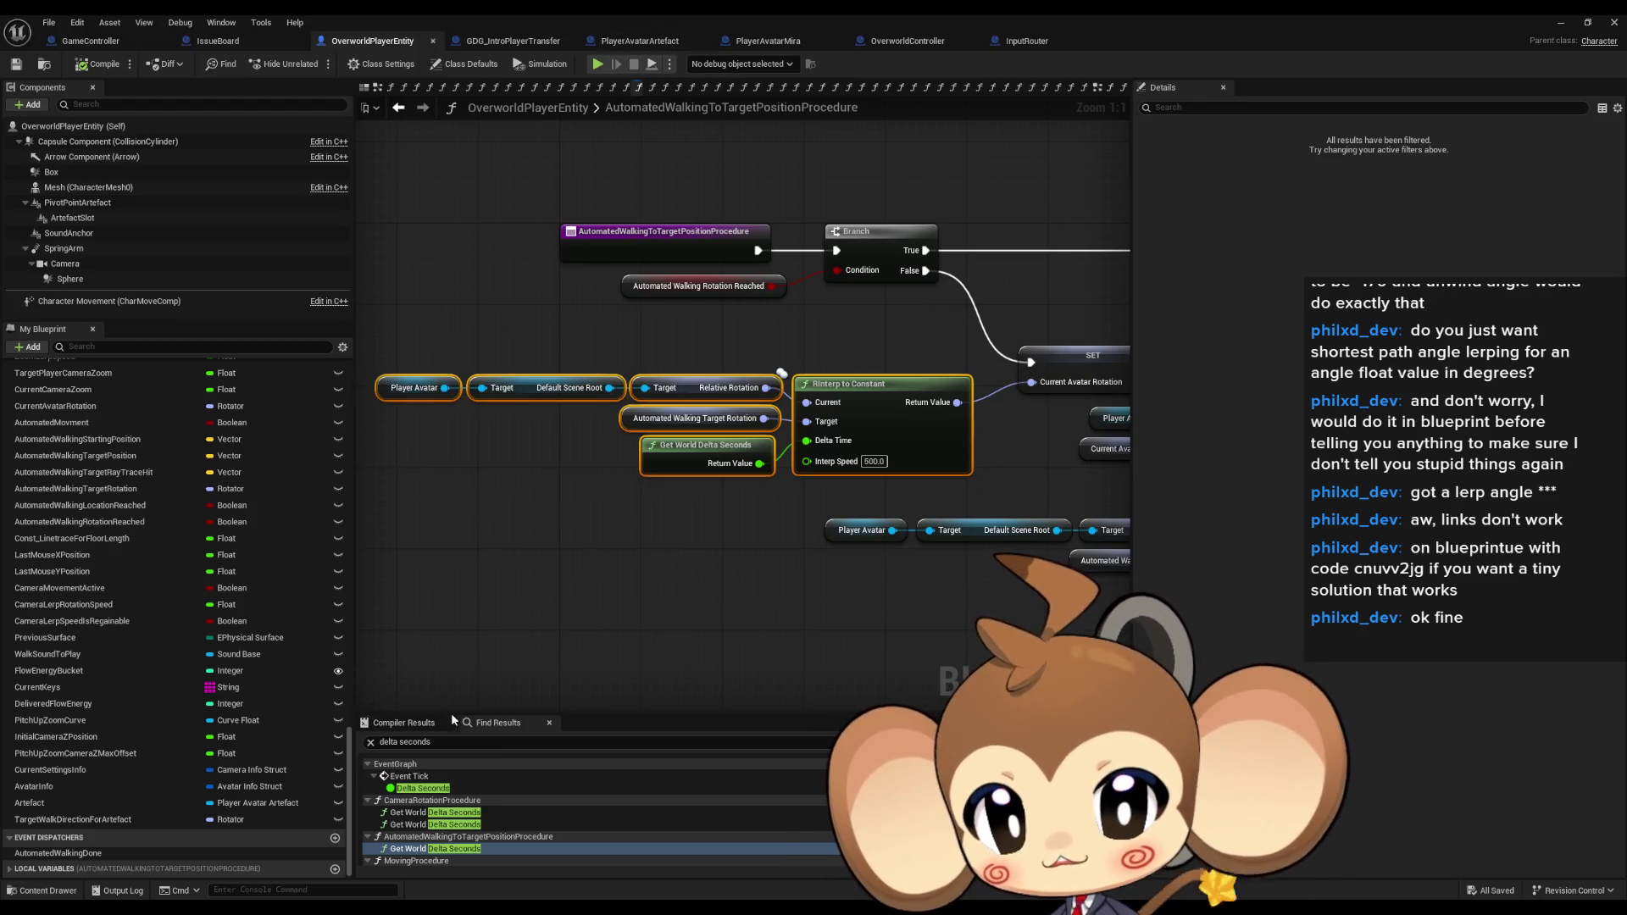
left_click(399, 108)
left_click(398, 108)
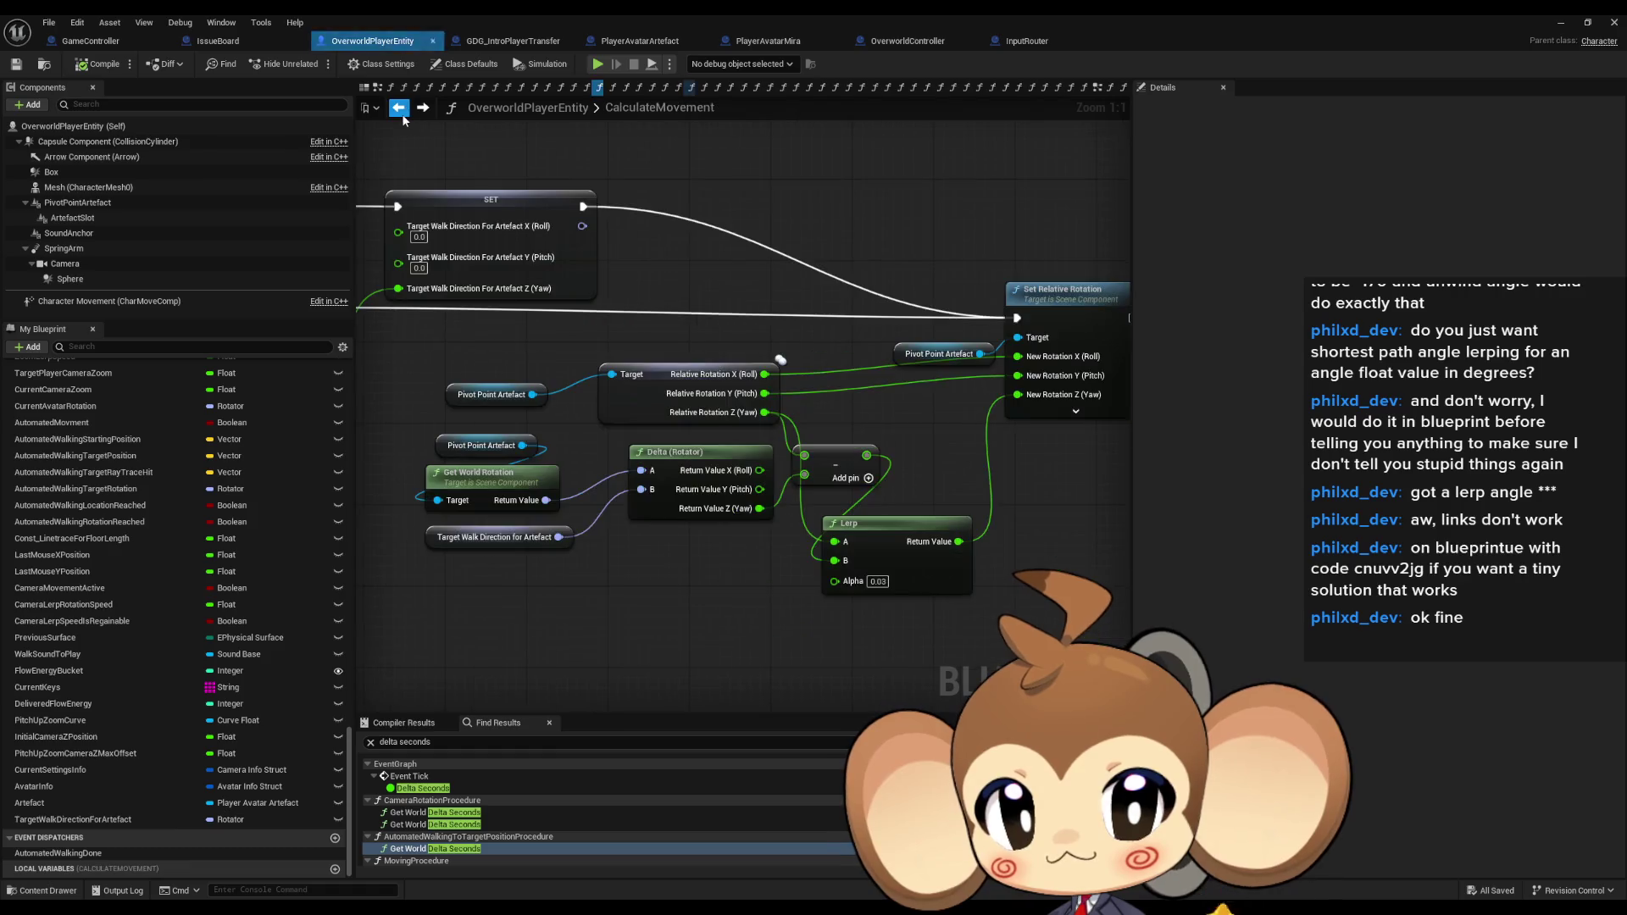
Paste the RInterp to Constant chain into CalculateMovement, position it, and shift the Lerp node up-right.
left_click(398, 108)
key("ctrl+v")
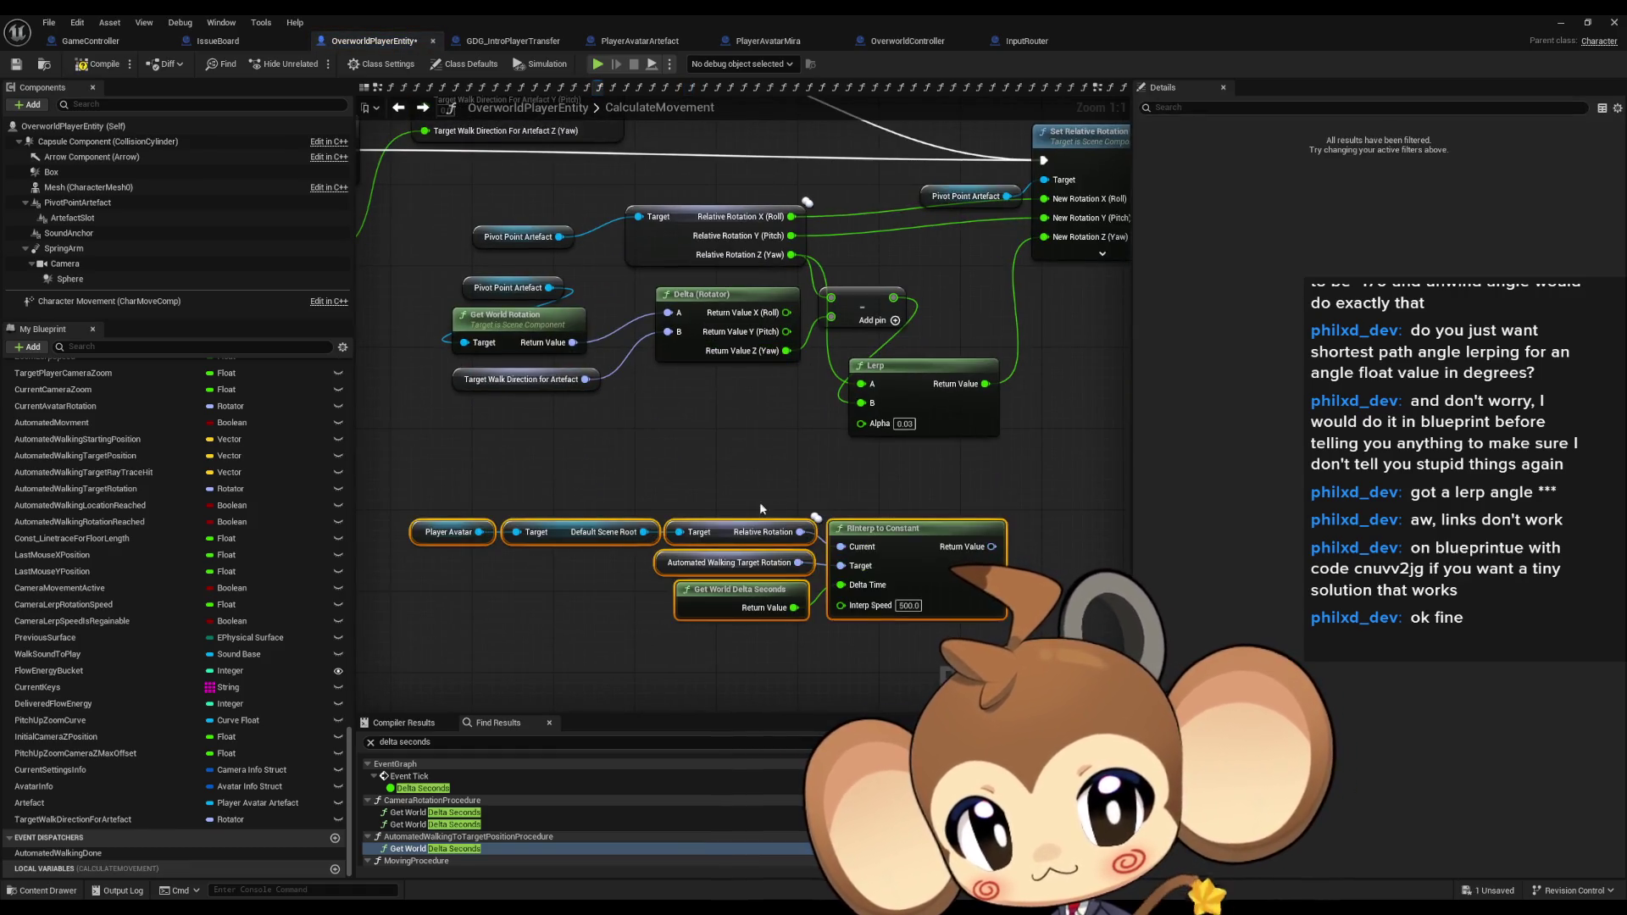
left_click(926, 461)
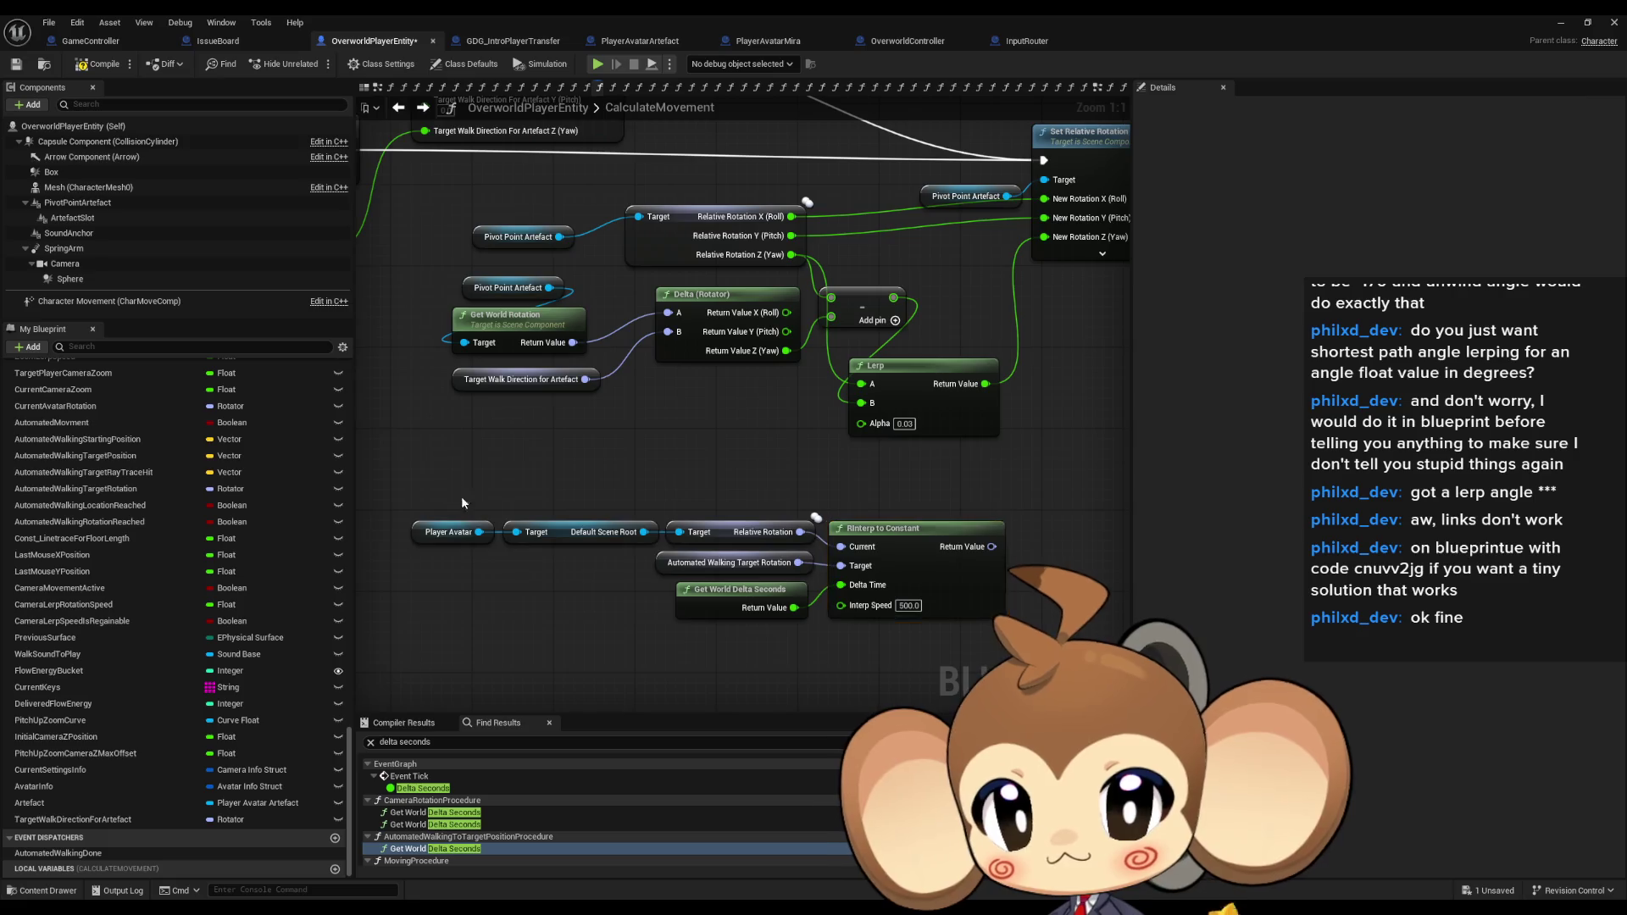
left_click_drag(449, 495, 822, 632)
left_click_drag(895, 545, 925, 494)
left_click(1036, 466)
mouse_move(1035, 466)
left_mouse_down()
mouse_move(935, 467)
mouse_move(828, 536)
left_mouse_up()
mouse_move(780, 459)
left_mouse_down()
mouse_move(910, 461)
mouse_move(921, 429)
left_mouse_up()
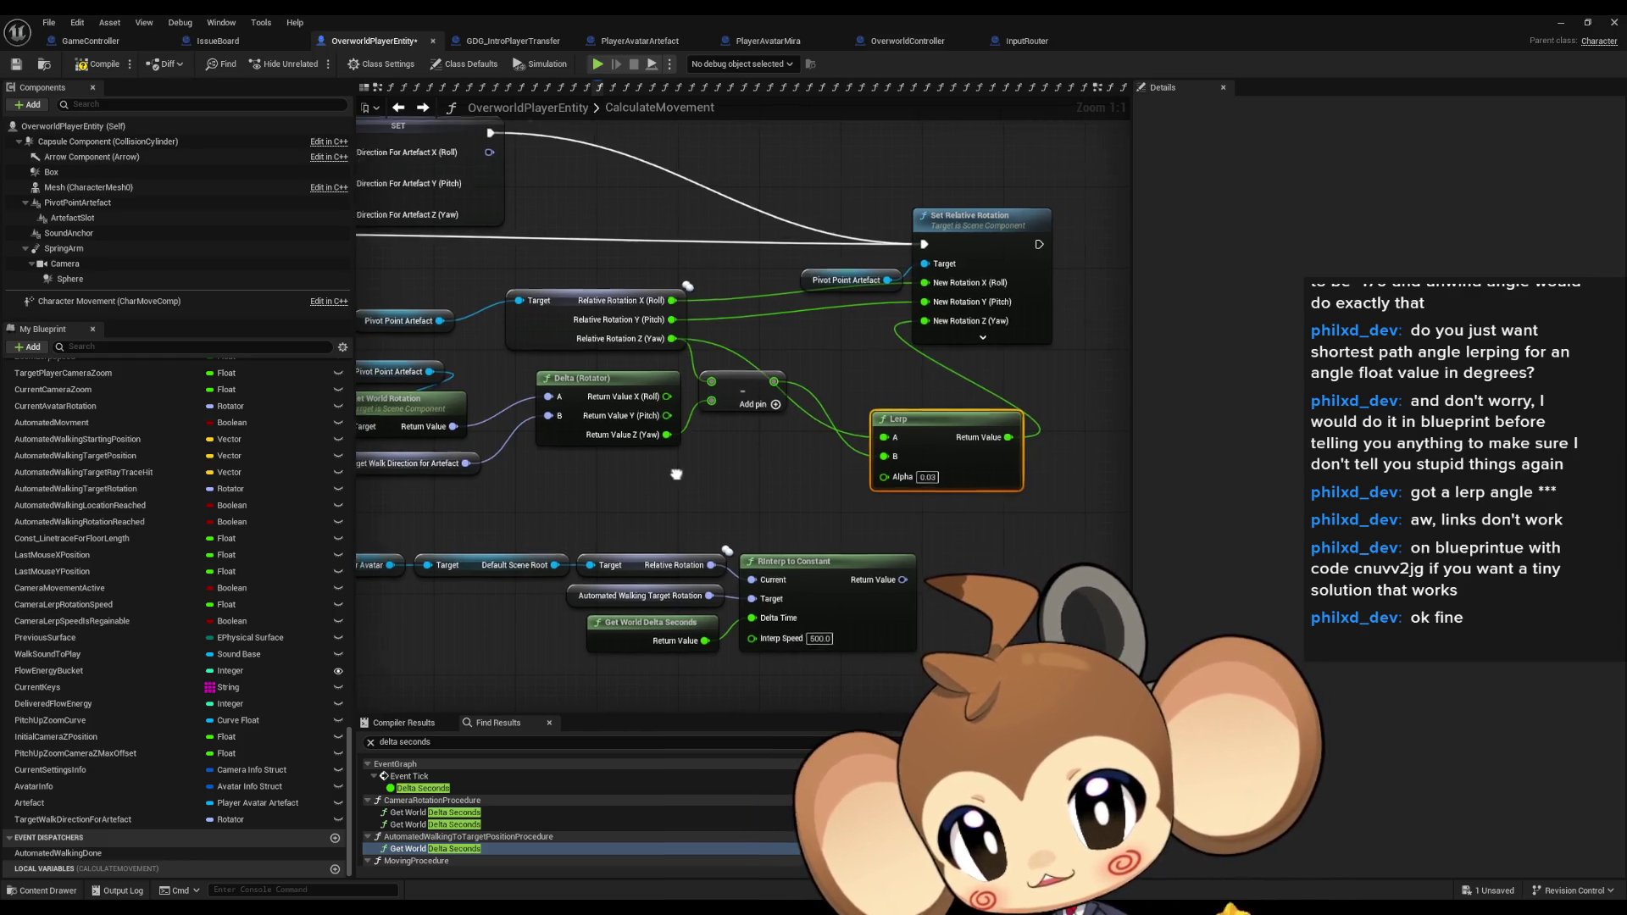
Duplicate the pivot rotation and Delta (Rotator) nodes below the RInterp chain.
mouse_move(529, 526)
left_mouse_down()
mouse_move(761, 644)
mouse_move(864, 648)
left_mouse_up()
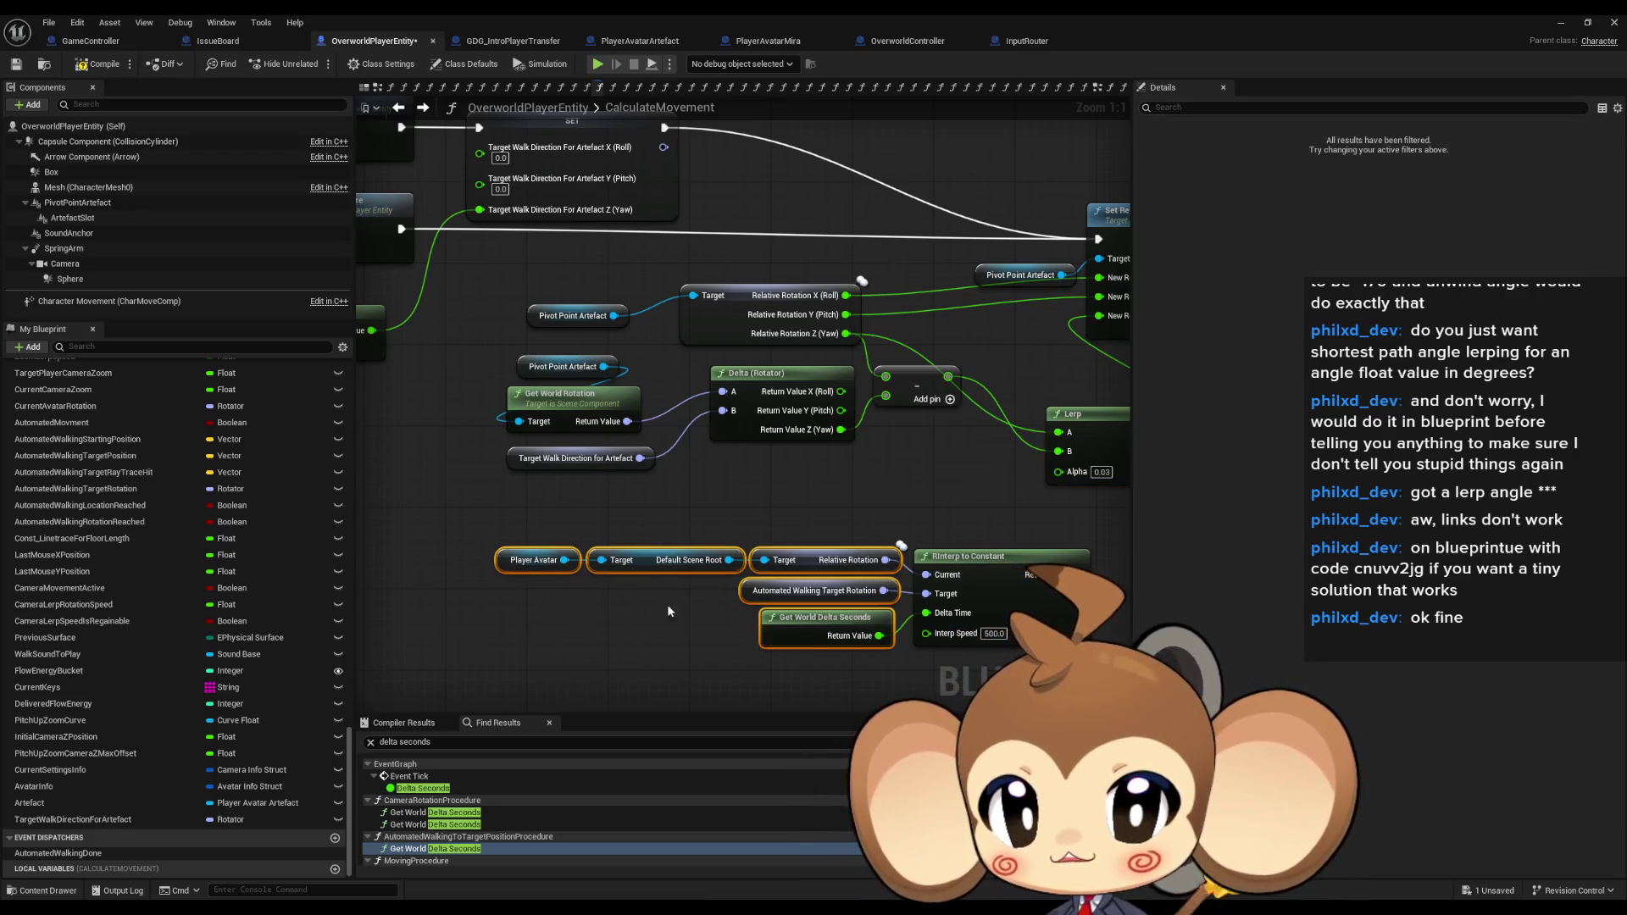
left_click(754, 516)
left_click_drag(755, 516, 675, 421)
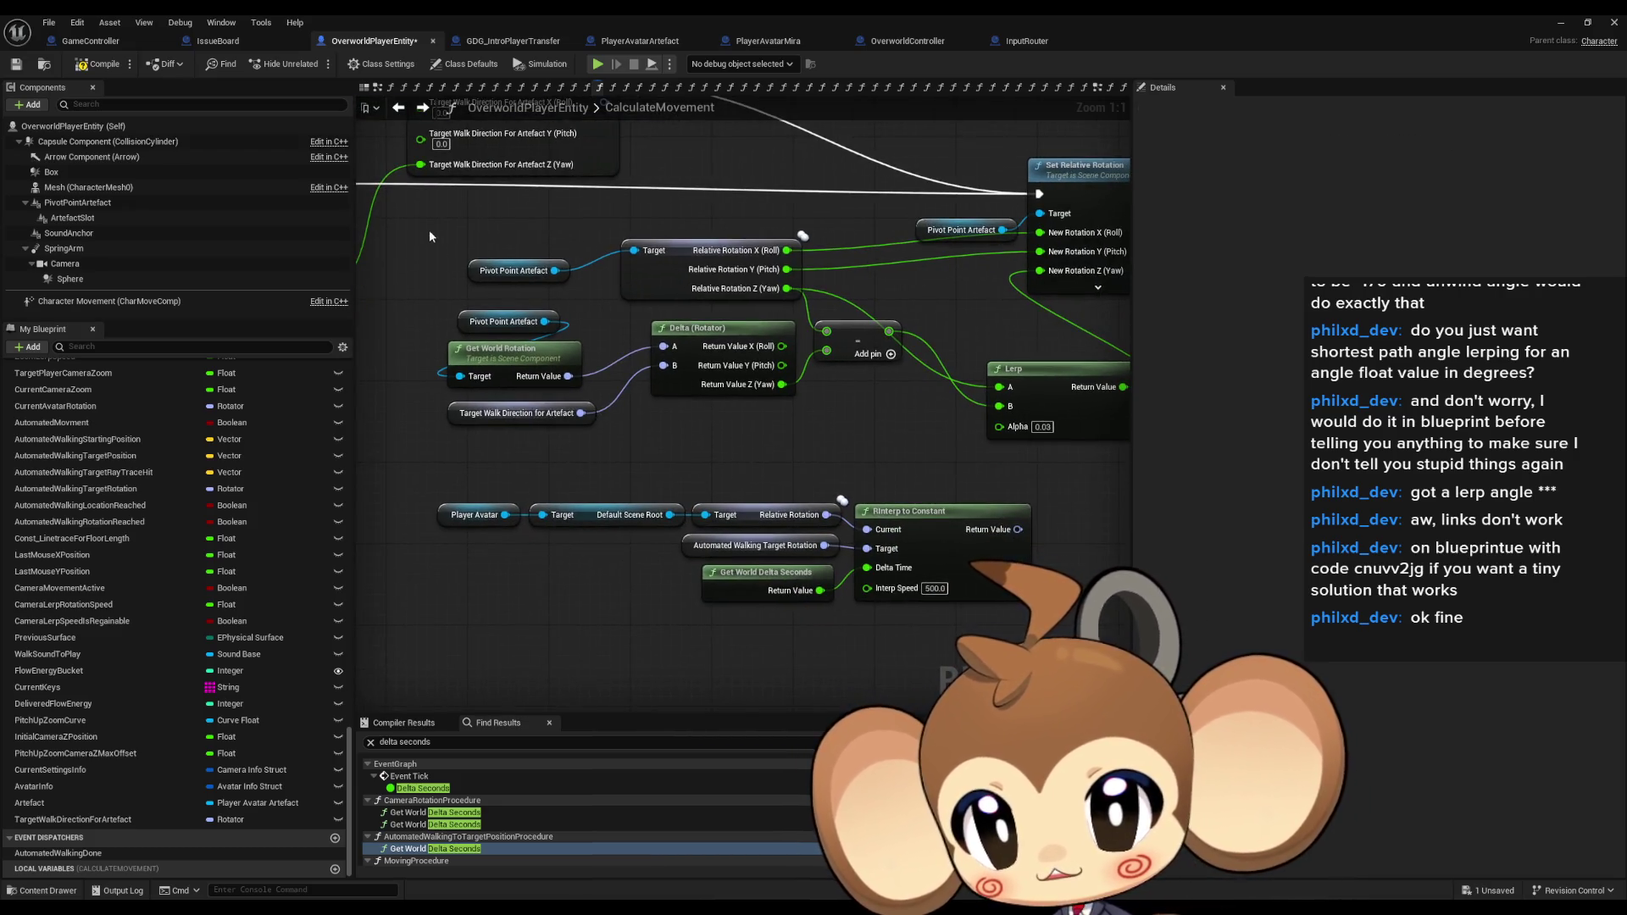
left_click_drag(429, 238, 734, 424)
mouse_move(729, 485)
left_mouse_down()
mouse_move(704, 403)
mouse_move(738, 380)
left_mouse_up()
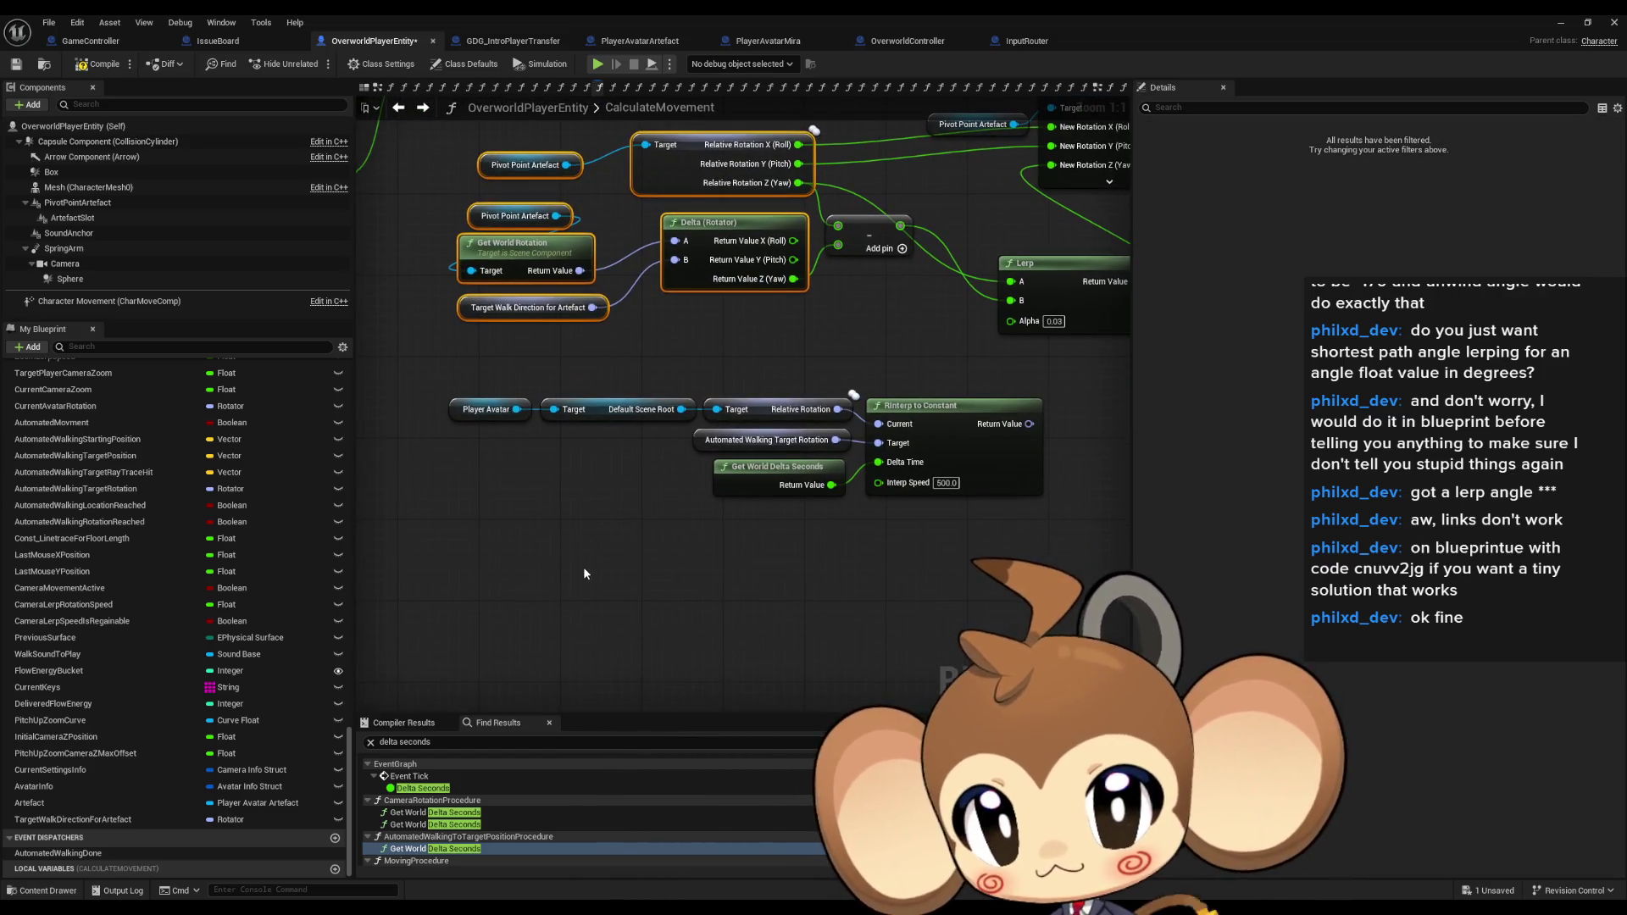
left_click_drag(583, 574, 588, 647)
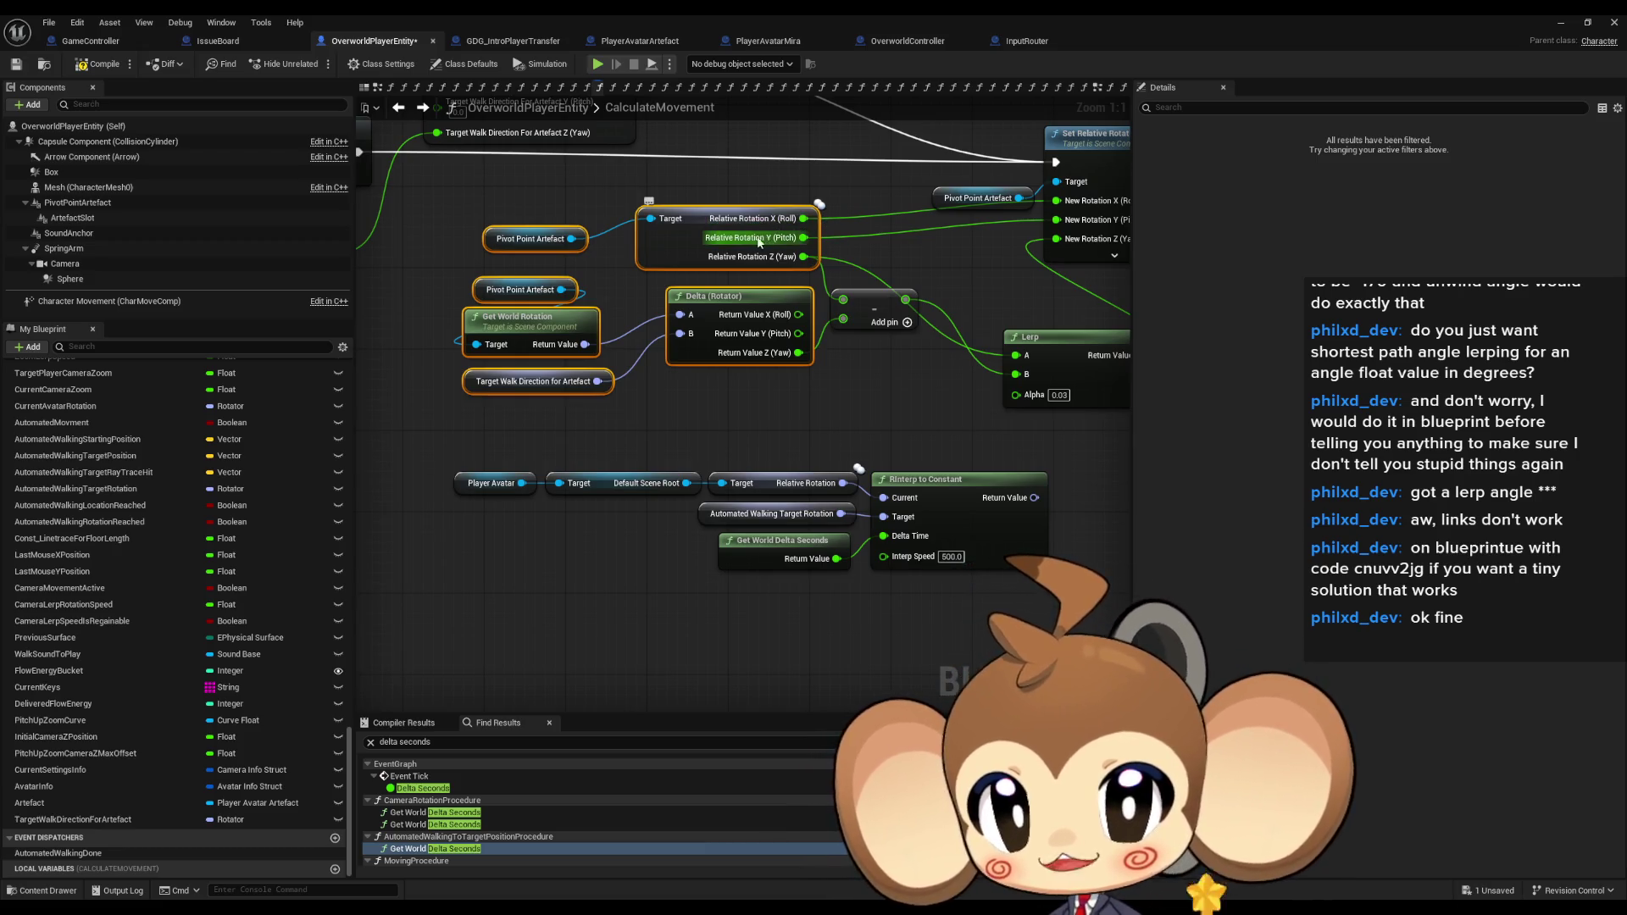
left_click_drag(792, 319, 730, 310)
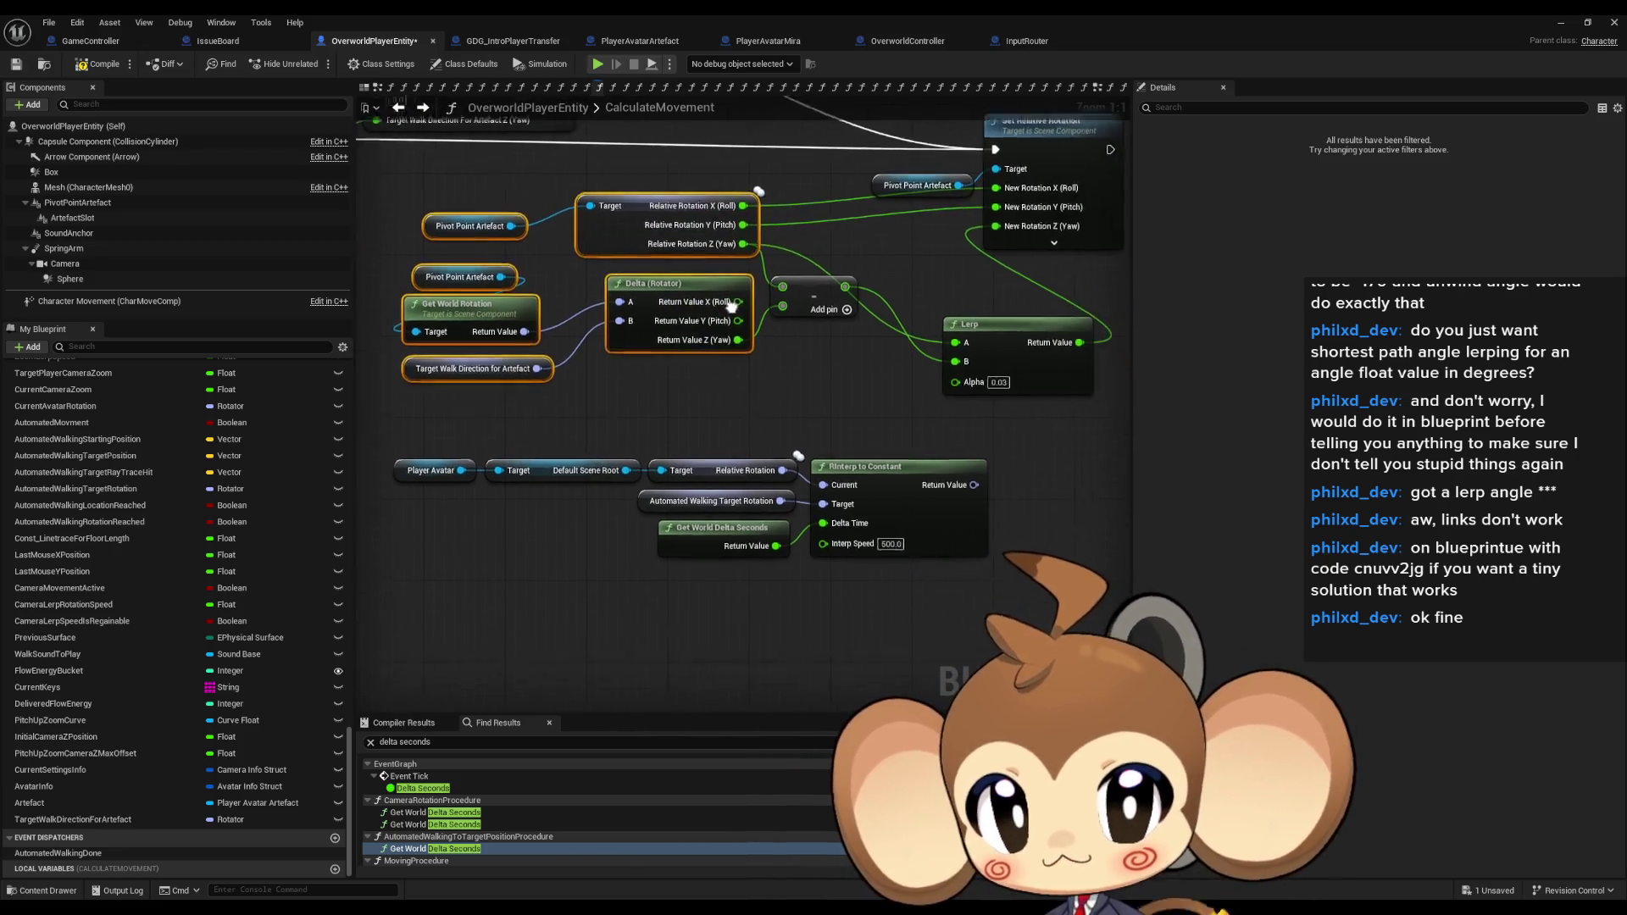
key("ctrl+c")
left_click_drag(524, 653, 612, 612)
key("ctrl+v")
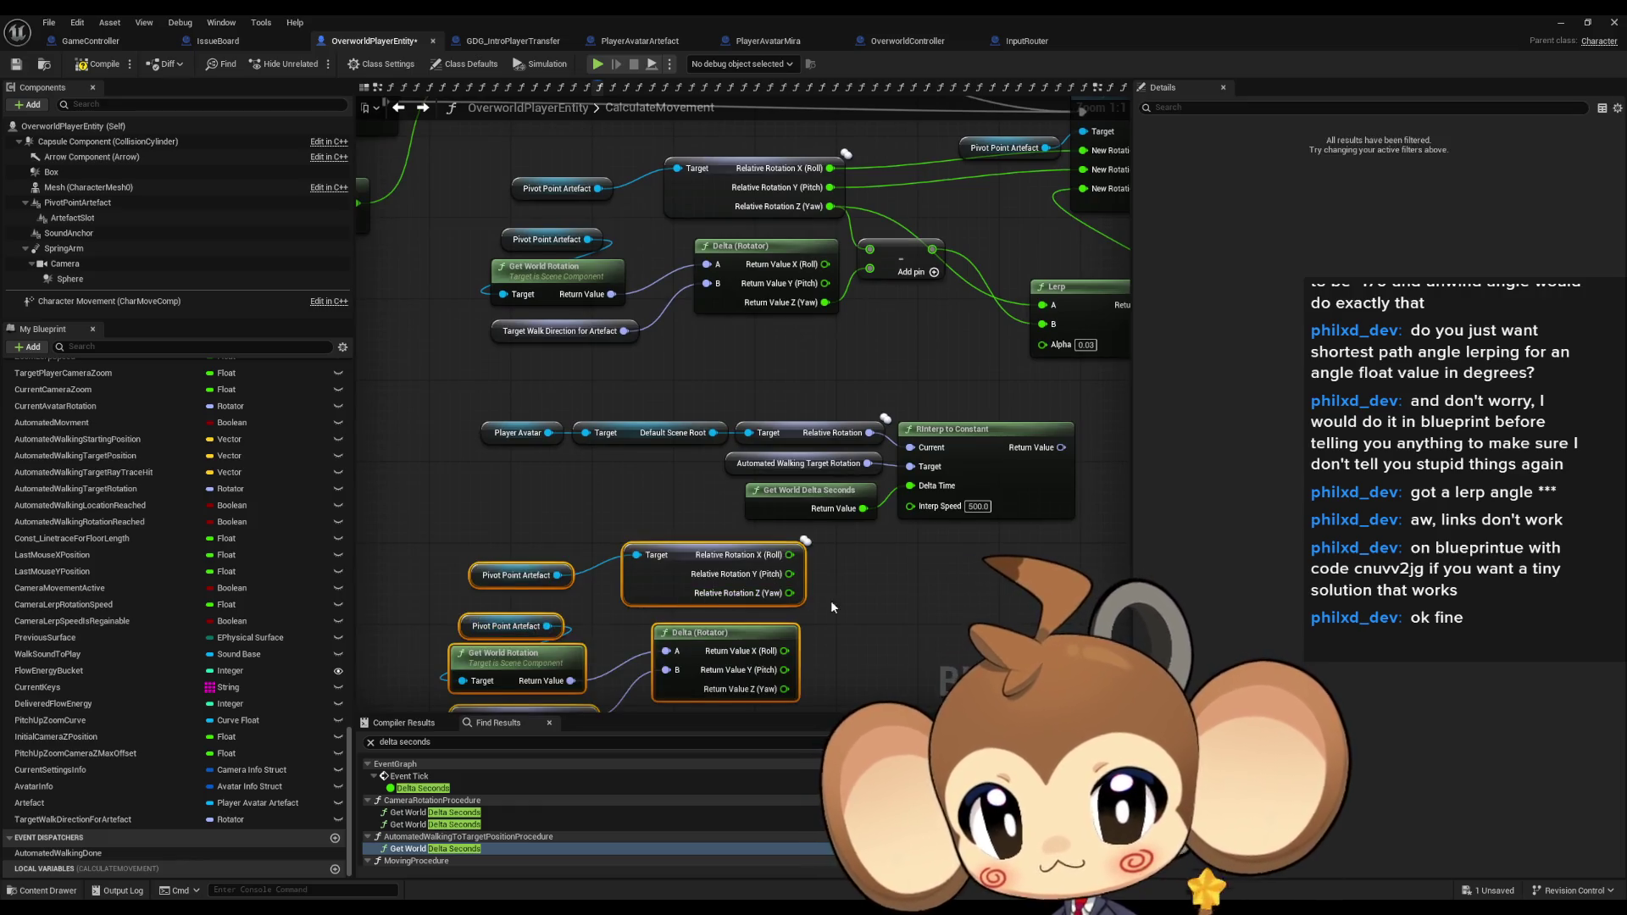
Recombine the Relative Rotation and Delta (Rotator) pins and wire both into RInterp to Constant.
left_click_drag(822, 607, 745, 598)
right_click(712, 545)
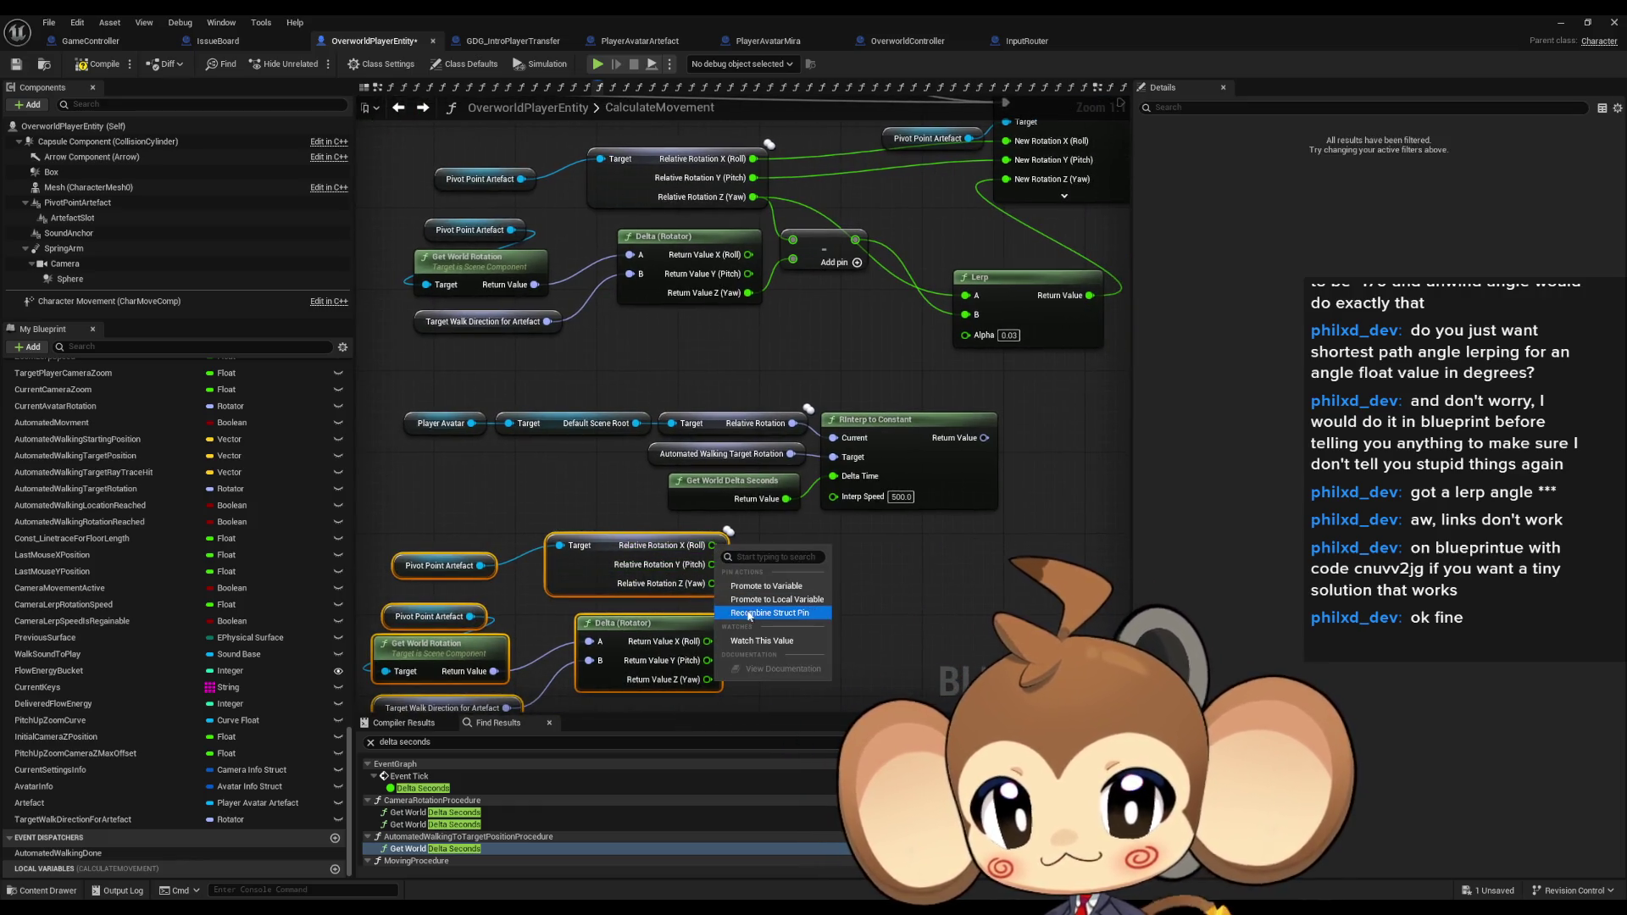
left_click(792, 614)
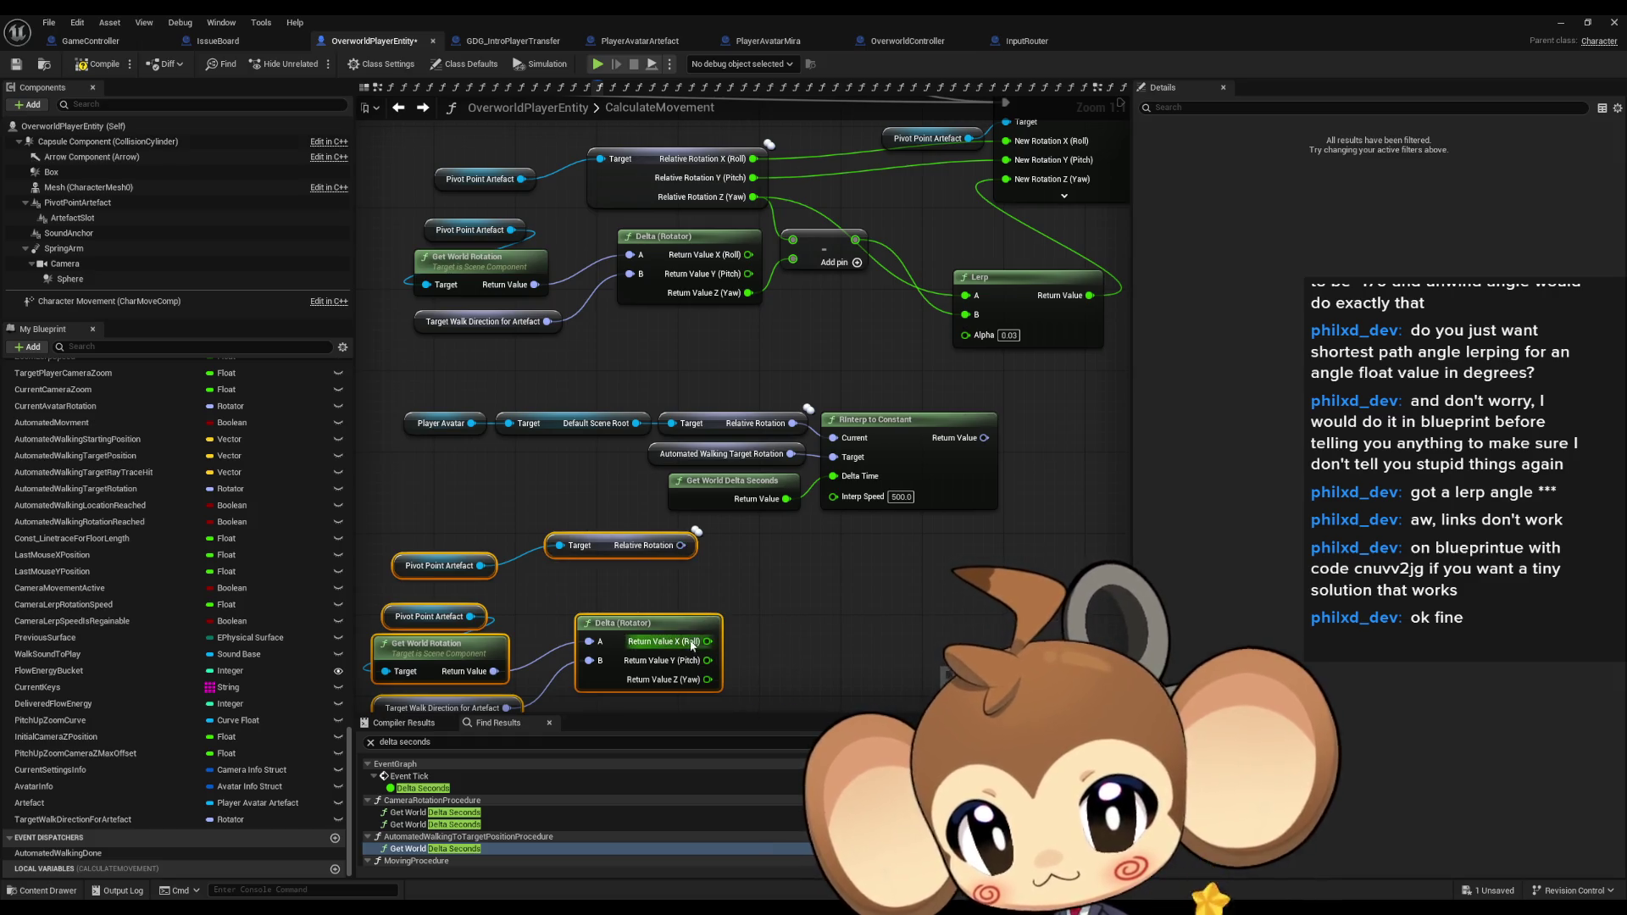
right_click(707, 641)
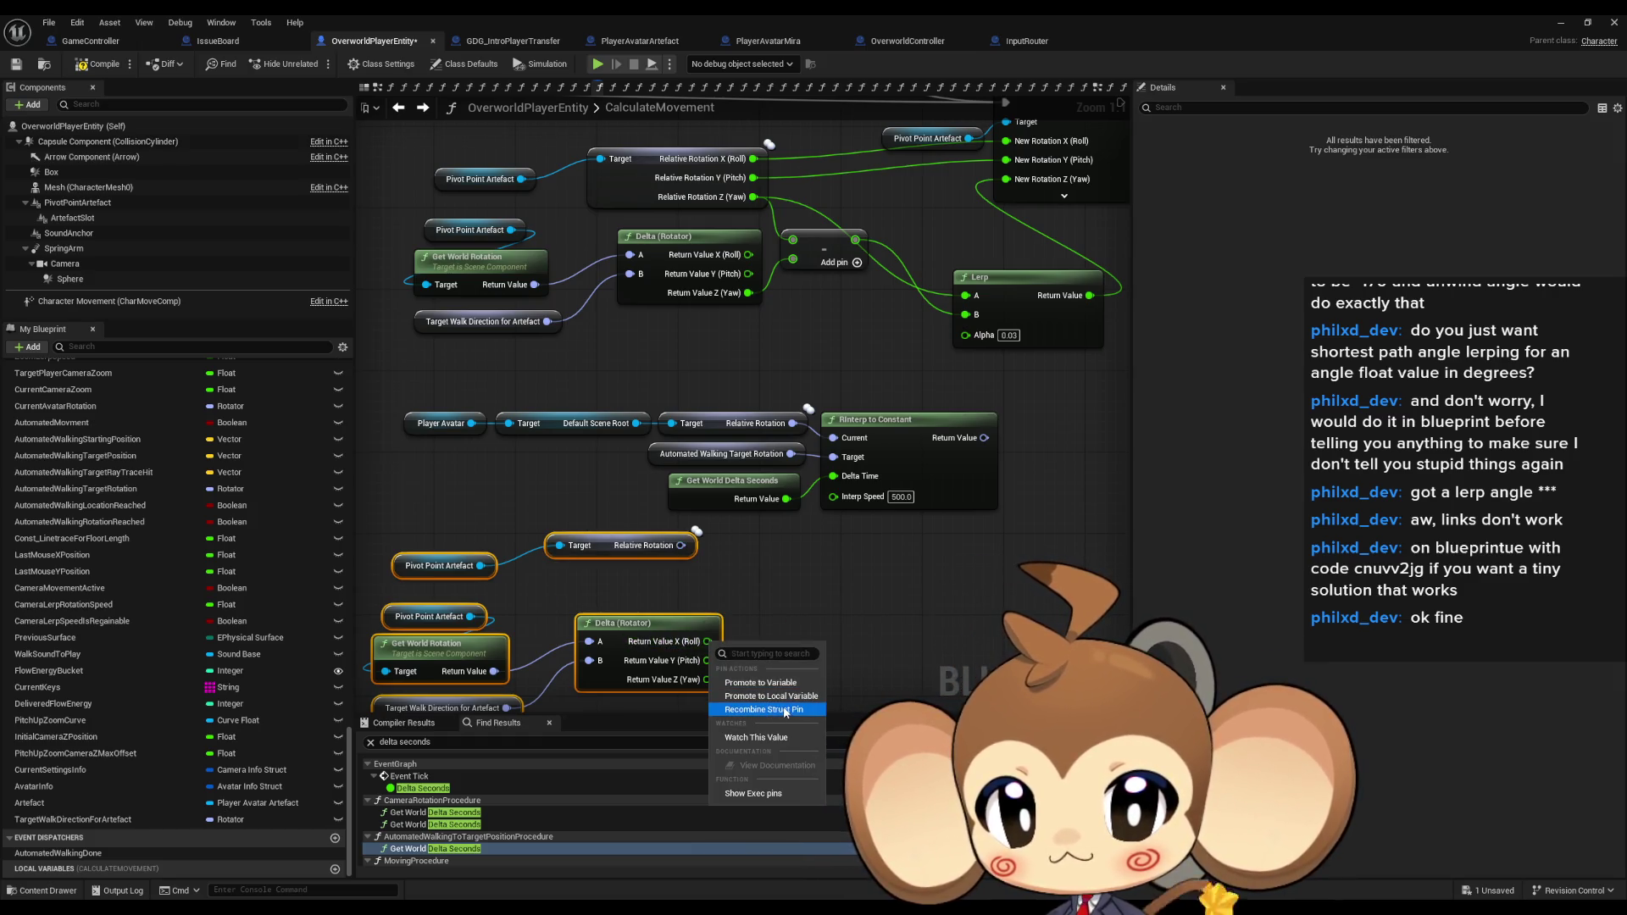
left_click(786, 711)
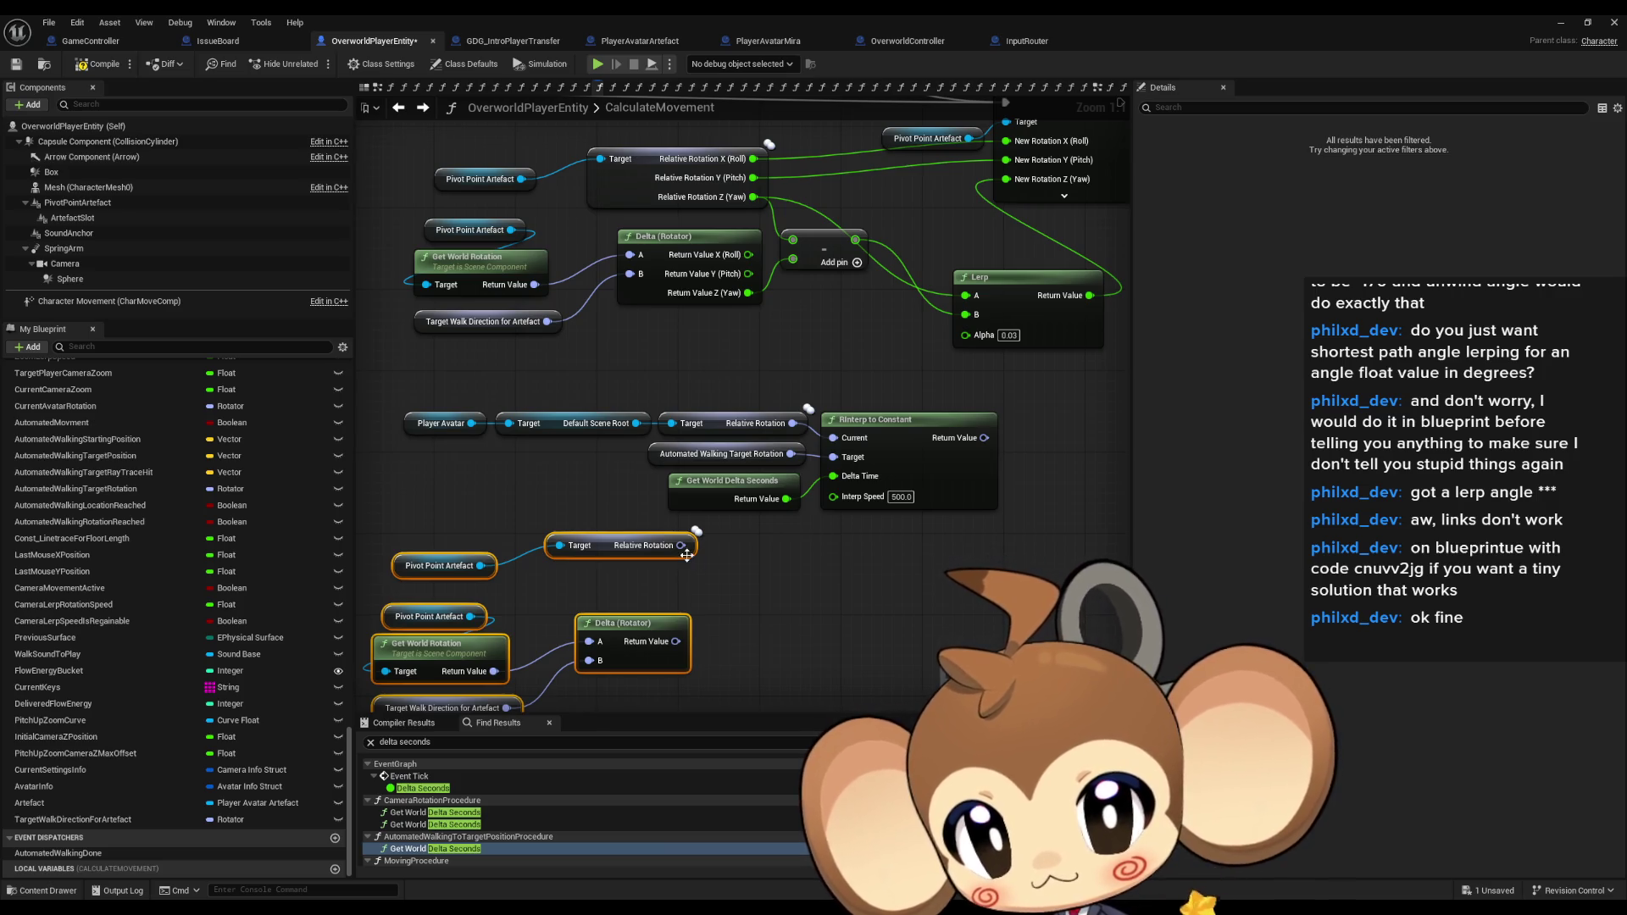
left_click_drag(680, 545, 835, 458)
left_click_drag(675, 641, 833, 437)
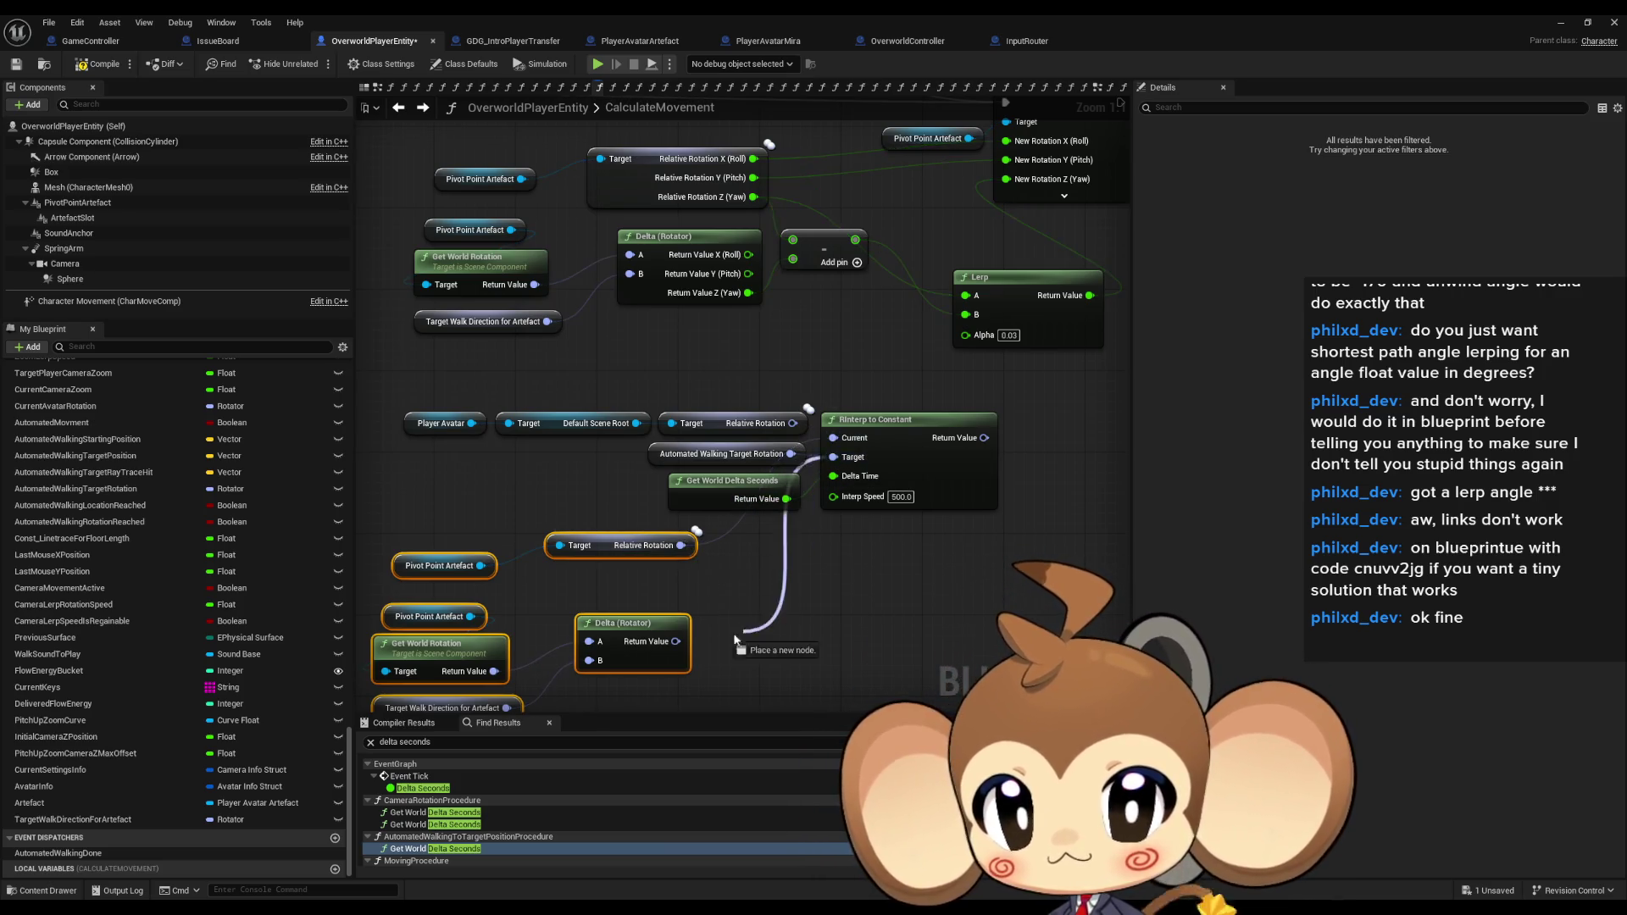
Split RInterp's Return Value, link its Z to New Rotation Z (Yaw), and play in editor.
right_click(984, 437)
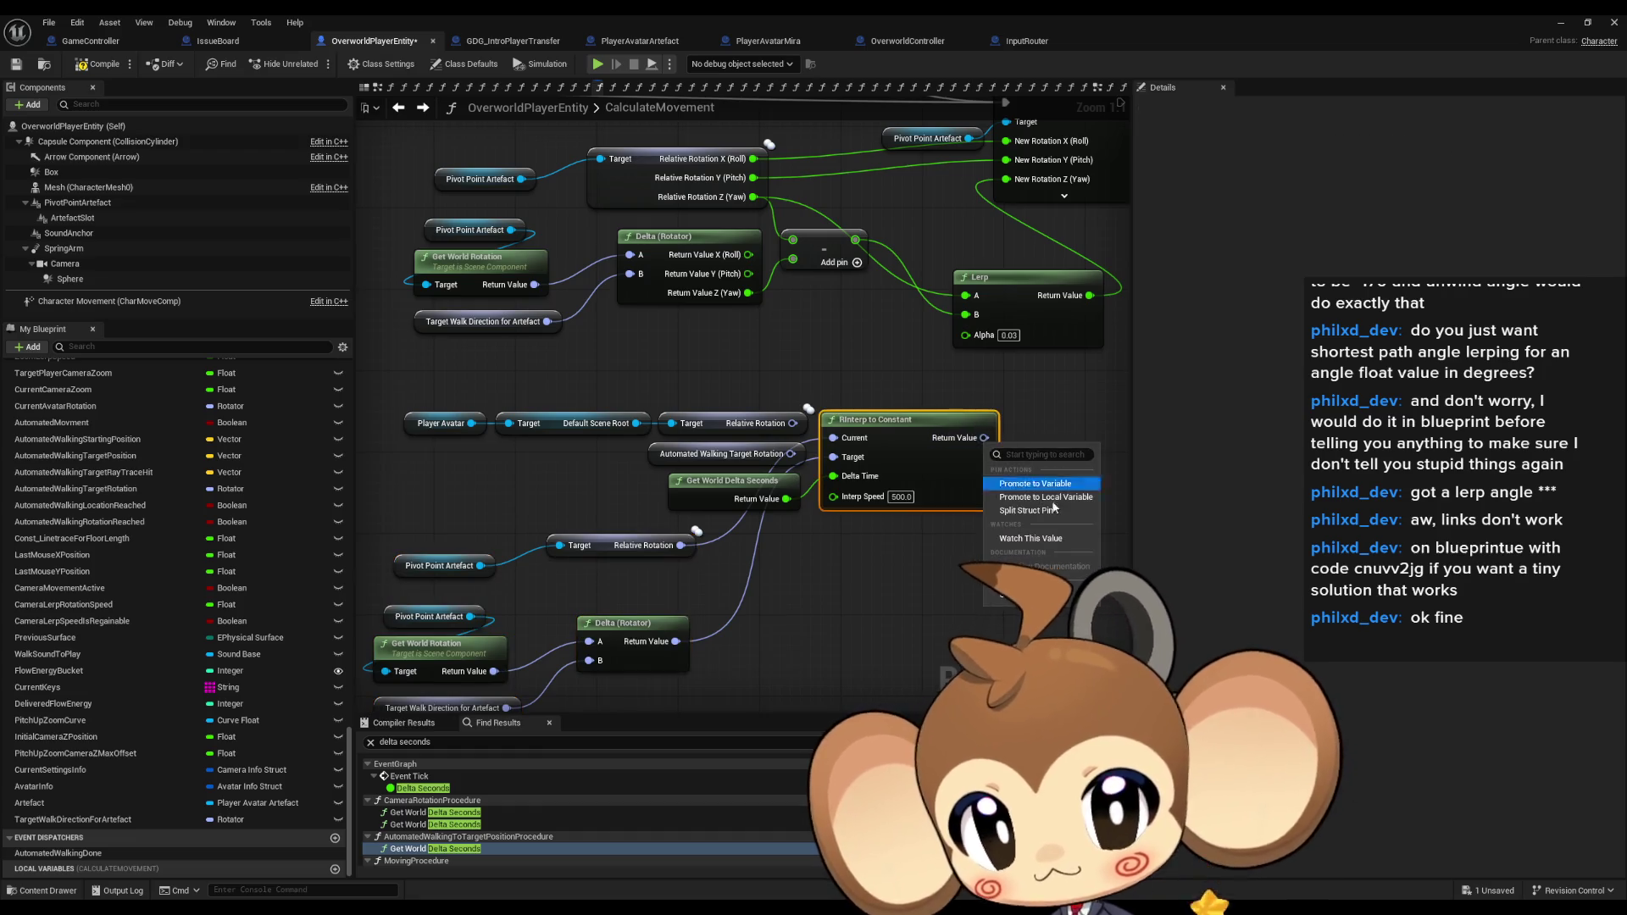
left_click(1049, 511)
mouse_move(850, 541)
left_mouse_down()
mouse_move(877, 407)
mouse_move(865, 258)
mouse_move(840, 244)
left_mouse_up()
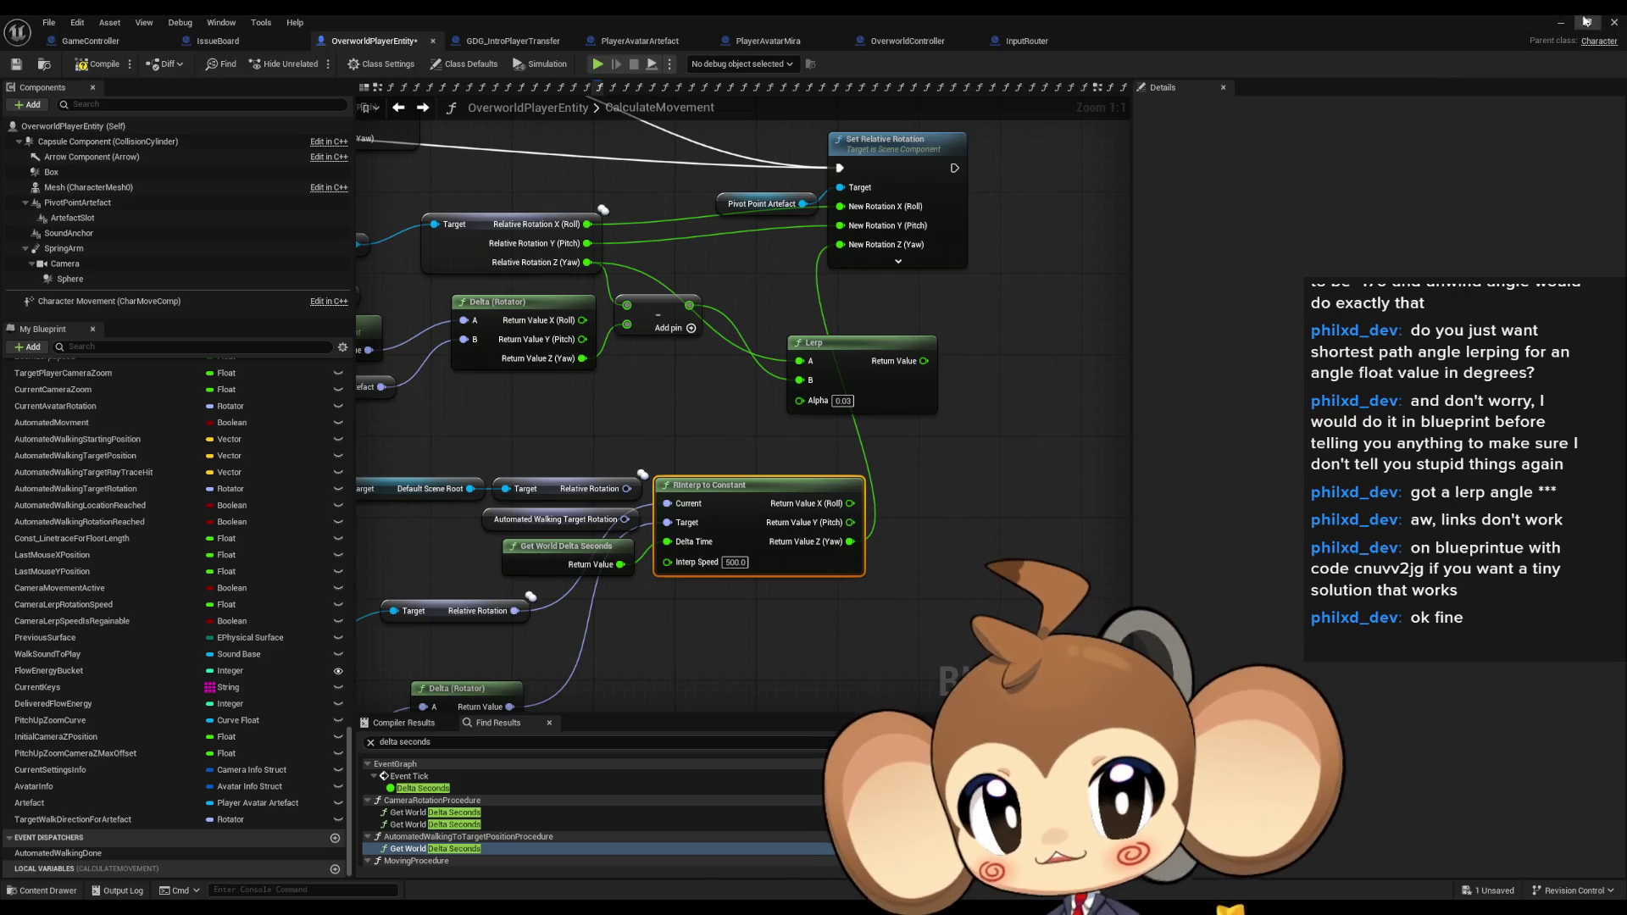
left_click(1560, 23)
left_click(315, 63)
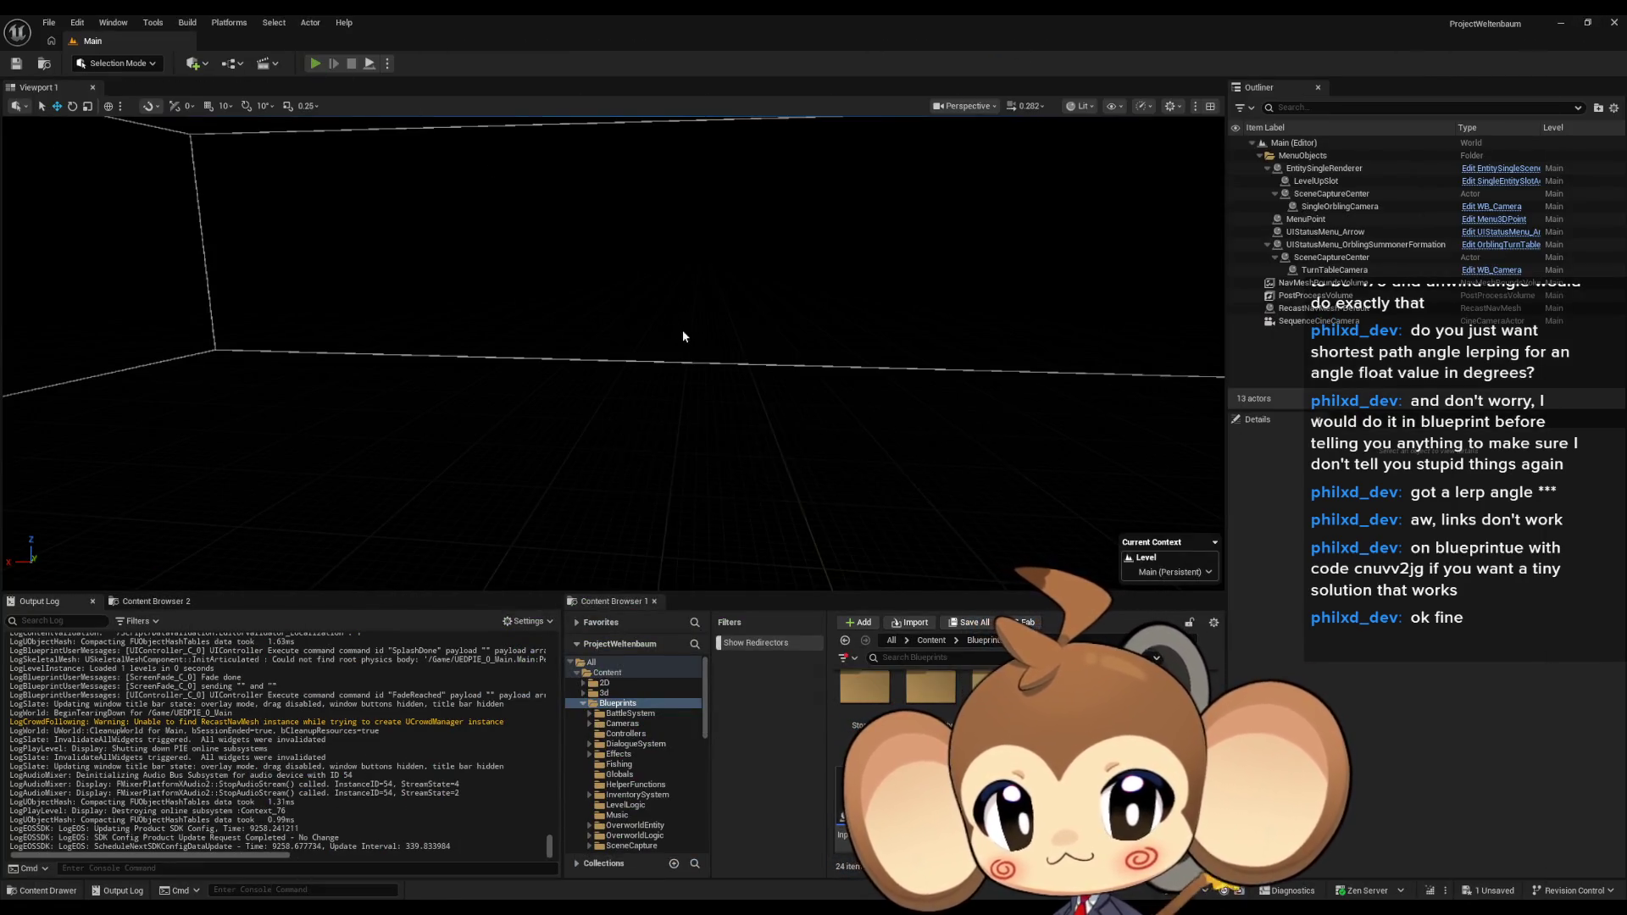